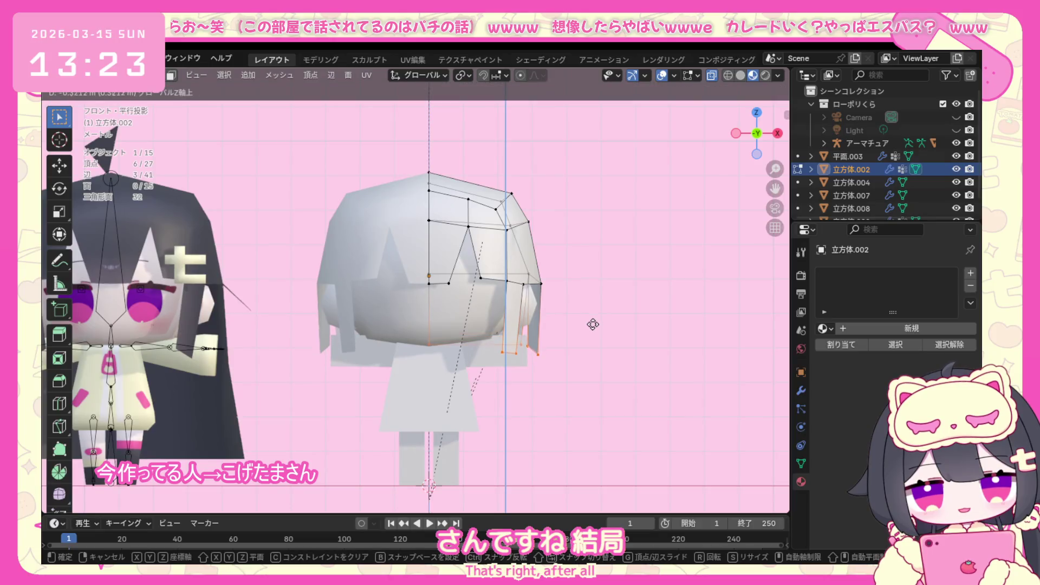
# Confirm the raised hair vertex, inspect the head from the side and front, and return to Object Mode.
pyautogui.click(596, 318)
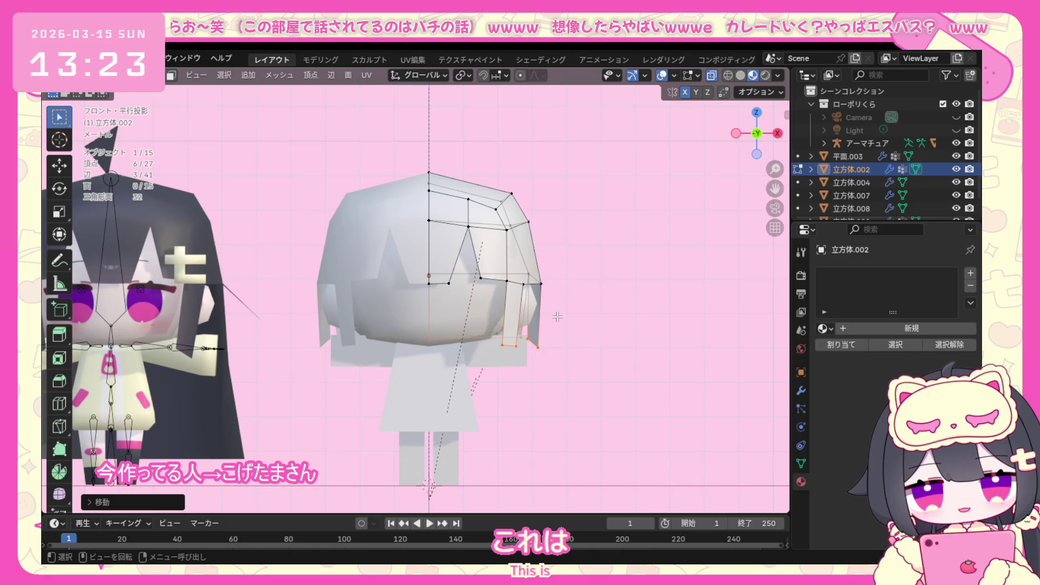
pyautogui.click(565, 261)
pyautogui.moveTo(565, 262)
pyautogui.mouseDown(button='middle')
pyautogui.moveTo(458, 255)
pyautogui.moveTo(215, 89)
pyautogui.mouseUp(button='middle')
pyautogui.scroll(-3, 459, 255)
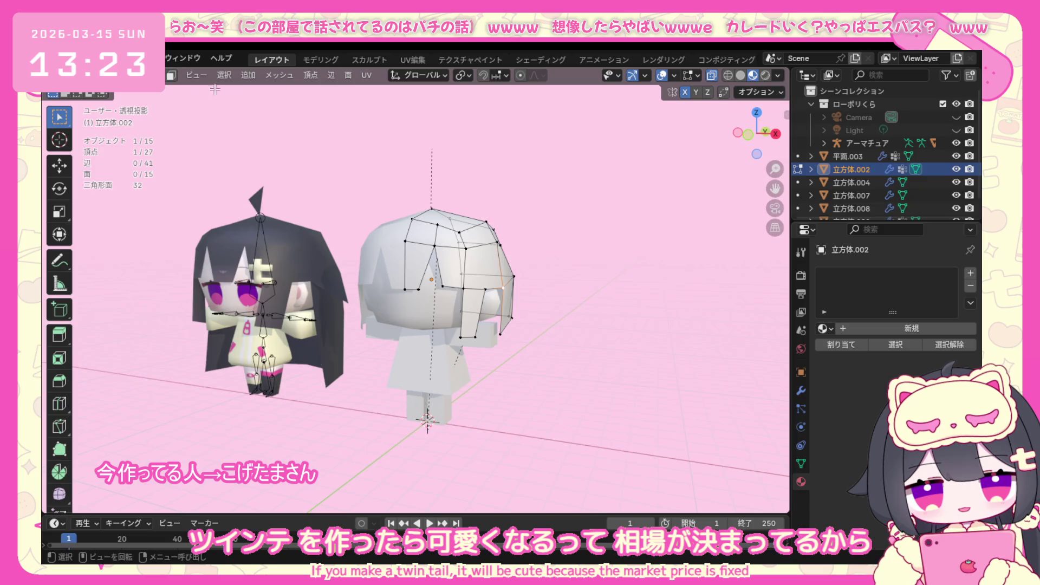
pyautogui.moveTo(317, 139); pyautogui.dragTo(361, 147, button='middle')
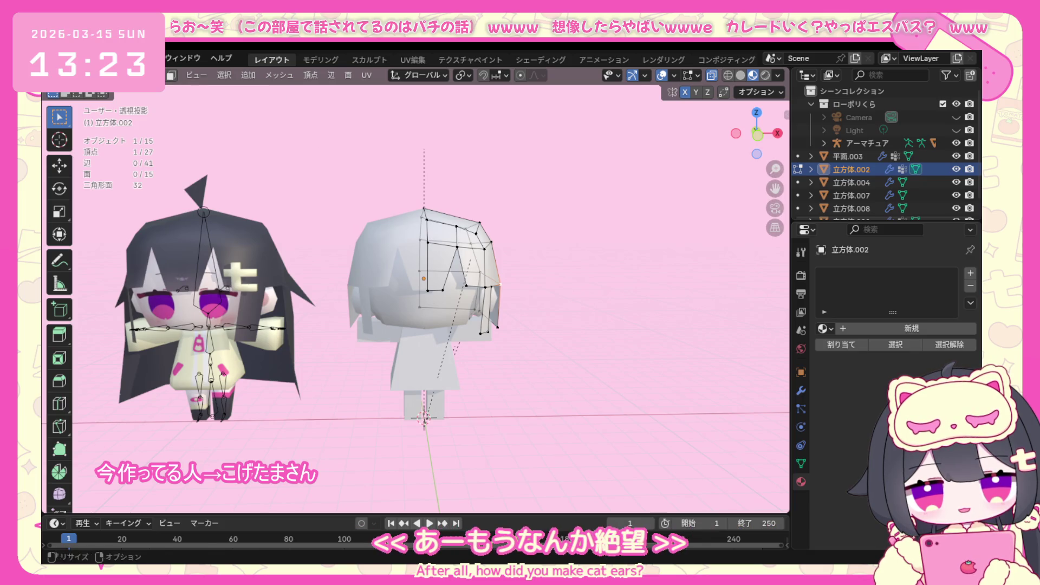
pyautogui.click(121, 74)
pyautogui.click(138, 91)
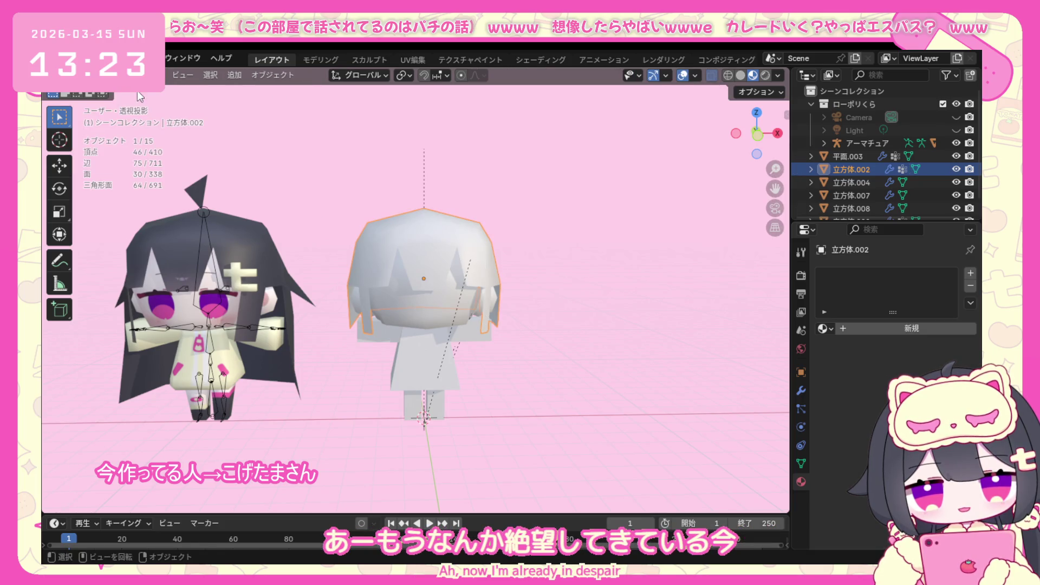
# Add a mesh plane and rotate it 90 degrees about Y so it stands upright in front view.
pyautogui.click(231, 78)
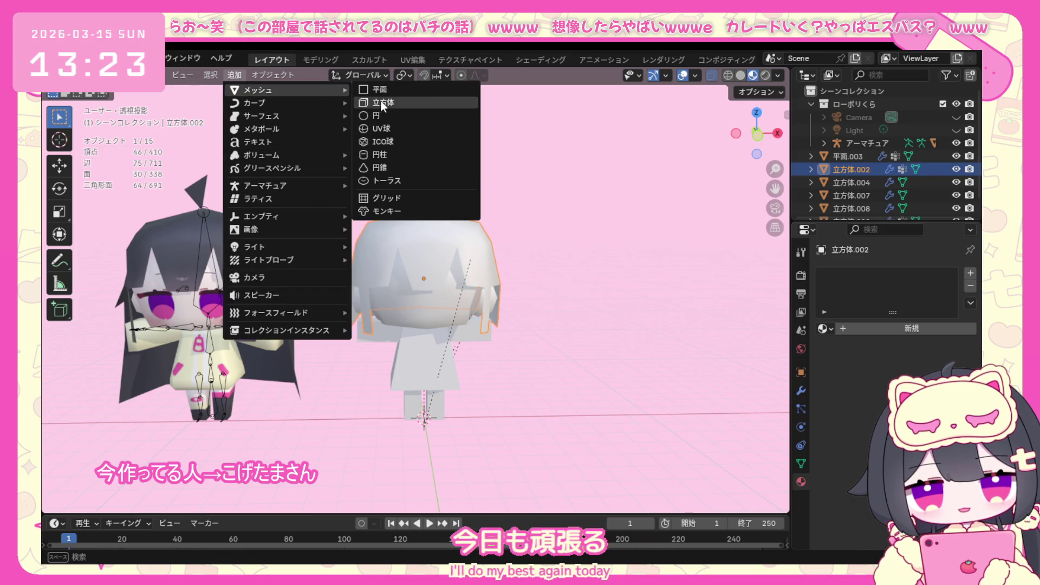
pyautogui.moveTo(258, 90)
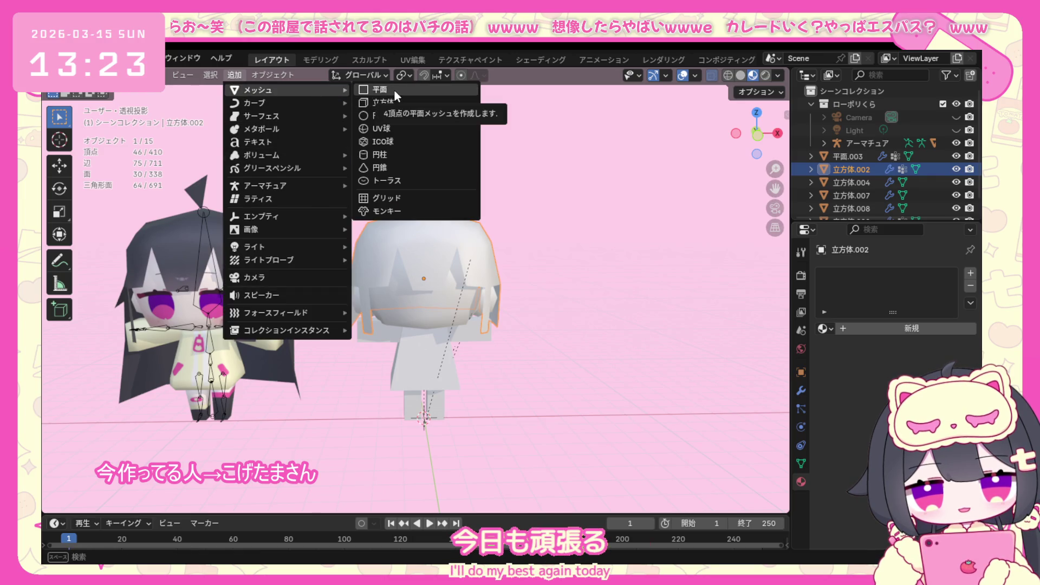
pyautogui.click(395, 90)
pyautogui.click(122, 75)
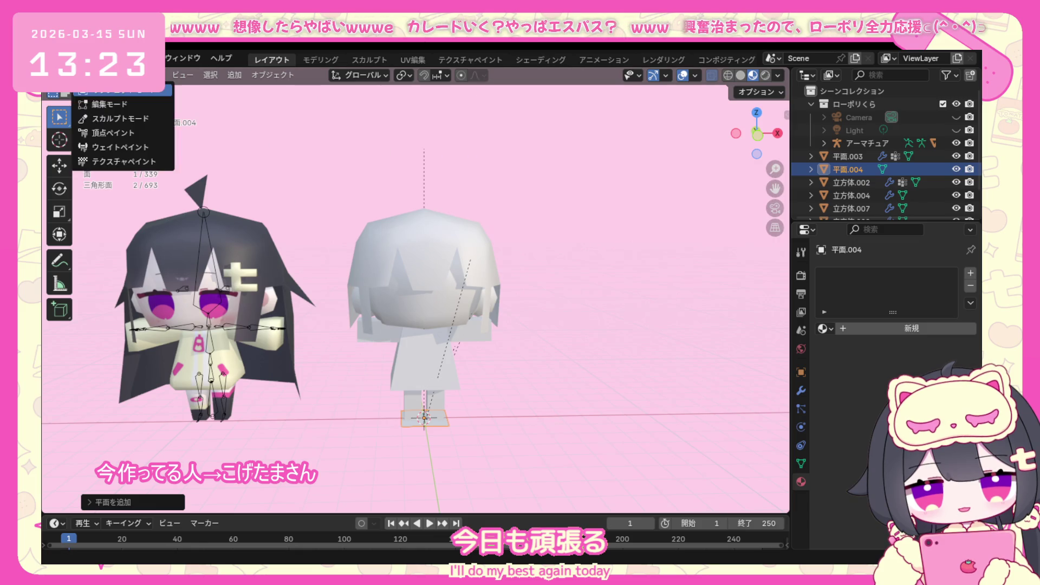
pyautogui.press('KP_1')
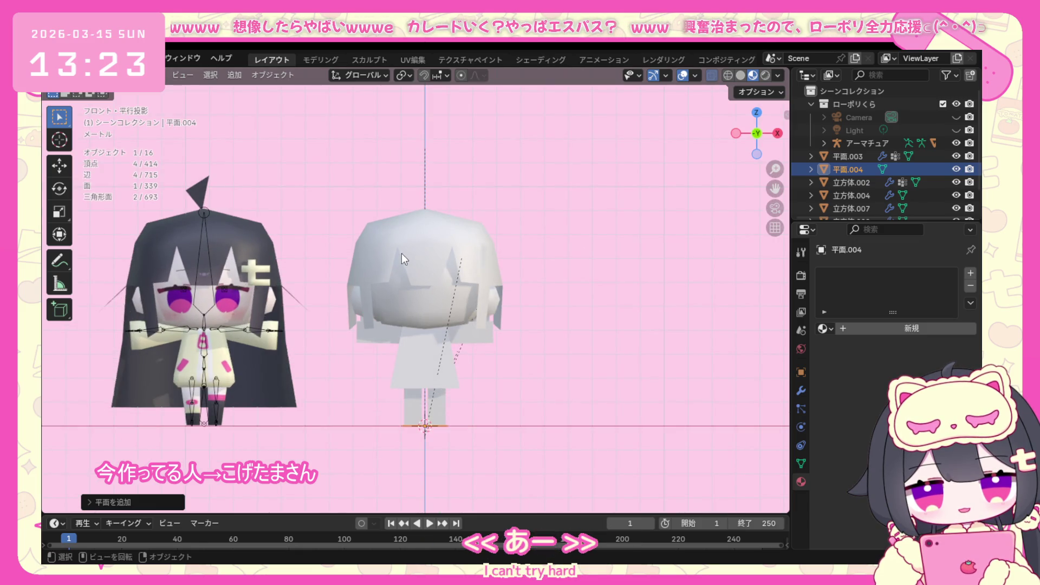
pyautogui.press('r')
pyautogui.press('y')
pyautogui.press('9')
pyautogui.press('0')
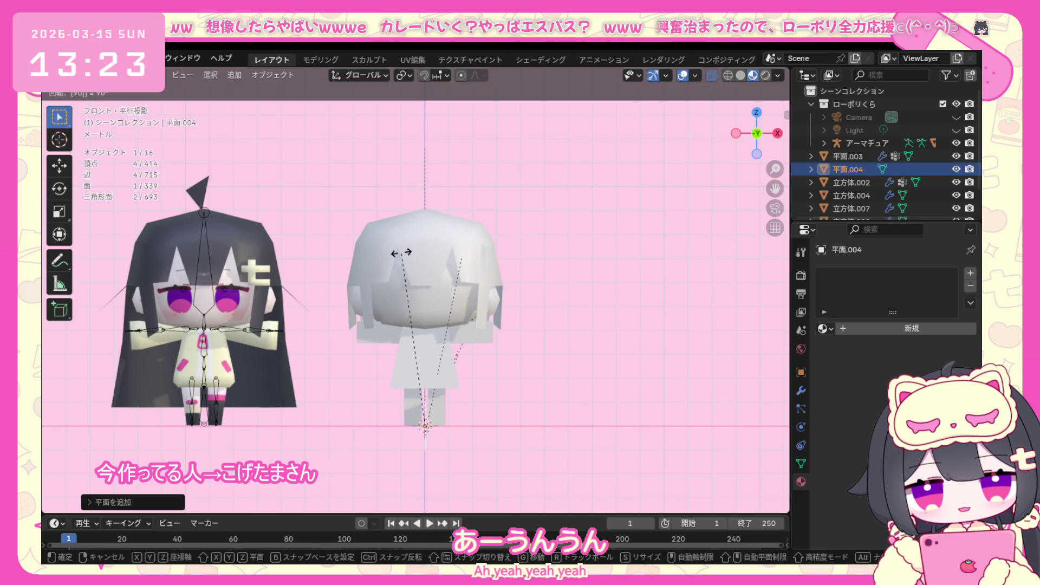
pyautogui.press('Return')
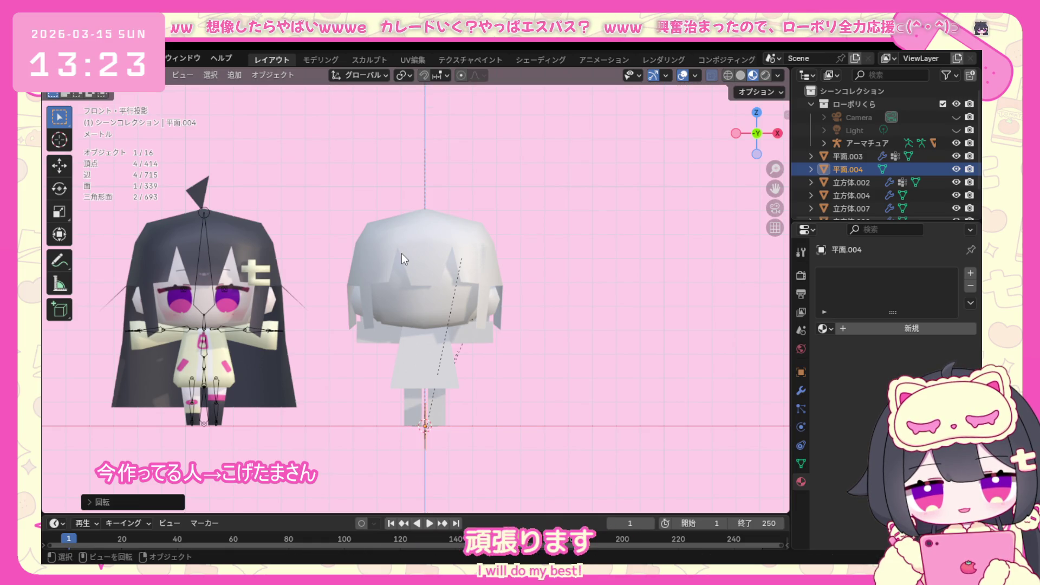
# Check the plane from right, top and front views, then in Edit Mode start moving it up beside the head.
pyautogui.press('KP_3')
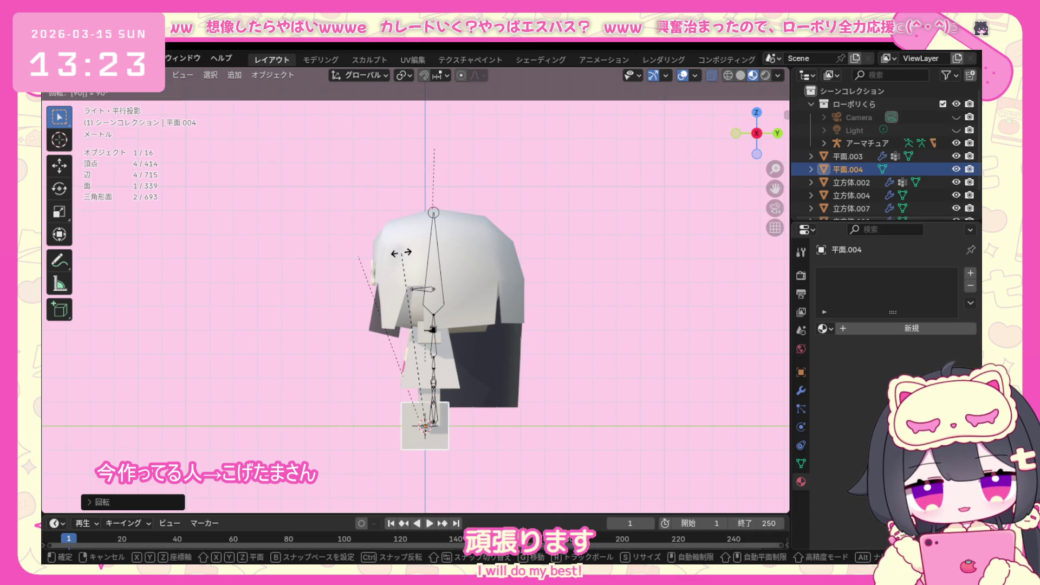
pyautogui.press('KP_7')
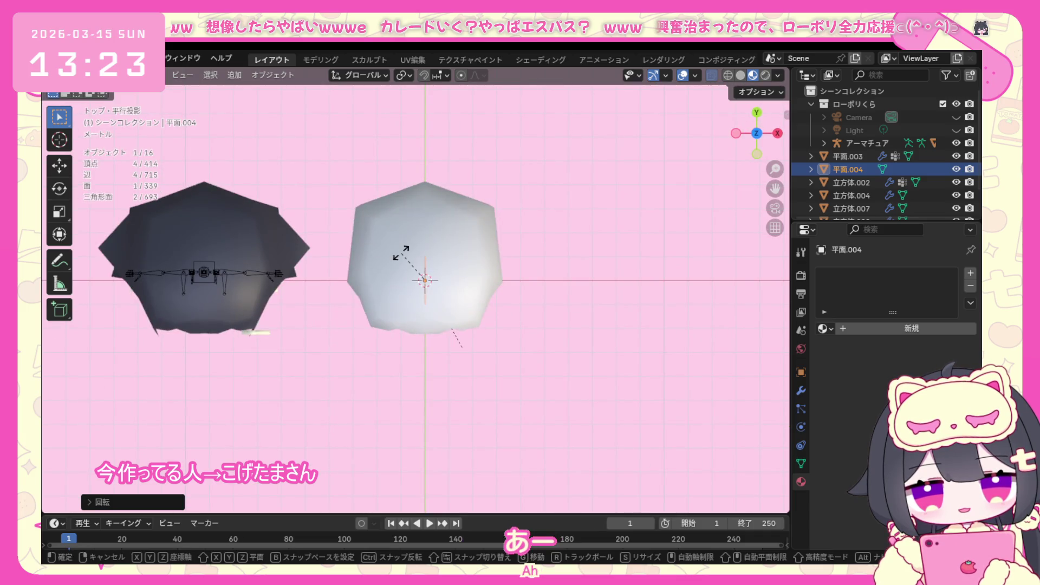
pyautogui.press('KP_1')
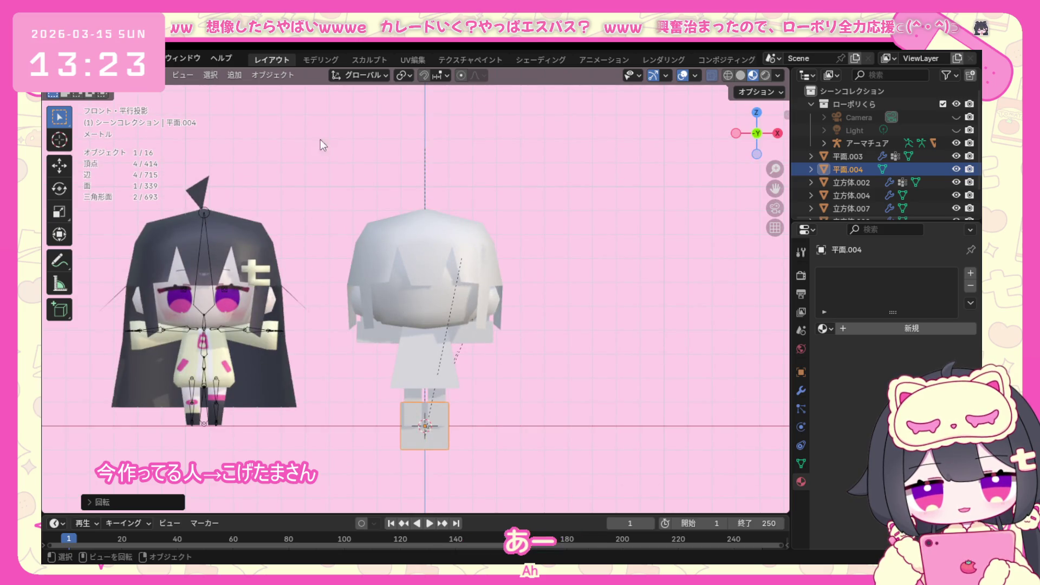
pyautogui.press('g')
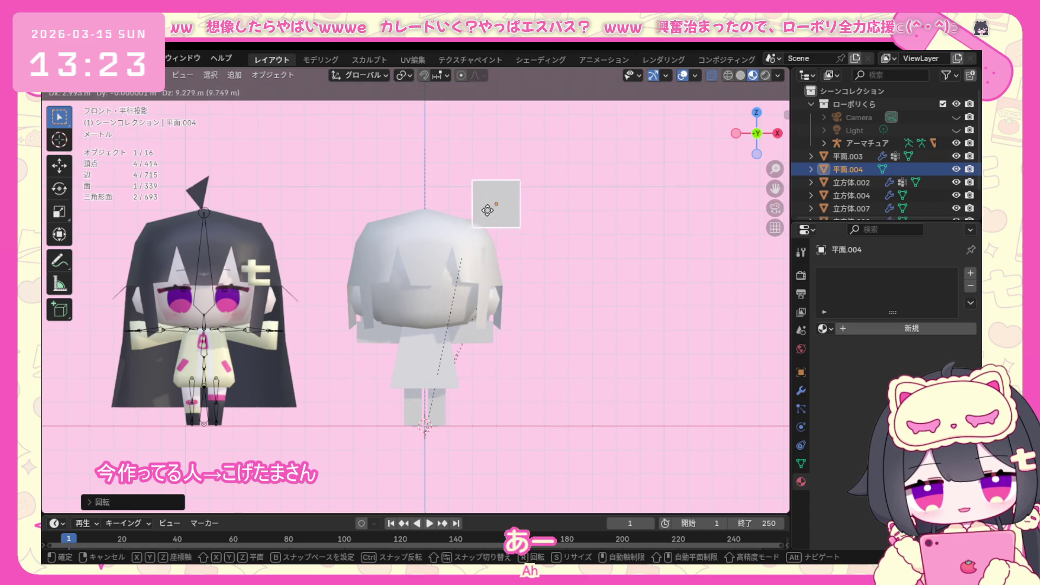
pyautogui.press('Escape')
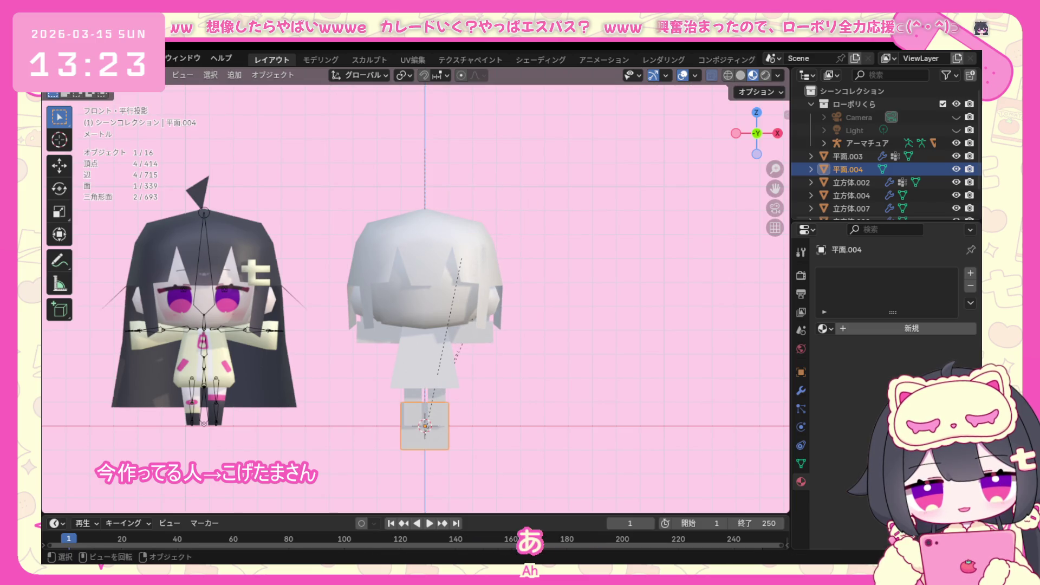
pyautogui.click(113, 75)
pyautogui.click(122, 102)
pyautogui.press('g')
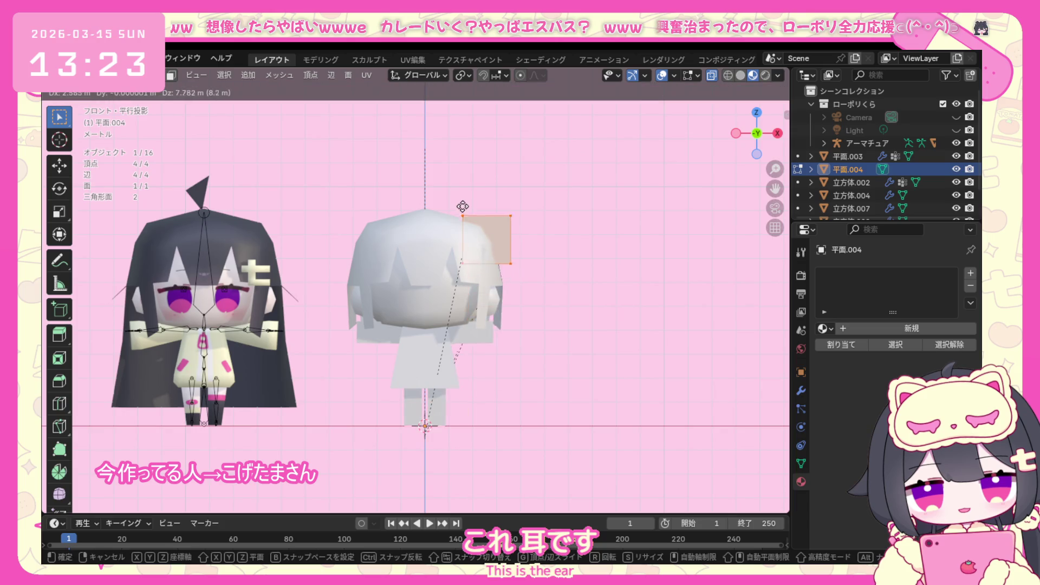
# Place the plane at the head's upper right, delete one corner vertex and try joining the remaining corners with J.
pyautogui.click(462, 206)
pyautogui.moveTo(463, 206)
pyautogui.mouseDown(button='middle')
pyautogui.moveTo(441, 235)
pyautogui.moveTo(479, 215)
pyautogui.mouseUp(button='middle')
pyautogui.scroll(3, 479, 214)
pyautogui.click(479, 214)
pyautogui.rightClick(479, 215)
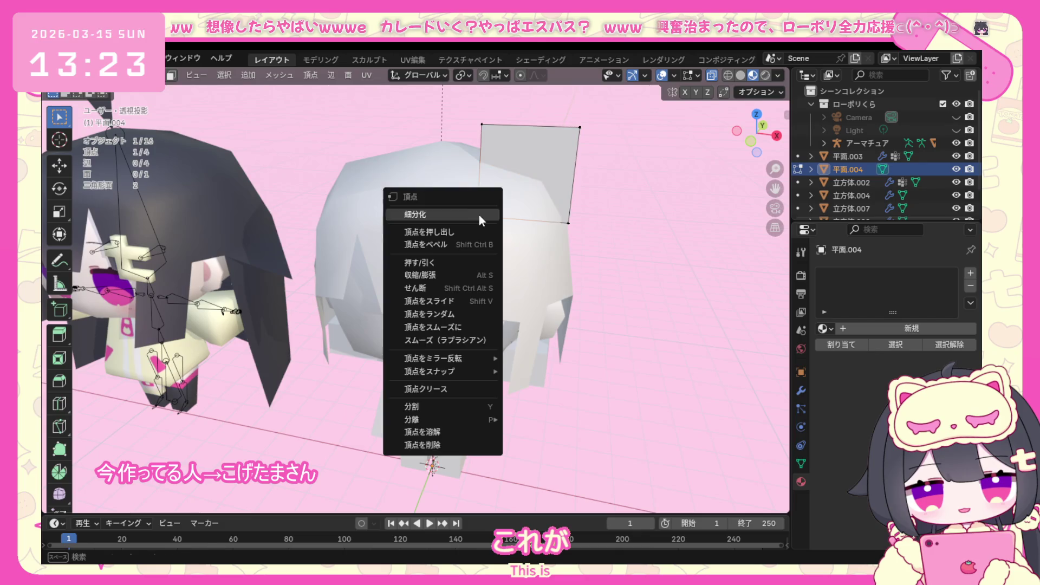
pyautogui.click(441, 445)
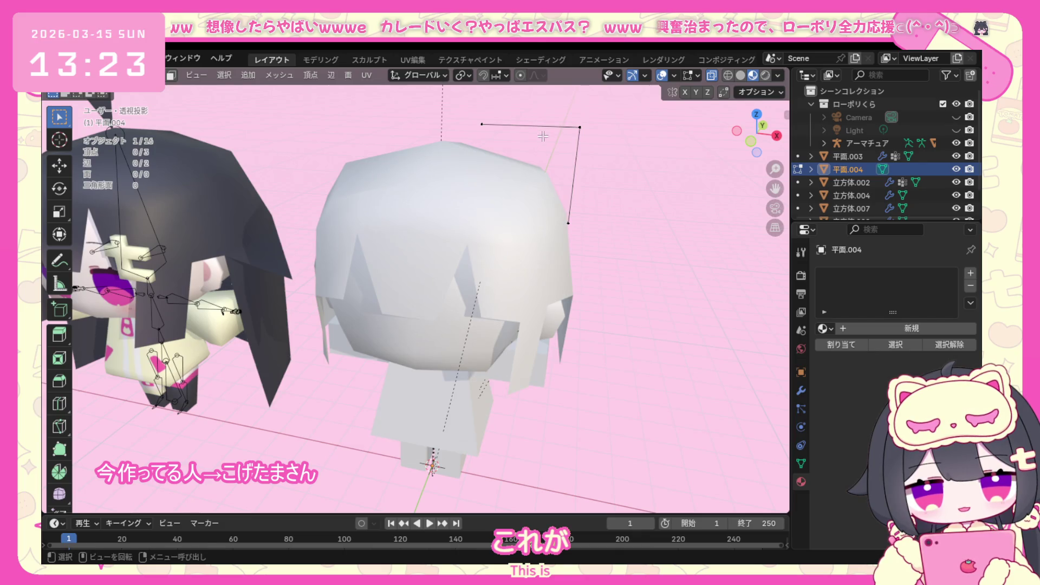
pyautogui.click(481, 124)
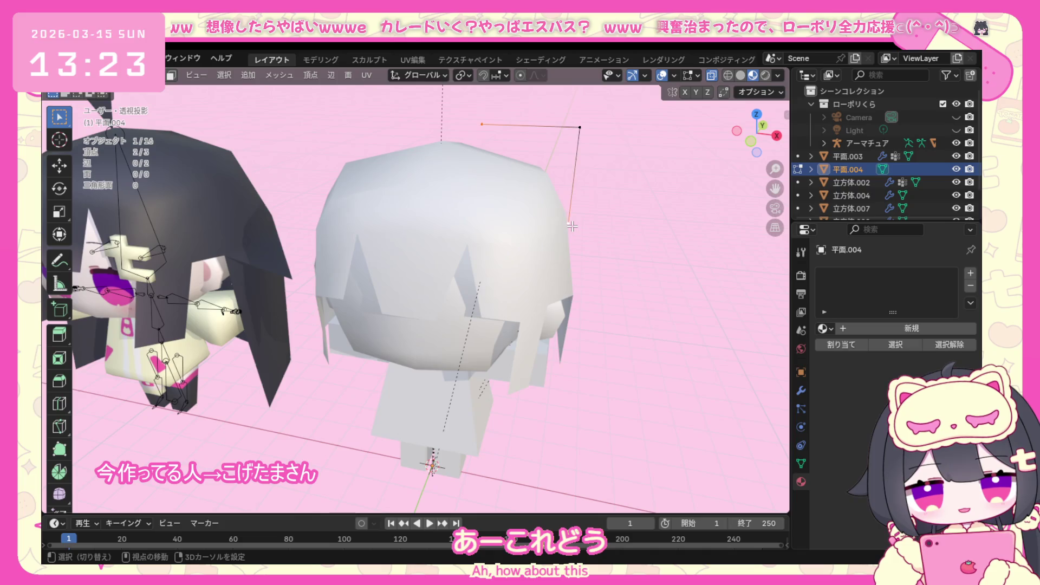
pyautogui.press('j')
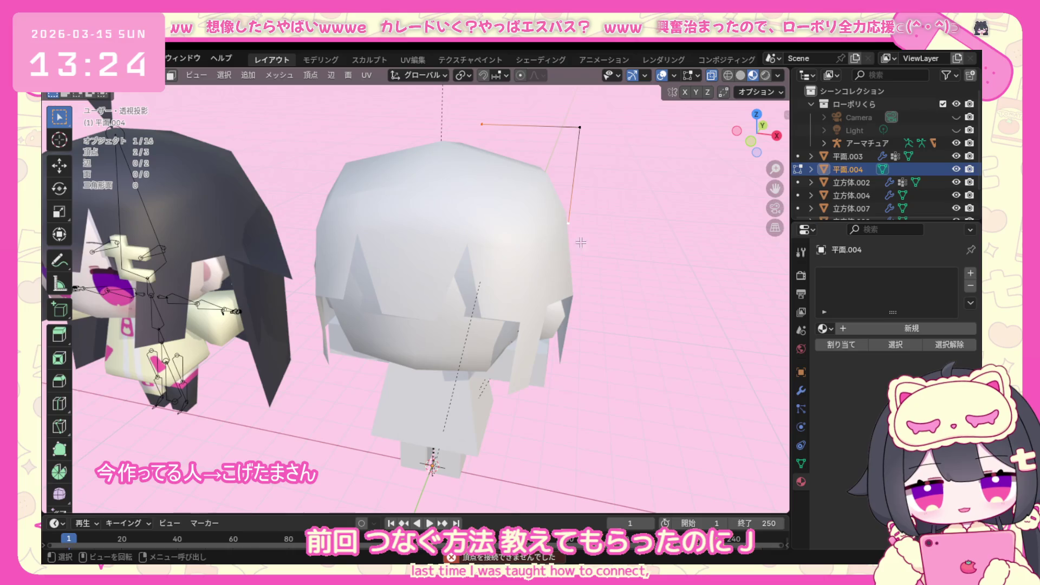
# Attempt a Grid Fill on the three corners, then undo back to the full square plane in front view.
pyautogui.moveTo(537, 255)
pyautogui.mouseDown(button='middle')
pyautogui.moveTo(400, 296)
pyautogui.moveTo(457, 95)
pyautogui.mouseUp(button='middle')
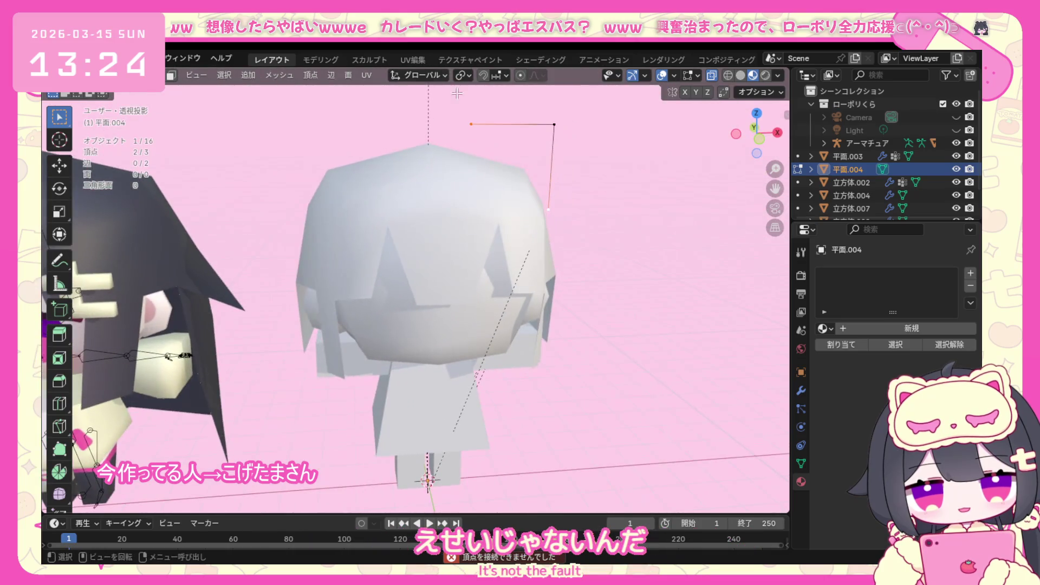
pyautogui.moveTo(486, 200); pyautogui.dragTo(484, 201)
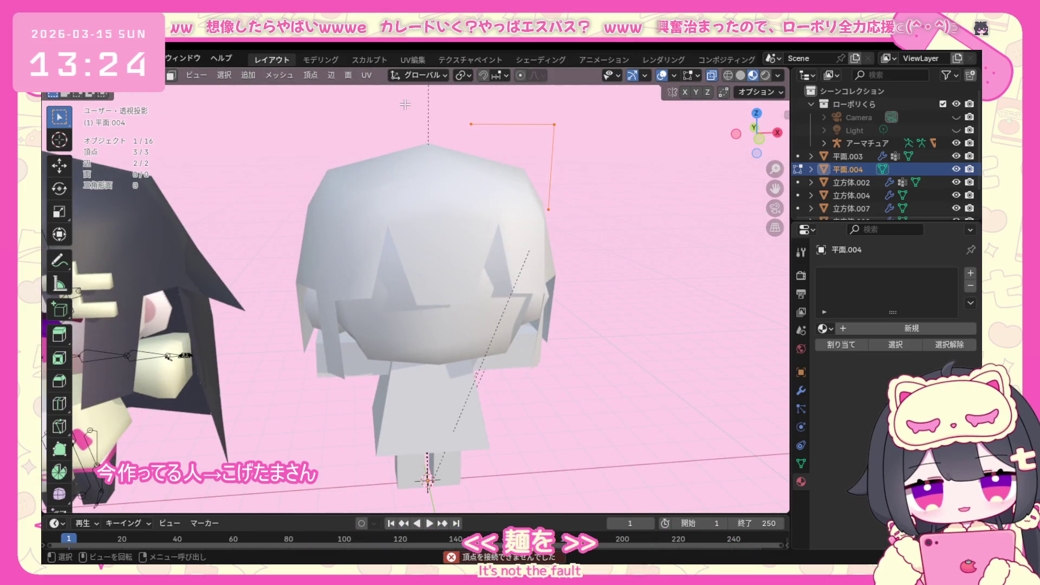
pyautogui.click(348, 75)
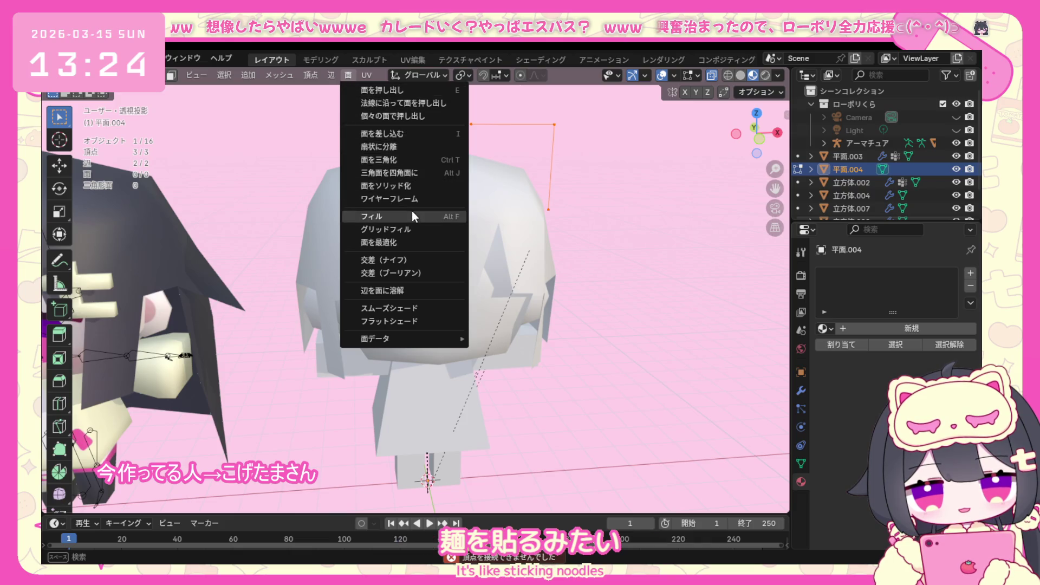
pyautogui.click(408, 228)
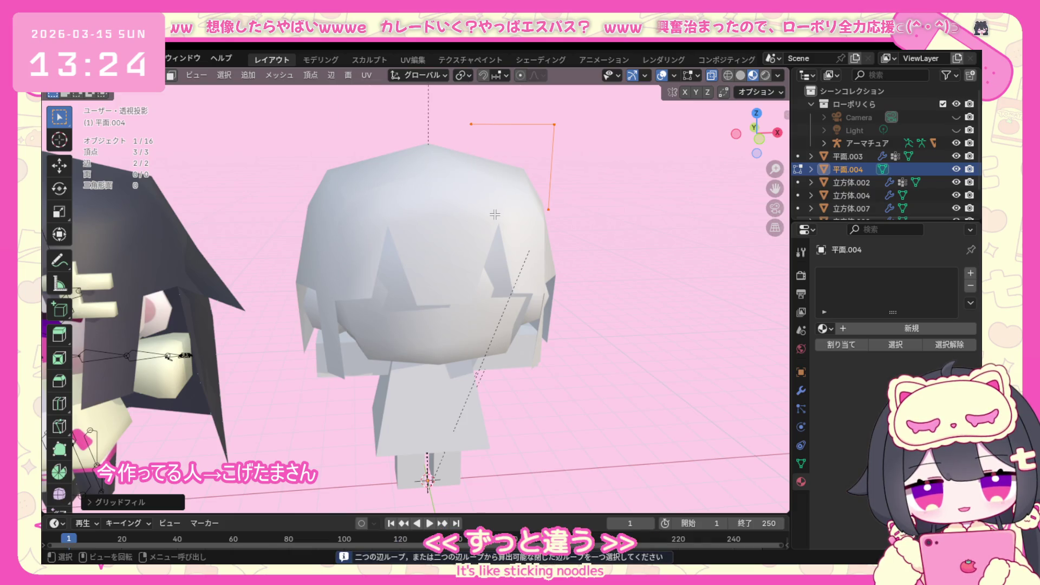
pyautogui.hotkey('ctrl', 'z')
pyautogui.hotkey('ctrl', 'z')
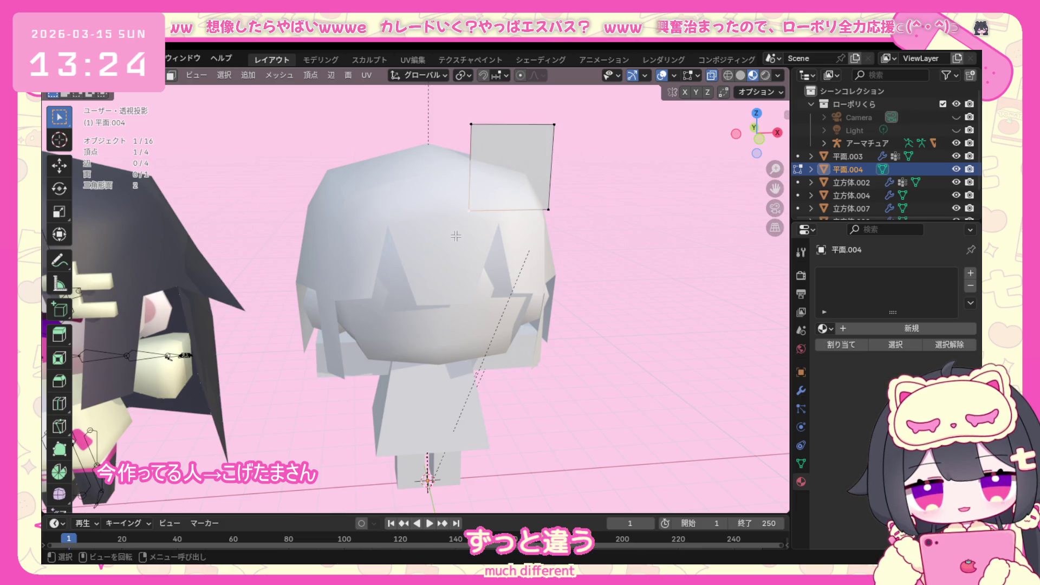
pyautogui.press('KP_1')
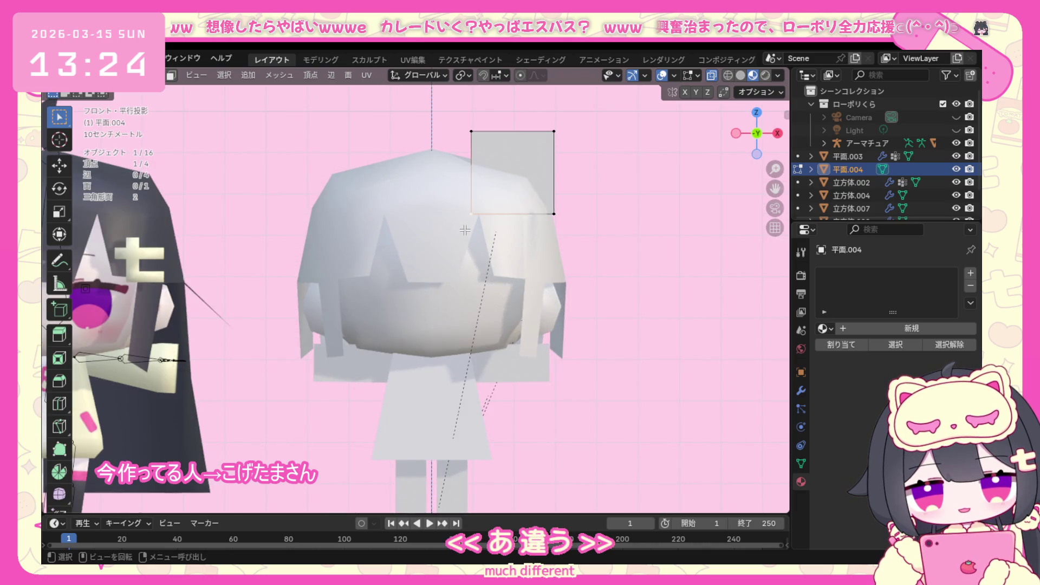
# Move the square's four corners one by one into a pointed triangular ear on the head's right side.
pyautogui.press('g')
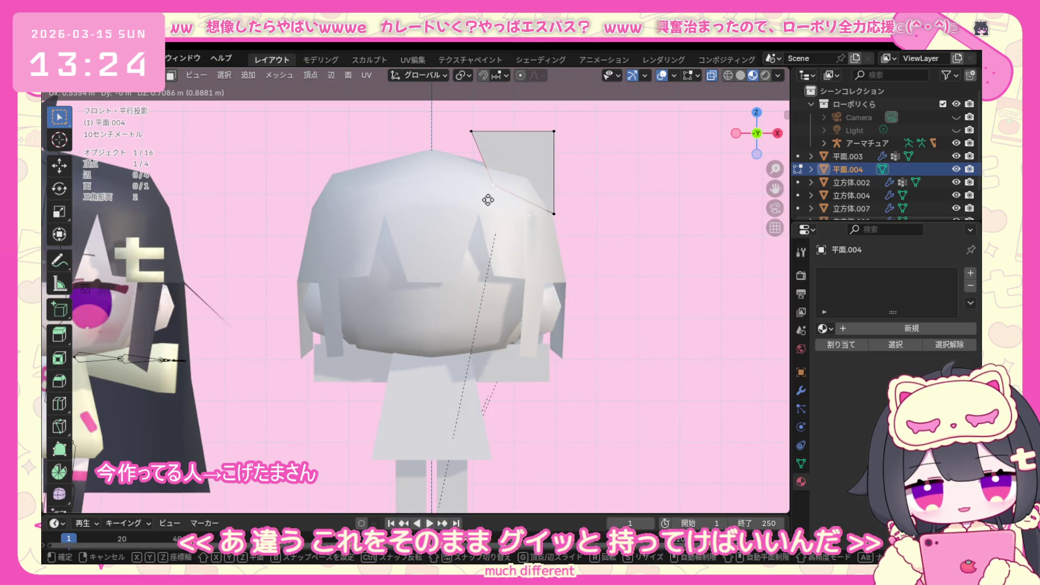
pyautogui.click(490, 200)
pyautogui.click(473, 131)
pyautogui.press('g')
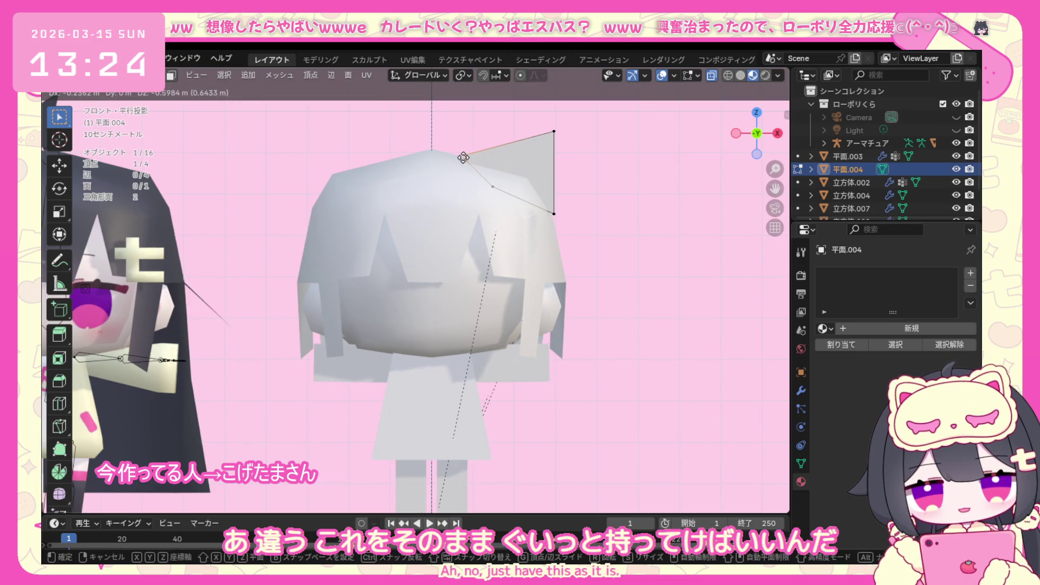
pyautogui.click(462, 155)
pyautogui.click(554, 128)
pyautogui.press('g')
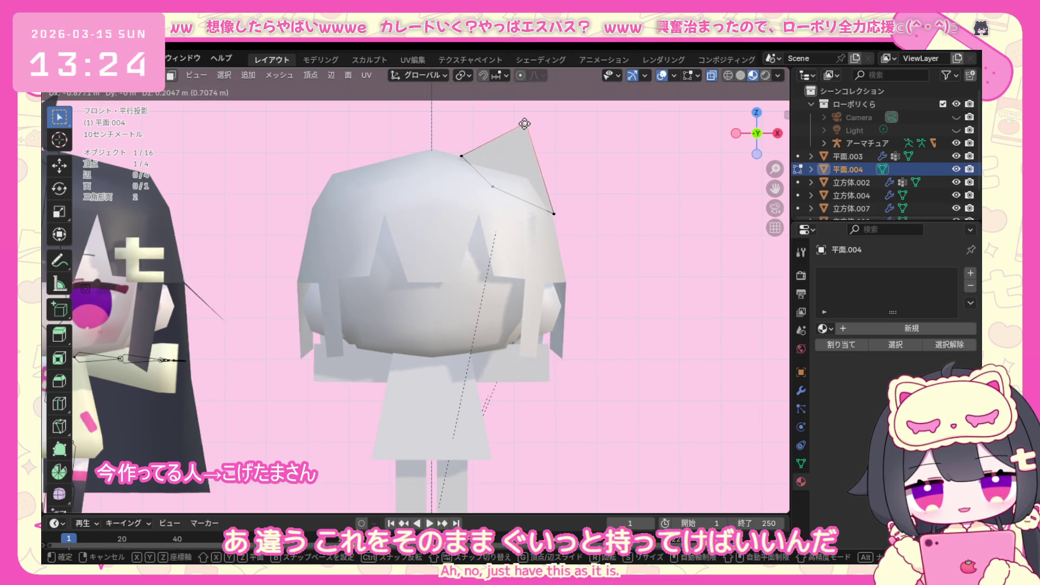
pyautogui.click(546, 122)
pyautogui.click(554, 214)
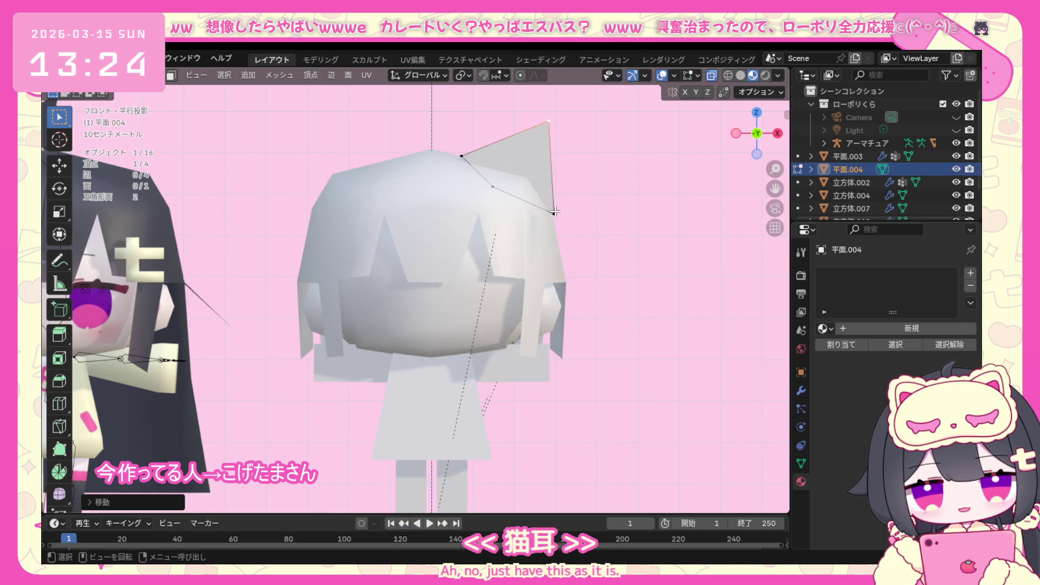
pyautogui.click(542, 235)
pyautogui.moveTo(542, 235); pyautogui.dragTo(438, 268, button='middle')
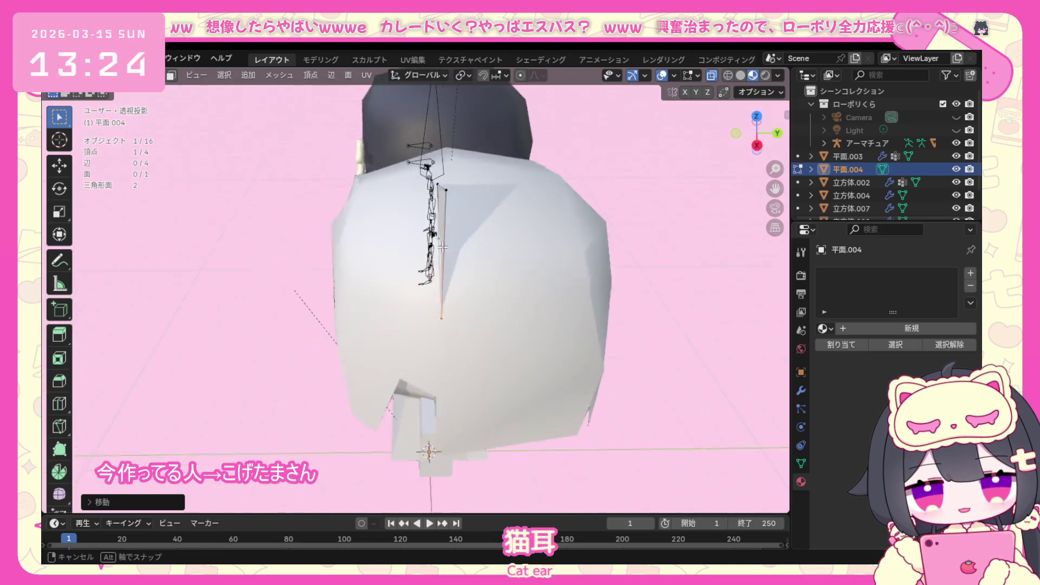
# Select the whole ear face, rotate it to tilt outward and reposition it above the head.
pyautogui.press('KP_1')
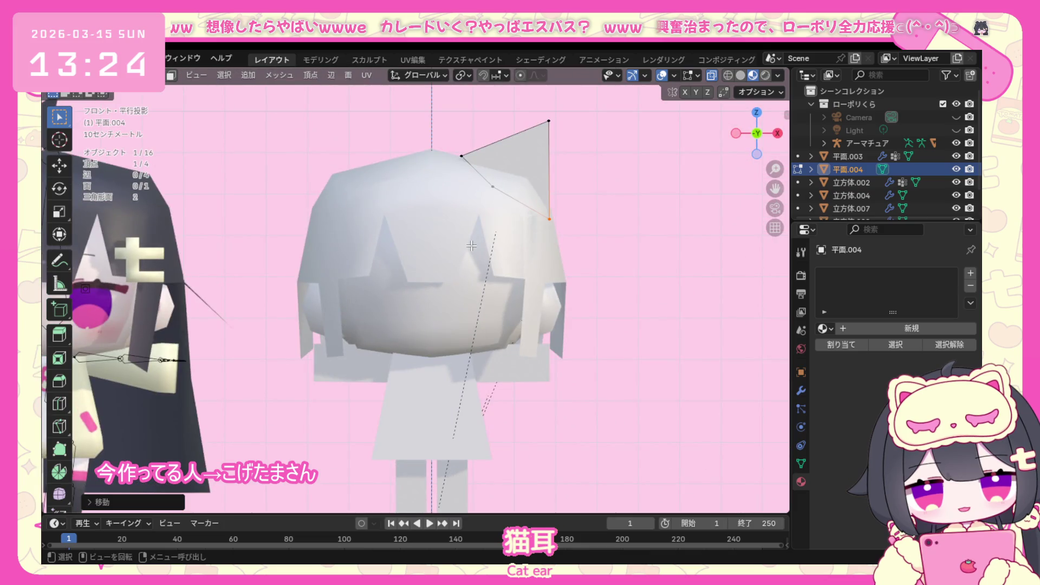
pyautogui.moveTo(474, 241); pyautogui.dragTo(620, 191, button='middle')
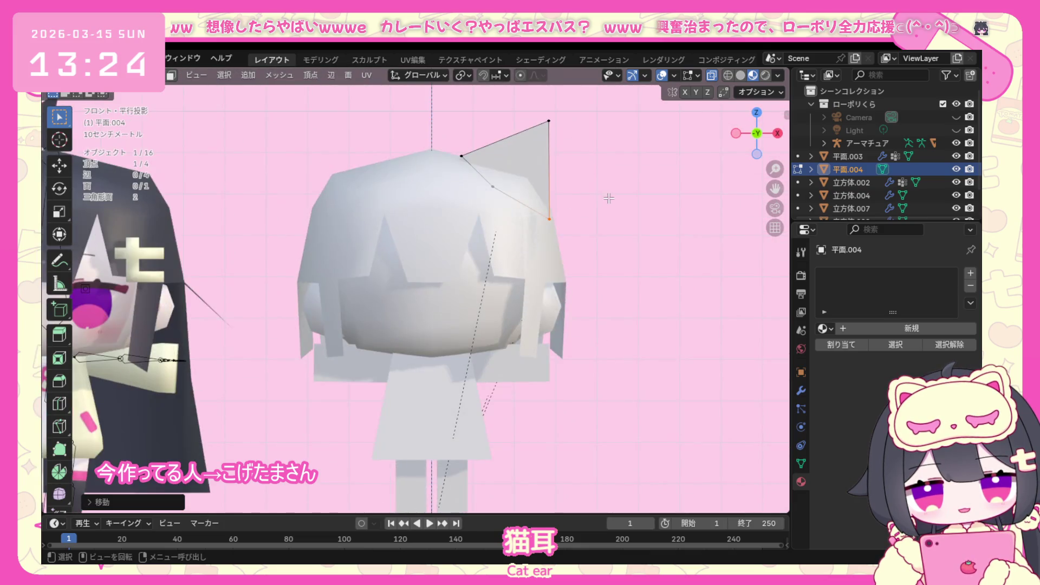
pyautogui.press('a')
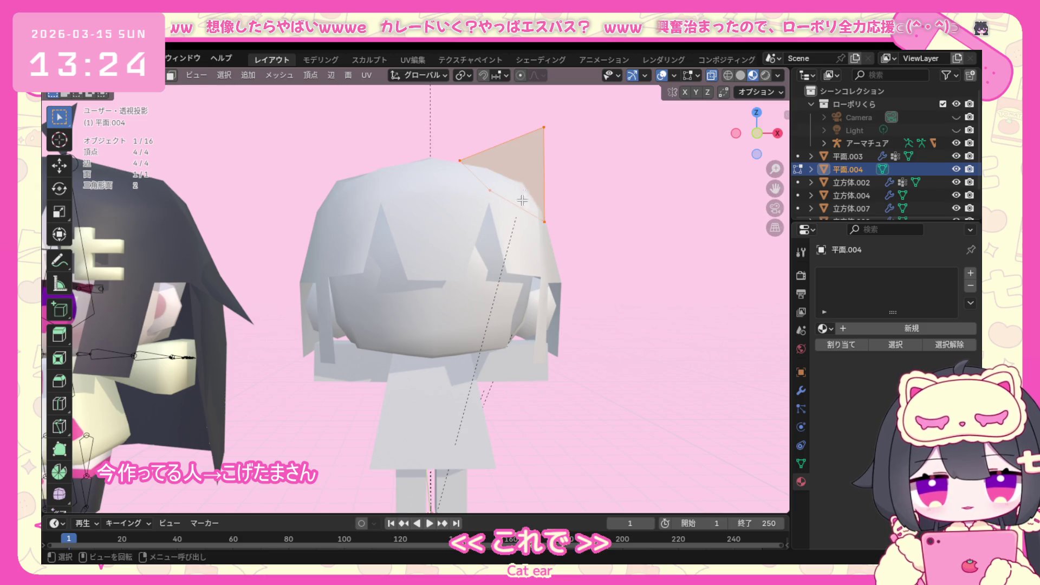
pyautogui.press('r')
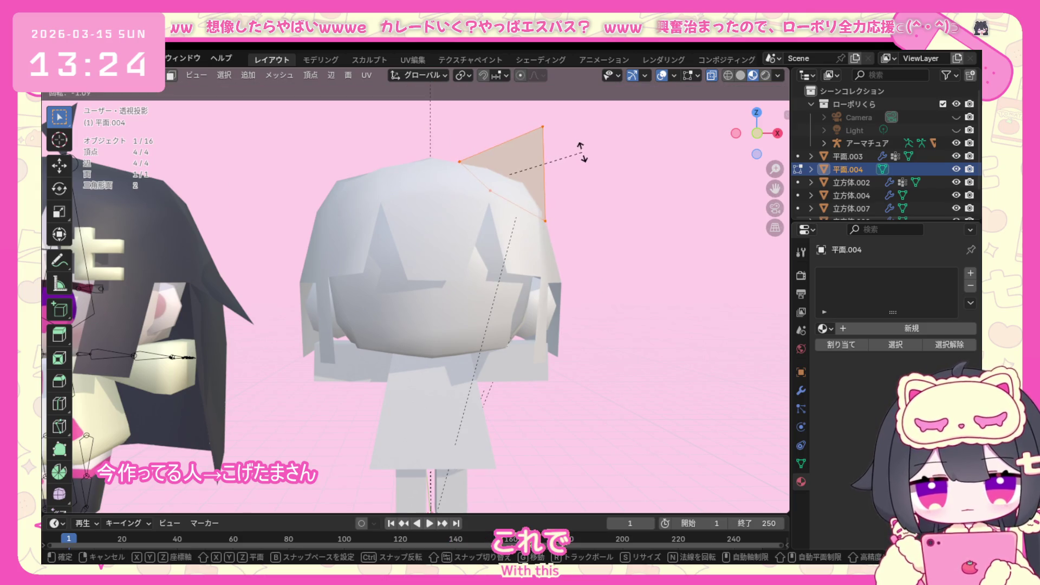
pyautogui.click(583, 156)
pyautogui.press('g')
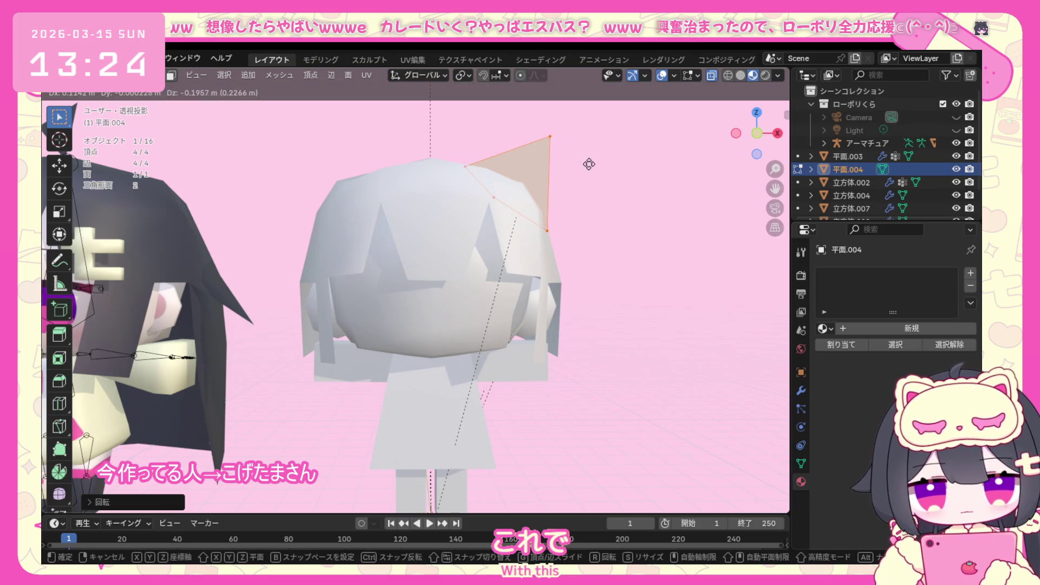
pyautogui.click(593, 166)
# Nudge the ear's corner, lower and top vertices individually to sharpen the triangle.
pyautogui.click(572, 131)
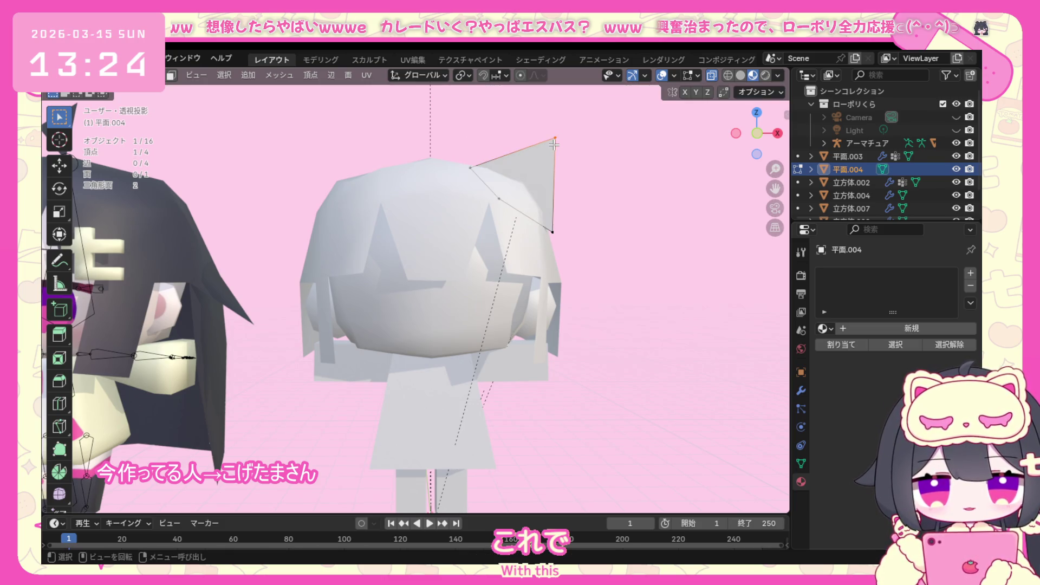
pyautogui.press('g')
pyautogui.click(577, 159)
pyautogui.click(553, 233)
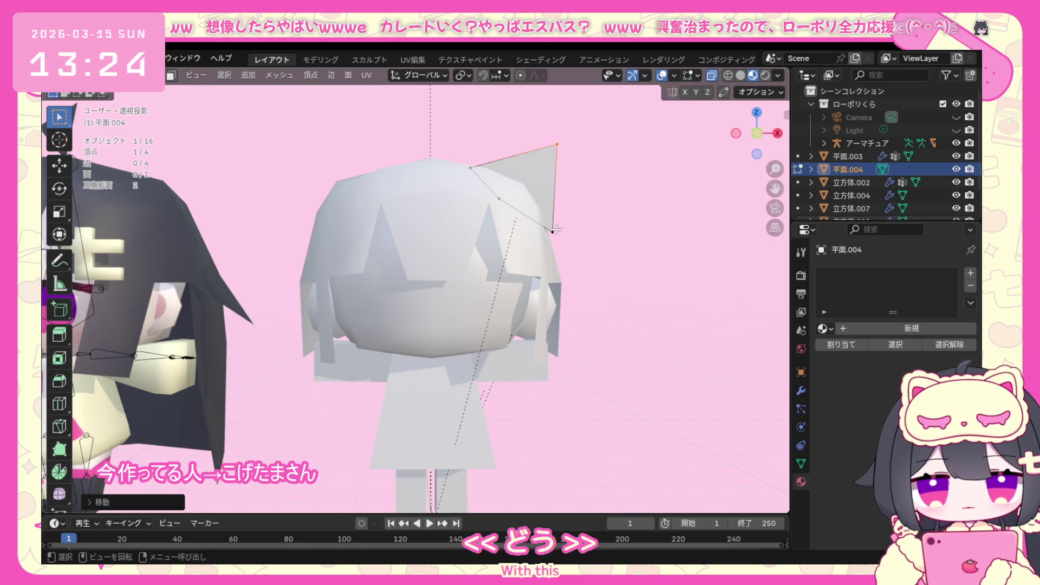
pyautogui.press('g')
pyautogui.click(540, 239)
pyautogui.click(557, 144)
pyautogui.press('g')
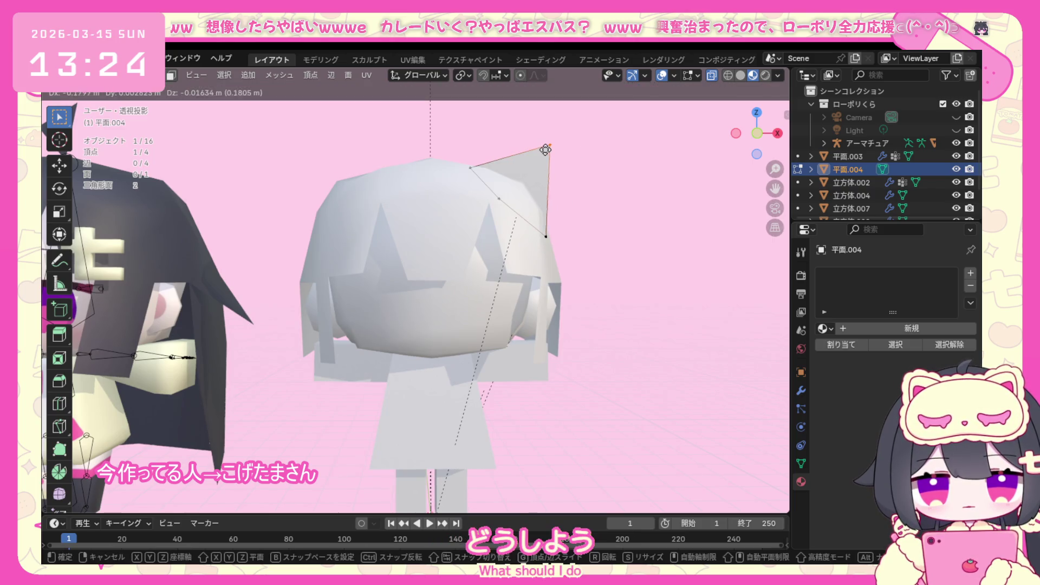
pyautogui.click(542, 147)
pyautogui.moveTo(543, 147)
pyautogui.mouseDown(button='middle')
pyautogui.moveTo(456, 229)
pyautogui.moveTo(424, 225)
pyautogui.mouseUp(button='middle')
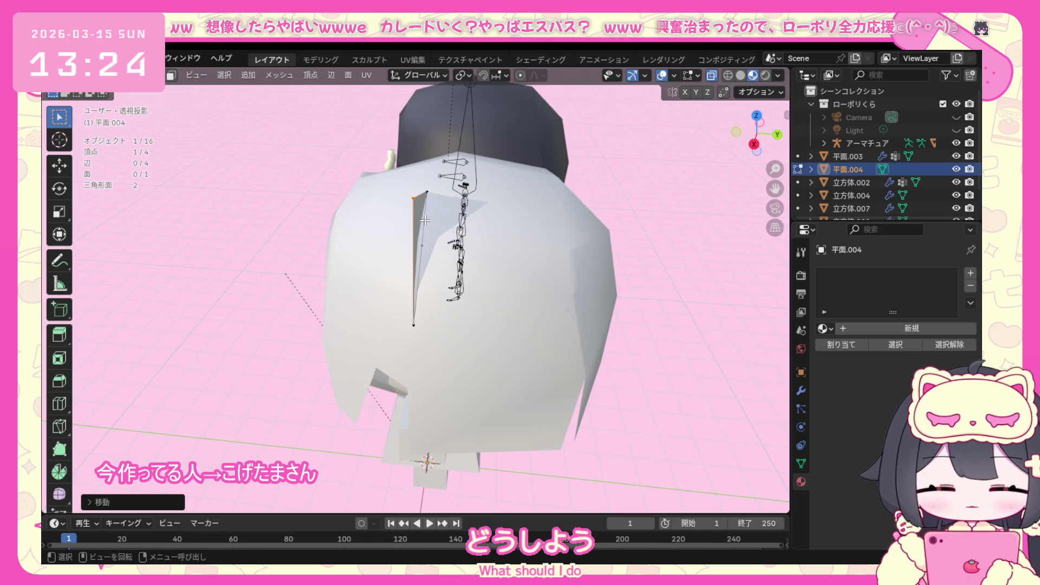
# Orbit the view to inspect the ear from behind the head.
pyautogui.moveTo(425, 220)
pyautogui.mouseDown(button='middle')
pyautogui.moveTo(384, 237)
pyautogui.moveTo(411, 236)
pyautogui.mouseUp(button='middle')
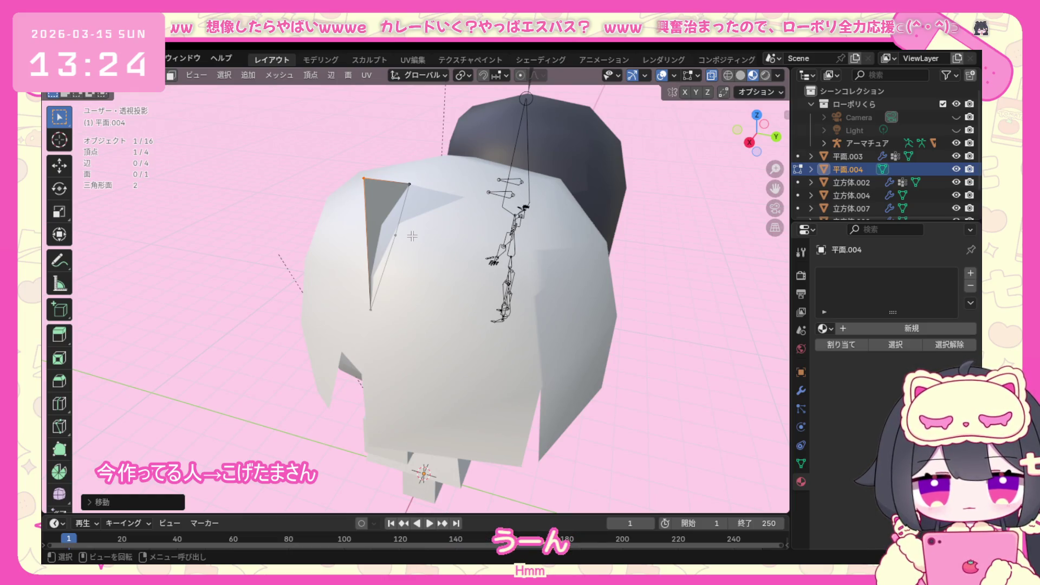
# From top view, extrude the whole ear along Y to give it a second face and depth.
pyautogui.press('KP_7')
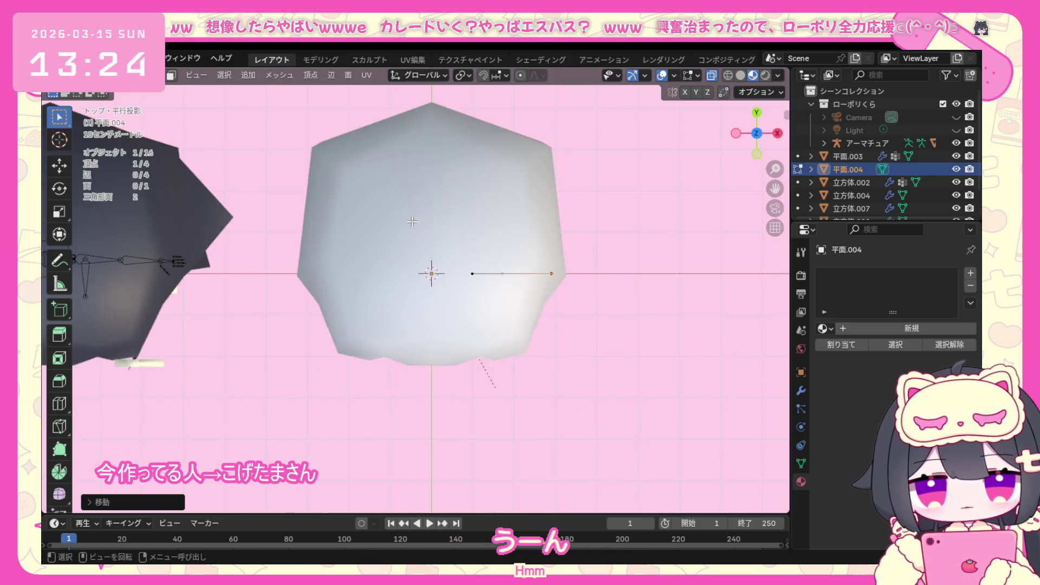
pyautogui.press('a')
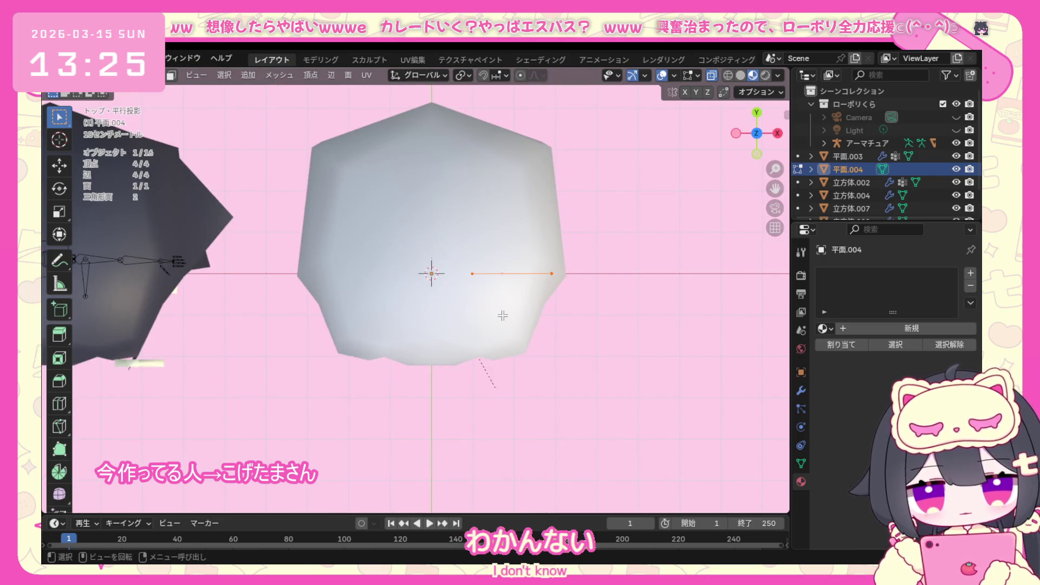
pyautogui.press('e')
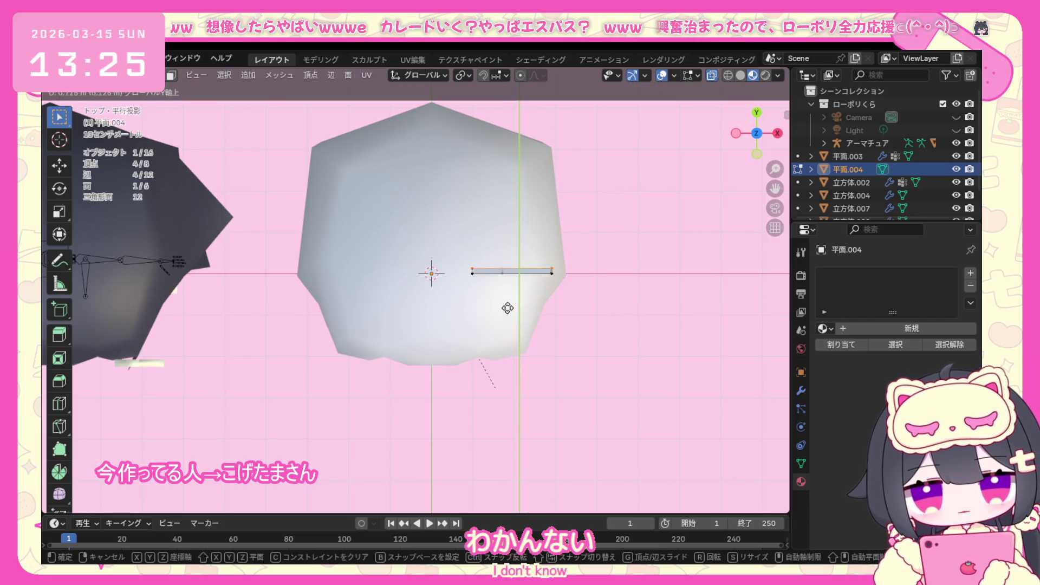
pyautogui.press('y')
pyautogui.click(512, 283)
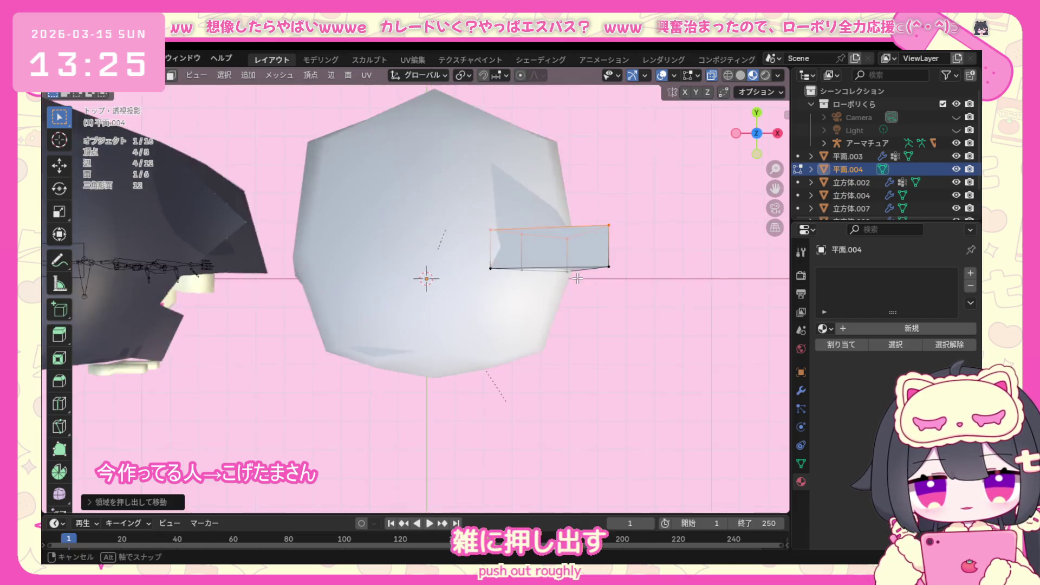
pyautogui.moveTo(512, 284)
pyautogui.mouseDown(button='middle')
pyautogui.moveTo(394, 173)
pyautogui.moveTo(474, 146)
pyautogui.mouseUp(button='middle')
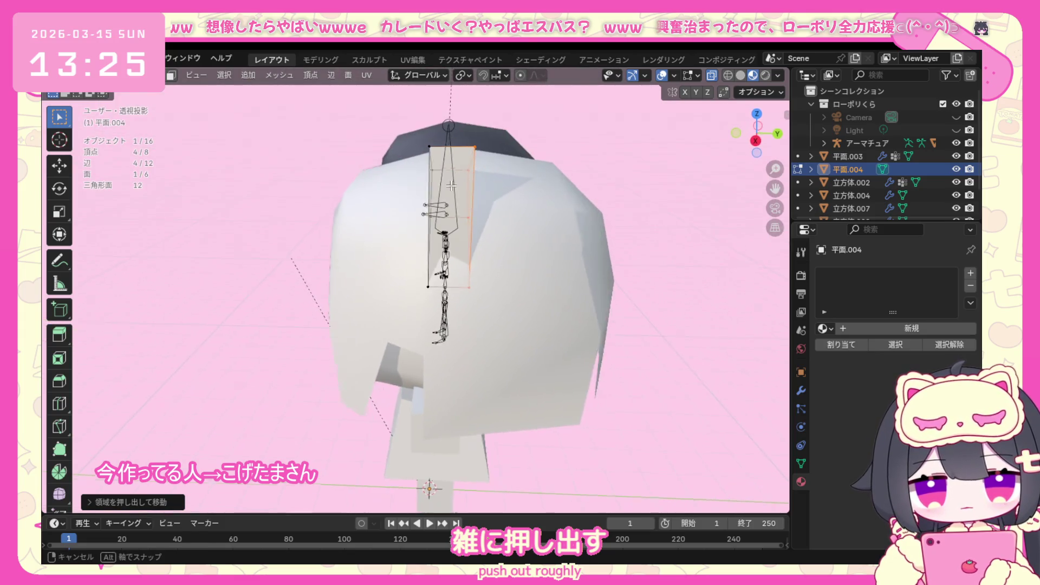
# In right view, move the ear's top back corner forward so the ear tapers toward its tip.
pyautogui.click(474, 147)
pyautogui.press('KP_3')
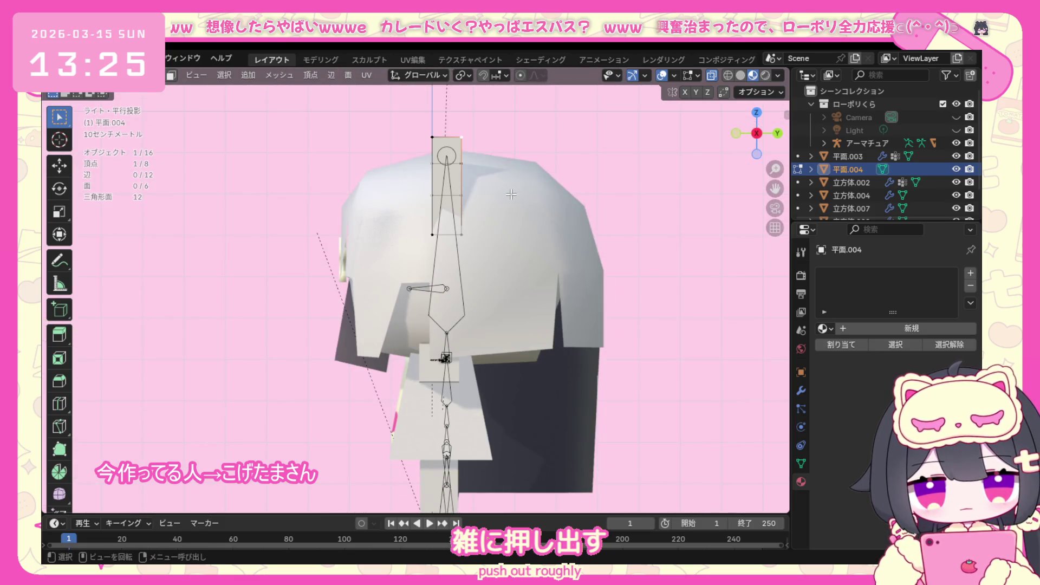
pyautogui.press('g')
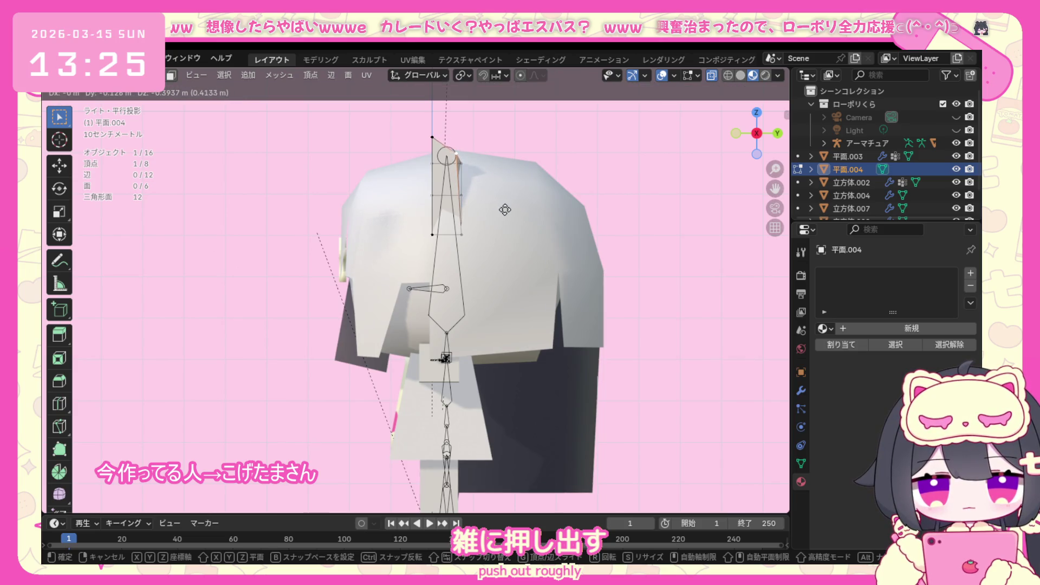
pyautogui.click(502, 211)
pyautogui.moveTo(502, 211)
pyautogui.mouseDown(button='middle')
pyautogui.moveTo(556, 303)
pyautogui.moveTo(649, 222)
pyautogui.mouseUp(button='middle')
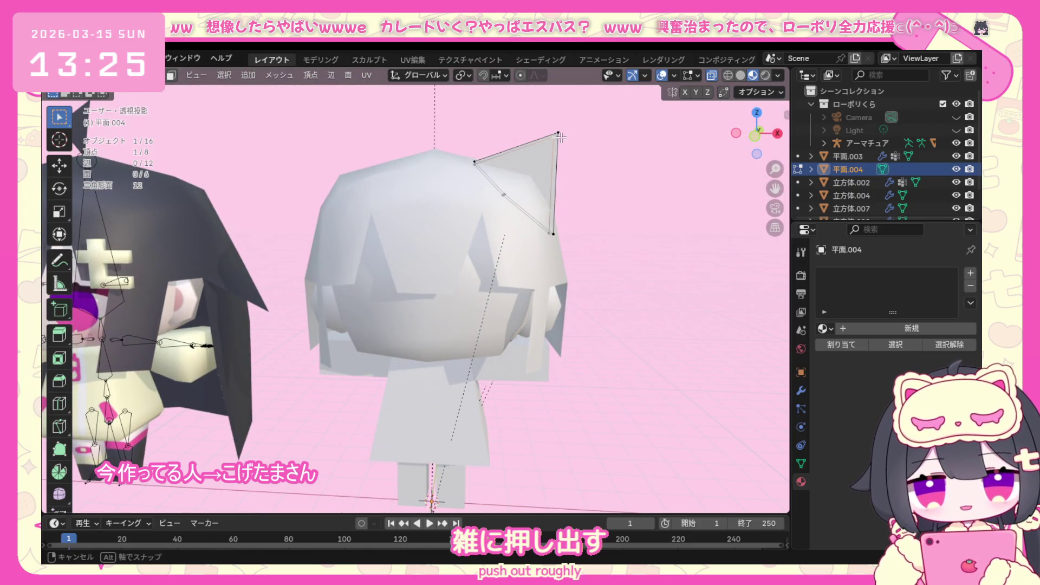
# Inspect the tapered ear from front, top and right orthographic views.
pyautogui.moveTo(559, 138); pyautogui.dragTo(429, 200, button='middle')
pyautogui.press('KP_1')
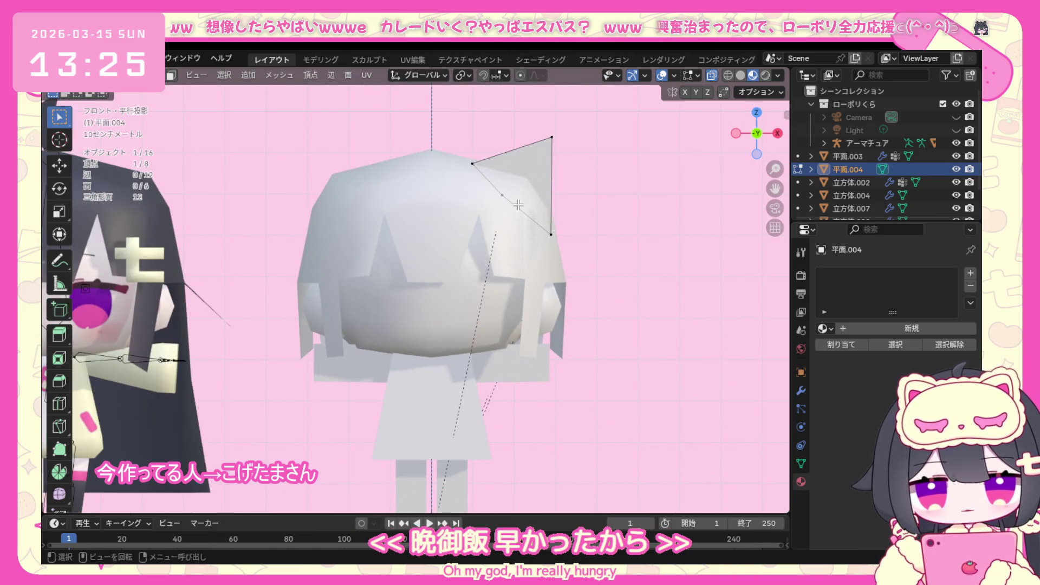
pyautogui.press('KP_7')
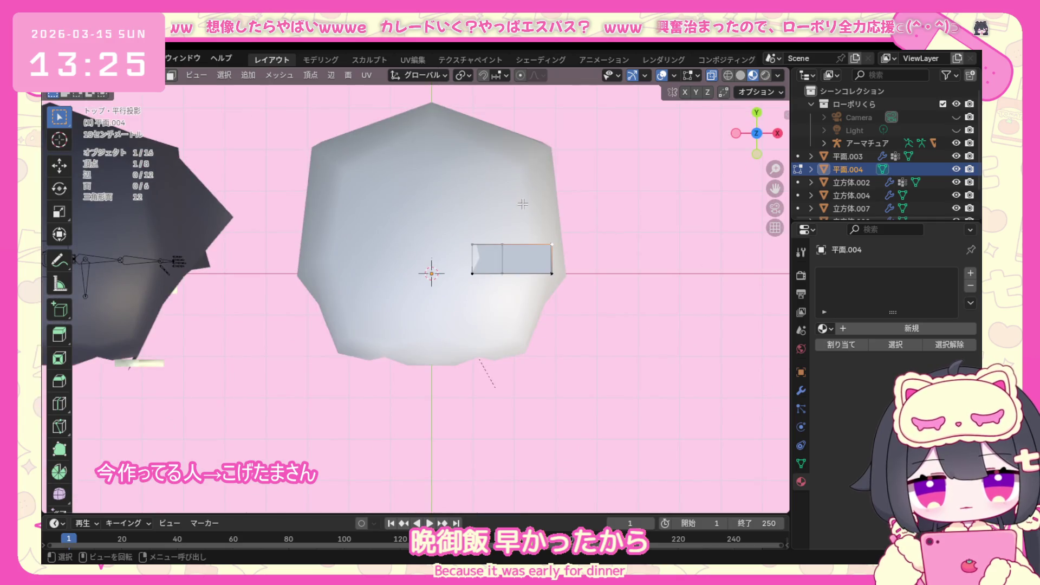
pyautogui.moveTo(538, 303); pyautogui.dragTo(488, 226, button='middle')
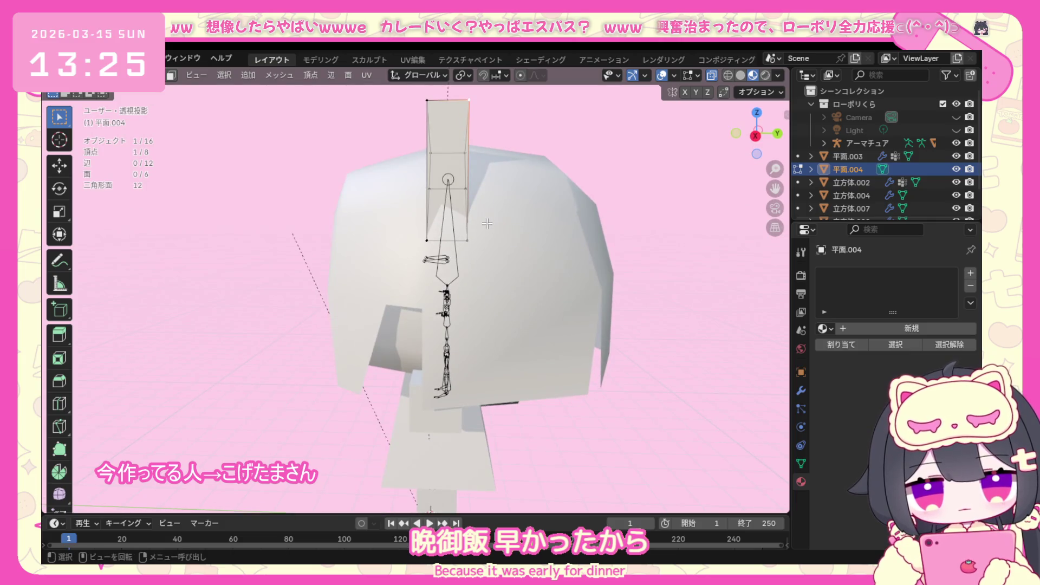
pyautogui.press('KP_7')
pyautogui.press('KP_4')
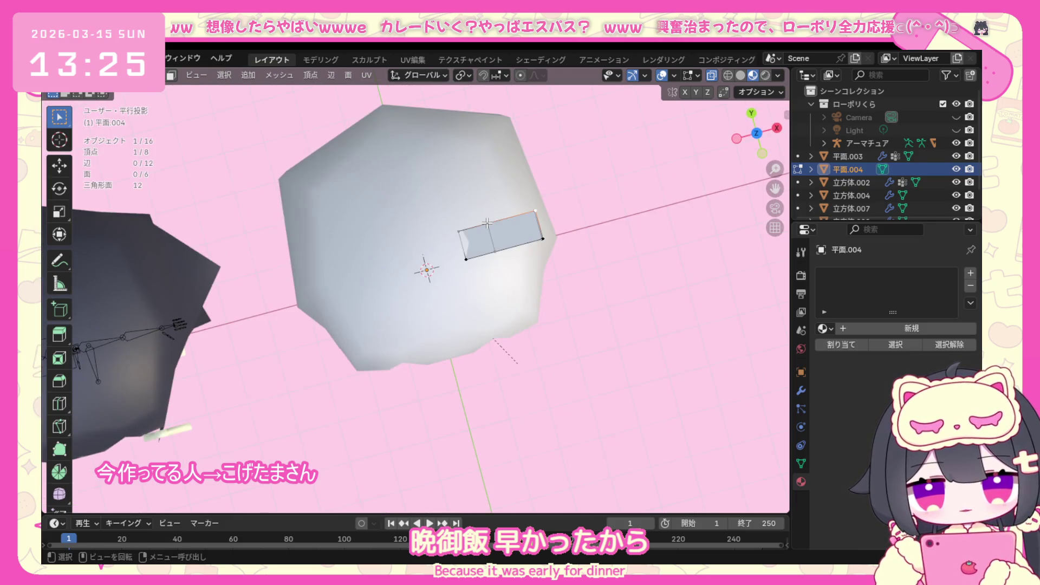
pyautogui.press('KP_3')
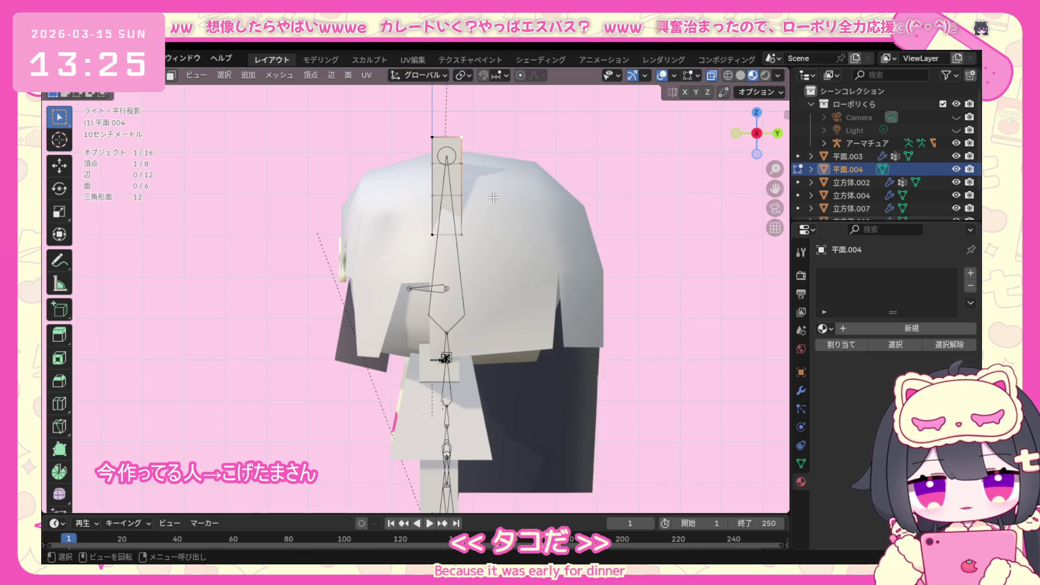
# Slide two ear vertices along the Y axis to refine the ear's depth profile in side view.
pyautogui.press('g')
pyautogui.press('y')
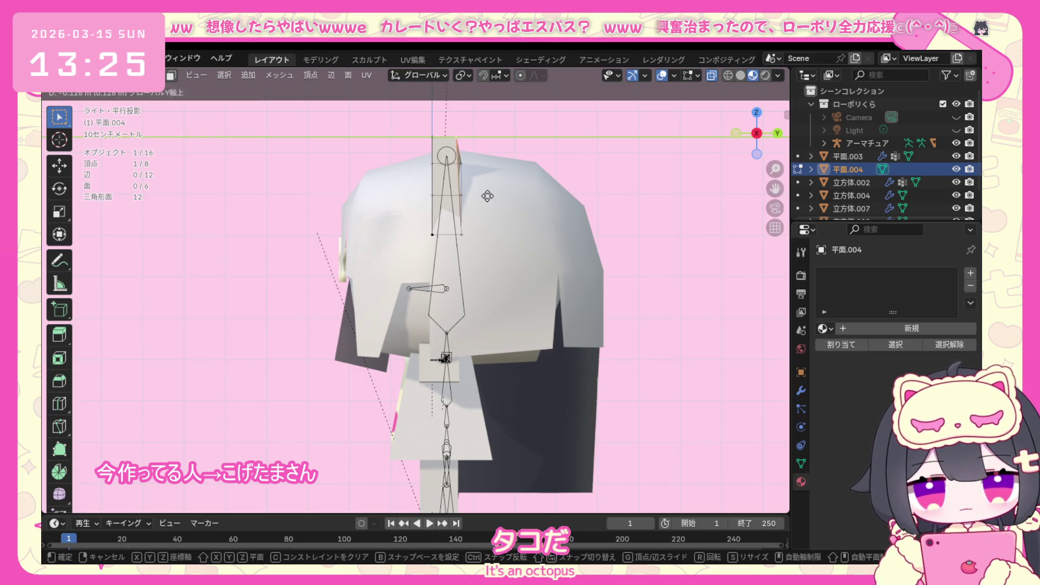
pyautogui.click(488, 195)
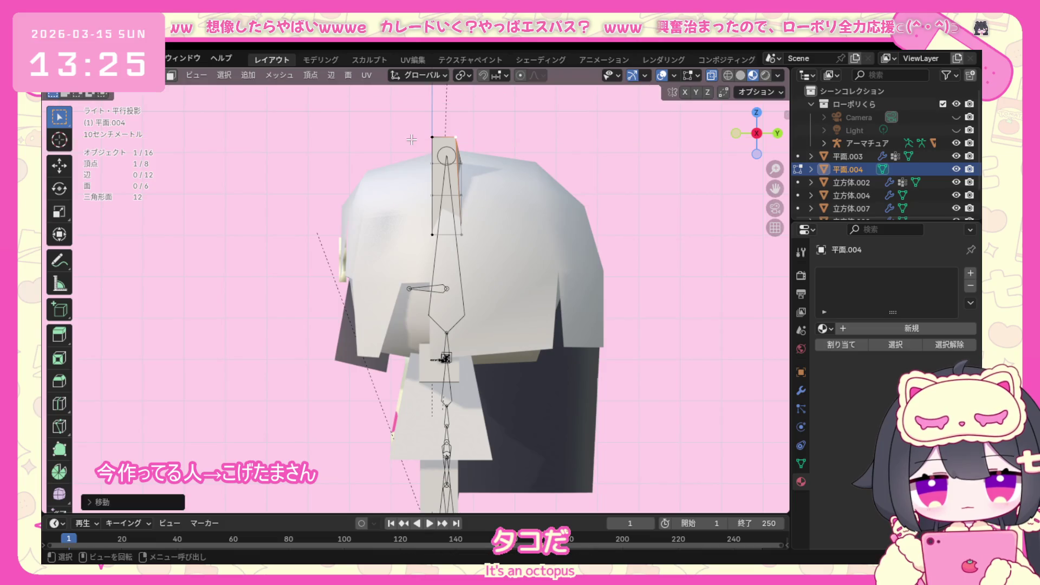
pyautogui.click(446, 145)
pyautogui.press('g')
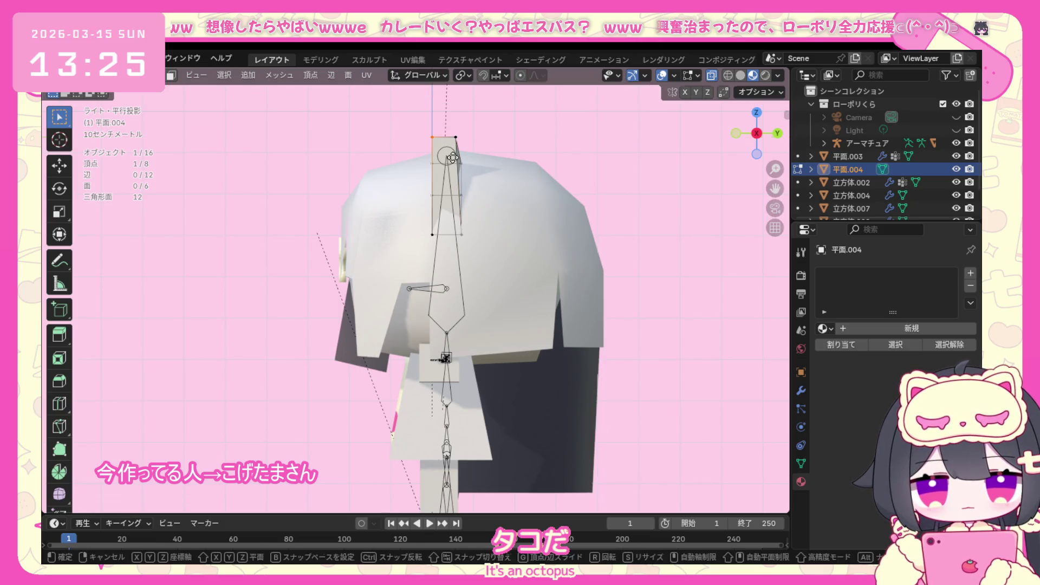
pyautogui.press('y')
pyautogui.click(453, 161)
pyautogui.moveTo(455, 162)
pyautogui.mouseDown(button='middle')
pyautogui.moveTo(475, 175)
pyautogui.moveTo(464, 140)
pyautogui.mouseUp(button='middle')
pyautogui.press('KP_3')
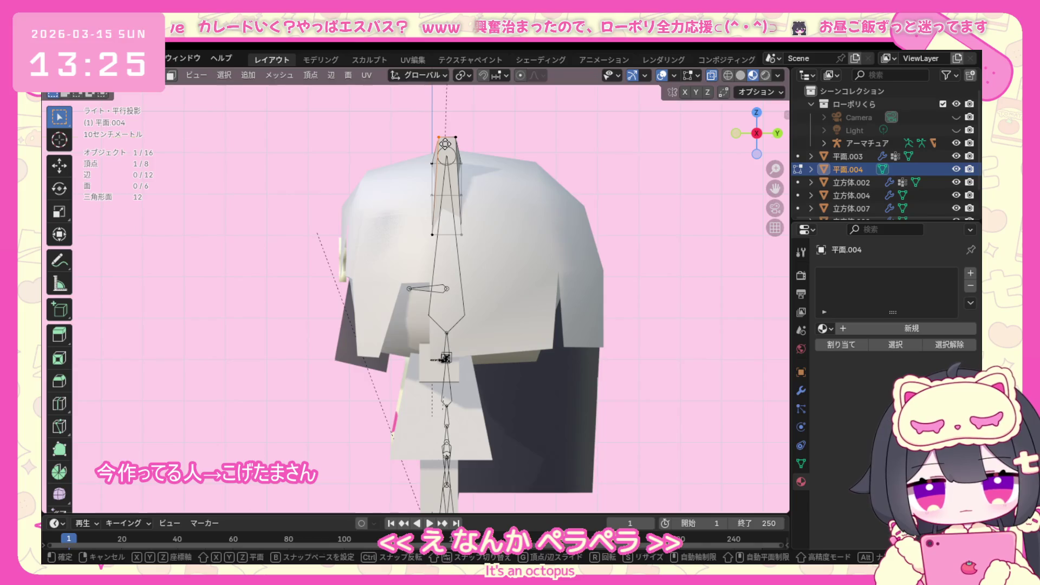
# Move the tip vertex along Y, then merge the two top corners At Center into one sharp tip.
pyautogui.press('g')
pyautogui.press('y')
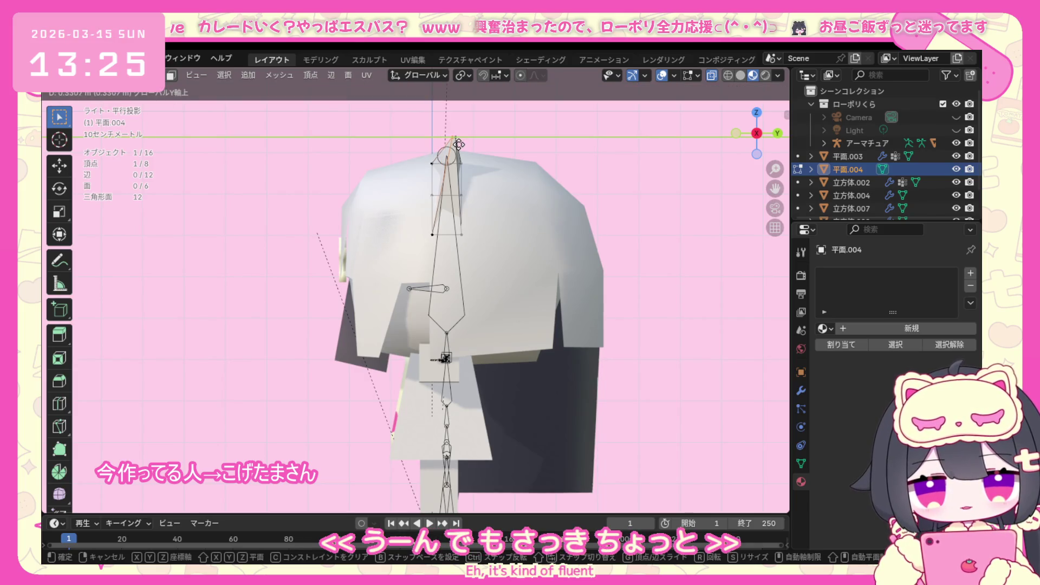
pyautogui.click(462, 145)
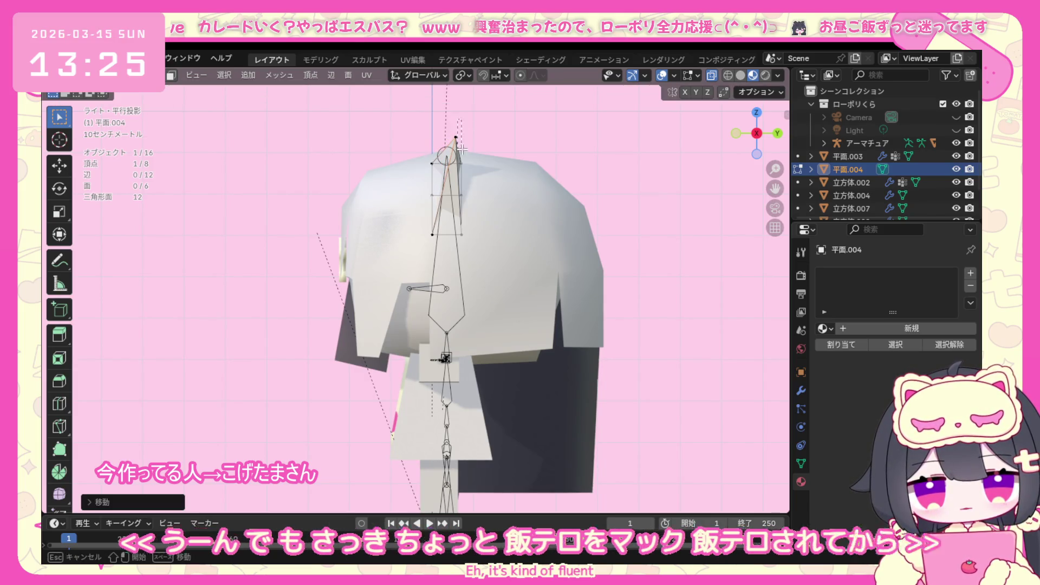
pyautogui.keyDown('shift'); pyautogui.click(458, 143); pyautogui.keyUp('shift')
pyautogui.hotkey('ctrl', 'v')
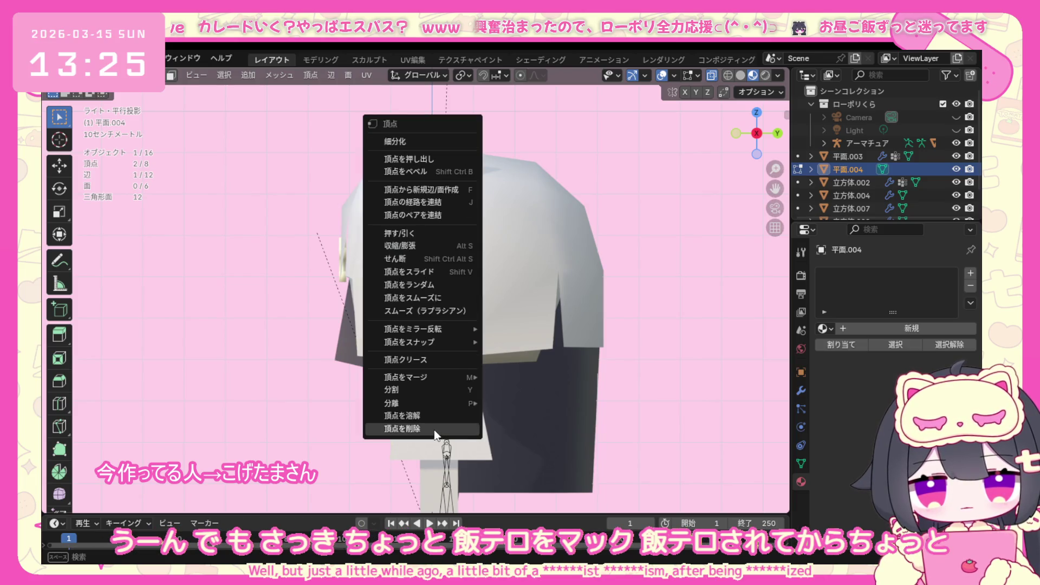
pyautogui.click(513, 377)
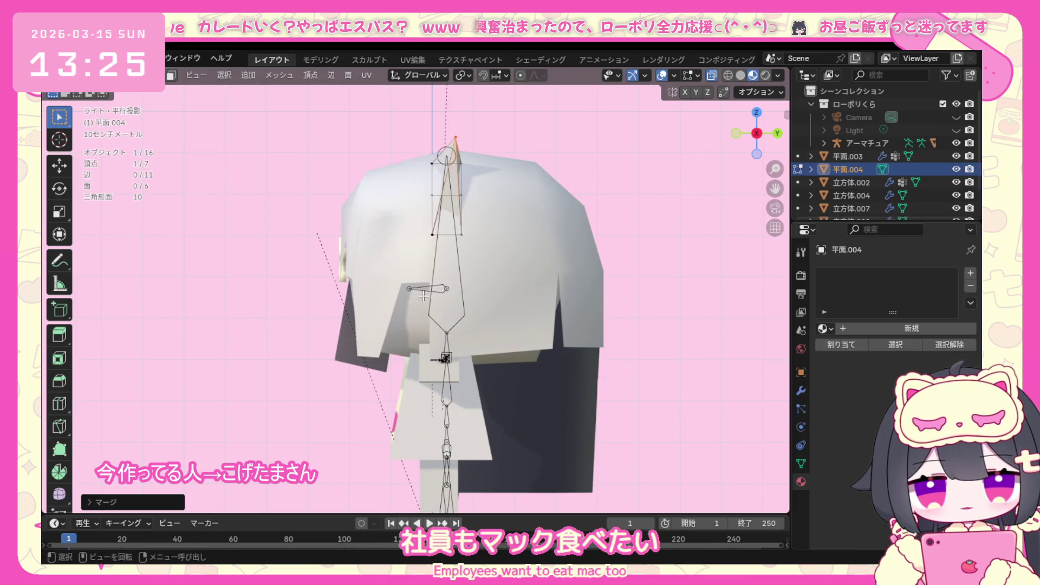
pyautogui.moveTo(514, 377)
pyautogui.mouseDown(button='middle')
pyautogui.moveTo(600, 252)
pyautogui.moveTo(433, 298)
pyautogui.moveTo(514, 277)
pyautogui.mouseUp(button='middle')
pyautogui.click(600, 252)
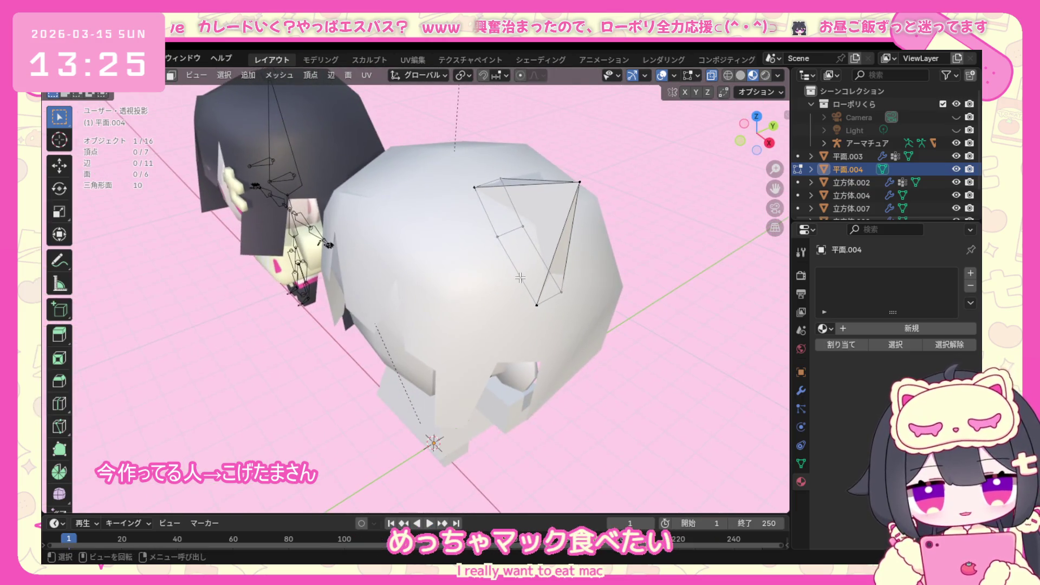
# Hide the overlays to inspect the ear's shading from several angles, then show them again.
pyautogui.press('KP_1')
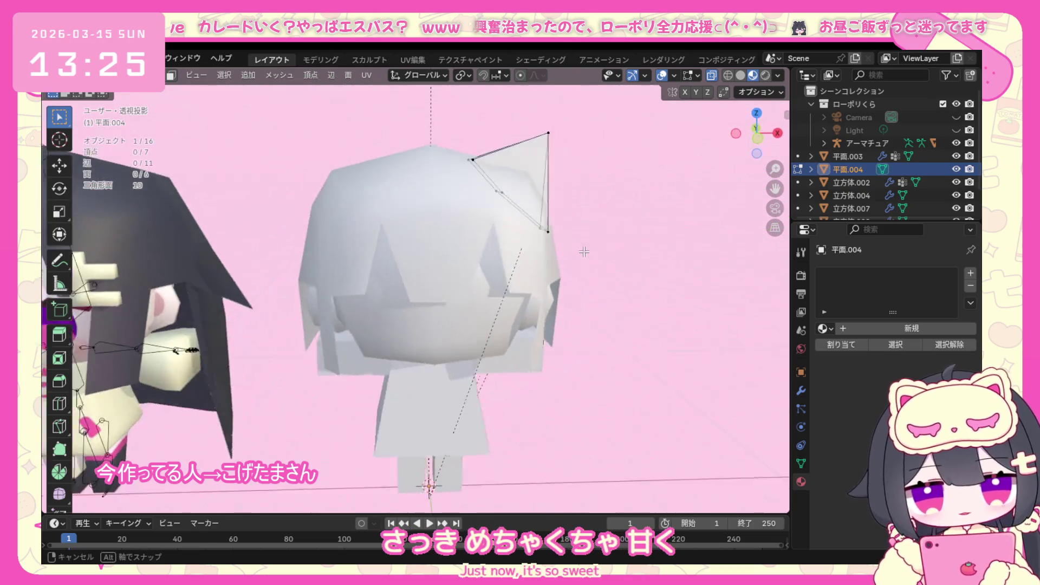
pyautogui.scroll(-2, 538, 326)
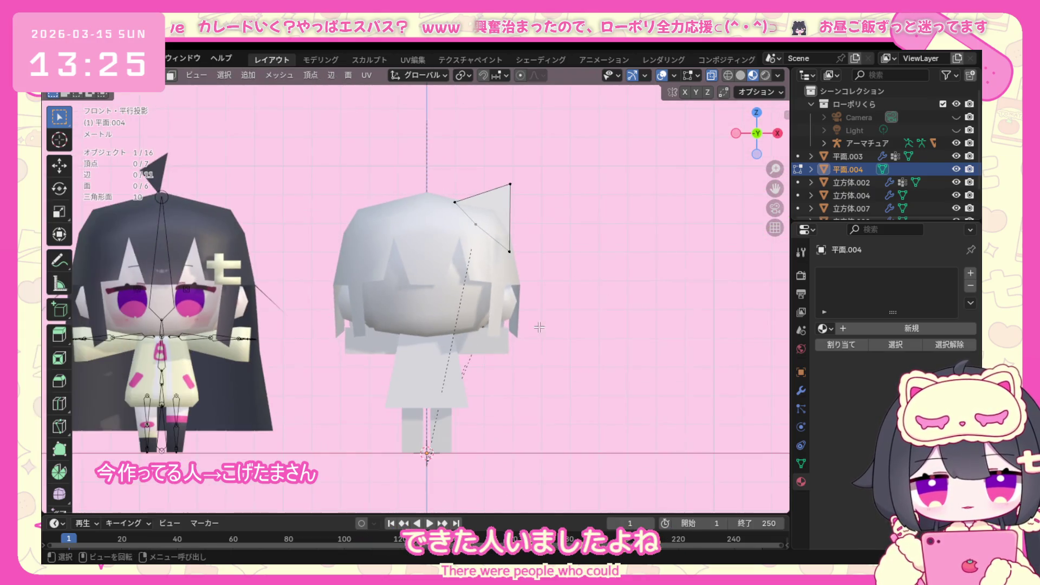
pyautogui.click(663, 76)
pyautogui.moveTo(488, 244)
pyautogui.mouseDown(button='middle')
pyautogui.moveTo(427, 283)
pyautogui.moveTo(365, 113)
pyautogui.mouseUp(button='middle')
pyautogui.click(105, 75)
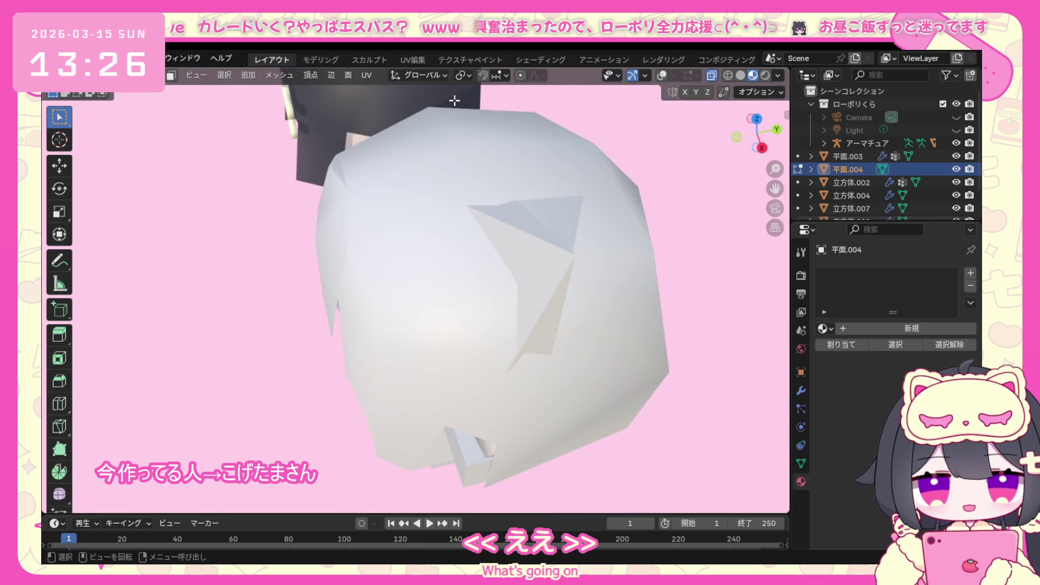
pyautogui.click(662, 76)
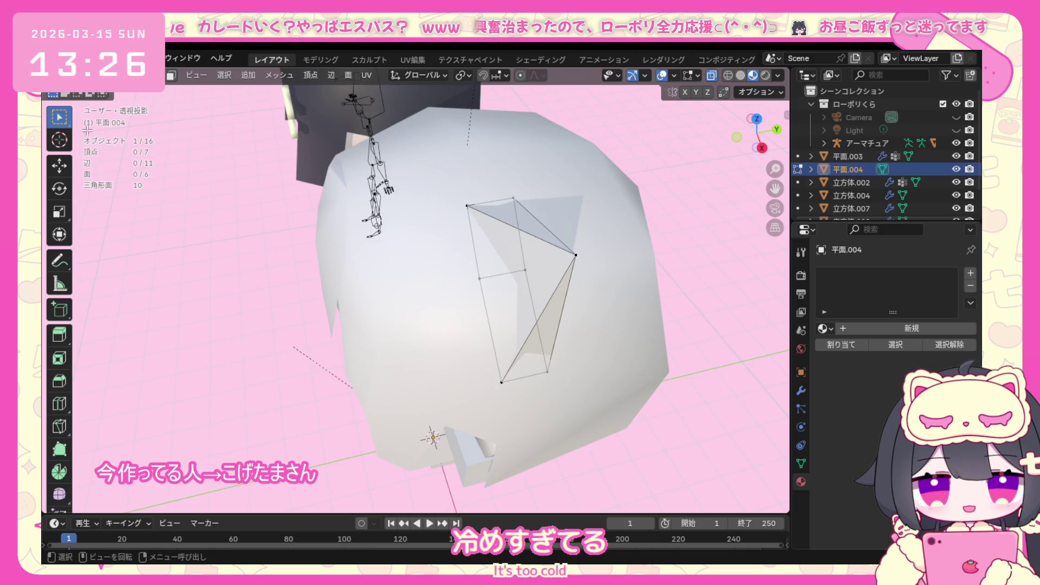
# Adjust the new edge vertex toward the ear's middle and check the shaded result from behind.
pyautogui.moveTo(87, 129)
pyautogui.mouseDown(button='middle')
pyautogui.moveTo(247, 195)
pyautogui.moveTo(423, 222)
pyautogui.moveTo(404, 276)
pyautogui.mouseUp(button='middle')
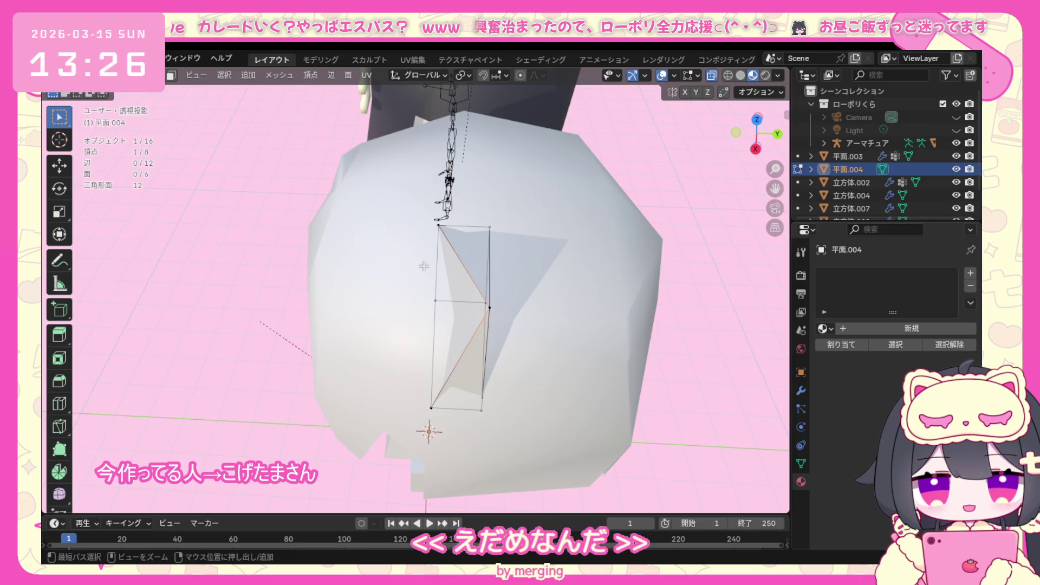
pyautogui.hotkey('ctrl', 'z')
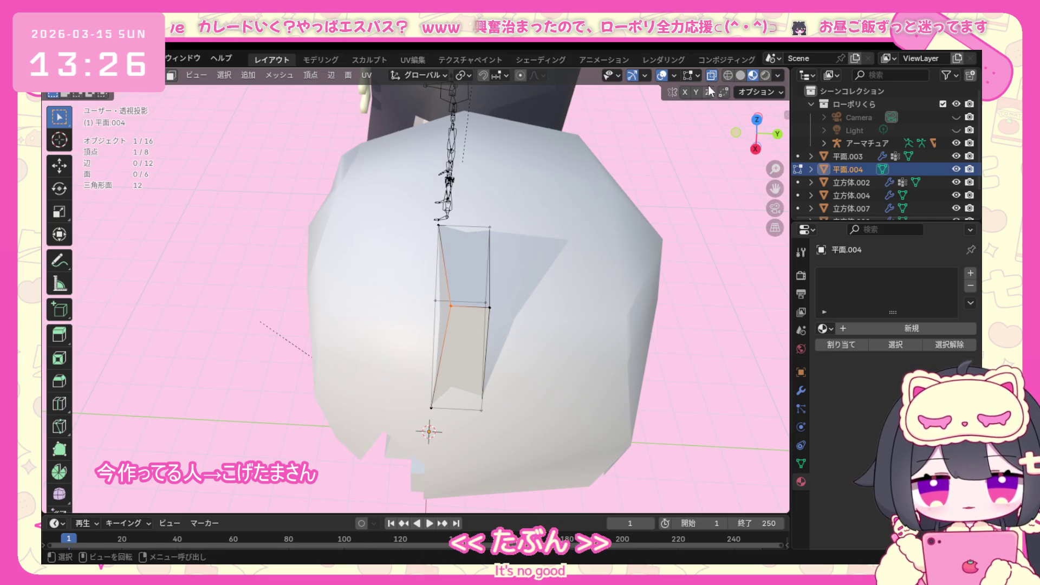
pyautogui.hotkey('shift', 'alt', 'z')
pyautogui.moveTo(543, 273)
pyautogui.mouseDown(button='middle')
pyautogui.moveTo(431, 310)
pyautogui.moveTo(510, 251)
pyautogui.mouseUp(button='middle')
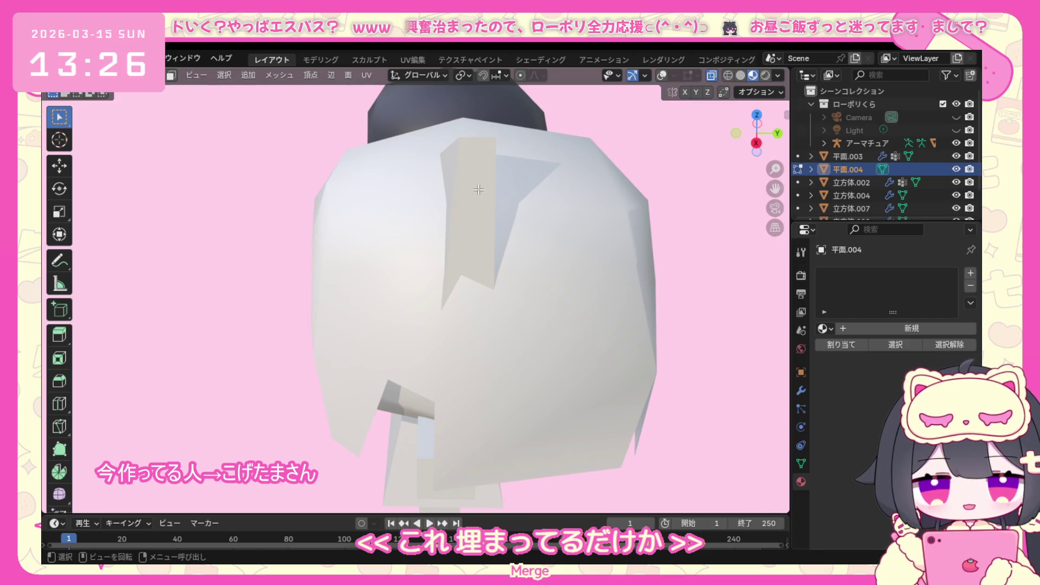
# With overlays on, move the ear's top vertex along Y in right view so it stands out of the head.
pyautogui.click(663, 76)
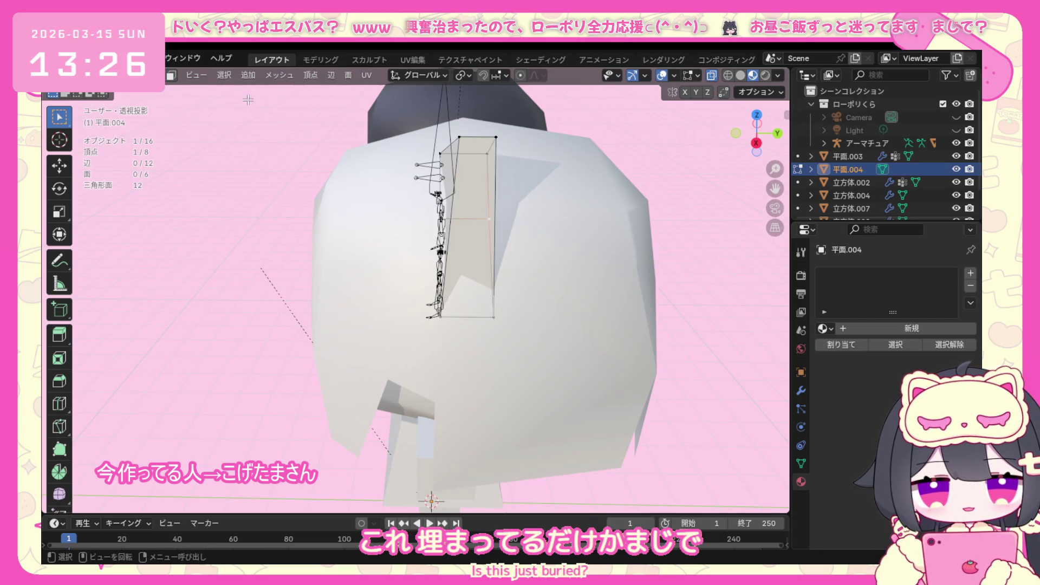
pyautogui.moveTo(376, 195); pyautogui.dragTo(393, 187, button='middle')
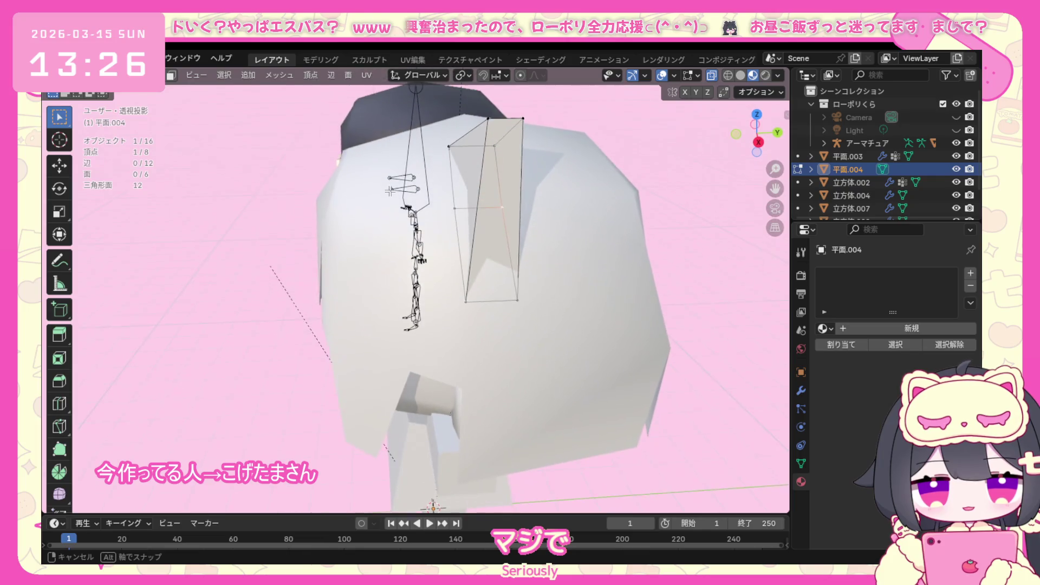
pyautogui.click(480, 127)
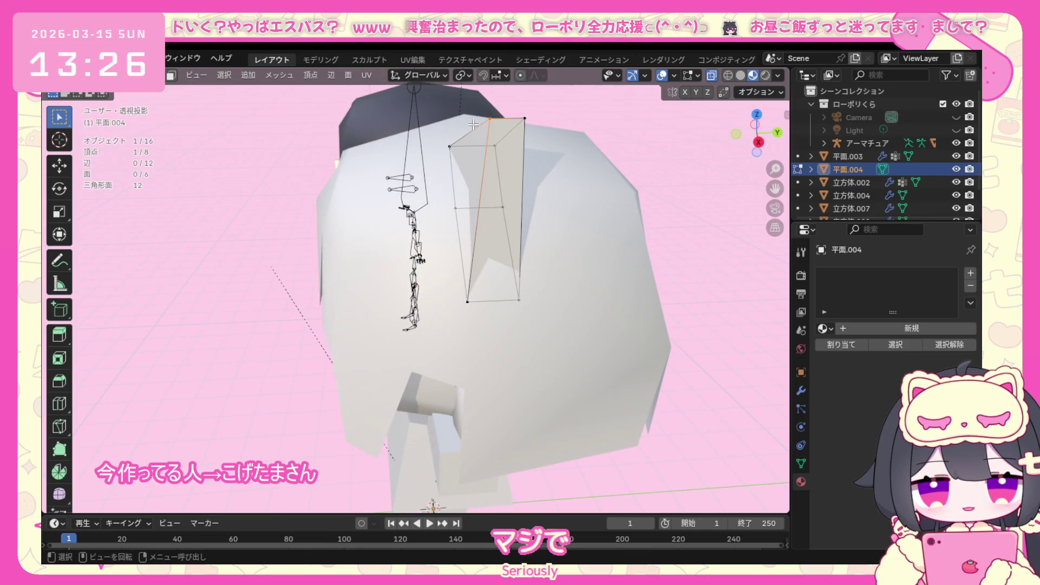
pyautogui.press('KP_3')
pyautogui.press('g')
pyautogui.press('y')
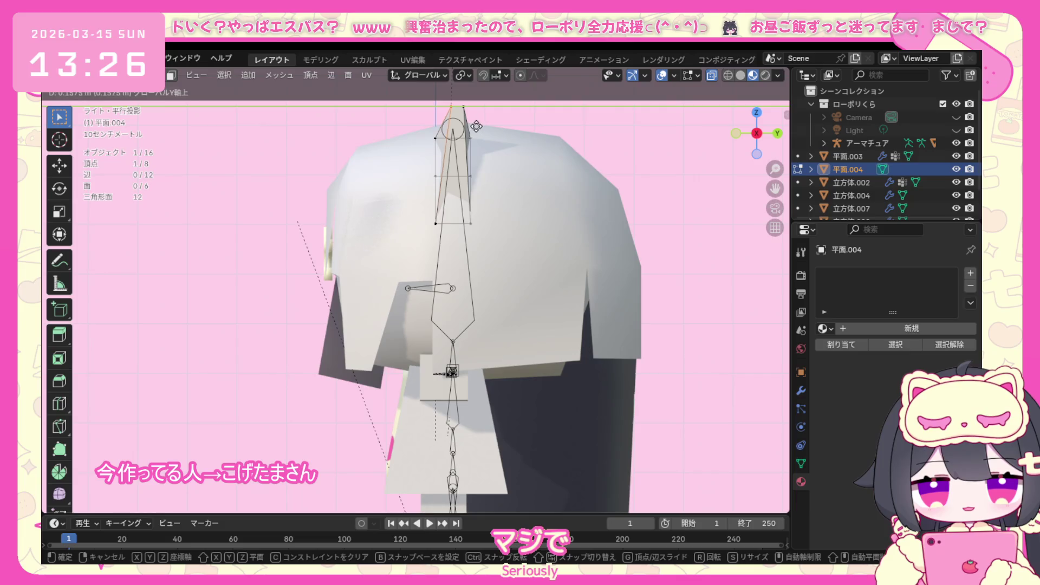
pyautogui.click(477, 127)
pyautogui.moveTo(476, 126)
pyautogui.mouseDown(button='middle')
pyautogui.moveTo(433, 255)
pyautogui.moveTo(410, 236)
pyautogui.mouseUp(button='middle')
# Shift the vertex twice more along Y, return to front view and start moving the whole ear triangle.
pyautogui.press('g')
pyautogui.press('y')
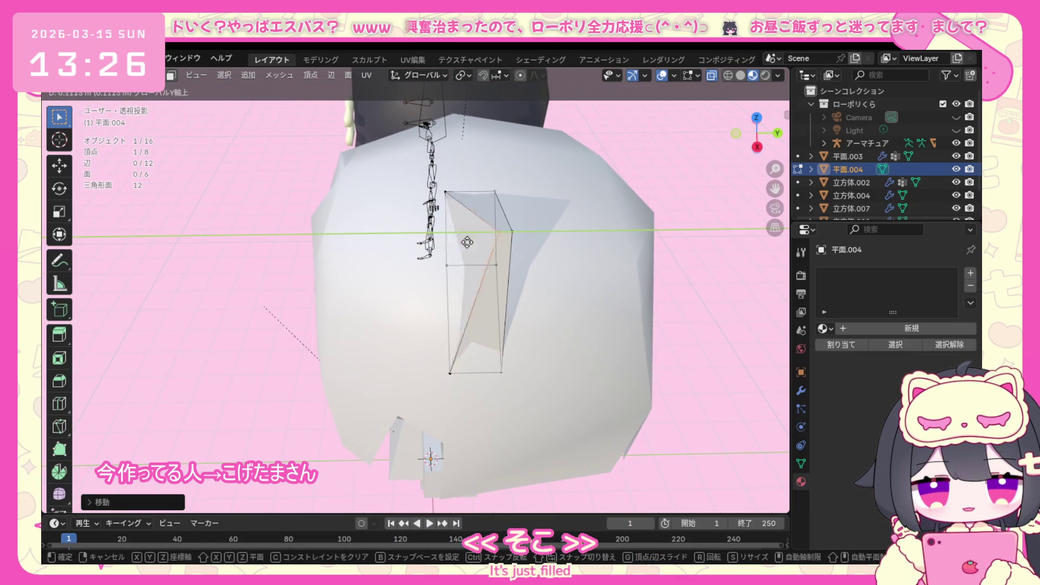
pyautogui.click(470, 245)
pyautogui.moveTo(470, 244)
pyautogui.mouseDown(button='middle')
pyautogui.moveTo(555, 202)
pyautogui.moveTo(546, 210)
pyautogui.mouseUp(button='middle')
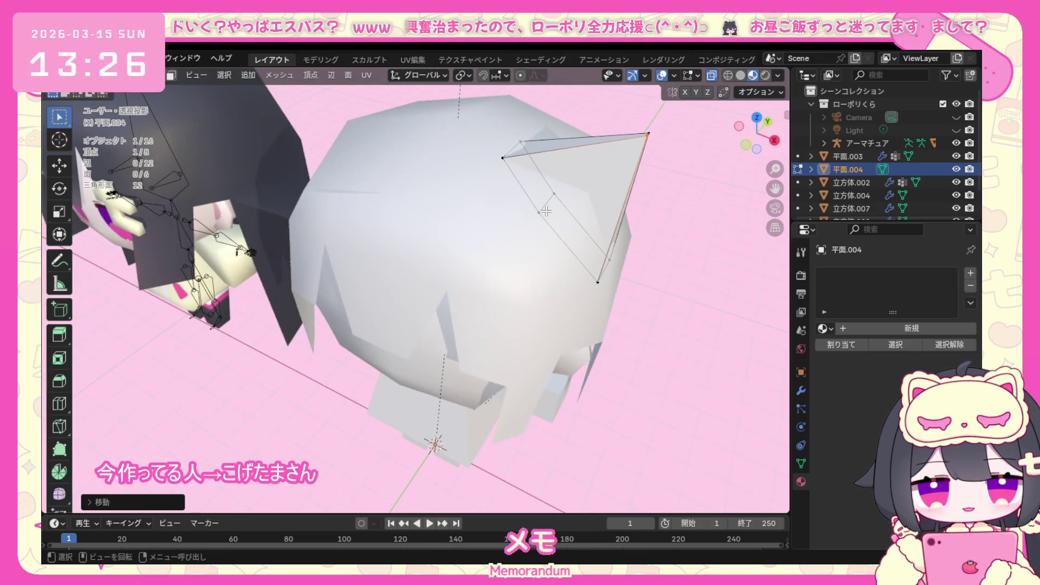
pyautogui.press('g')
pyautogui.press('y')
pyautogui.click(531, 217)
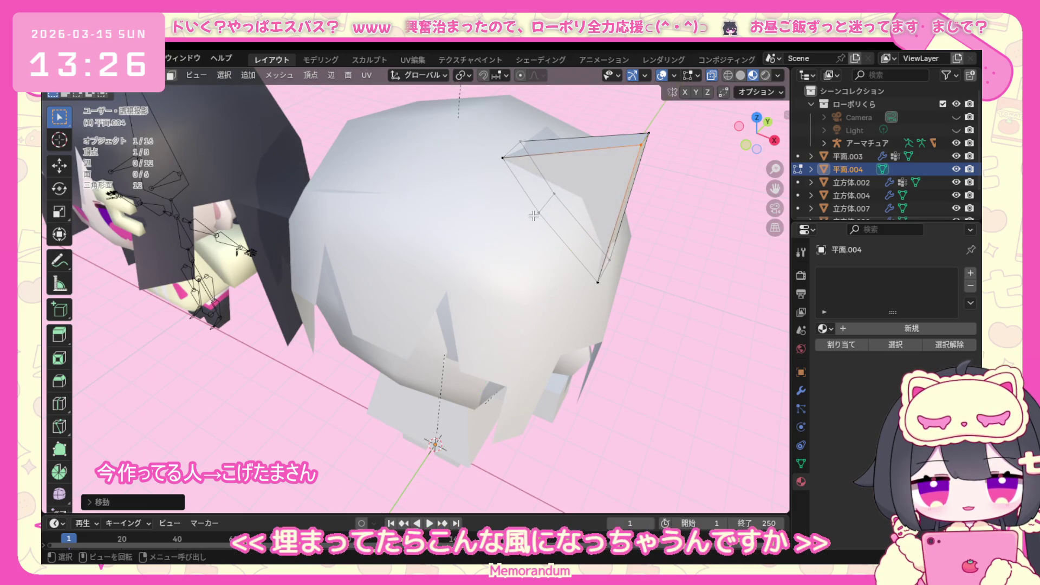
pyautogui.press('KP_1')
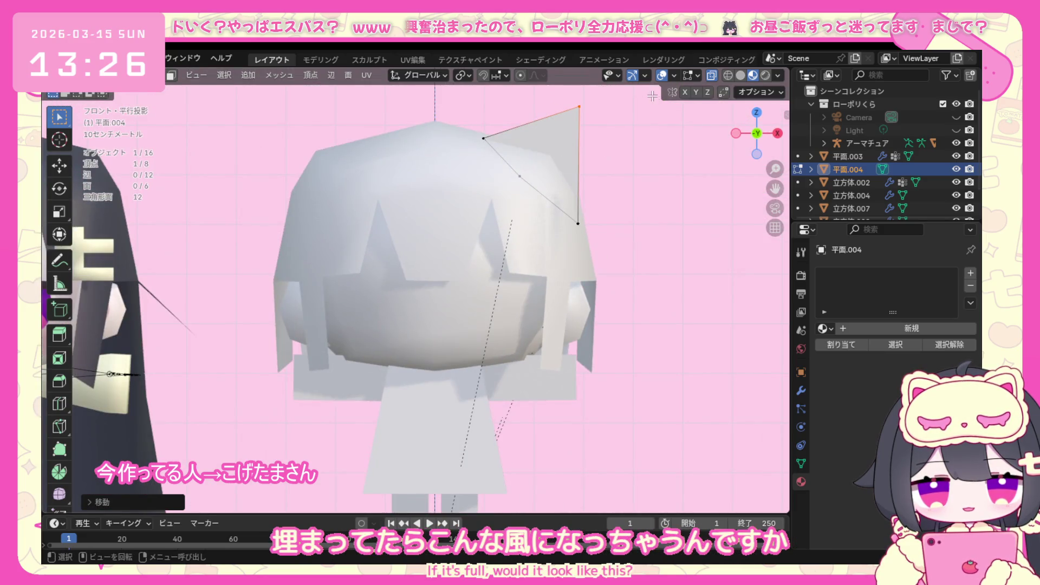
pyautogui.scroll(-2, 488, 244)
pyautogui.press('g')
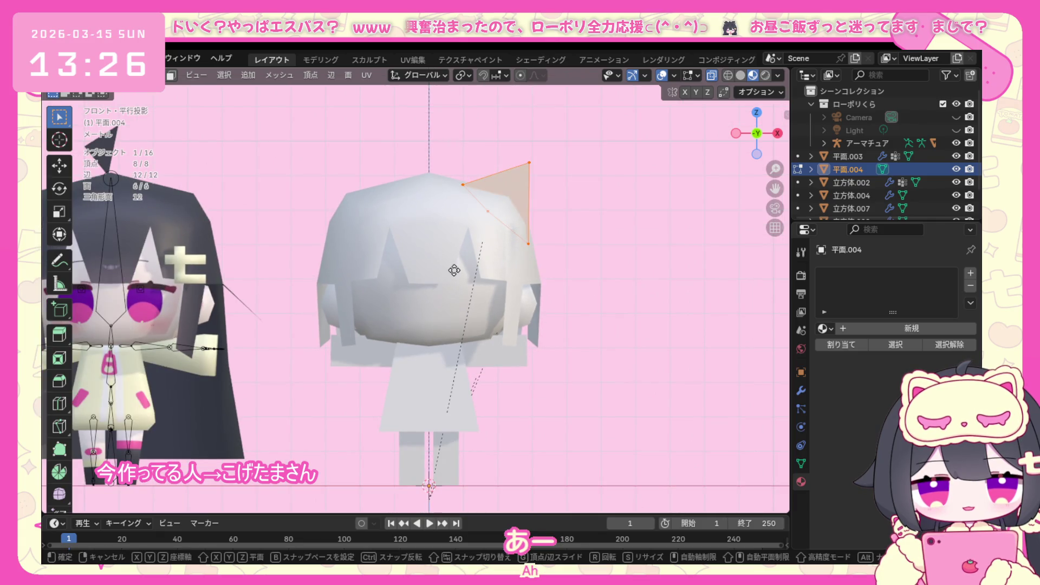
# Nudge the ear triangle into place and give it a slight tilt, cancelling a resize attempt.
pyautogui.click(451, 265)
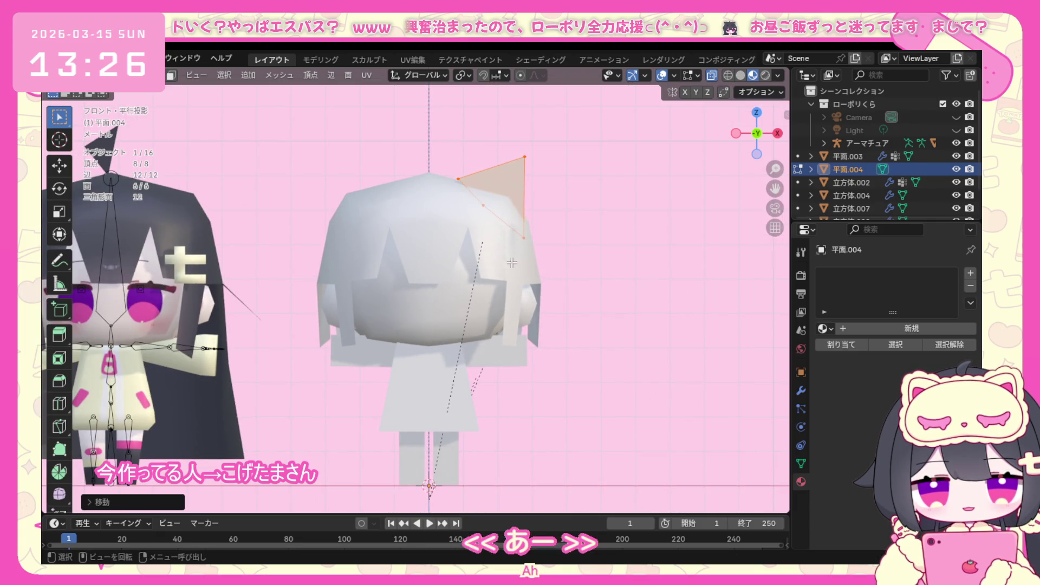
pyautogui.press('s')
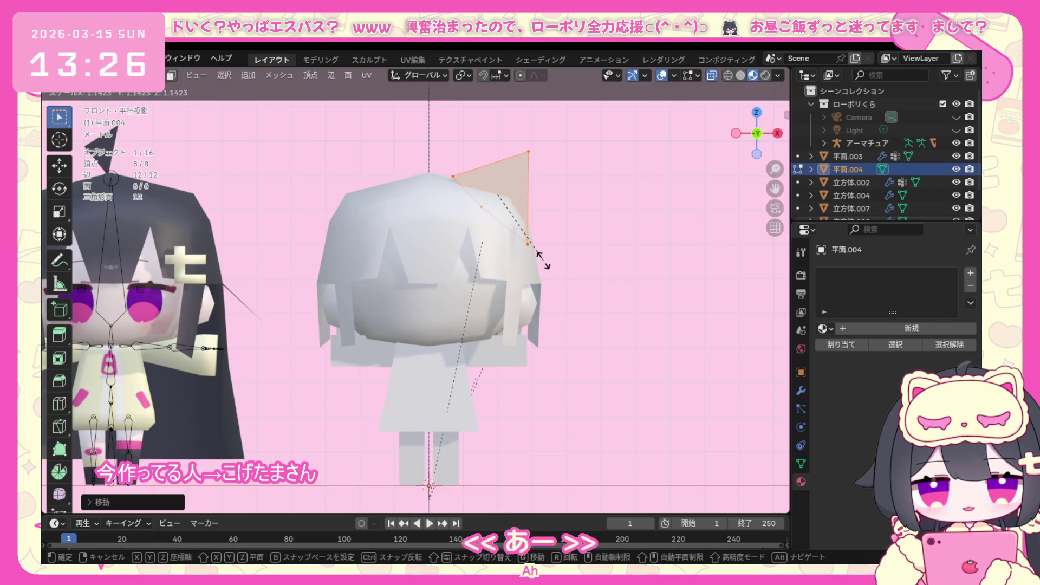
pyautogui.press('Escape')
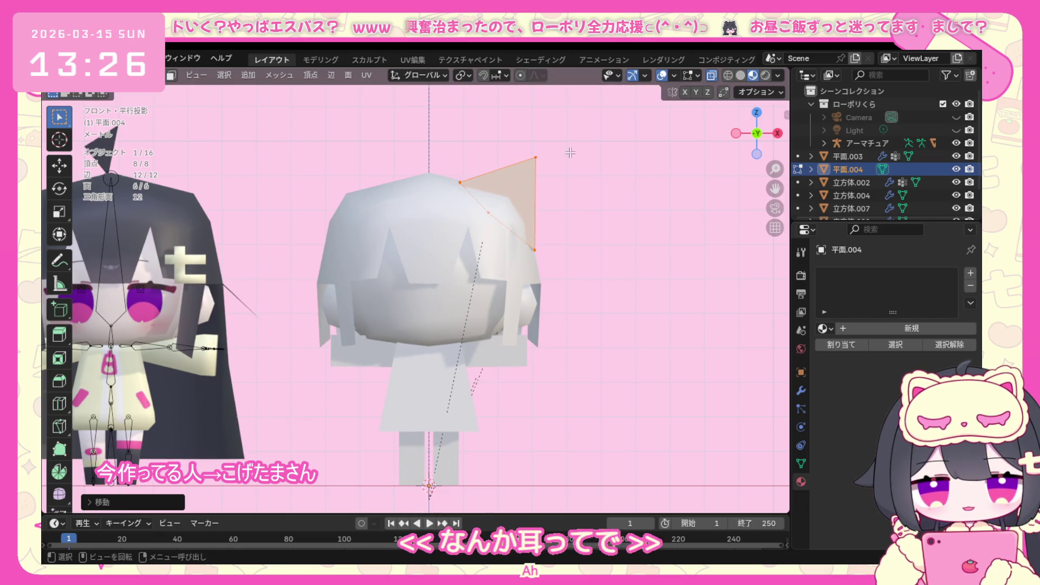
pyautogui.press('r')
pyautogui.click(519, 294)
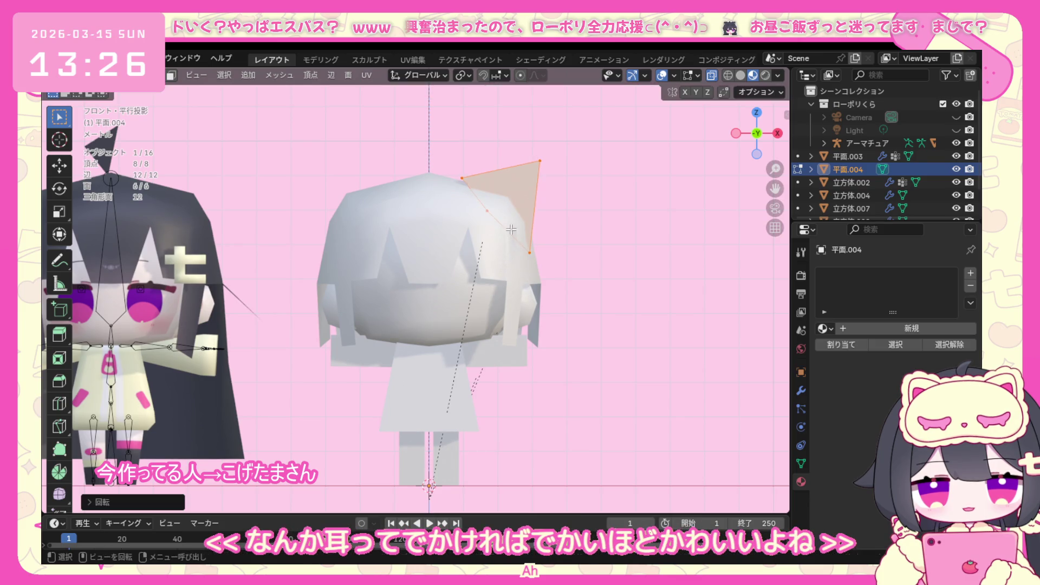
pyautogui.press('g')
pyautogui.click(513, 232)
# Pull the ear's tip vertices higher and further out so the ear grows larger.
pyautogui.moveTo(430, 147); pyautogui.dragTo(476, 202)
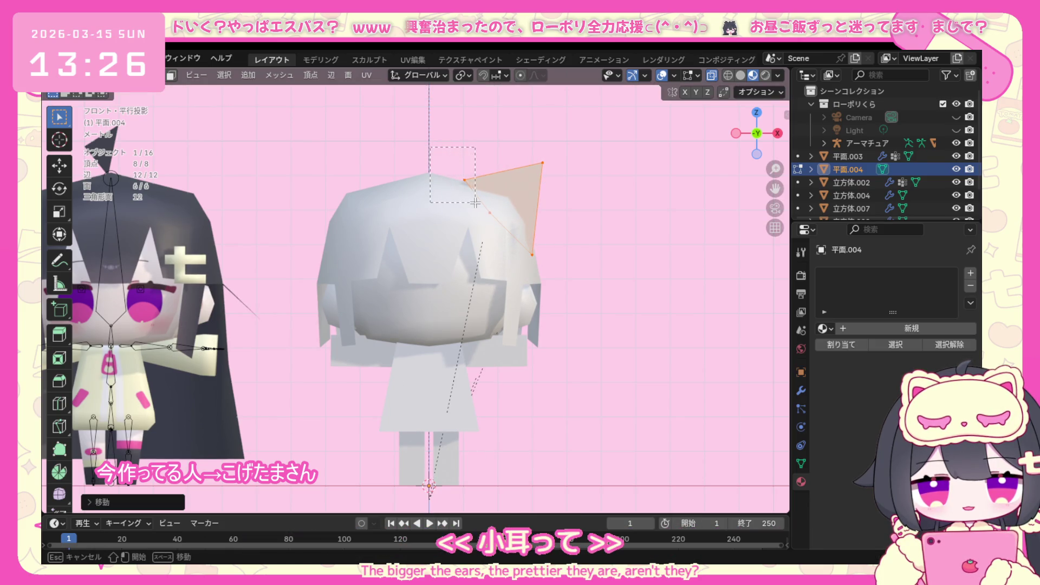
pyautogui.moveTo(430, 147); pyautogui.dragTo(475, 201)
pyautogui.press('g')
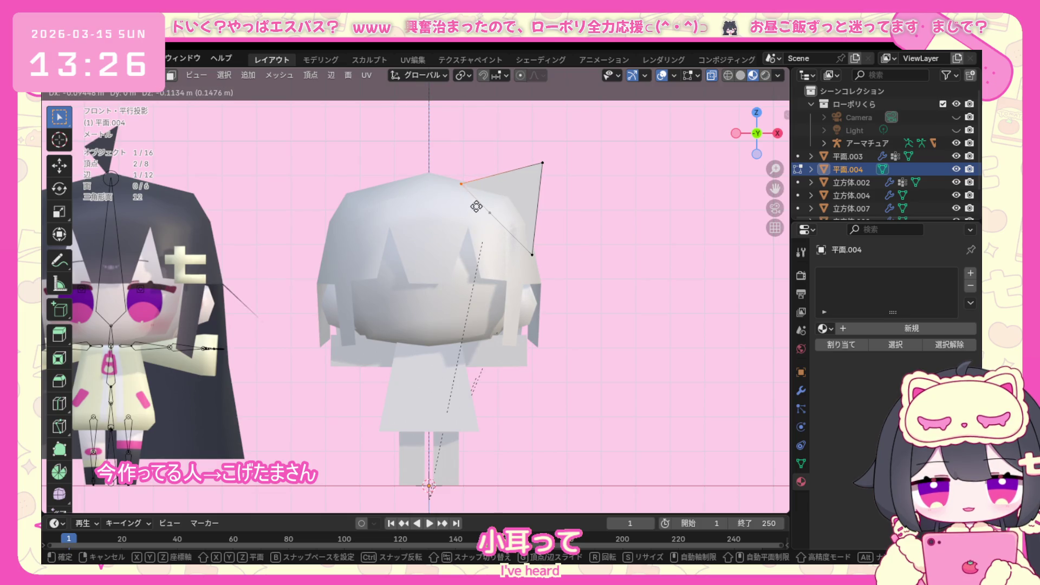
pyautogui.click(476, 207)
pyautogui.press('g')
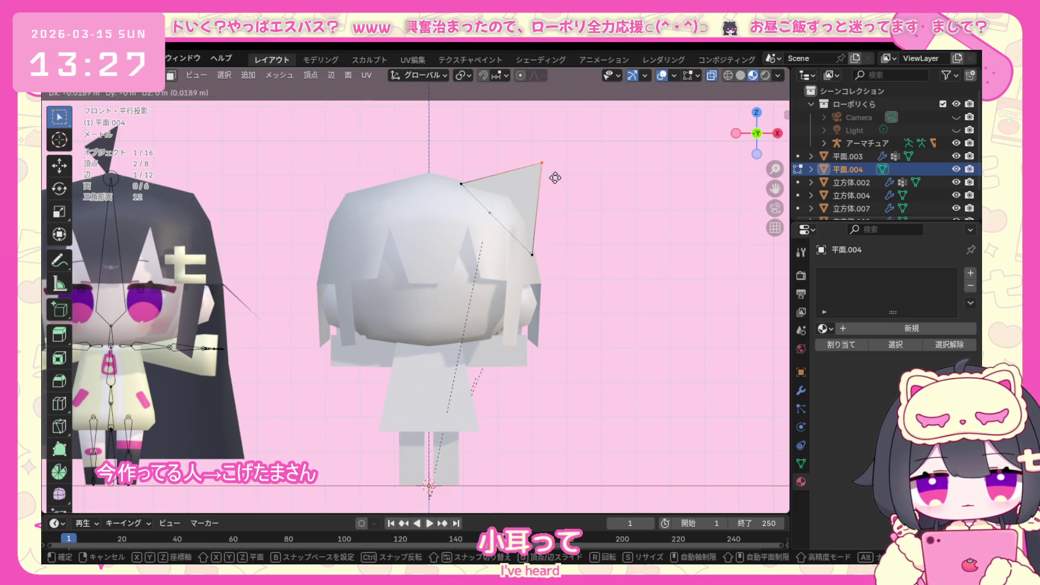
pyautogui.click(549, 177)
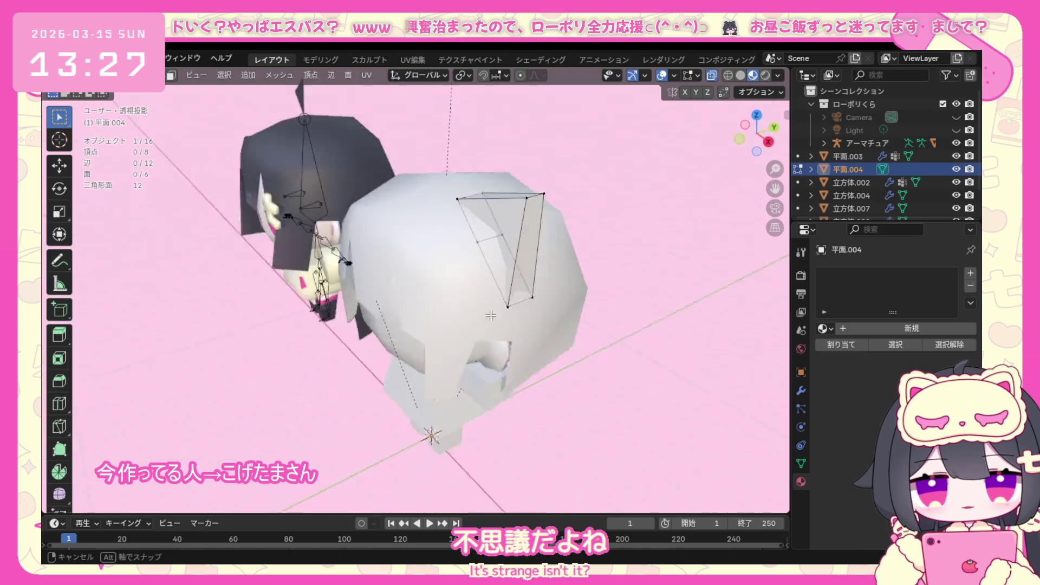
pyautogui.moveTo(548, 177)
pyautogui.mouseDown(button='middle')
pyautogui.moveTo(404, 332)
pyautogui.moveTo(552, 334)
pyautogui.moveTo(529, 301)
pyautogui.mouseUp(button='middle')
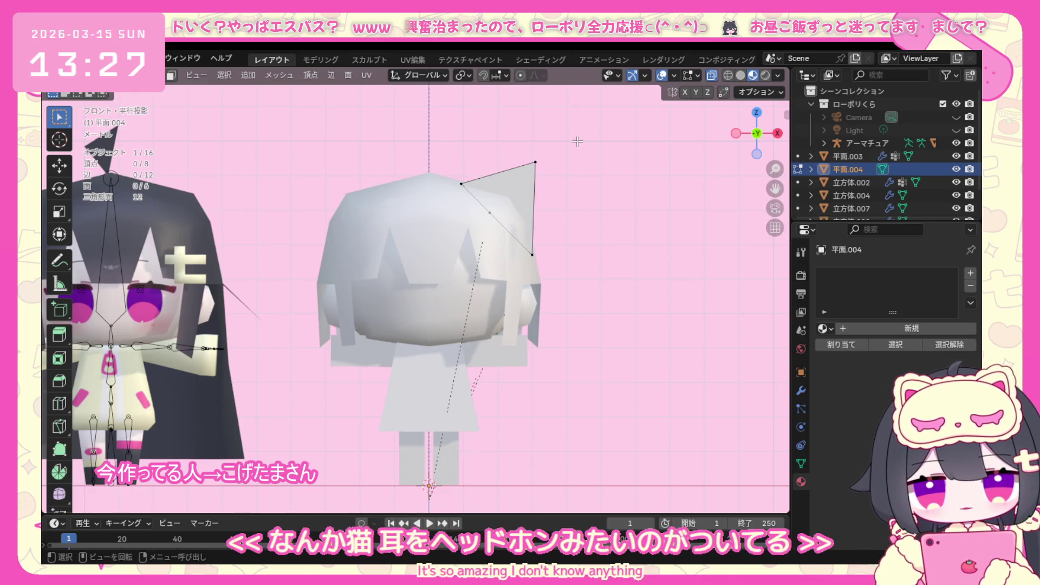
pyautogui.press('a')
pyautogui.moveTo(560, 186); pyautogui.dragTo(487, 251, button='middle')
pyautogui.press('KP_1')
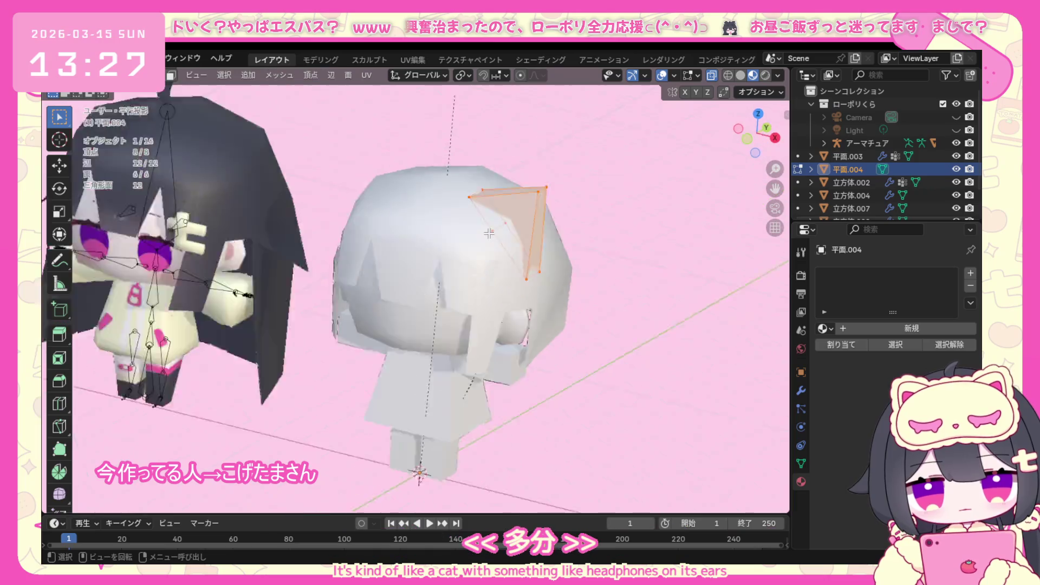
pyautogui.hotkey('ctrl', 'v')
pyautogui.press('Escape')
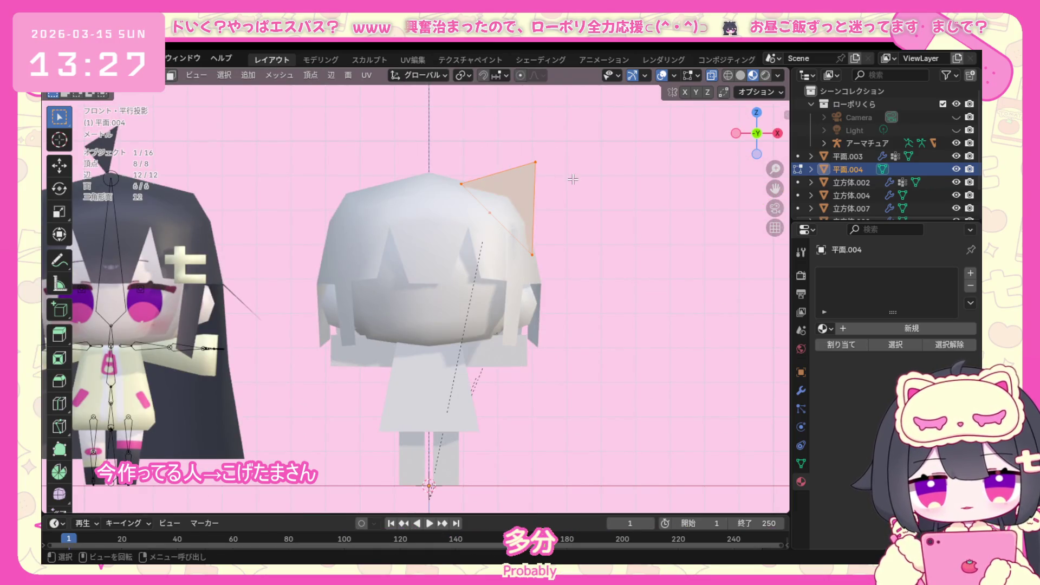
pyautogui.hotkey('ctrl', 'v')
pyautogui.press('Escape')
pyautogui.hotkey('alt', 'a')
pyautogui.click(106, 75)
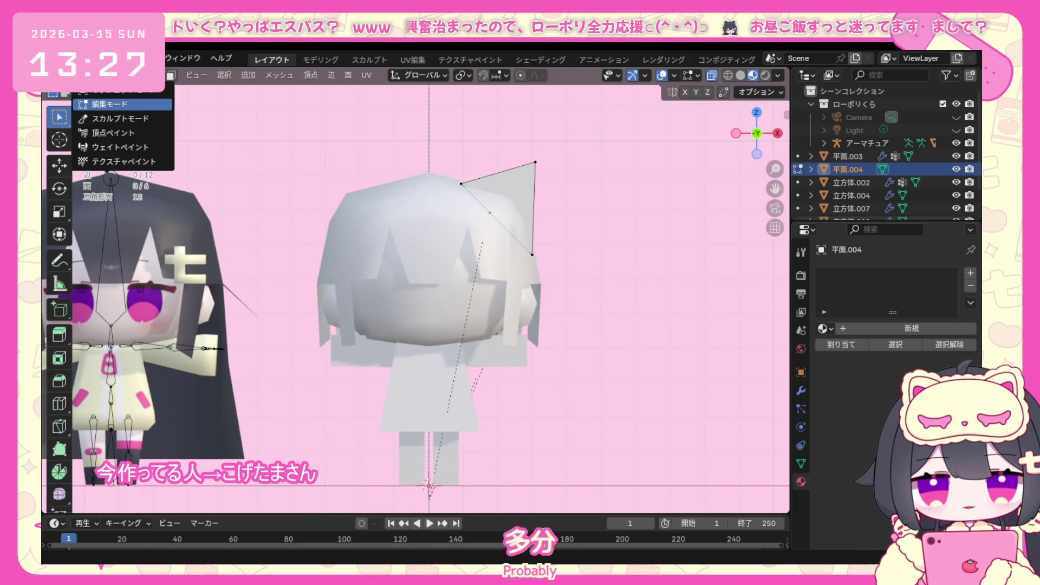
# Duplicate the cat-ear plane as a separate object in Object Mode.
pyautogui.click(106, 100)
pyautogui.rightClick(526, 186)
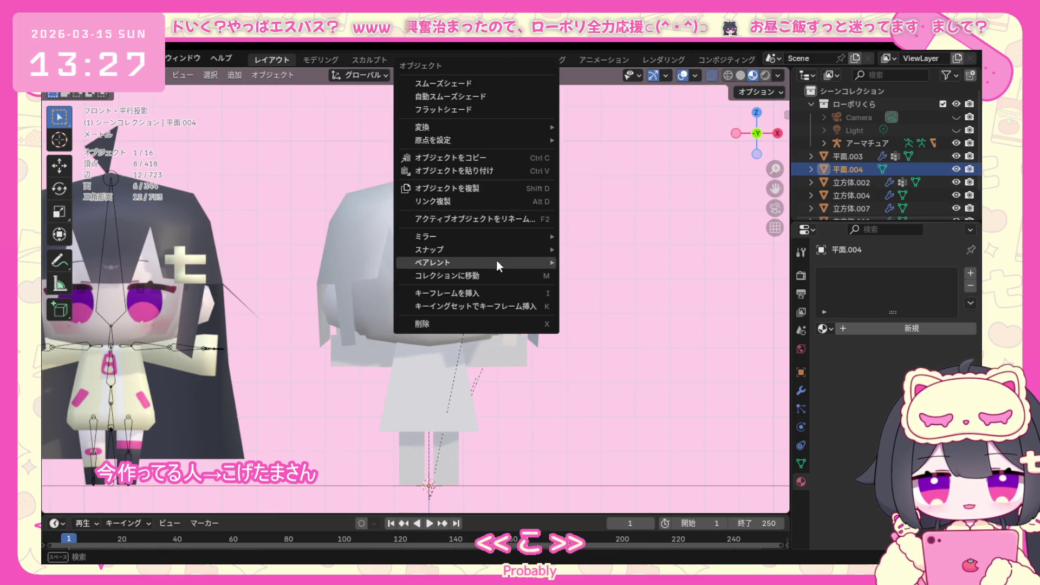
pyautogui.click(493, 190)
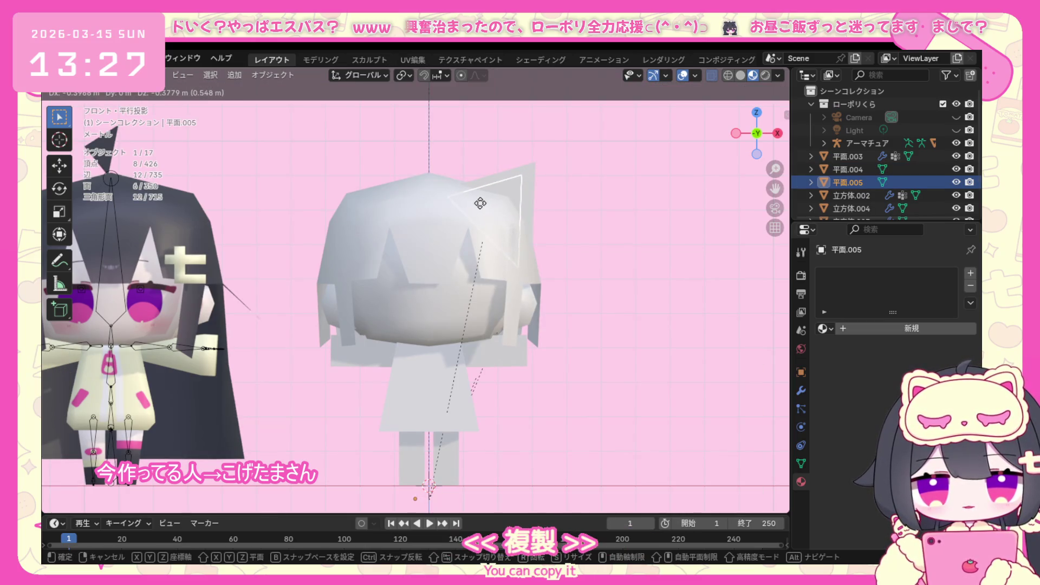
pyautogui.click(485, 206)
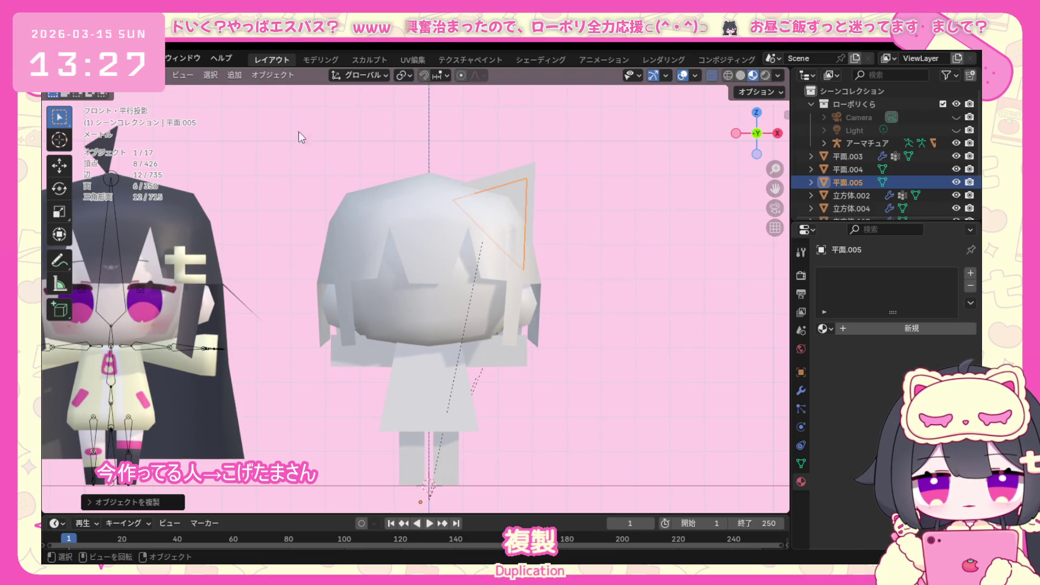
# Shrink the copied triangle and move it to sit inside the original ear.
pyautogui.click(106, 74)
pyautogui.click(126, 102)
pyautogui.press('a')
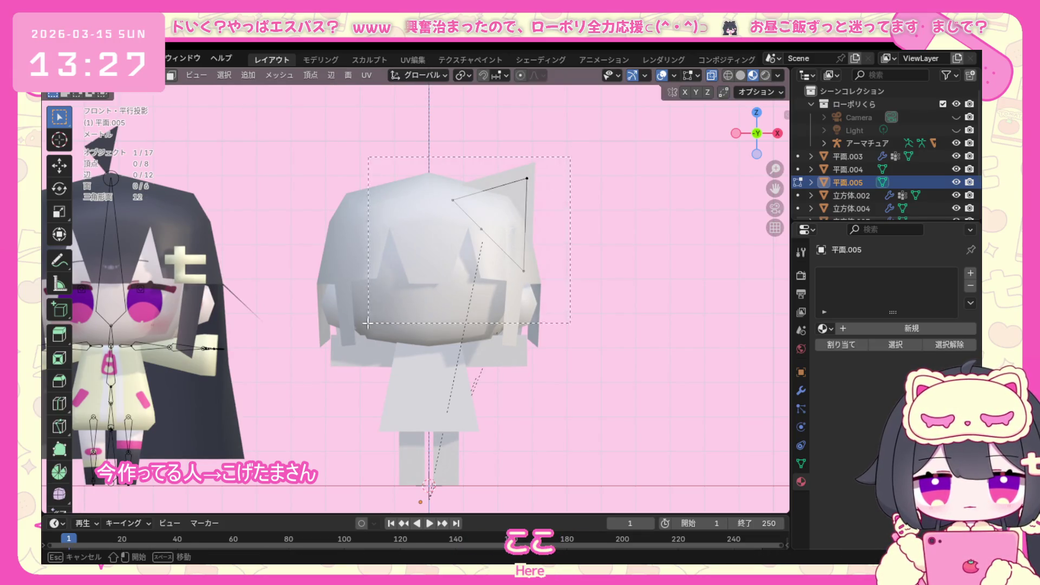
pyautogui.press('s')
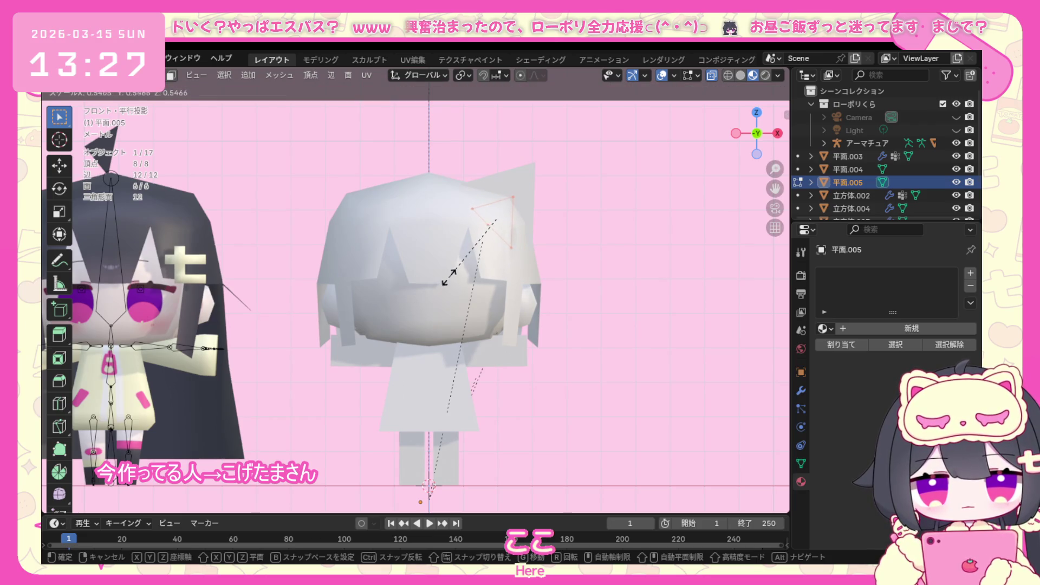
pyautogui.click(448, 277)
pyautogui.press('g')
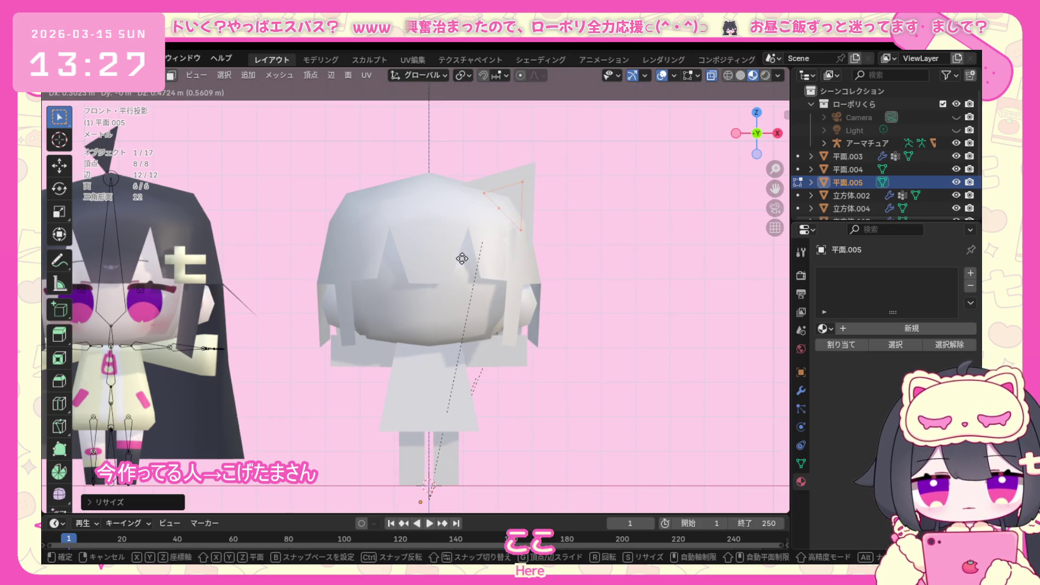
pyautogui.click(461, 259)
pyautogui.press('KP_3')
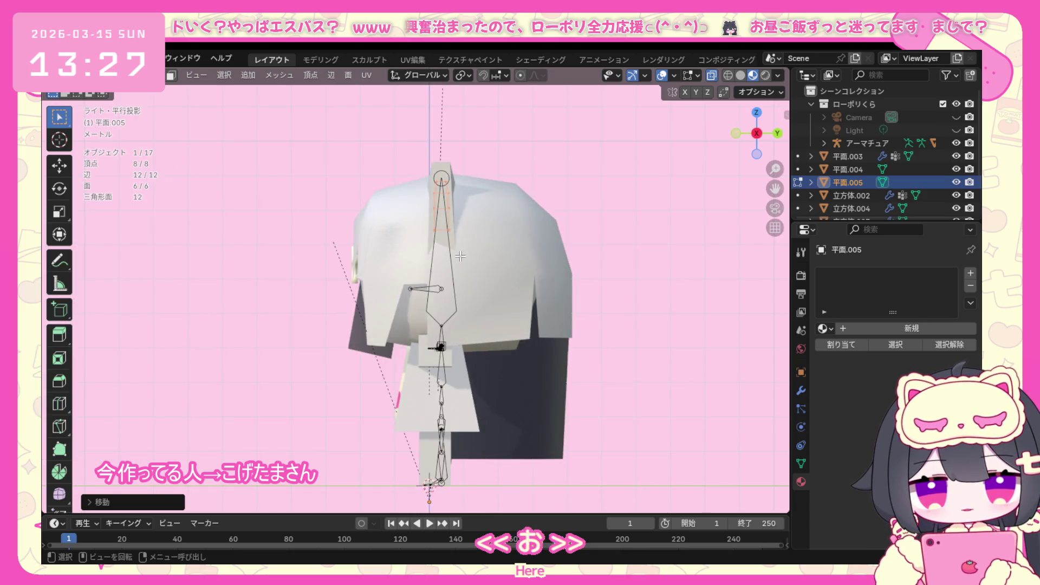
# Offset the inner triangle along Y so it sits just in front of the ear.
pyautogui.press('g')
pyautogui.press('y')
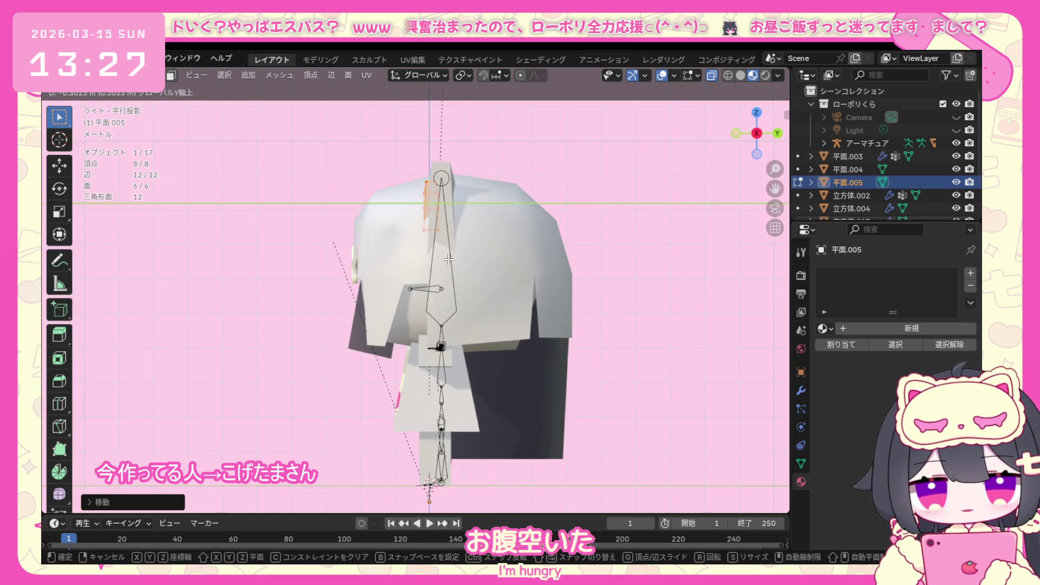
pyautogui.click(448, 259)
pyautogui.moveTo(448, 259)
pyautogui.mouseDown(button='middle')
pyautogui.moveTo(438, 298)
pyautogui.moveTo(446, 268)
pyautogui.mouseUp(button='middle')
pyautogui.scroll(4, 439, 298)
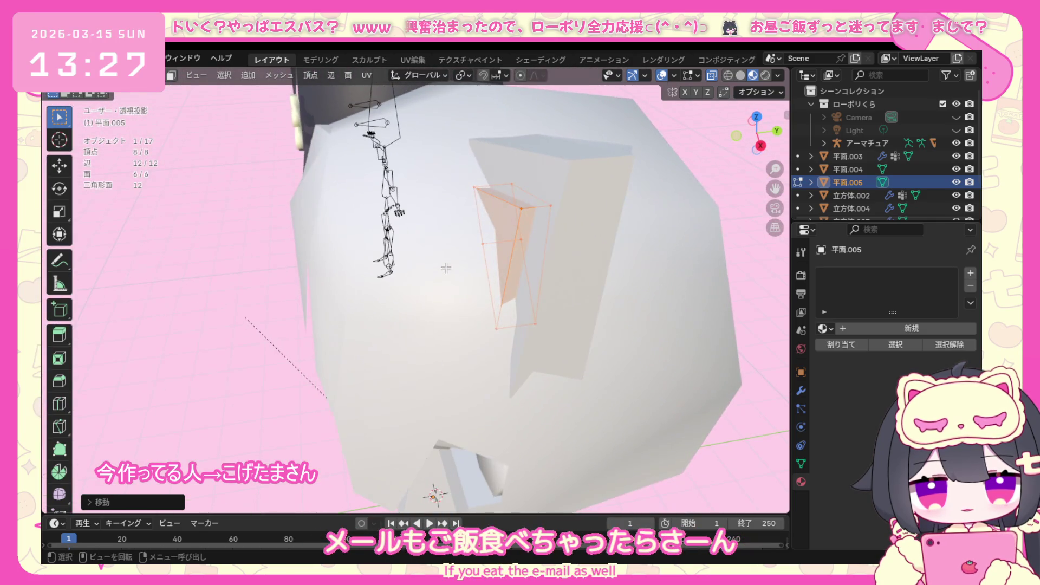
pyautogui.press('KP_1')
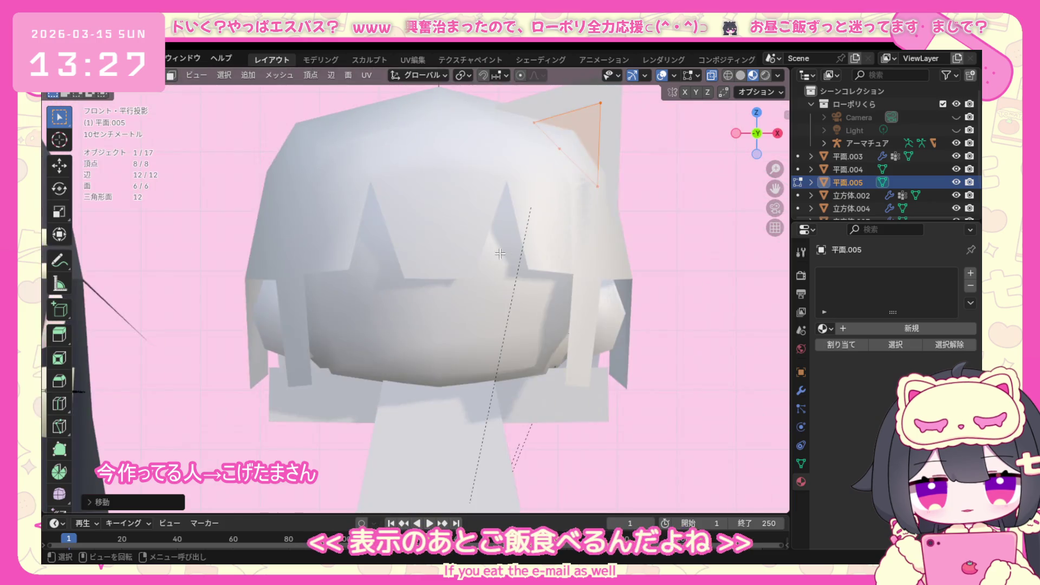
pyautogui.scroll(-1, 499, 254)
pyautogui.scroll(-1, 487, 228)
pyautogui.scroll(-1, 467, 197)
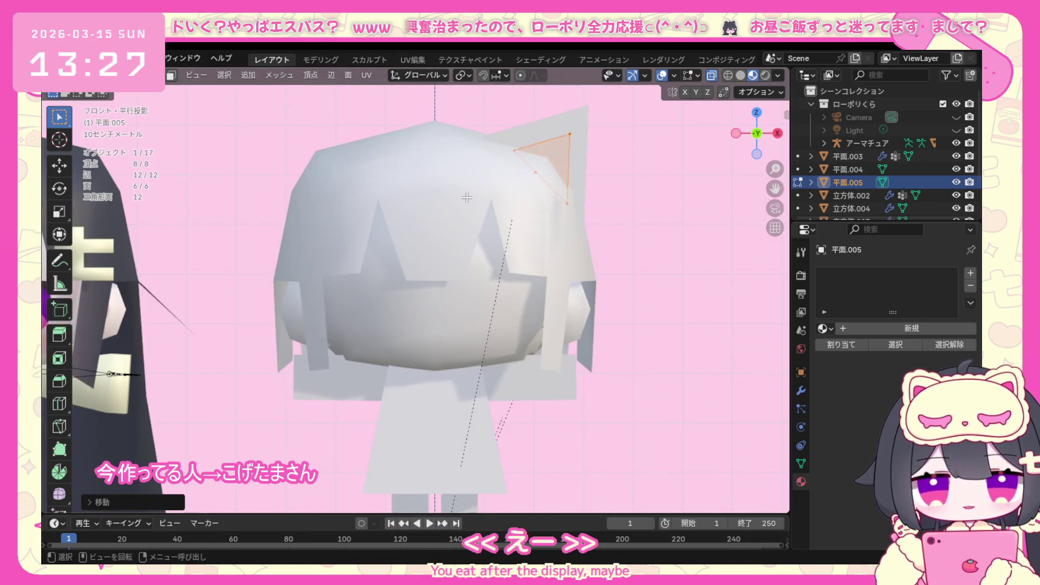
# Shift one edge of the inner triangle to reshape it within the ear's outline.
pyautogui.click(533, 155)
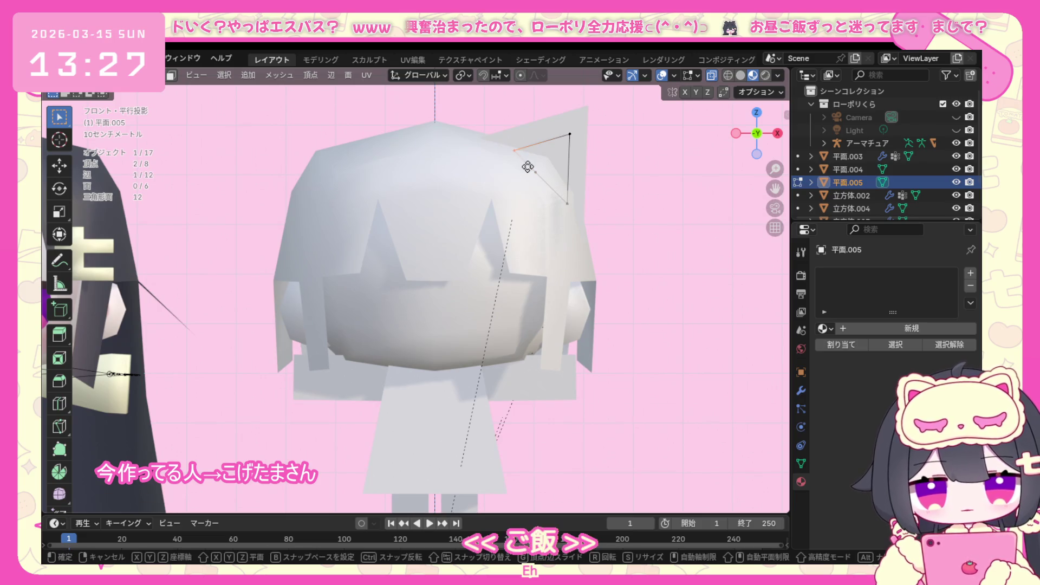
pyautogui.press('g')
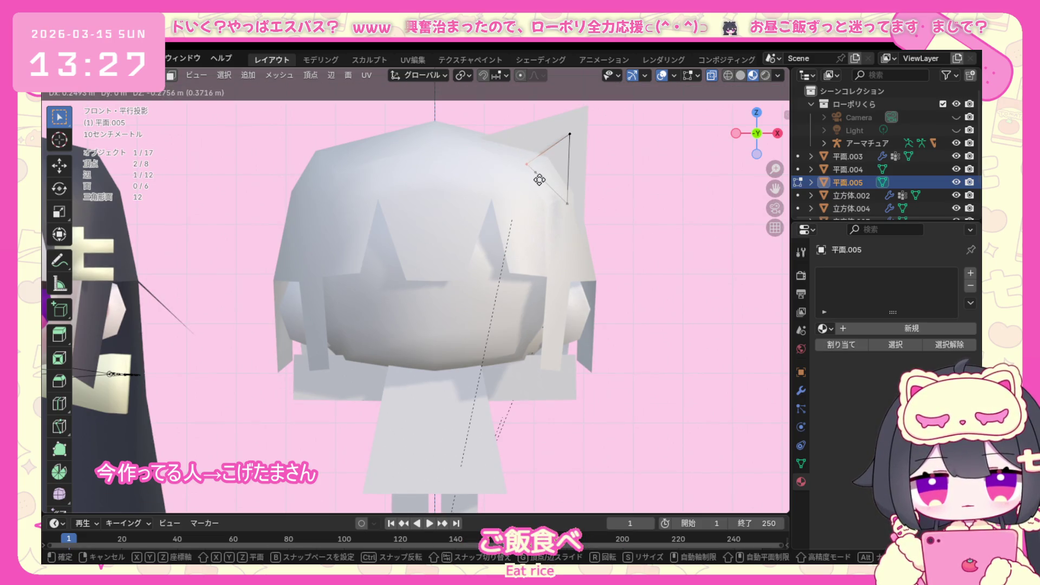
pyautogui.click(540, 180)
pyautogui.moveTo(539, 180)
pyautogui.mouseDown(button='middle')
pyautogui.moveTo(455, 255)
pyautogui.moveTo(580, 187)
pyautogui.mouseUp(button='middle')
pyautogui.press('KP_1')
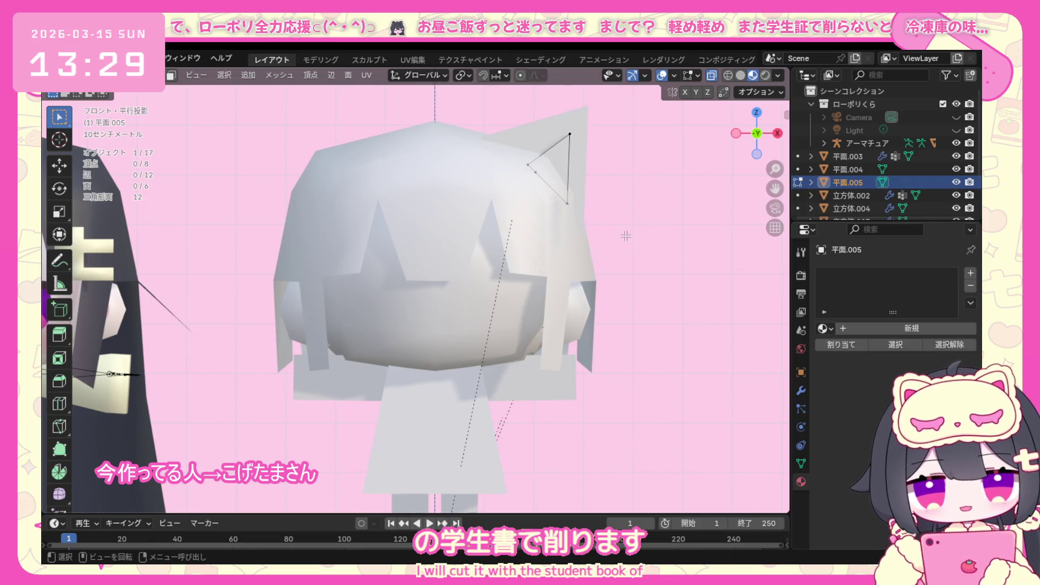
# Add a new mesh plane and rotate it 90° about X to stand upright.
pyautogui.moveTo(626, 236); pyautogui.dragTo(757, 230, button='middle')
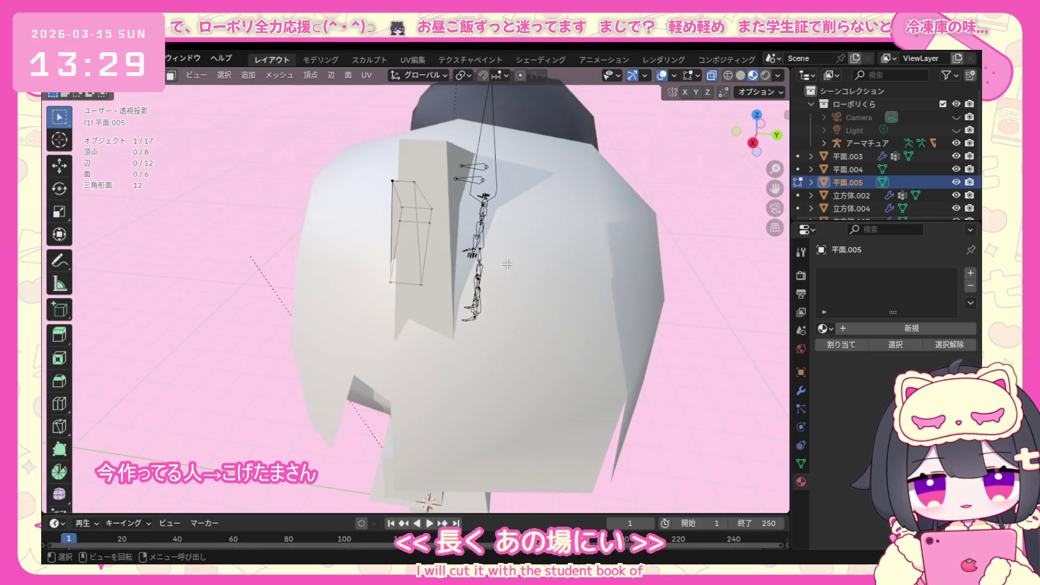
pyautogui.click(102, 97)
pyautogui.moveTo(183, 127)
pyautogui.mouseDown(button='middle')
pyautogui.moveTo(416, 211)
pyautogui.moveTo(445, 207)
pyautogui.moveTo(444, 179)
pyautogui.mouseUp(button='middle')
pyautogui.click(233, 76)
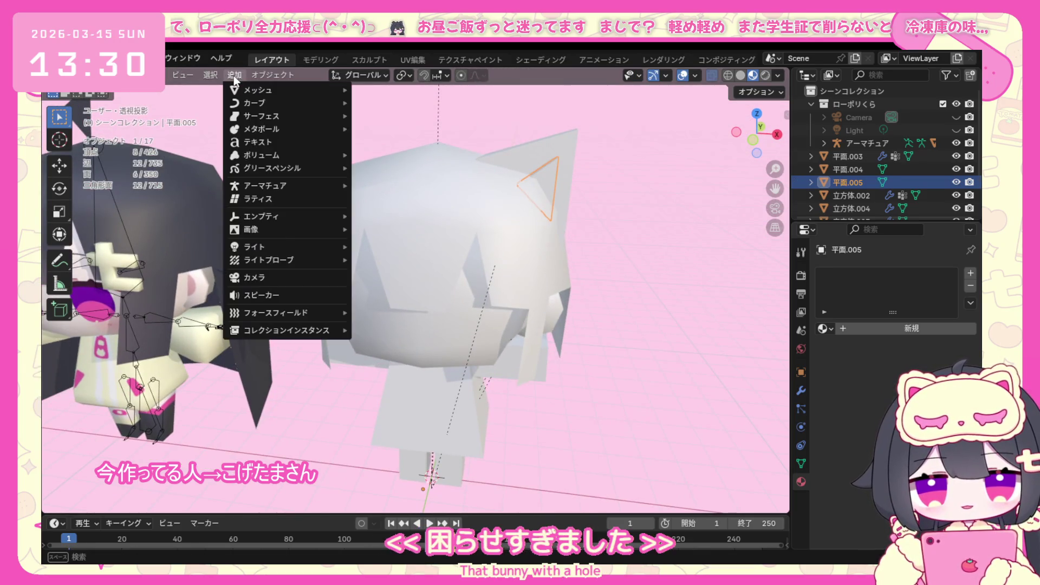
pyautogui.moveTo(276, 91)
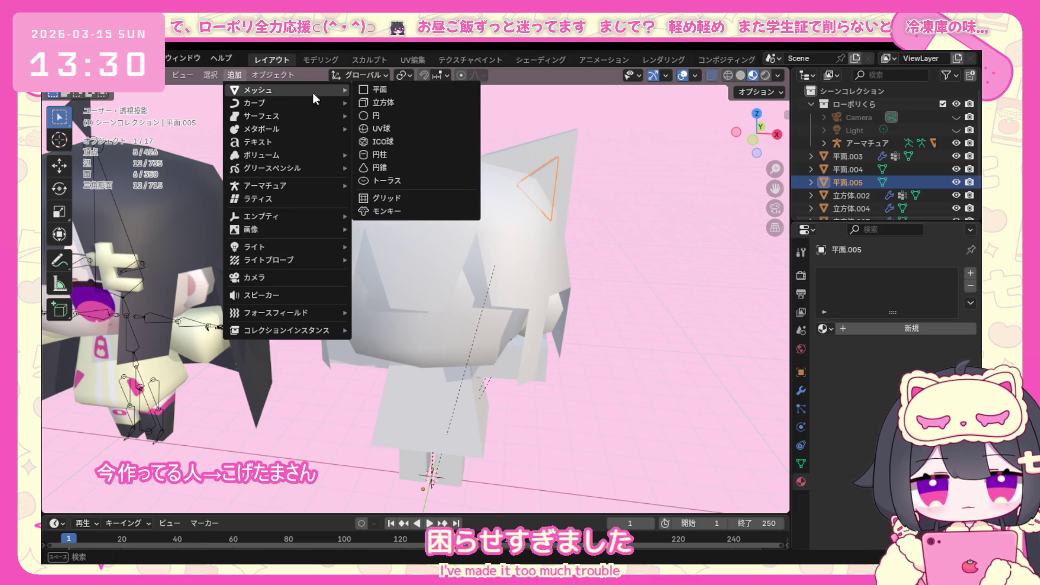
pyautogui.click(358, 93)
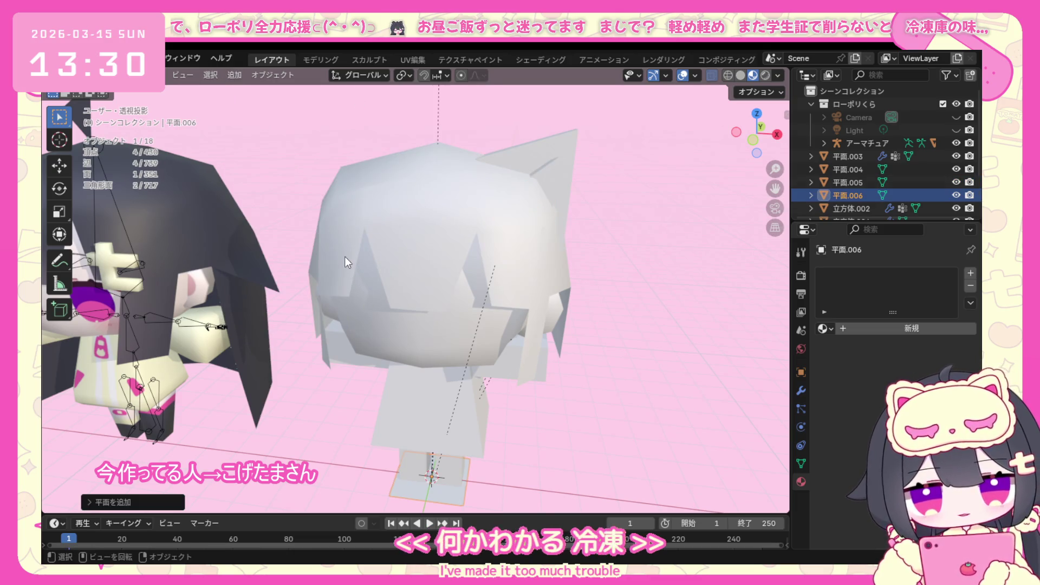
pyautogui.press('KP_1')
pyautogui.scroll(-2, 389, 330)
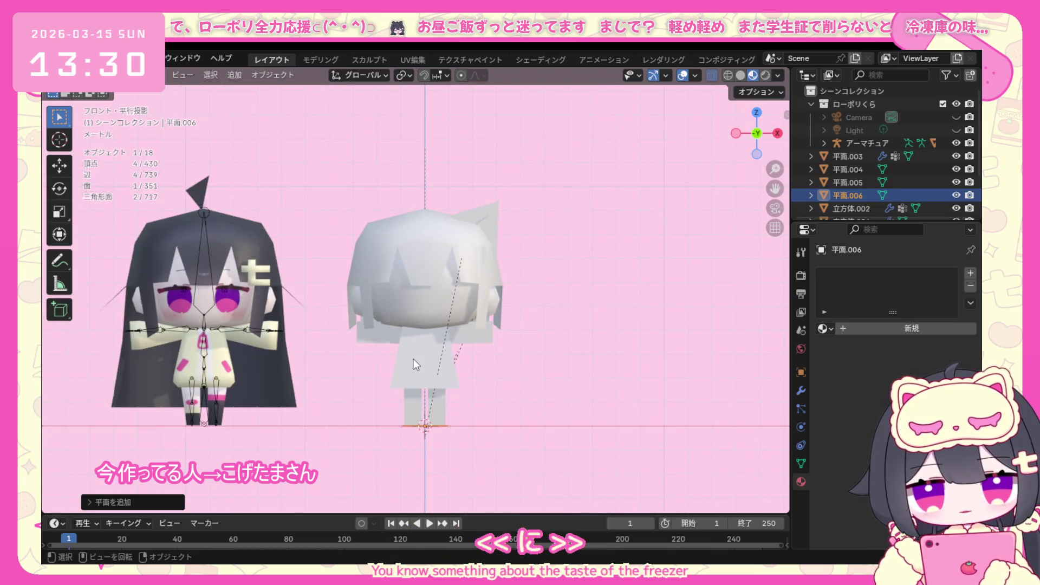
pyautogui.write('rx90')
pyautogui.press('Return')
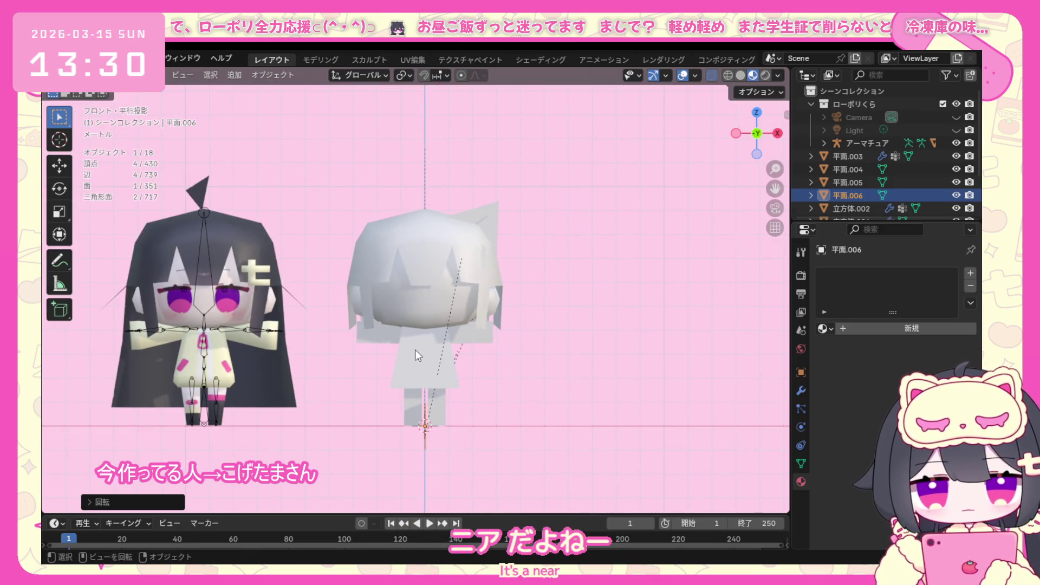
pyautogui.press('KP_7')
pyautogui.press('r')
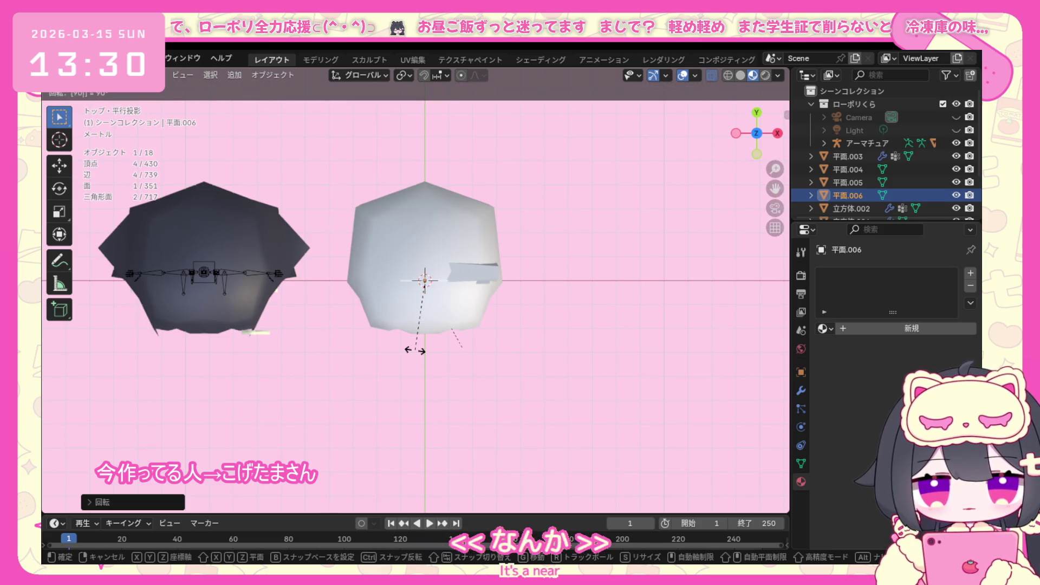
pyautogui.press('Return')
pyautogui.press('KP_1')
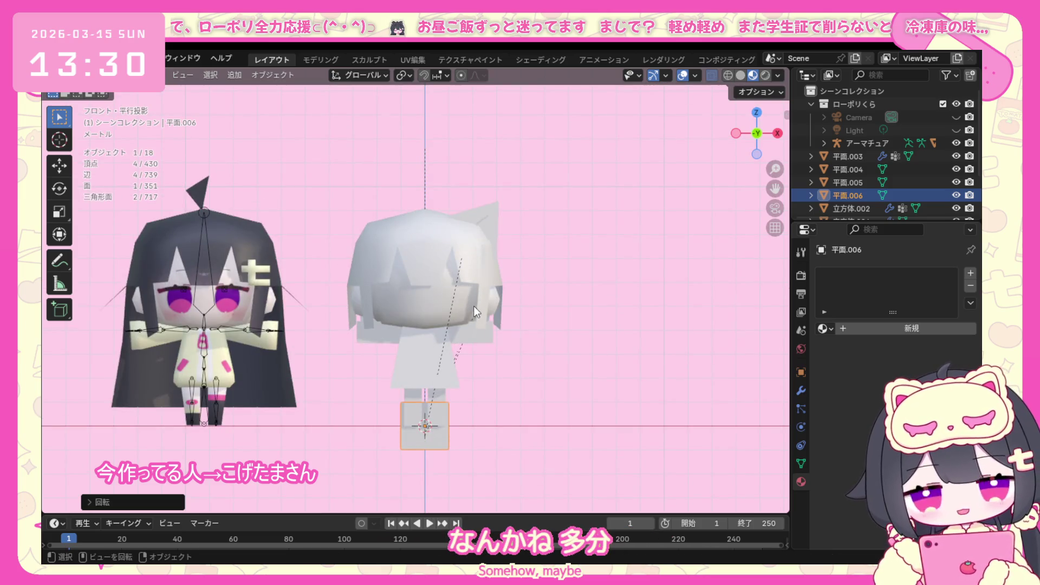
# Move the plane's vertices up to sit beside the head's upper right.
pyautogui.click(113, 75)
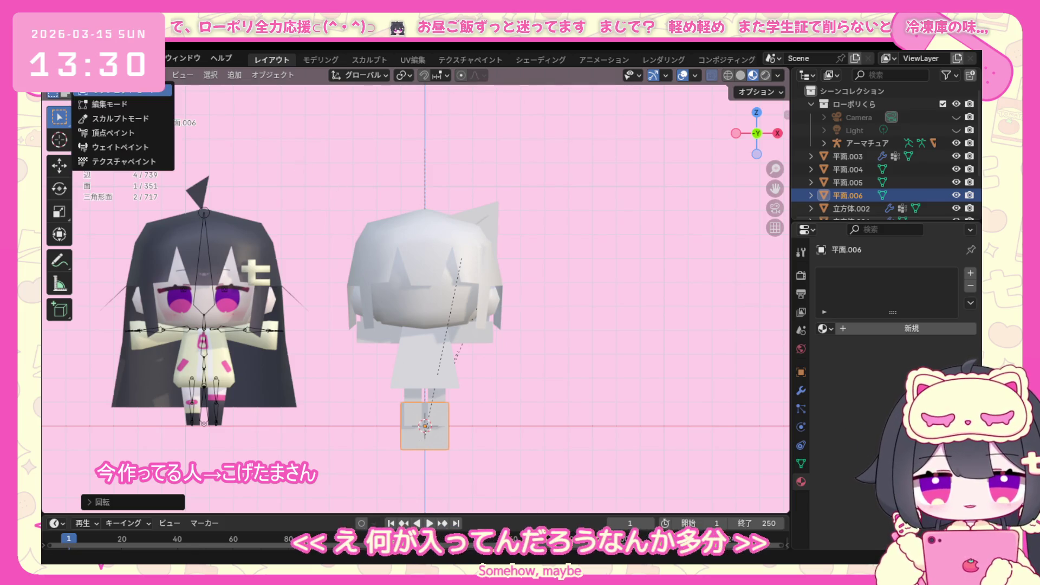
pyautogui.click(135, 102)
pyautogui.press('KP_5')
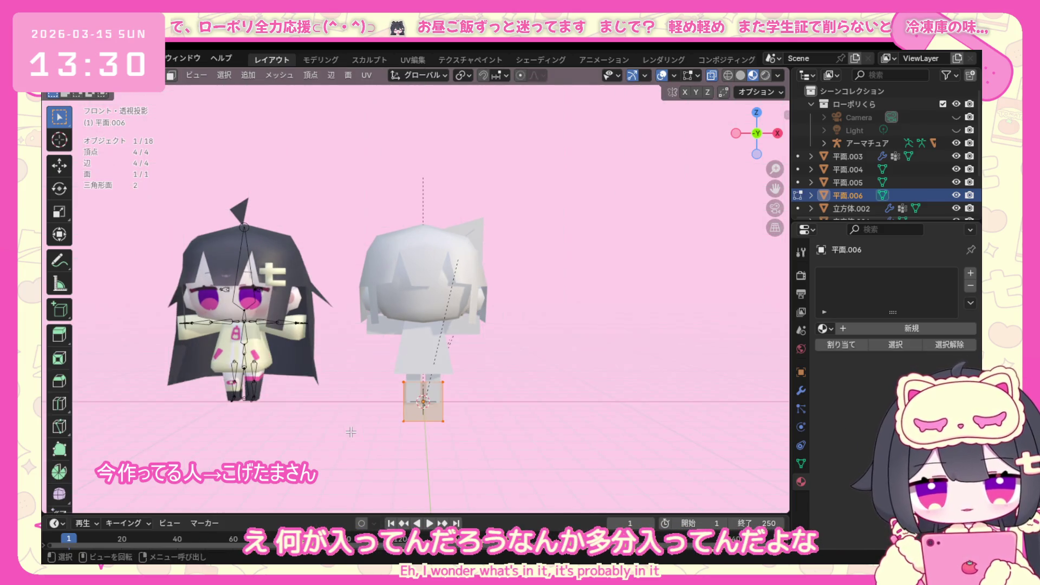
pyautogui.press('g')
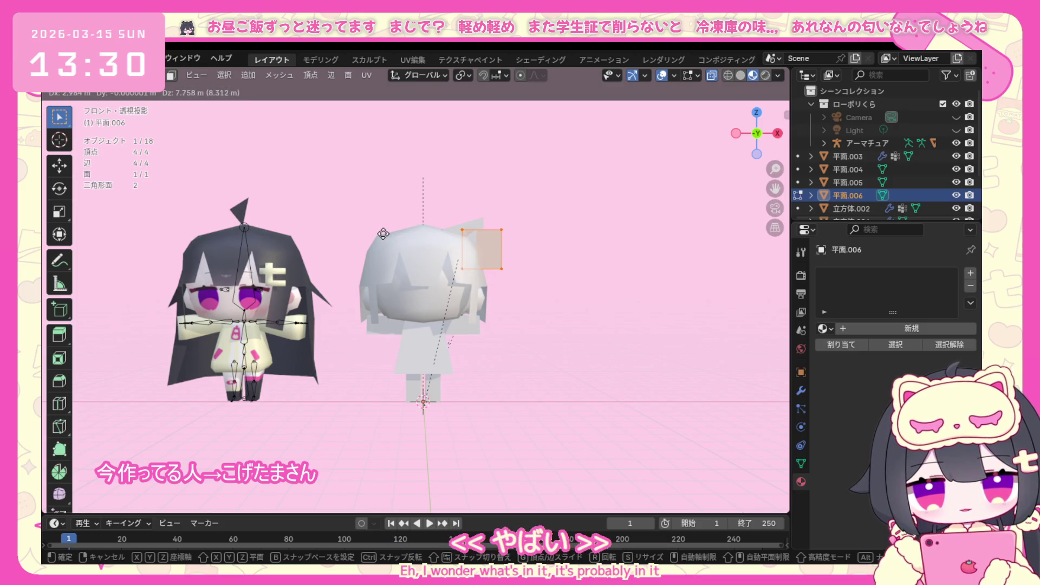
pyautogui.click(383, 233)
pyautogui.moveTo(382, 234); pyautogui.dragTo(501, 291, button='middle')
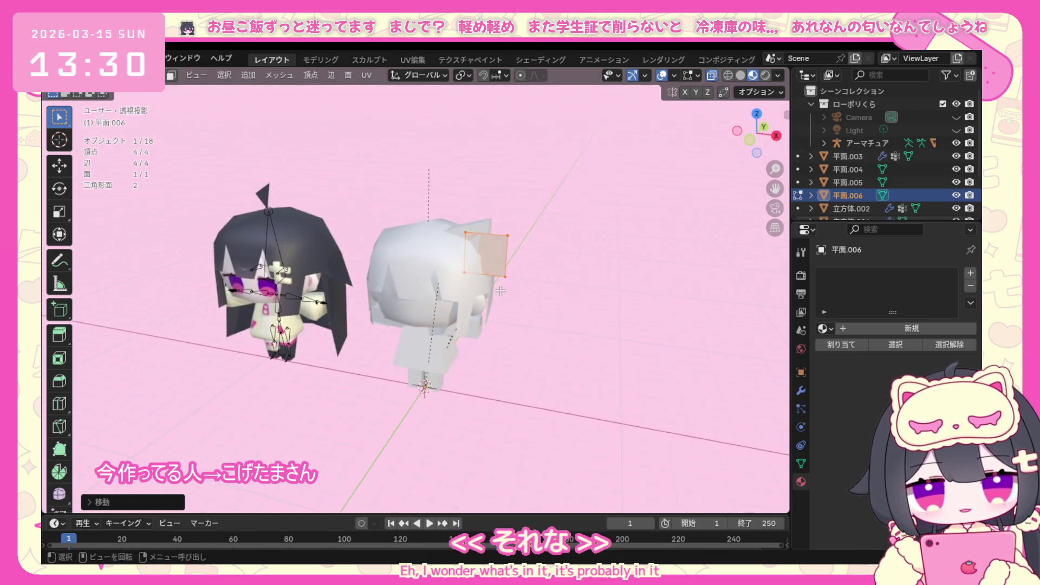
pyautogui.press('KP_1')
# Adjust the plane's depth along Y from the side view so it lines up with the ear.
pyautogui.press('KP_3')
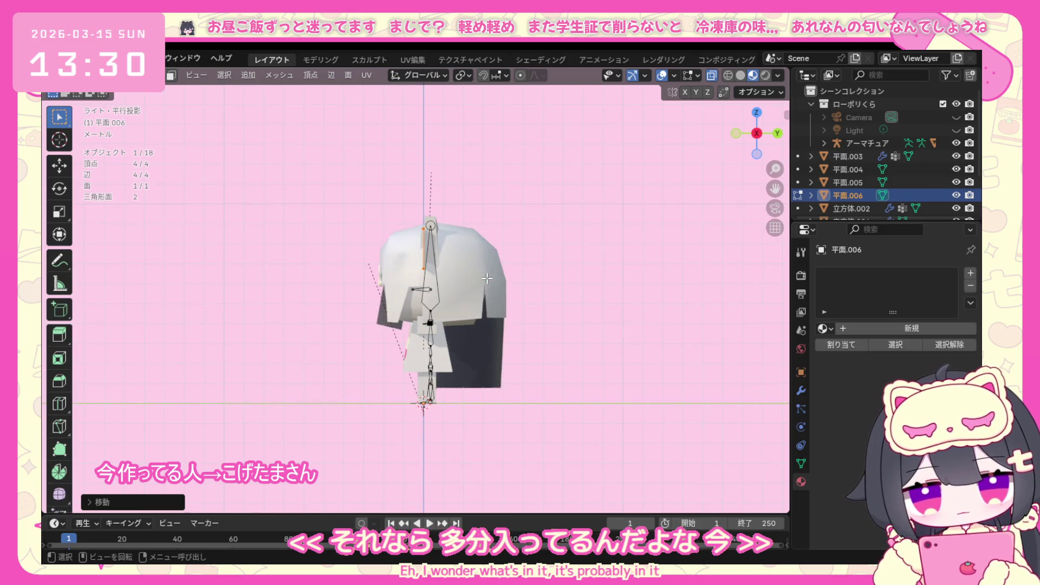
pyautogui.press('g')
pyautogui.press('y')
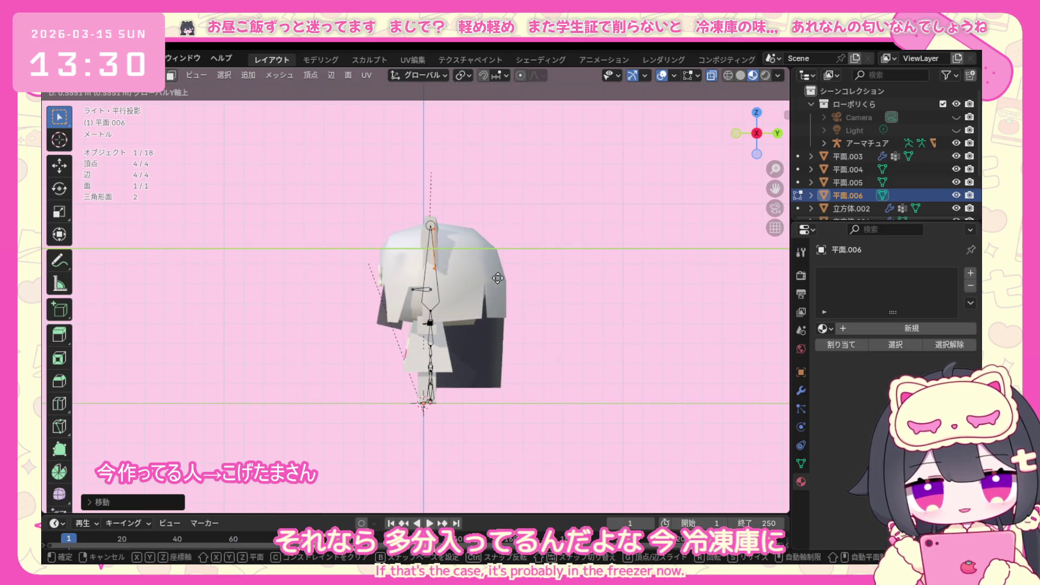
pyautogui.click(496, 278)
pyautogui.moveTo(496, 278); pyautogui.dragTo(359, 290, button='middle')
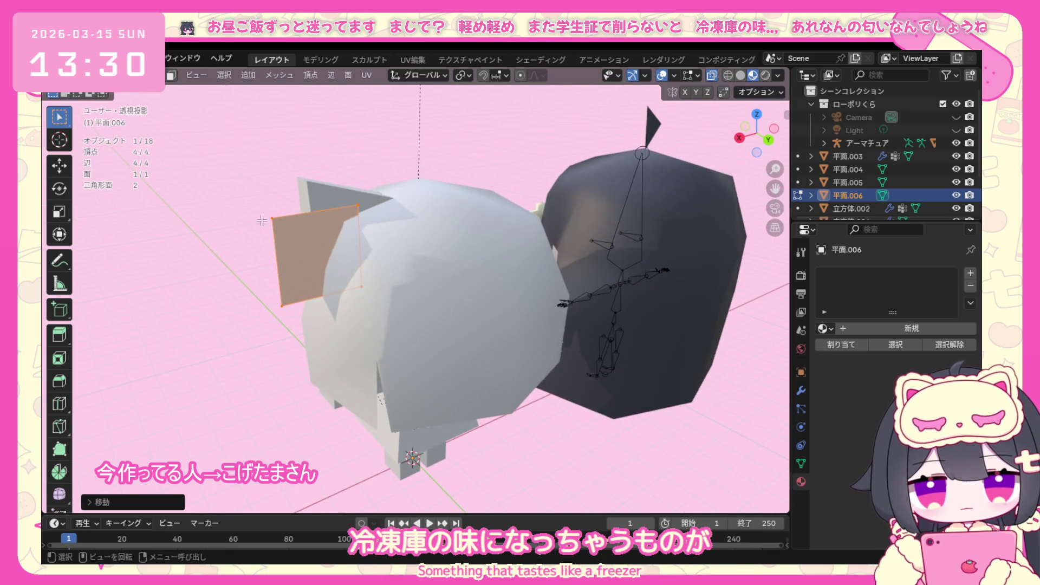
pyautogui.press('KP_1')
pyautogui.hotkey('ctrl', 'r')
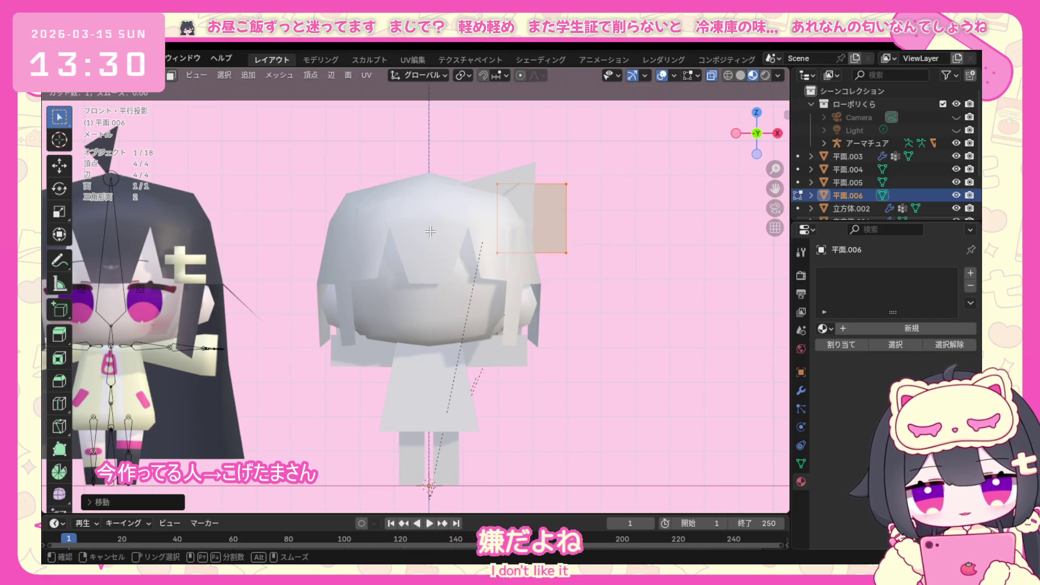
# Add three centred horizontal loop cuts dividing the plane into four strips.
pyautogui.click(513, 223)
pyautogui.rightClick(515, 220)
pyautogui.hotkey('ctrl', 'r')
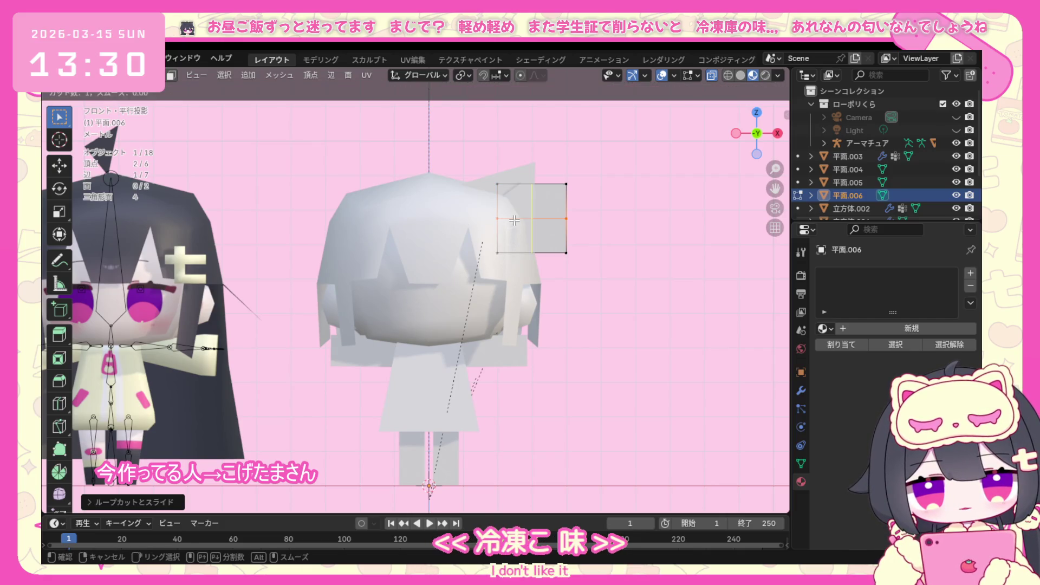
pyautogui.click(498, 201)
pyautogui.rightClick(498, 201)
pyautogui.hotkey('ctrl', 'r')
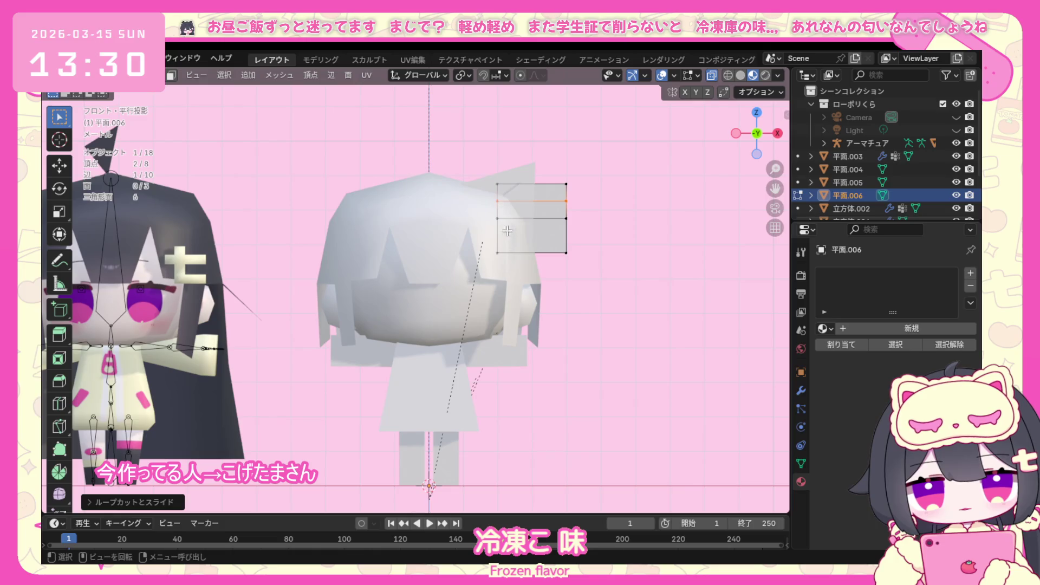
pyautogui.click(511, 236)
pyautogui.rightClick(511, 236)
# Select alternate horizontal edges of the striped plane, dropping the middle one.
pyautogui.moveTo(511, 238)
pyautogui.mouseDown(button='middle')
pyautogui.moveTo(489, 233)
pyautogui.moveTo(498, 225)
pyautogui.moveTo(461, 225)
pyautogui.mouseUp(button='middle')
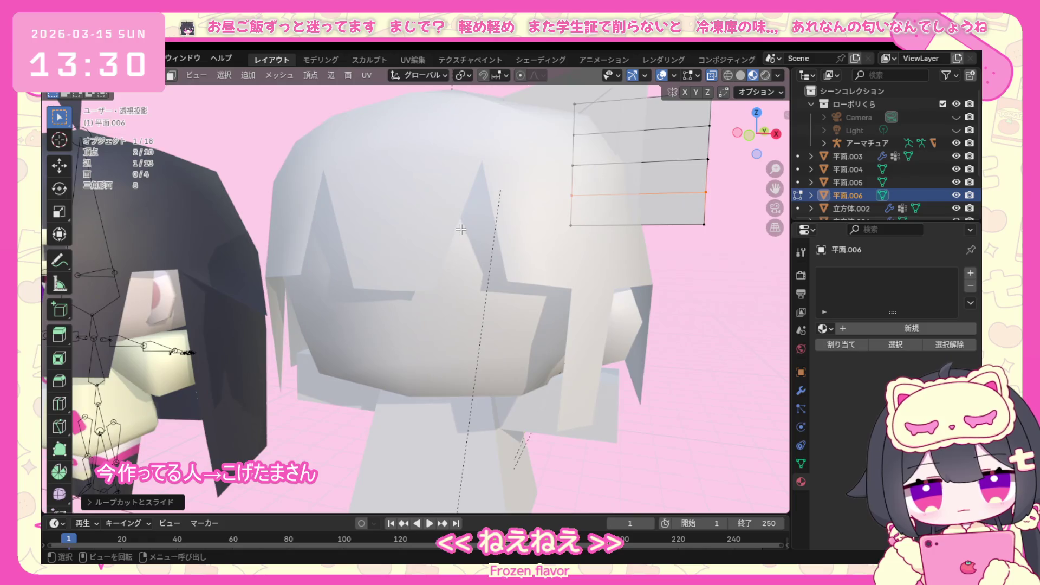
pyautogui.moveTo(511, 184); pyautogui.dragTo(634, 207)
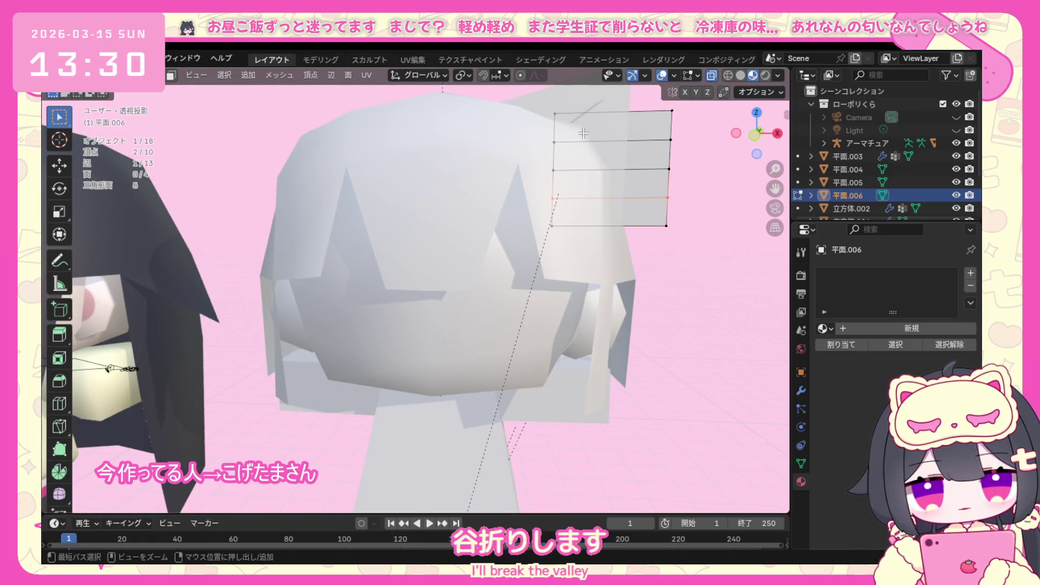
pyautogui.keyDown('ctrl'); pyautogui.click(553, 144); pyautogui.keyUp('ctrl')
pyautogui.hotkey('ctrl', 'z')
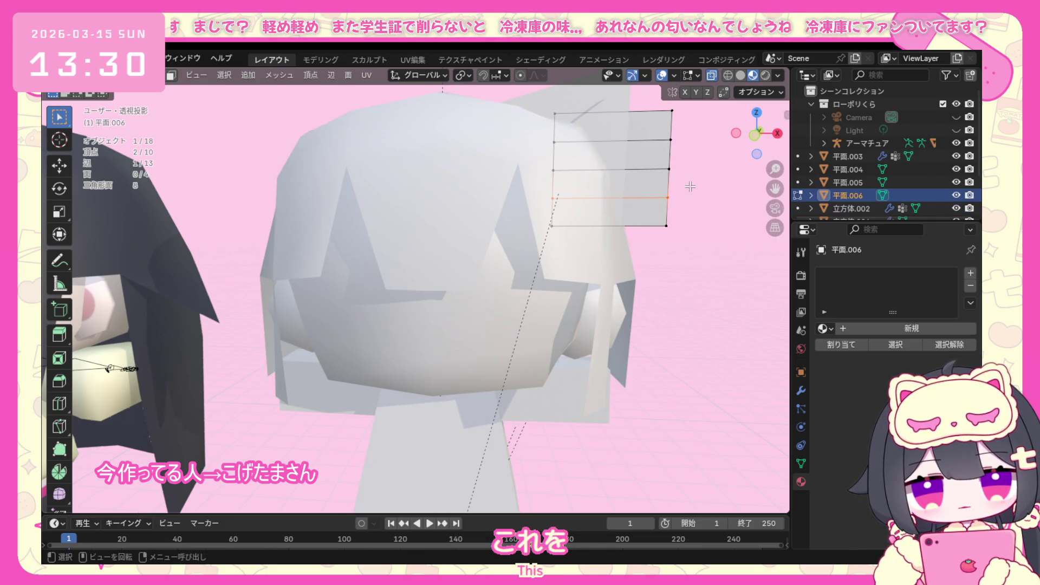
pyautogui.press('KP_1')
pyautogui.keyDown('ctrl'); pyautogui.click(426, 217); pyautogui.keyUp('ctrl')
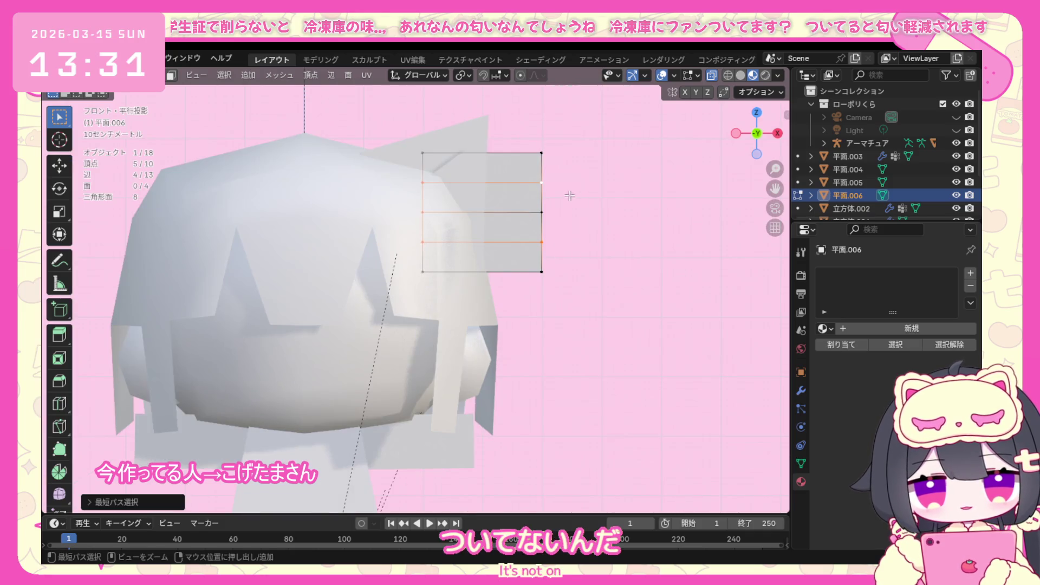
pyautogui.keyDown('ctrl'); pyautogui.click(545, 213); pyautogui.keyUp('ctrl')
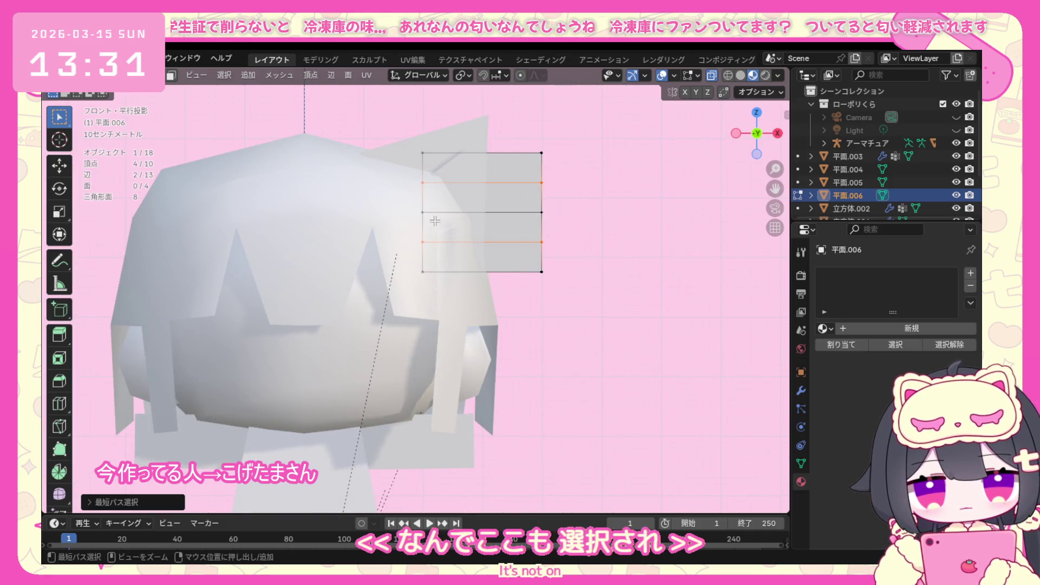
pyautogui.press('KP_3')
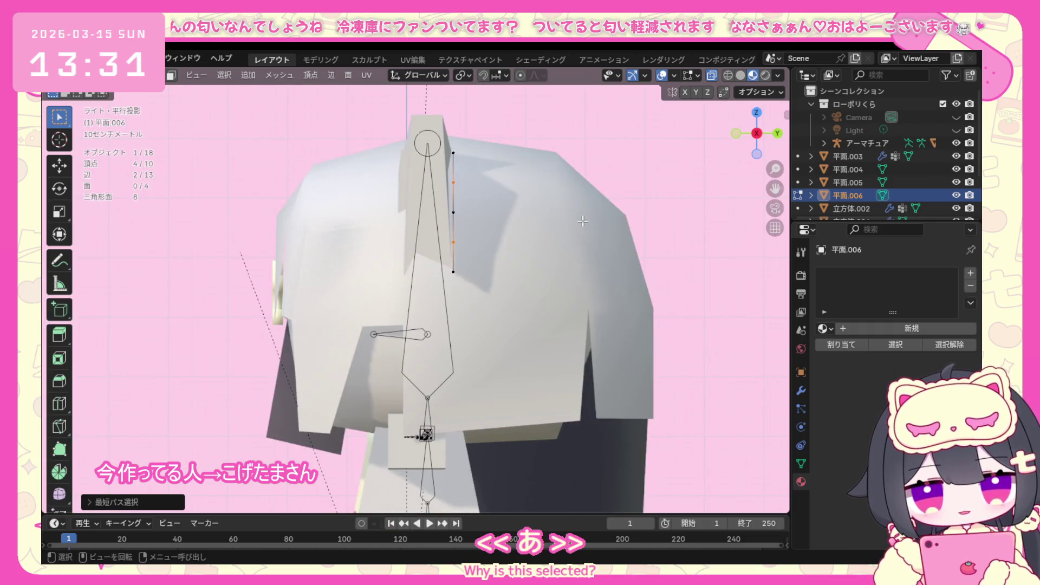
# Push the alternate edges along Y to pleat the strips into a zig-zag.
pyautogui.press('g')
pyautogui.press('y')
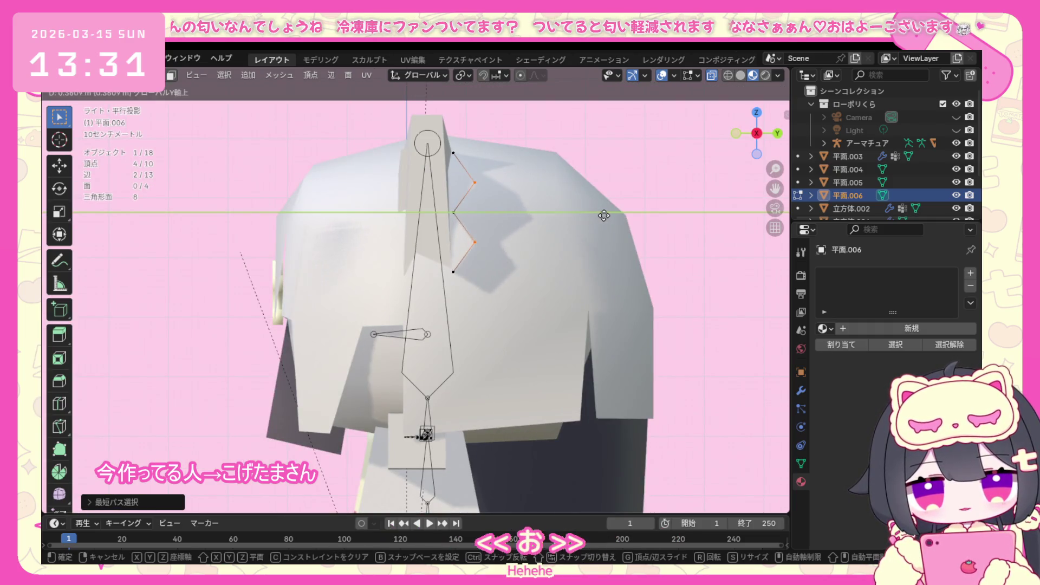
pyautogui.click(604, 215)
pyautogui.moveTo(605, 215)
pyautogui.mouseDown(button='middle')
pyautogui.moveTo(482, 206)
pyautogui.moveTo(460, 135)
pyautogui.mouseUp(button='middle')
# Scale the inner column of vertices together to pinch the fan's inner edge.
pyautogui.moveTo(412, 282); pyautogui.dragTo(411, 283)
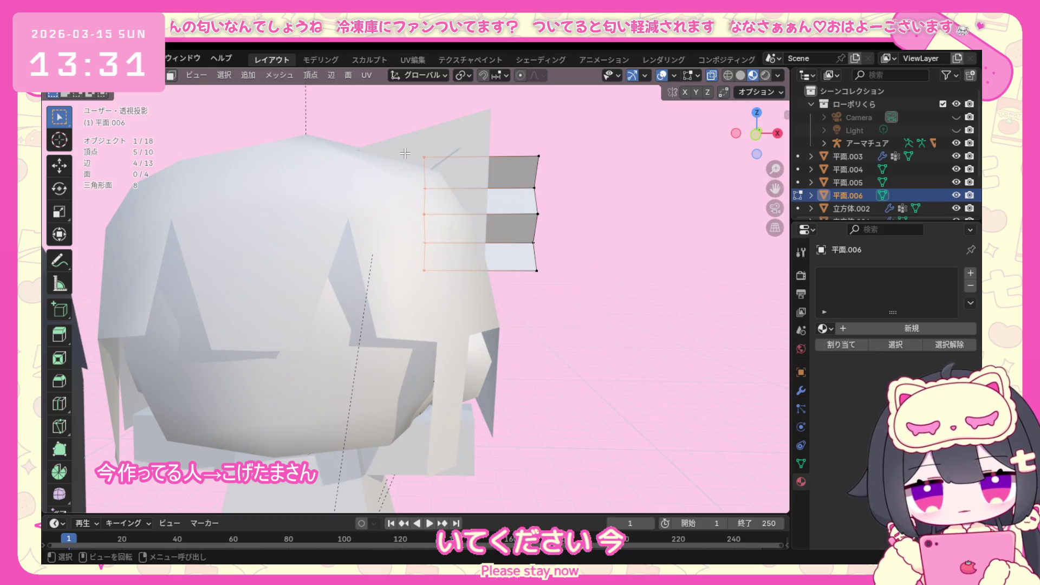
pyautogui.click(425, 244)
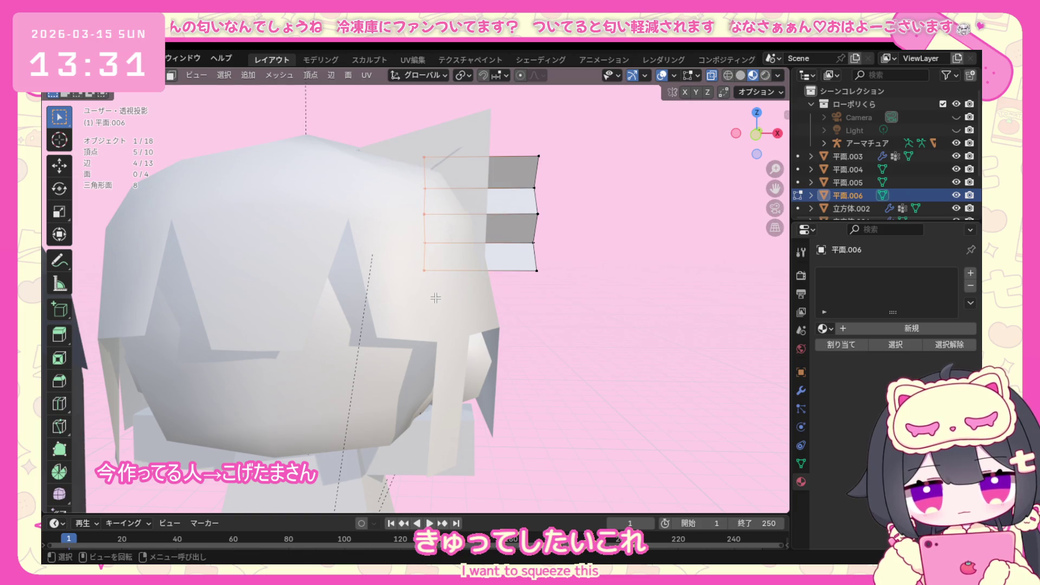
pyautogui.press('s')
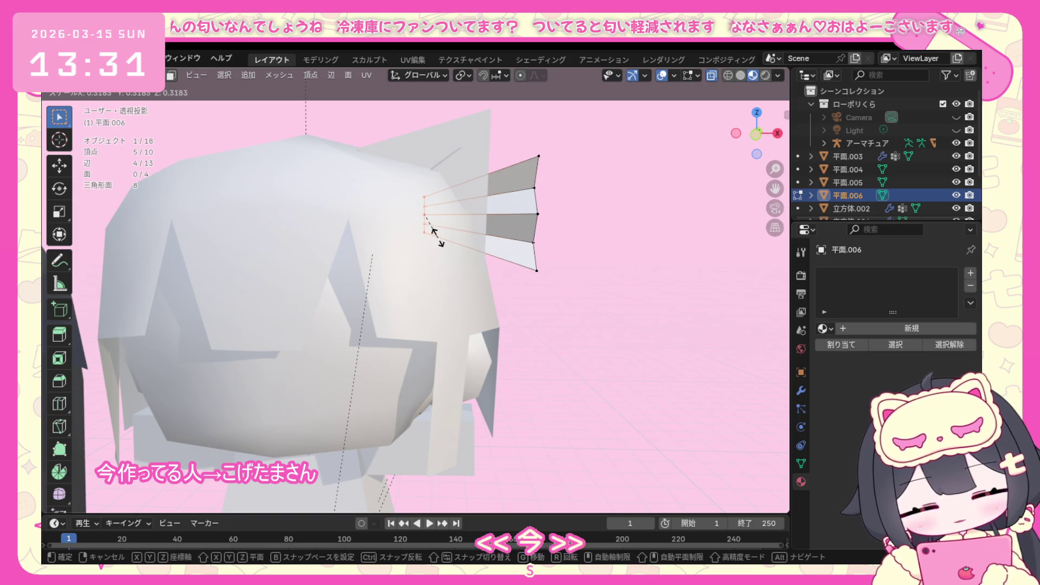
pyautogui.click(437, 236)
# Move the outer column of vertices inward along X to shorten the fan.
pyautogui.moveTo(552, 195); pyautogui.dragTo(510, 284)
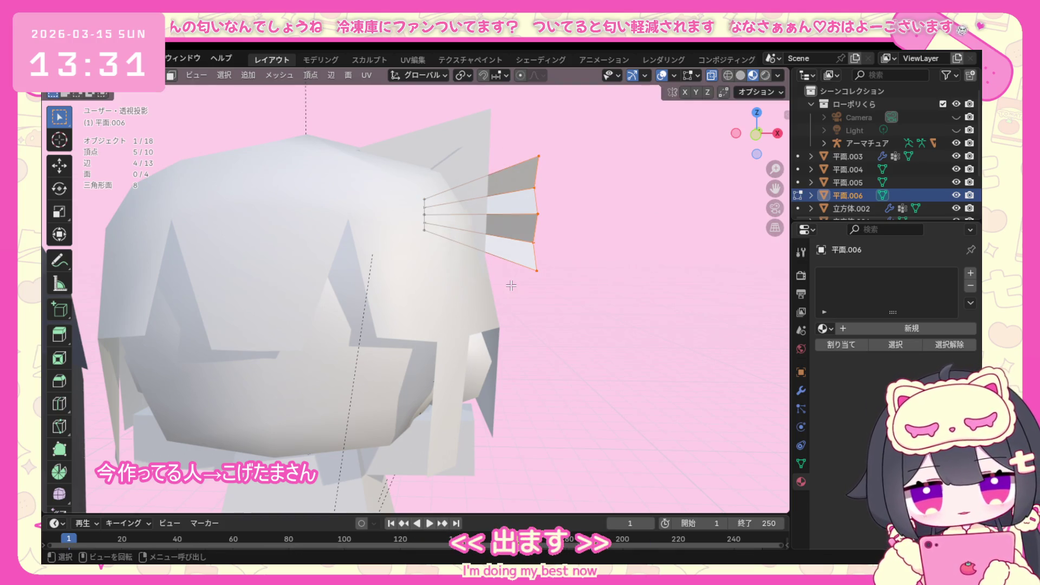
pyautogui.press('g')
pyautogui.press('y')
pyautogui.press('x')
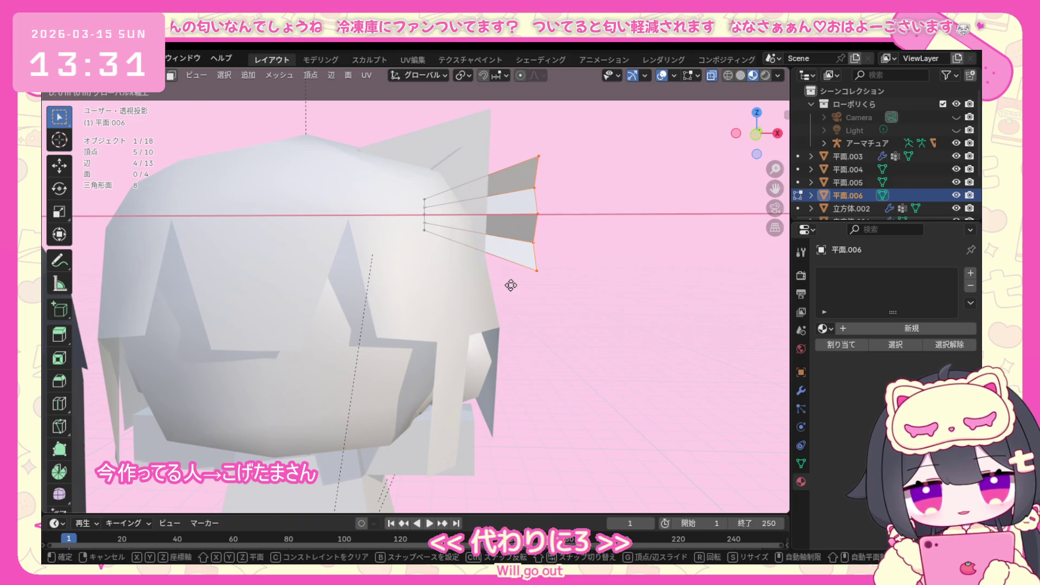
pyautogui.click(511, 248)
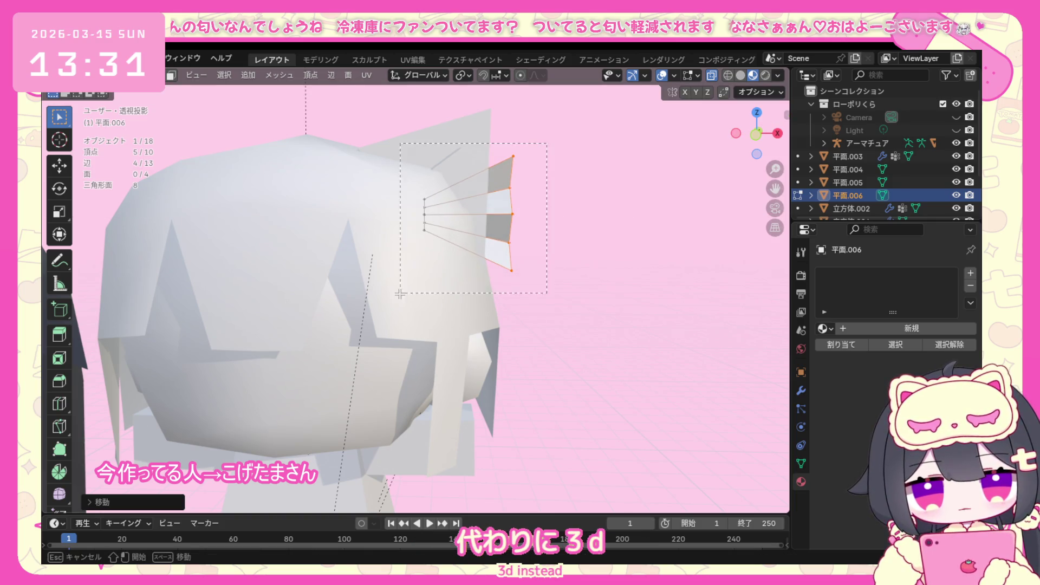
# Move the whole fan ornament into place beside the ear, cancelling extra shifts.
pyautogui.moveTo(400, 293); pyautogui.dragTo(402, 295)
pyautogui.press('g')
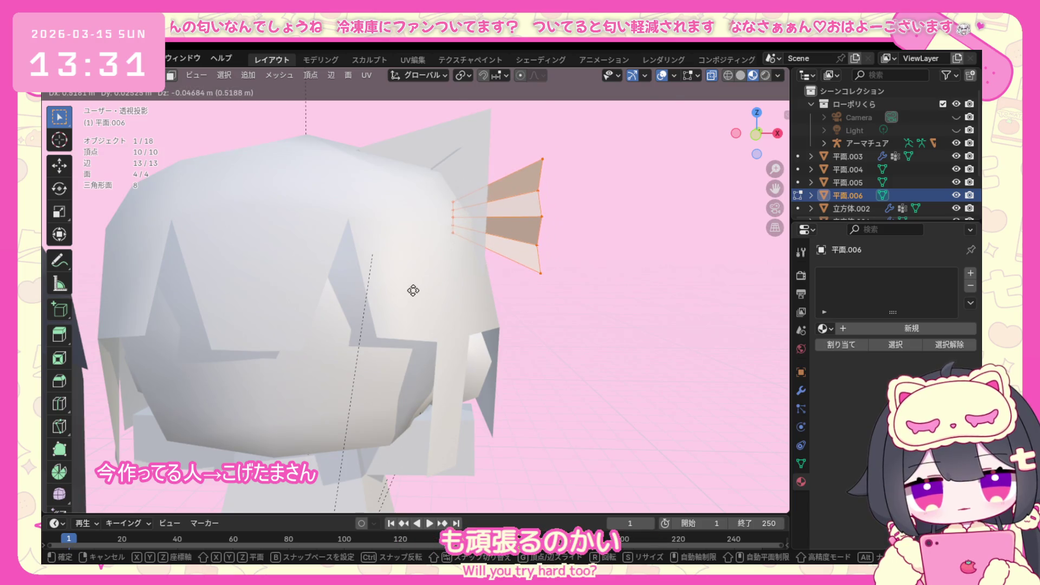
pyautogui.click(413, 290)
pyautogui.moveTo(412, 291)
pyautogui.mouseDown(button='middle')
pyautogui.moveTo(322, 292)
pyautogui.moveTo(330, 285)
pyautogui.mouseUp(button='middle')
pyautogui.press('g')
pyautogui.click(322, 291)
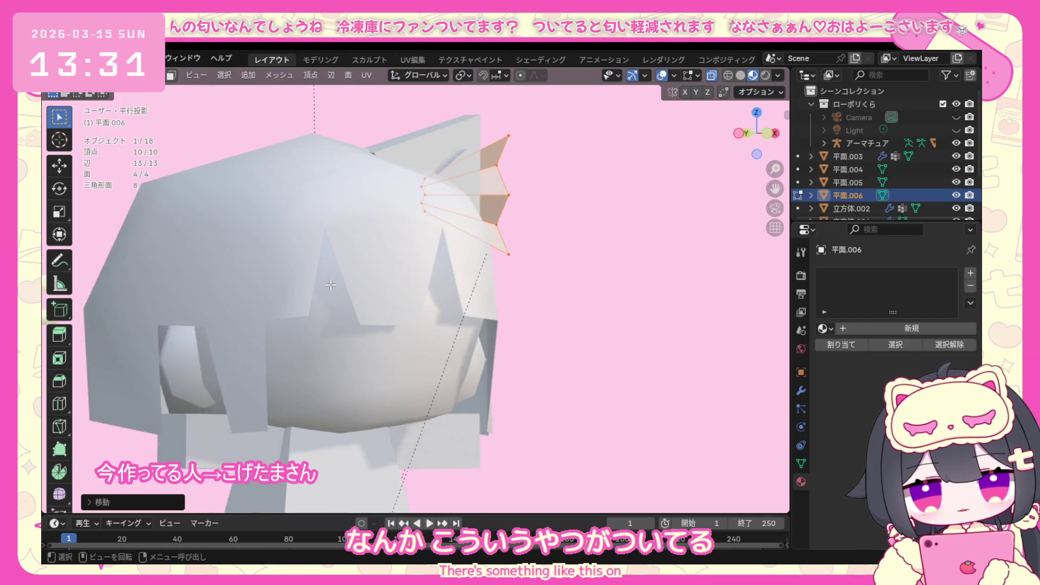
pyautogui.press('KP_3')
pyautogui.press('g')
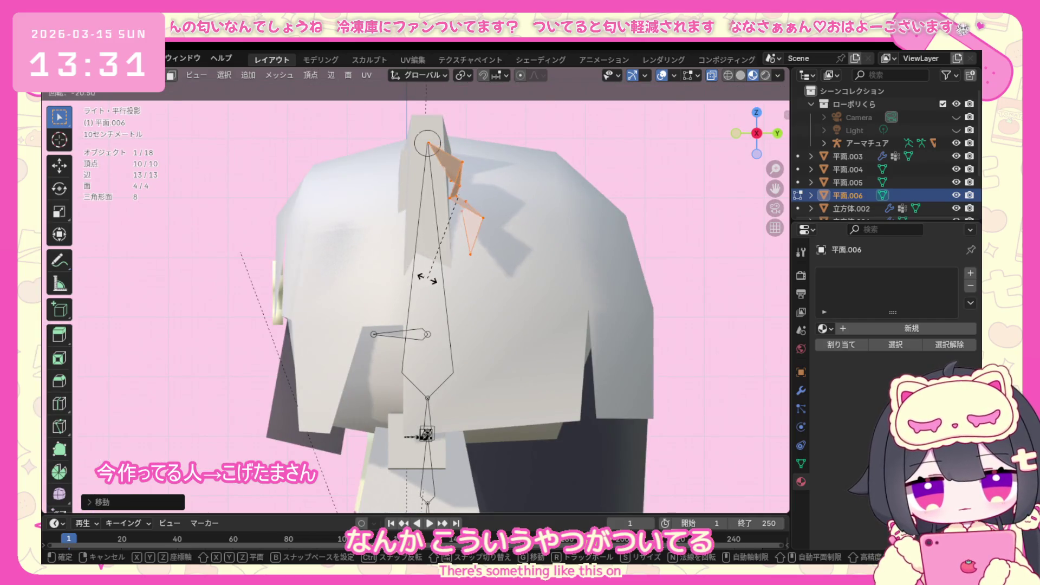
pyautogui.press('Escape')
# Try tilting the fan about the Y and Z axes, undoing each attempt.
pyautogui.press('r')
pyautogui.press('y')
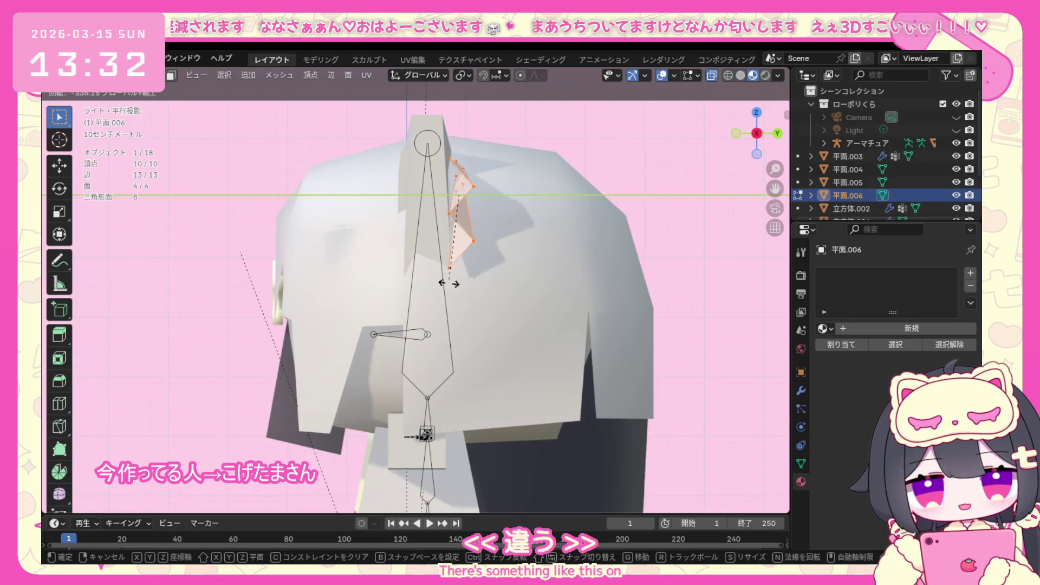
pyautogui.click(449, 285)
pyautogui.hotkey('ctrl', 'z')
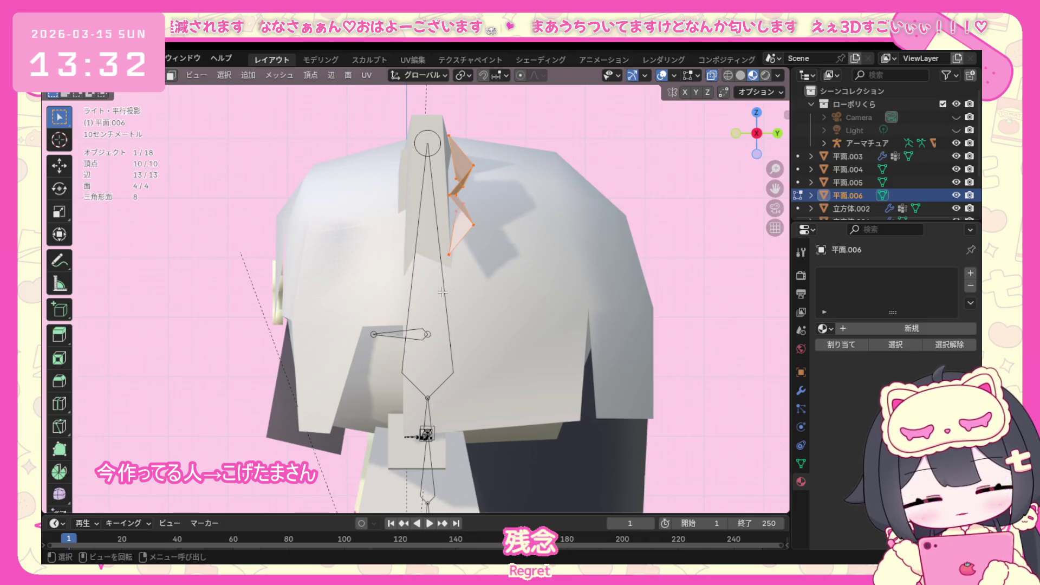
pyautogui.press('r')
pyautogui.click(463, 291)
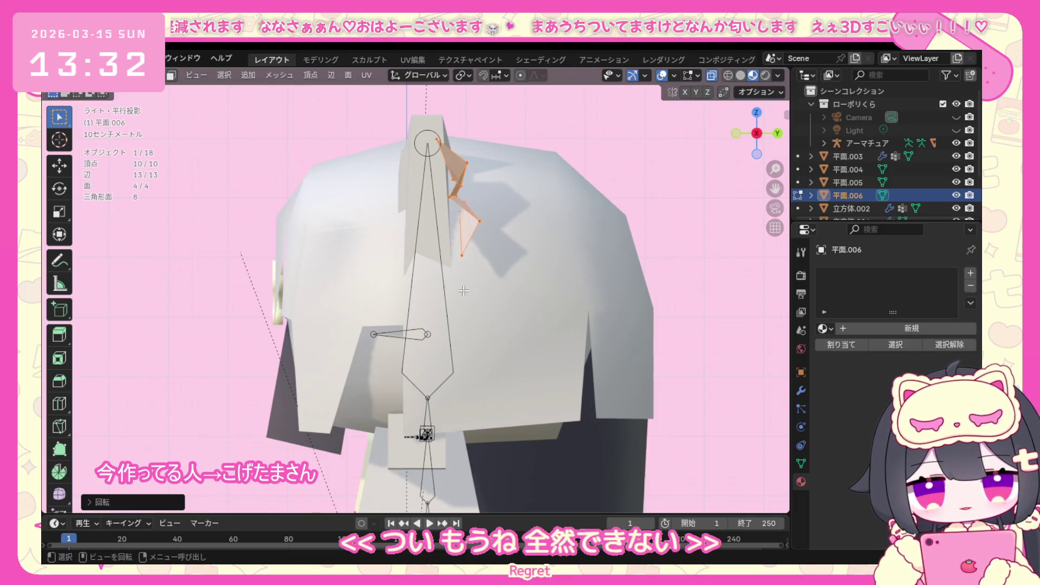
pyautogui.hotkey('ctrl', 'z')
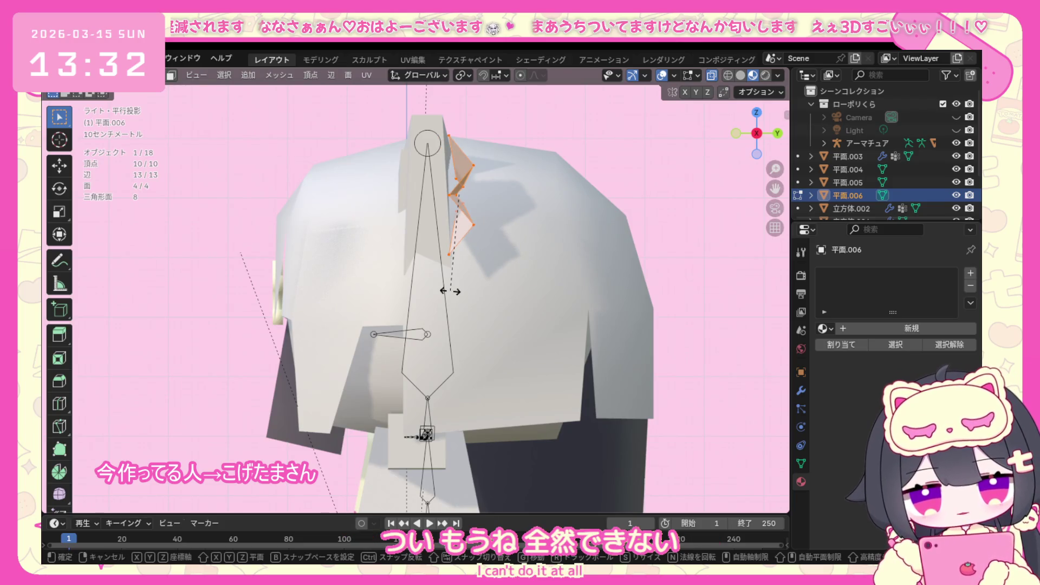
pyautogui.press('r')
pyautogui.press('z')
pyautogui.press('z')
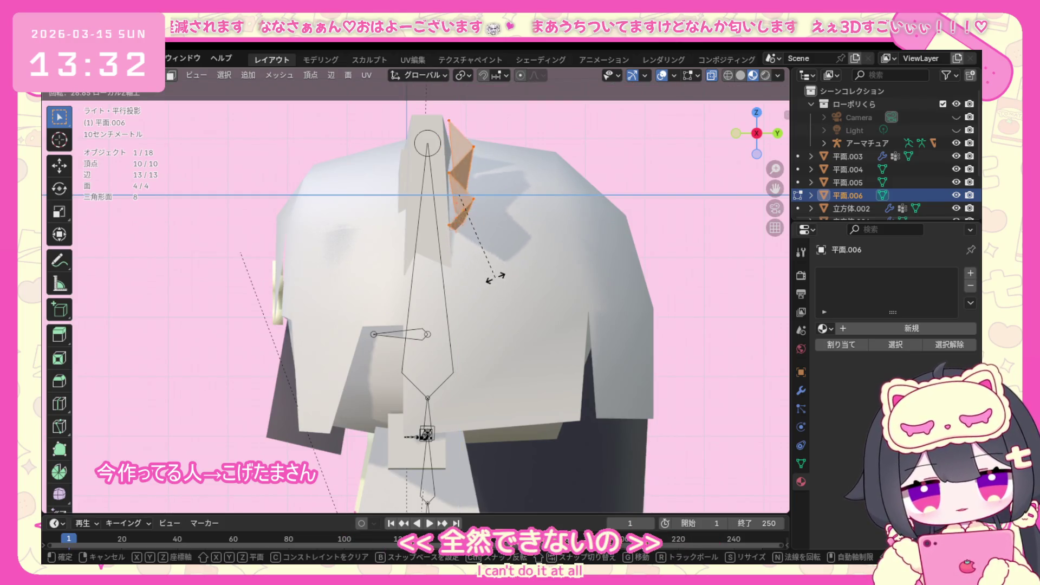
pyautogui.click(488, 268)
pyautogui.hotkey('ctrl', 'z')
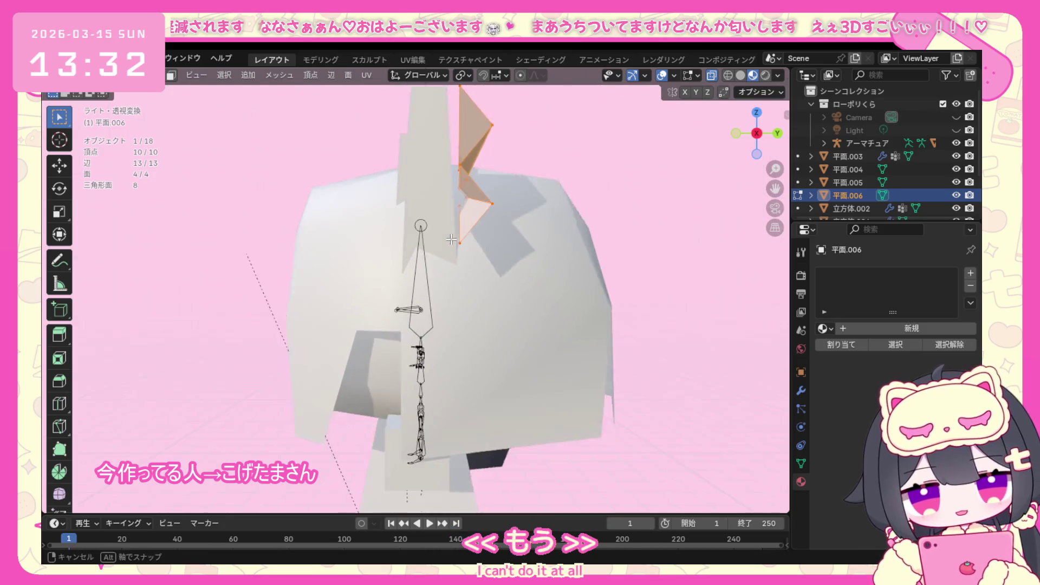
# Rotate the fan about the X axis to its final tilt beside the cat ear.
pyautogui.moveTo(486, 257); pyautogui.dragTo(512, 256, button='middle')
pyautogui.press('r')
pyautogui.click(496, 262)
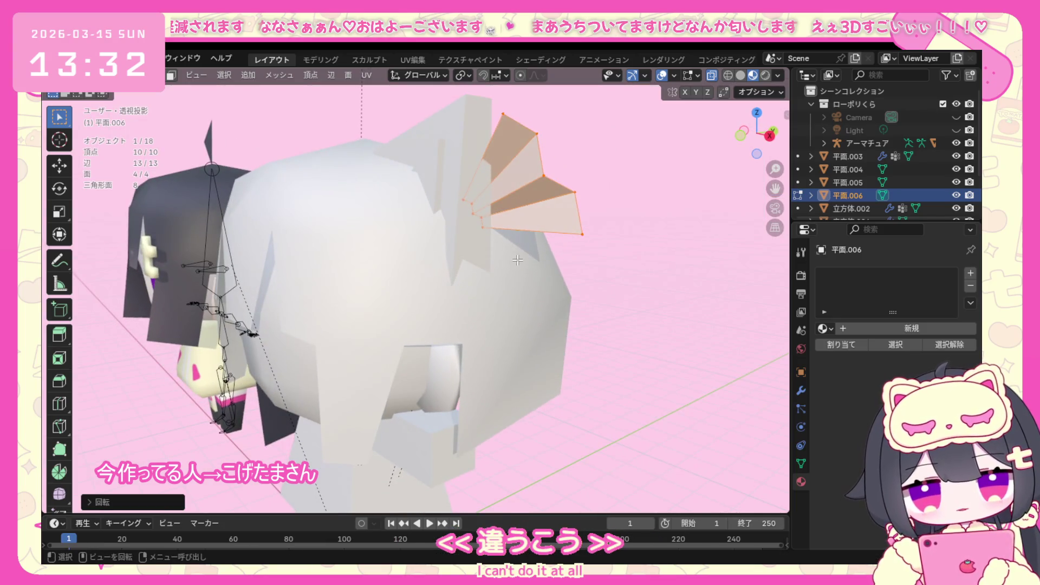
pyautogui.hotkey('ctrl', 'z')
pyautogui.press('r')
pyautogui.click(540, 258)
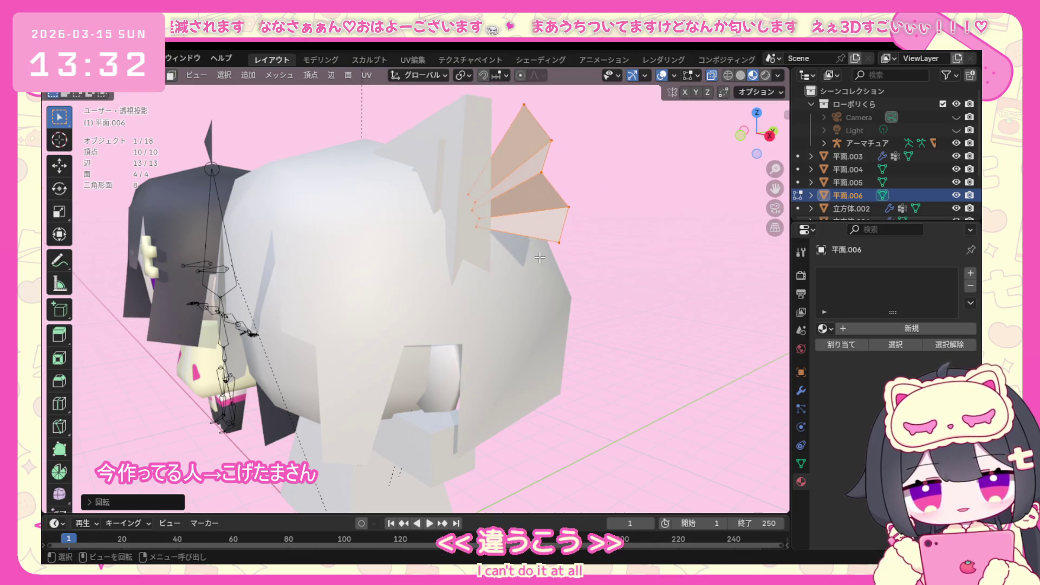
pyautogui.hotkey('ctrl', 'z')
pyautogui.press('r')
pyautogui.press('x')
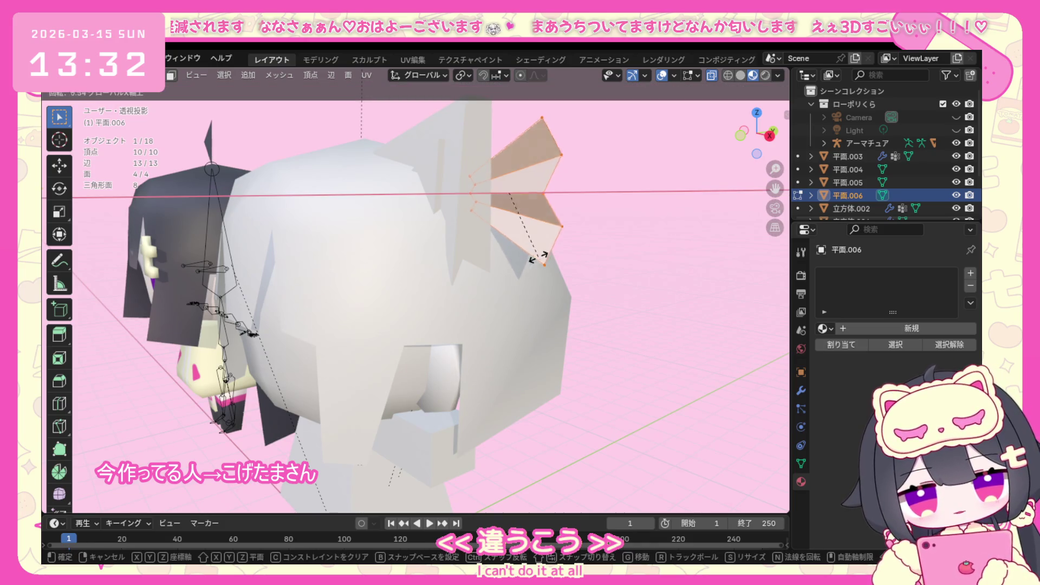
pyautogui.click(528, 259)
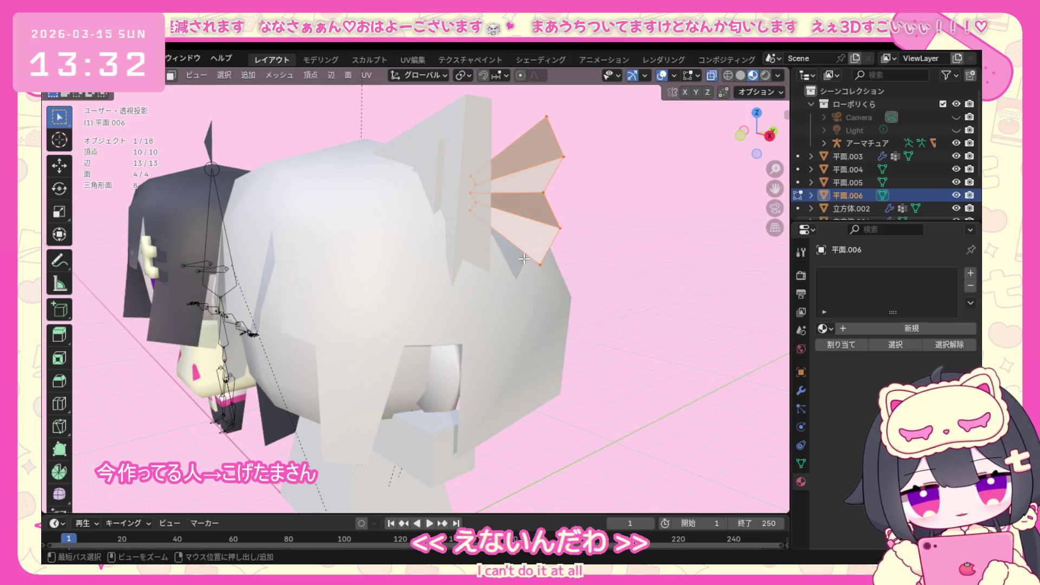
pyautogui.moveTo(397, 212); pyautogui.dragTo(488, 215, button='middle')
pyautogui.scroll(-2, 576, 218)
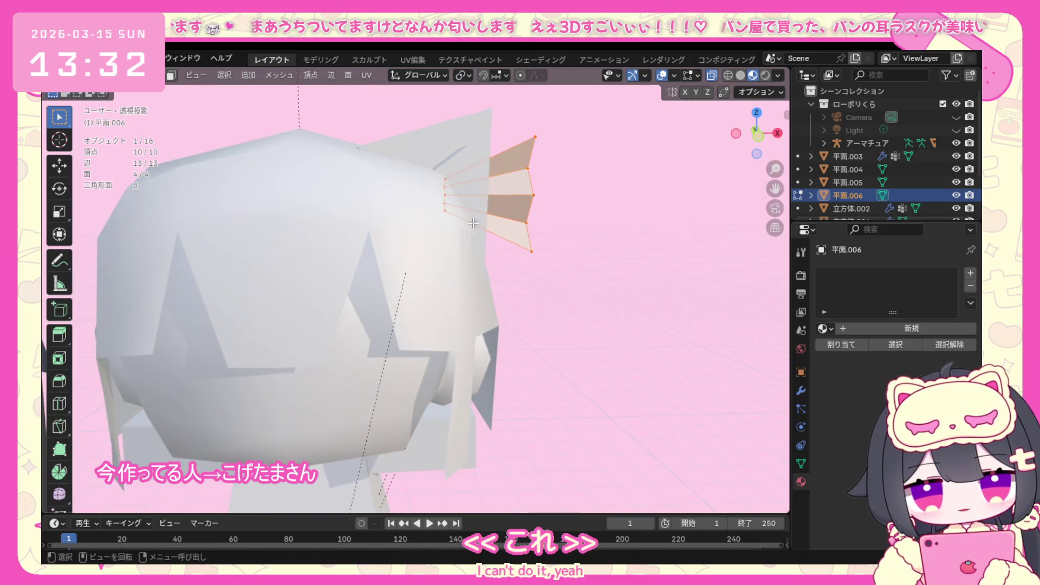
# Select the ornament's outer edge vertices, checking them from several angles.
pyautogui.moveTo(576, 218); pyautogui.dragTo(510, 265, button='middle')
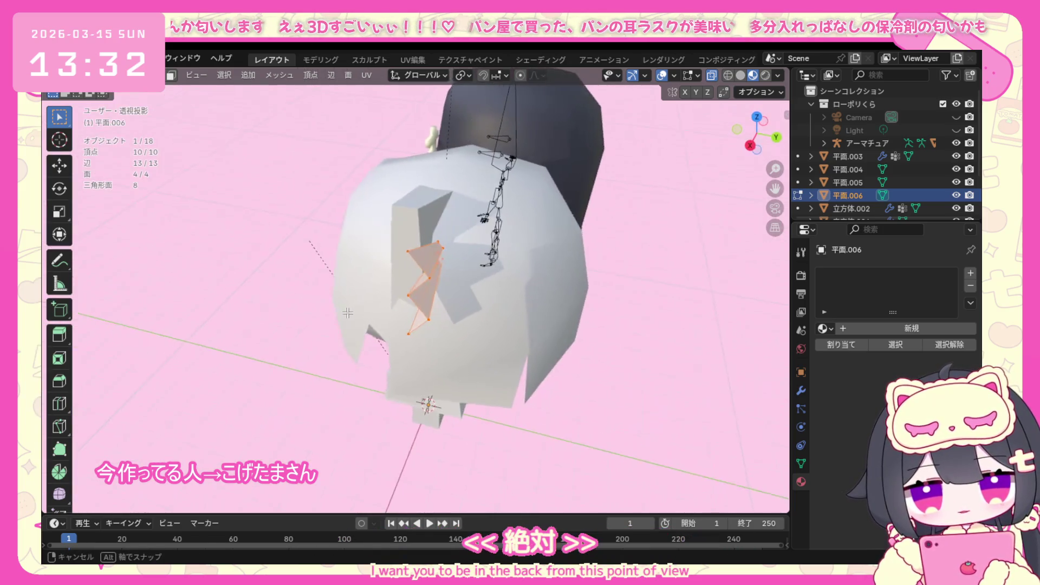
pyautogui.moveTo(510, 265)
pyautogui.mouseDown(button='middle')
pyautogui.moveTo(361, 306)
pyautogui.moveTo(314, 352)
pyautogui.mouseUp(button='middle')
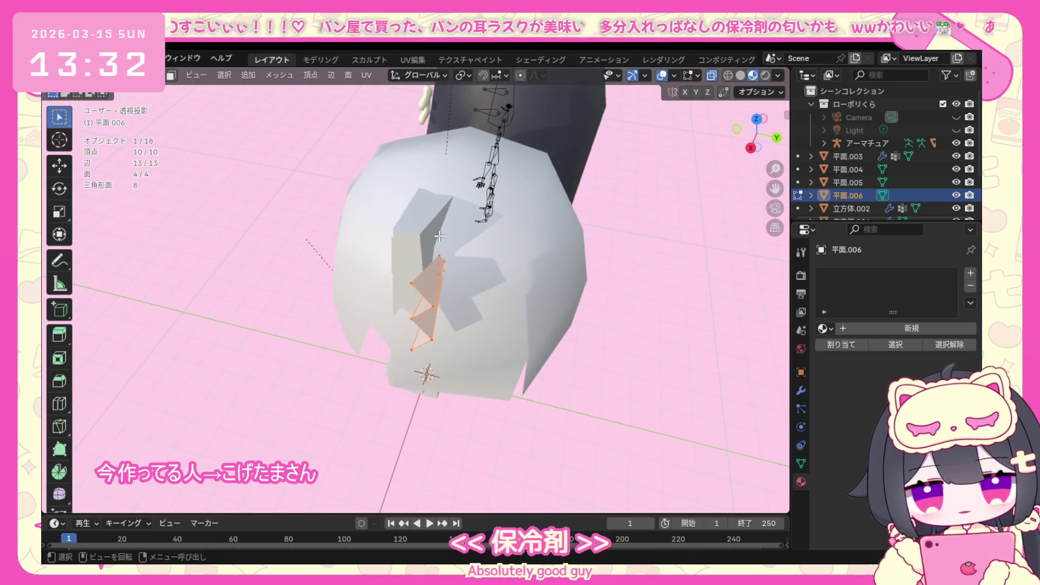
pyautogui.moveTo(410, 238); pyautogui.dragTo(437, 257)
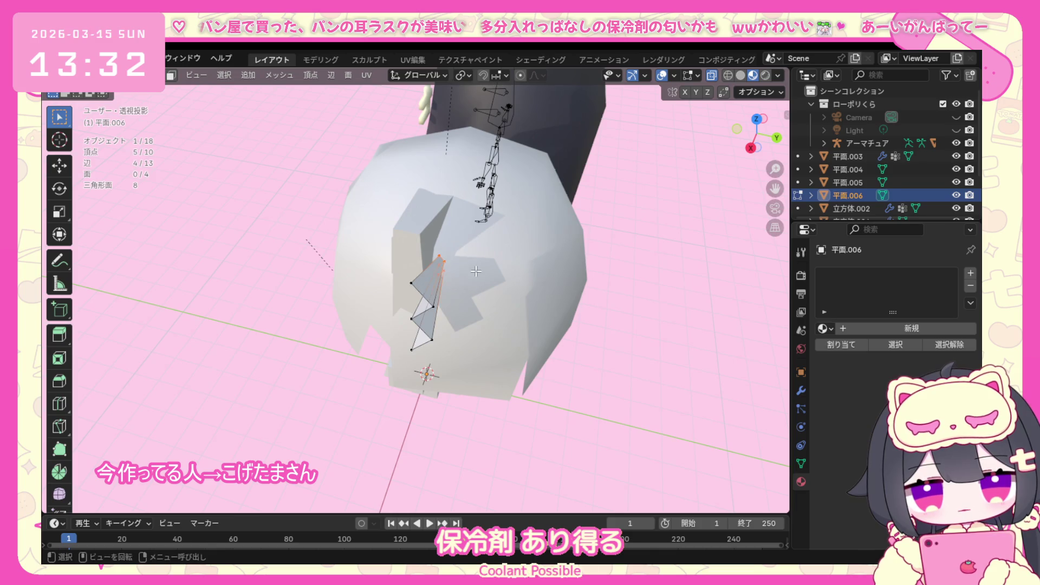
pyautogui.moveTo(475, 270); pyautogui.dragTo(387, 216, button='middle')
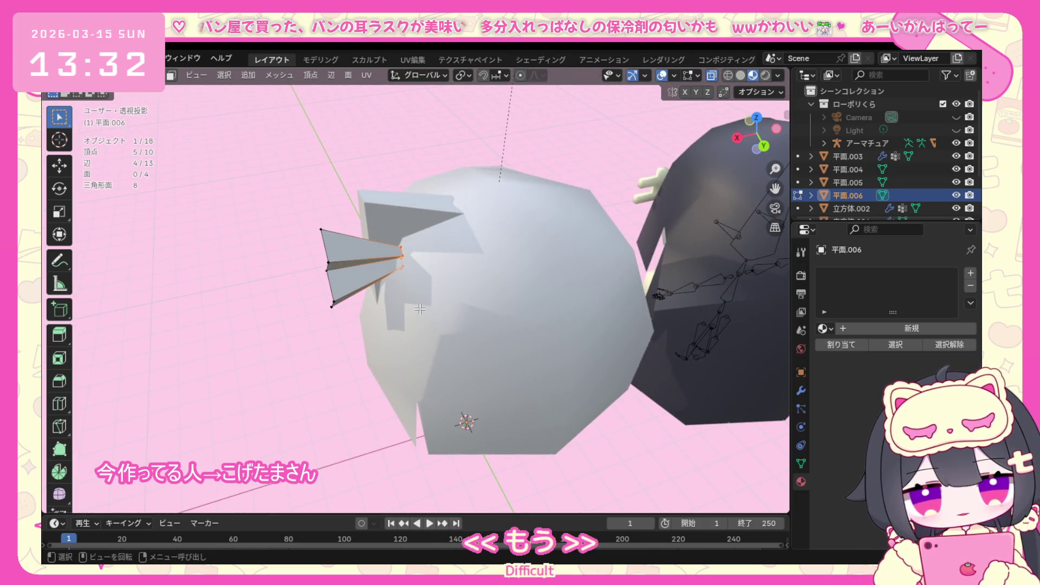
pyautogui.press('KP_1')
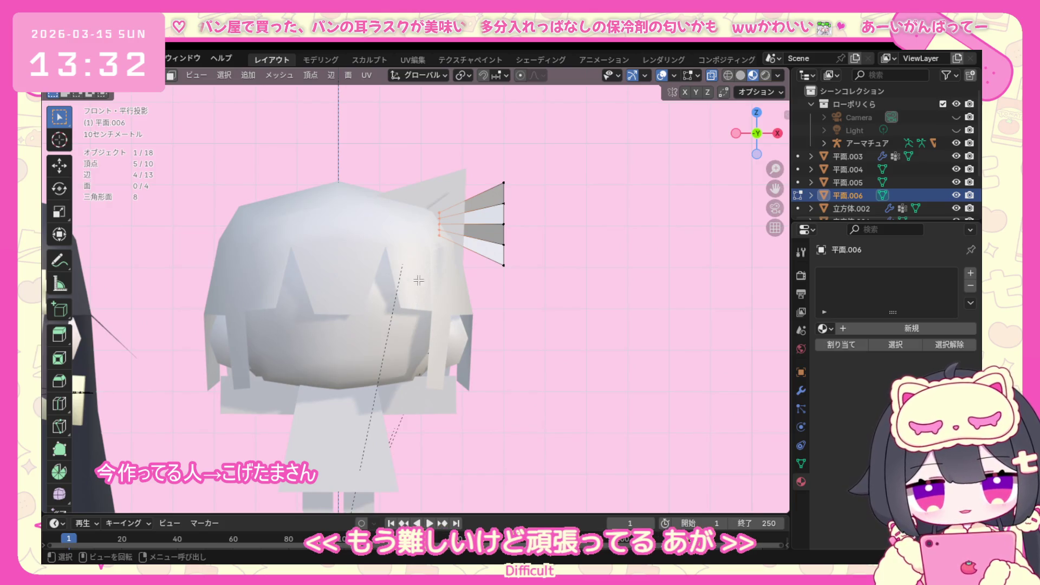
pyautogui.moveTo(418, 280); pyautogui.dragTo(313, 342, button='middle')
pyautogui.press('KP_1')
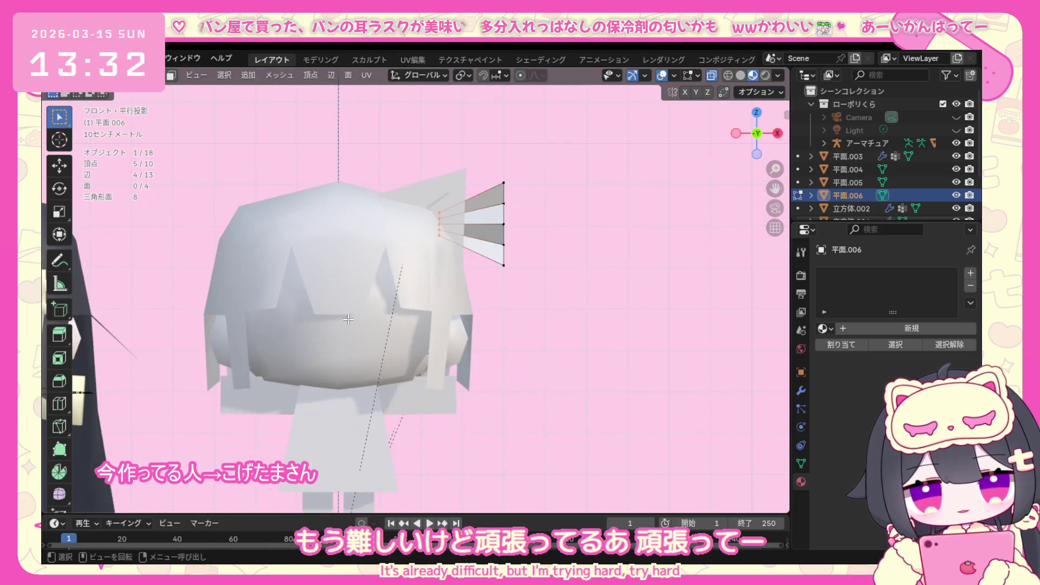
# Move the outer edge along Y, then undo the overly far shift.
pyautogui.press('g')
pyautogui.press('y')
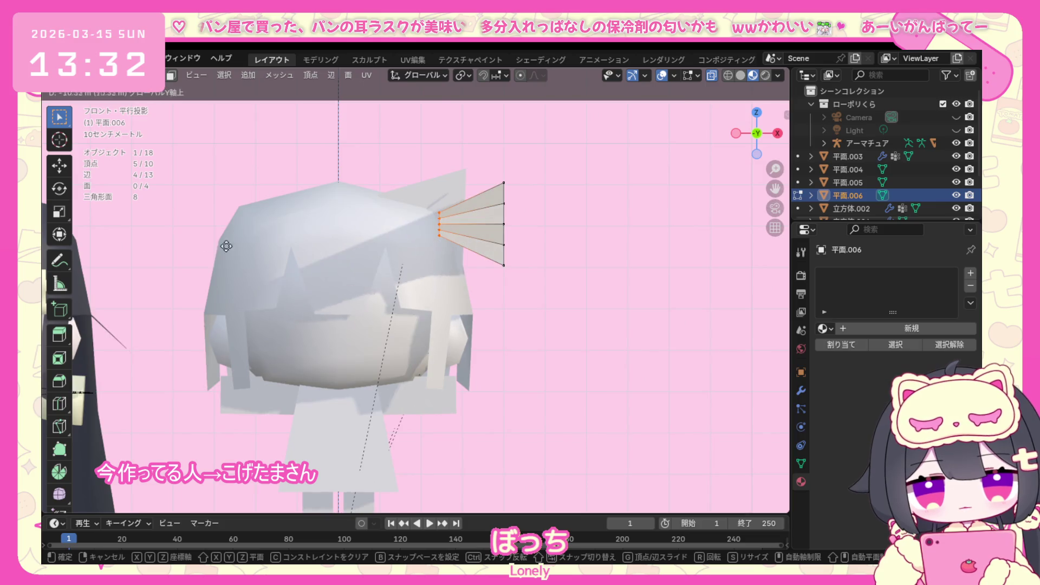
pyautogui.click(226, 246)
pyautogui.moveTo(226, 245); pyautogui.dragTo(291, 293, button='middle')
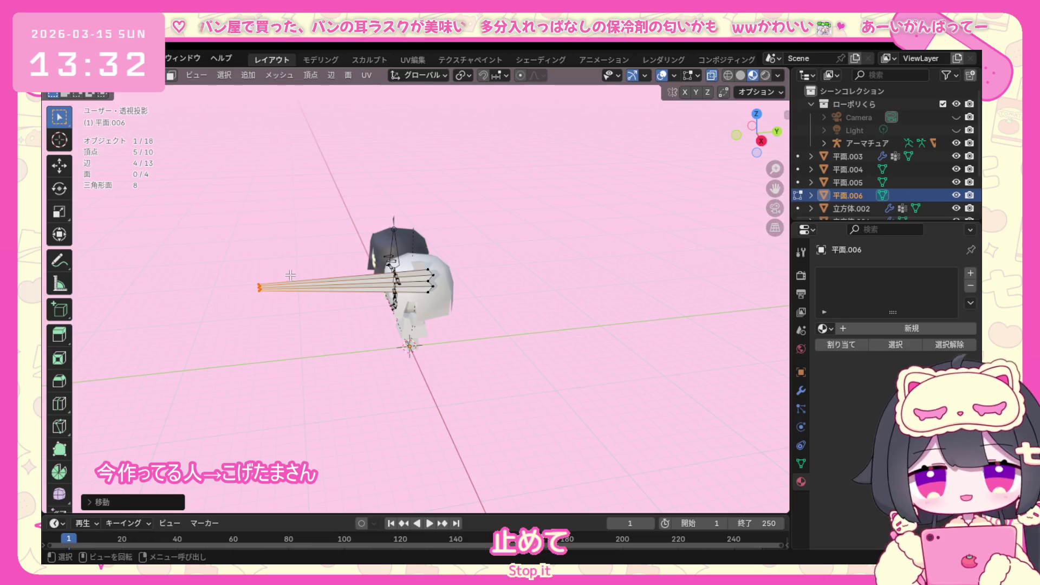
pyautogui.moveTo(290, 276); pyautogui.dragTo(372, 241, button='middle')
pyautogui.hotkey('ctrl', 'z')
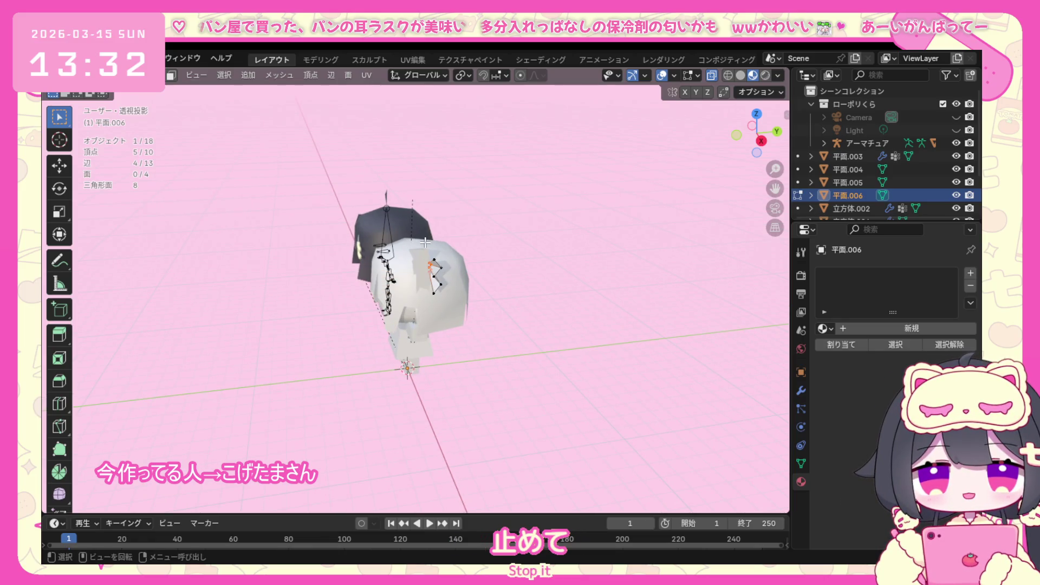
# Nudge the outer edge into place so the fan sits close against the head.
pyautogui.press('g')
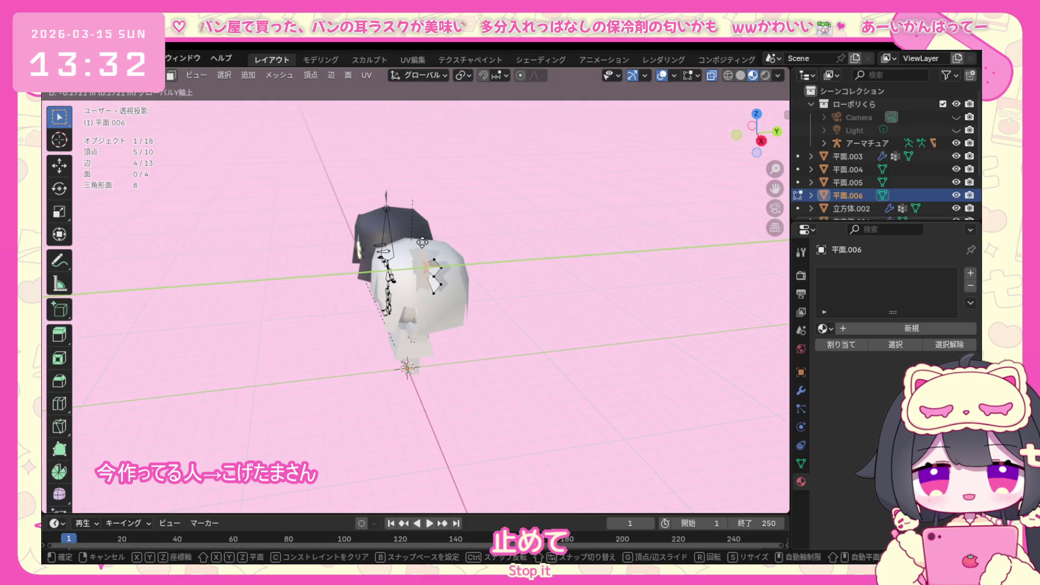
pyautogui.click(416, 243)
pyautogui.moveTo(443, 278); pyautogui.dragTo(421, 297, button='middle')
pyautogui.scroll(3, 431, 288)
pyautogui.press('g')
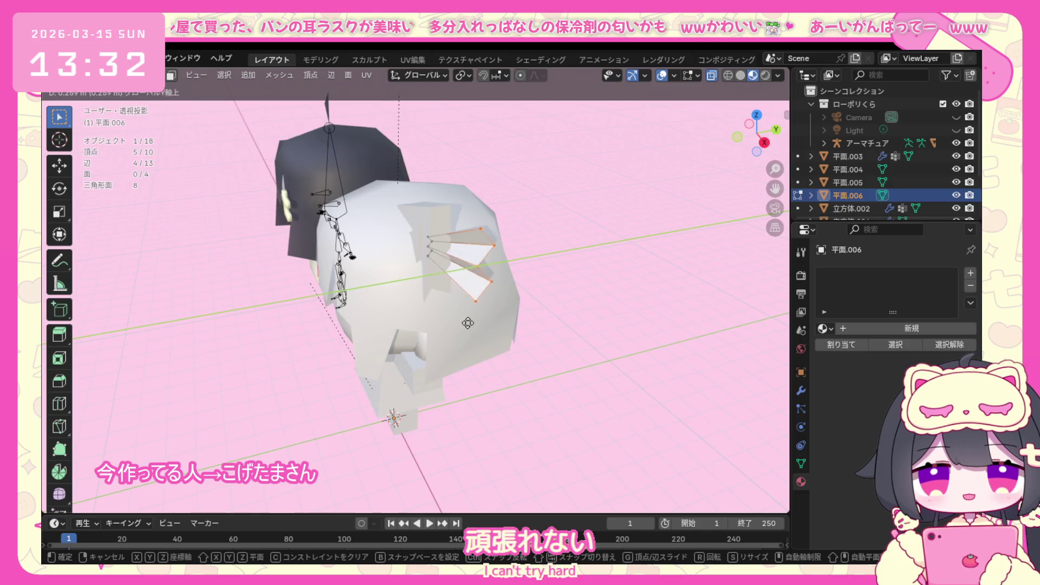
pyautogui.click(444, 293)
pyautogui.moveTo(442, 290)
pyautogui.mouseDown(button='middle')
pyautogui.moveTo(292, 343)
pyautogui.moveTo(396, 337)
pyautogui.mouseUp(button='middle')
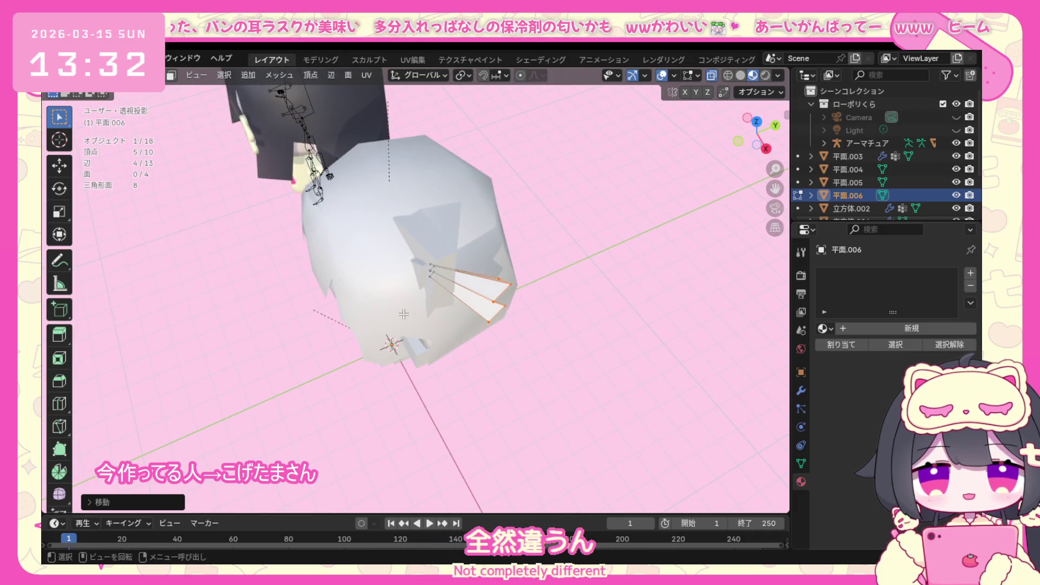
pyautogui.press('KP_1')
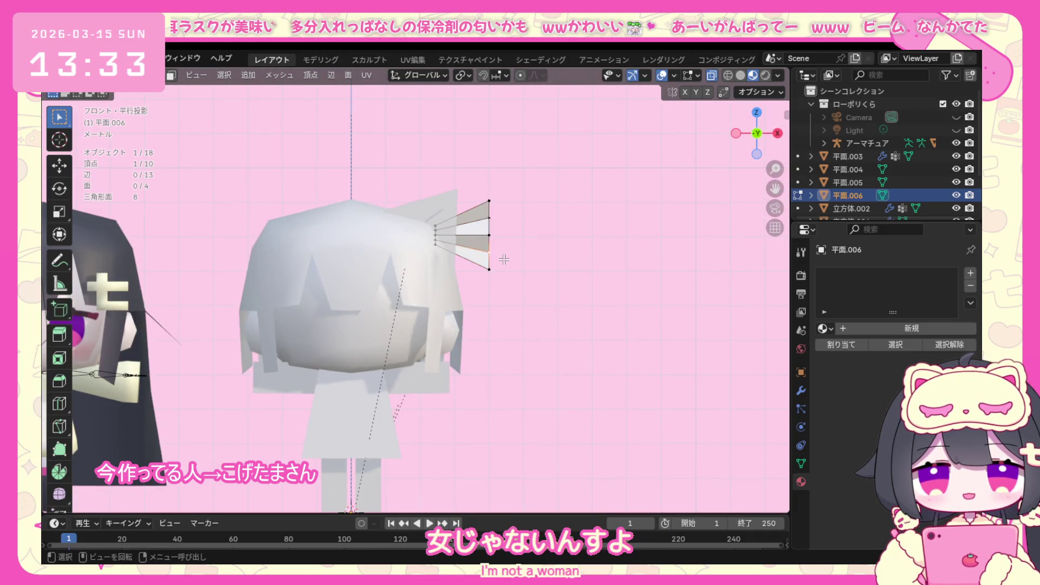
pyautogui.scroll(1, 499, 255)
# Scale the ornament's five outer-edge vertices along Z so the fan flares taller.
pyautogui.click(518, 221)
pyautogui.moveTo(561, 122); pyautogui.dragTo(496, 306)
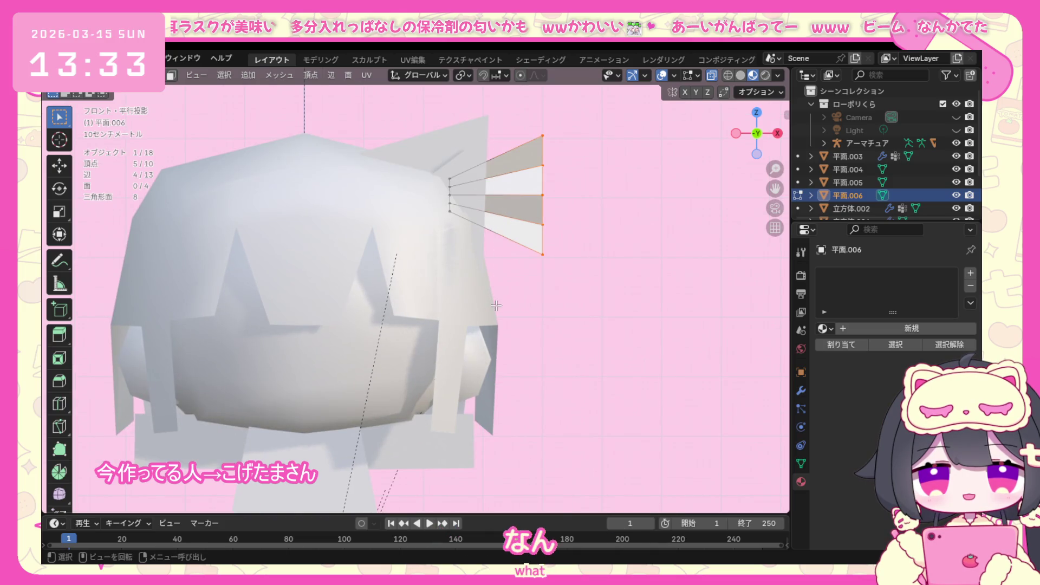
pyautogui.press('s')
pyautogui.press('z')
pyautogui.click(503, 311)
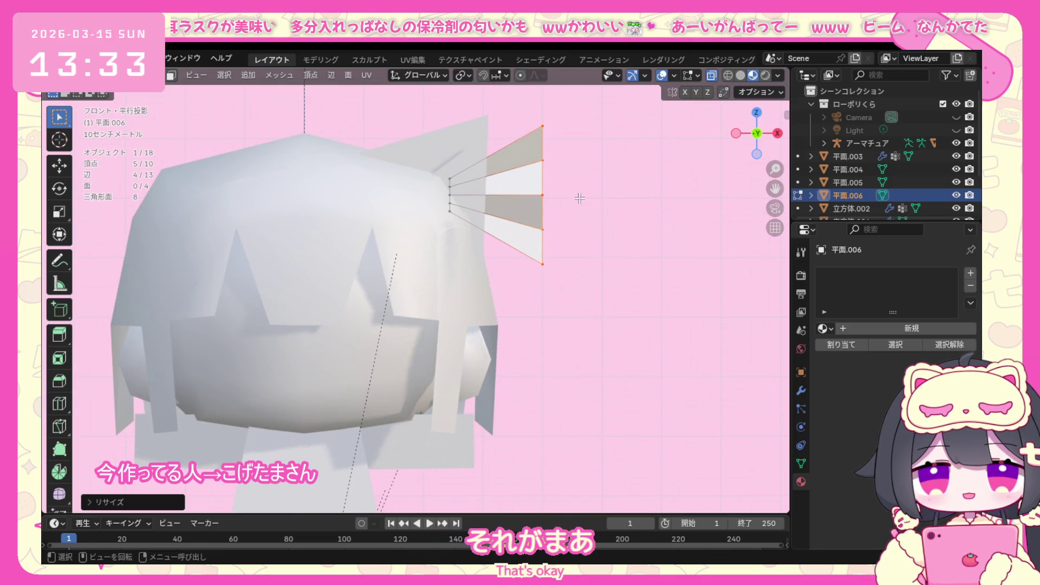
# Shrink the whole ornament slightly and move it left, closer to the right cat ear.
pyautogui.press('a')
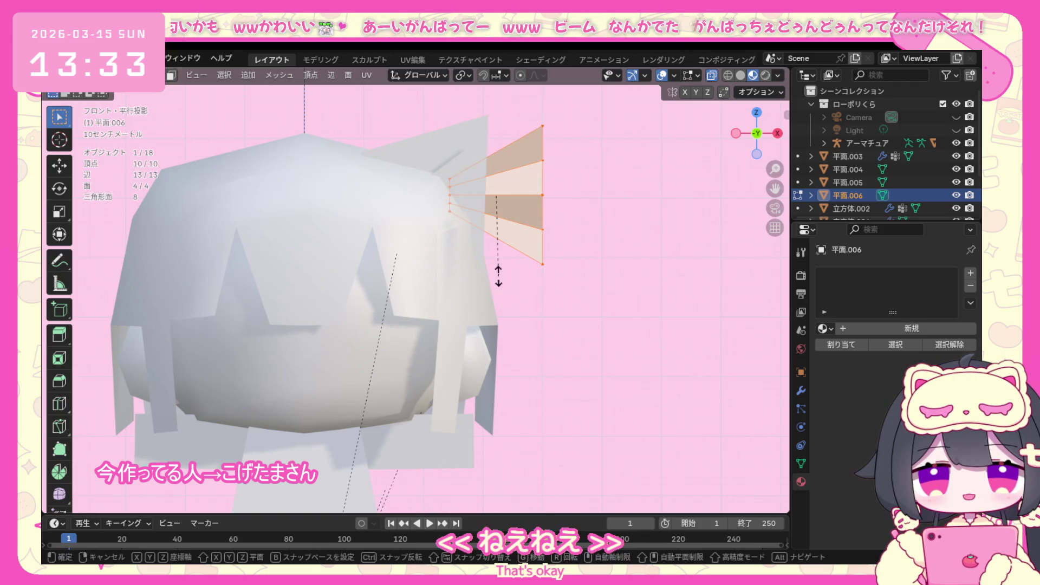
pyautogui.press('s')
pyautogui.click(520, 244)
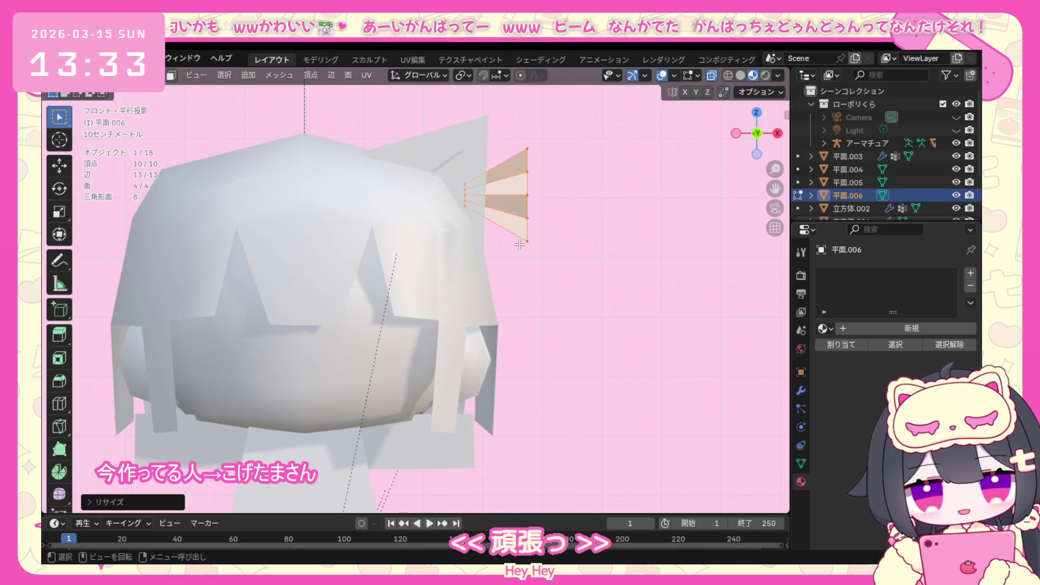
pyautogui.press('g')
pyautogui.click(508, 264)
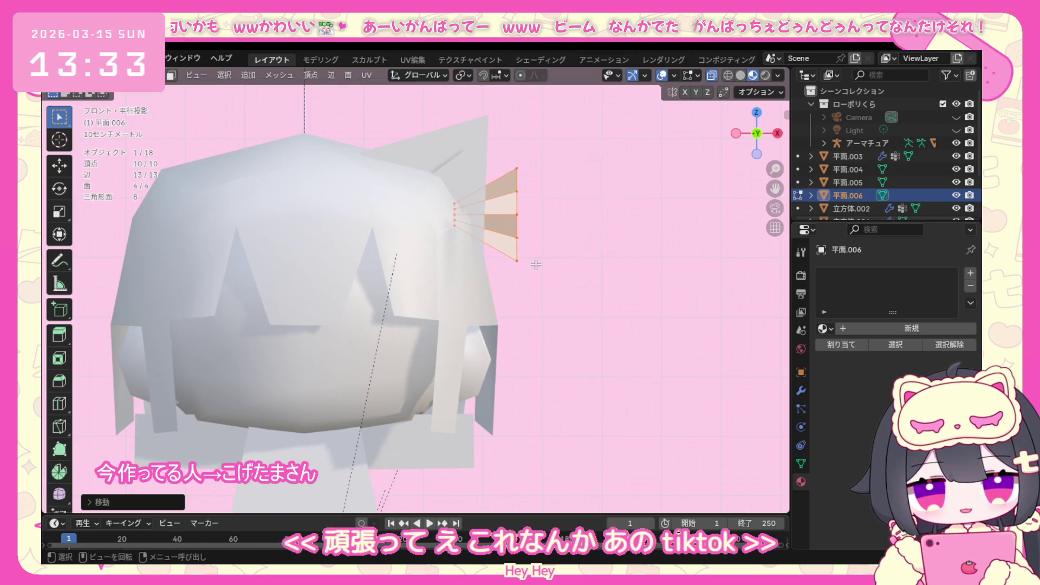
pyautogui.moveTo(536, 265)
pyautogui.mouseDown(button='middle')
pyautogui.moveTo(344, 382)
pyautogui.moveTo(488, 263)
pyautogui.mouseUp(button='middle')
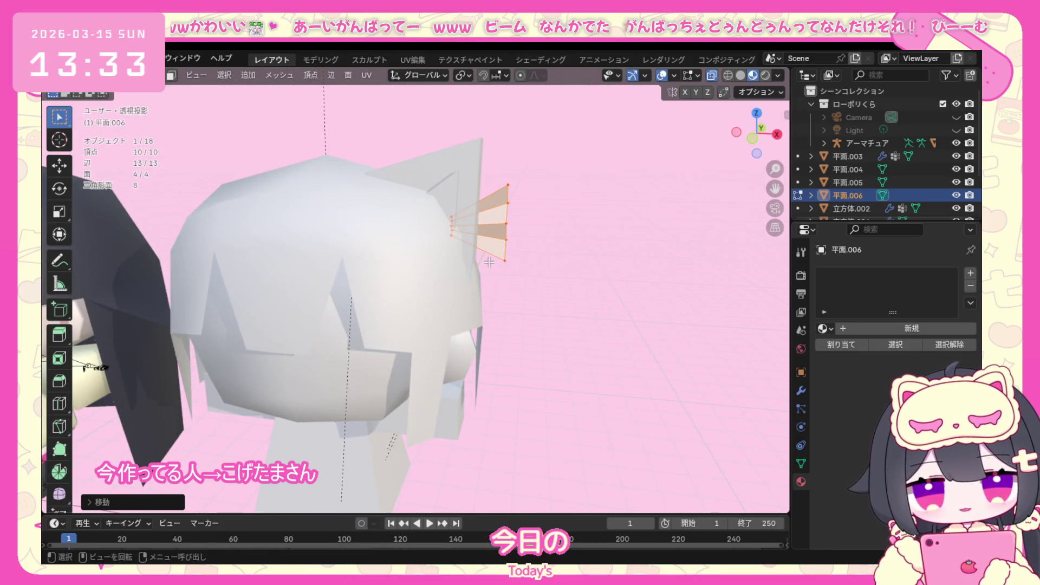
# Nudge the outer-edge vertices so the fan tips angle back along the head's side.
pyautogui.press('KP_1')
pyautogui.moveTo(534, 160); pyautogui.dragTo(482, 300)
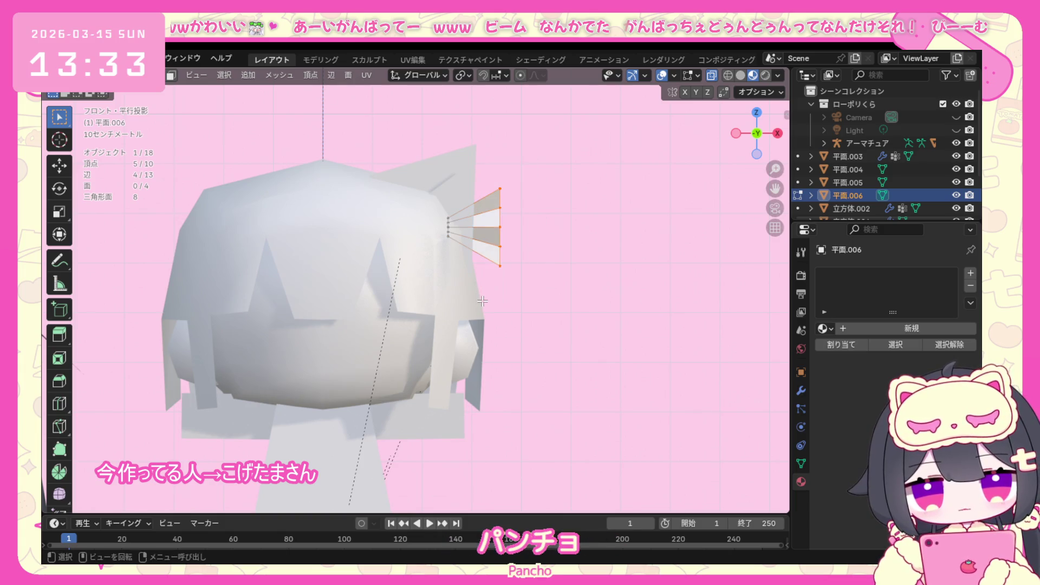
pyautogui.press('g')
pyautogui.click(486, 289)
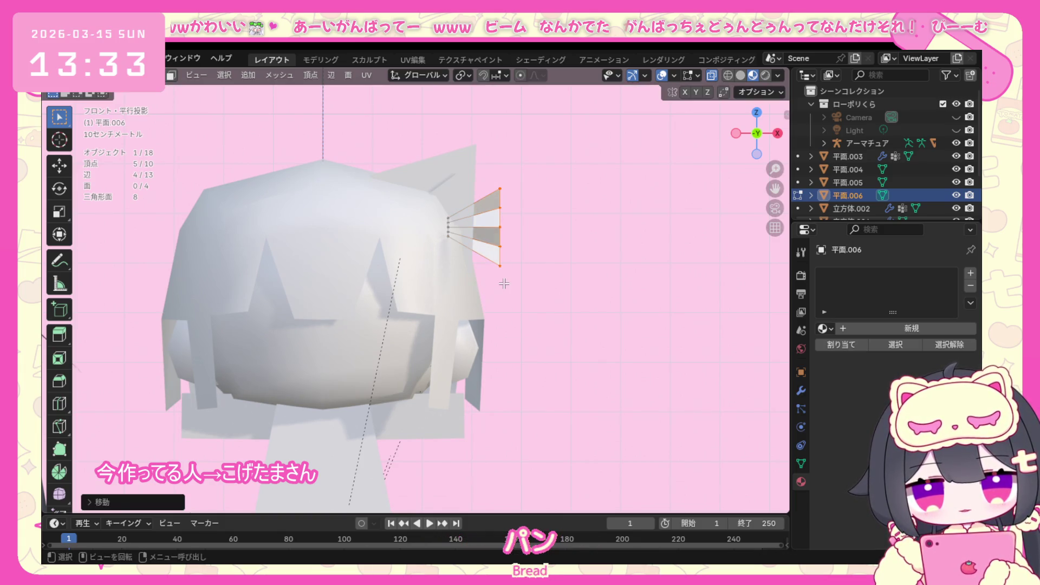
pyautogui.moveTo(486, 289)
pyautogui.mouseDown(button='middle')
pyautogui.moveTo(374, 343)
pyautogui.moveTo(429, 348)
pyautogui.mouseUp(button='middle')
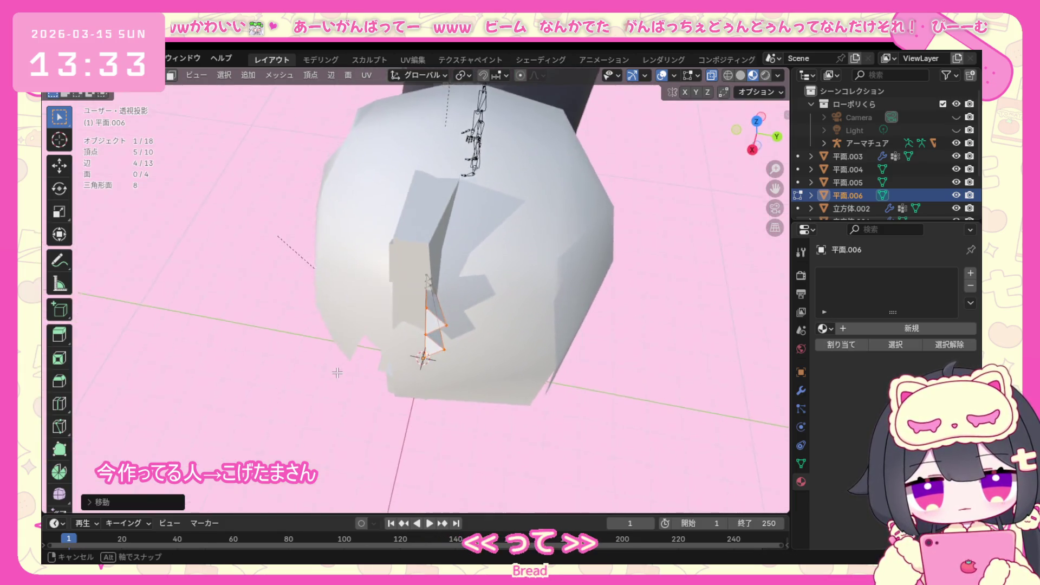
pyautogui.press('g')
pyautogui.click(424, 333)
pyautogui.moveTo(424, 334)
pyautogui.mouseDown(button='middle')
pyautogui.moveTo(506, 287)
pyautogui.moveTo(536, 194)
pyautogui.mouseUp(button='middle')
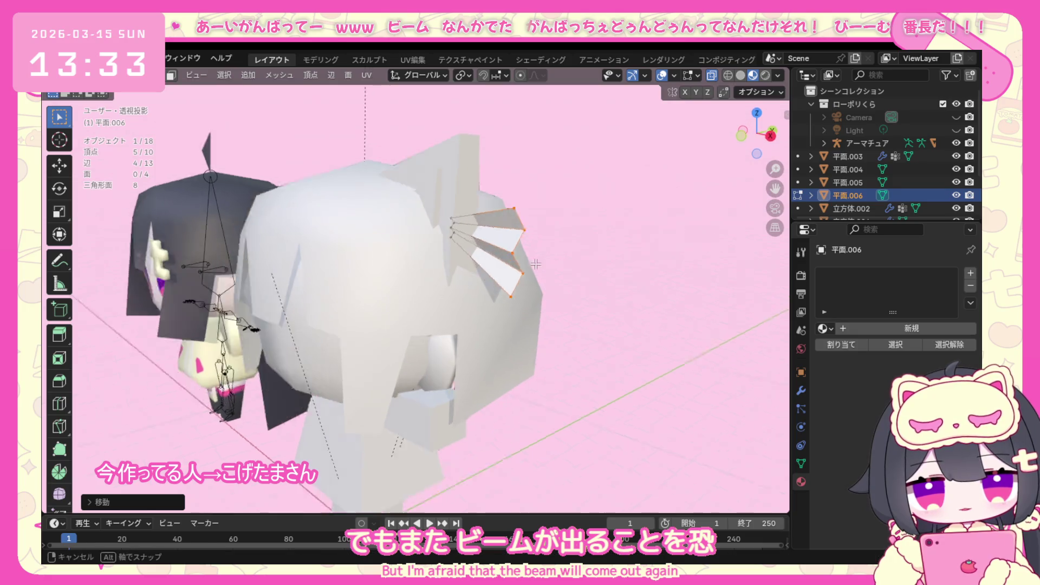
# Raise the ornament's top vertex and lower its bottom vertex to widen the fan.
pyautogui.click(525, 209)
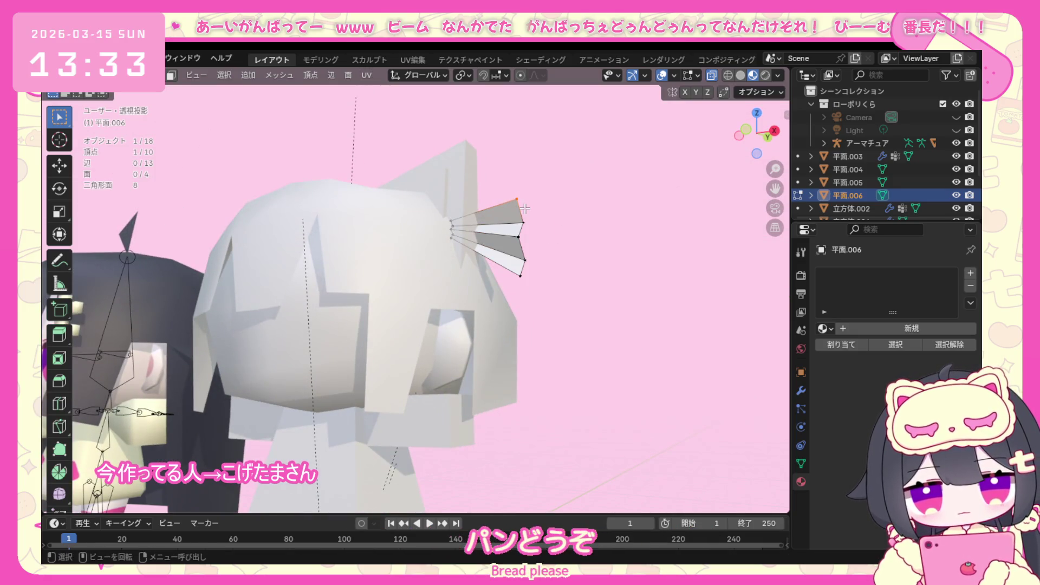
pyautogui.press('g')
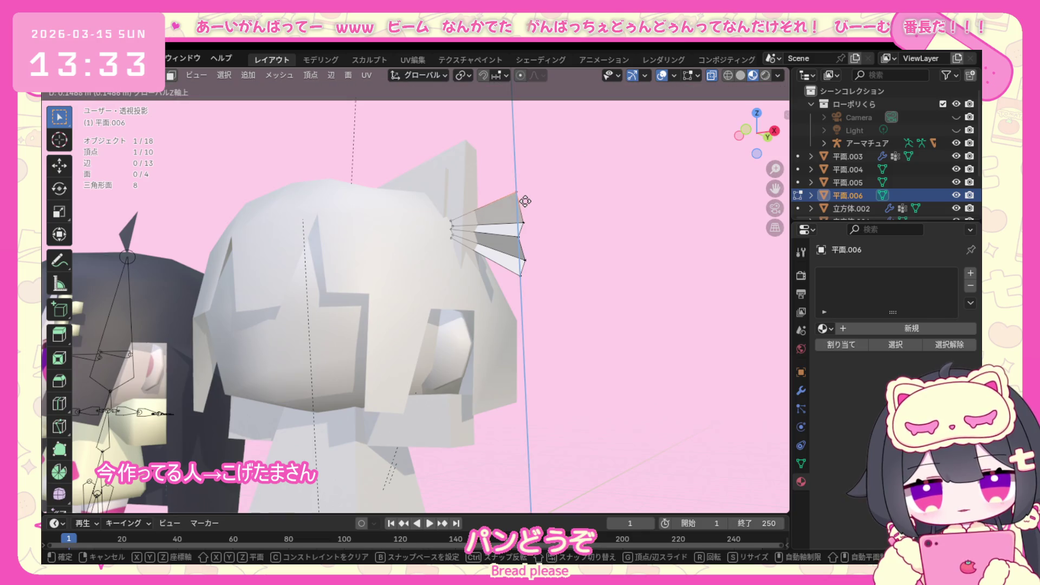
pyautogui.click(525, 206)
pyautogui.click(521, 277)
pyautogui.press('g')
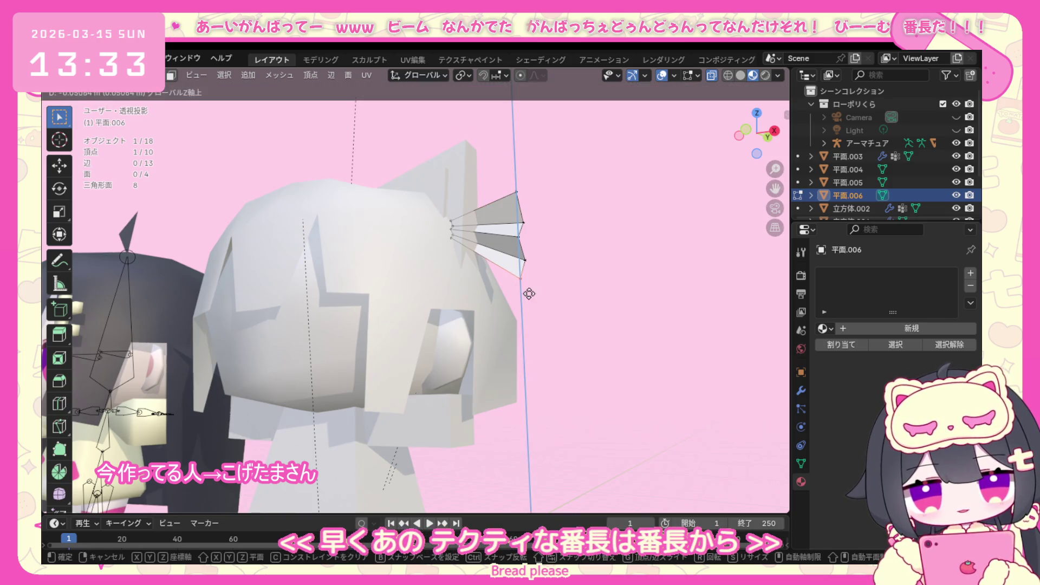
pyautogui.click(528, 300)
pyautogui.click(571, 262)
# Shift the whole ornament along Y to adjust its depth against the head.
pyautogui.moveTo(571, 262); pyautogui.dragTo(545, 290, button='middle')
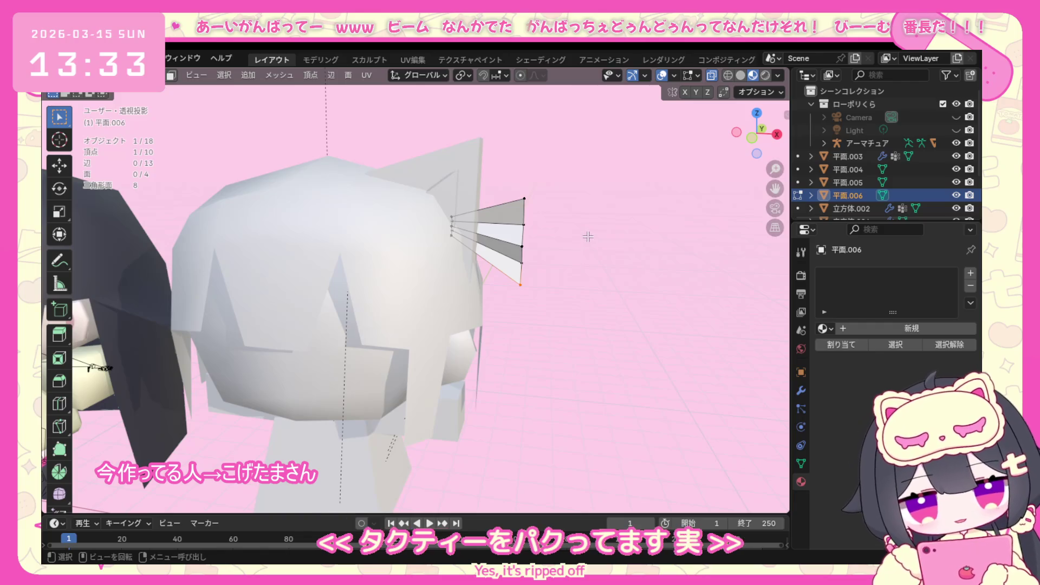
pyautogui.moveTo(587, 237)
pyautogui.mouseDown(button='middle')
pyautogui.moveTo(498, 302)
pyautogui.moveTo(480, 341)
pyautogui.mouseUp(button='middle')
pyautogui.press('a')
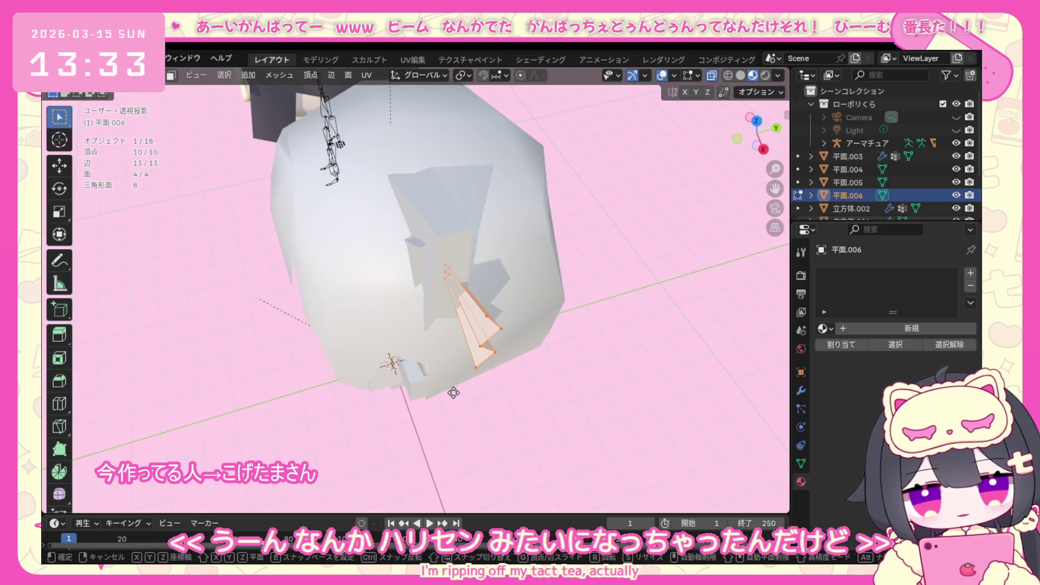
pyautogui.press('y')
pyautogui.click(457, 387)
pyautogui.moveTo(457, 387)
pyautogui.mouseDown(button='middle')
pyautogui.moveTo(414, 302)
pyautogui.moveTo(589, 299)
pyautogui.mouseUp(button='middle')
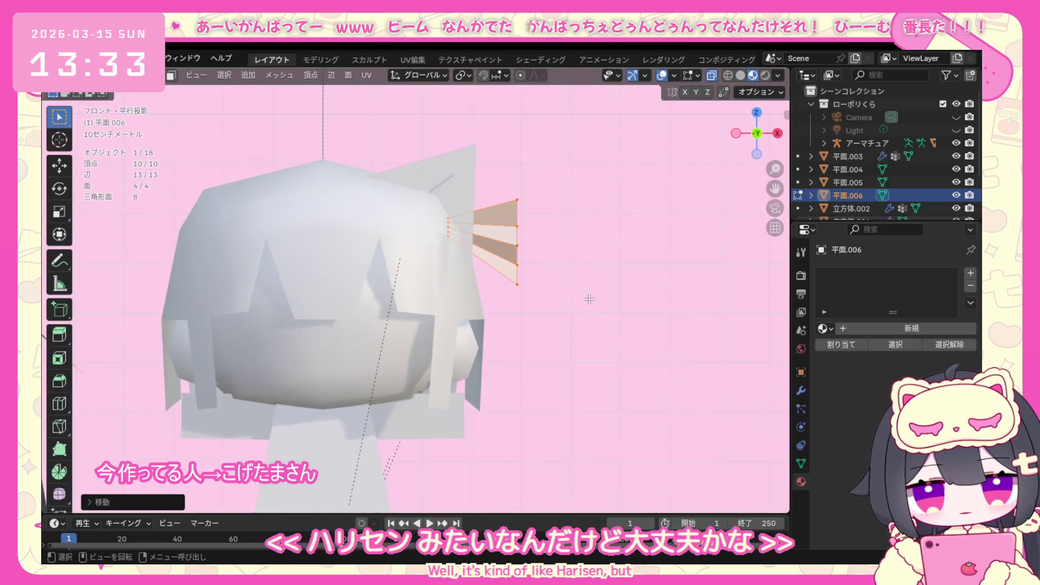
pyautogui.moveTo(514, 337); pyautogui.dragTo(498, 348, button='middle')
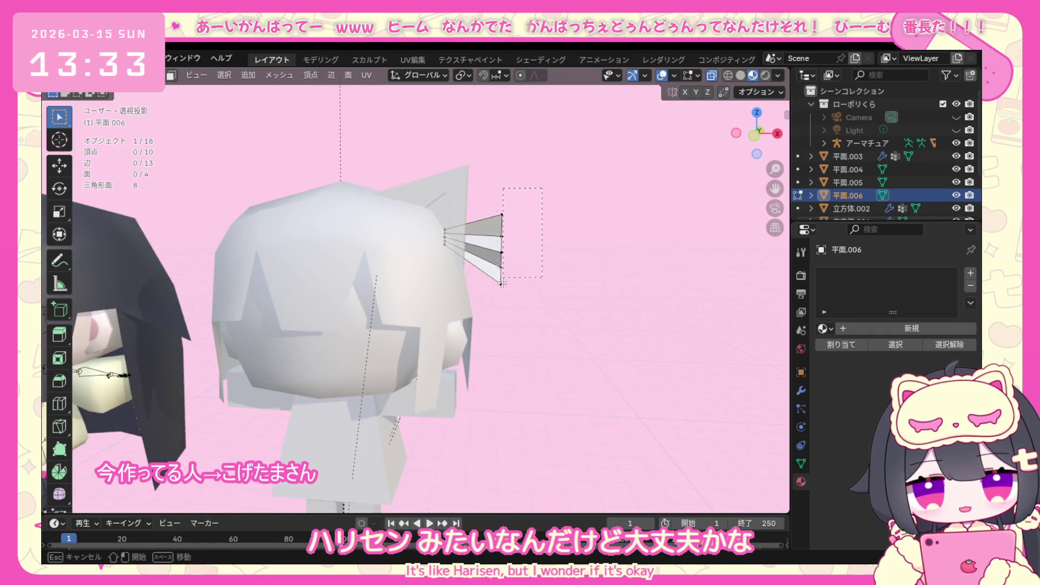
# Move all the ornament vertices to a new spot beside the ear, checked from the front.
pyautogui.moveTo(581, 134); pyautogui.dragTo(489, 336)
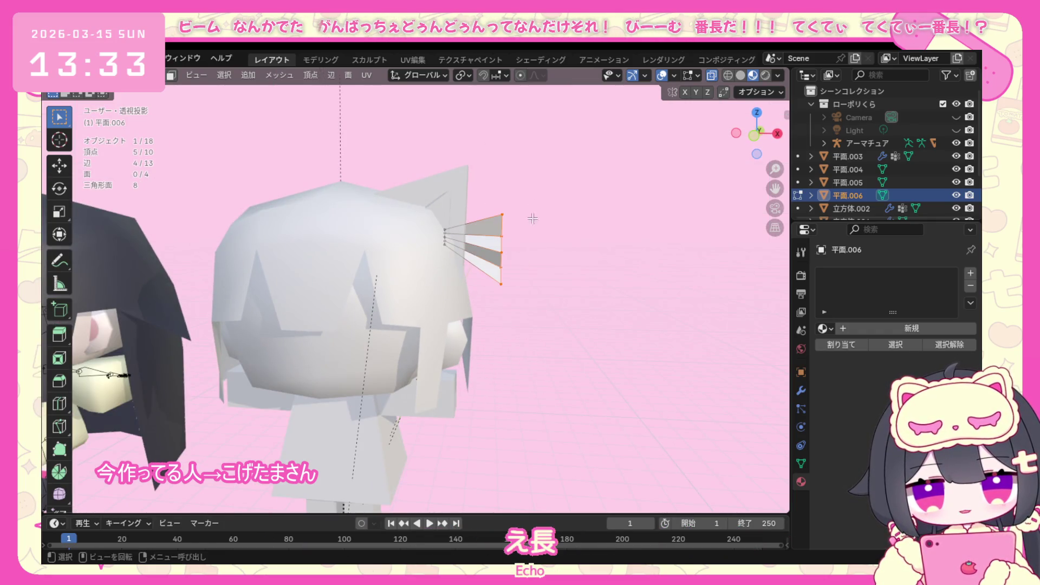
pyautogui.moveTo(412, 318); pyautogui.dragTo(413, 318)
pyautogui.press('g')
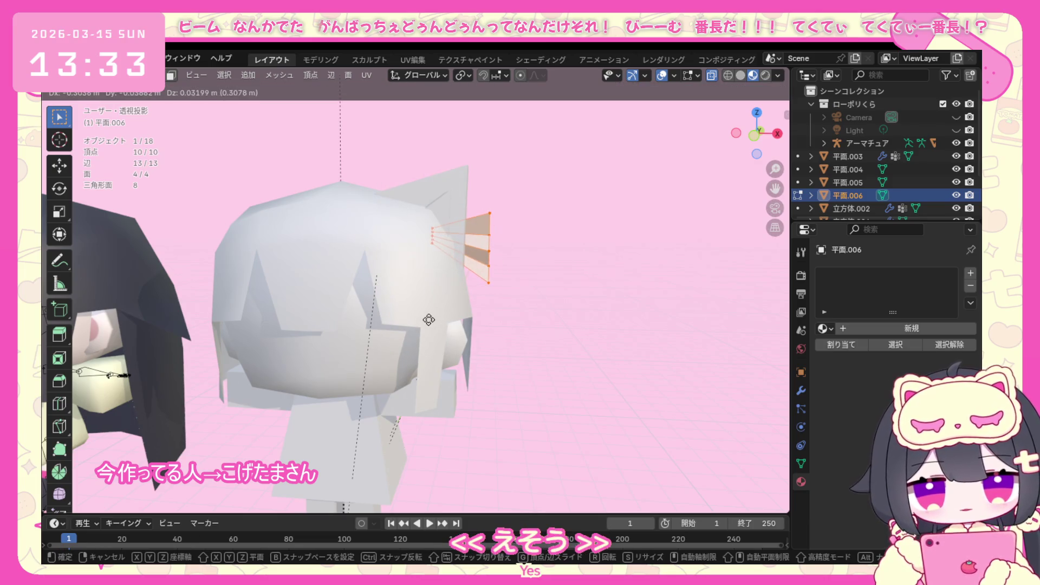
pyautogui.click(428, 321)
pyautogui.moveTo(429, 321)
pyautogui.mouseDown(button='middle')
pyautogui.moveTo(506, 325)
pyautogui.moveTo(386, 375)
pyautogui.mouseUp(button='middle')
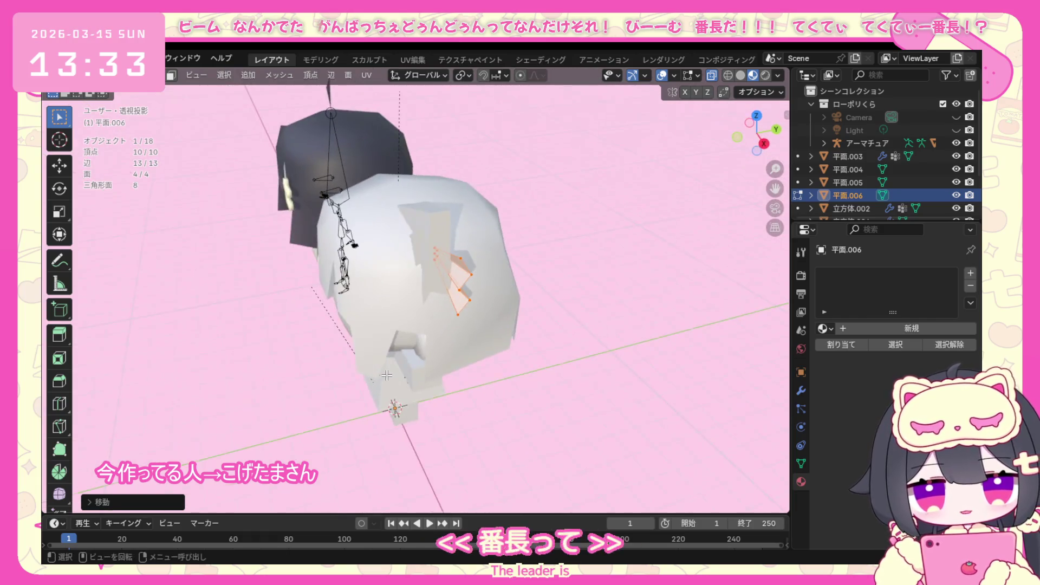
pyautogui.press('KP_1')
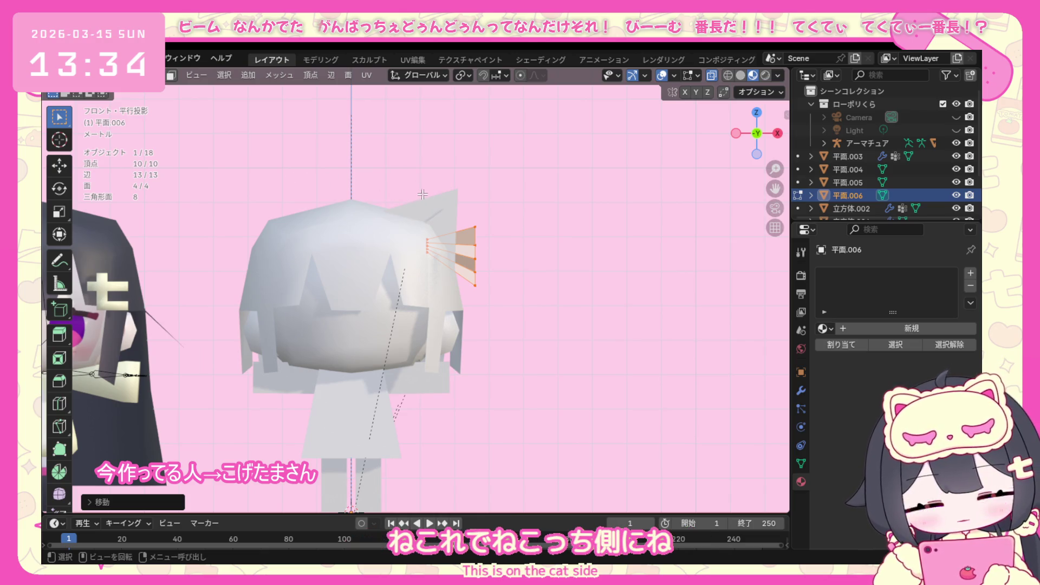
# Rotate the ornament points and the whole fan so it flares upward and outward, then reposition it.
pyautogui.press('r')
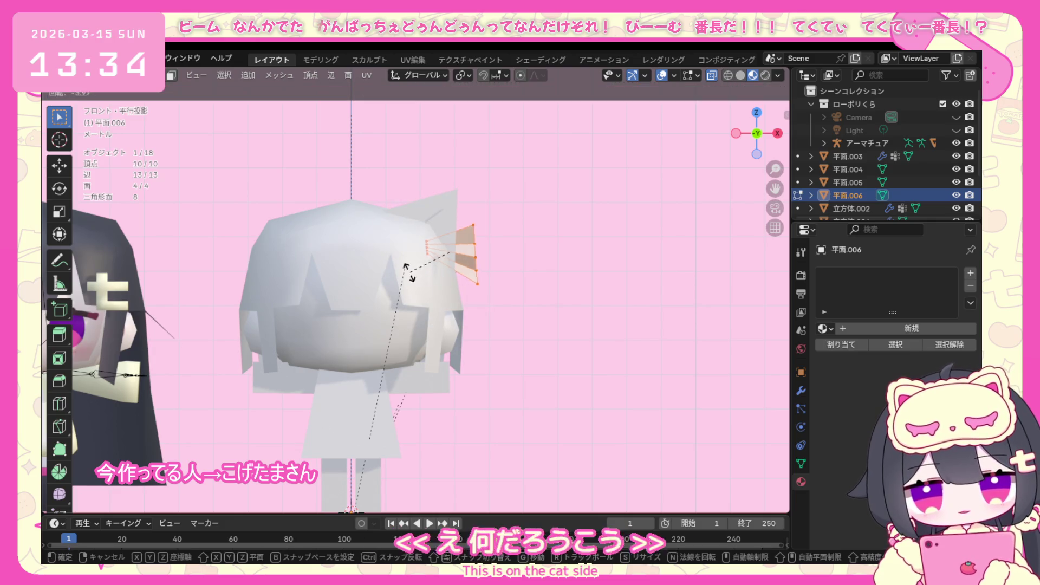
pyautogui.click(411, 278)
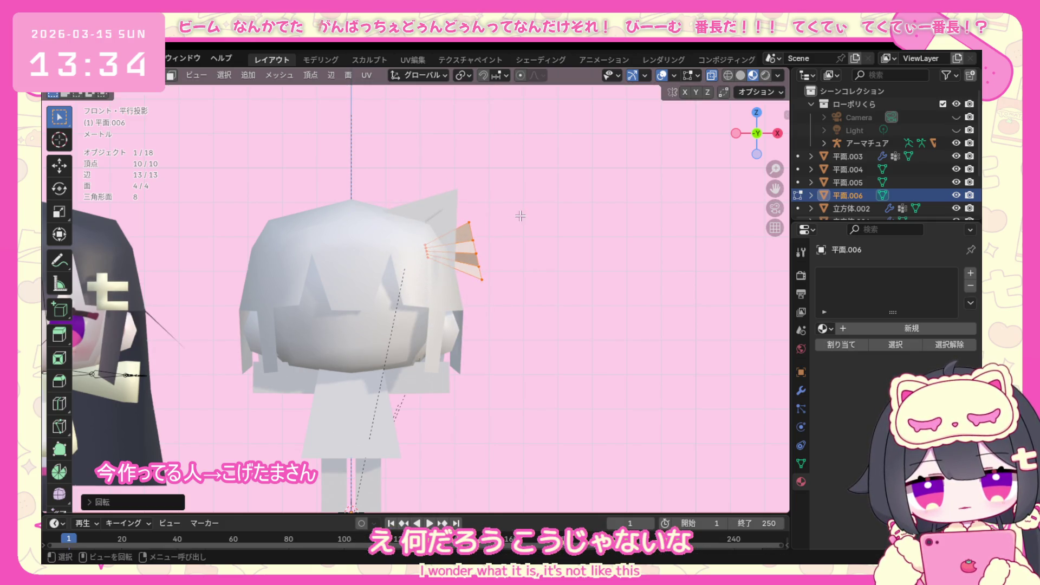
pyautogui.moveTo(510, 207); pyautogui.dragTo(472, 293)
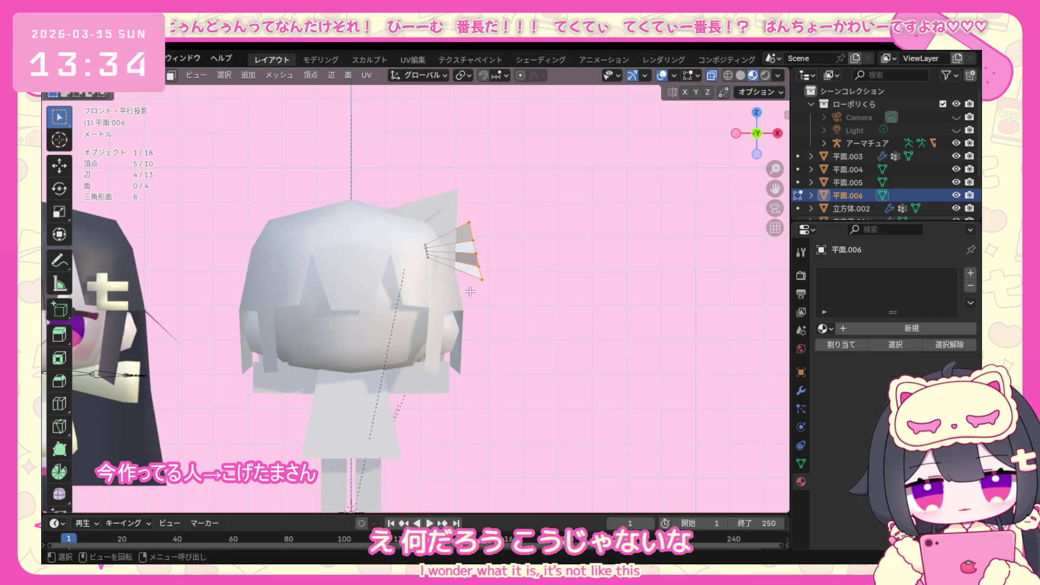
pyautogui.press('r')
pyautogui.click(507, 262)
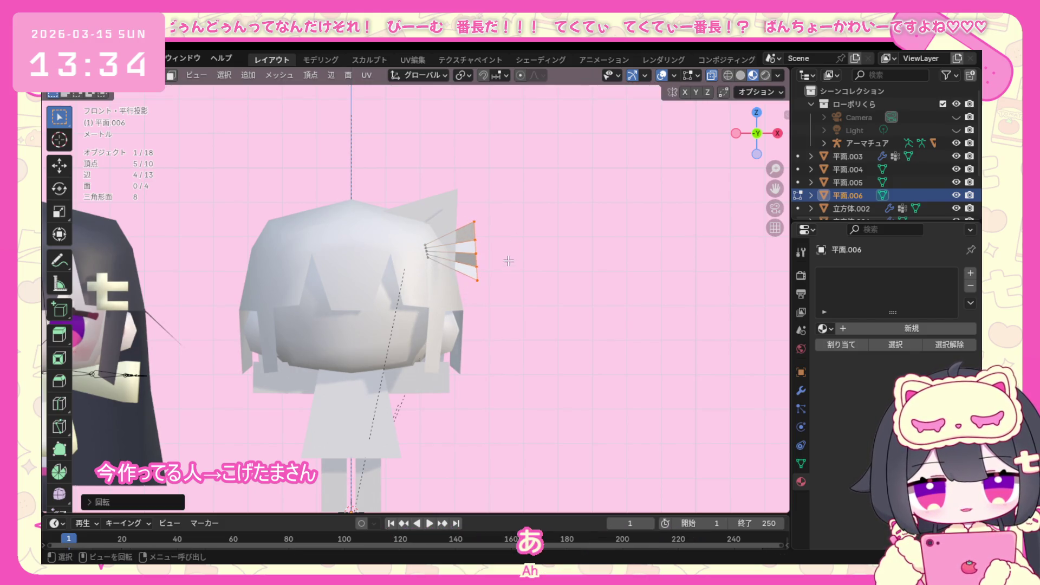
pyautogui.moveTo(379, 311); pyautogui.dragTo(380, 309)
pyautogui.press('r')
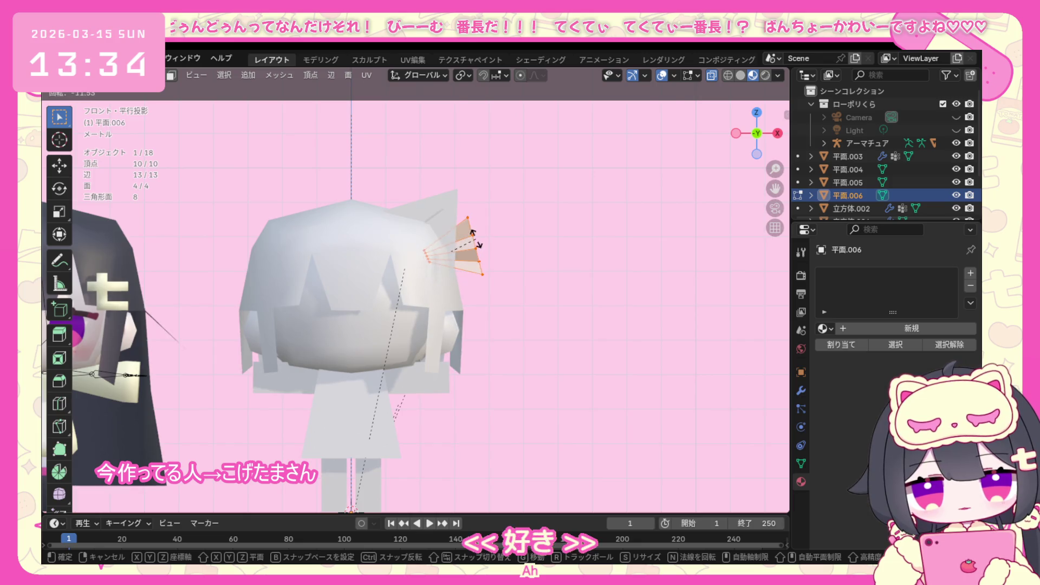
pyautogui.click(475, 238)
pyautogui.press('g')
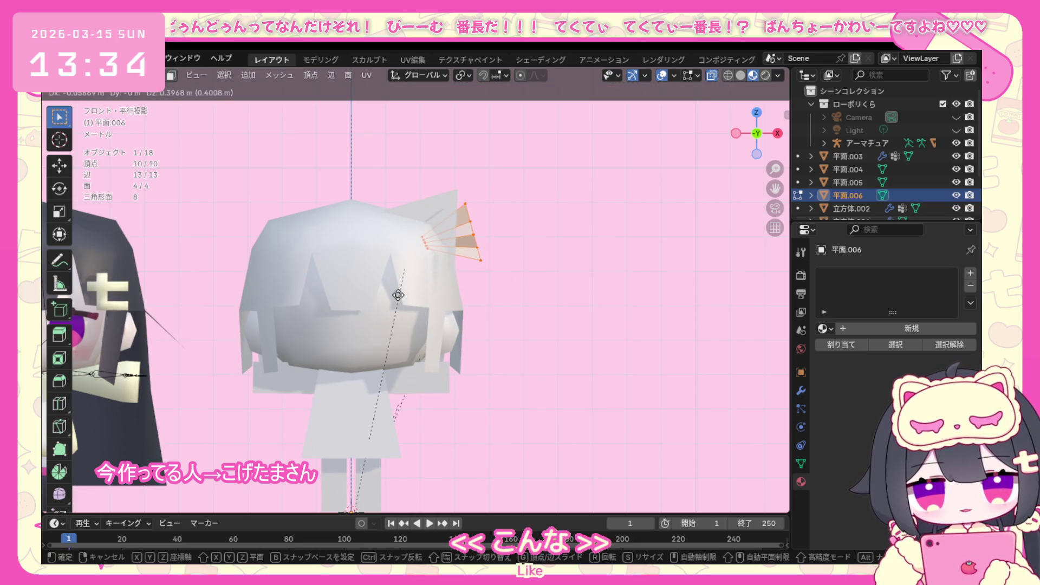
pyautogui.click(397, 295)
pyautogui.moveTo(398, 294); pyautogui.dragTo(210, 313, button='middle')
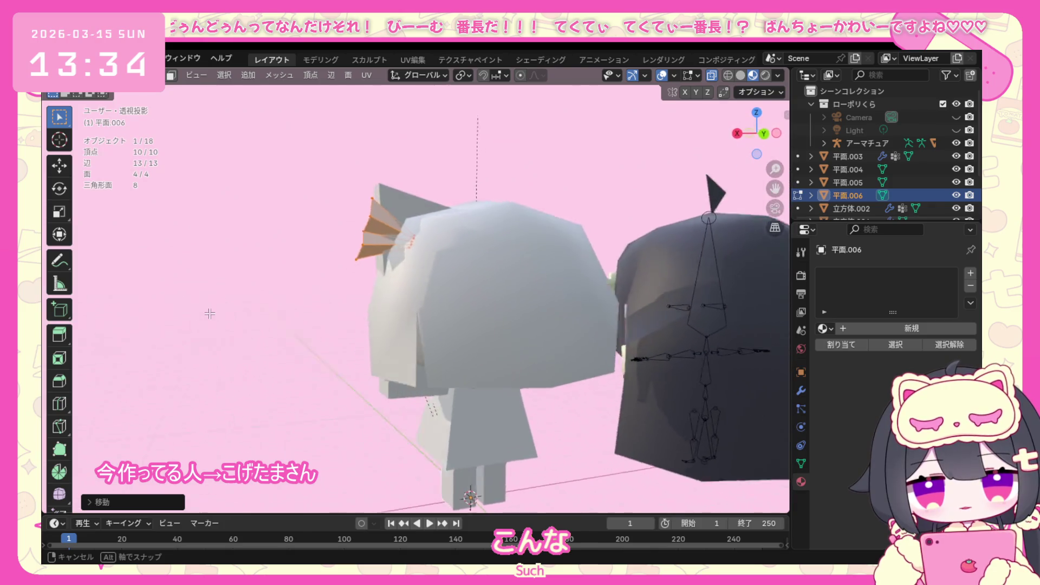
# From the side view, move the ornament along Y to set its depth.
pyautogui.moveTo(210, 313); pyautogui.dragTo(329, 314, button='middle')
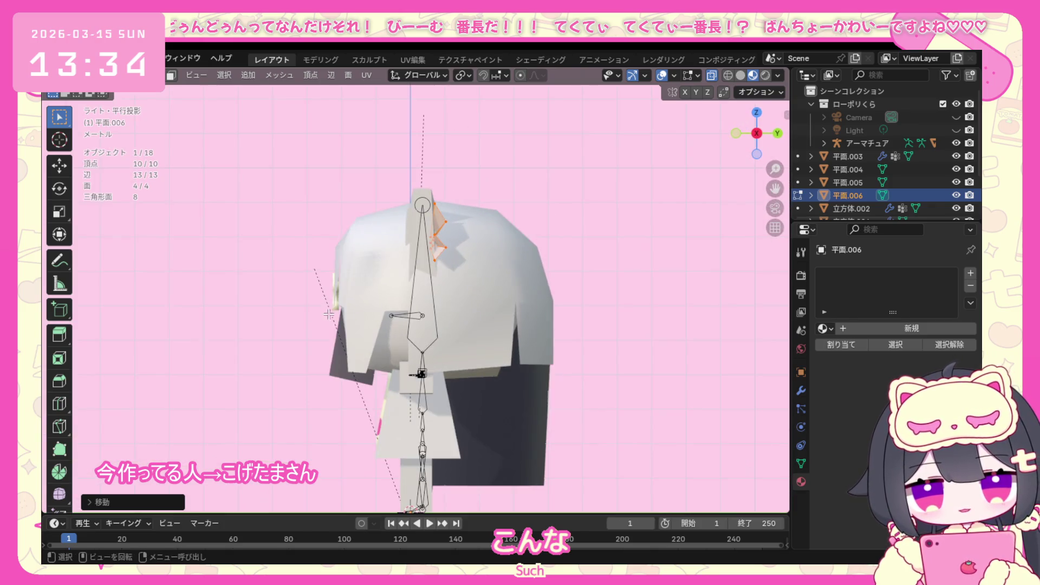
pyautogui.press('g')
pyautogui.press('y')
pyautogui.click(341, 313)
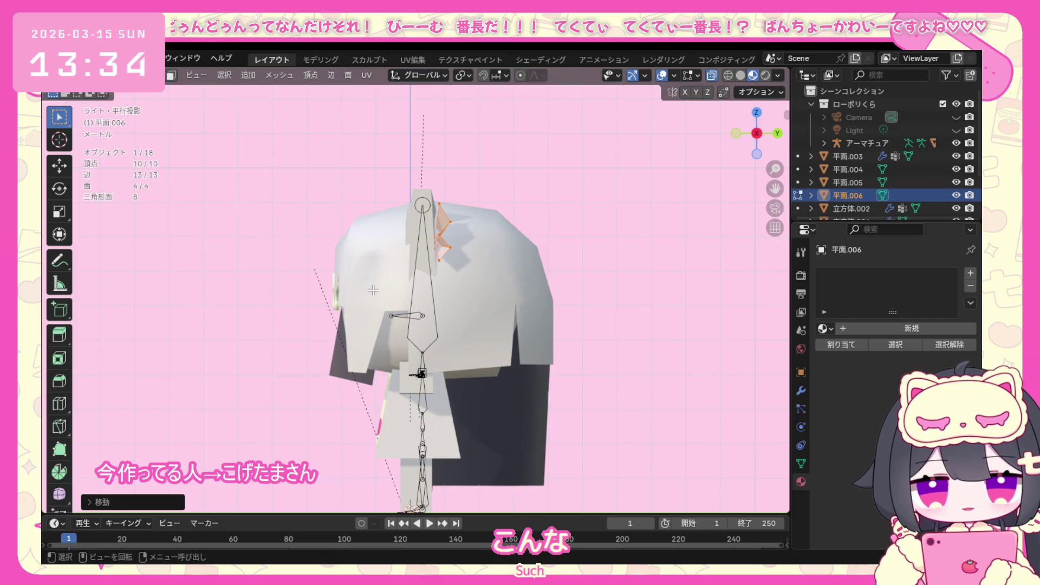
pyautogui.moveTo(342, 312); pyautogui.dragTo(445, 215, button='middle')
# Move a group of the fan's points so the spokes sit against the cat ear.
pyautogui.moveTo(444, 214); pyautogui.dragTo(414, 262)
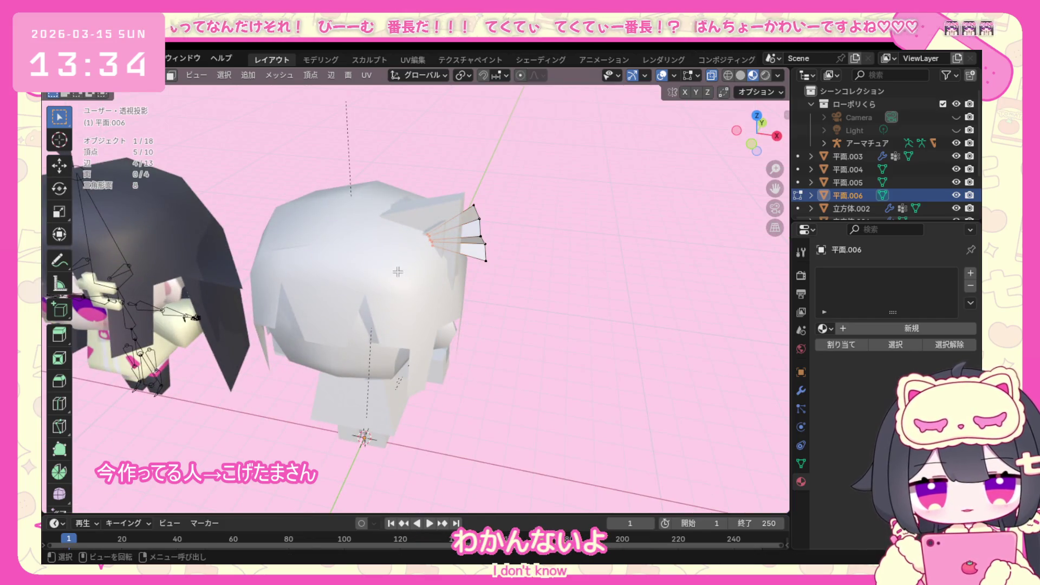
pyautogui.moveTo(414, 262); pyautogui.dragTo(330, 287, button='middle')
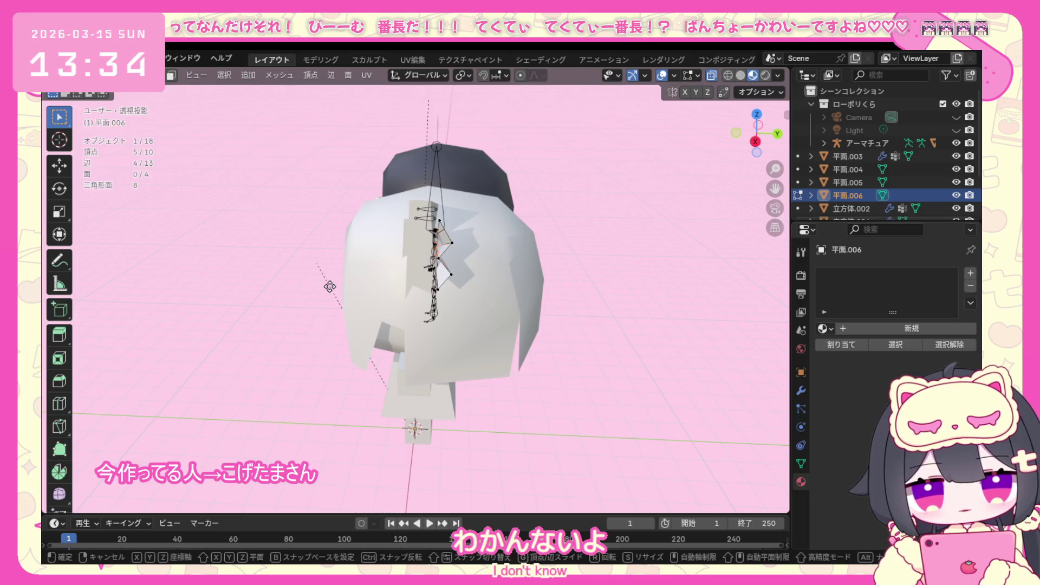
pyautogui.press('g')
pyautogui.click(326, 287)
pyautogui.moveTo(325, 288); pyautogui.dragTo(479, 260, button='middle')
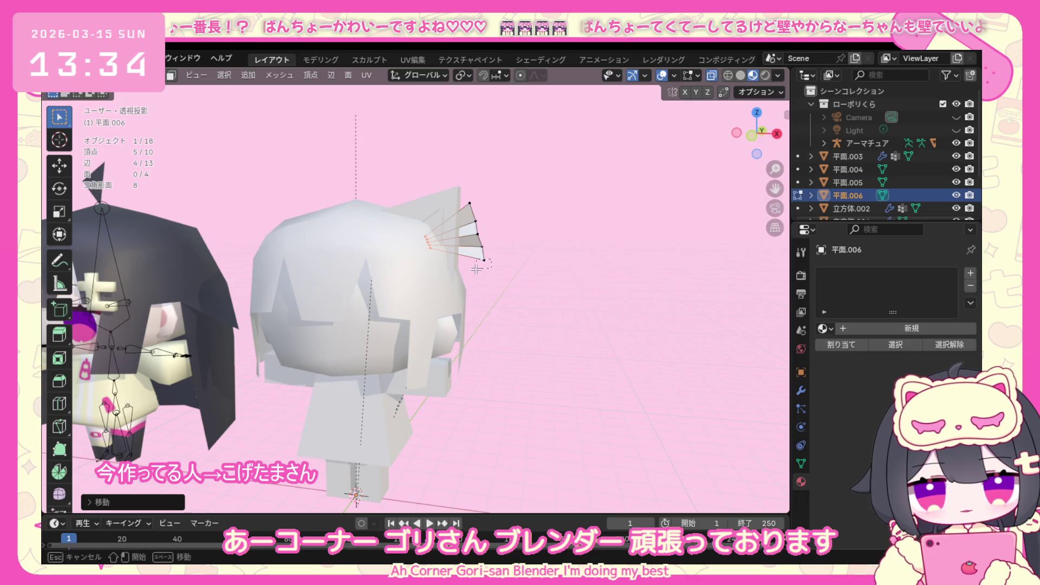
# Reposition the ornament's lowest tip beside the ear and review it from the front.
pyautogui.click(481, 262)
pyautogui.press('g')
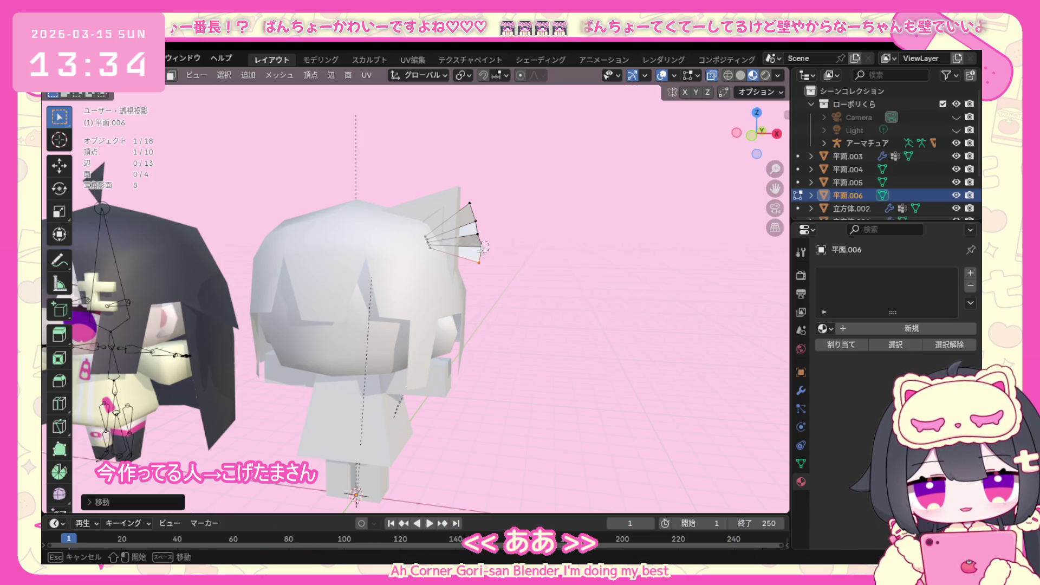
pyautogui.click(479, 252)
pyautogui.moveTo(480, 252); pyautogui.dragTo(487, 261, button='middle')
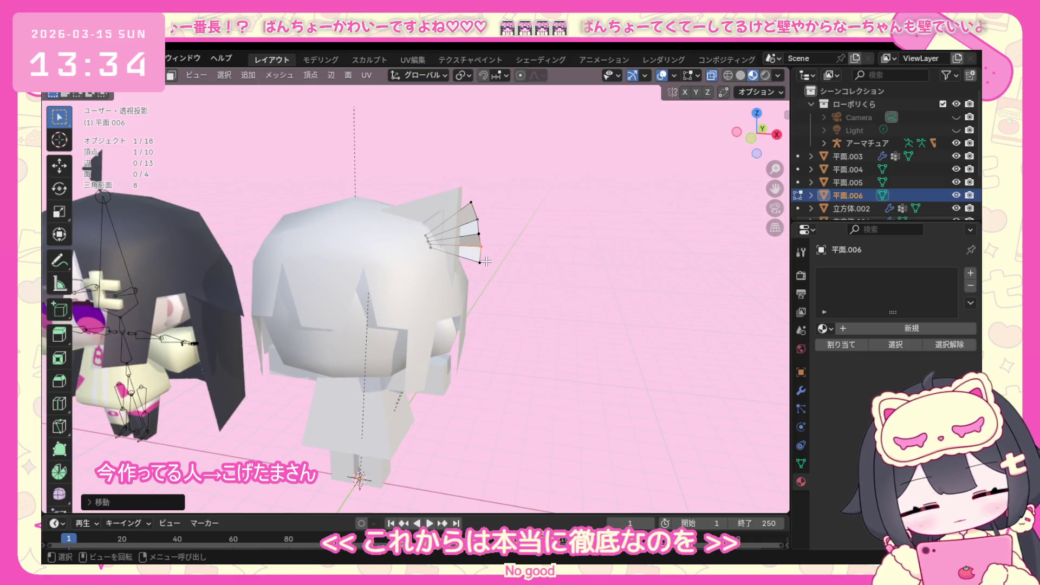
pyautogui.press('KP_1')
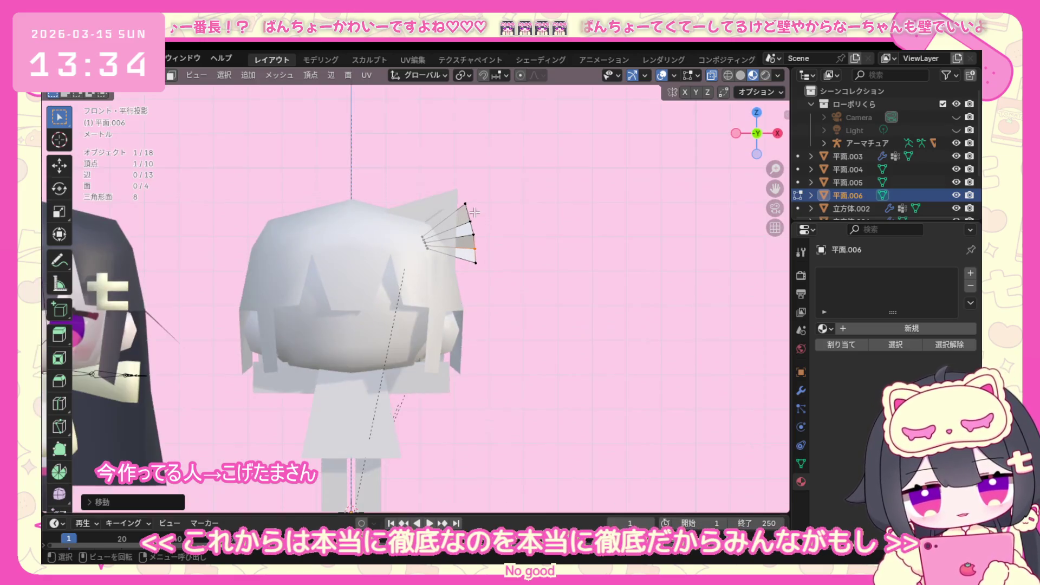
pyautogui.click(528, 262)
pyautogui.moveTo(528, 262)
pyautogui.mouseDown(button='middle')
pyautogui.moveTo(276, 349)
pyautogui.moveTo(317, 310)
pyautogui.mouseUp(button='middle')
pyautogui.press('KP_1')
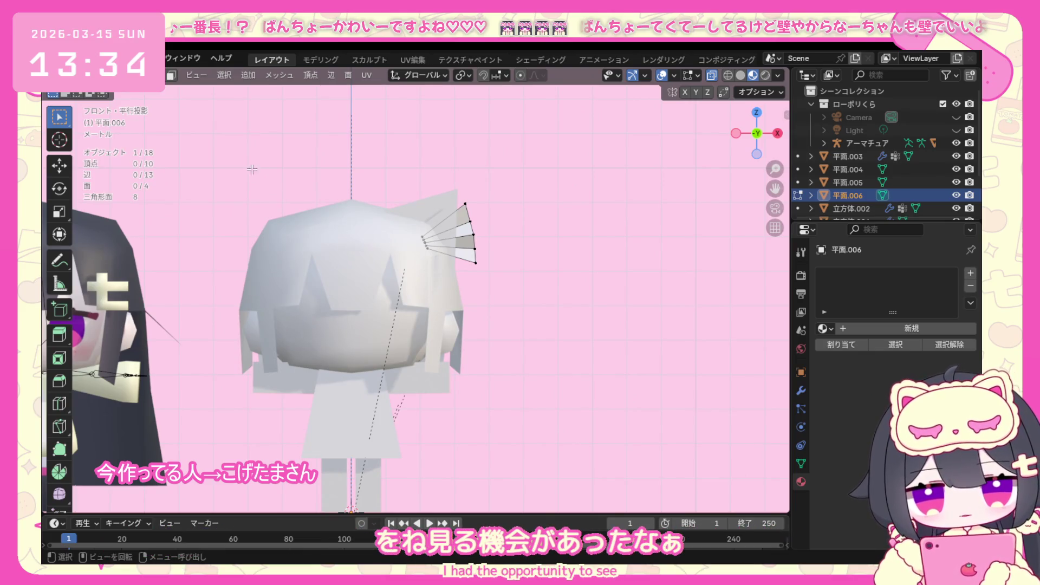
pyautogui.click(104, 75)
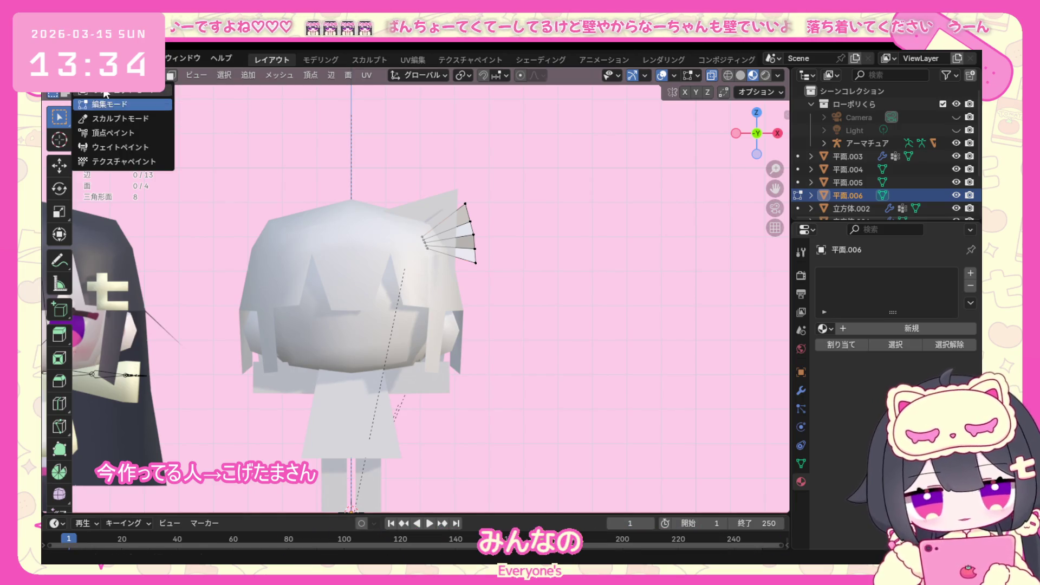
# Return to Object Mode, inspect the finished ornament around the head, and bring up the mesh shapes to add.
pyautogui.click(104, 91)
pyautogui.moveTo(351, 245); pyautogui.dragTo(394, 279, button='middle')
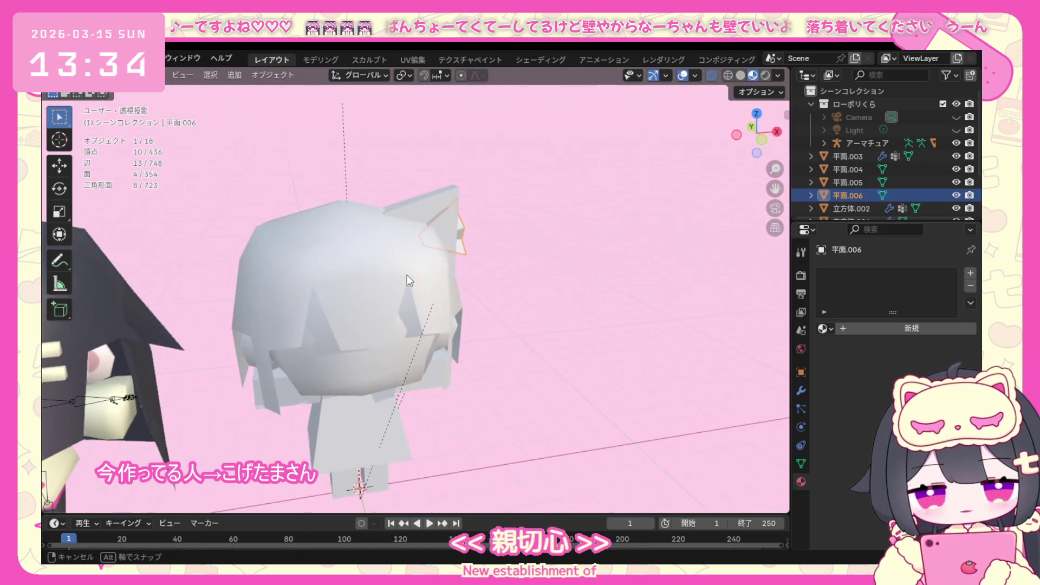
pyautogui.keyDown('alt'); pyautogui.moveTo(394, 280); pyautogui.dragTo(399, 270, button='middle'); pyautogui.keyUp('alt')
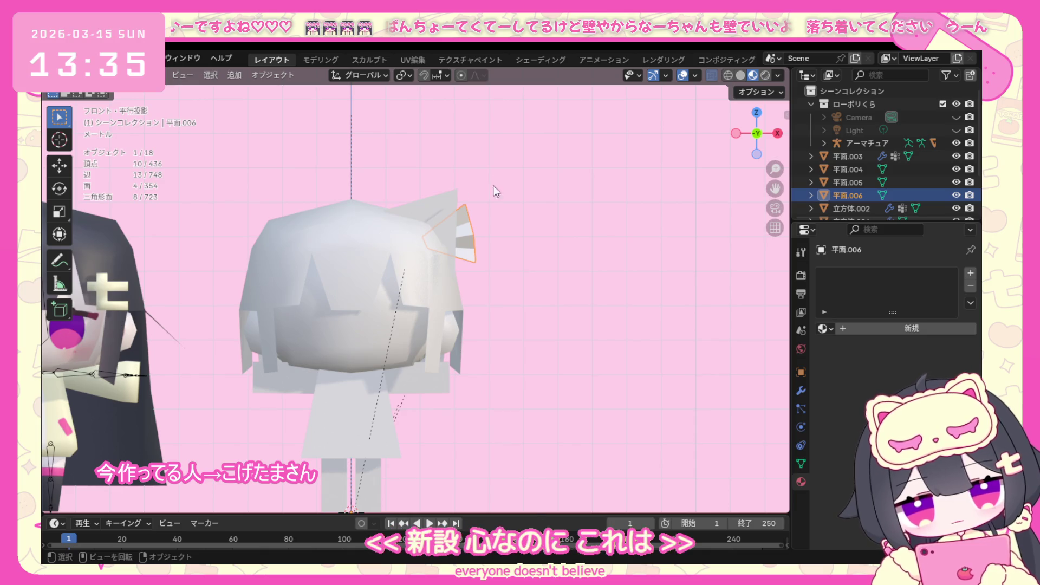
pyautogui.moveTo(529, 184)
pyautogui.mouseDown(button='middle')
pyautogui.moveTo(241, 232)
pyautogui.moveTo(263, 220)
pyautogui.mouseUp(button='middle')
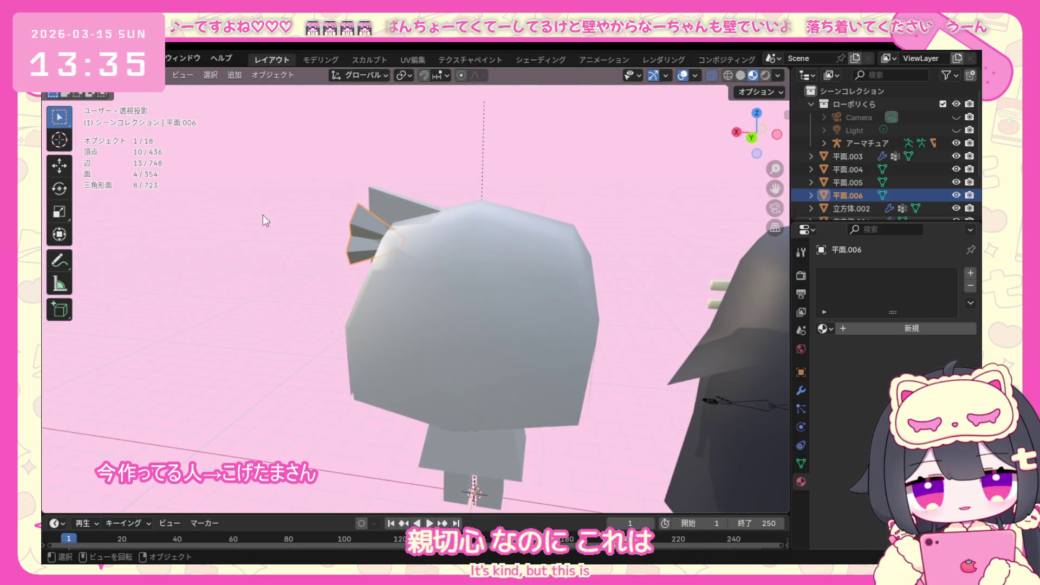
pyautogui.click(132, 91)
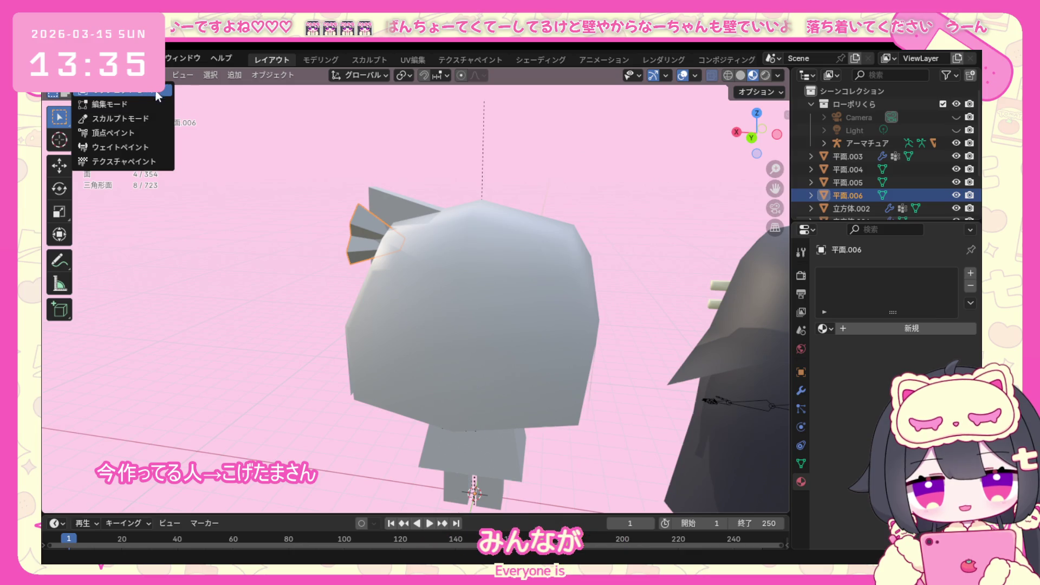
pyautogui.click(234, 73)
pyautogui.moveTo(284, 90)
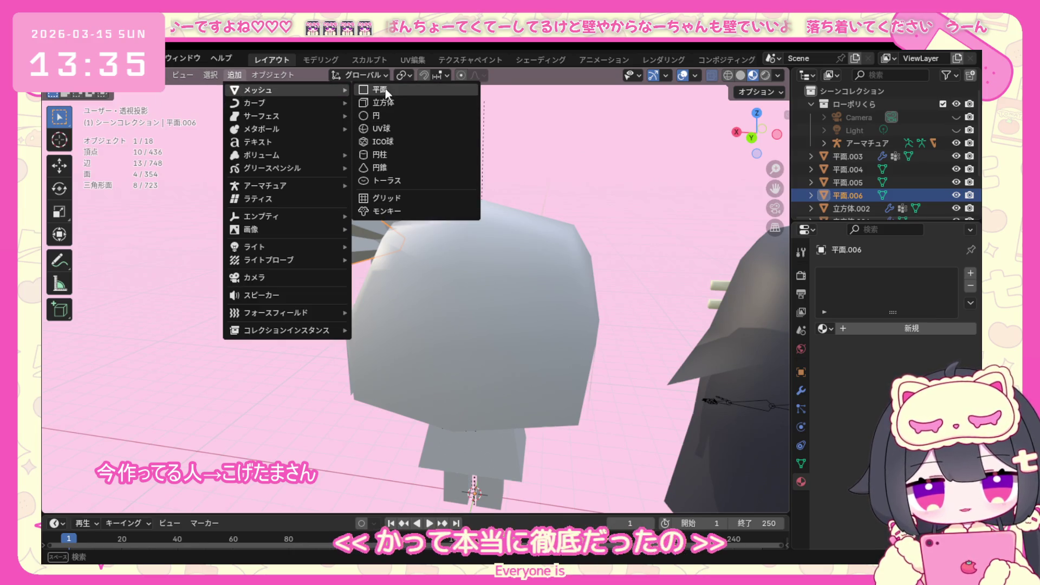
# Add a new plane and stand it upright, checking it from front and top.
pyautogui.click(385, 88)
pyautogui.press('KP_1')
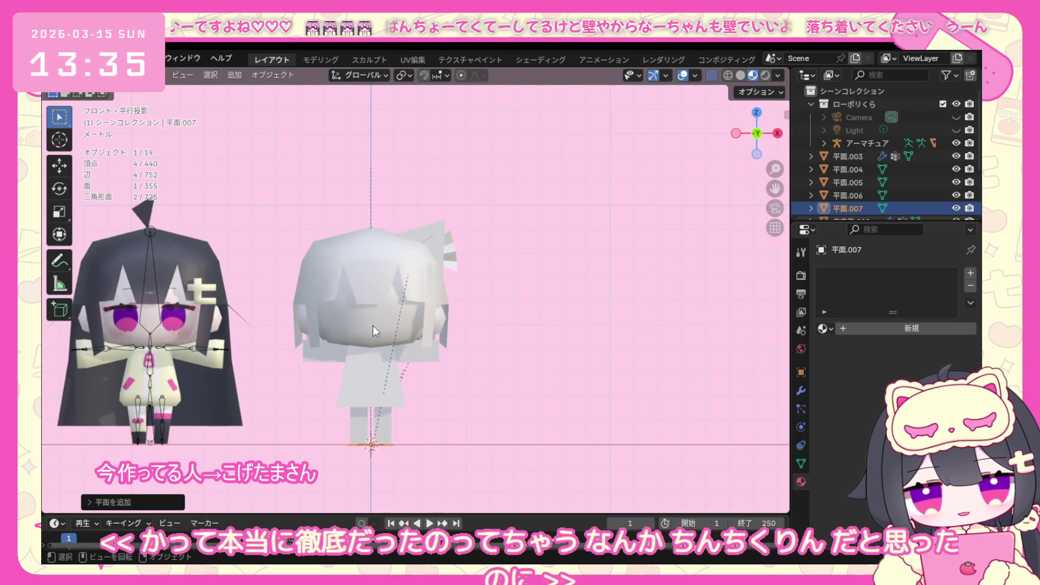
pyautogui.write('ry90')
pyautogui.press('Return')
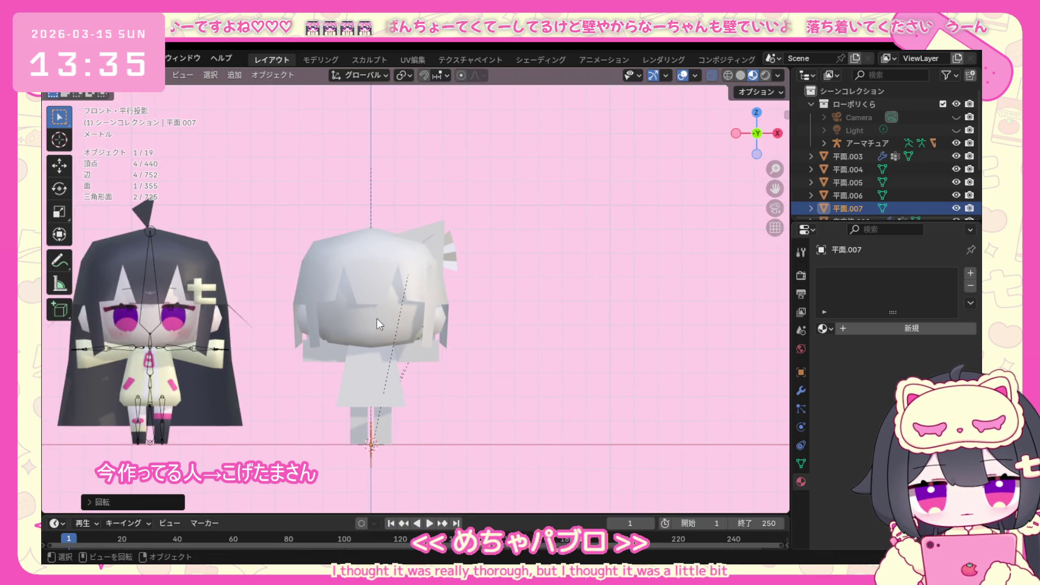
pyautogui.press('KP_7')
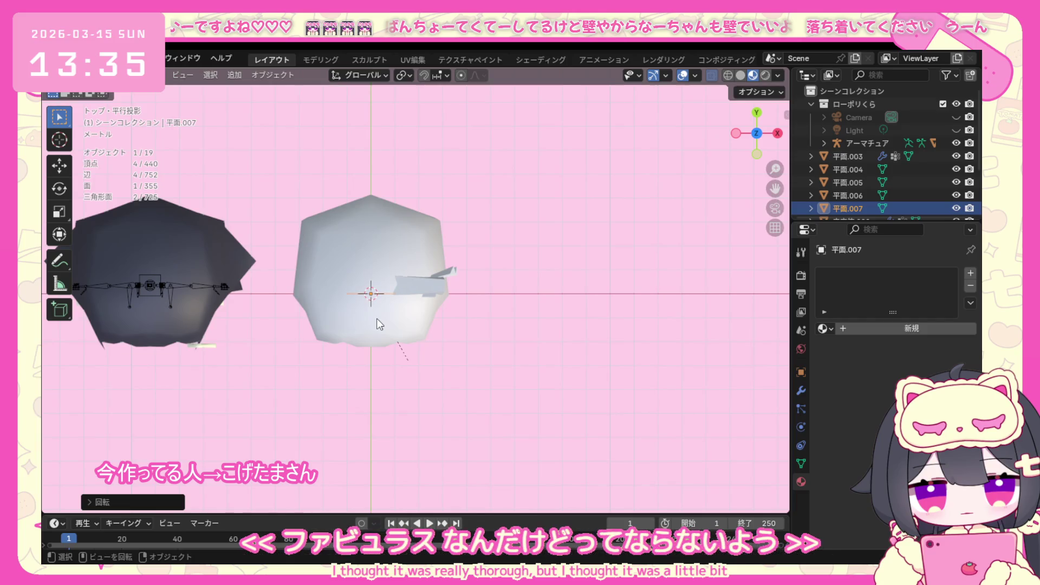
pyautogui.press('KP_1')
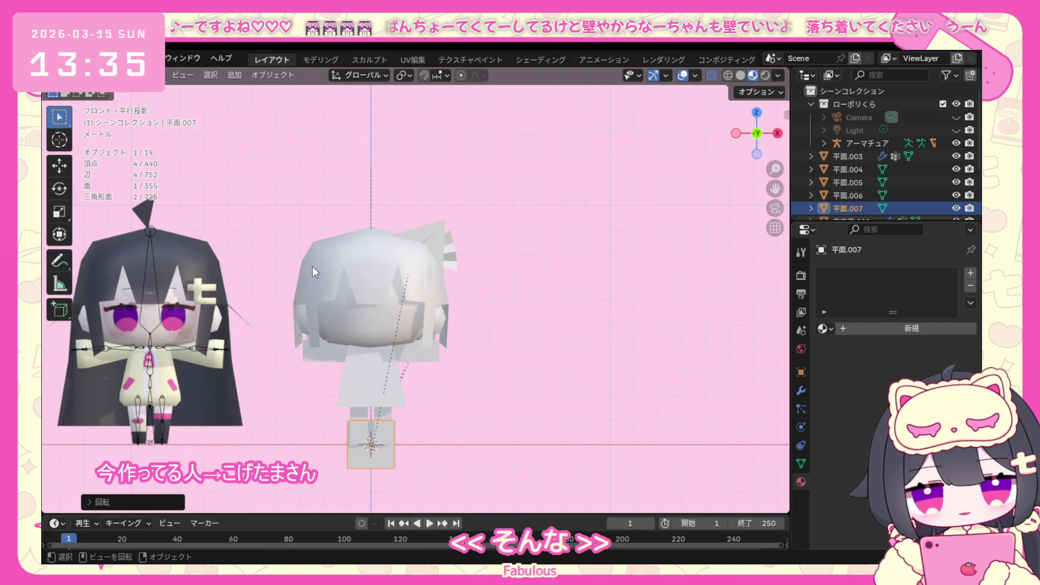
# In Edit Mode, move the plane straight up to sit just above the head.
pyautogui.click(122, 74)
pyautogui.click(105, 111)
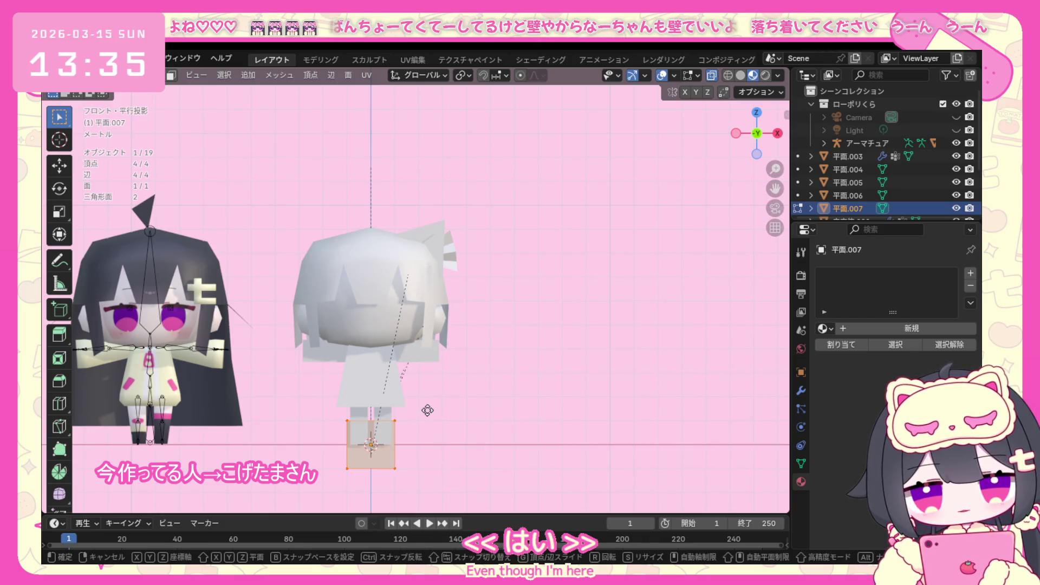
pyautogui.press('g')
pyautogui.press('z')
pyautogui.click(439, 184)
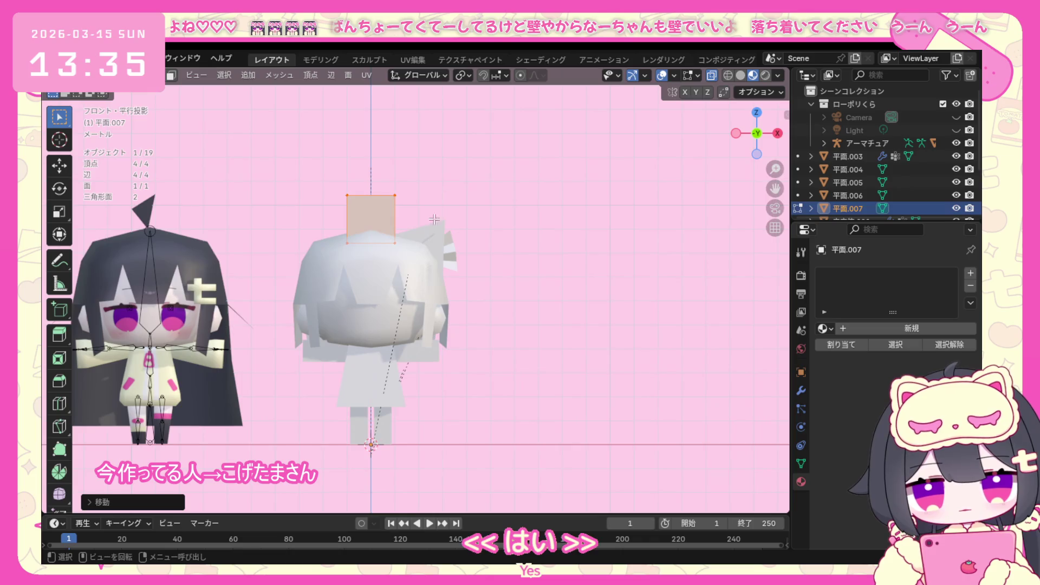
pyautogui.scroll(2, 209, 231)
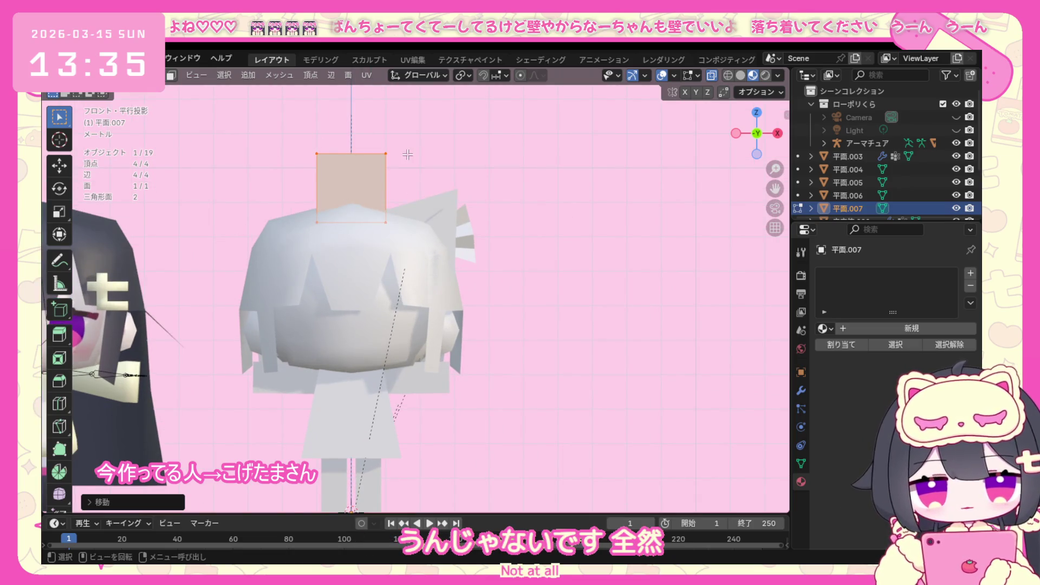
pyautogui.hotkey('ctrl', 'r')
# Loop cut the plane vertically through its centre.
pyautogui.click(346, 159)
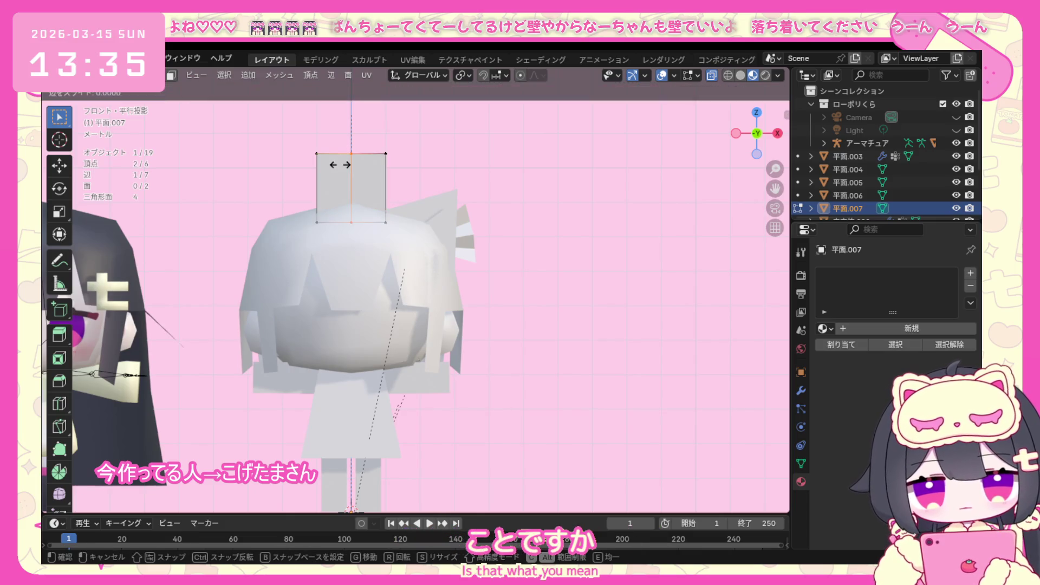
pyautogui.press('Escape')
pyautogui.hotkey('ctrl', 'z')
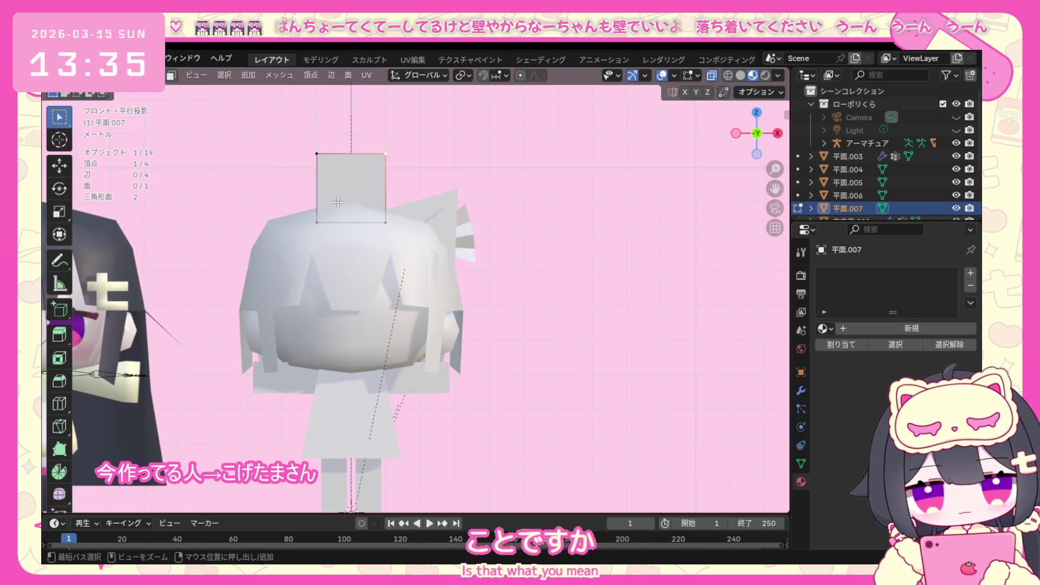
pyautogui.hotkey('ctrl', 'r')
pyautogui.click(337, 202)
pyautogui.rightClick(337, 202)
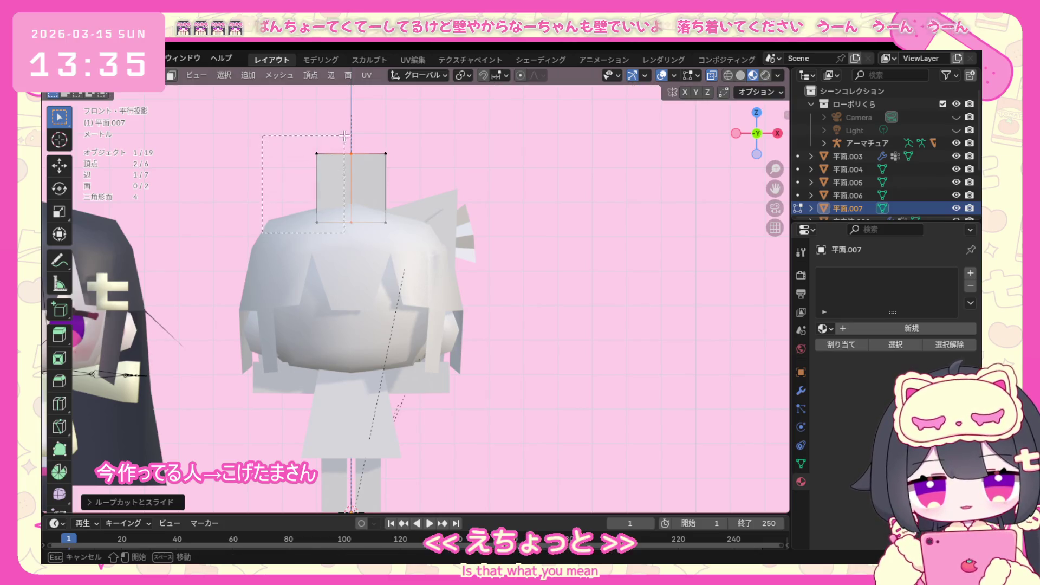
# Delete the plane's left half and bring up the modifiers to add.
pyautogui.rightClick(311, 259)
pyautogui.click(300, 460)
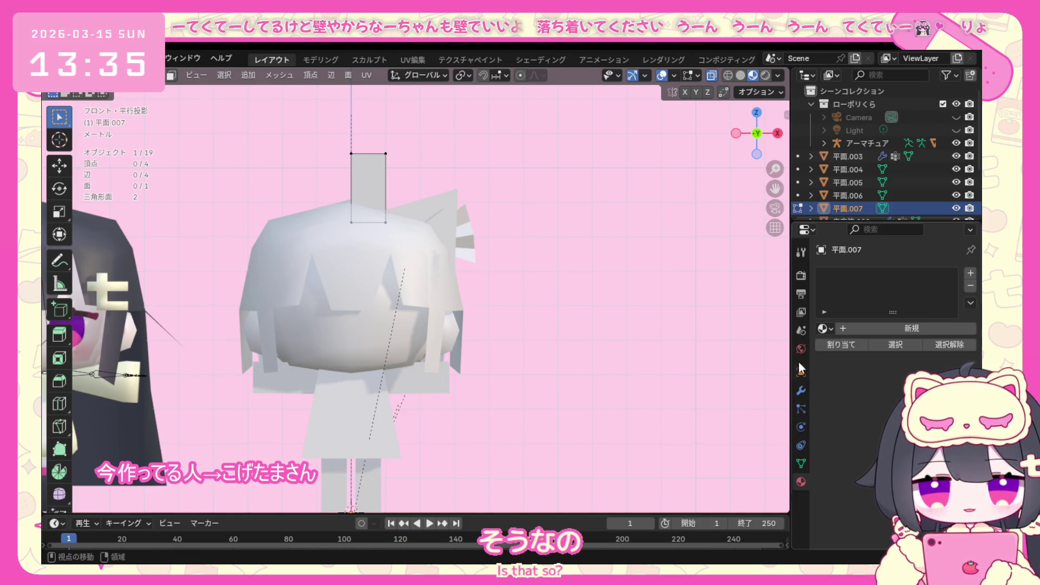
pyautogui.click(800, 390)
pyautogui.click(871, 274)
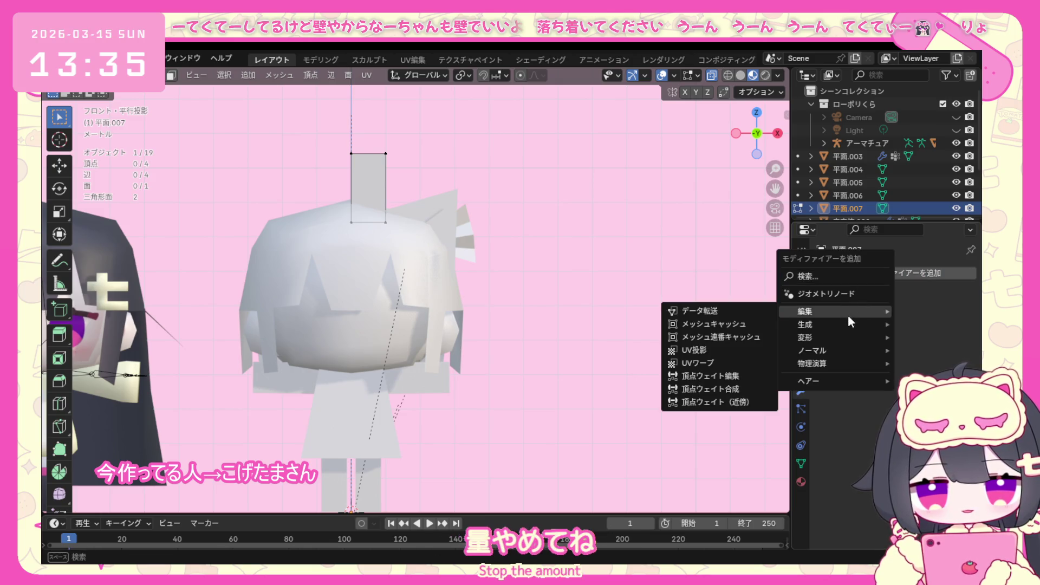
pyautogui.moveTo(832, 325)
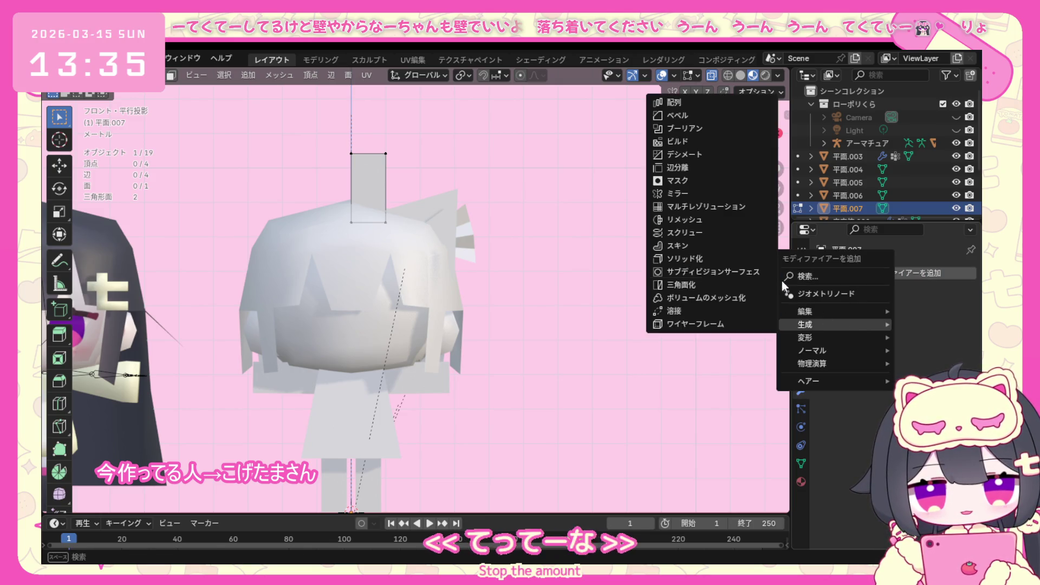
# Add a Mirror modifier with the head object 立方体.002 as mirror centre.
pyautogui.click(734, 200)
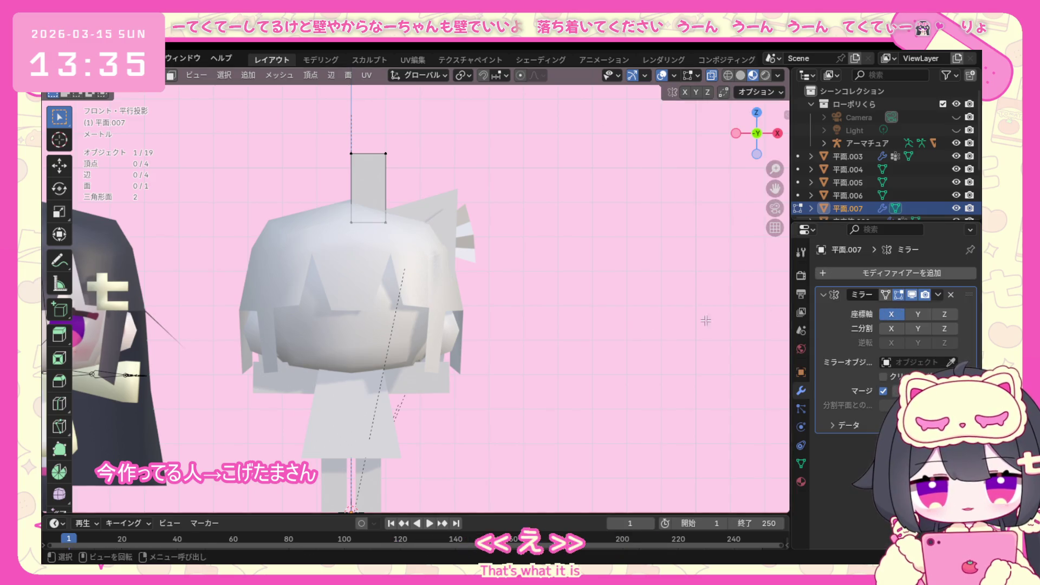
pyautogui.click(951, 362)
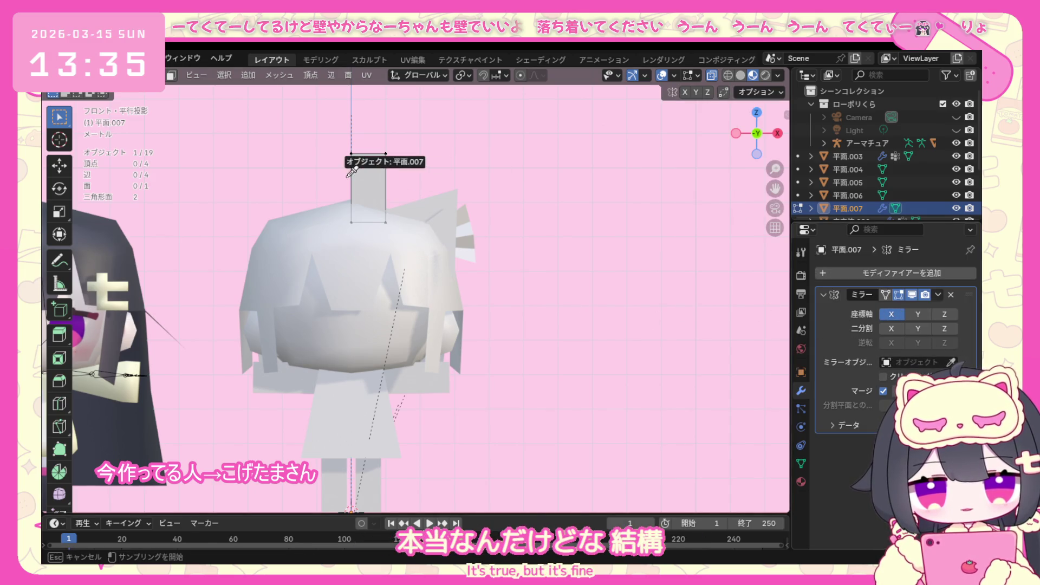
pyautogui.click(350, 156)
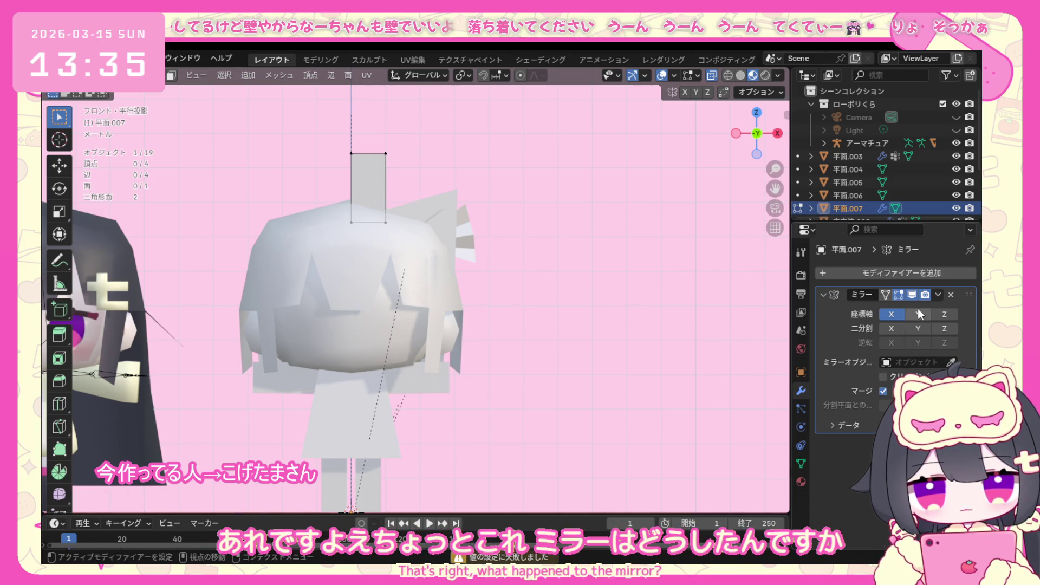
pyautogui.click(952, 363)
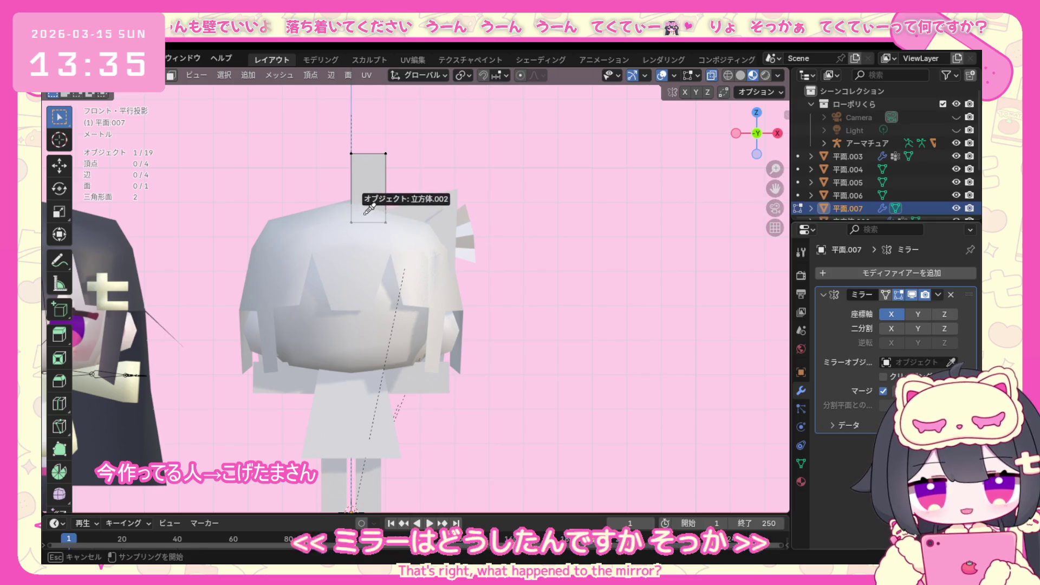
pyautogui.click(372, 199)
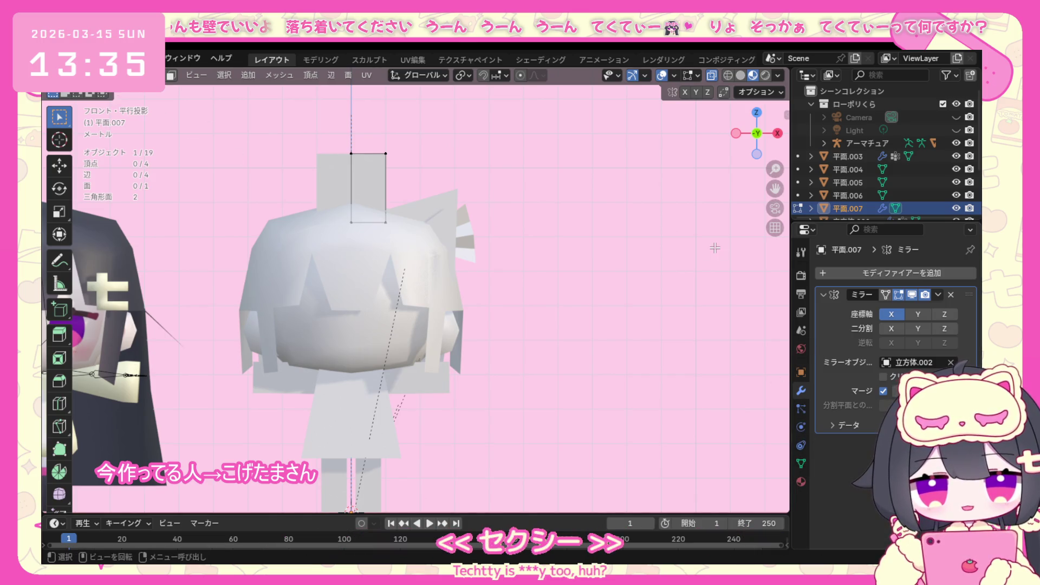
# Raise the plane's bottom edge along Z to make it a thin strip.
pyautogui.moveTo(328, 246); pyautogui.dragTo(427, 220)
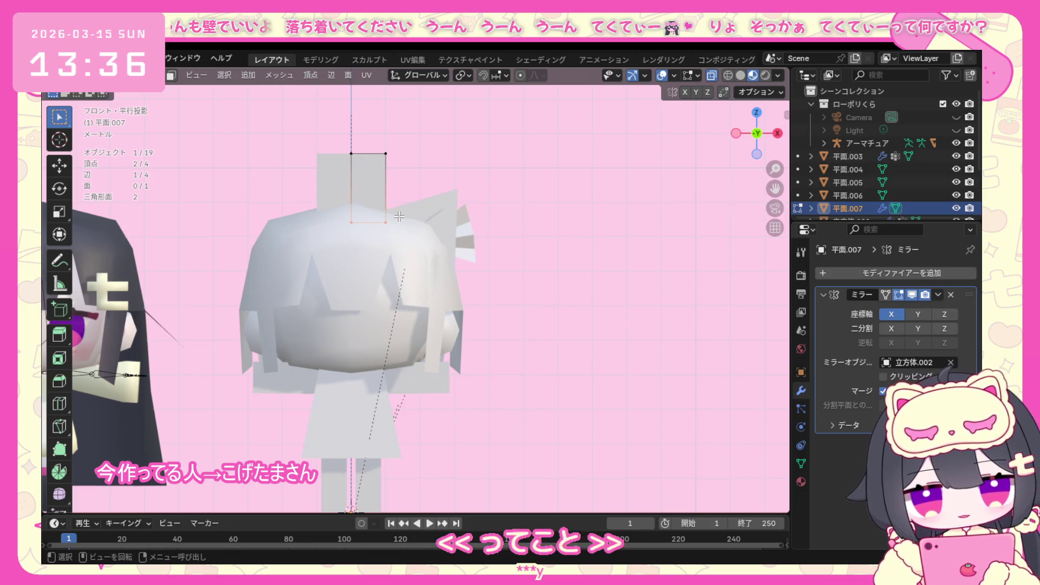
pyautogui.press('g')
pyautogui.press('z')
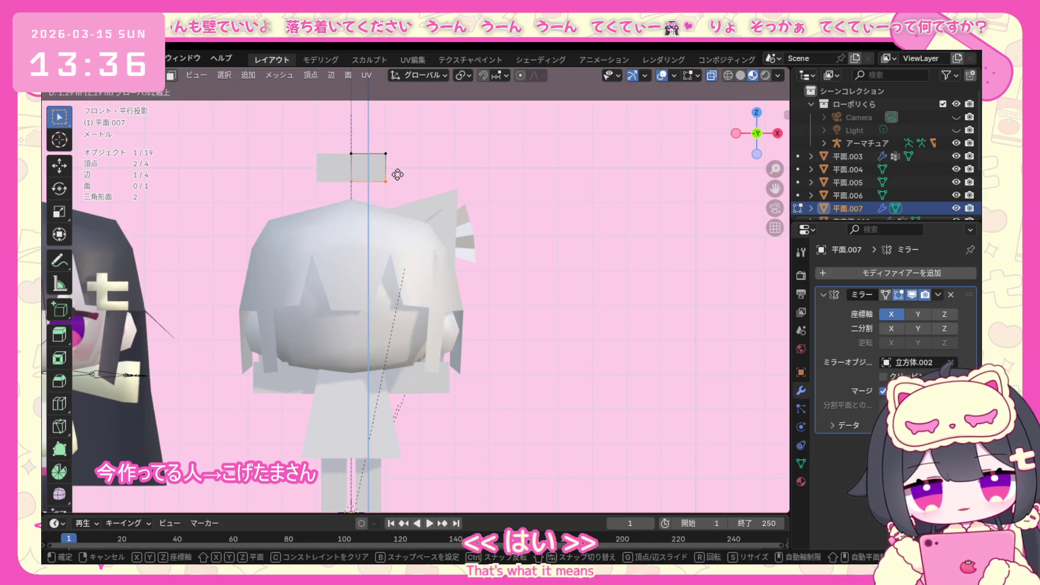
pyautogui.click(397, 165)
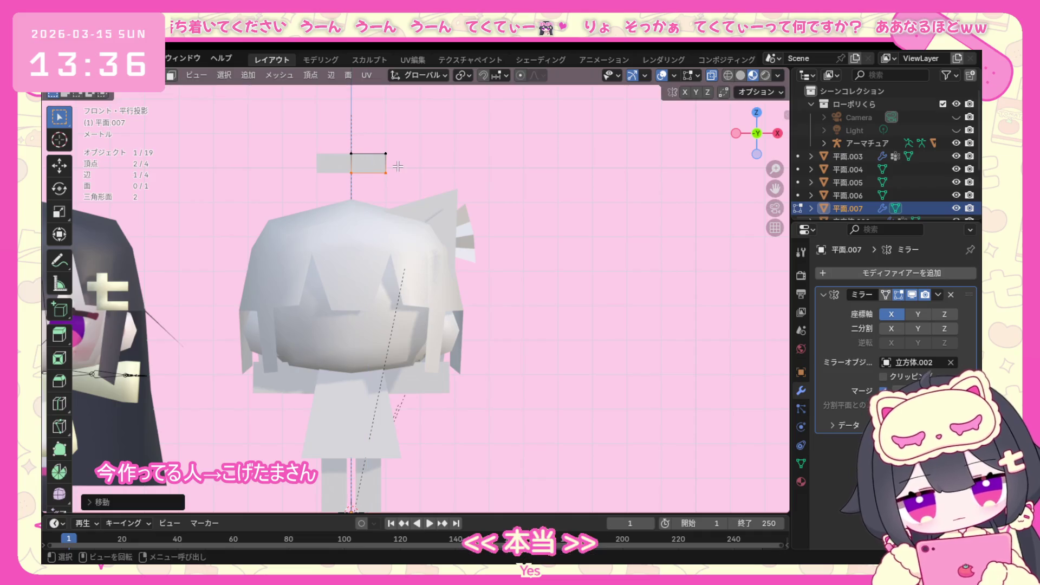
pyautogui.scroll(1, 397, 156)
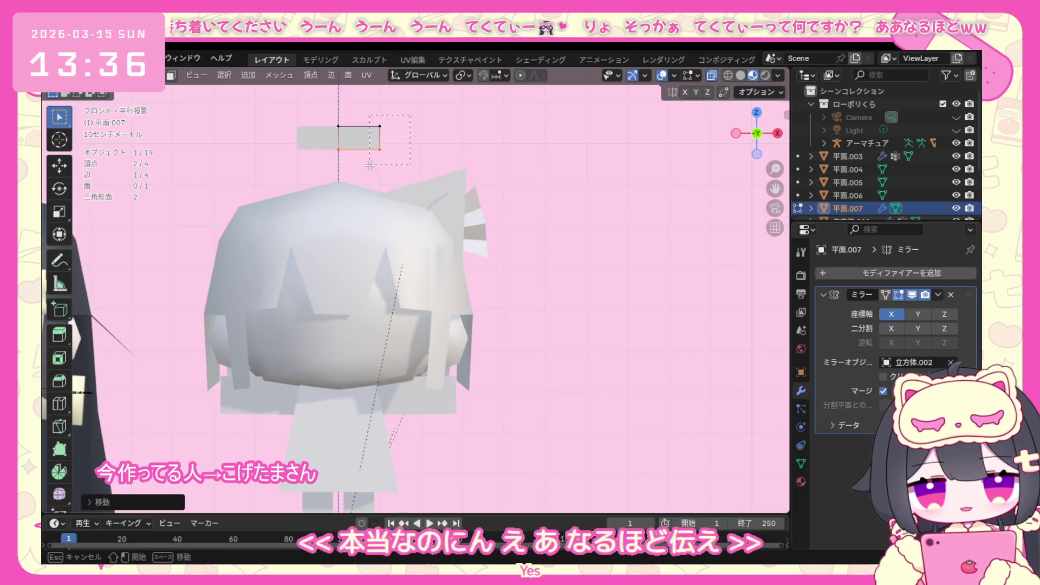
# Extrude the strip's right edge down to the right and drop its end vertex to start the arch.
pyautogui.click(394, 136)
pyautogui.press('e')
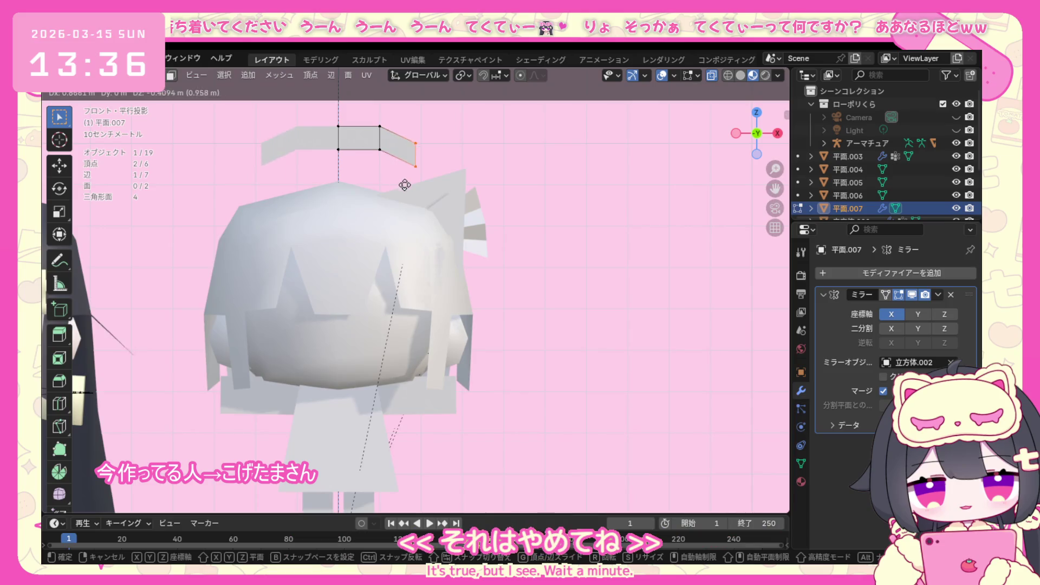
pyautogui.click(422, 202)
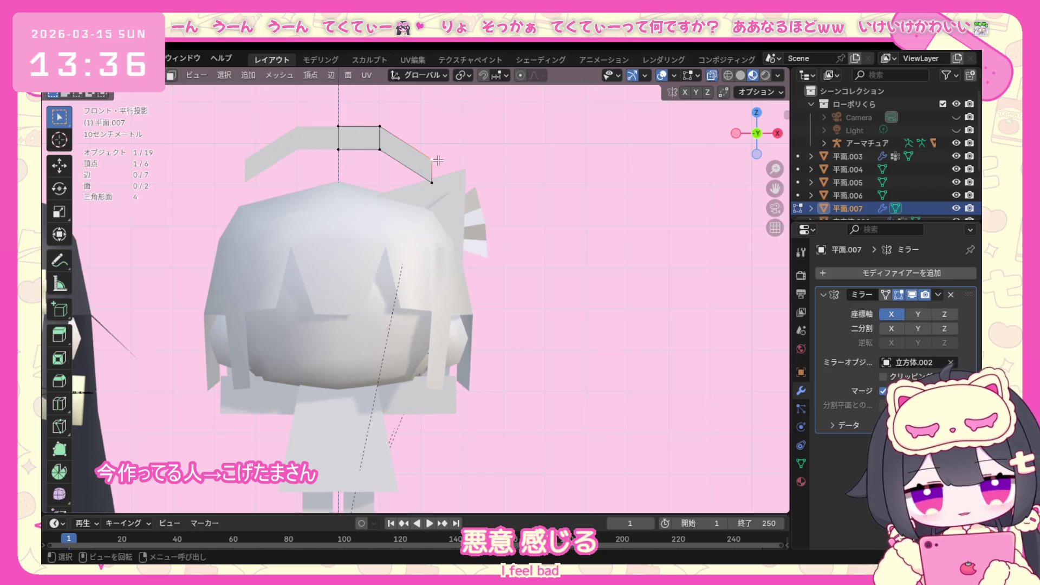
pyautogui.press('g')
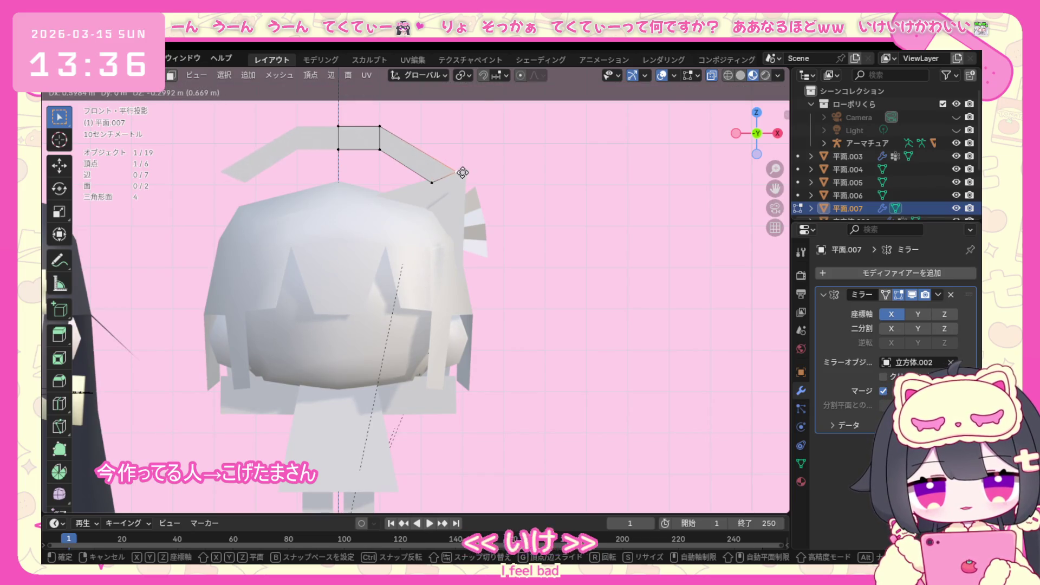
pyautogui.click(463, 172)
# Adjust the top edge and arch tip, then lower the whole arch onto the head.
pyautogui.press('a')
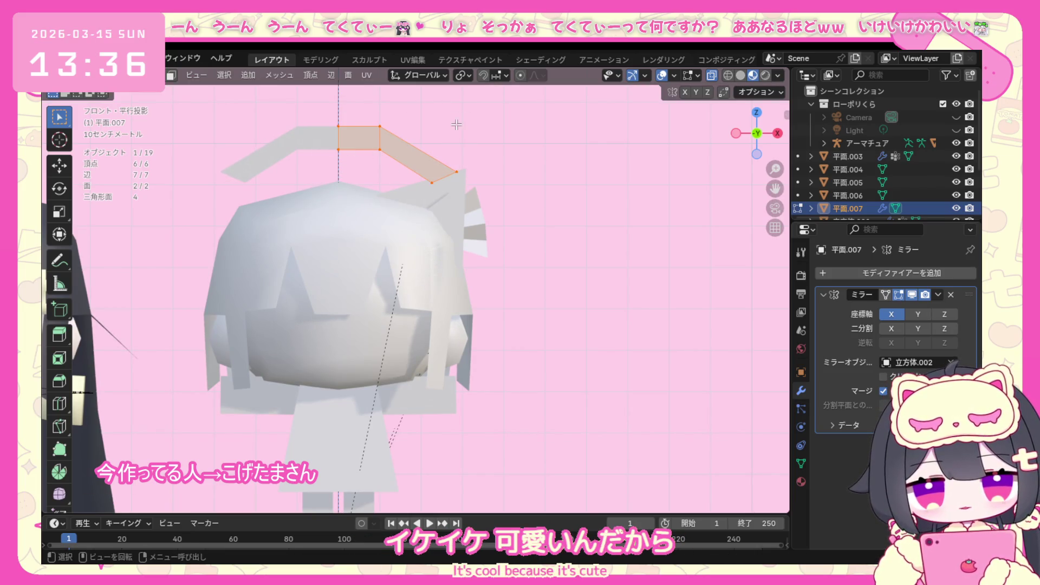
pyautogui.moveTo(314, 115); pyautogui.dragTo(426, 130)
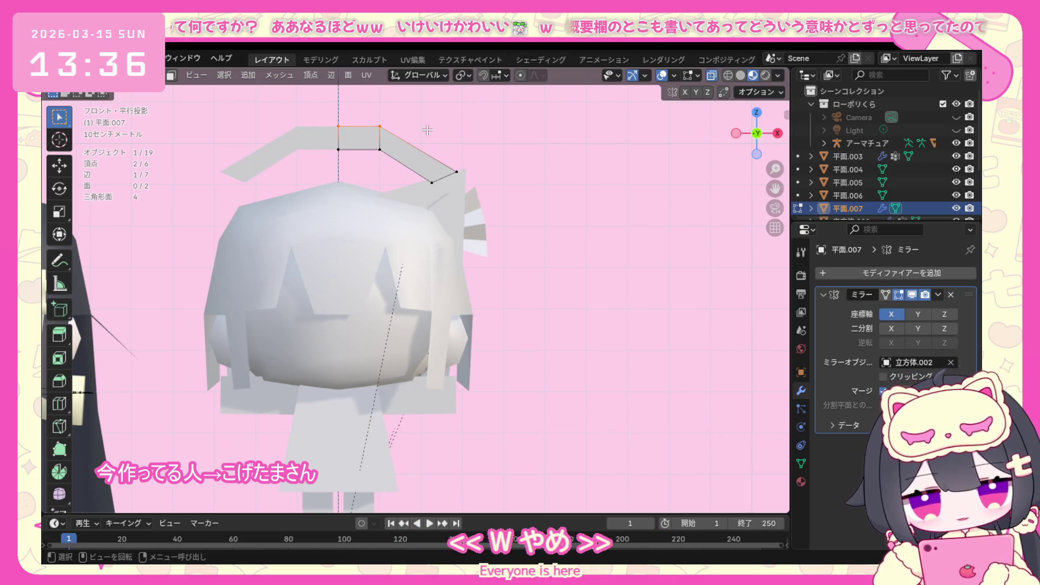
pyautogui.press('g')
pyautogui.press('z')
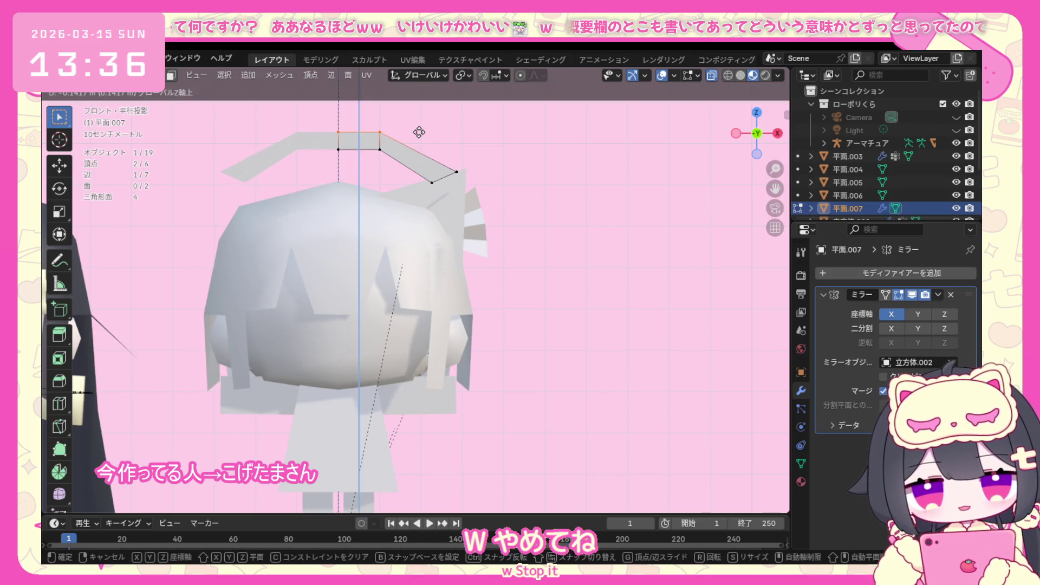
pyautogui.click(419, 132)
pyautogui.click(457, 171)
pyautogui.press('g')
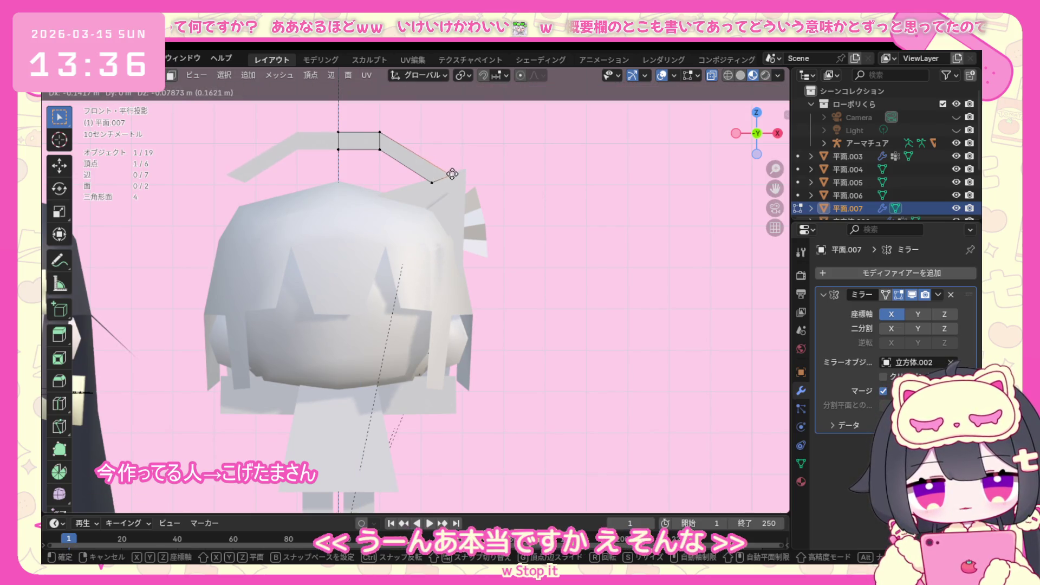
pyautogui.click(452, 173)
pyautogui.press('a')
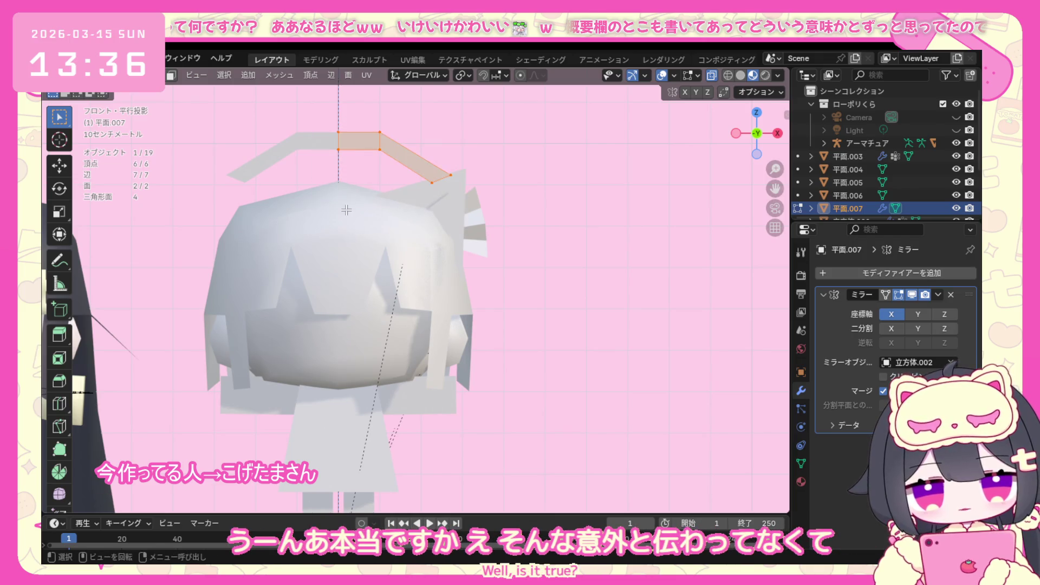
pyautogui.press('g')
pyautogui.press('z')
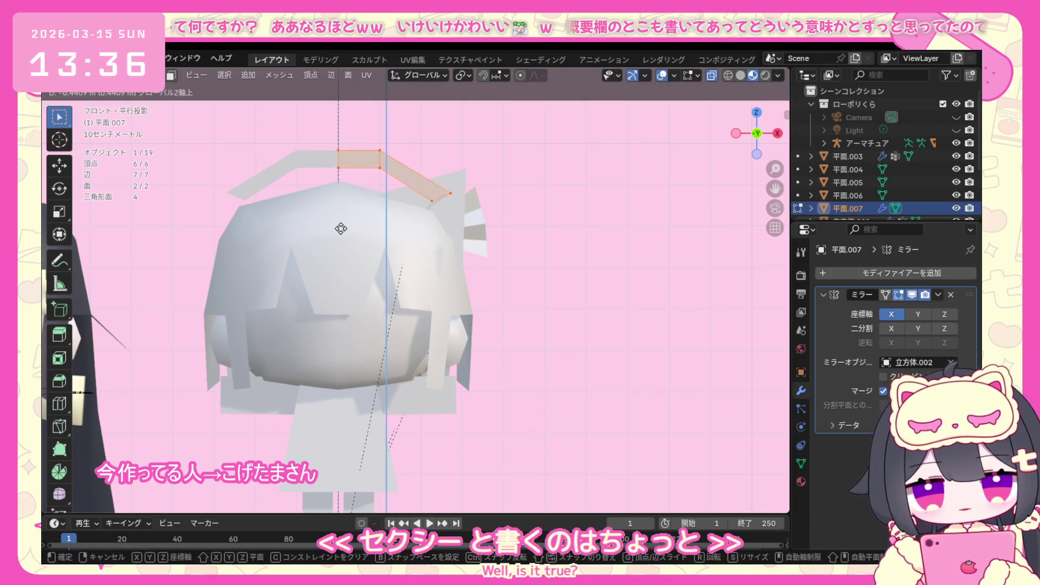
pyautogui.click(344, 234)
# From the side view, move the arch along Y to centre it front-to-back on the head.
pyautogui.moveTo(343, 234); pyautogui.dragTo(295, 323, button='middle')
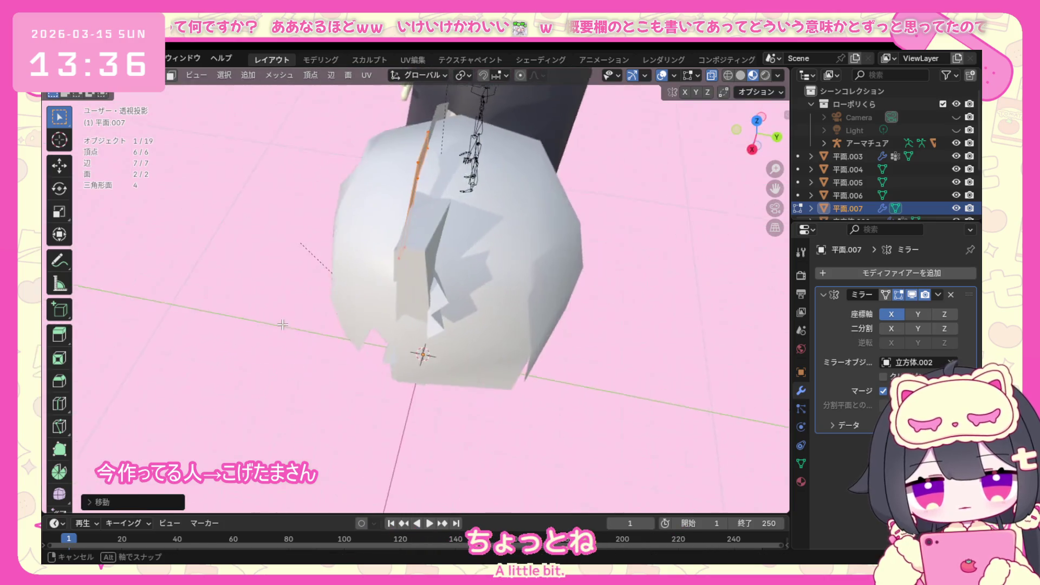
pyautogui.press('KP_1')
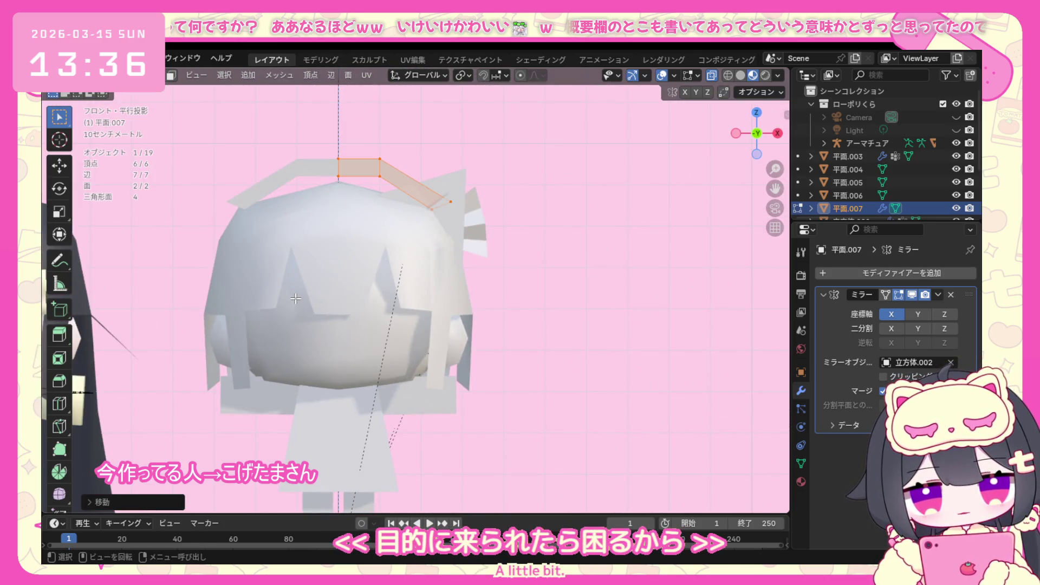
pyautogui.press('KP_3')
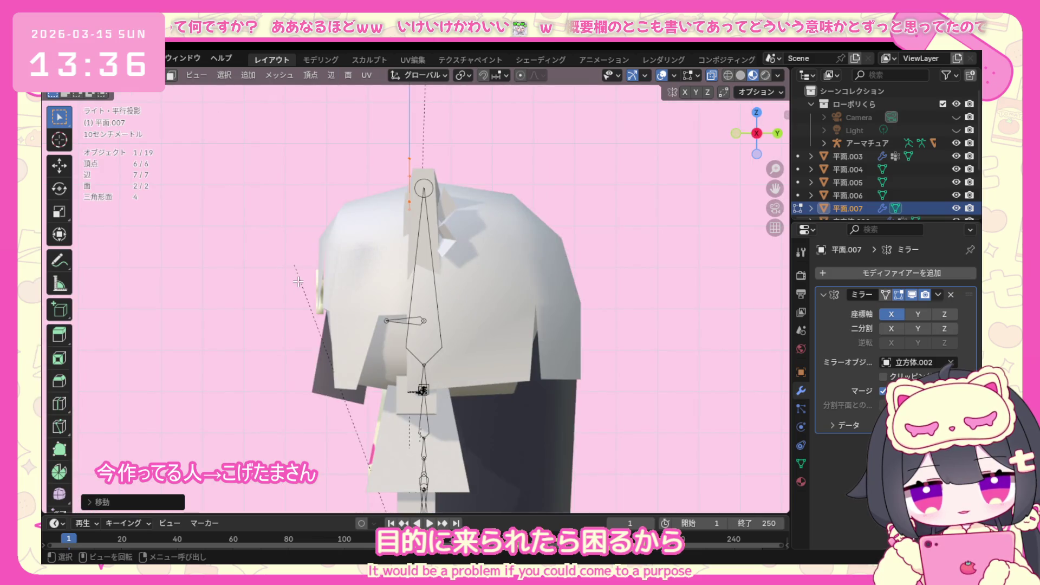
pyautogui.press('g')
pyautogui.press('y')
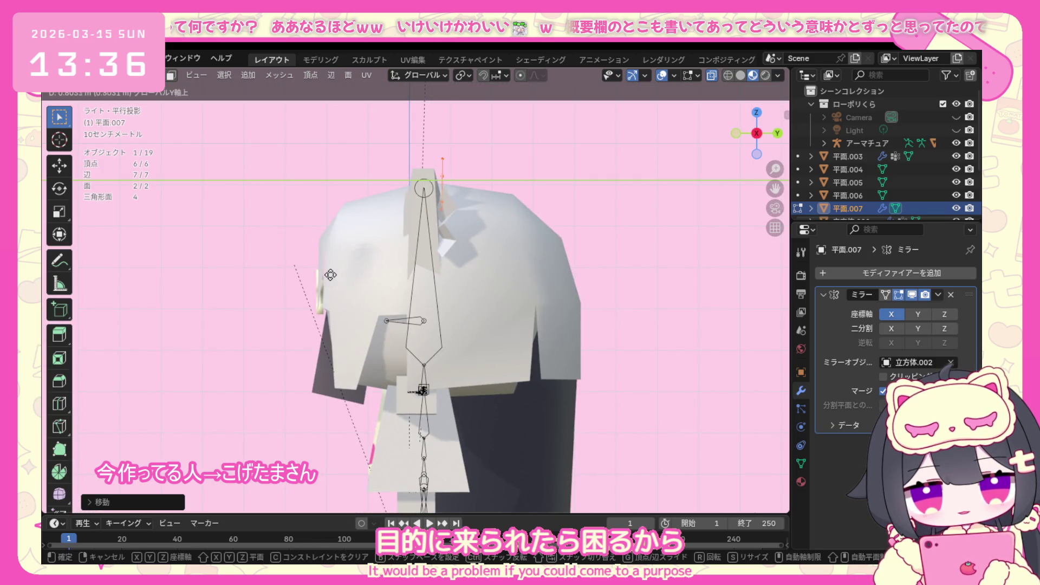
pyautogui.click(330, 275)
pyautogui.moveTo(330, 274)
pyautogui.mouseDown(button='middle')
pyautogui.moveTo(490, 282)
pyautogui.moveTo(419, 223)
pyautogui.mouseUp(button='middle')
pyautogui.click(121, 75)
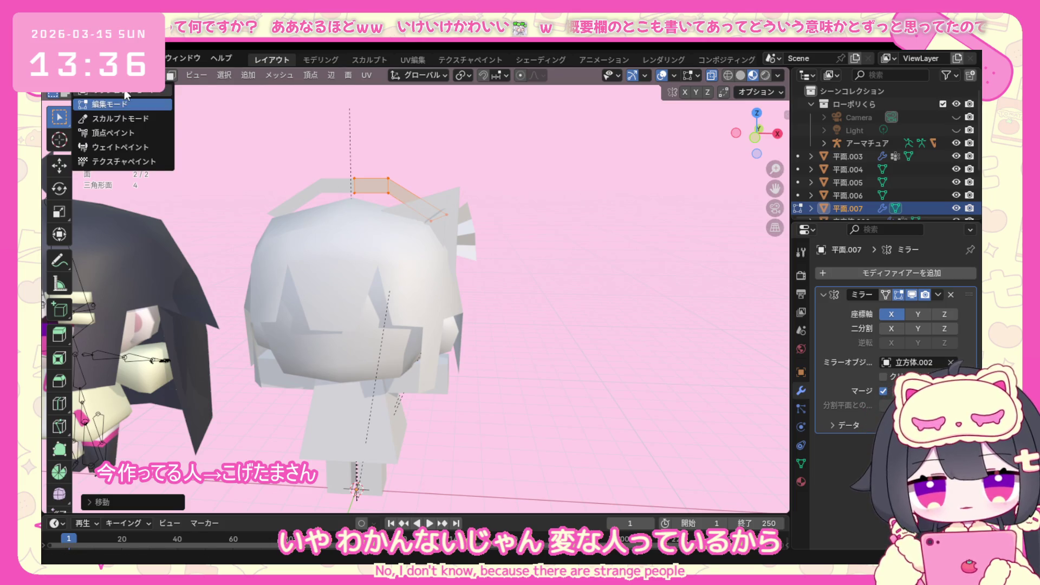
# Add a Mirror modifier to the small cat ear and to the larger cat ear.
pyautogui.click(122, 94)
pyautogui.click(449, 211)
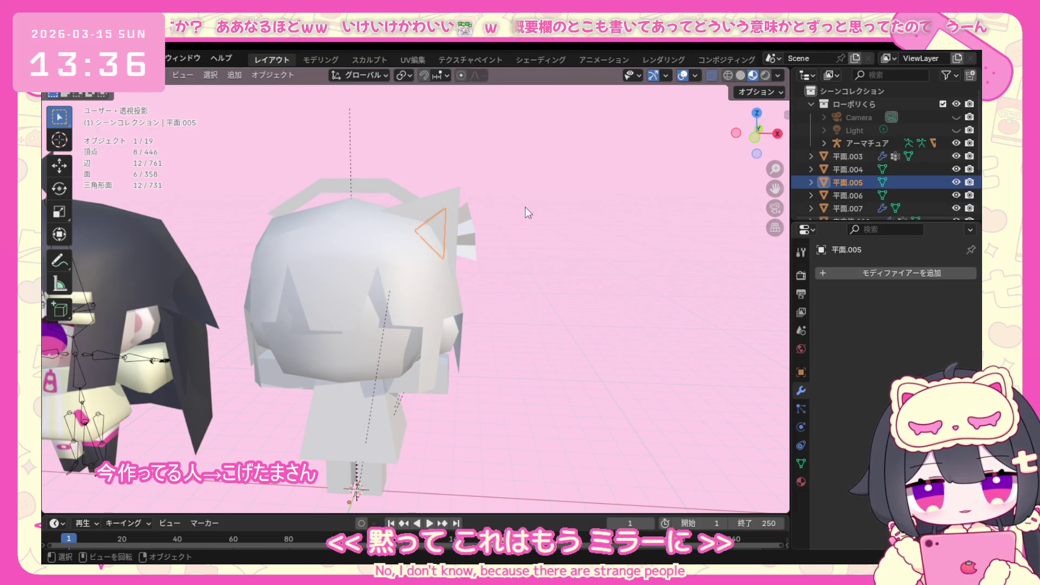
pyautogui.click(834, 272)
pyautogui.moveTo(812, 314)
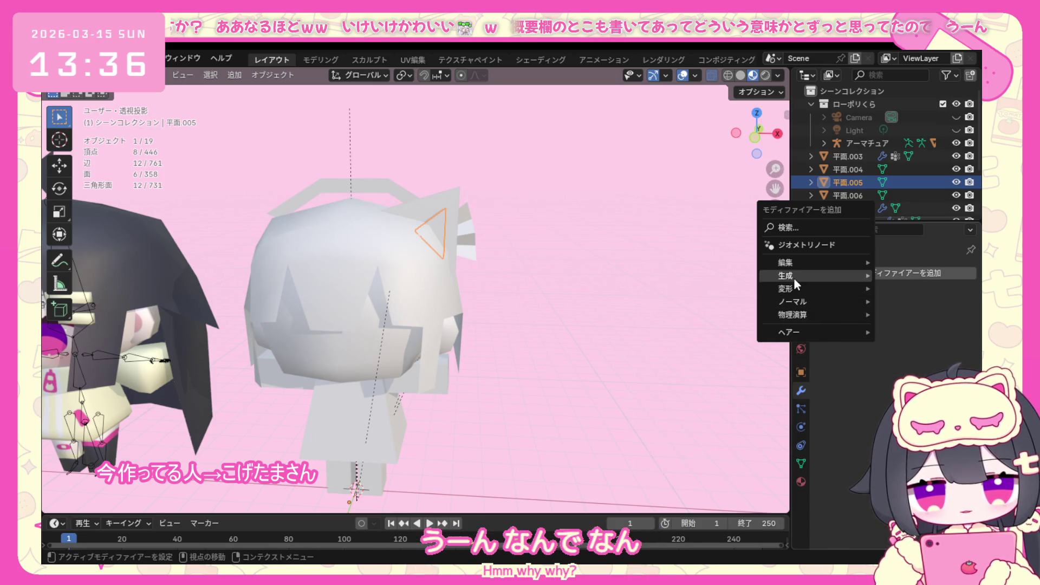
pyautogui.moveTo(785, 276)
pyautogui.click(666, 368)
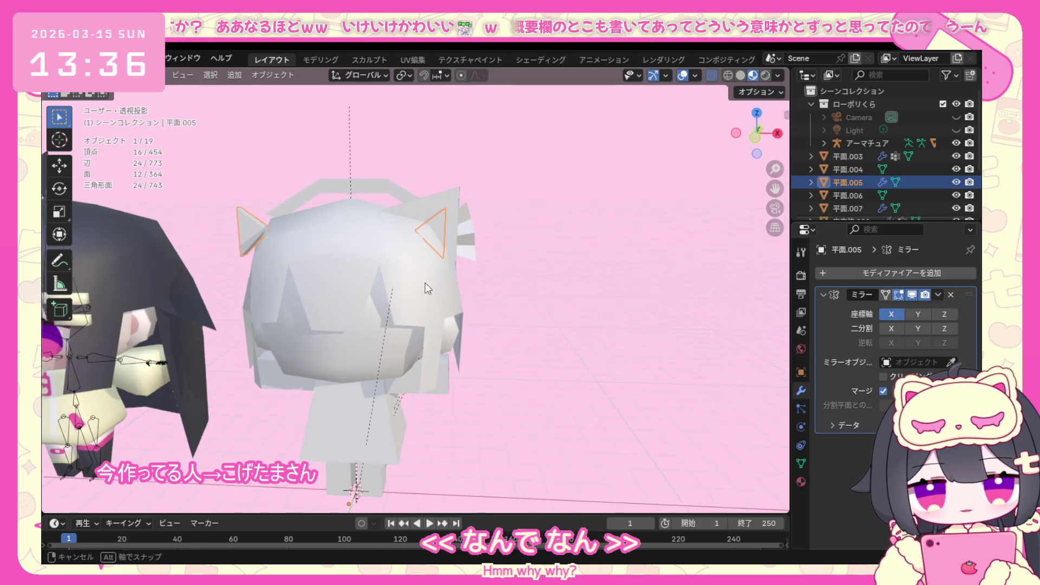
pyautogui.press('KP_1')
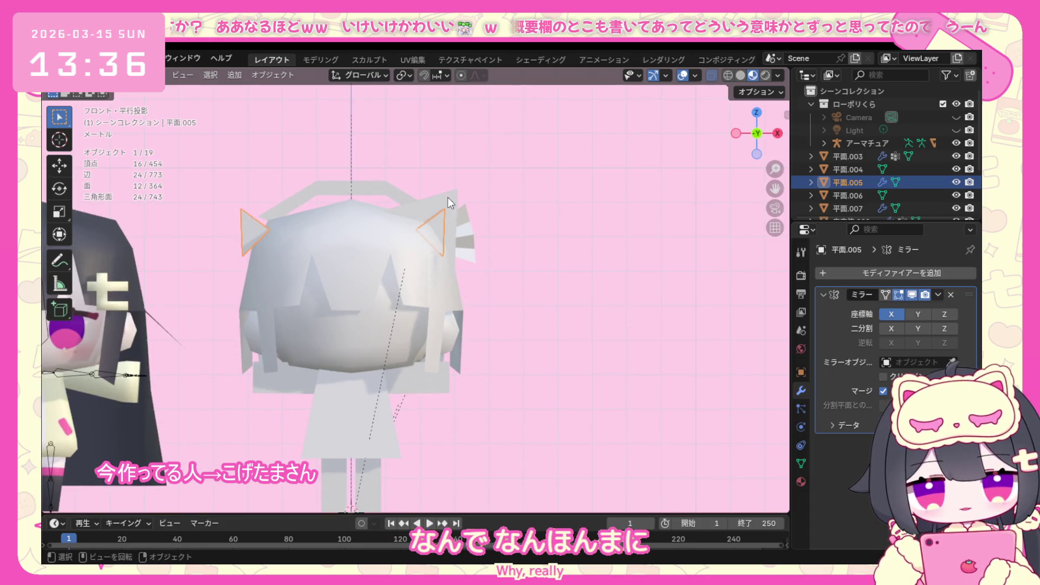
pyautogui.click(447, 197)
pyautogui.moveTo(772, 272)
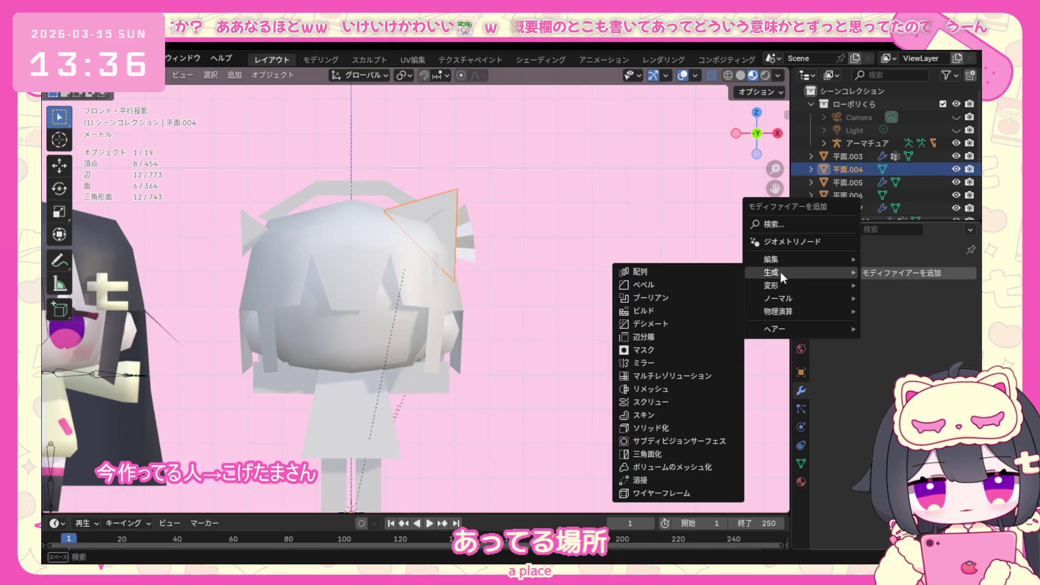
pyautogui.click(667, 361)
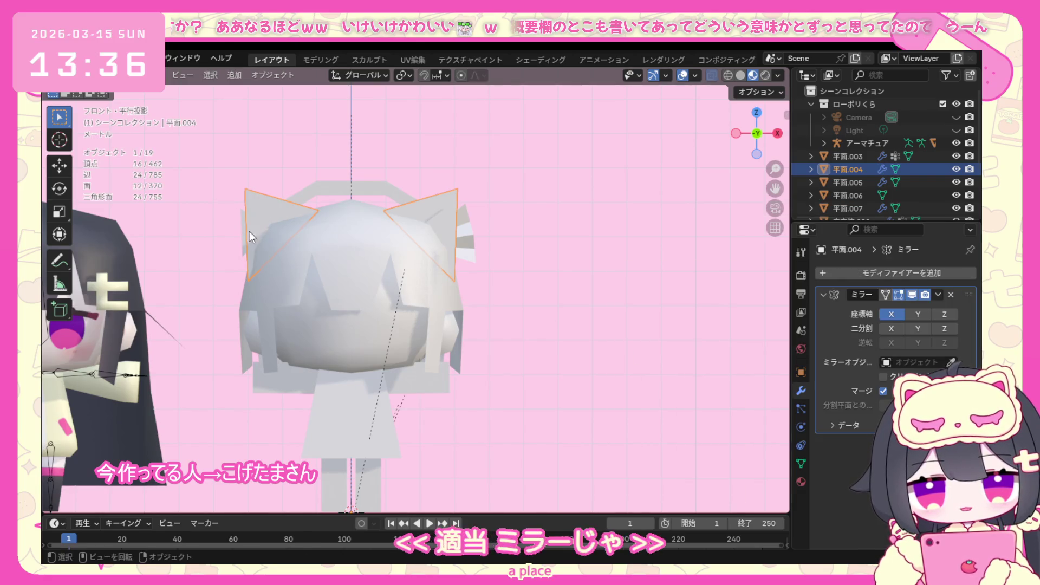
# Set 立方体.009 as the small ear's mirror object using the eyedropper.
pyautogui.click(953, 362)
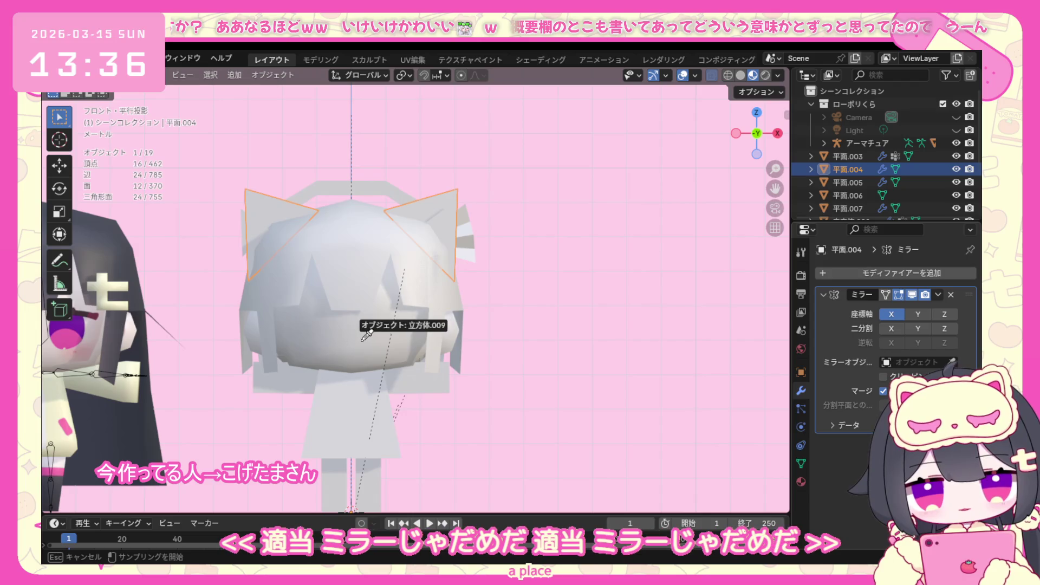
pyautogui.press('Escape')
pyautogui.click(243, 240)
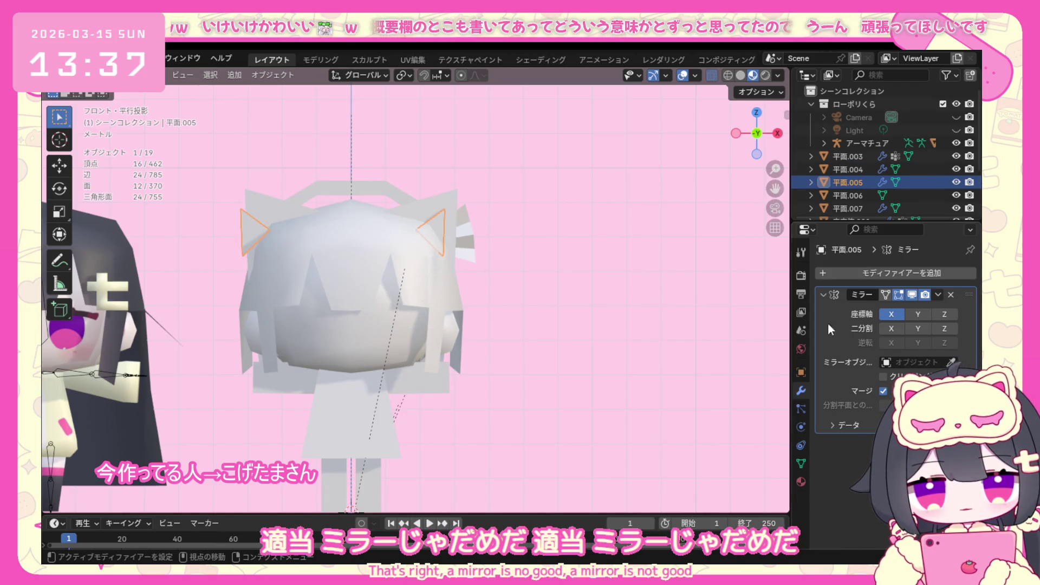
pyautogui.click(953, 363)
pyautogui.click(366, 324)
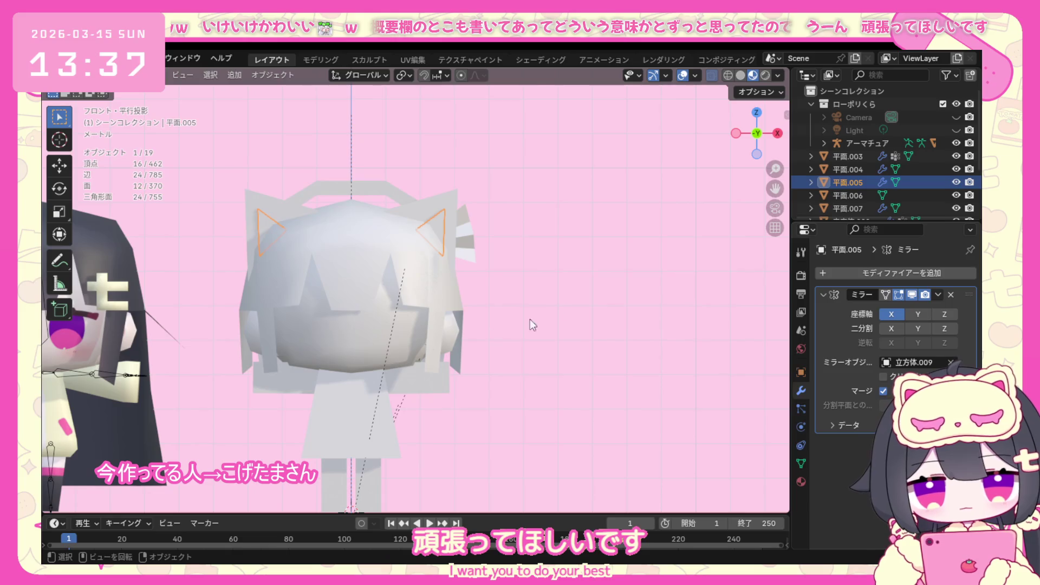
# Mirror the striped side ornament across the head with 立方体.009 as mirror object.
pyautogui.click(470, 237)
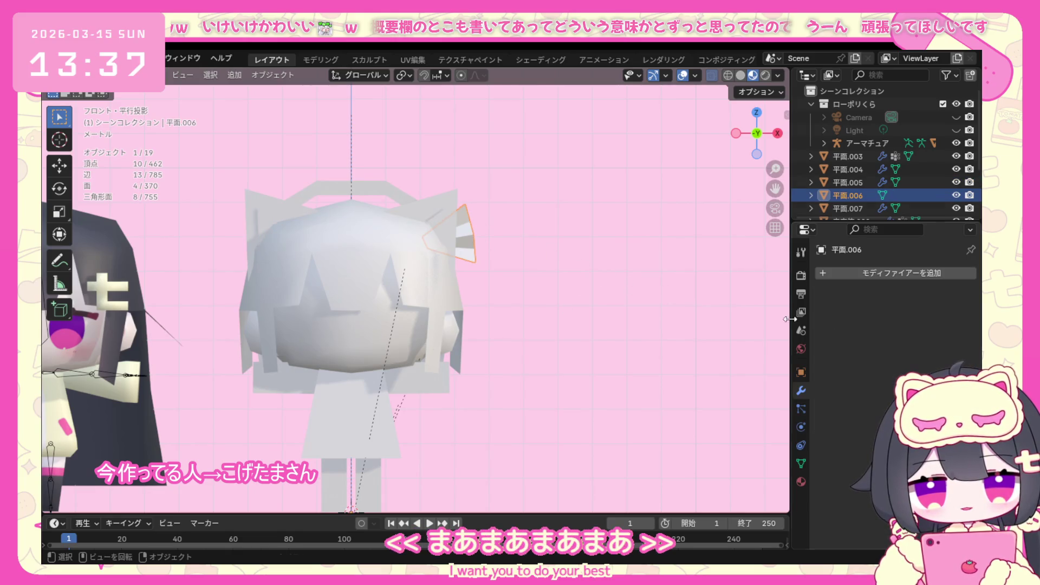
pyautogui.click(860, 271)
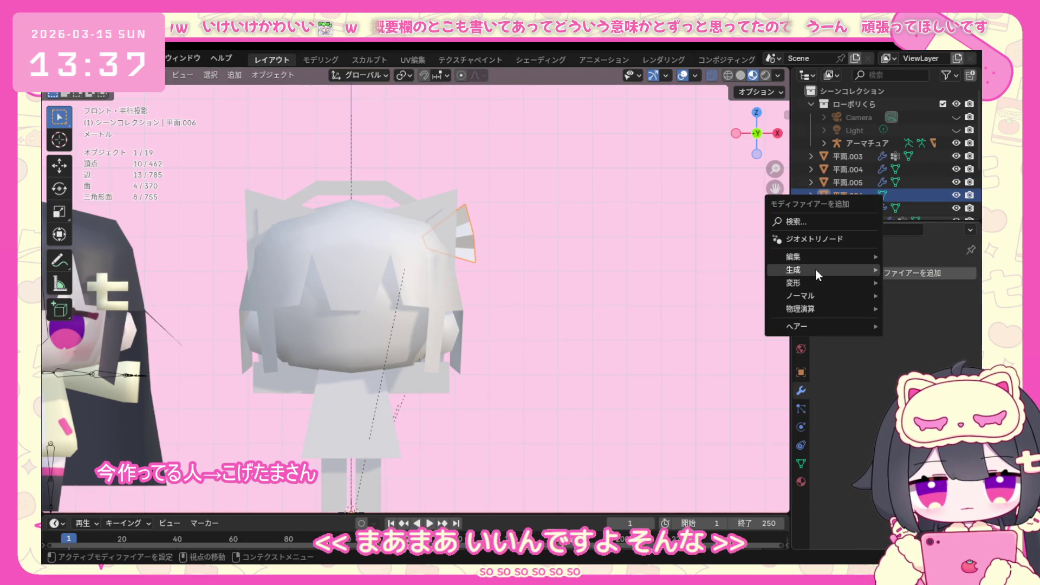
pyautogui.click(707, 319)
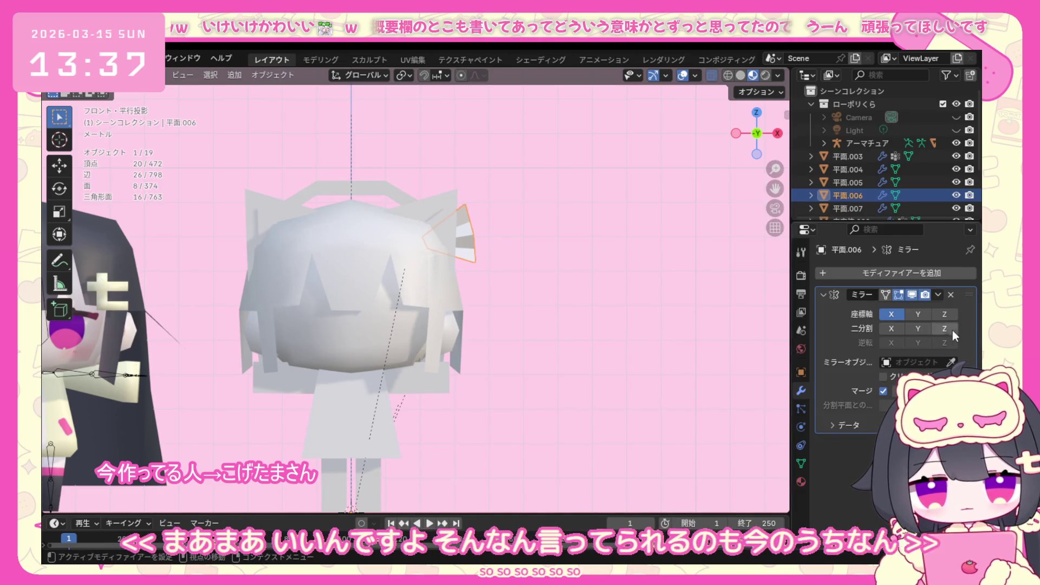
pyautogui.click(952, 363)
pyautogui.click(429, 336)
pyautogui.moveTo(432, 336)
pyautogui.mouseDown(button='middle')
pyautogui.moveTo(378, 335)
pyautogui.moveTo(357, 228)
pyautogui.mouseUp(button='middle')
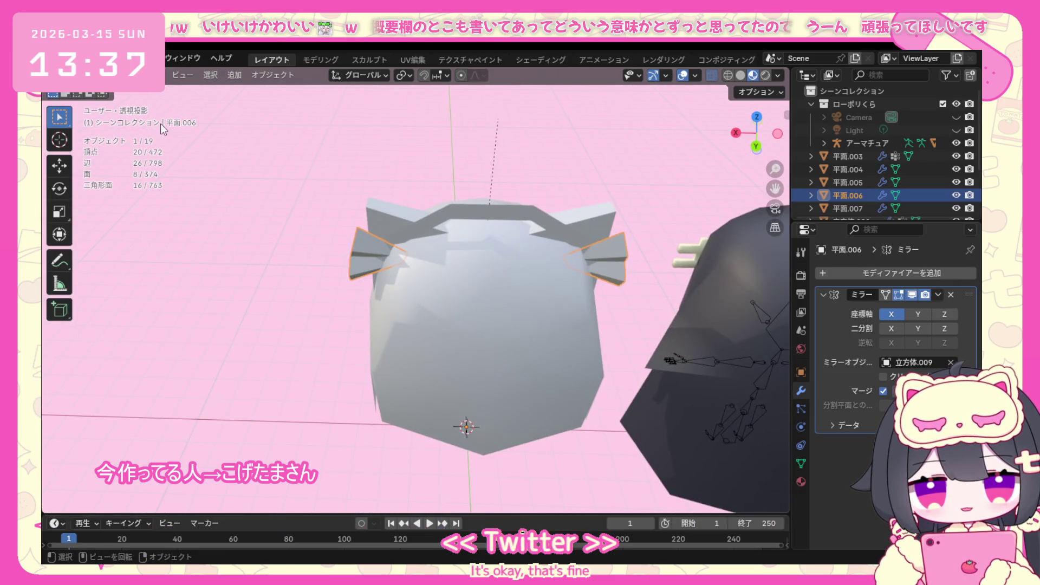
# Loop-cut the headband arch 平面.007 near its centre and slide the new edge along X.
pyautogui.click(384, 188)
pyautogui.click(98, 75)
pyautogui.click(98, 103)
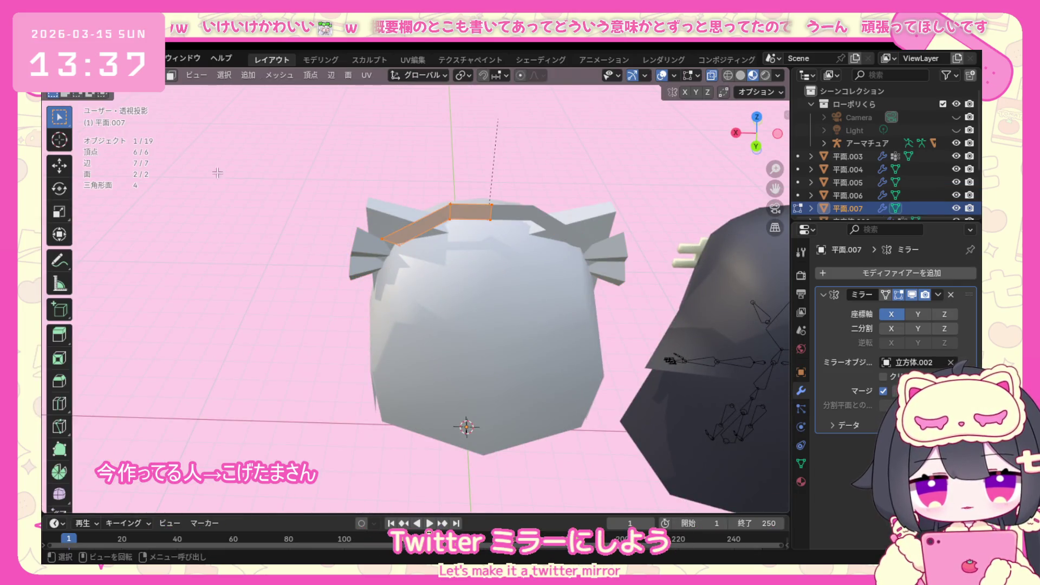
pyautogui.moveTo(390, 268)
pyautogui.mouseDown(button='middle')
pyautogui.moveTo(484, 264)
pyautogui.moveTo(379, 148)
pyautogui.moveTo(336, 152)
pyautogui.mouseUp(button='middle')
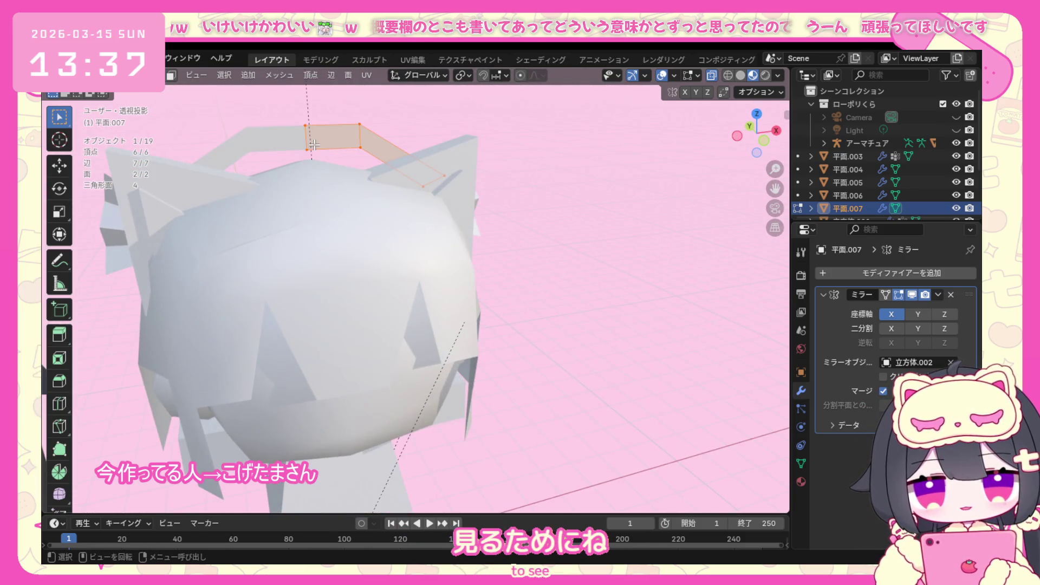
pyautogui.press('KP_1')
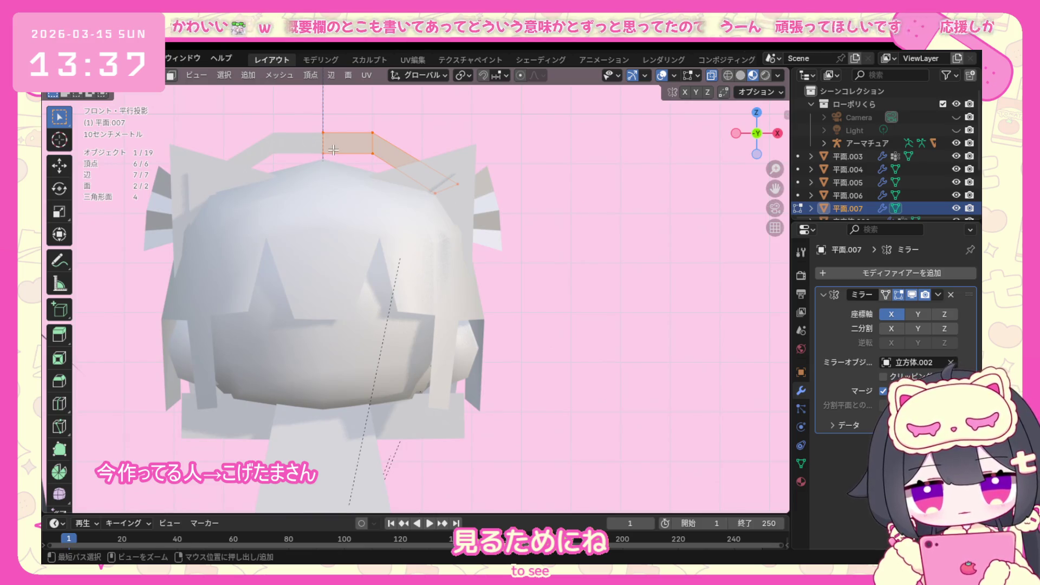
pyautogui.hotkey('ctrl', 'r')
pyautogui.click(334, 151)
pyautogui.rightClick(329, 154)
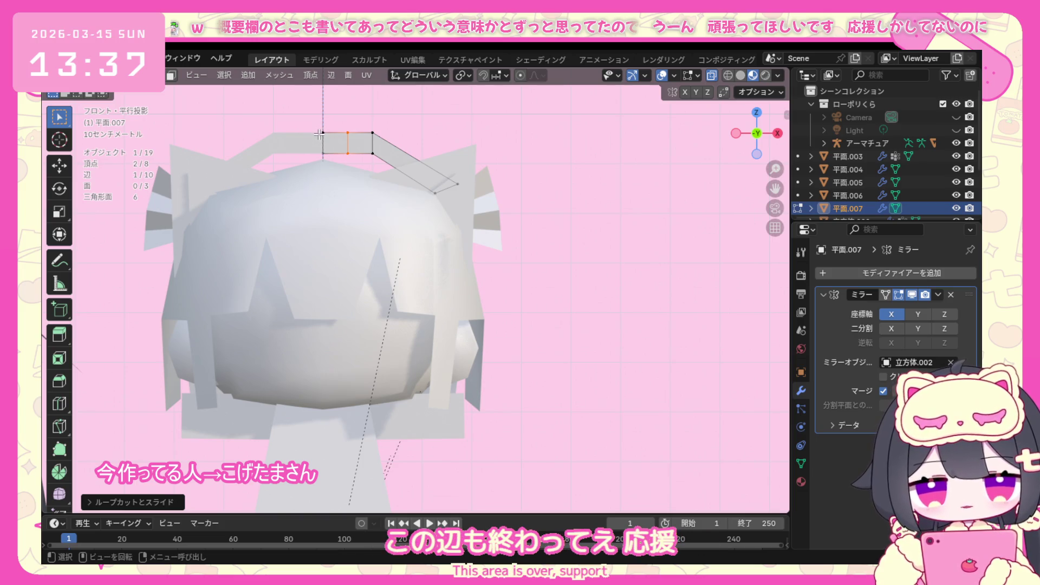
pyautogui.press('g')
pyautogui.press('x')
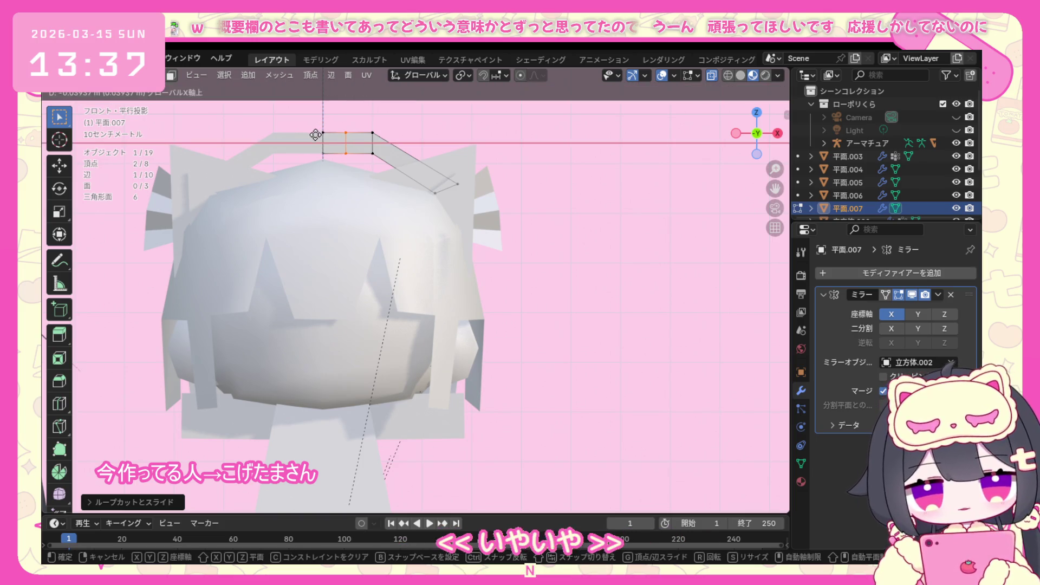
pyautogui.click(316, 135)
# Extrude the arch's bottom edge segment downward along Z into a short strip.
pyautogui.moveTo(316, 135); pyautogui.dragTo(295, 153, button='middle')
pyautogui.scroll(3, 295, 153)
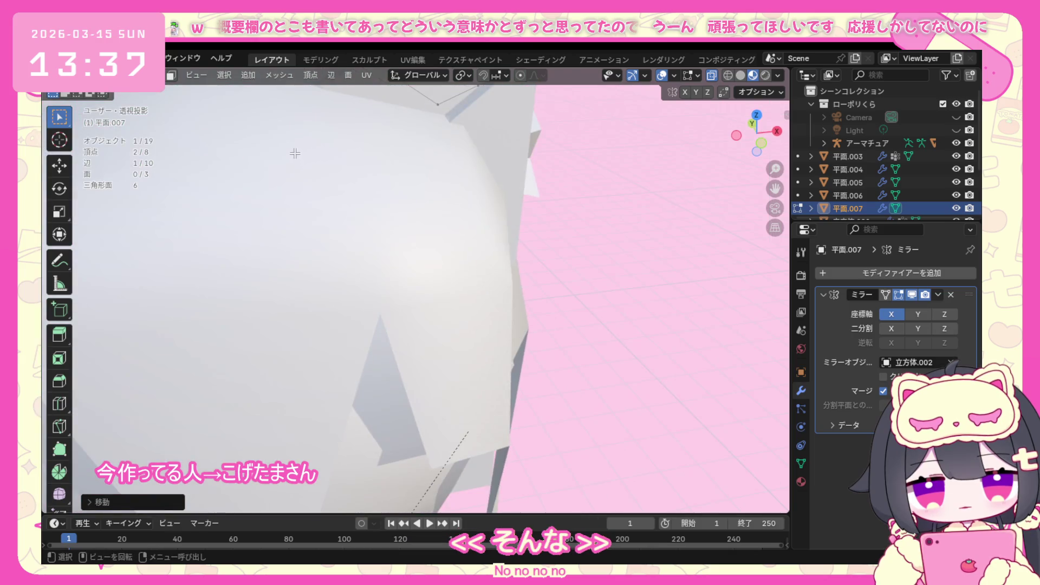
pyautogui.press('KP_1')
pyautogui.scroll(2, 418, 143)
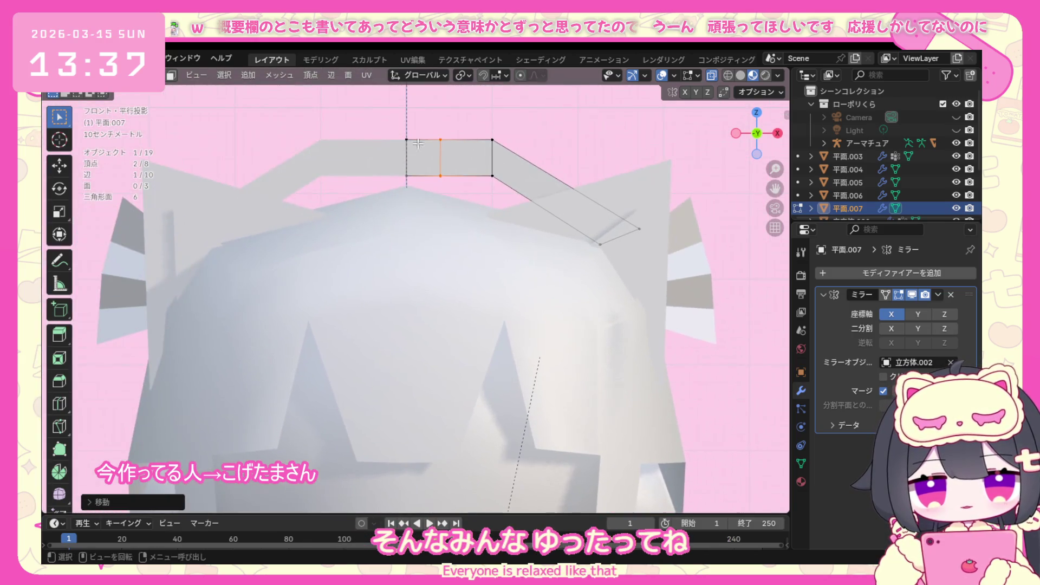
pyautogui.moveTo(441, 186); pyautogui.dragTo(434, 181)
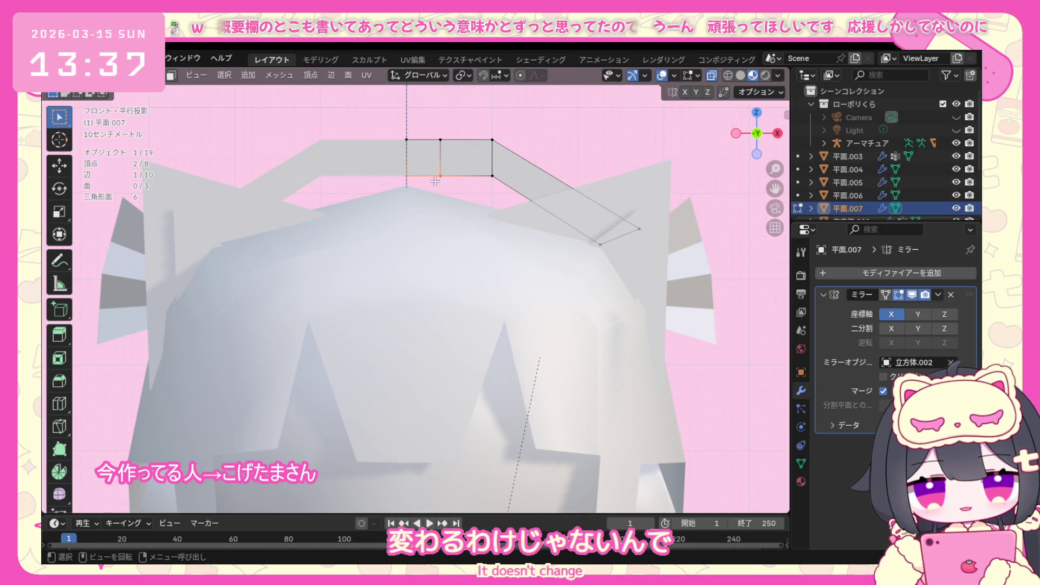
pyautogui.press('e')
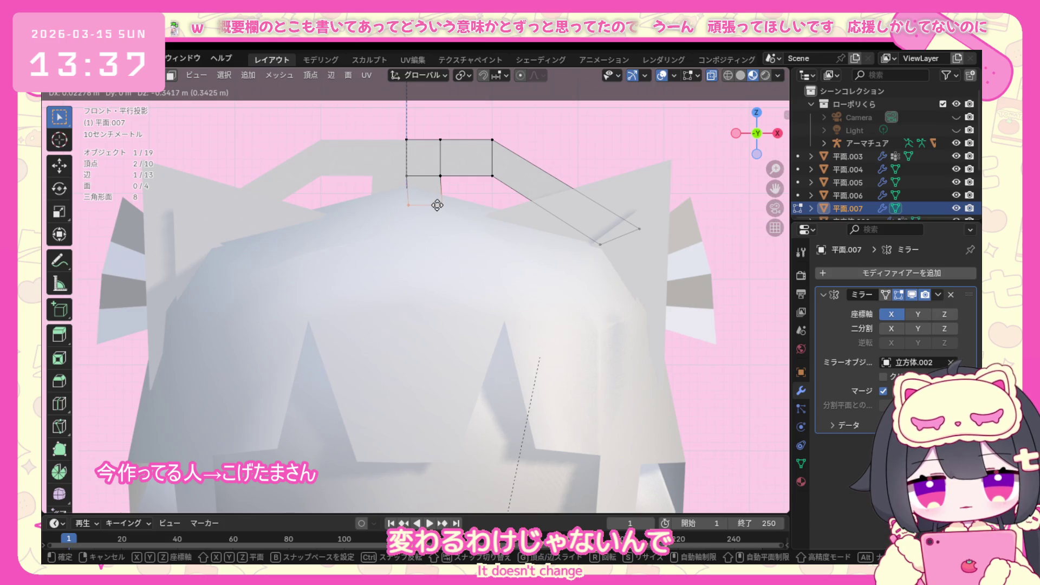
pyautogui.press('z')
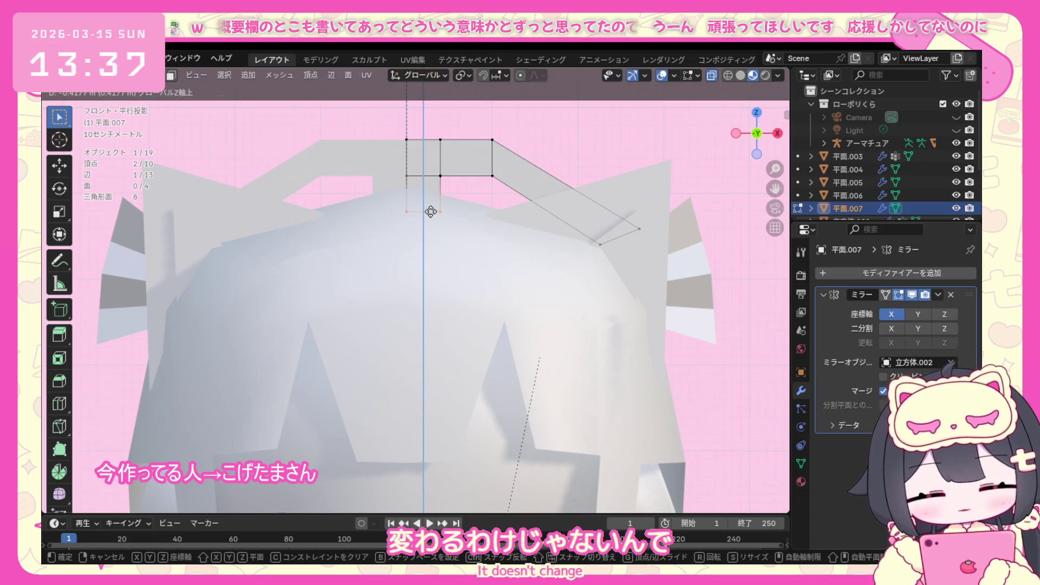
pyautogui.click(435, 195)
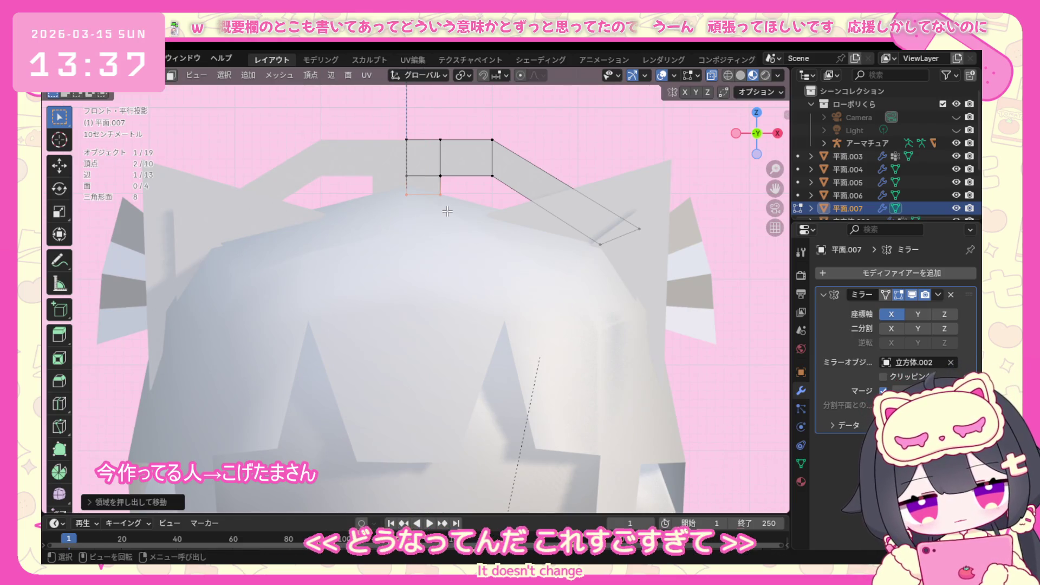
pyautogui.scroll(-2, 447, 211)
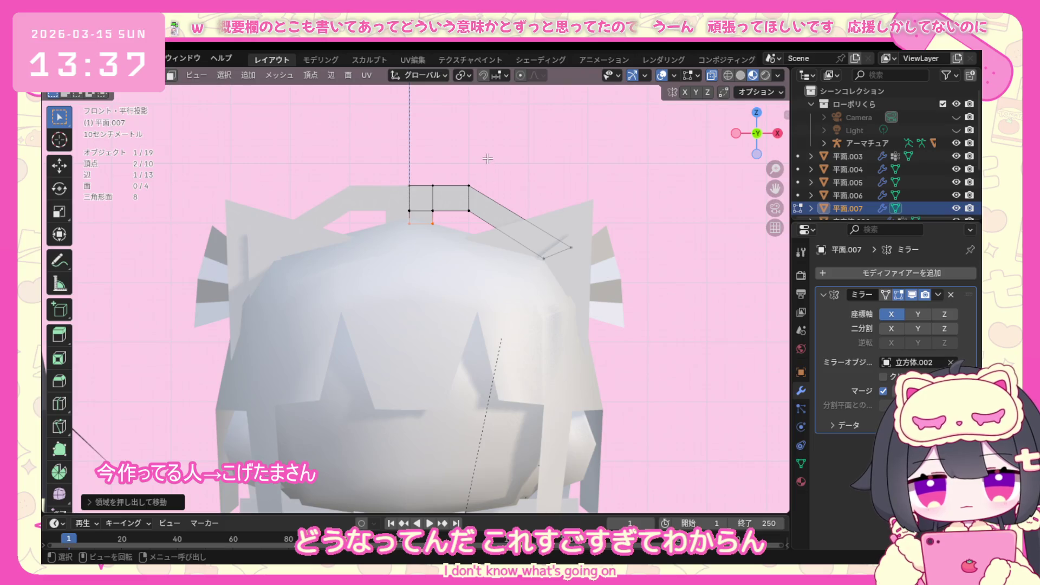
# Adjust the strip's centre vertices and bottom edge vertically to give the band a stepped shape.
pyautogui.moveTo(428, 210); pyautogui.dragTo(393, 241)
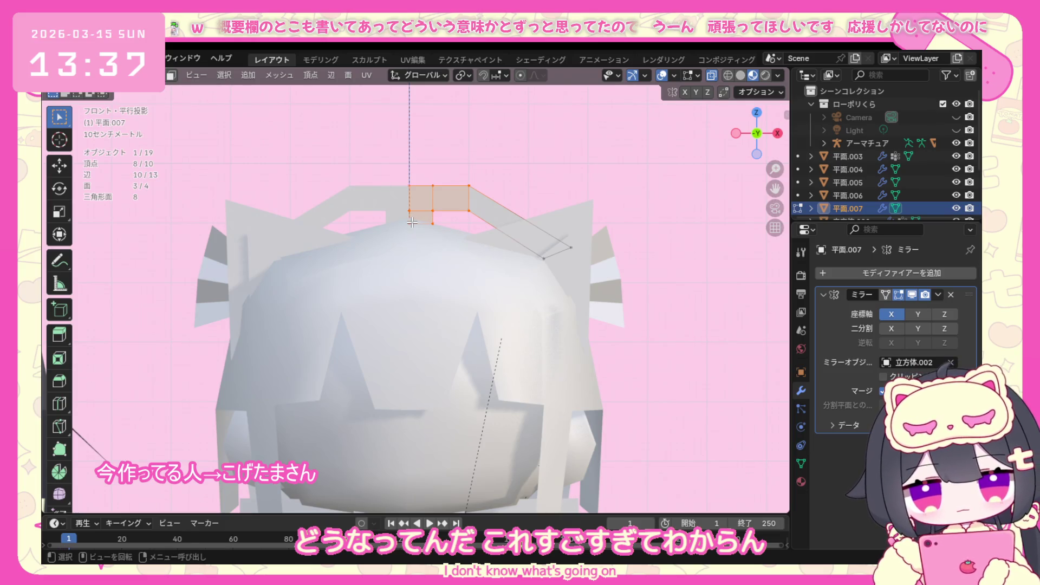
pyautogui.press('g')
pyautogui.press('z')
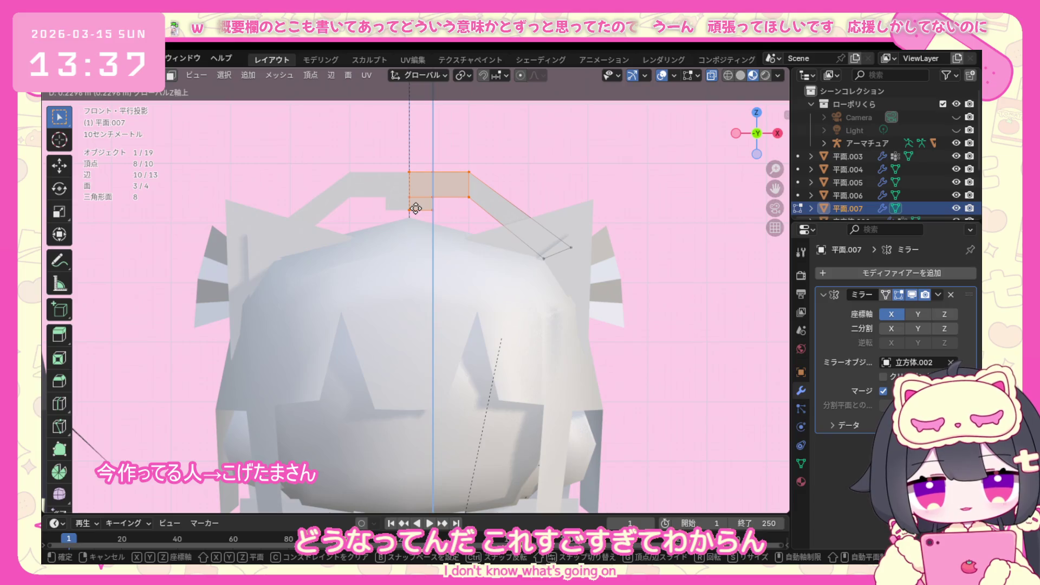
pyautogui.click(418, 199)
pyautogui.moveTo(435, 195); pyautogui.dragTo(435, 197)
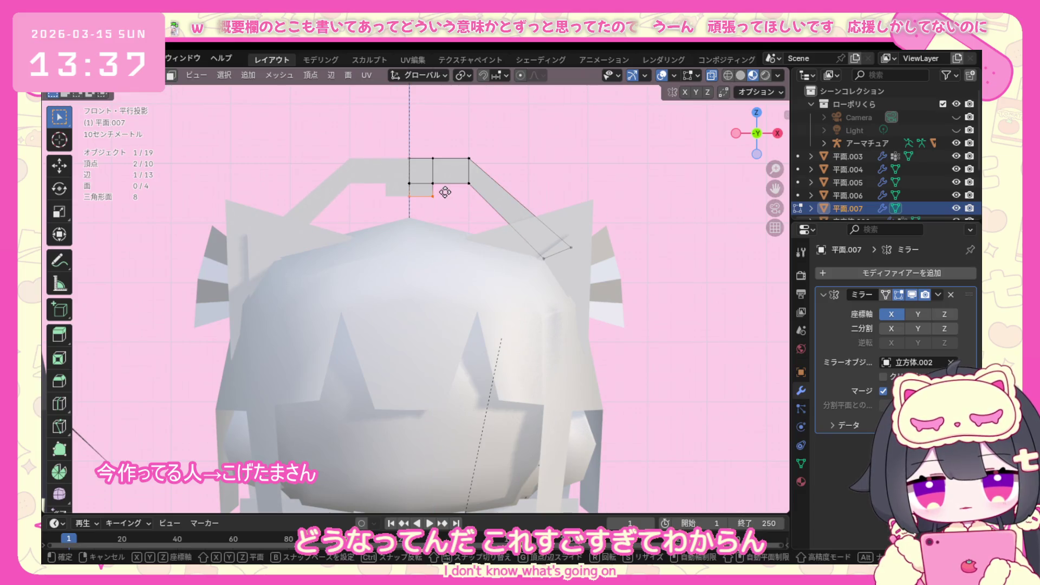
pyautogui.press('g')
pyautogui.press('z')
pyautogui.click(441, 208)
pyautogui.moveTo(441, 208); pyautogui.dragTo(284, 345, button='middle')
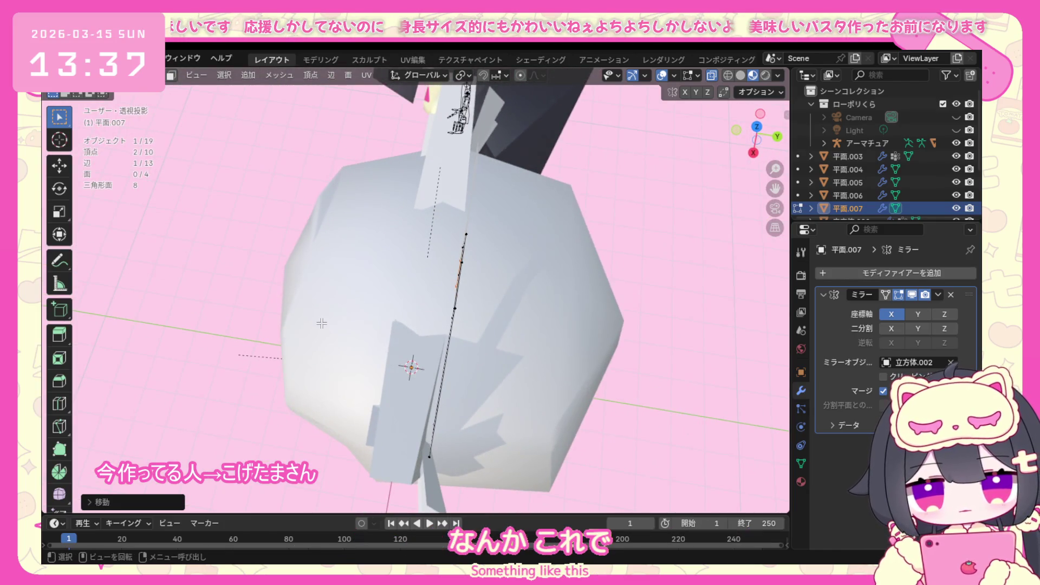
pyautogui.press('KP_1')
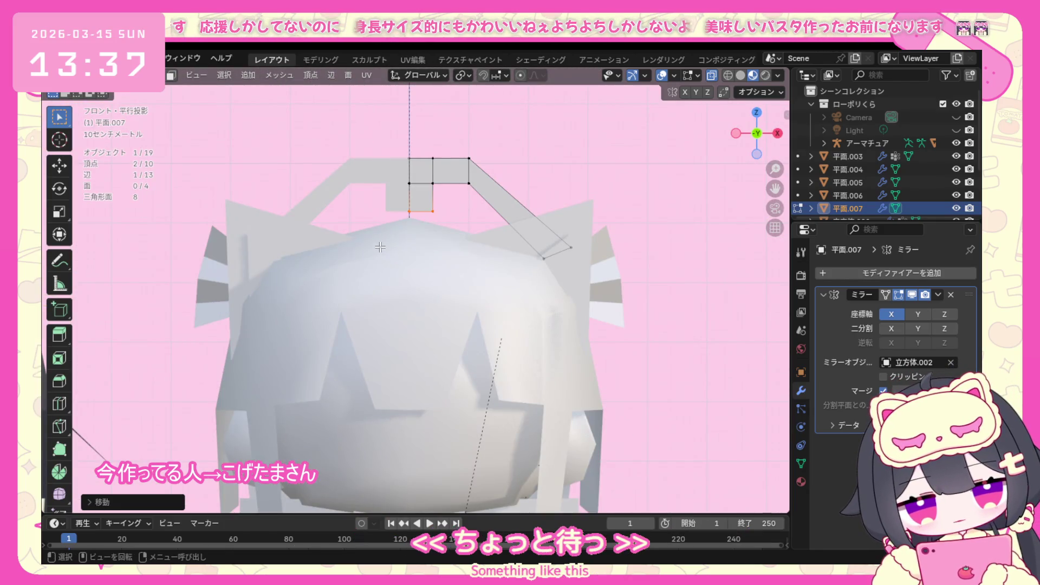
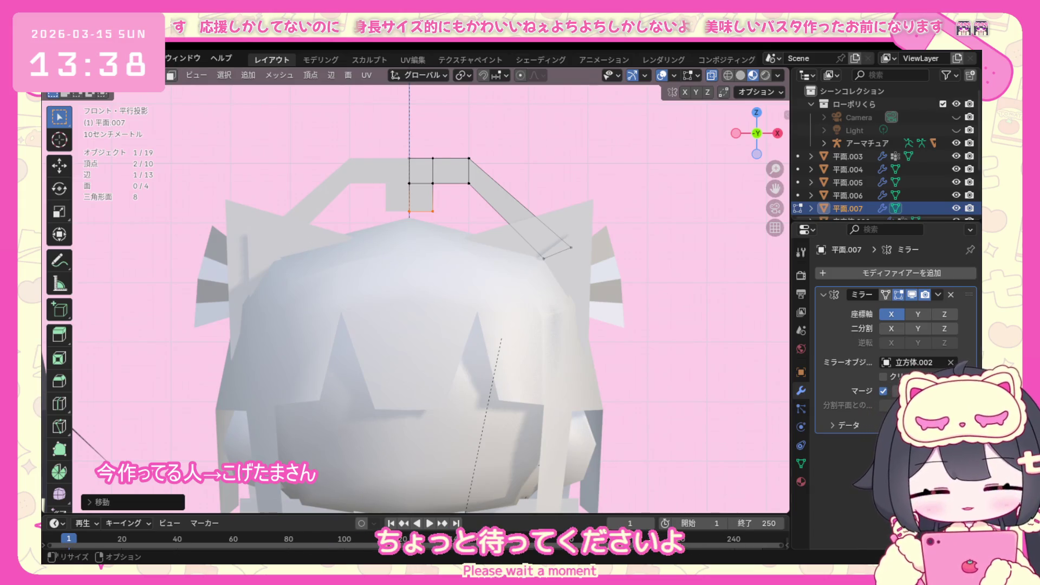
# Loop-cut the centre strip and extrude its bottom edge straight down along Z.
pyautogui.click(448, 222)
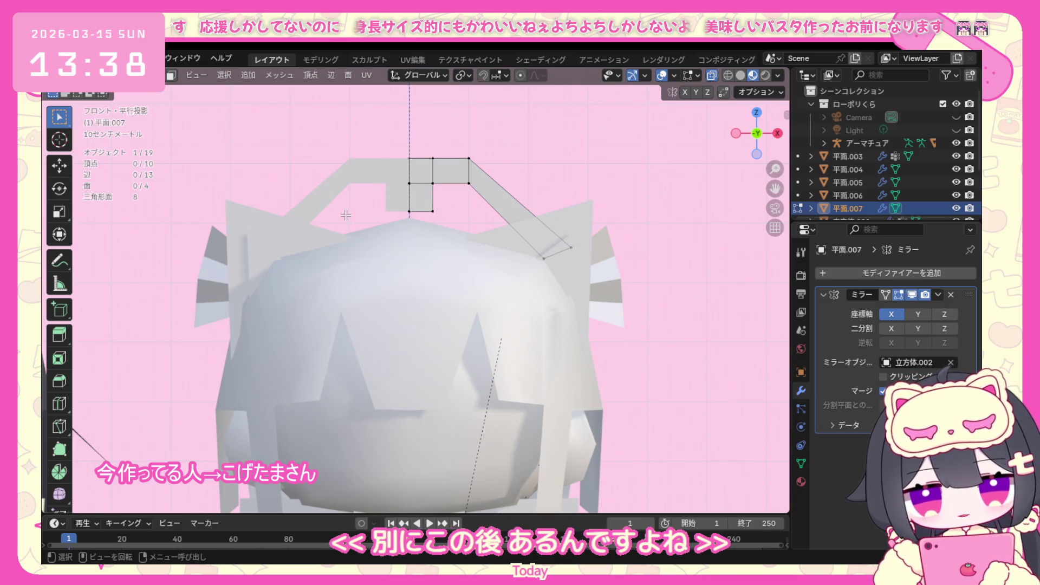
pyautogui.hotkey('ctrl', 'r')
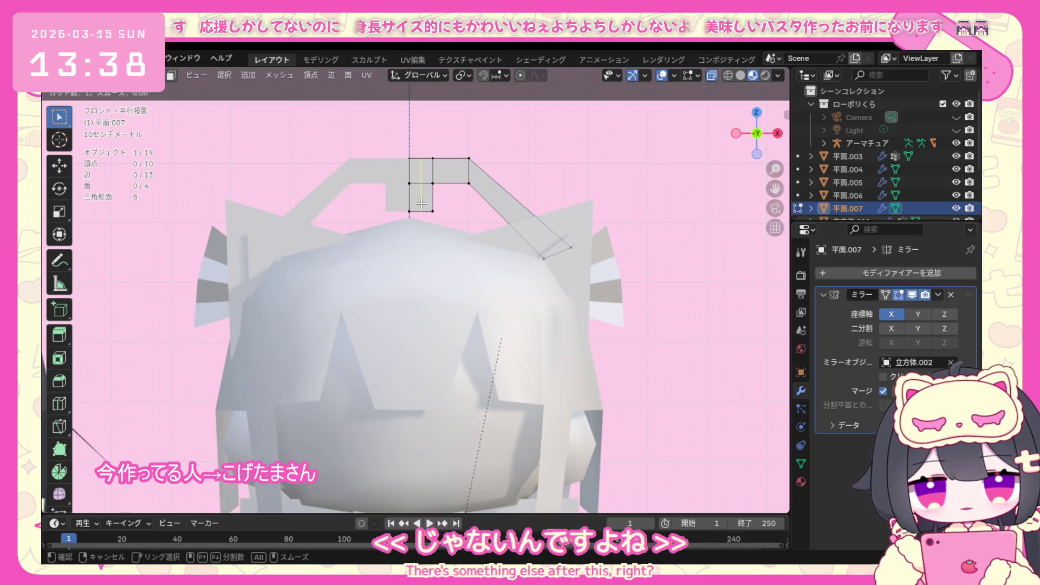
pyautogui.click(420, 203)
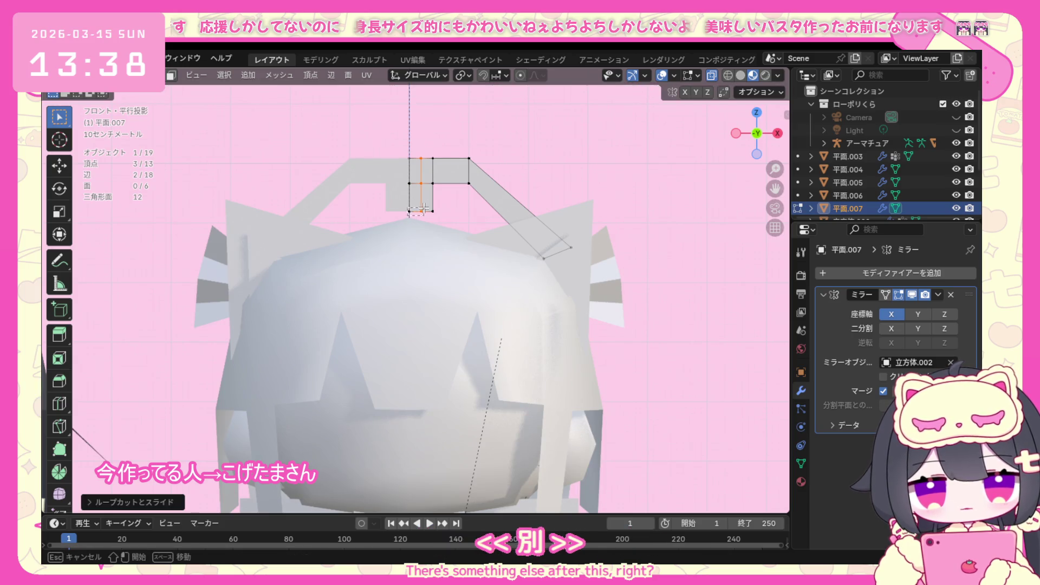
pyautogui.click(420, 208)
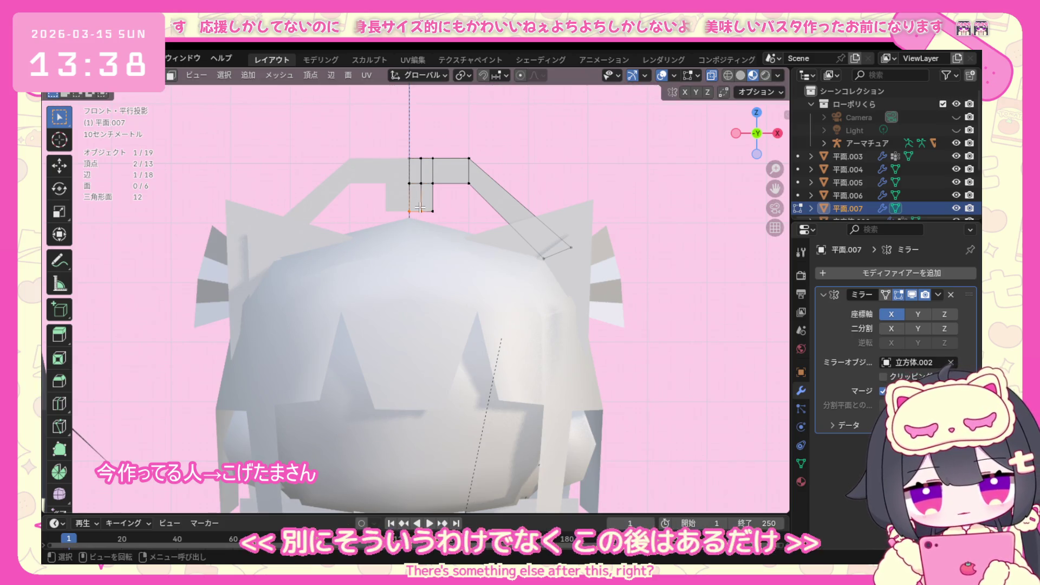
pyautogui.press('e')
pyautogui.press('z')
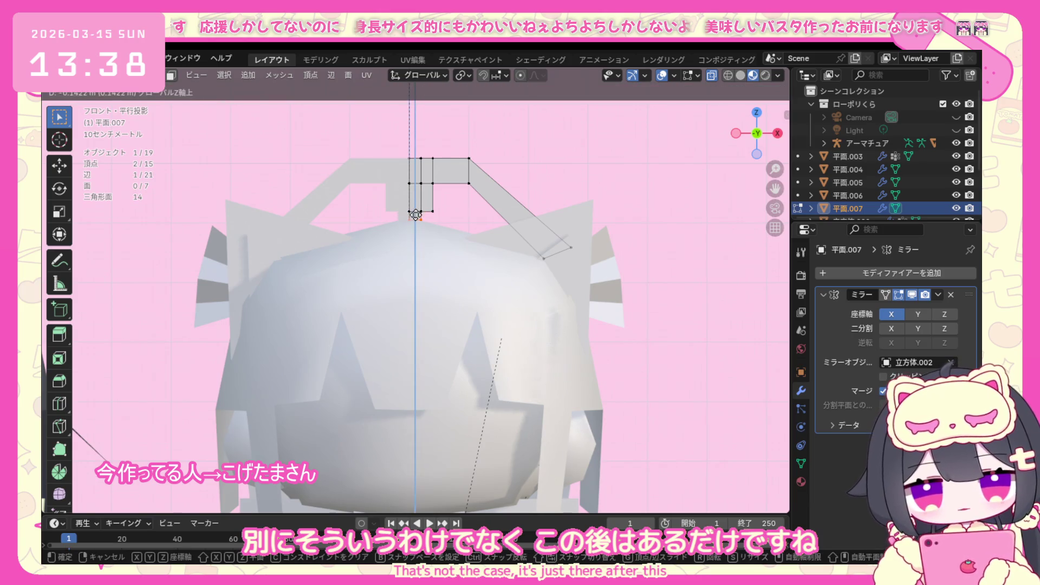
pyautogui.click(415, 223)
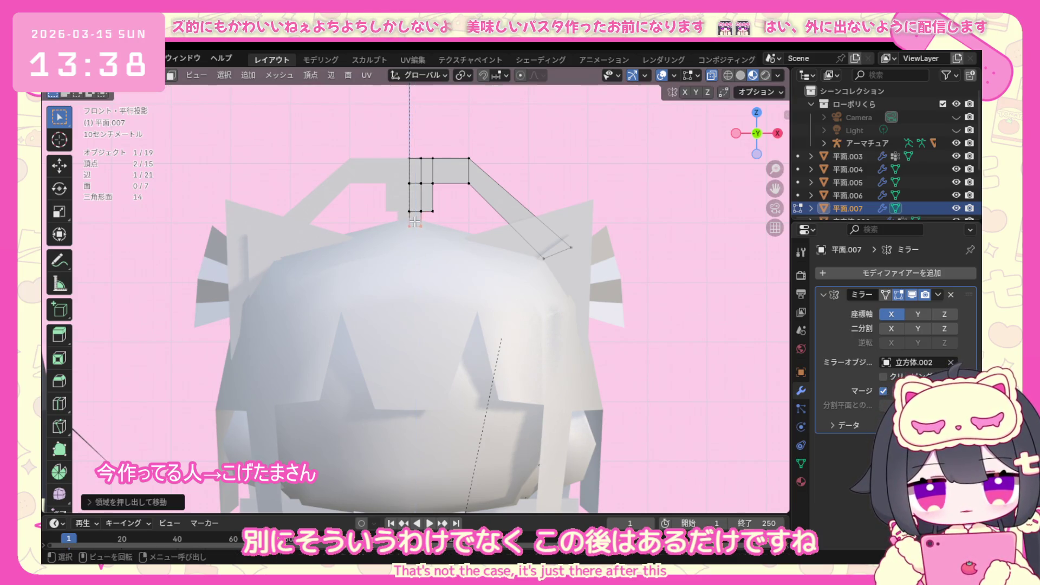
pyautogui.moveTo(415, 223)
pyautogui.mouseDown(button='middle')
pyautogui.moveTo(221, 288)
pyautogui.moveTo(287, 277)
pyautogui.mouseUp(button='middle')
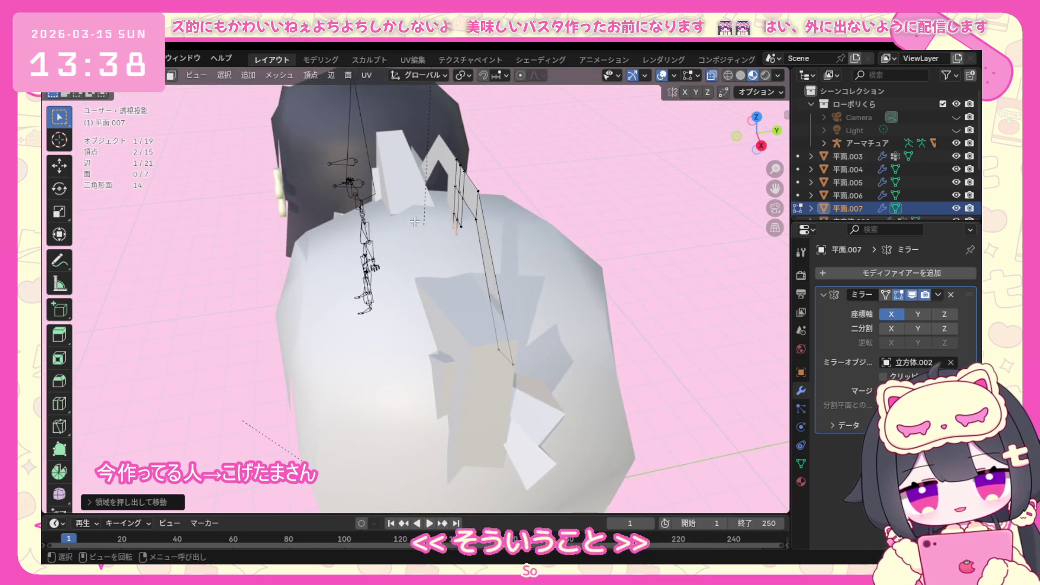
pyautogui.press('KP_1')
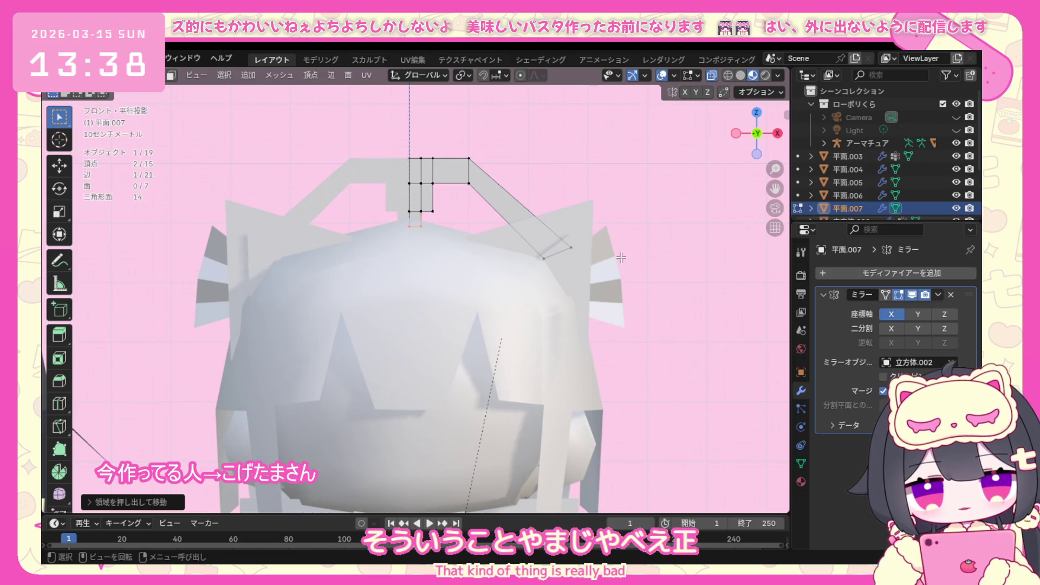
pyautogui.moveTo(621, 258)
pyautogui.mouseDown(button='middle')
pyautogui.moveTo(295, 286)
pyautogui.moveTo(288, 276)
pyautogui.mouseUp(button='middle')
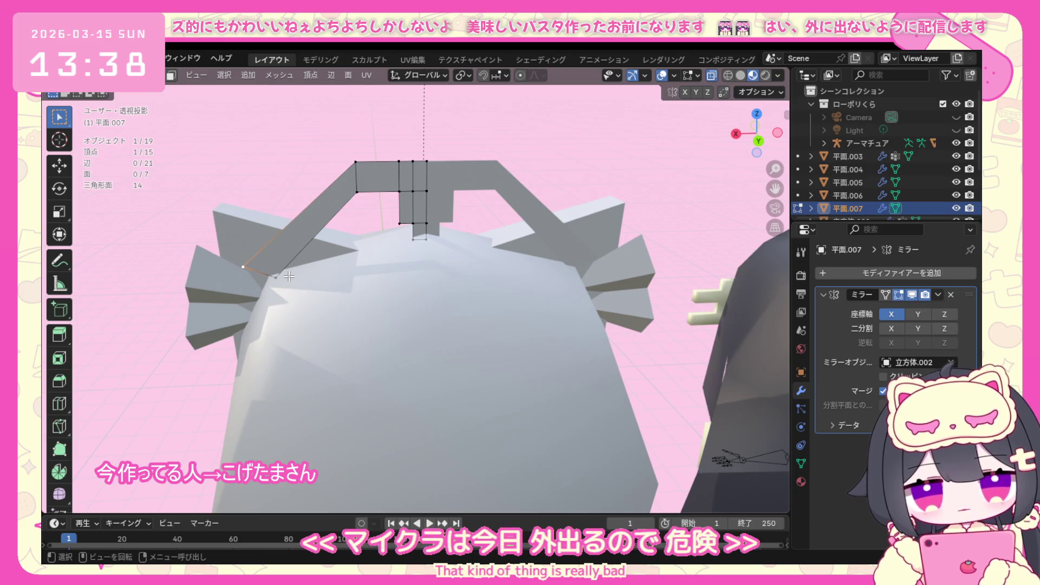
# Lower the new vertex along Z, try a further downward extrusion and undo it.
pyautogui.press('g')
pyautogui.press('z')
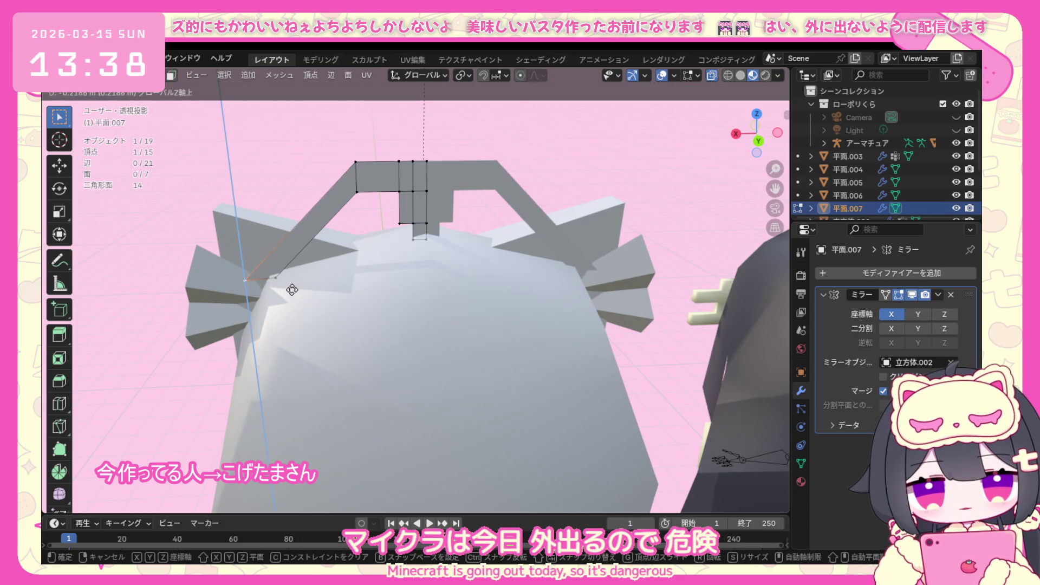
pyautogui.click(291, 277)
pyautogui.press('e')
pyautogui.click(257, 316)
pyautogui.moveTo(257, 315); pyautogui.dragTo(382, 324, button='middle')
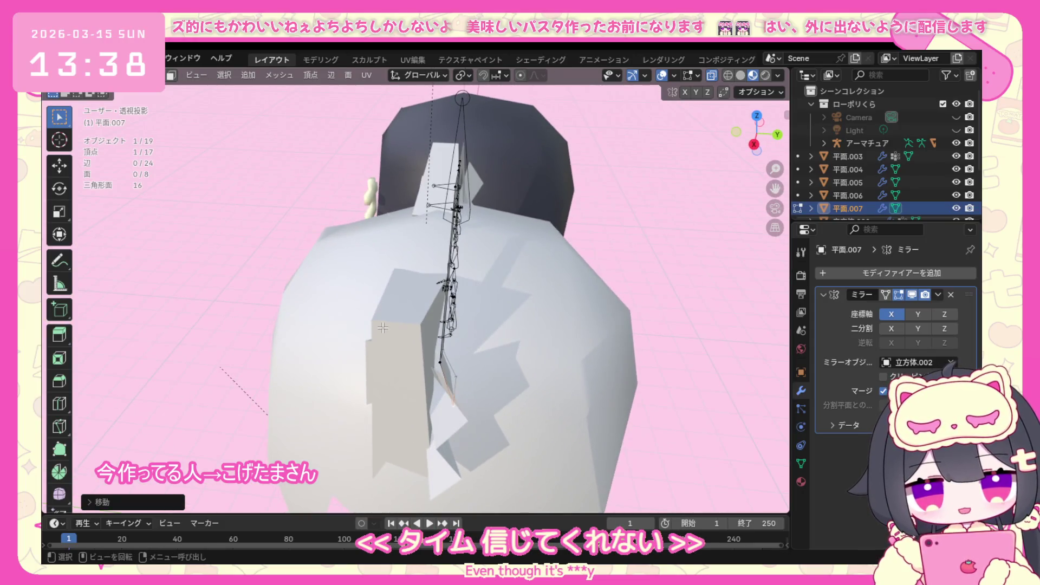
pyautogui.hotkey('ctrl', 'z')
pyautogui.press('KP_3')
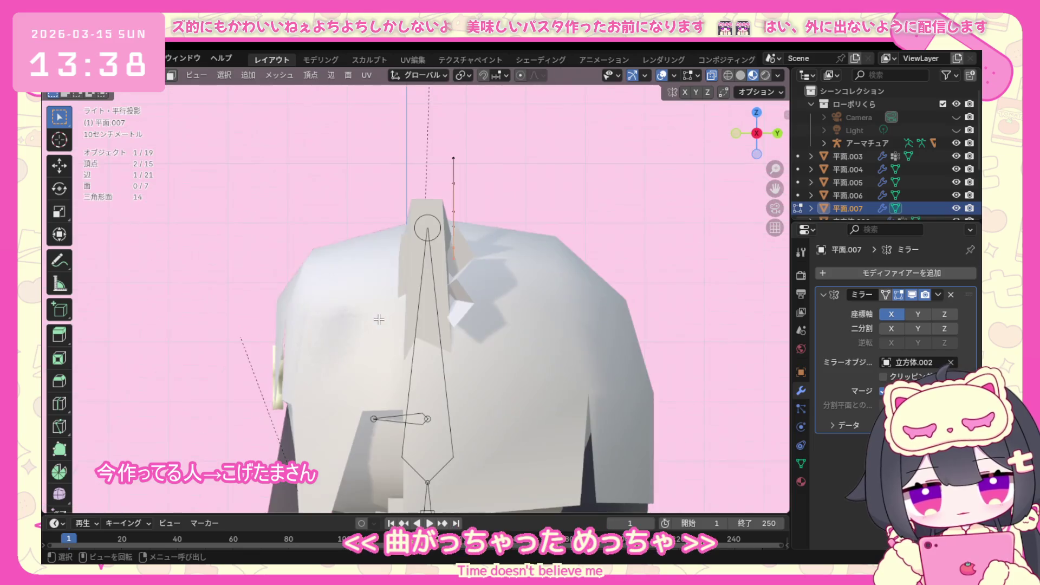
pyautogui.press('KP_1')
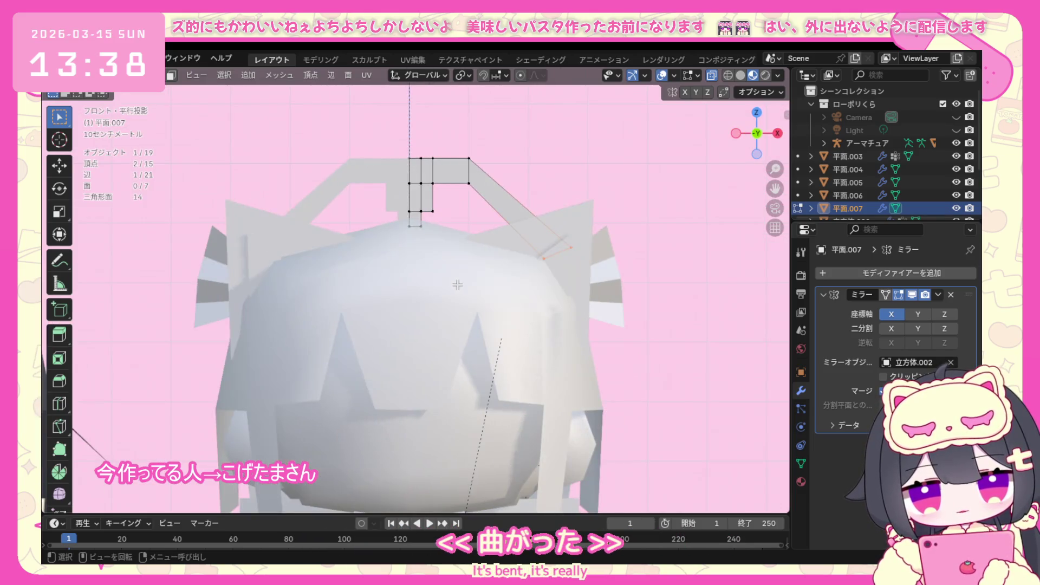
# From the back view, extrude the outer edge down along Z and adjust the vertex height beside the ear.
pyautogui.click(757, 136)
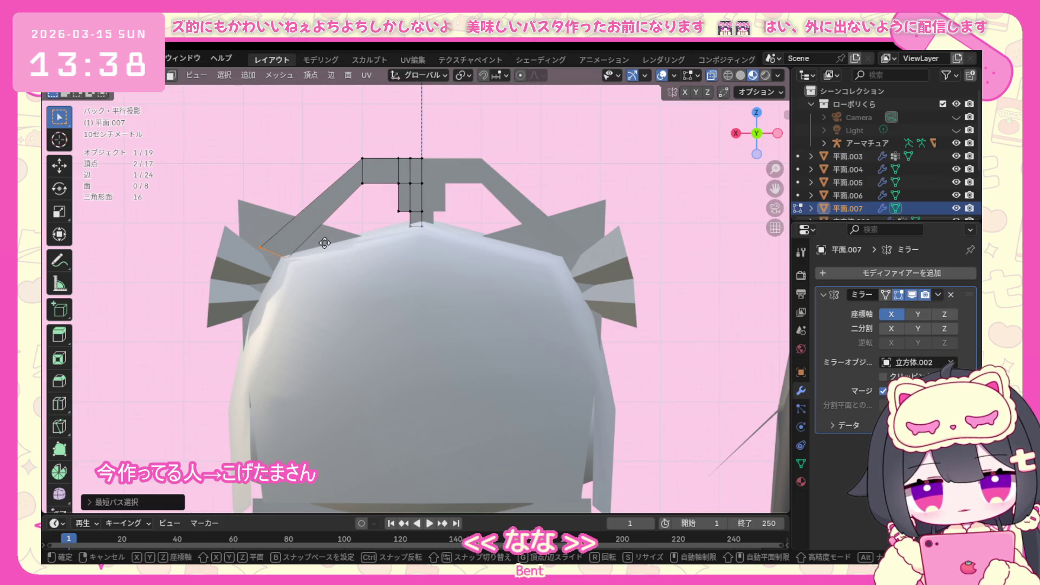
pyautogui.press('e')
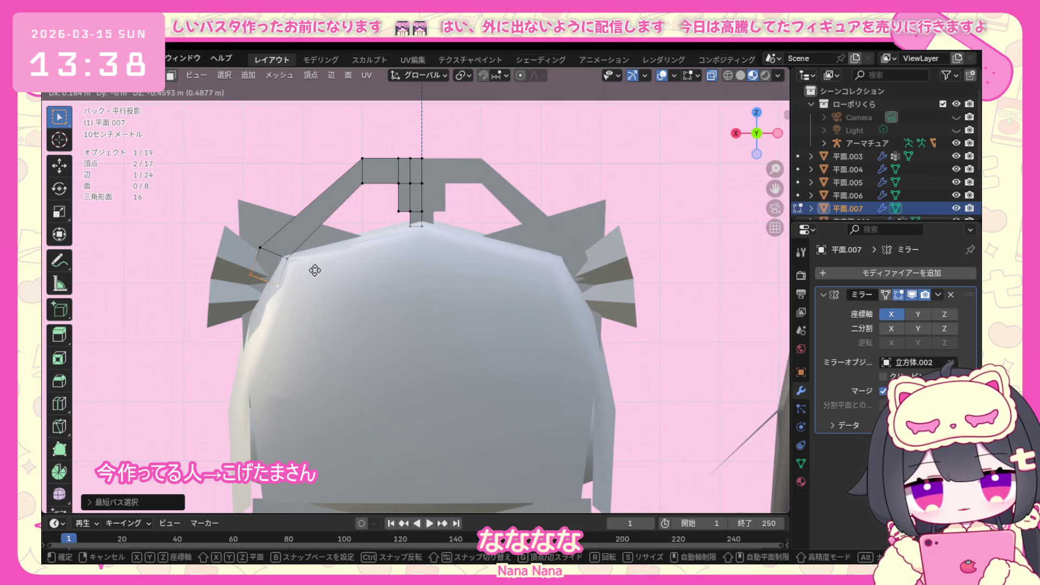
pyautogui.press('z')
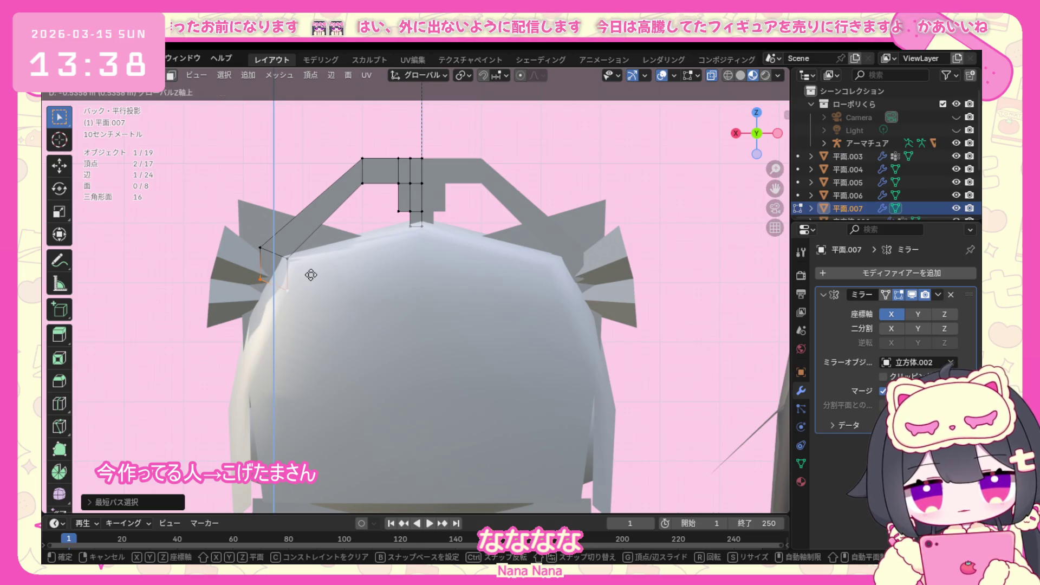
pyautogui.click(311, 282)
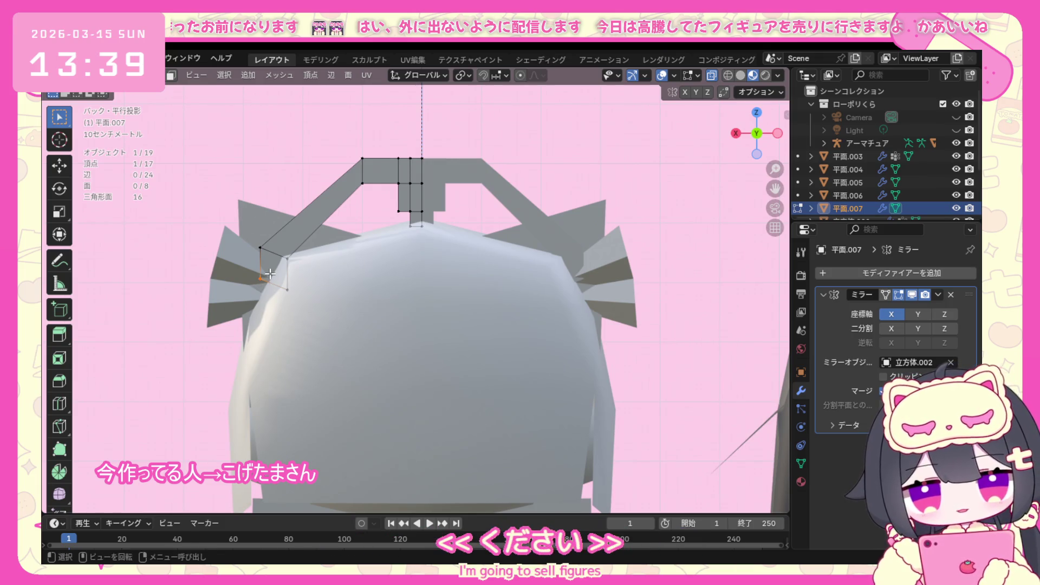
pyautogui.press('g')
pyautogui.press('z')
pyautogui.click(273, 293)
pyautogui.moveTo(273, 294)
pyautogui.mouseDown(button='middle')
pyautogui.moveTo(421, 334)
pyautogui.moveTo(502, 242)
pyautogui.mouseUp(button='middle')
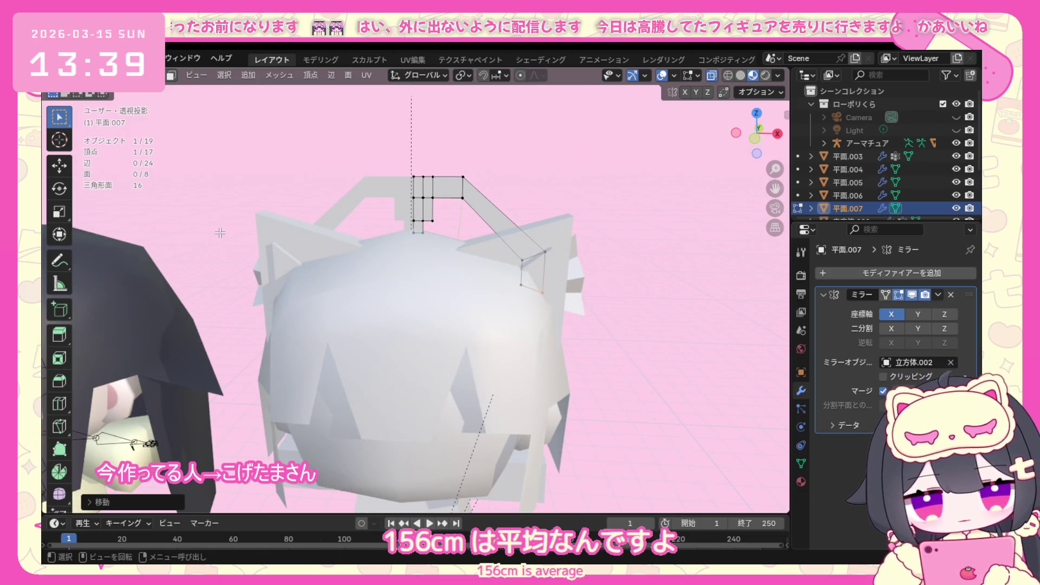
pyautogui.scroll(2, 311, 166)
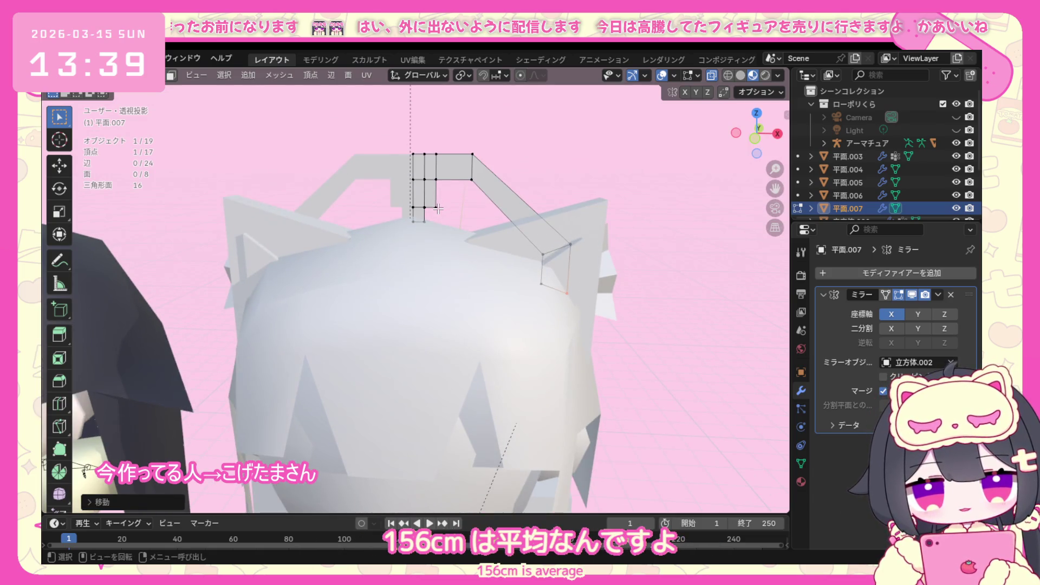
pyautogui.scroll(-2, 333, 216)
pyautogui.click(89, 74)
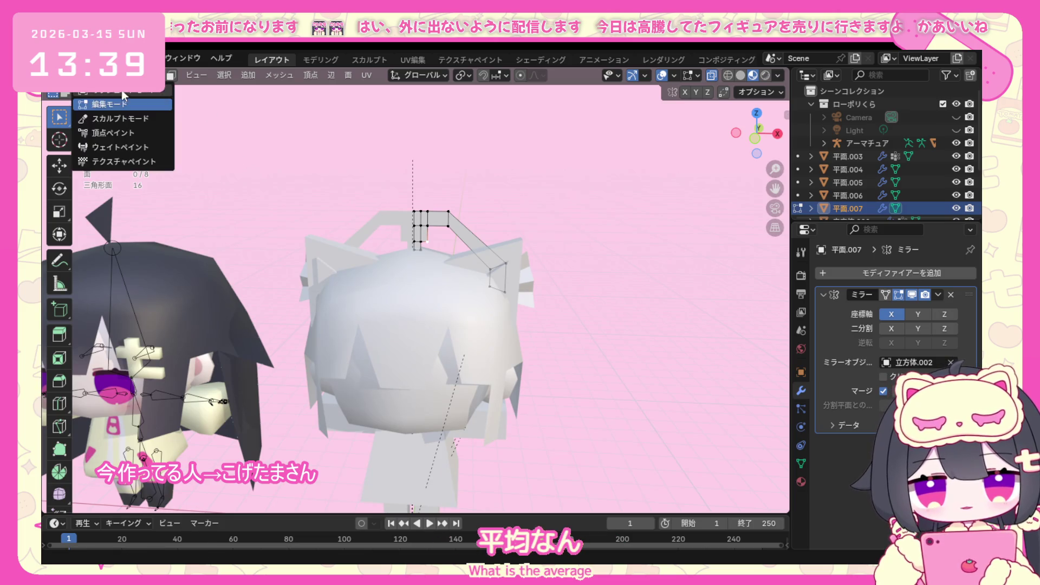
# In Object Mode shade the hair planes smooth, try Shade Smooth by Angle on the character and undo it.
pyautogui.click(93, 104)
pyautogui.press('a')
pyautogui.scroll(-3, 510, 276)
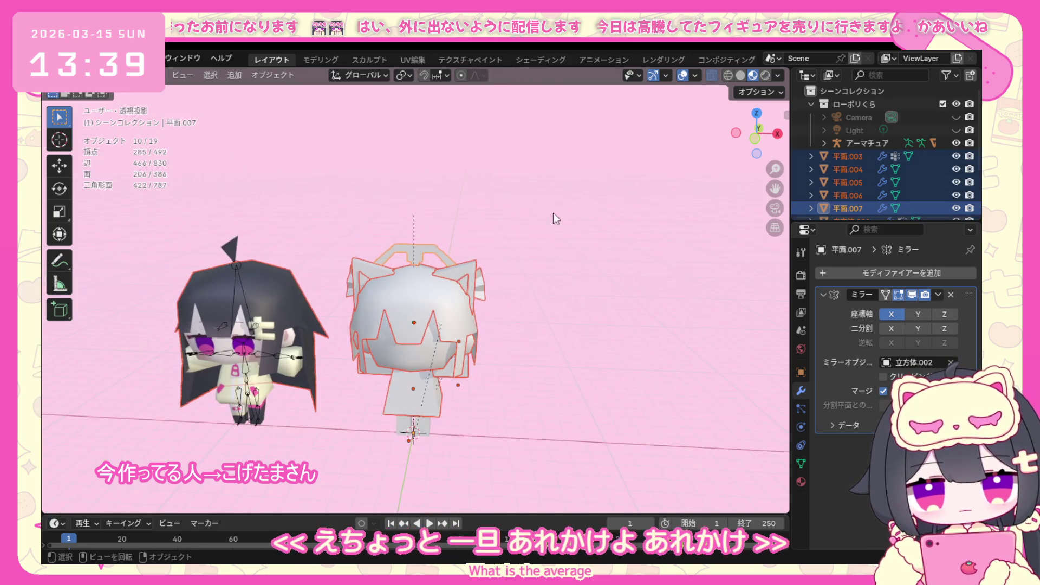
pyautogui.rightClick(399, 337)
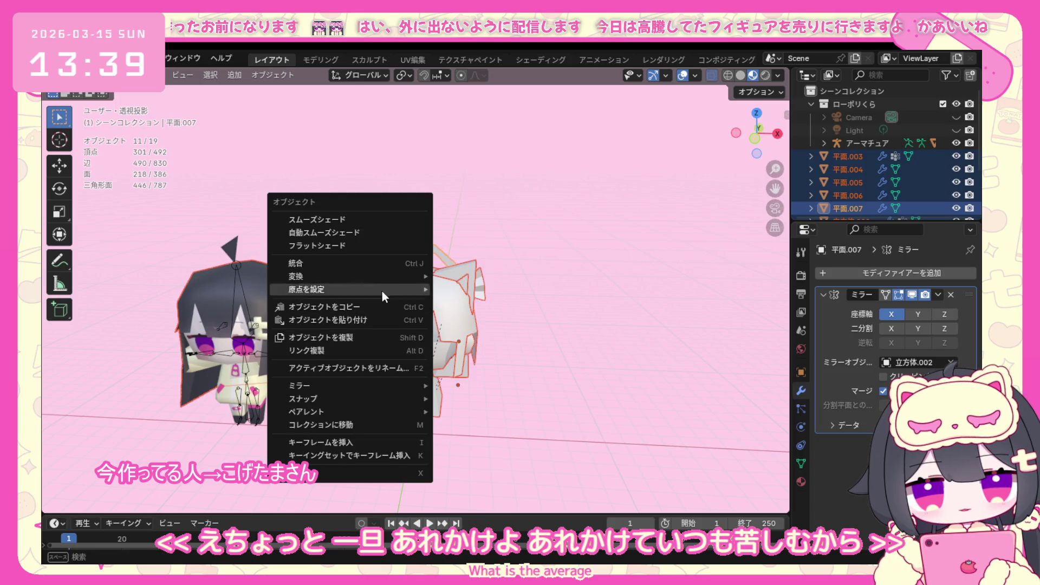
pyautogui.click(368, 220)
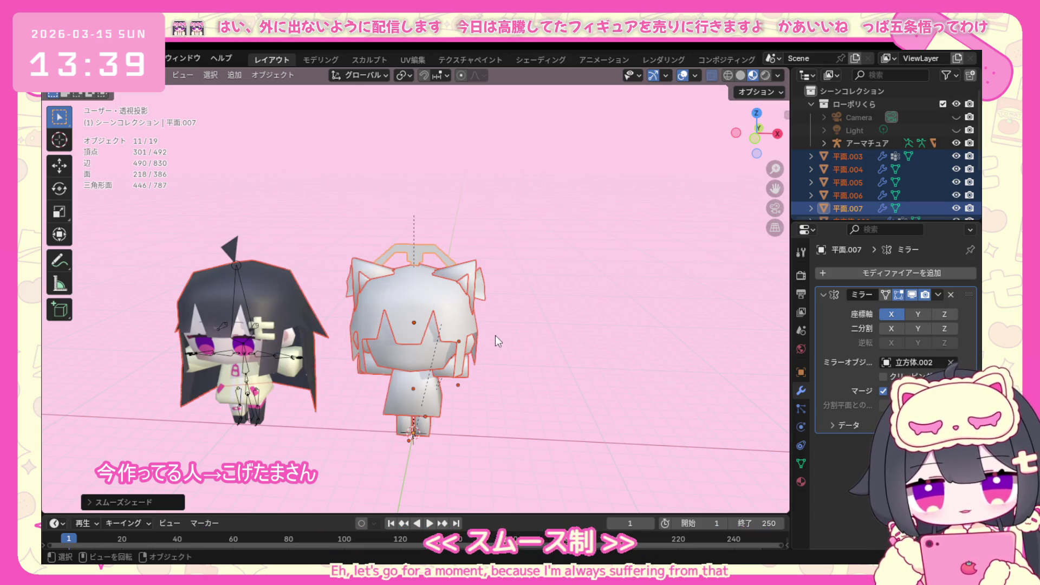
pyautogui.moveTo(504, 218); pyautogui.dragTo(370, 407)
pyautogui.rightClick(351, 294)
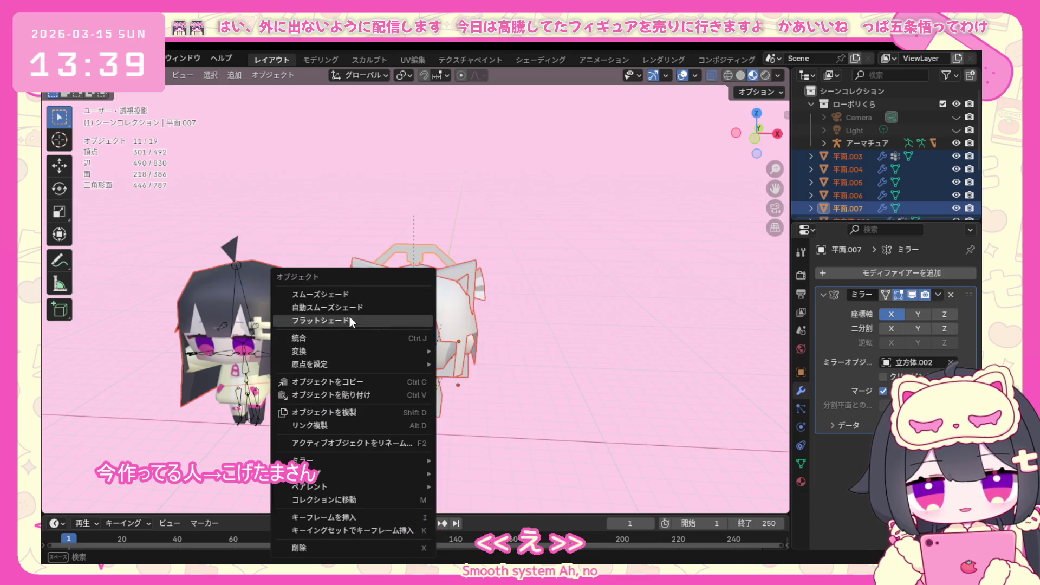
pyautogui.click(360, 302)
pyautogui.scroll(2, 469, 350)
pyautogui.hotkey('ctrl', 'z')
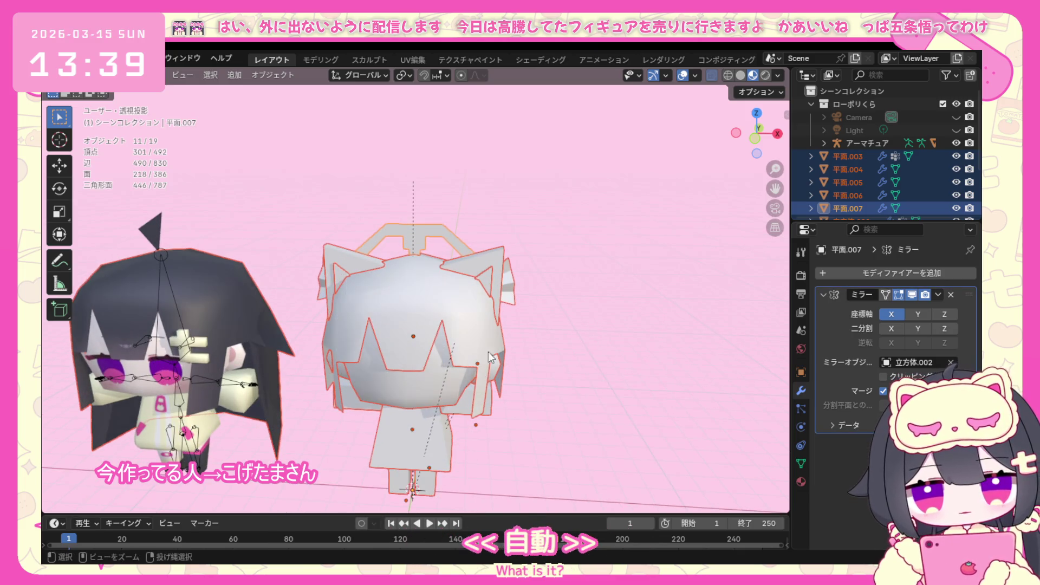
pyautogui.press('Escape')
# Shade the white character's pieces smooth, then re-enter Edit Mode on the twin-tail mesh.
pyautogui.click(541, 417)
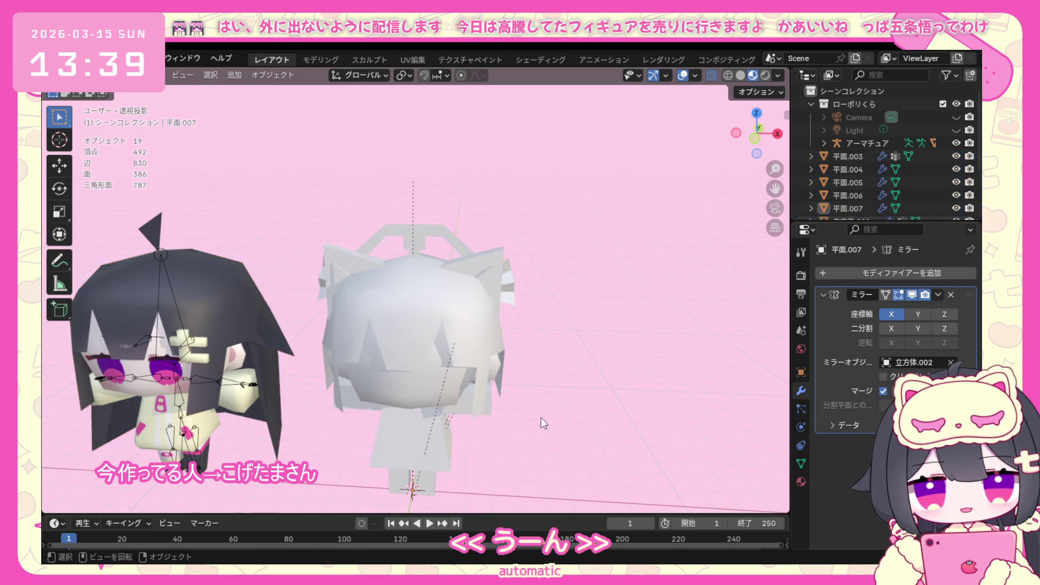
pyautogui.moveTo(540, 417); pyautogui.dragTo(524, 256, button='middle')
pyautogui.moveTo(351, 459); pyautogui.dragTo(345, 475)
pyautogui.rightClick(390, 315)
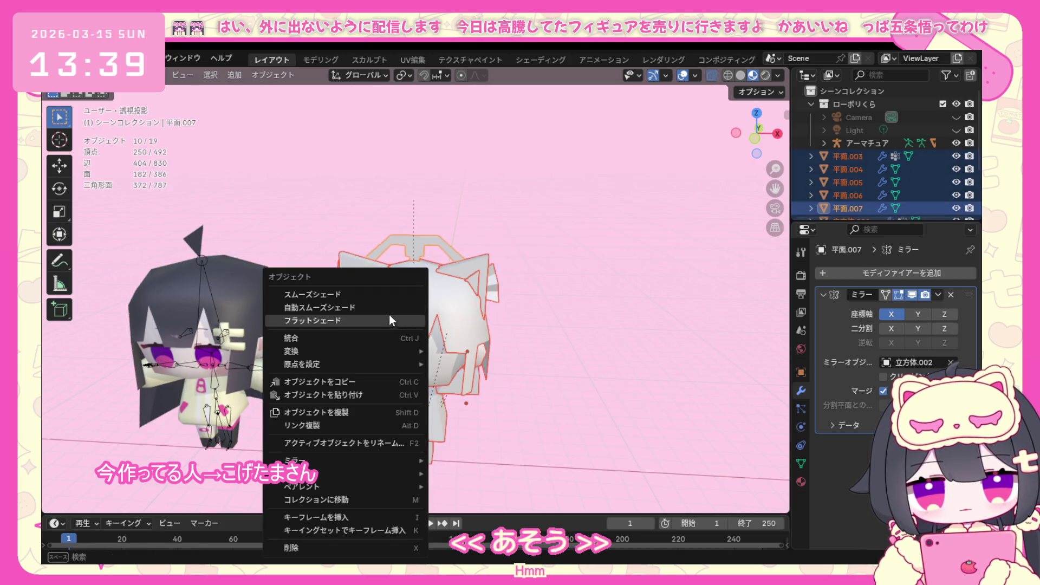
pyautogui.click(379, 293)
pyautogui.click(561, 361)
pyautogui.click(122, 74)
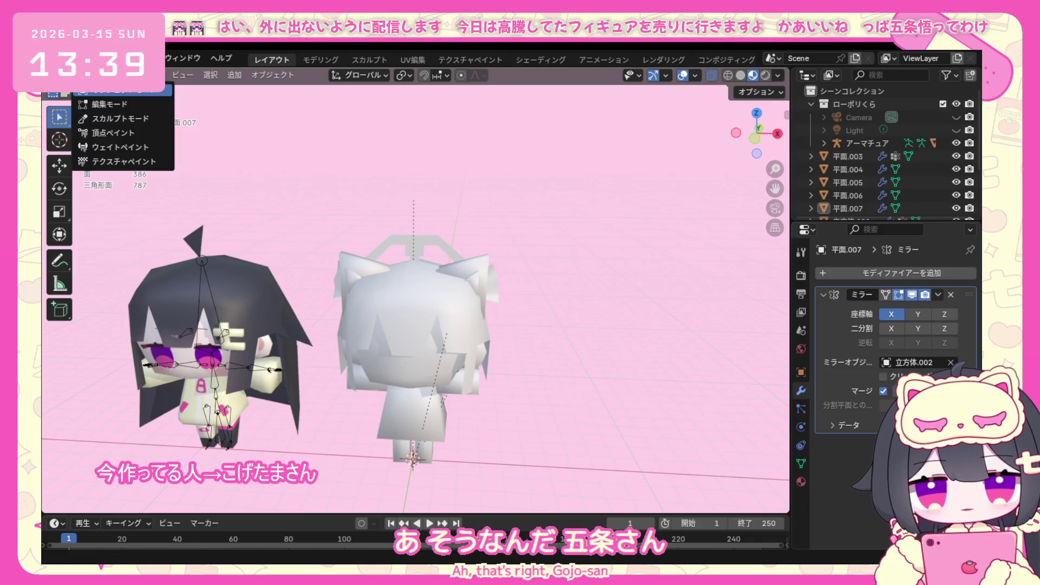
pyautogui.click(114, 118)
pyautogui.moveTo(446, 326); pyautogui.dragTo(349, 310, button='middle')
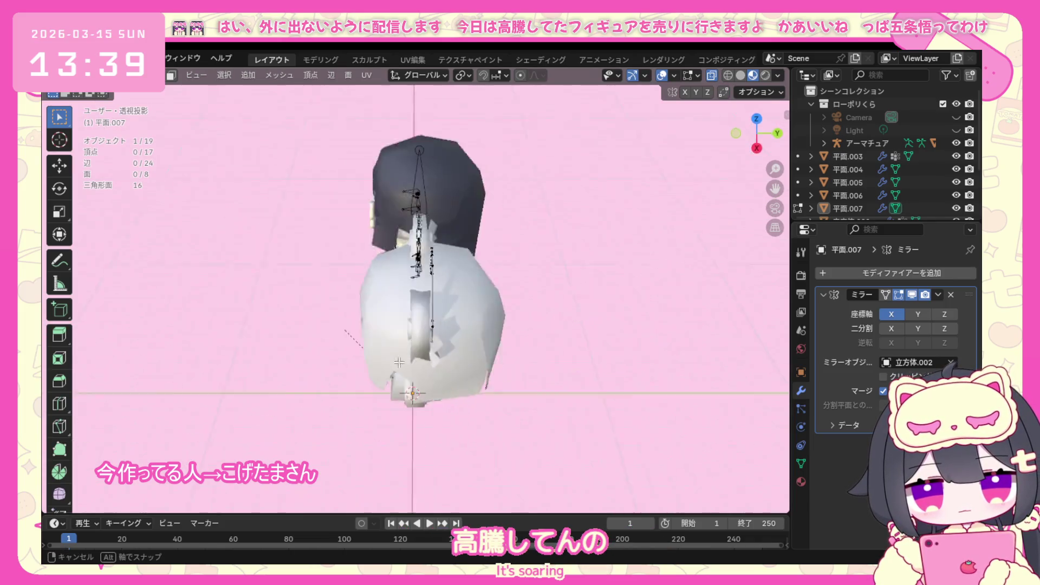
# Select the whole tail mesh, extrude its end outward along Y, and return to Object Mode.
pyautogui.press('KP_1')
pyautogui.press('KP_3')
pyautogui.press('a')
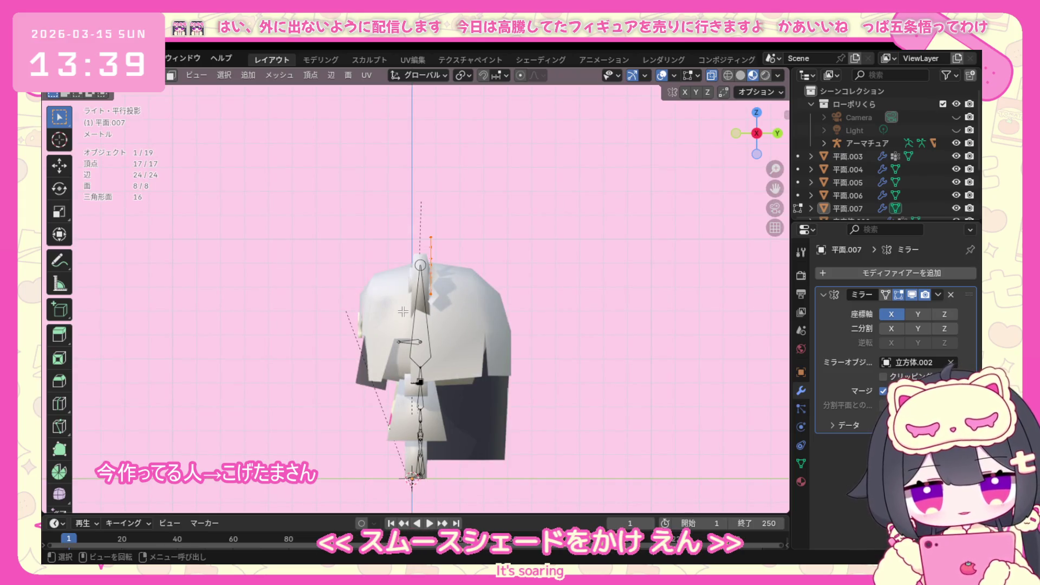
pyautogui.press('e')
pyautogui.press('y')
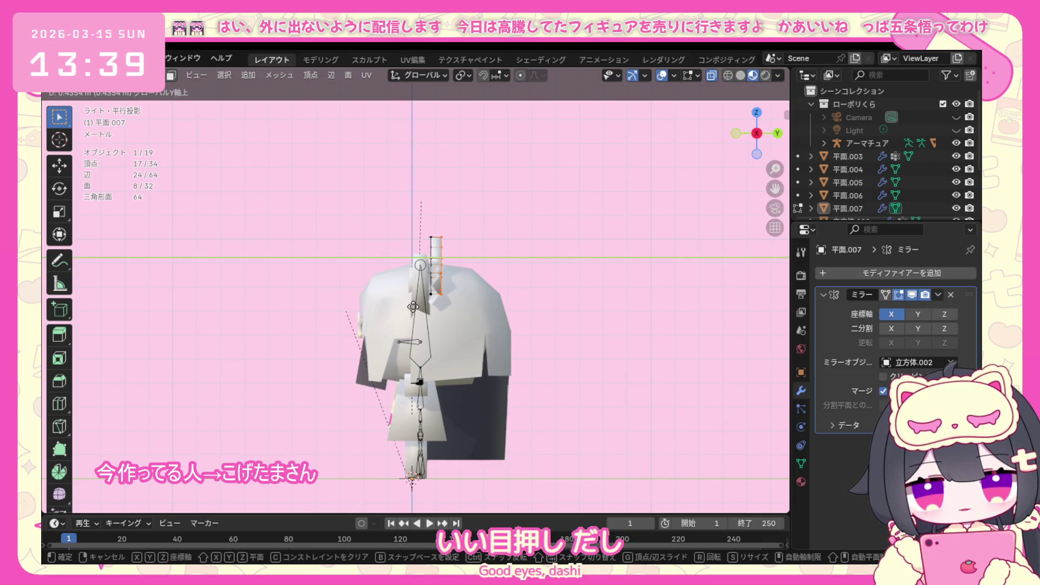
pyautogui.click(413, 307)
pyautogui.moveTo(477, 300); pyautogui.dragTo(415, 299, button='middle')
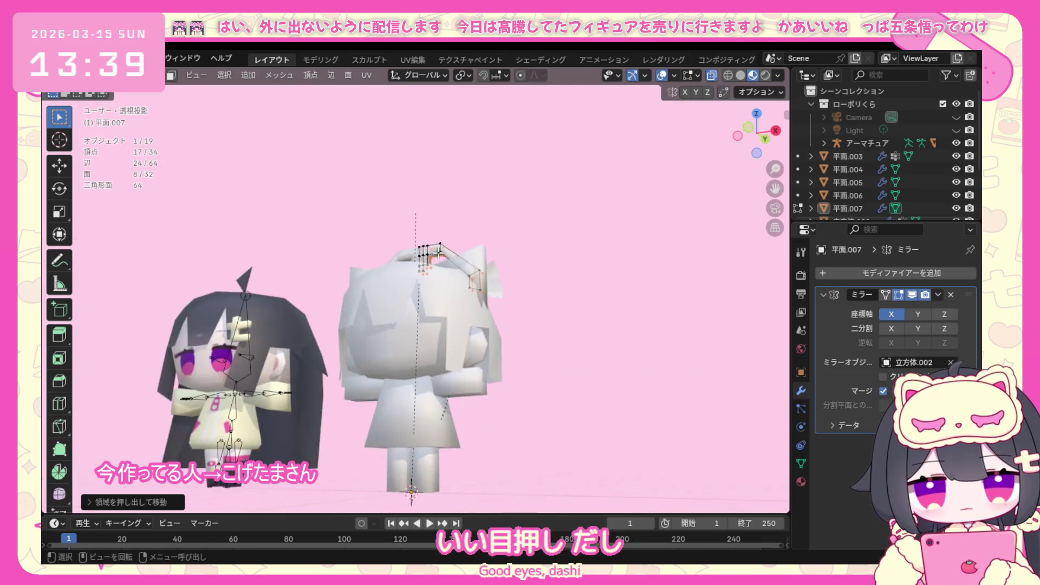
pyautogui.scroll(3, 416, 300)
pyautogui.click(122, 76)
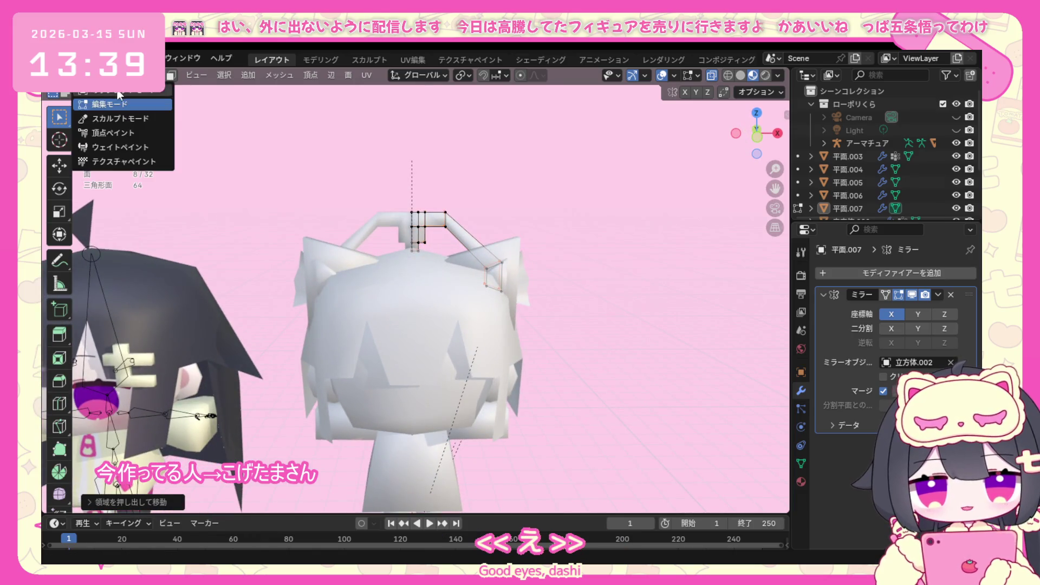
pyautogui.click(114, 103)
pyautogui.moveTo(494, 306); pyautogui.dragTo(329, 334, button='middle')
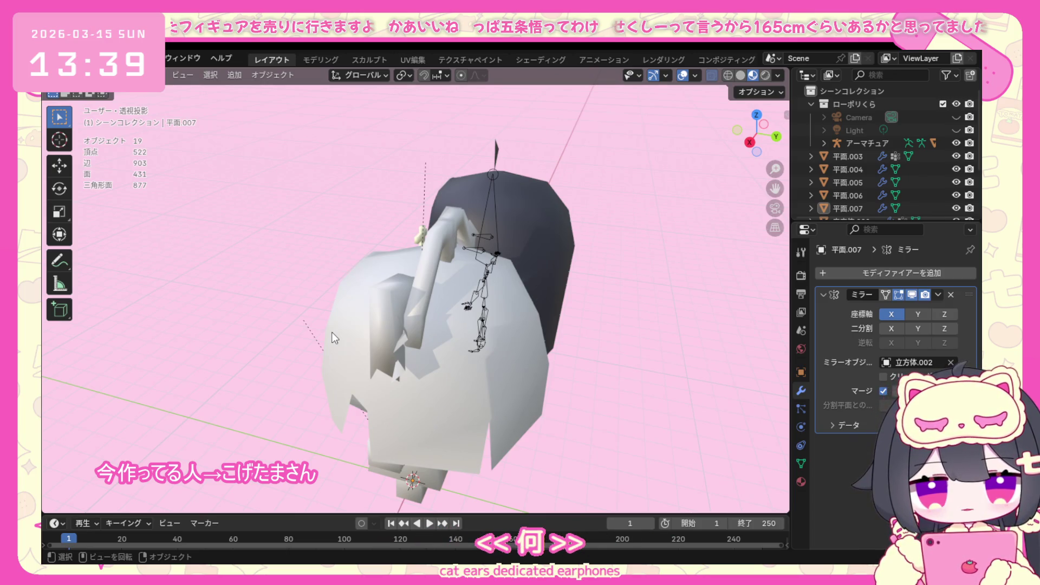
# Edit the zigzag piece 平面.006, select all and extrude it along Y to give it thickness.
pyautogui.moveTo(380, 384)
pyautogui.mouseDown(button='middle')
pyautogui.moveTo(456, 338)
pyautogui.moveTo(376, 375)
pyautogui.moveTo(354, 363)
pyautogui.moveTo(405, 324)
pyautogui.mouseUp(button='middle')
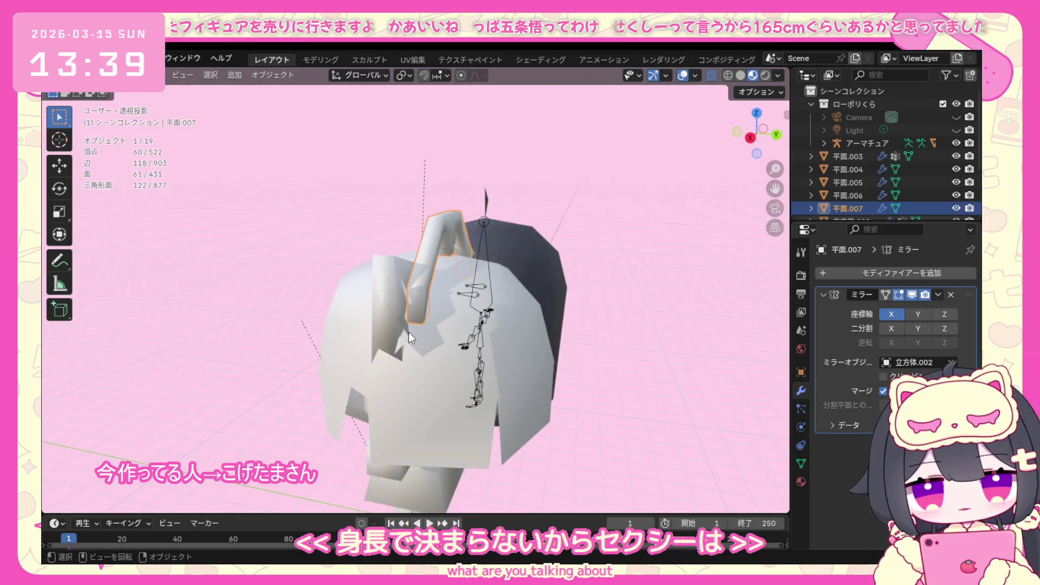
pyautogui.click(409, 332)
pyautogui.click(122, 74)
pyautogui.click(134, 106)
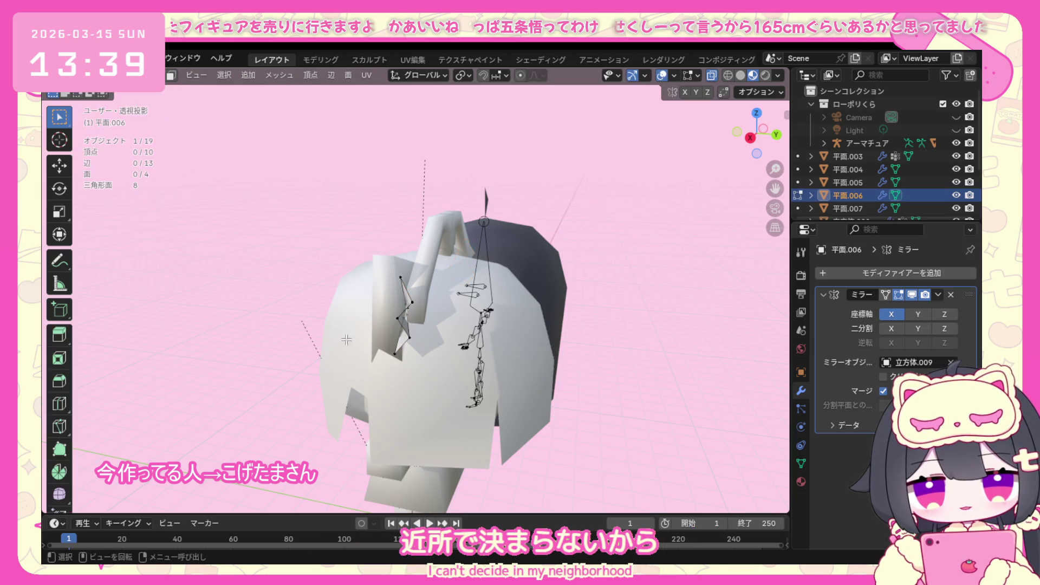
pyautogui.press('a')
pyautogui.press('KP_1')
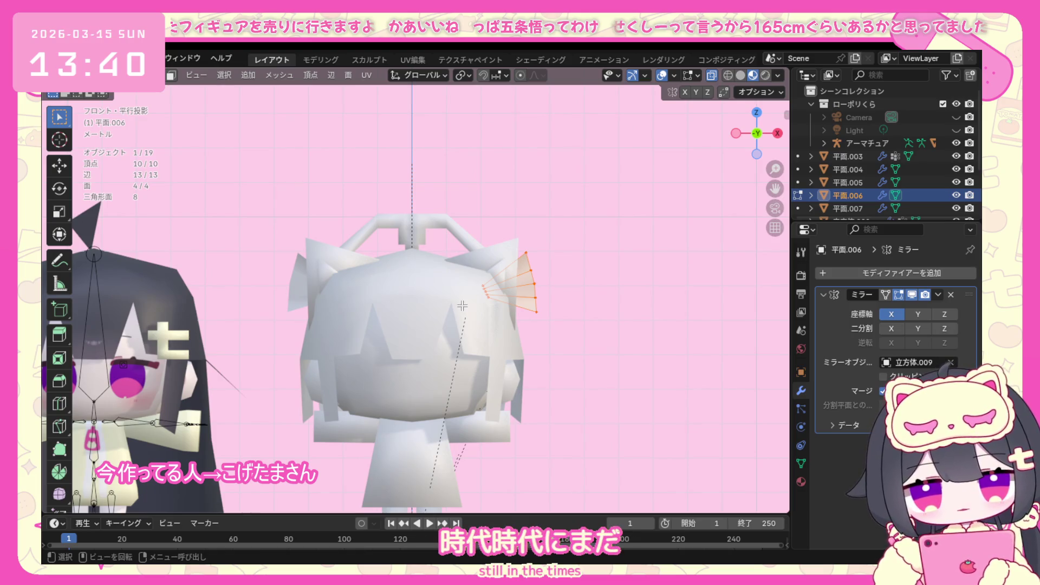
pyautogui.press('KP_3')
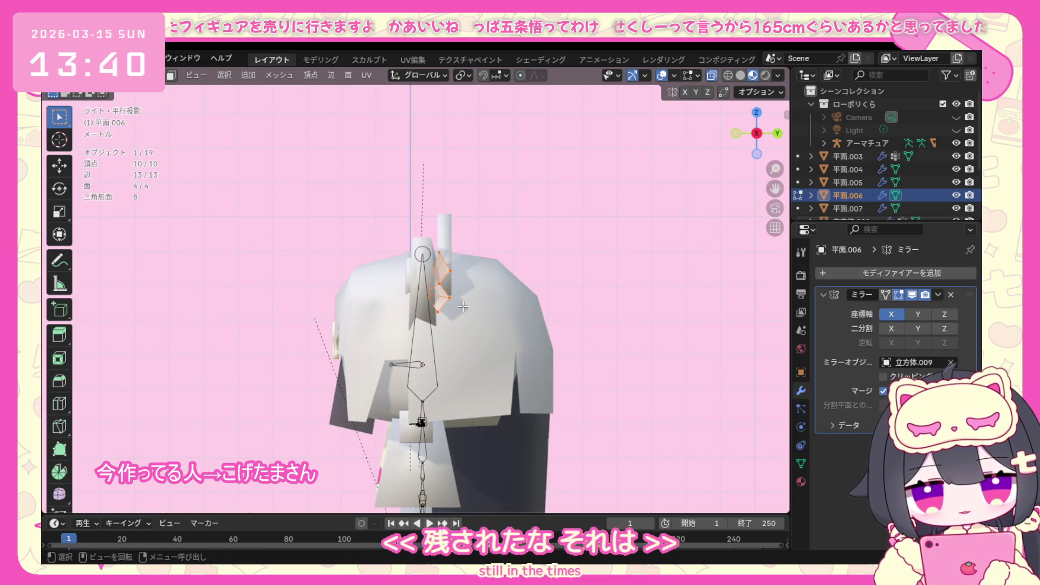
pyautogui.moveTo(462, 306); pyautogui.dragTo(412, 314, button='middle')
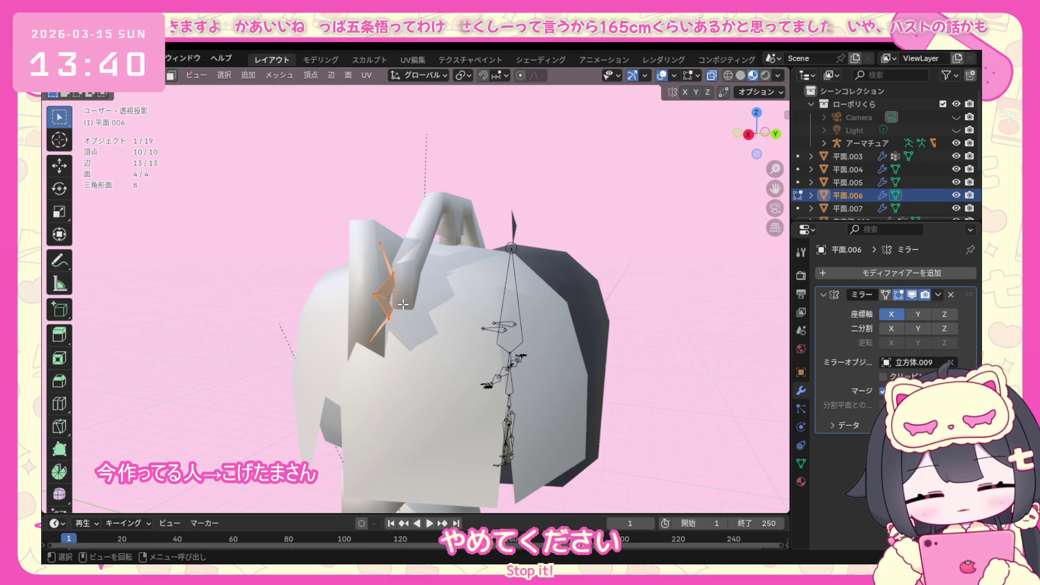
pyautogui.press('e')
pyautogui.press('y')
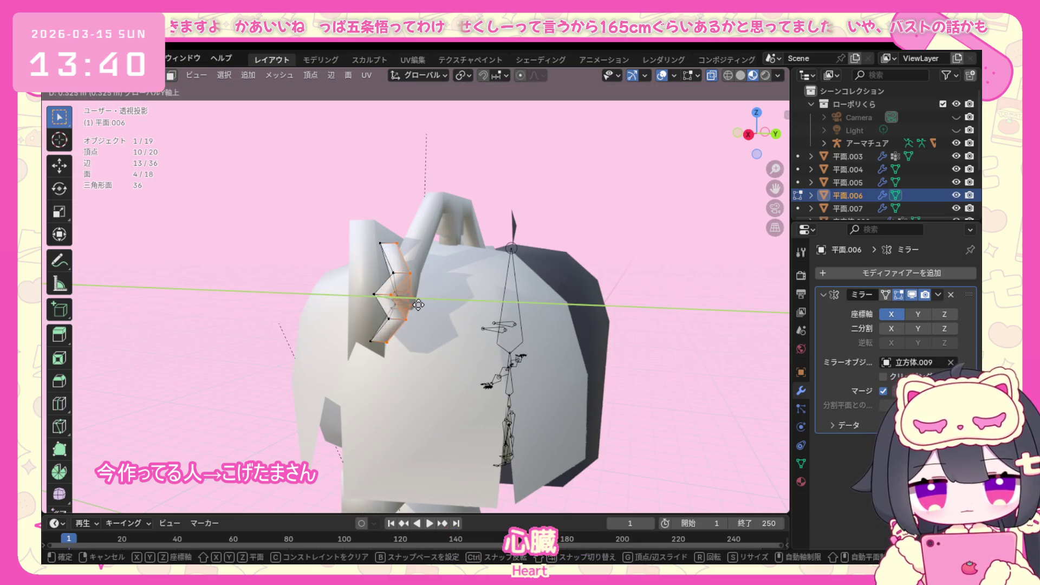
pyautogui.click(417, 304)
pyautogui.moveTo(417, 305)
pyautogui.mouseDown(button='middle')
pyautogui.moveTo(331, 382)
pyautogui.moveTo(317, 356)
pyautogui.mouseUp(button='middle')
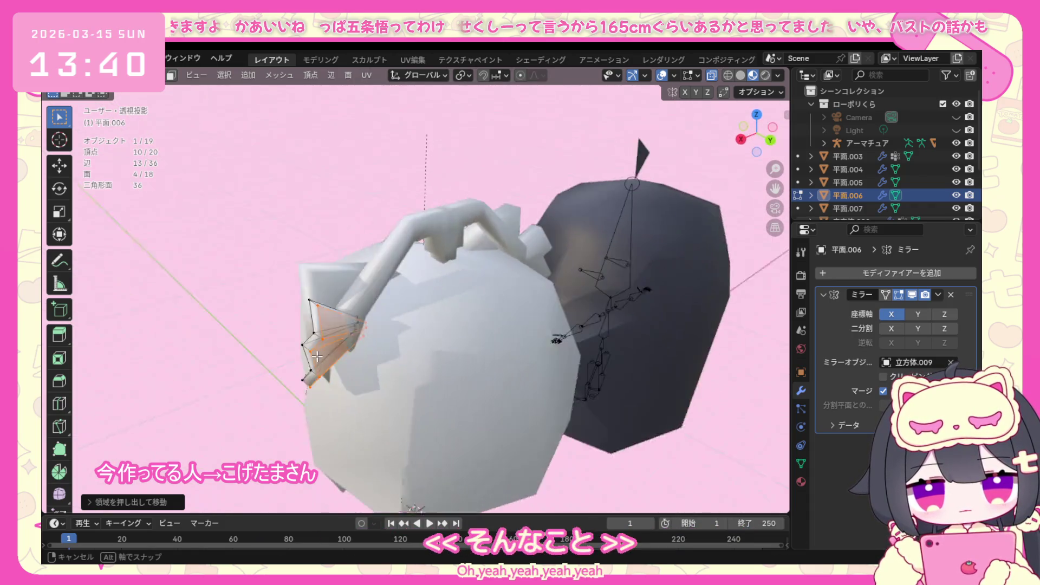
# Box-select the zigzag piece's outer vertices and move them further along Y.
pyautogui.moveTo(317, 356); pyautogui.dragTo(384, 335, button='middle')
pyautogui.click(385, 334)
pyautogui.moveTo(384, 334); pyautogui.dragTo(367, 355)
pyautogui.press('KP_1')
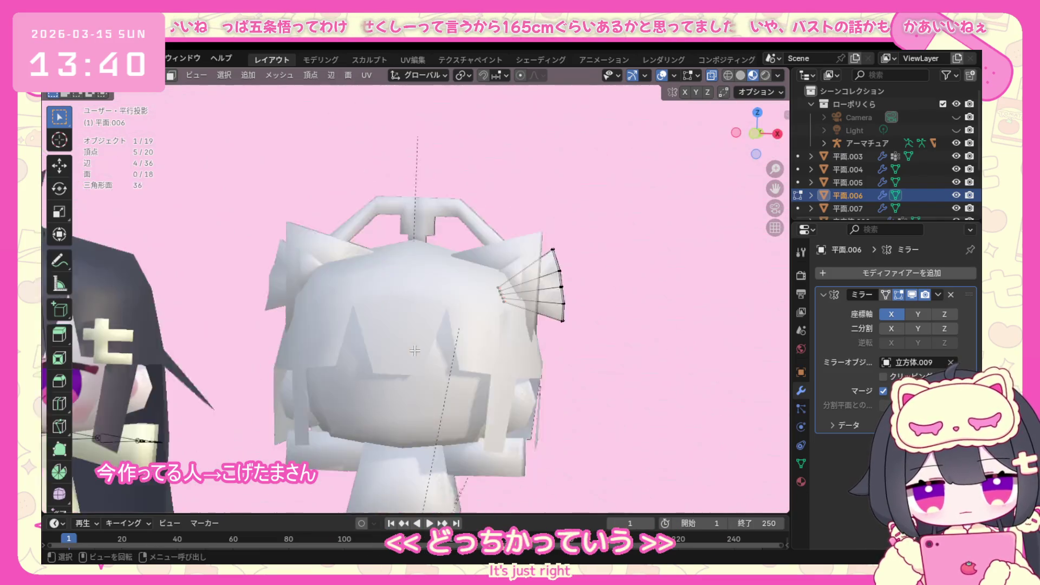
pyautogui.moveTo(550, 337); pyautogui.dragTo(381, 418, button='middle')
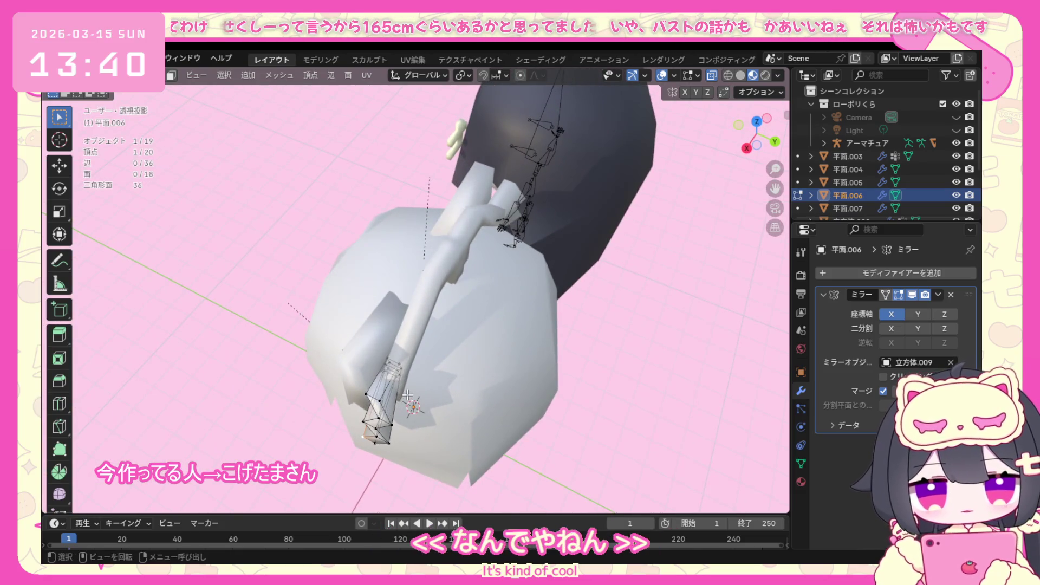
pyautogui.press('KP_3')
pyautogui.moveTo(443, 355)
pyautogui.mouseDown(button='middle')
pyautogui.moveTo(378, 423)
pyautogui.moveTo(430, 339)
pyautogui.mouseUp(button='middle')
pyautogui.moveTo(399, 373); pyautogui.dragTo(400, 371)
pyautogui.press('KP_3')
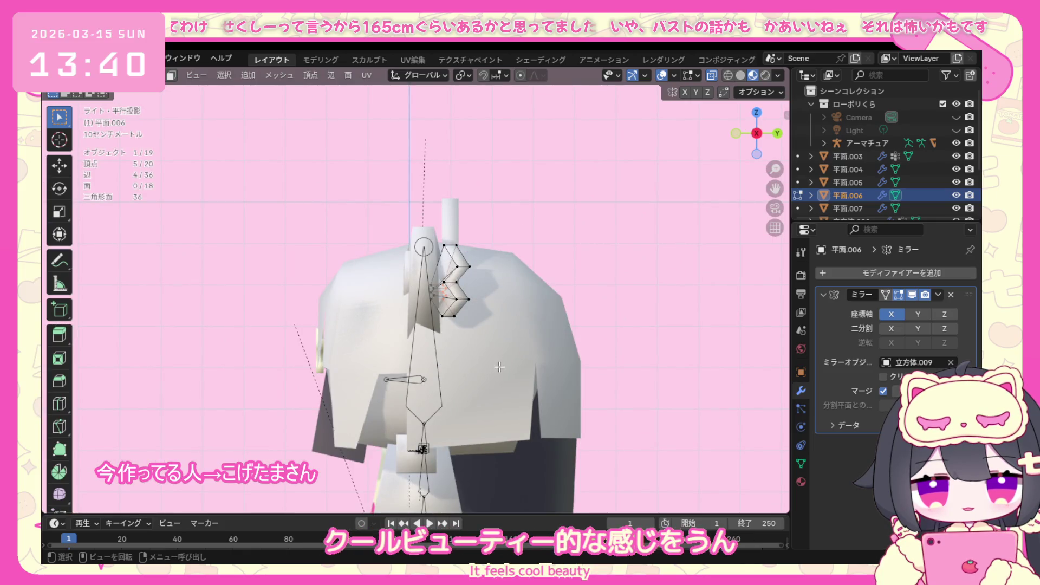
pyautogui.moveTo(526, 374); pyautogui.dragTo(481, 394, button='middle')
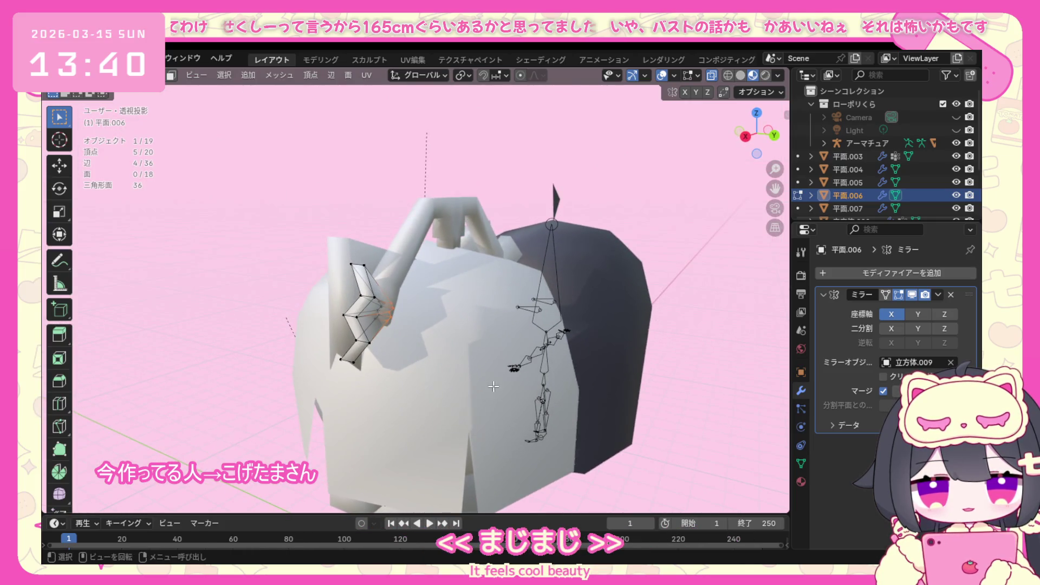
pyautogui.press('g')
pyautogui.press('y')
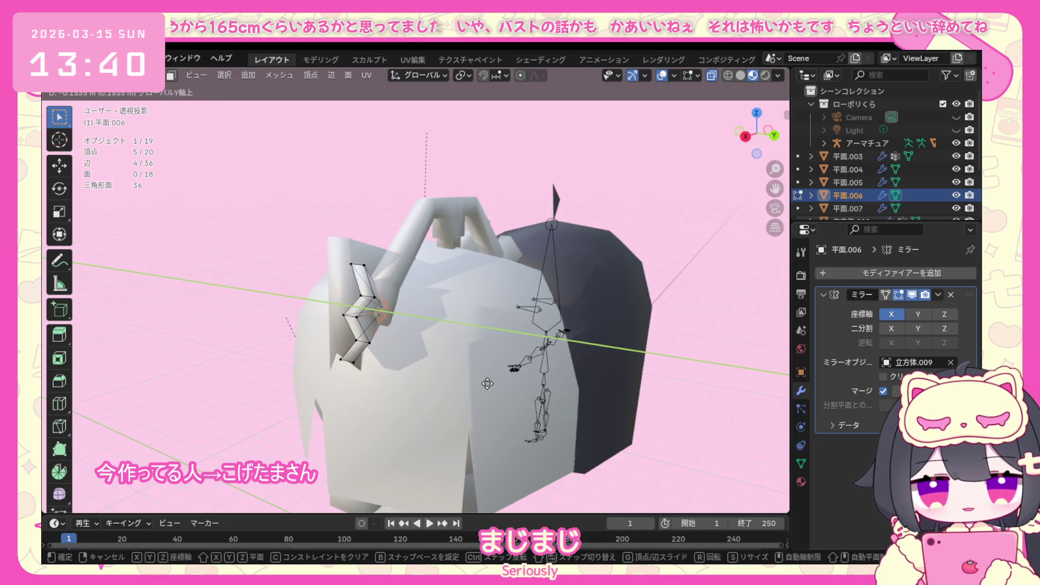
pyautogui.click(486, 383)
# Clear the selection, return to Object Mode and deselect the zigzag piece.
pyautogui.click(434, 391)
pyautogui.moveTo(434, 390); pyautogui.dragTo(517, 404, button='middle')
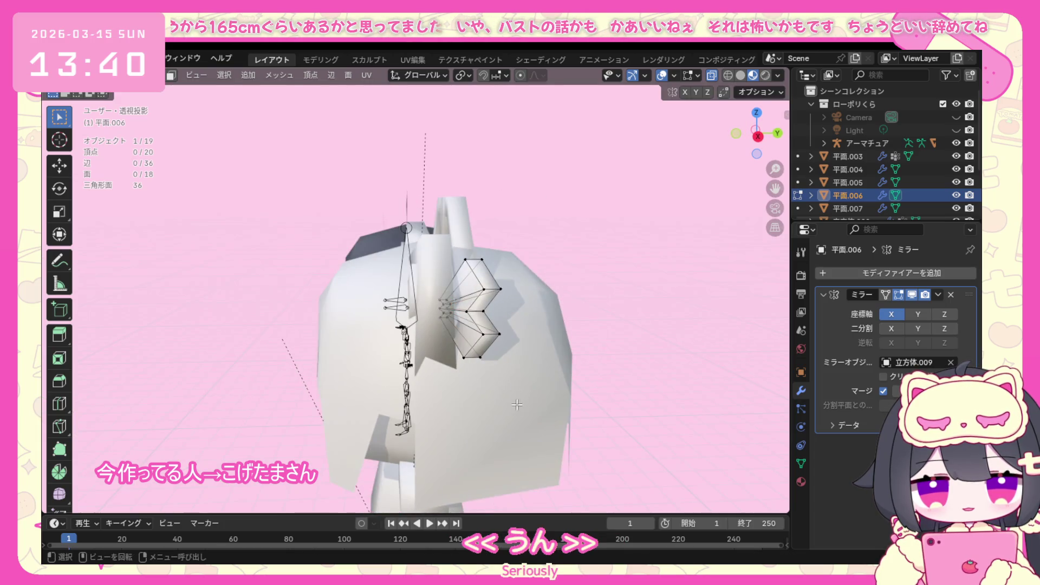
pyautogui.click(119, 75)
pyautogui.click(120, 75)
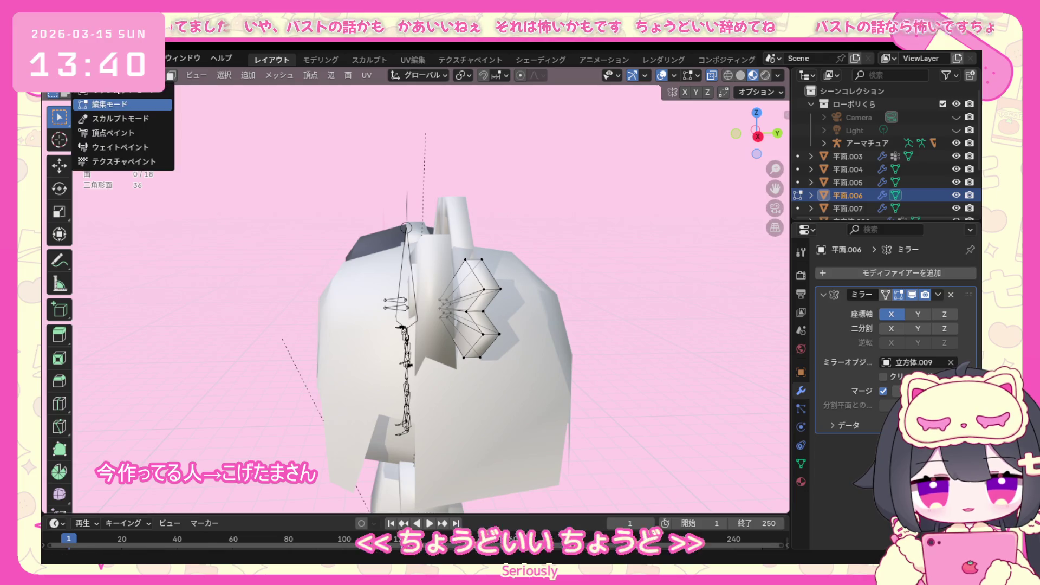
pyautogui.click(120, 101)
pyautogui.click(294, 356)
pyautogui.moveTo(296, 356)
pyautogui.mouseDown(button='middle')
pyautogui.moveTo(389, 344)
pyautogui.moveTo(477, 360)
pyautogui.moveTo(449, 407)
pyautogui.moveTo(354, 377)
pyautogui.moveTo(293, 383)
pyautogui.mouseUp(button='middle')
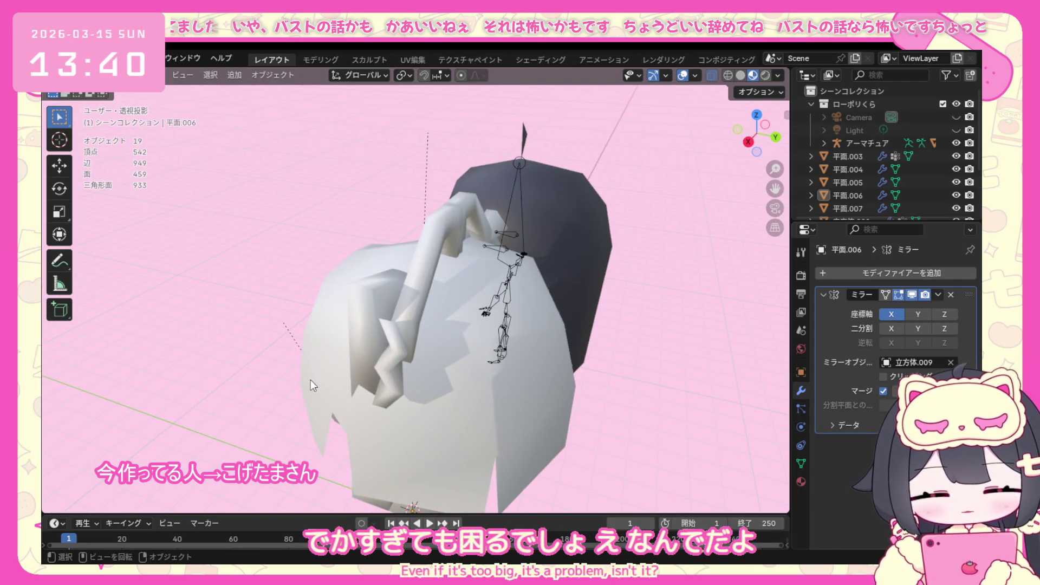
# Select the zigzag side piece and enter Edit Mode on it.
pyautogui.moveTo(346, 360)
pyautogui.mouseDown(button='middle')
pyautogui.moveTo(455, 319)
pyautogui.moveTo(569, 309)
pyautogui.moveTo(502, 314)
pyautogui.moveTo(544, 298)
pyautogui.moveTo(440, 335)
pyautogui.moveTo(482, 300)
pyautogui.moveTo(567, 351)
pyautogui.moveTo(555, 290)
pyautogui.moveTo(528, 291)
pyautogui.moveTo(604, 260)
pyautogui.moveTo(488, 333)
pyautogui.moveTo(420, 311)
pyautogui.moveTo(440, 326)
pyautogui.moveTo(379, 325)
pyautogui.moveTo(421, 279)
pyautogui.mouseUp(button='middle')
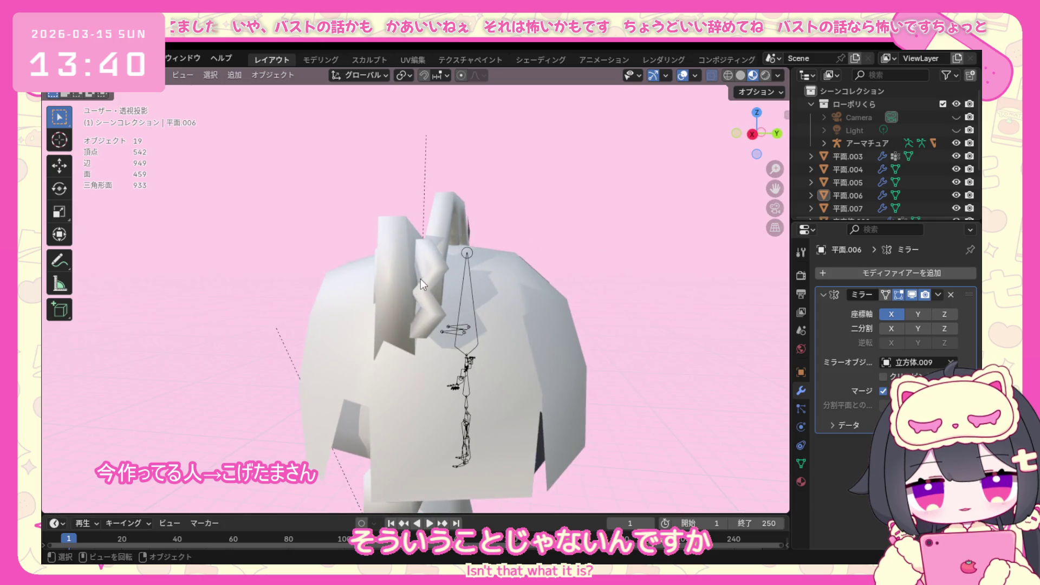
pyautogui.click(423, 279)
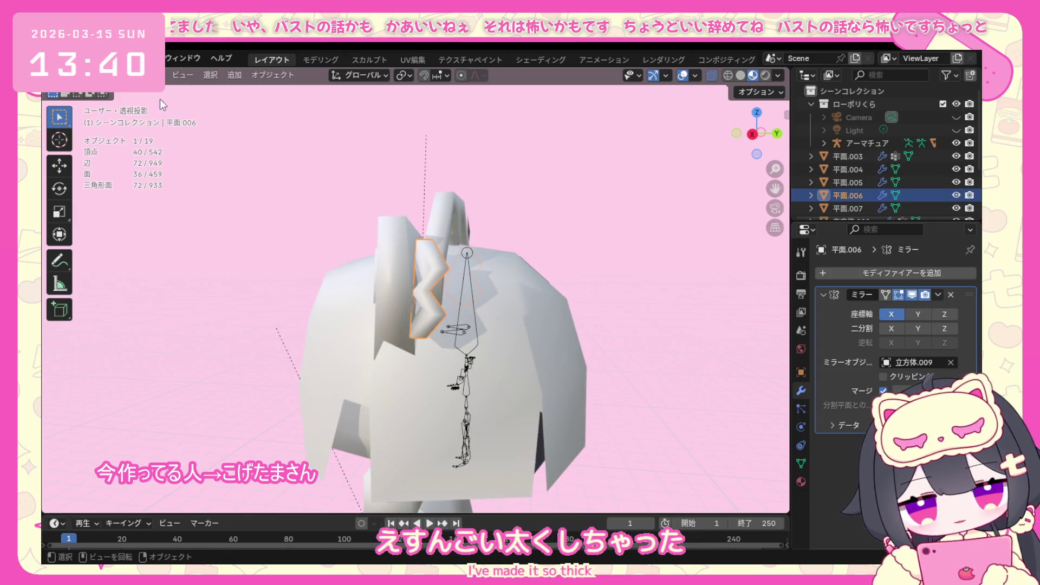
pyautogui.click(122, 75)
pyautogui.click(122, 119)
pyautogui.moveTo(423, 270); pyautogui.dragTo(394, 279, button='middle')
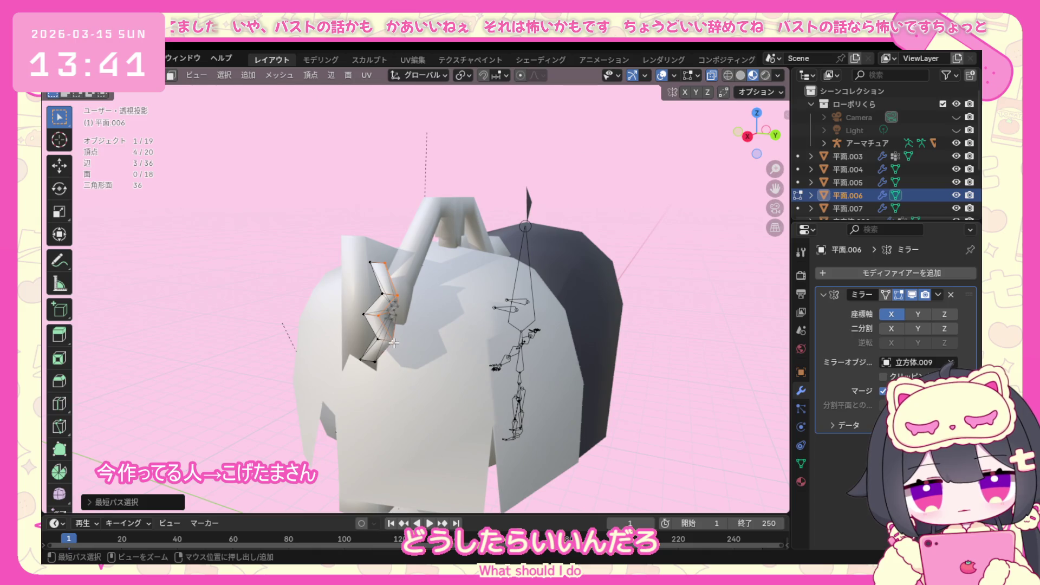
pyautogui.moveTo(420, 318); pyautogui.dragTo(456, 319, button='middle')
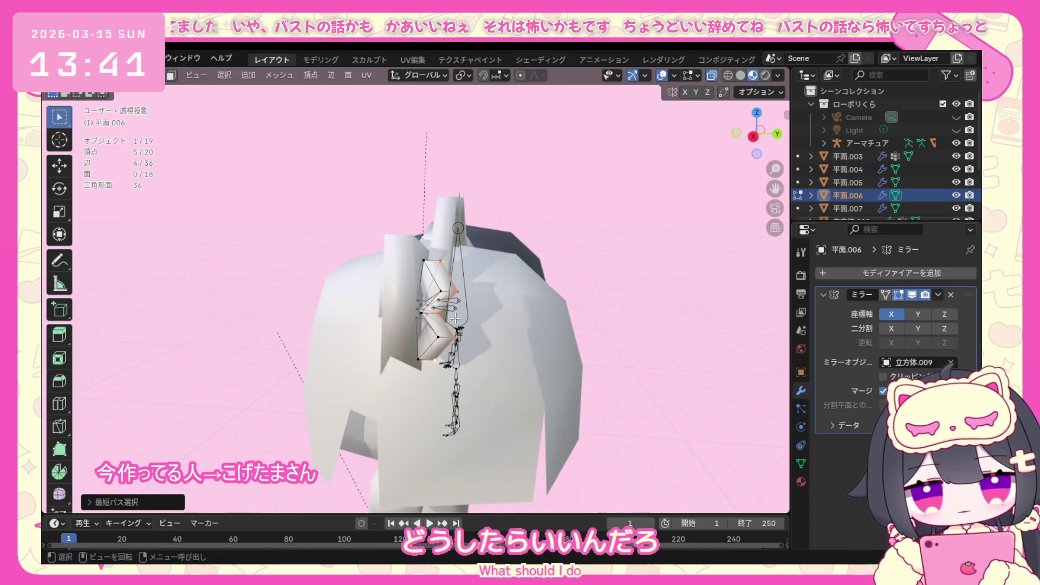
# Pull the selected vertices back along Y to slim the piece, then return to Object Mode.
pyautogui.press('g')
pyautogui.press('y')
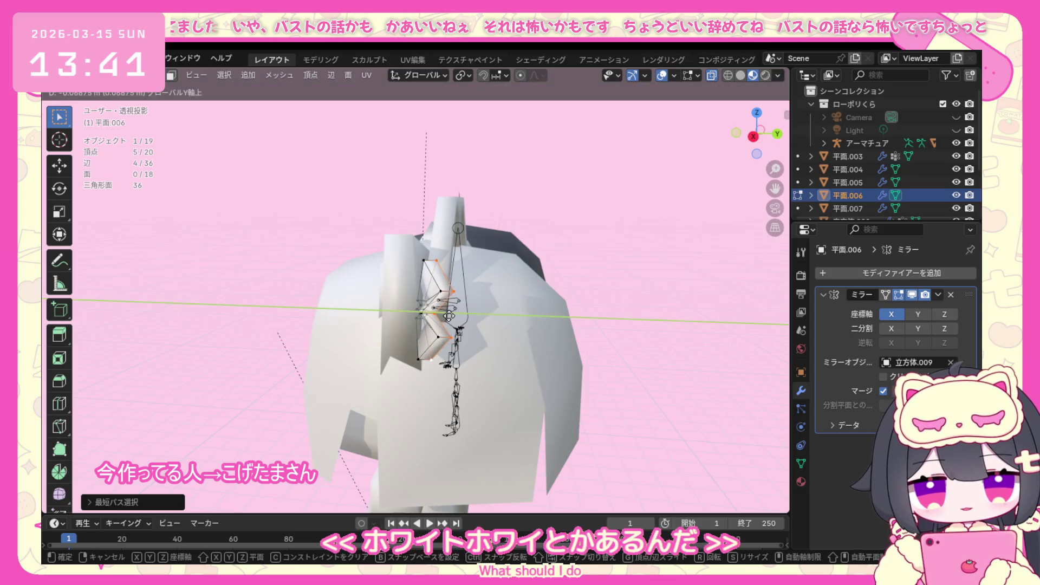
pyautogui.click(442, 316)
pyautogui.moveTo(442, 316); pyautogui.dragTo(406, 318, button='middle')
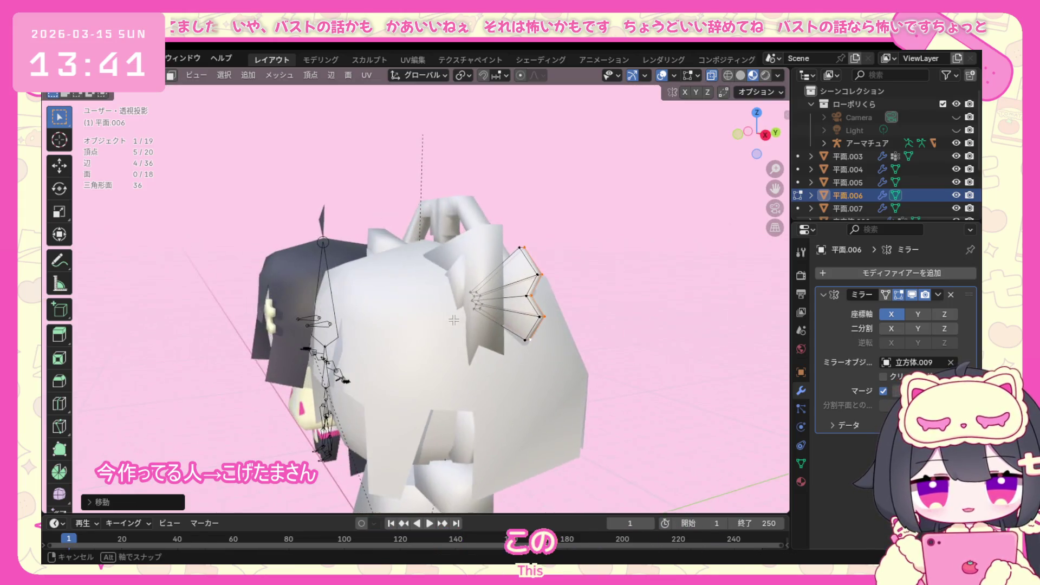
pyautogui.click(111, 76)
pyautogui.click(300, 292)
pyautogui.moveTo(299, 292)
pyautogui.mouseDown(button='middle')
pyautogui.moveTo(235, 328)
pyautogui.moveTo(471, 320)
pyautogui.moveTo(430, 296)
pyautogui.mouseUp(button='middle')
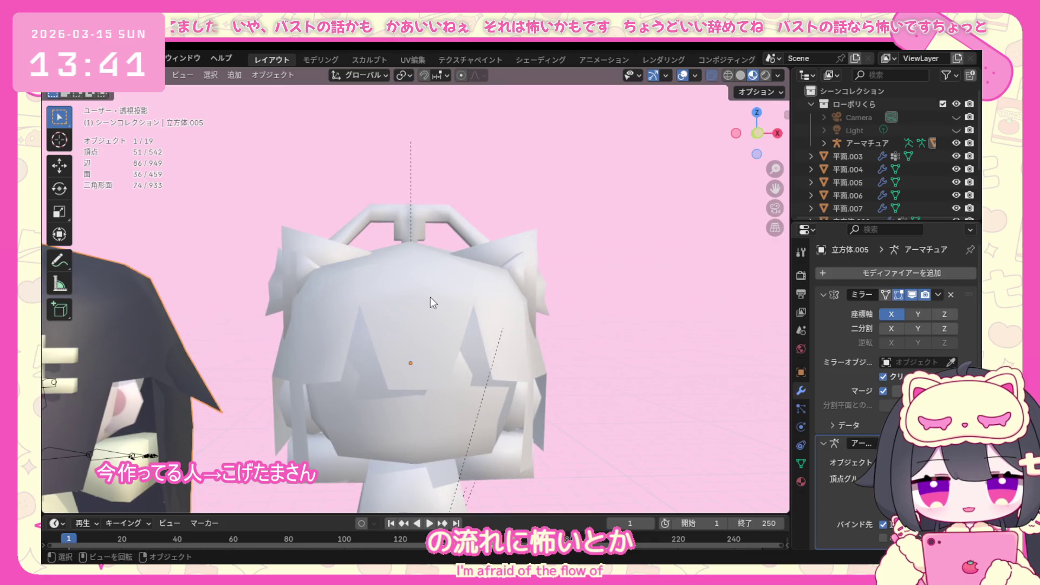
# Edit the cat ear mesh, rotate all its vertices slightly and cancel a second rotation.
pyautogui.click(474, 250)
pyautogui.click(122, 75)
pyautogui.click(122, 121)
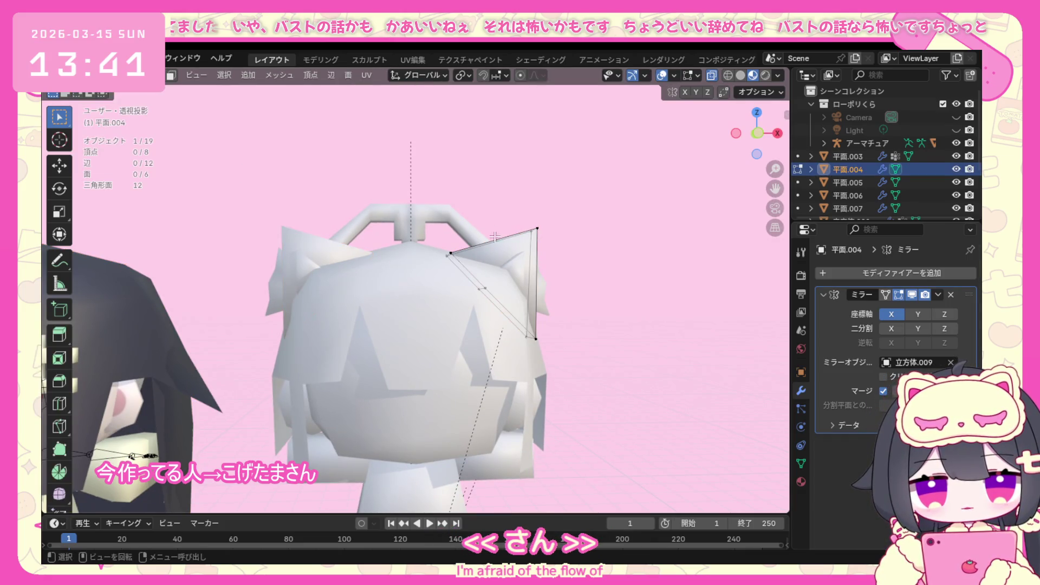
pyautogui.press('a')
pyautogui.press('r')
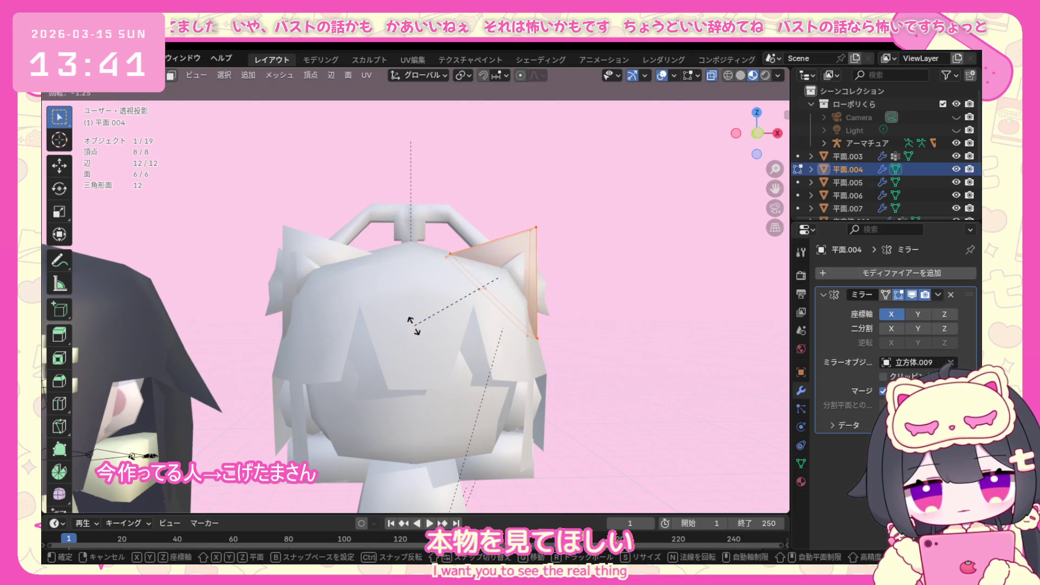
pyautogui.click(530, 247)
pyautogui.press('r')
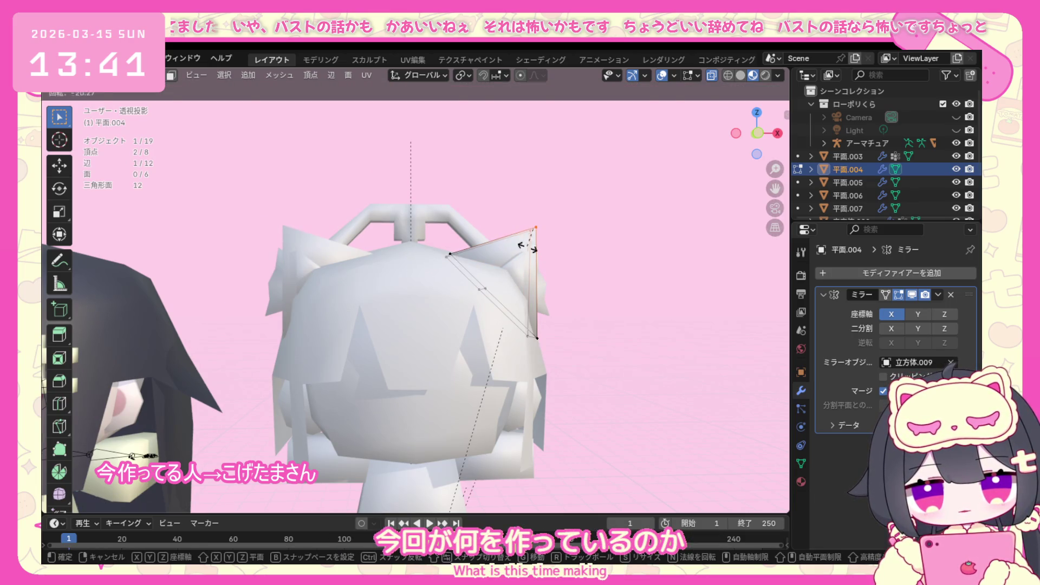
pyautogui.press('Escape')
pyautogui.press('KP_1')
# Raise the tail plane's tip vertex above the ear in front view, then return to Object Mode.
pyautogui.moveTo(556, 202); pyautogui.dragTo(518, 256)
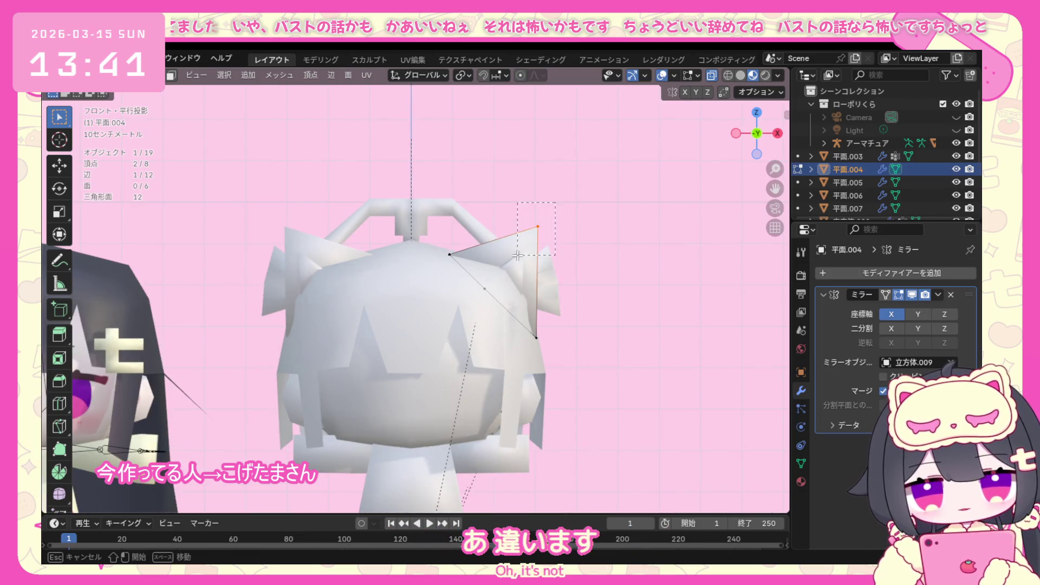
pyautogui.press('g')
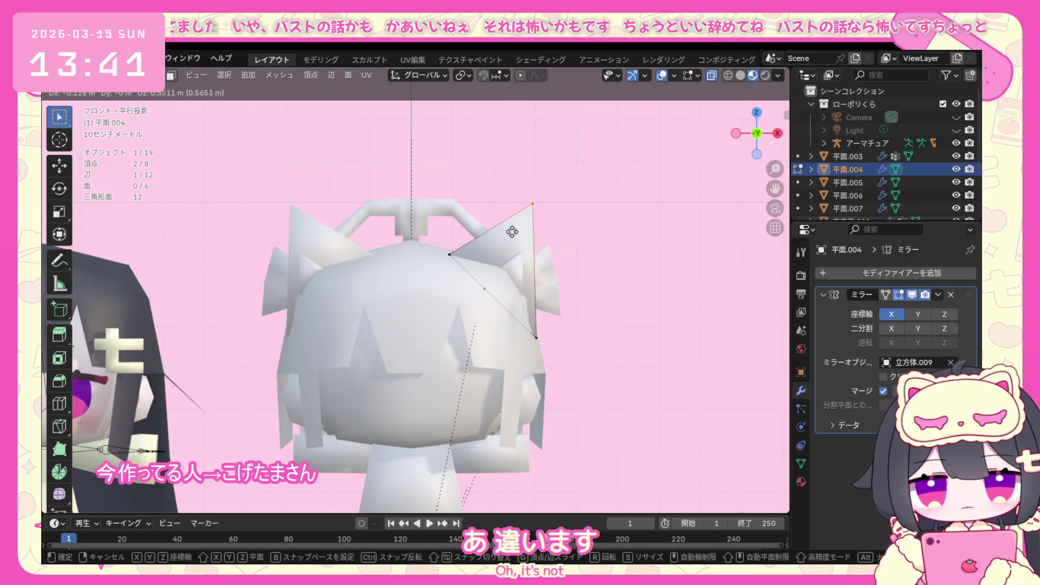
pyautogui.click(520, 243)
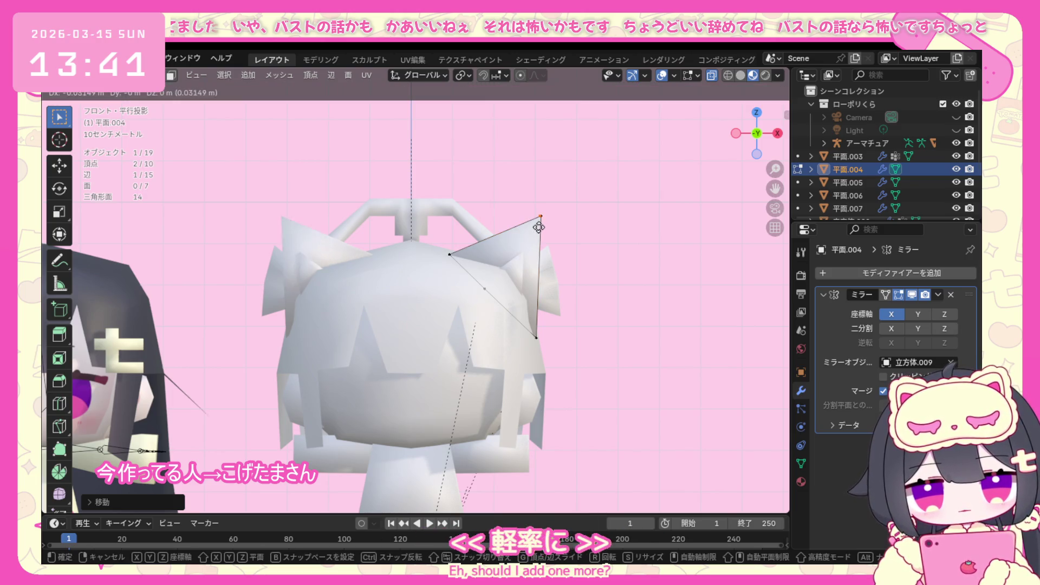
pyautogui.click(553, 240)
pyautogui.moveTo(575, 326)
pyautogui.mouseDown(button='middle')
pyautogui.moveTo(436, 376)
pyautogui.moveTo(553, 339)
pyautogui.mouseUp(button='middle')
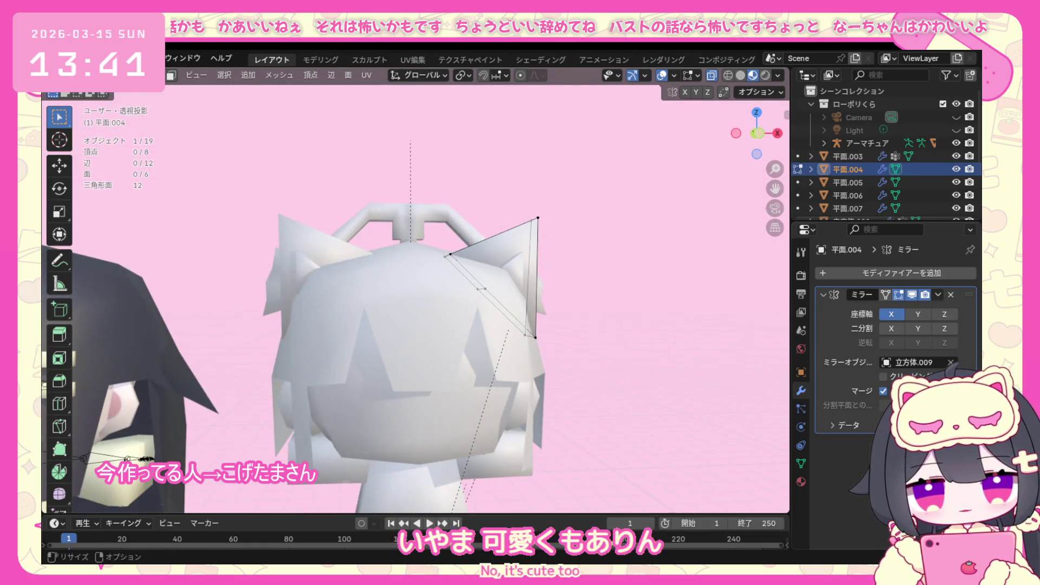
pyautogui.click(122, 75)
pyautogui.click(97, 99)
pyautogui.click(521, 271)
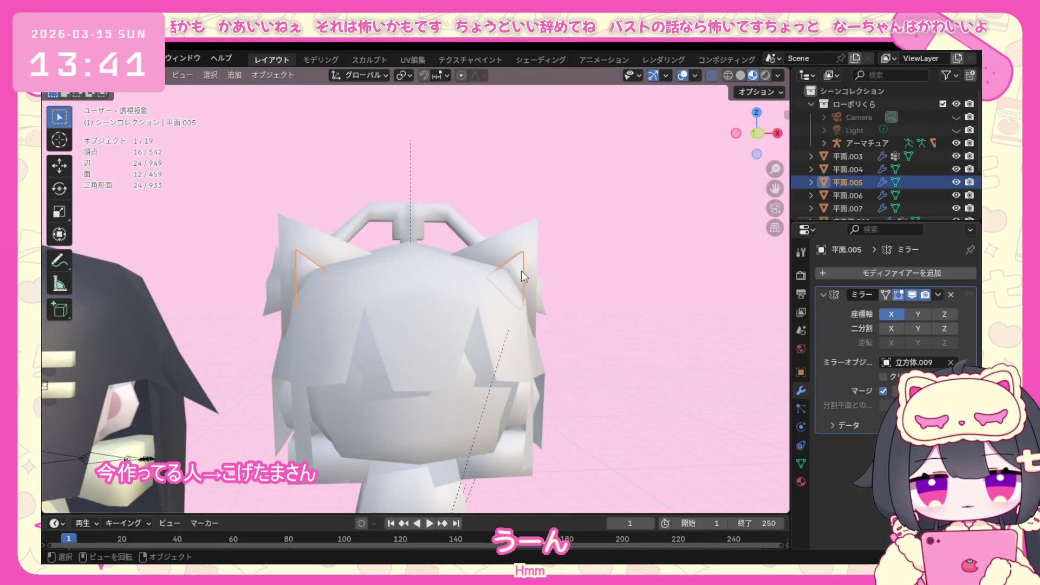
# Edit the inner ear triangles, nudge them and scale them up slightly.
pyautogui.click(123, 74)
pyautogui.click(105, 102)
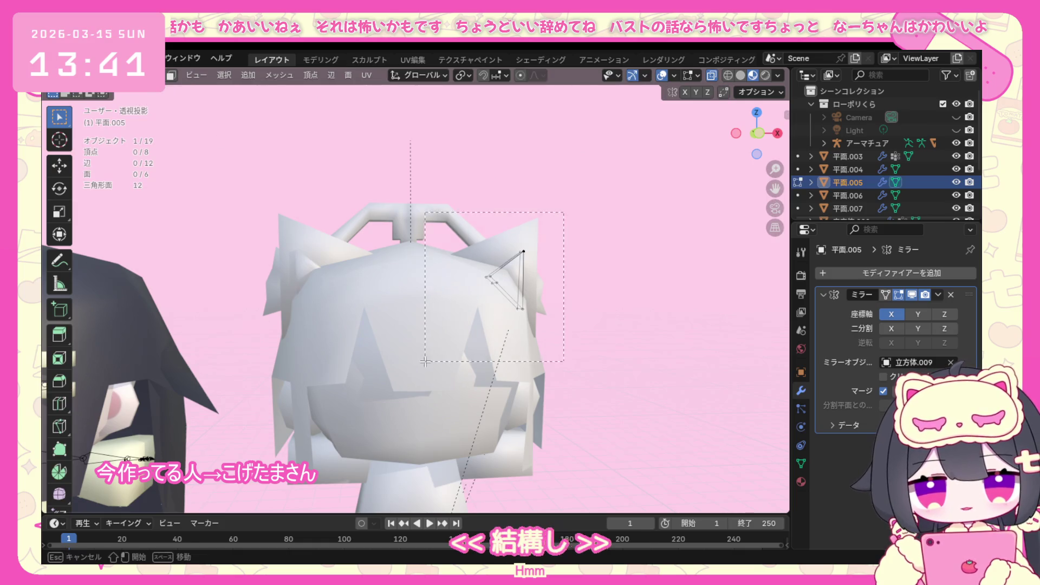
pyautogui.press('g')
pyautogui.click(441, 350)
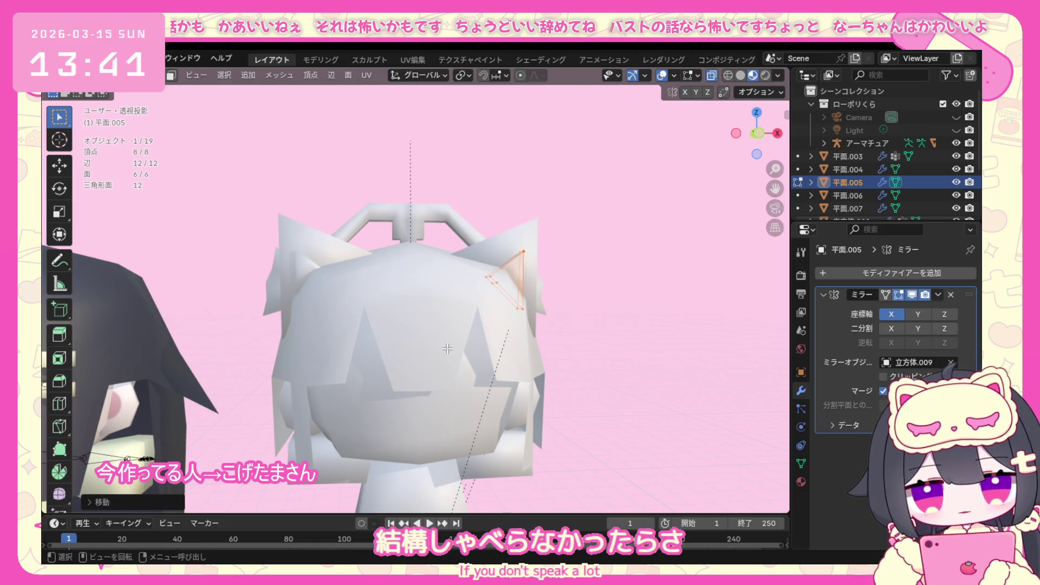
pyautogui.press('s')
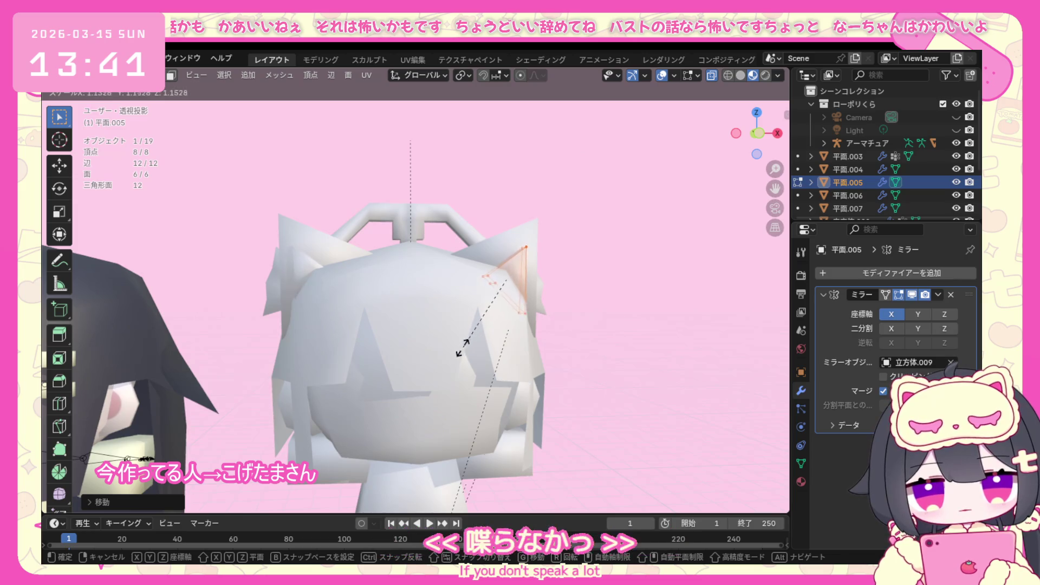
pyautogui.click(467, 347)
pyautogui.moveTo(467, 348)
pyautogui.mouseDown(button='middle')
pyautogui.moveTo(416, 378)
pyautogui.moveTo(468, 335)
pyautogui.moveTo(468, 285)
pyautogui.mouseUp(button='middle')
pyautogui.scroll(5, 455, 341)
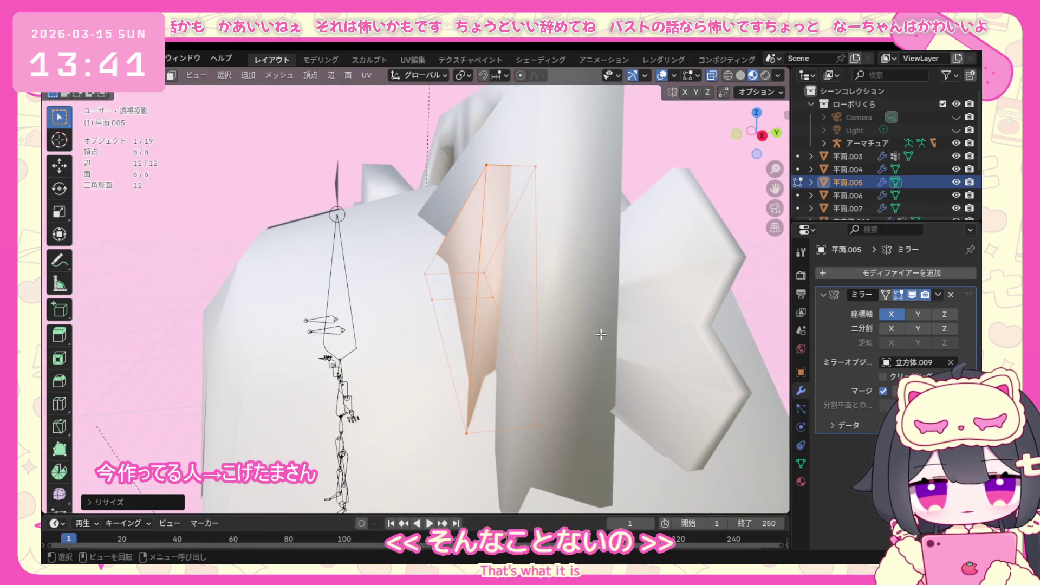
pyautogui.scroll(-4, 468, 260)
# Deselect the vertices, return to Object Mode and inspect the ears from several angles.
pyautogui.hotkey('alt', 'a')
pyautogui.click(110, 96)
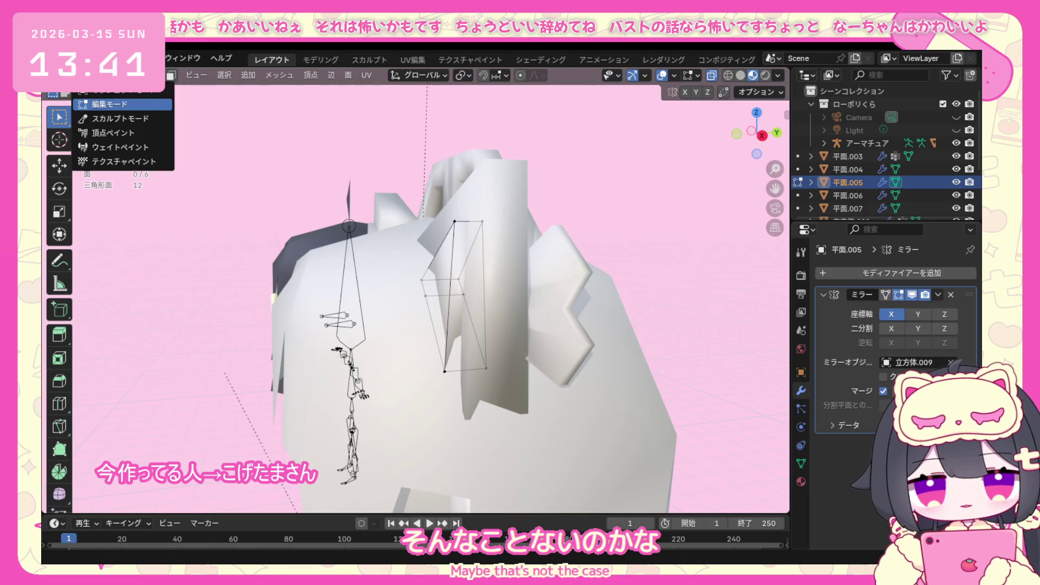
pyautogui.moveTo(642, 301)
pyautogui.mouseDown(button='middle')
pyautogui.moveTo(577, 340)
pyautogui.moveTo(694, 323)
pyautogui.mouseUp(button='middle')
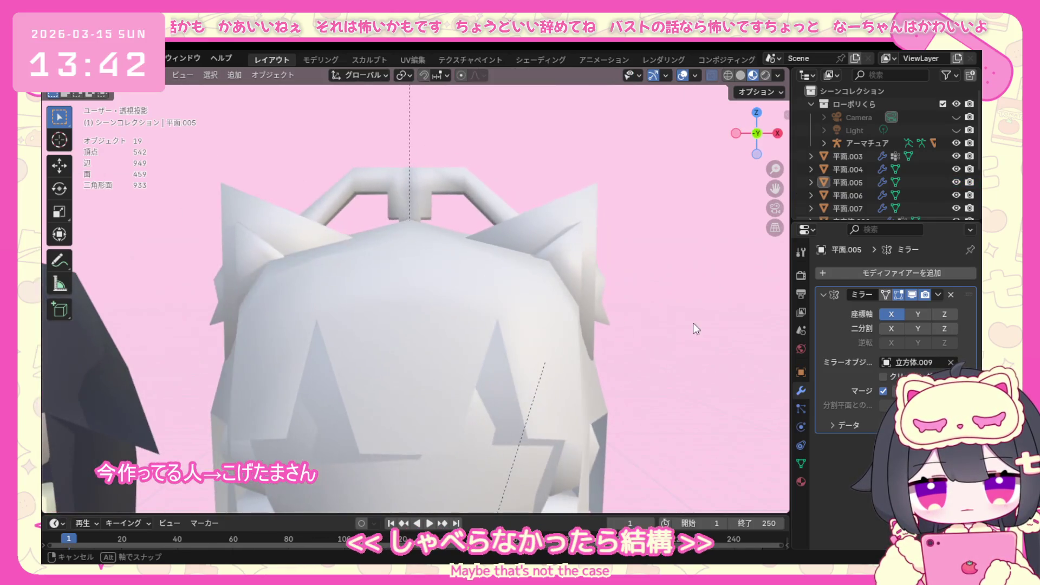
pyautogui.scroll(-3, 630, 344)
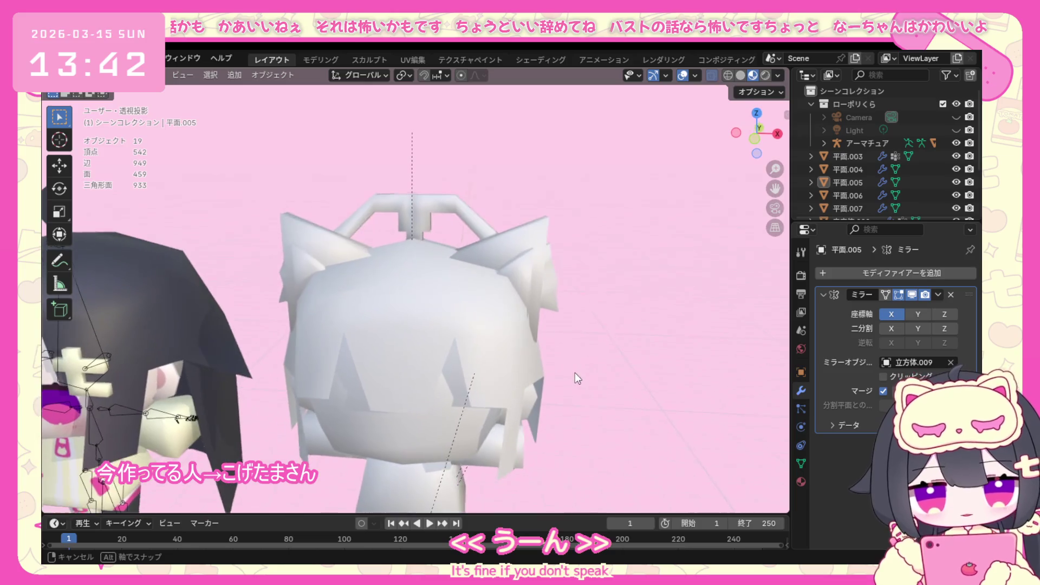
pyautogui.moveTo(586, 349); pyautogui.dragTo(503, 337, button='middle')
pyautogui.keyDown('shift'); pyautogui.click(524, 251); pyautogui.keyUp('shift')
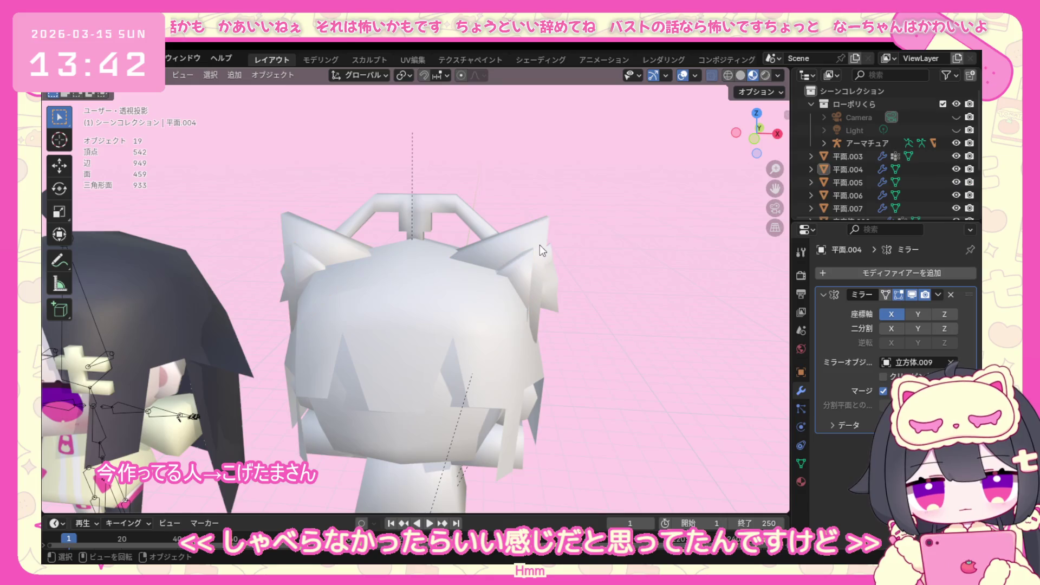
# Raise the twin-tail plane's tip vertex higher in front view, moving it twice with G.
pyautogui.click(540, 245)
pyautogui.click(81, 75)
pyautogui.click(106, 121)
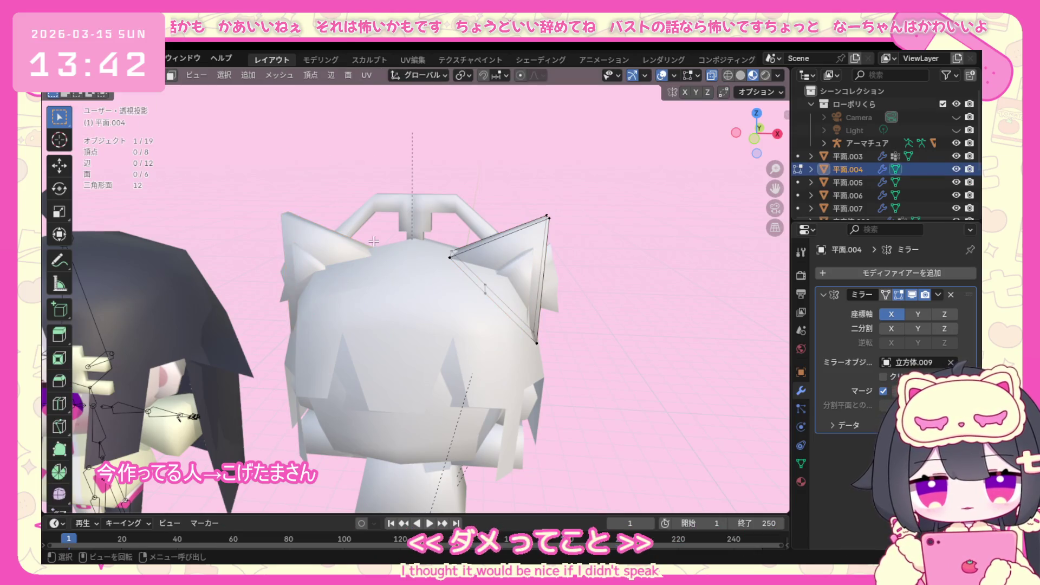
pyautogui.press('KP_1')
pyautogui.moveTo(479, 188); pyautogui.dragTo(552, 240)
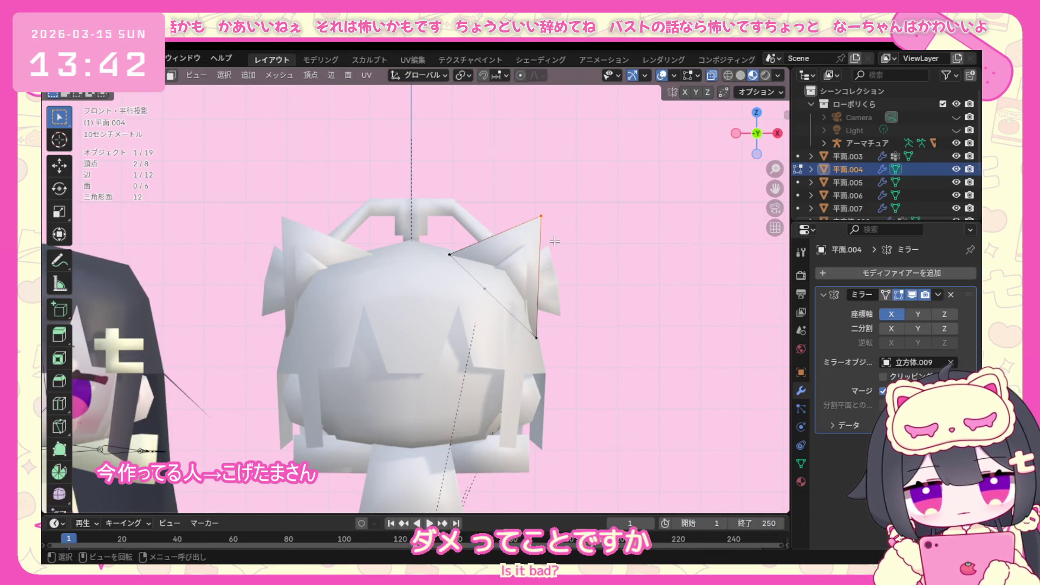
pyautogui.press('g')
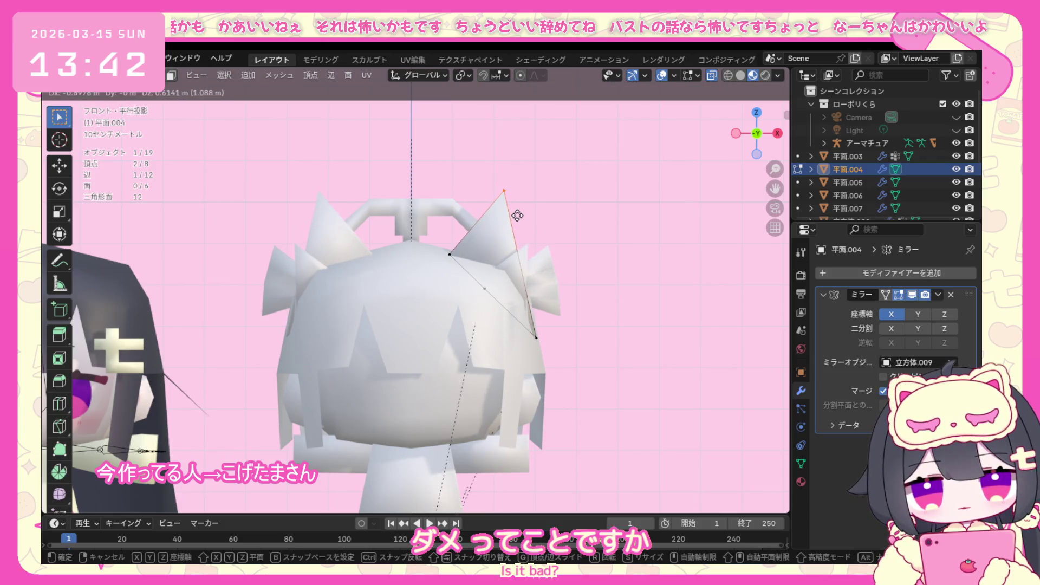
pyautogui.click(517, 216)
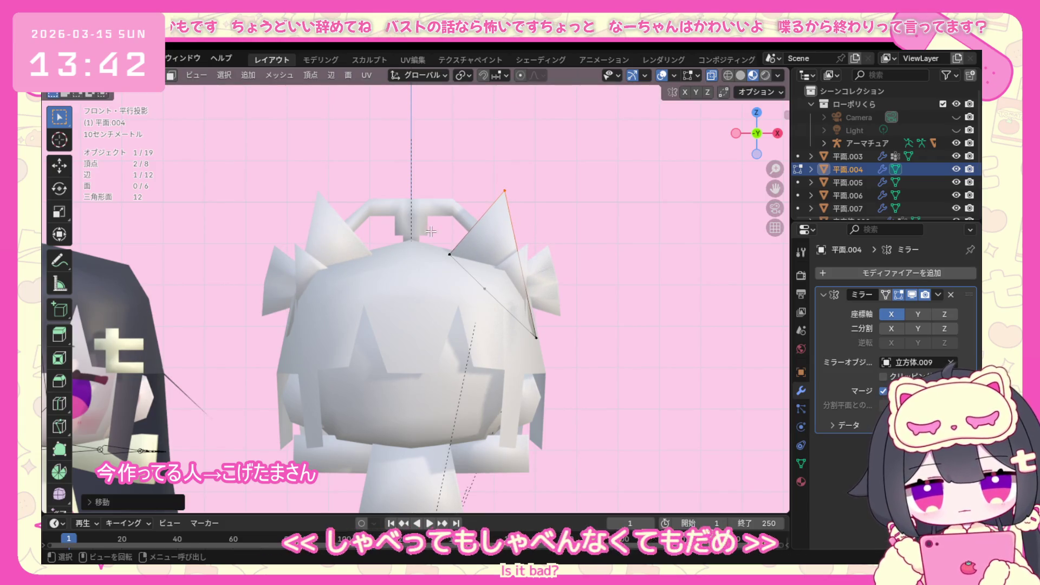
pyautogui.press('g')
pyautogui.click(454, 276)
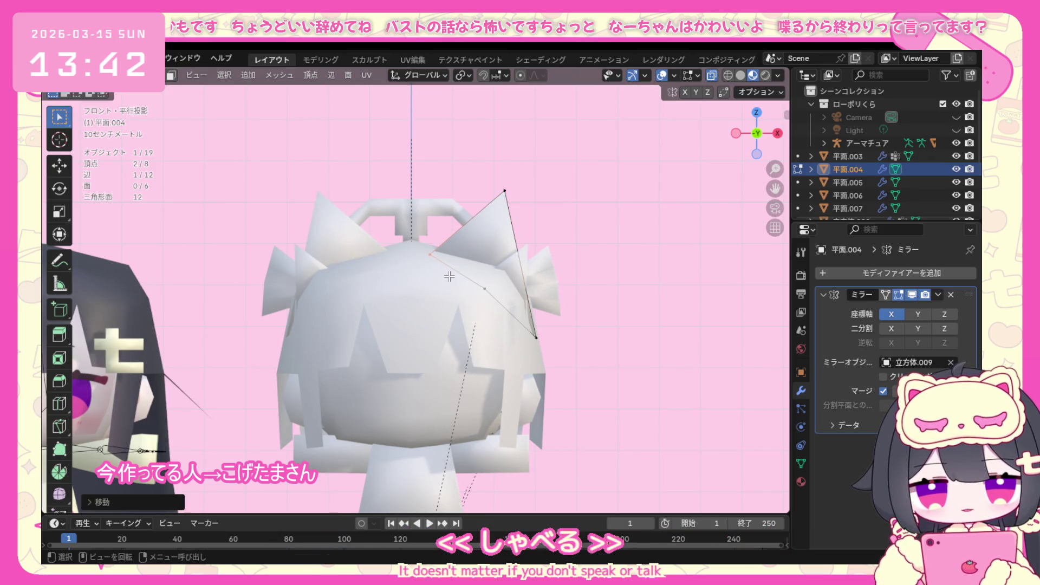
# Reshape the inner ear triangles, shifting their top and side vertices to fit the taller ear.
pyautogui.click(123, 74)
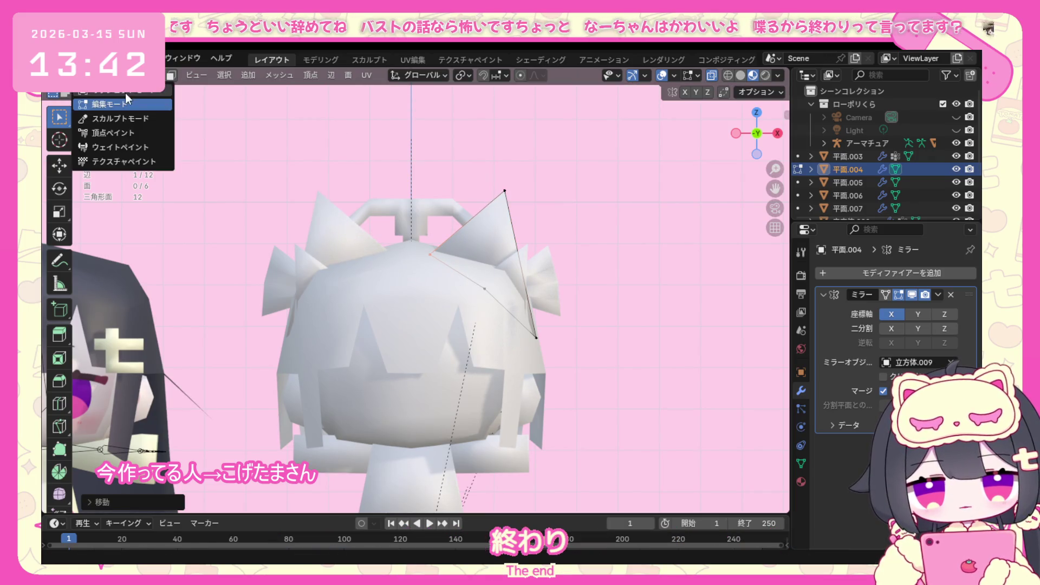
pyautogui.click(106, 100)
pyautogui.click(506, 261)
pyautogui.click(122, 74)
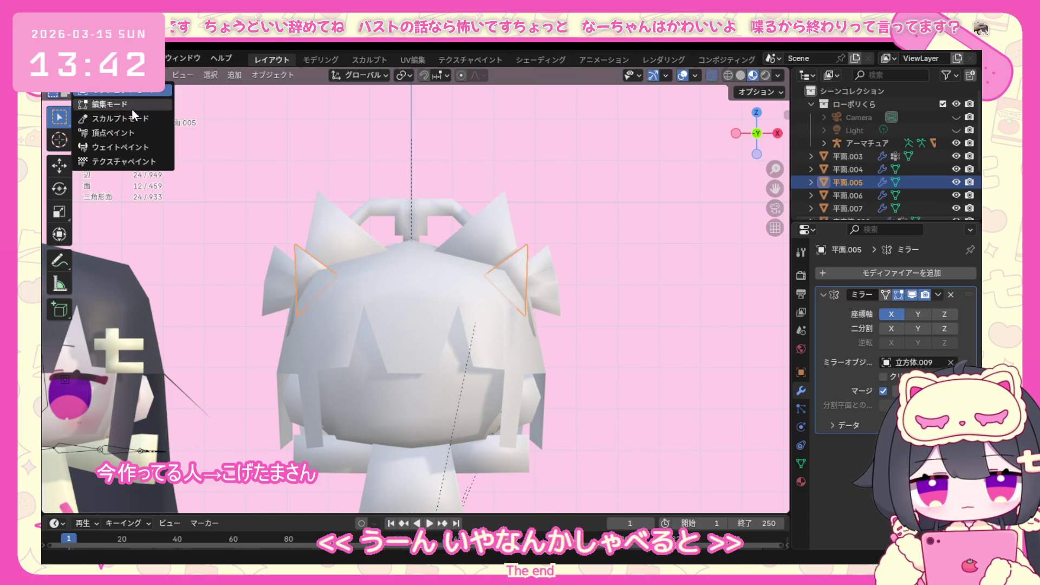
pyautogui.click(106, 100)
pyautogui.press('g')
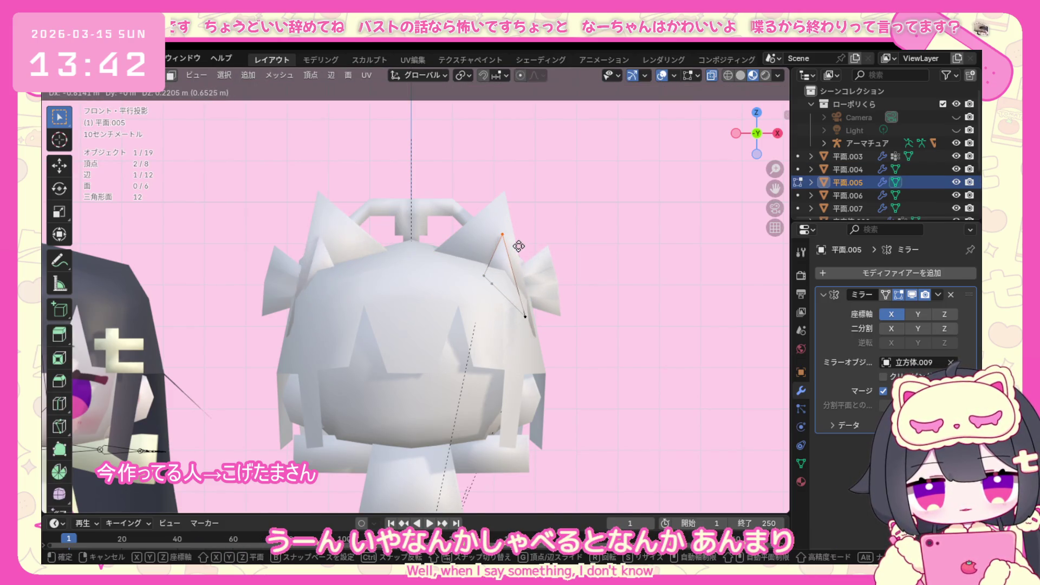
pyautogui.click(514, 252)
pyautogui.moveTo(496, 297); pyautogui.dragTo(497, 299)
pyautogui.press('g')
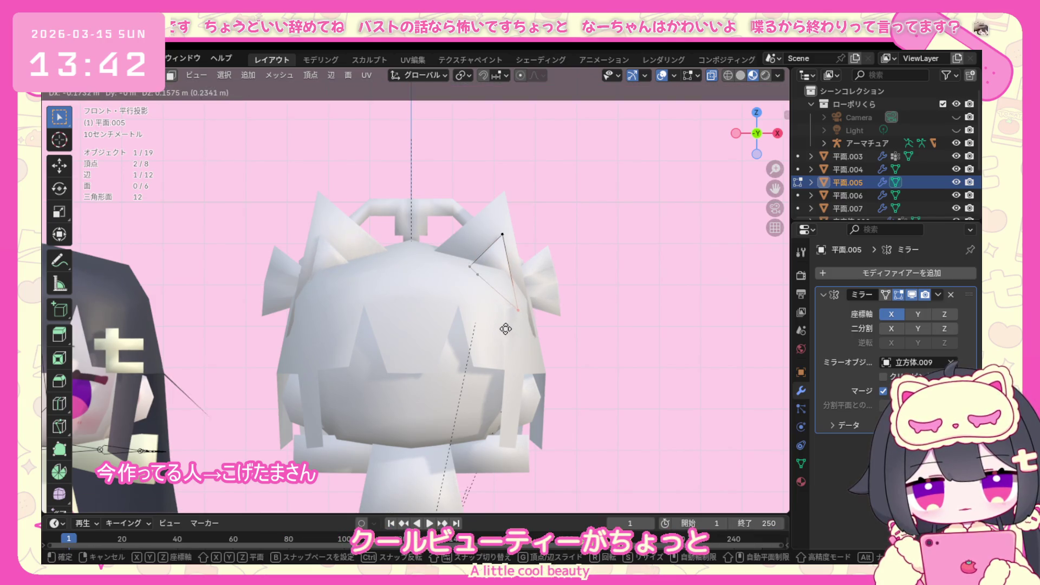
pyautogui.click(504, 328)
pyautogui.click(498, 232)
pyautogui.press('g')
pyautogui.click(386, 219)
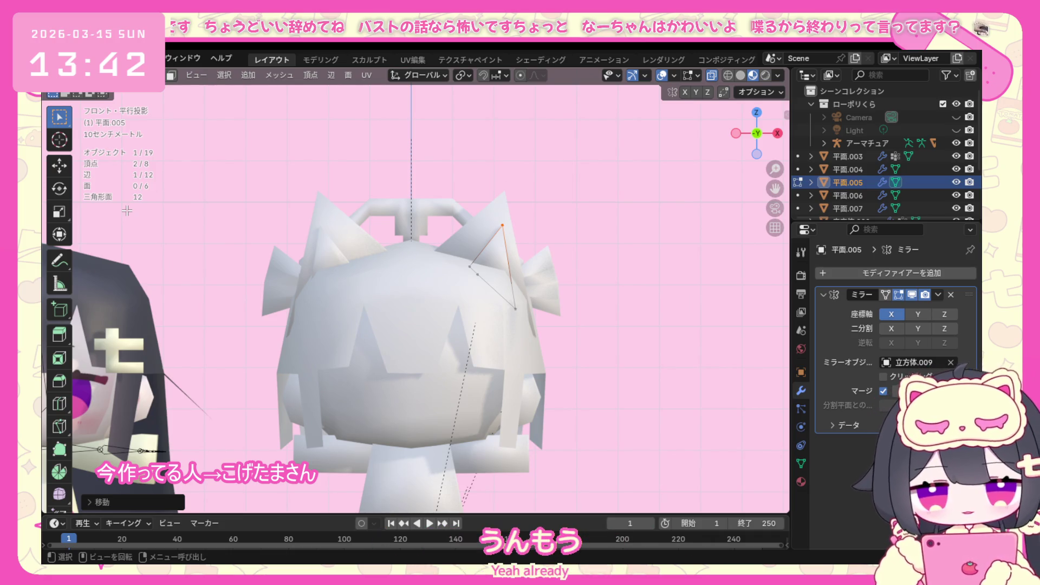
# Back on the tail plane, try extruding its bottom edge upward and undo it.
pyautogui.click(121, 74)
pyautogui.click(106, 104)
pyautogui.click(520, 264)
pyautogui.moveTo(540, 218)
pyautogui.mouseDown(button='middle')
pyautogui.moveTo(464, 266)
pyautogui.moveTo(350, 293)
pyautogui.moveTo(393, 277)
pyautogui.moveTo(424, 296)
pyautogui.mouseUp(button='middle')
pyautogui.click(429, 296)
pyautogui.click(121, 75)
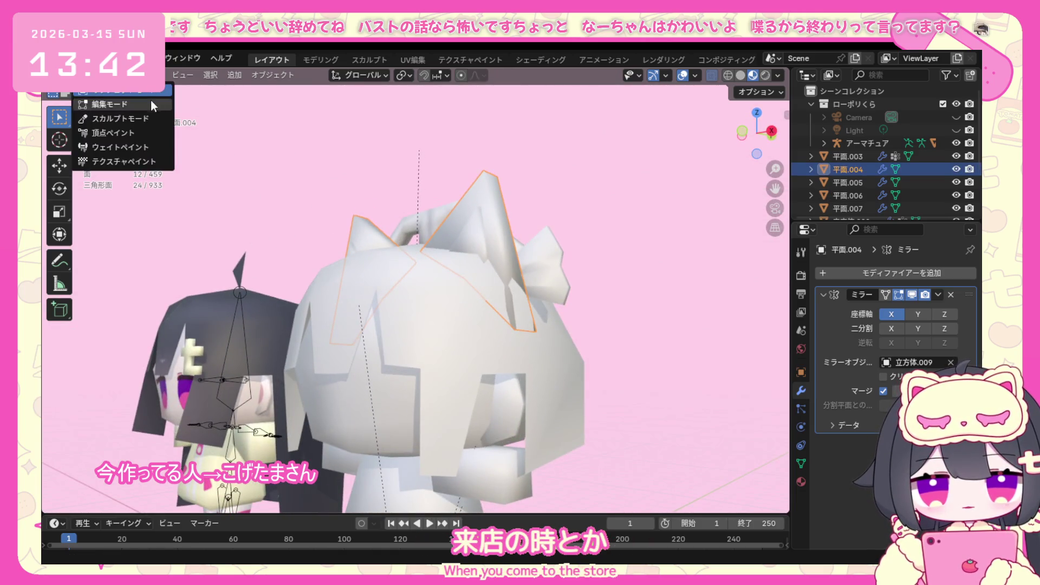
pyautogui.click(109, 103)
pyautogui.moveTo(516, 358); pyautogui.dragTo(515, 356)
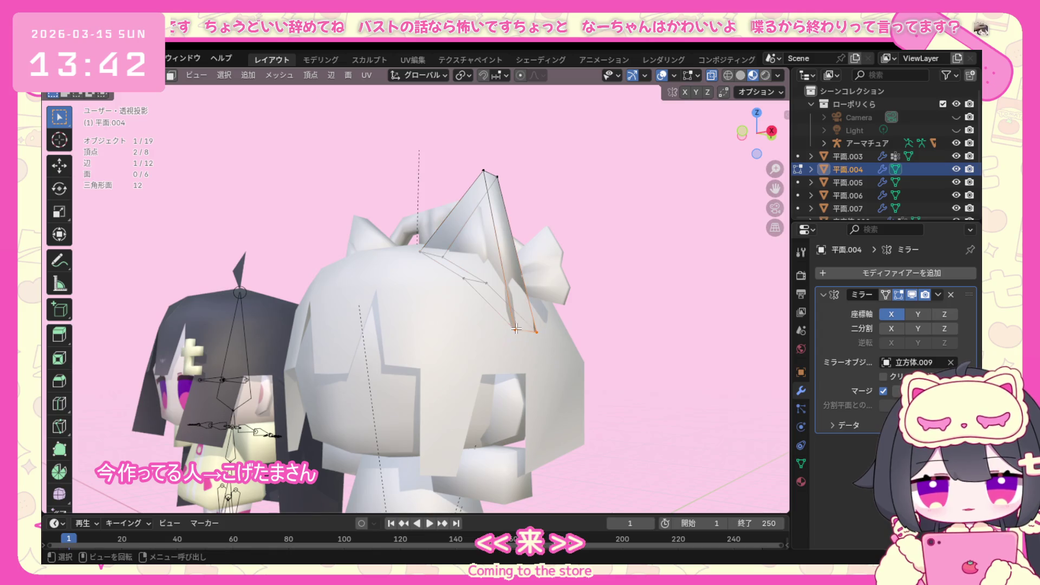
pyautogui.moveTo(511, 322)
pyautogui.mouseDown(button='middle')
pyautogui.moveTo(533, 336)
pyautogui.moveTo(500, 360)
pyautogui.mouseUp(button='middle')
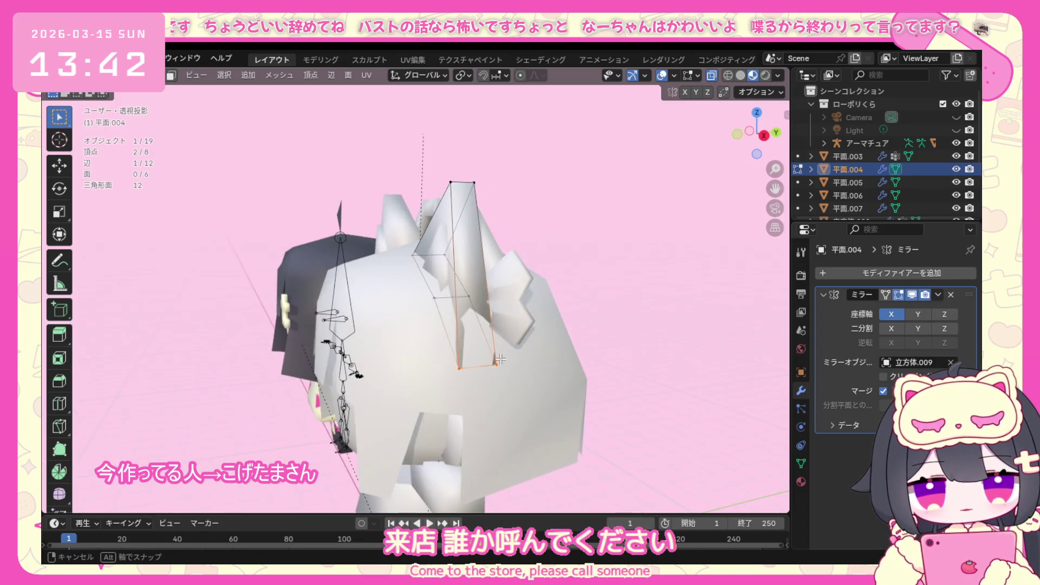
pyautogui.press('e')
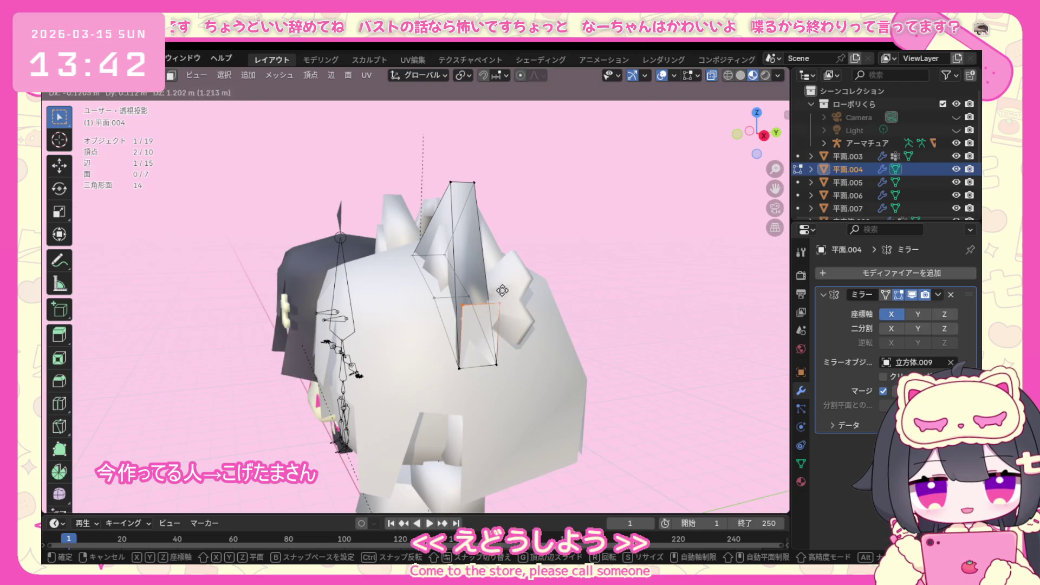
pyautogui.click(561, 325)
pyautogui.hotkey('ctrl', 'z')
# Try a loop cut across the tail plane, undo it, and return to object mode.
pyautogui.hotkey('ctrl', 'r')
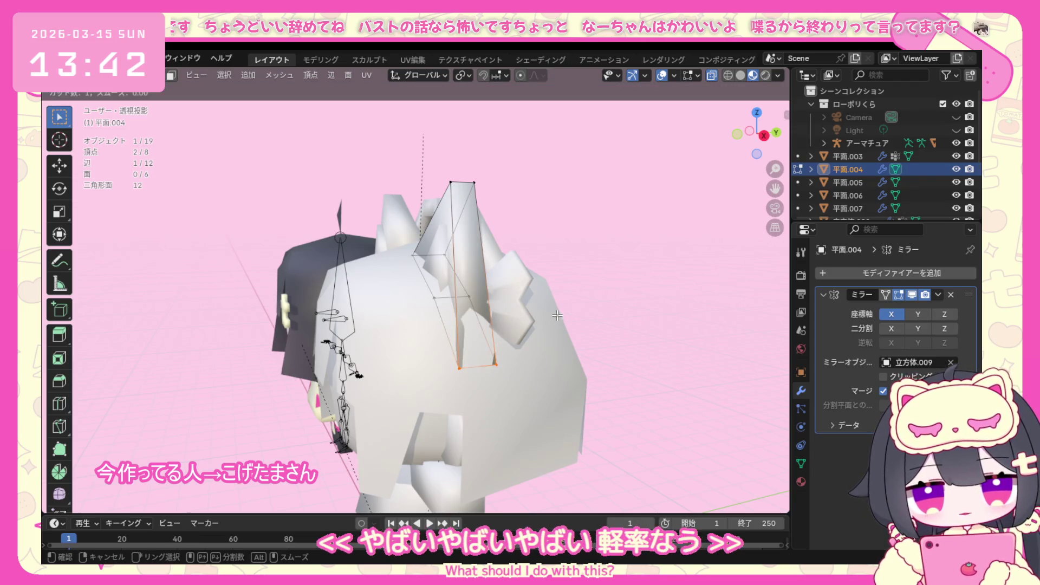
pyautogui.click(484, 319)
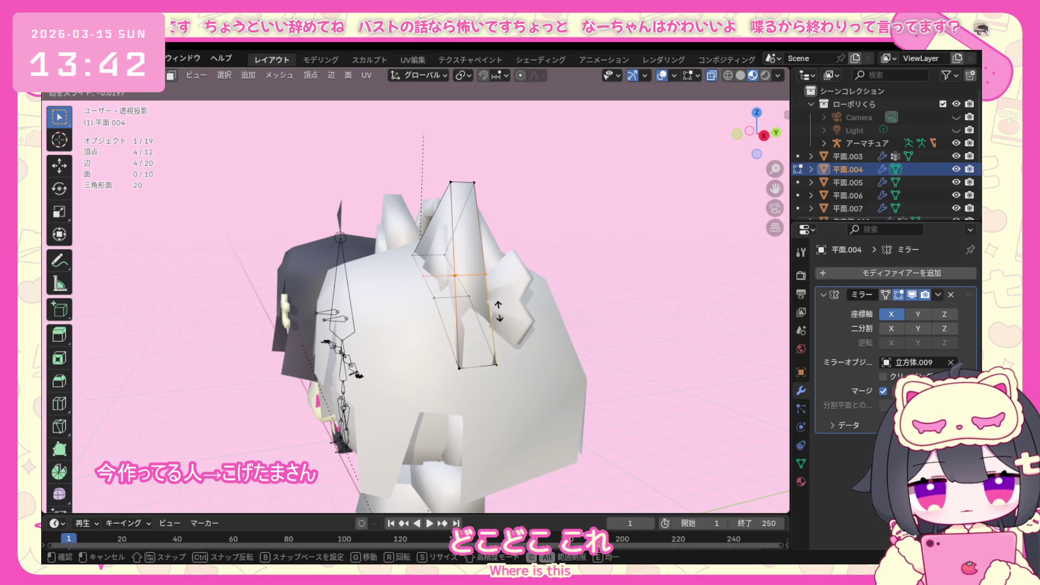
pyautogui.click(498, 312)
pyautogui.moveTo(498, 313)
pyautogui.mouseDown(button='middle')
pyautogui.moveTo(603, 320)
pyautogui.moveTo(425, 365)
pyautogui.mouseUp(button='middle')
pyautogui.hotkey('ctrl', 'z')
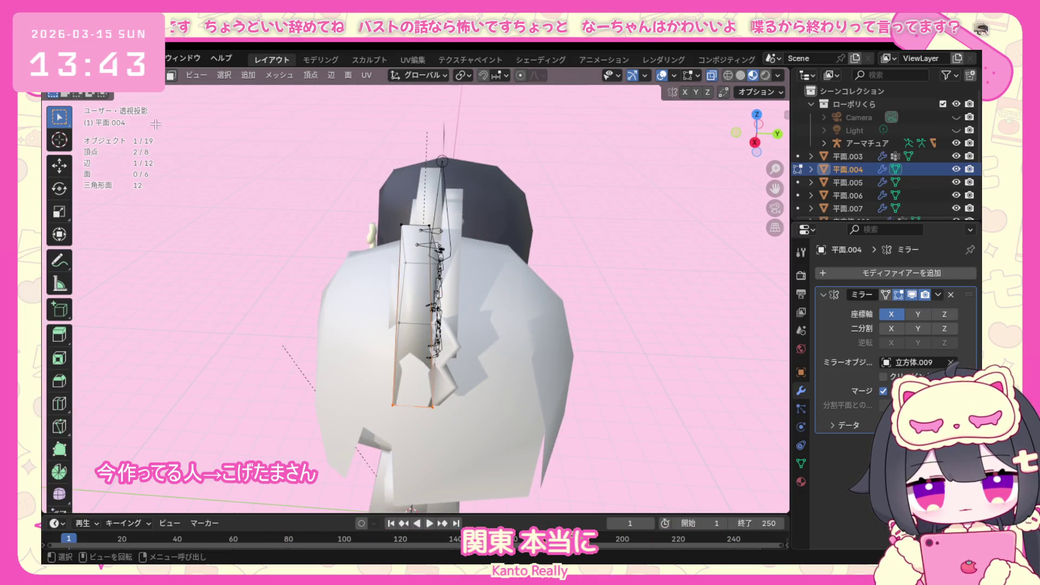
pyautogui.press('Tab')
pyautogui.moveTo(424, 365); pyautogui.dragTo(459, 307, button='middle')
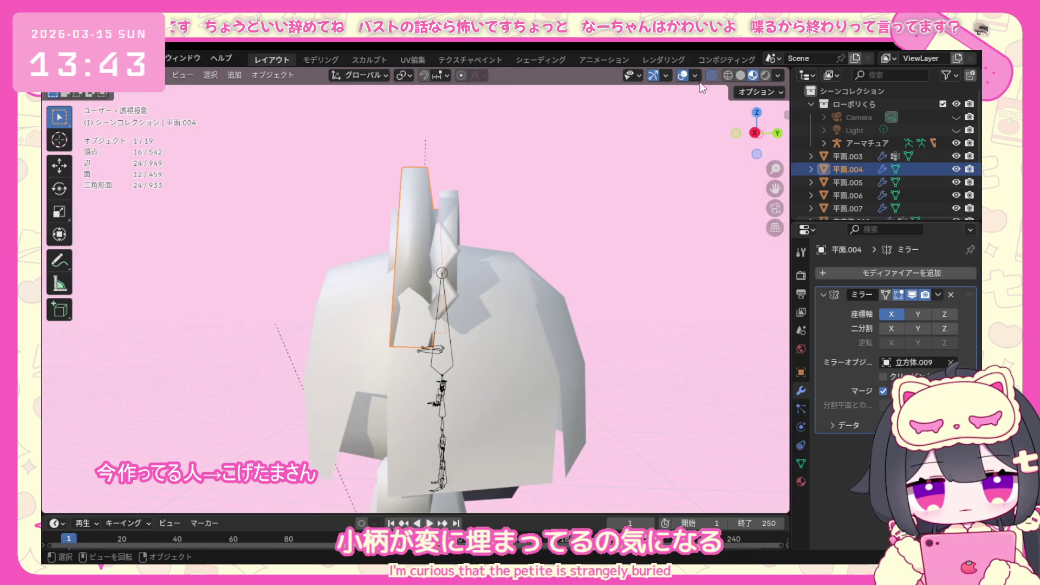
# Enable viewport overlays and enter Edit Mode on the pointed ear mesh 平面.004.
pyautogui.moveTo(566, 230); pyautogui.dragTo(520, 240, button='middle')
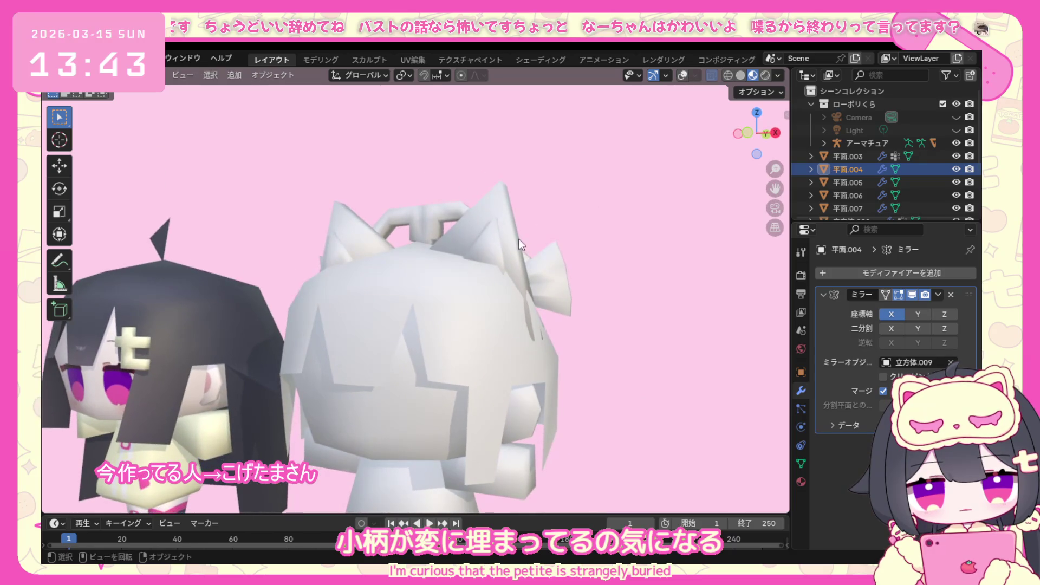
pyautogui.click(684, 75)
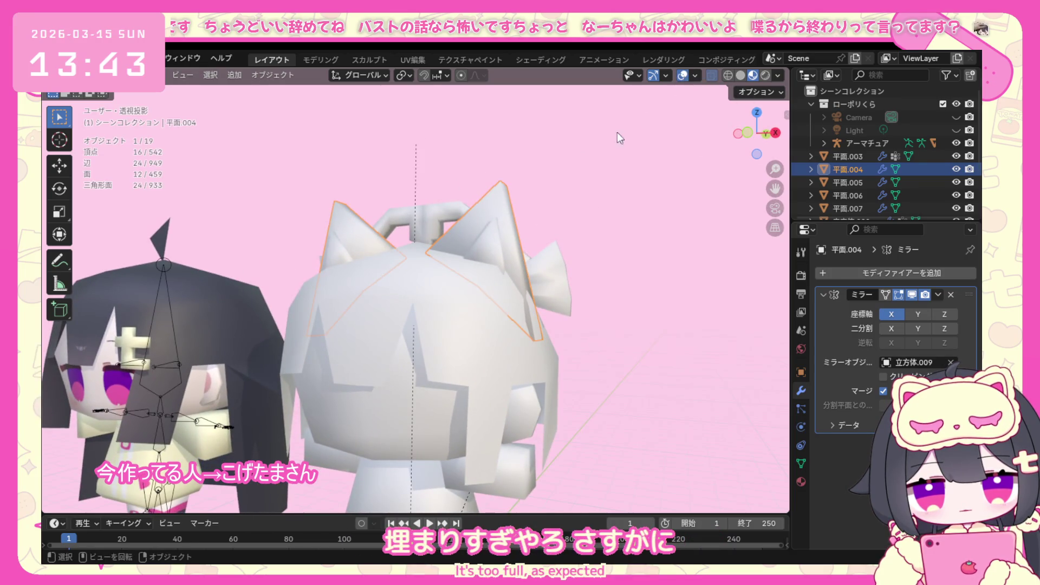
pyautogui.click(106, 74)
pyautogui.click(140, 111)
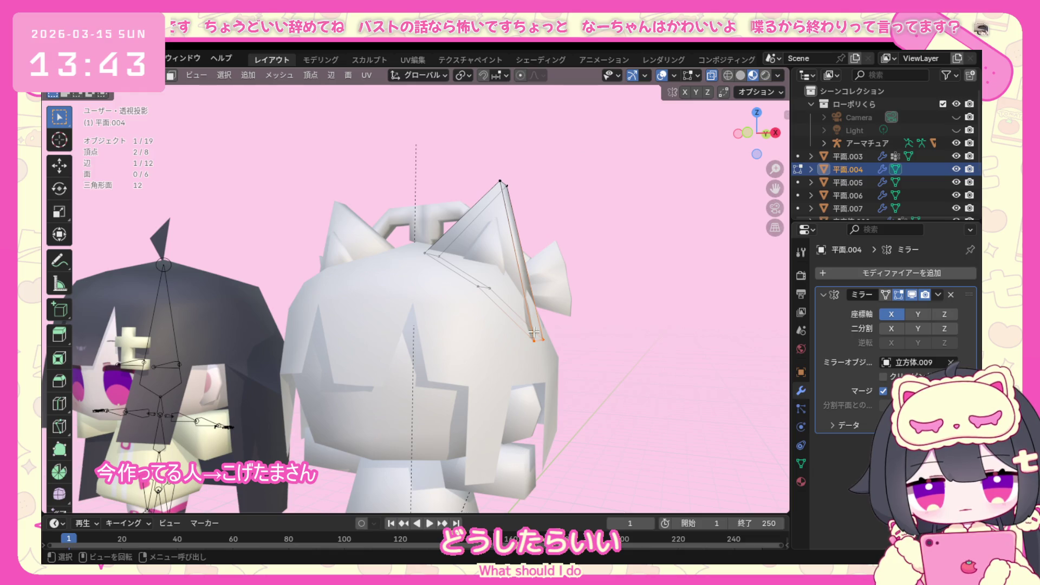
# Add a loop cut across the ear and move its new edge in front view.
pyautogui.hotkey('ctrl', 'r')
pyautogui.click(492, 256)
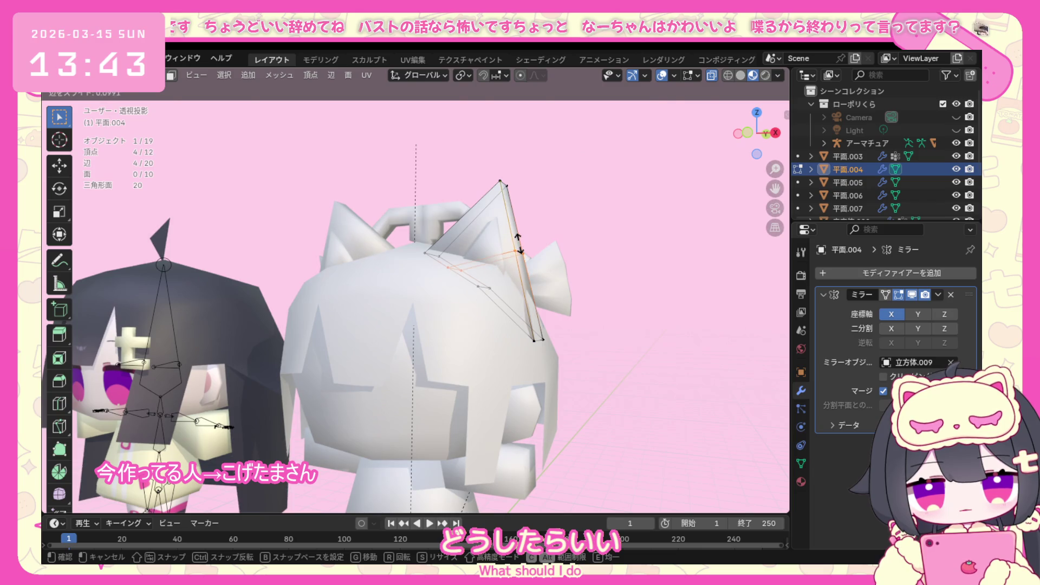
pyautogui.click(518, 245)
pyautogui.press('KP_1')
pyautogui.click(513, 262)
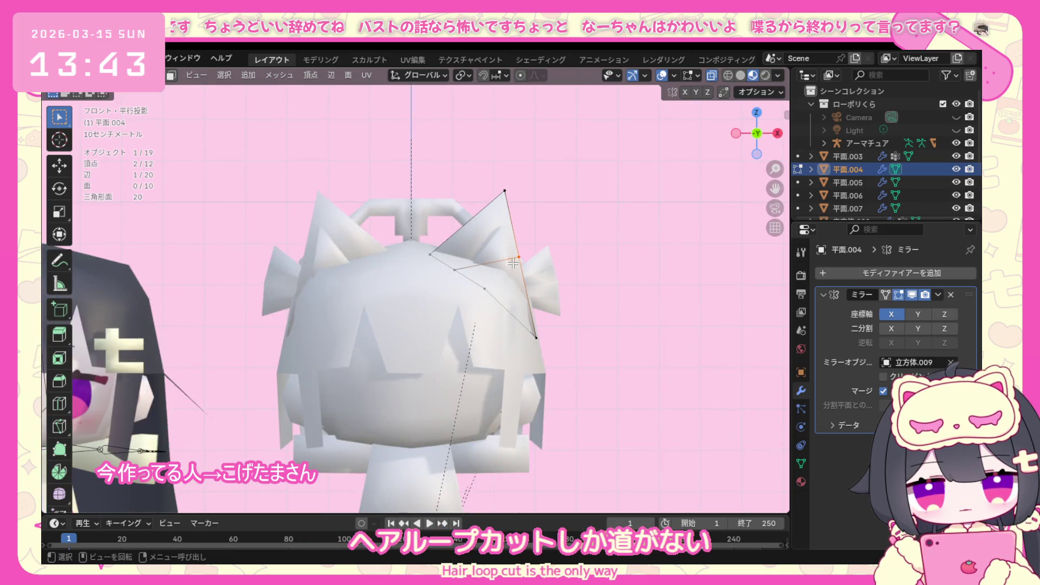
pyautogui.press('g')
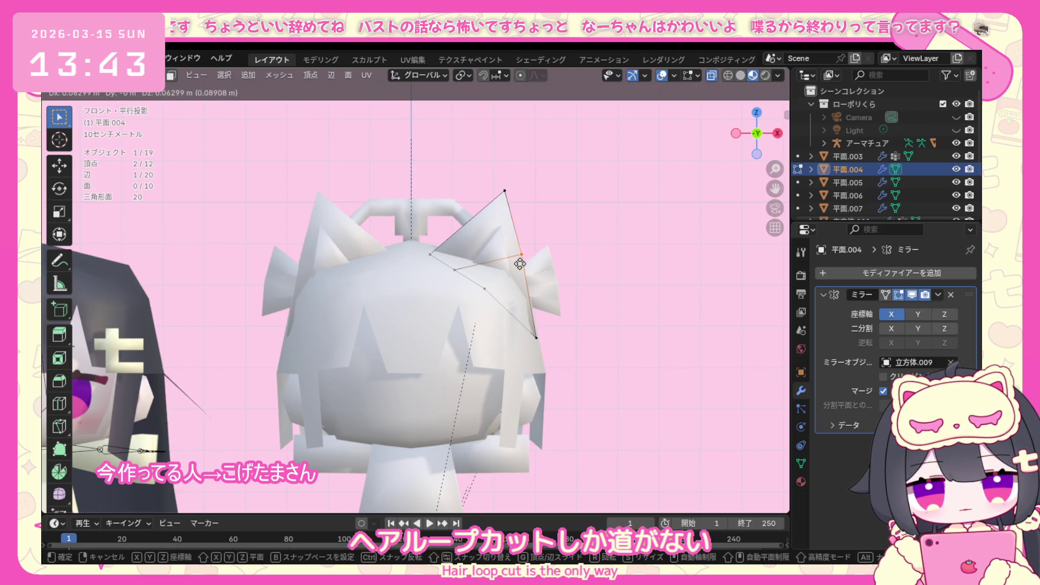
pyautogui.click(520, 263)
# Adjust the edge again in front view, check the ear shape, and return to object mode.
pyautogui.moveTo(520, 264); pyautogui.dragTo(480, 347, button='middle')
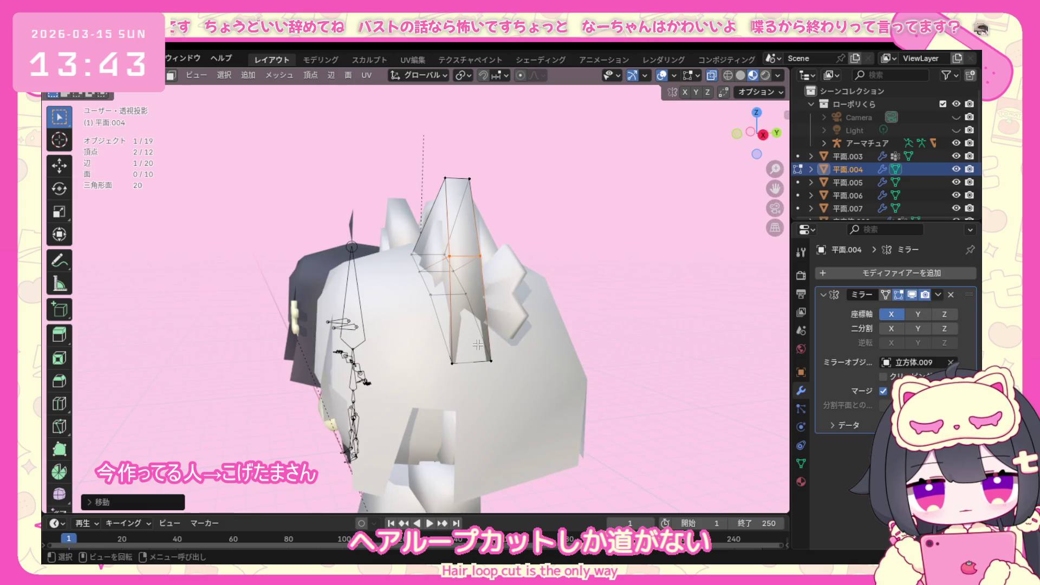
pyautogui.press('KP_1')
pyautogui.press('g')
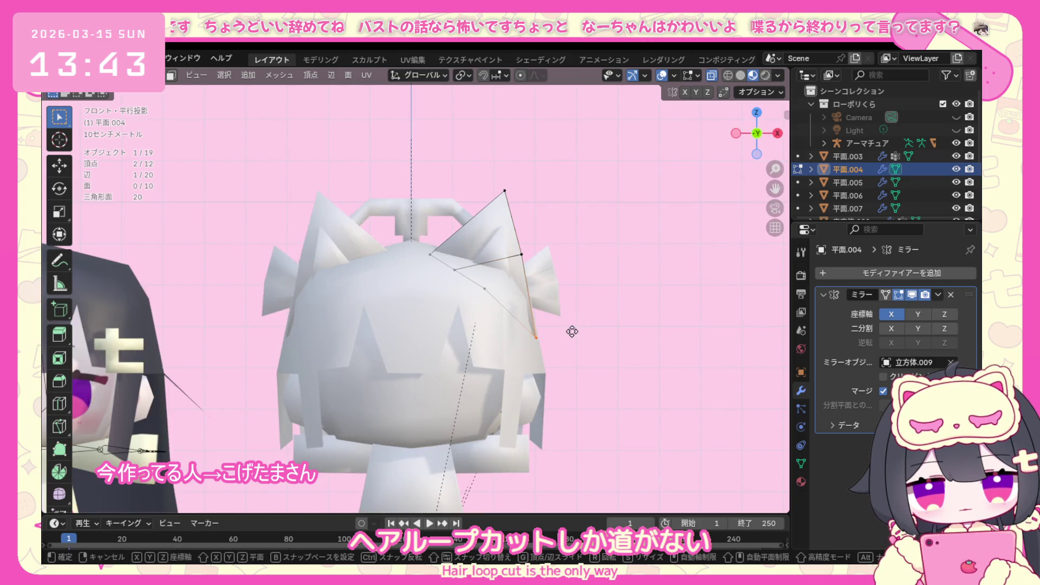
pyautogui.click(556, 303)
pyautogui.moveTo(556, 303)
pyautogui.mouseDown(button='middle')
pyautogui.moveTo(435, 282)
pyautogui.moveTo(559, 281)
pyautogui.mouseUp(button='middle')
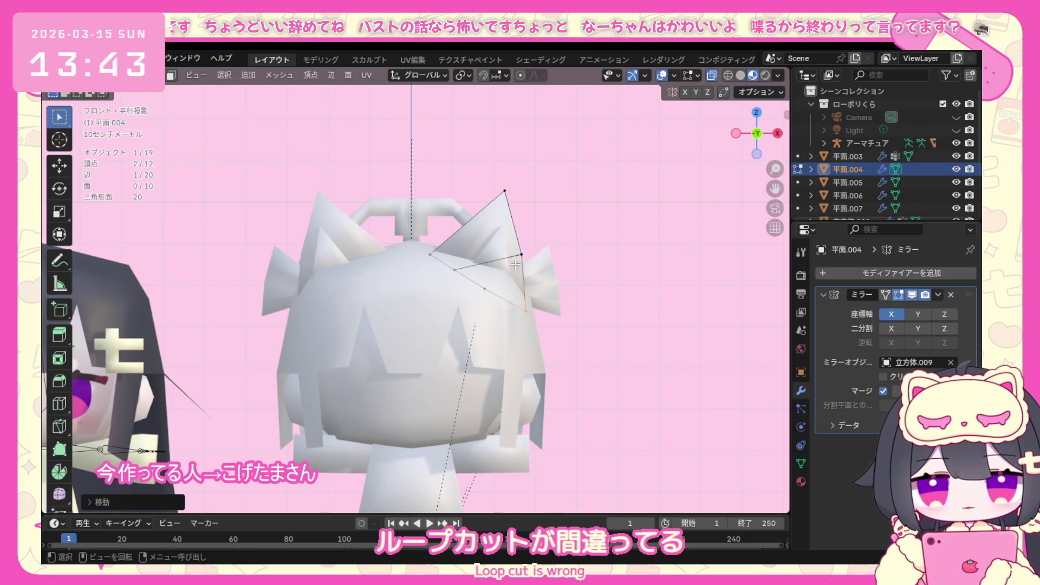
pyautogui.moveTo(516, 264); pyautogui.dragTo(387, 290, button='middle')
pyautogui.press('Escape')
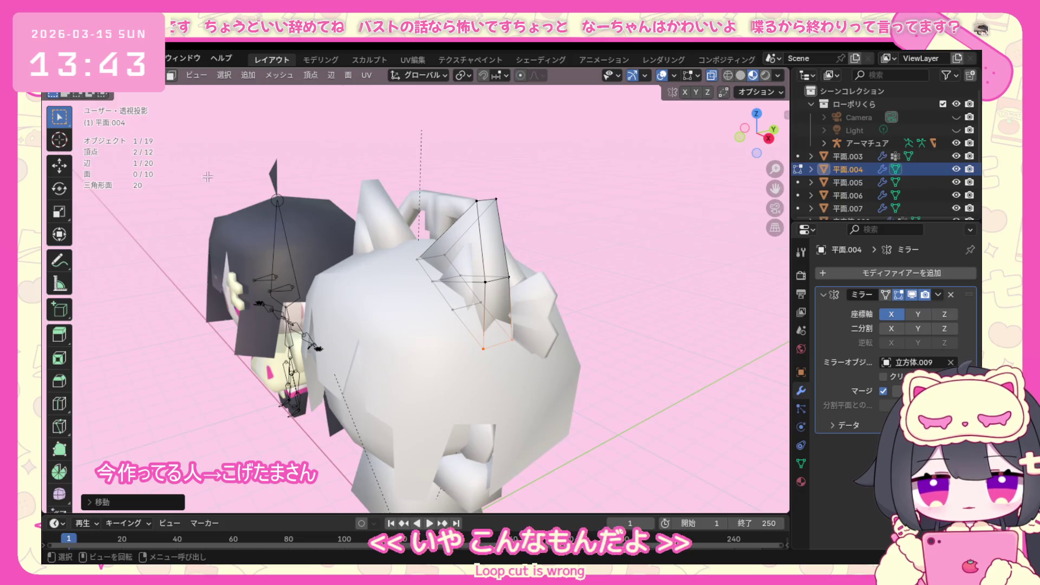
pyautogui.click(81, 75)
pyautogui.click(98, 103)
pyautogui.moveTo(616, 315); pyautogui.dragTo(484, 316, button='middle')
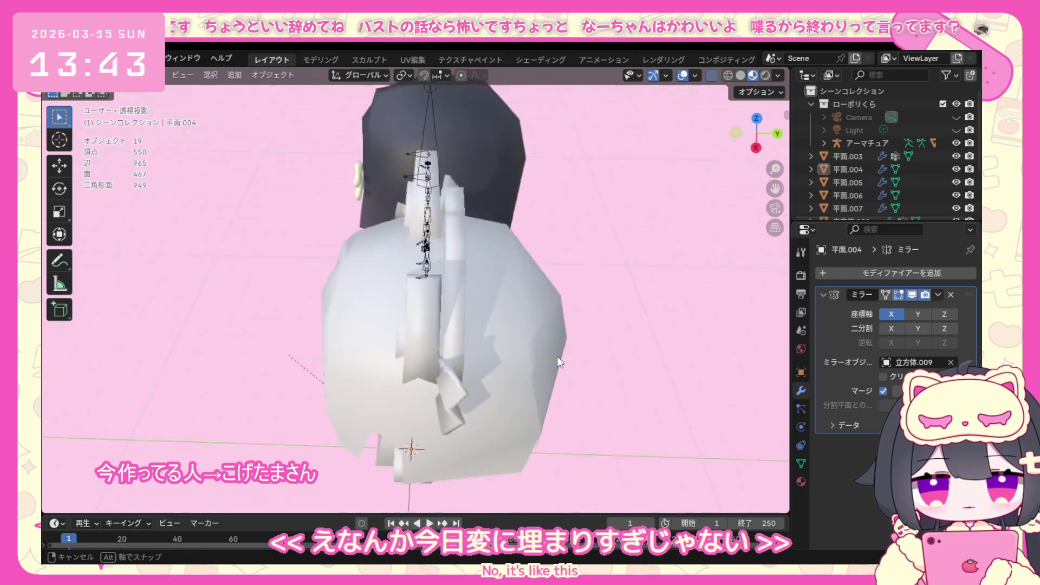
# Select the handle-shaped 平面.007 piece atop the head and enter Edit Mode.
pyautogui.moveTo(484, 316); pyautogui.dragTo(568, 309, button='middle')
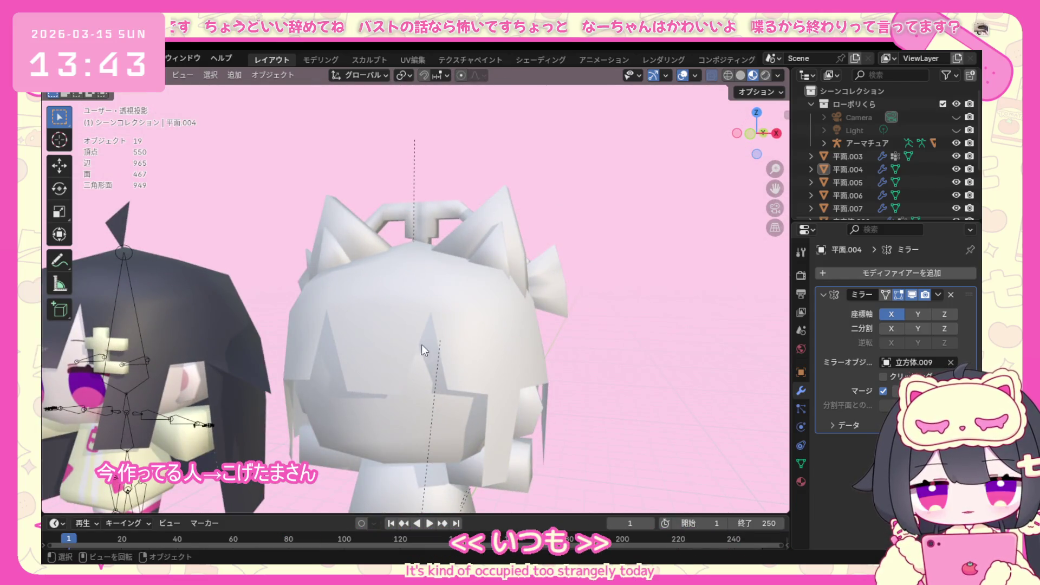
pyautogui.moveTo(422, 344); pyautogui.dragTo(472, 384, button='middle')
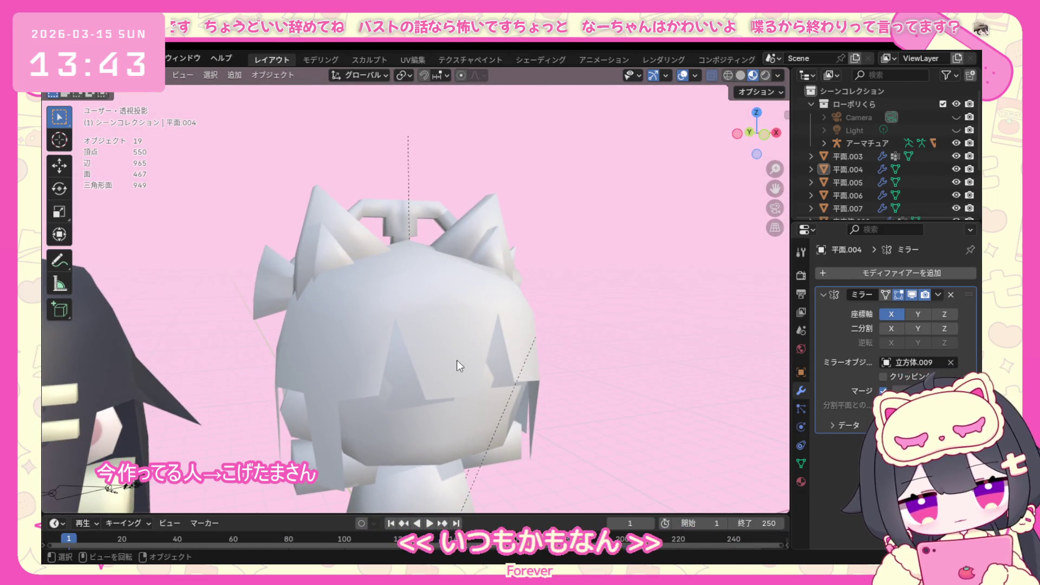
pyautogui.click(411, 203)
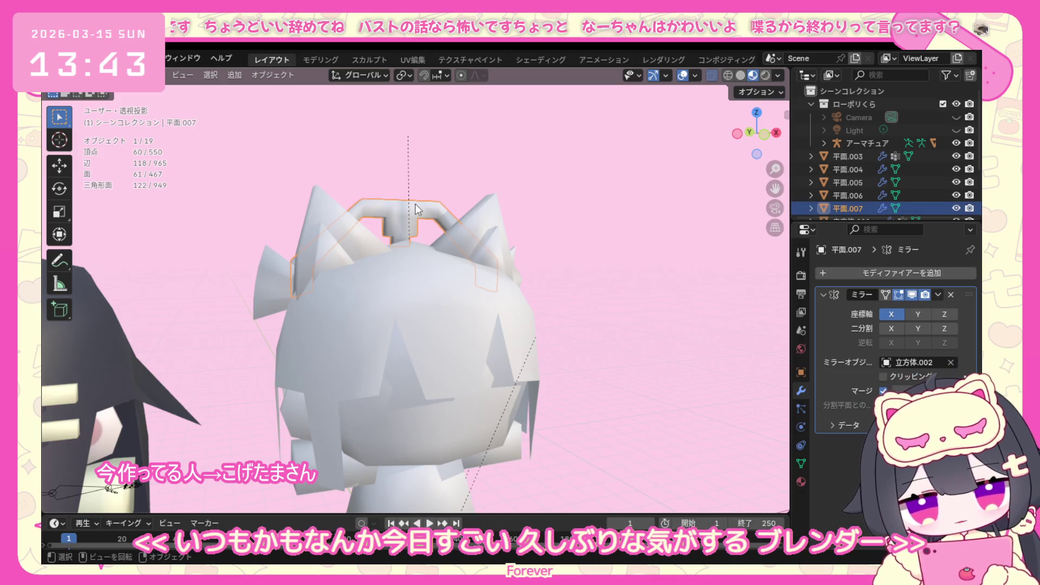
pyautogui.click(146, 76)
pyautogui.click(145, 100)
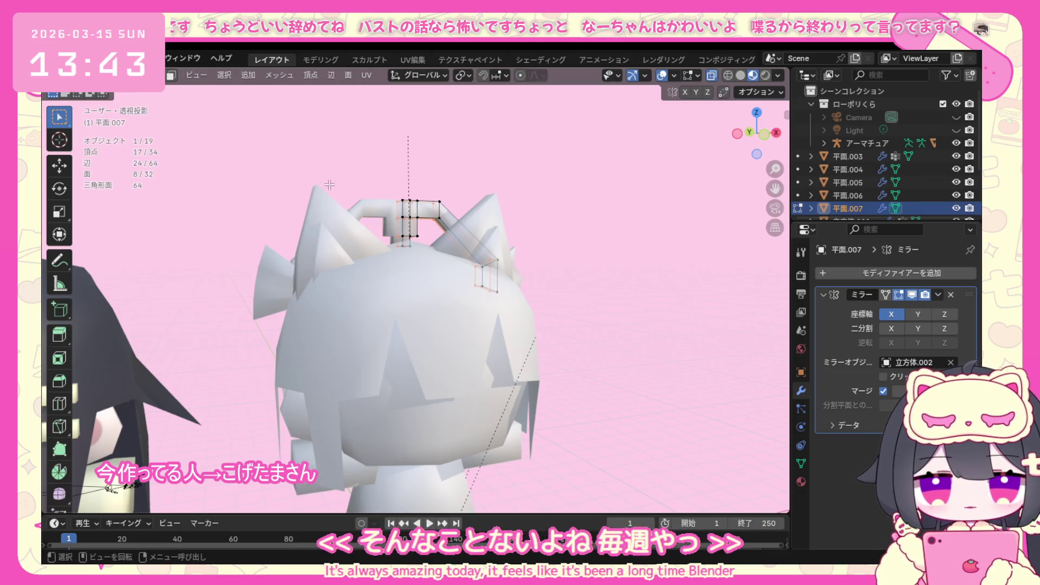
pyautogui.scroll(2, 407, 325)
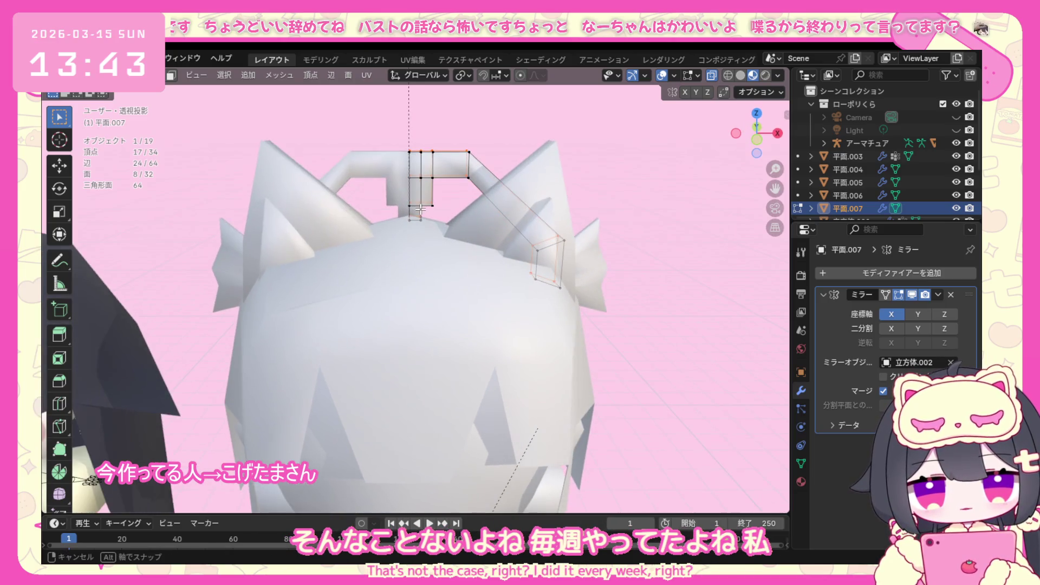
# In front view, slide a group of the strip's vertices vertically (G, Z) in three passes.
pyautogui.press('KP_1')
pyautogui.moveTo(398, 139); pyautogui.dragTo(418, 166)
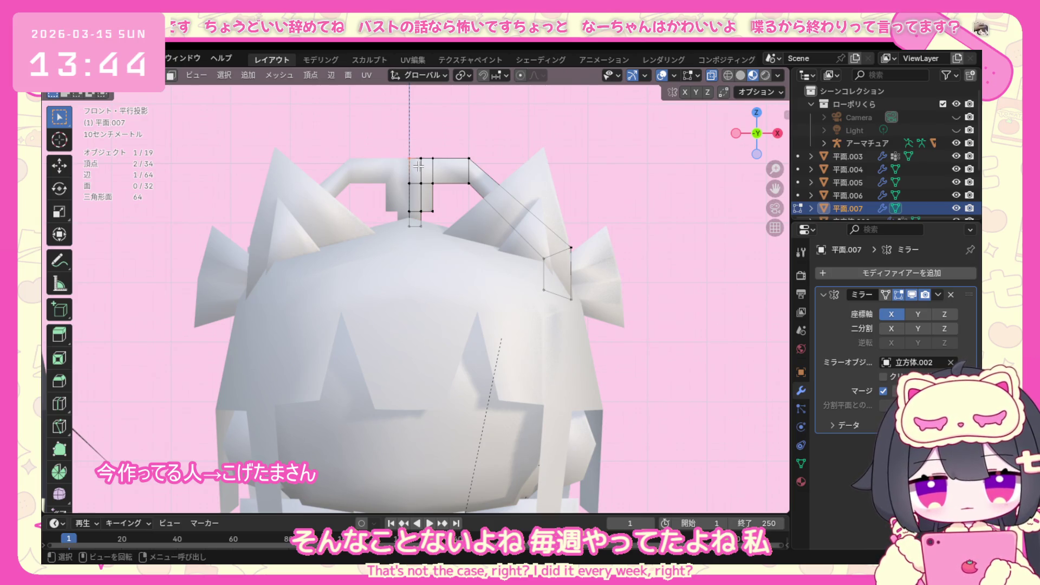
pyautogui.press('g')
pyautogui.press('z')
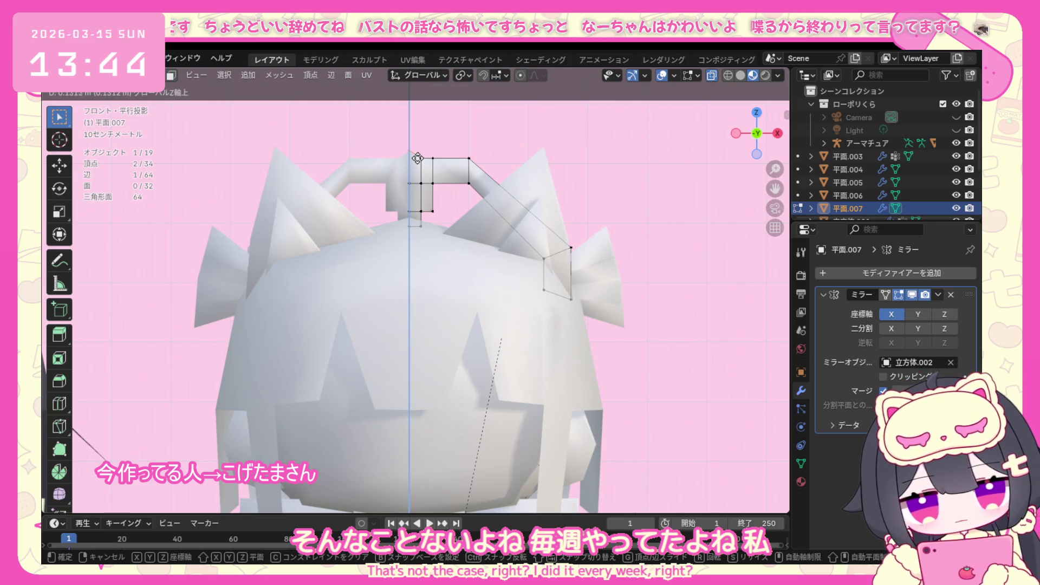
pyautogui.click(418, 147)
pyautogui.press('g')
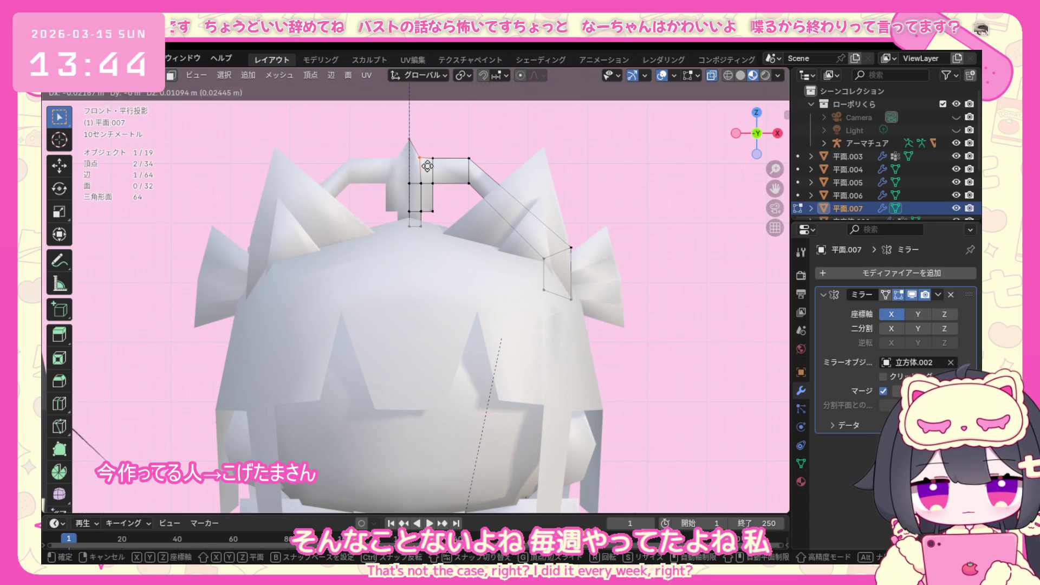
pyautogui.press('z')
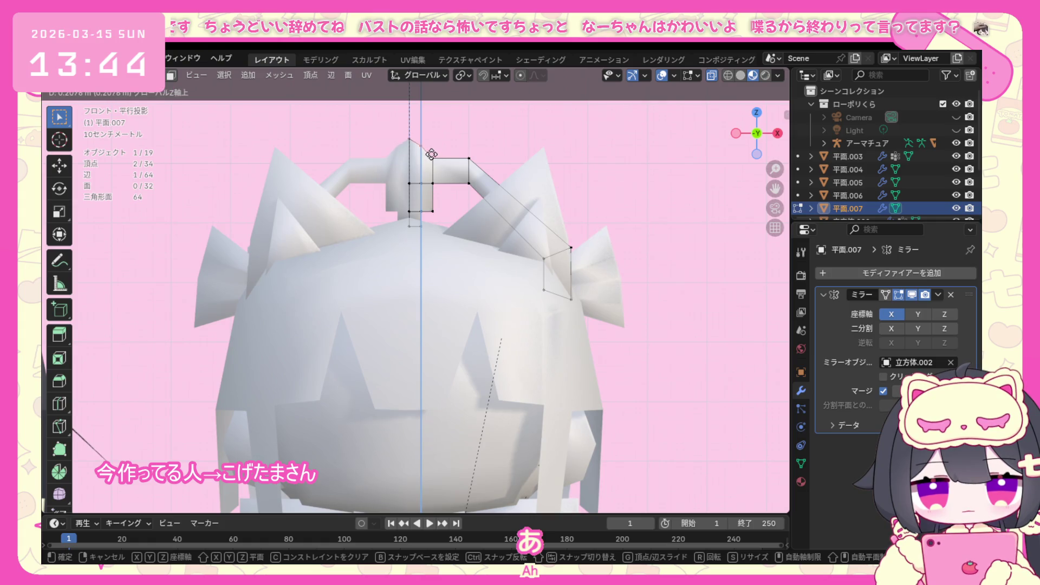
pyautogui.click(431, 155)
pyautogui.press('g')
pyautogui.press('z')
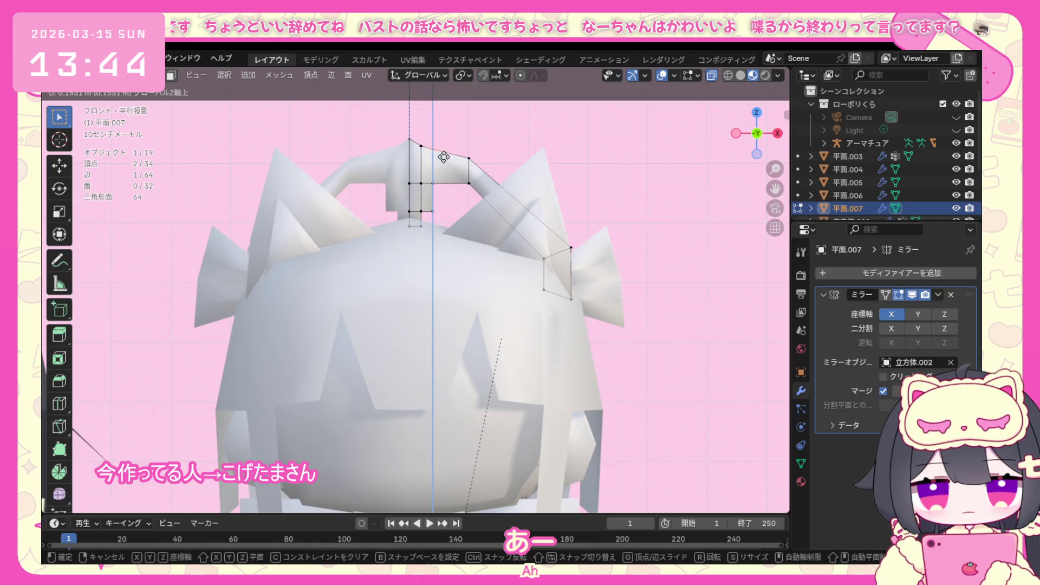
pyautogui.click(445, 156)
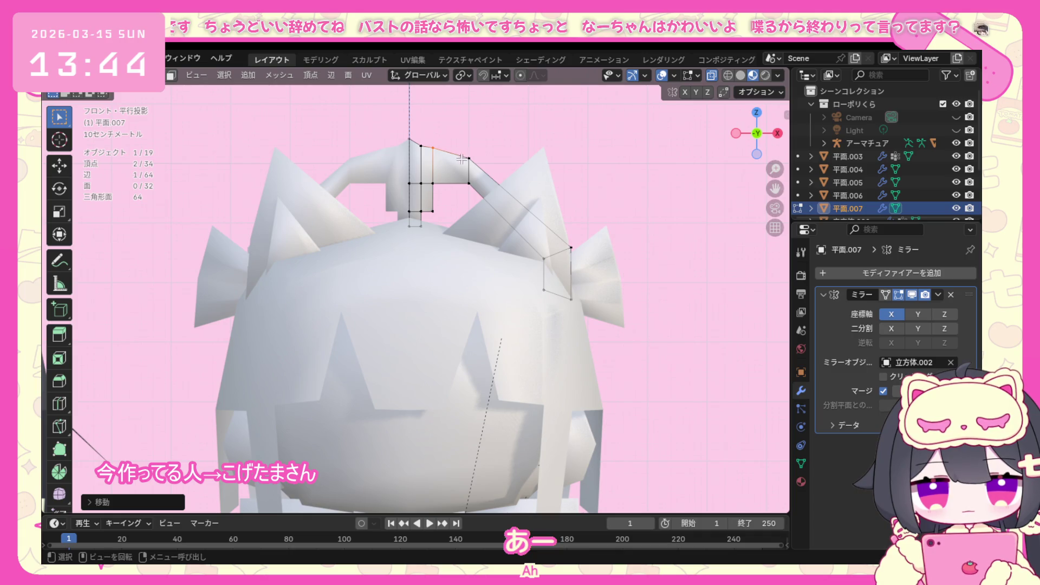
pyautogui.scroll(1, 426, 147)
# Adjust the heights of a top vertex and another strip vertex along Z.
pyautogui.click(418, 112)
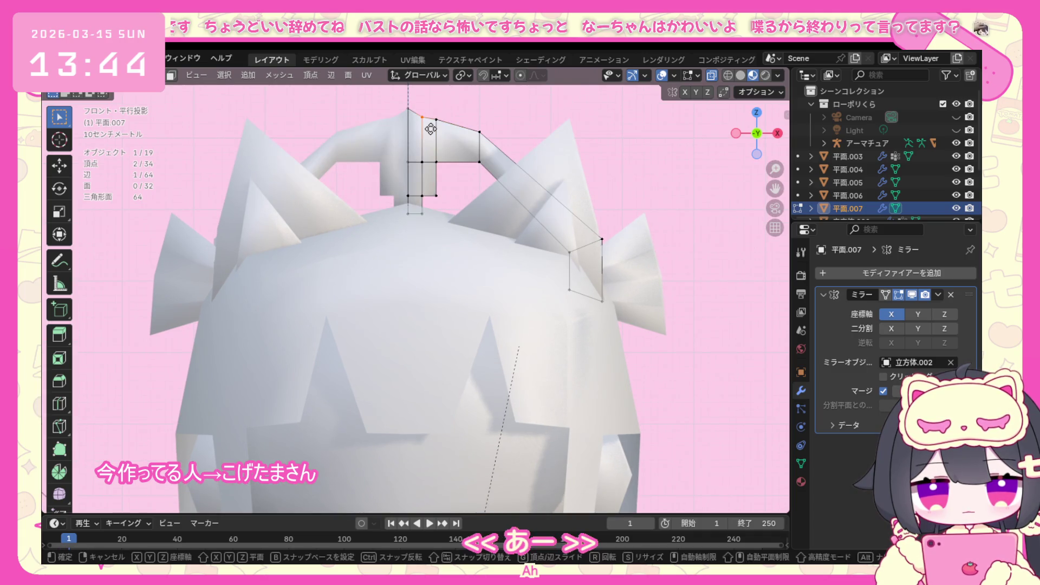
pyautogui.press('g')
pyautogui.press('z')
pyautogui.click(431, 127)
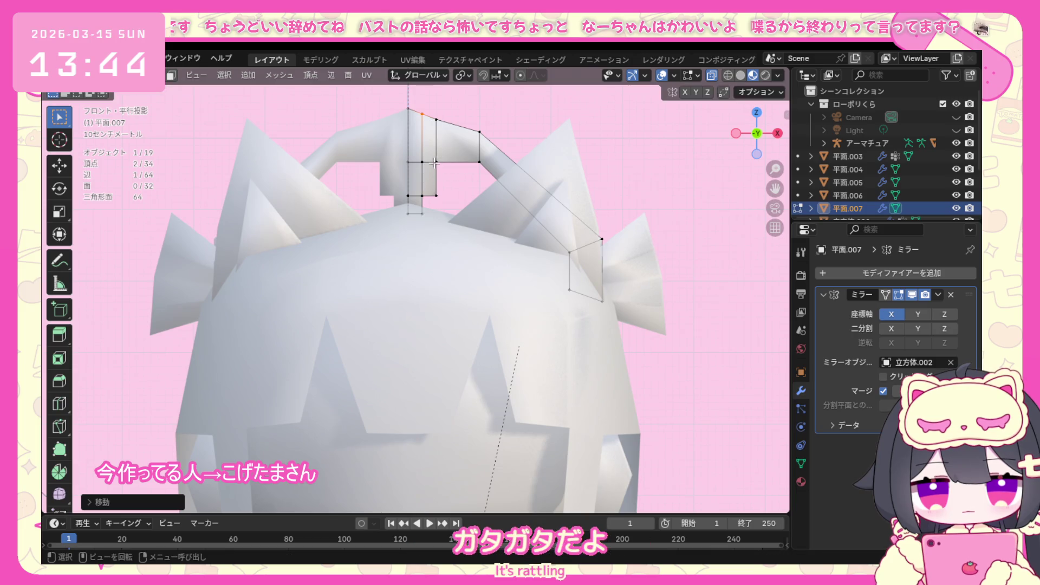
pyautogui.click(438, 161)
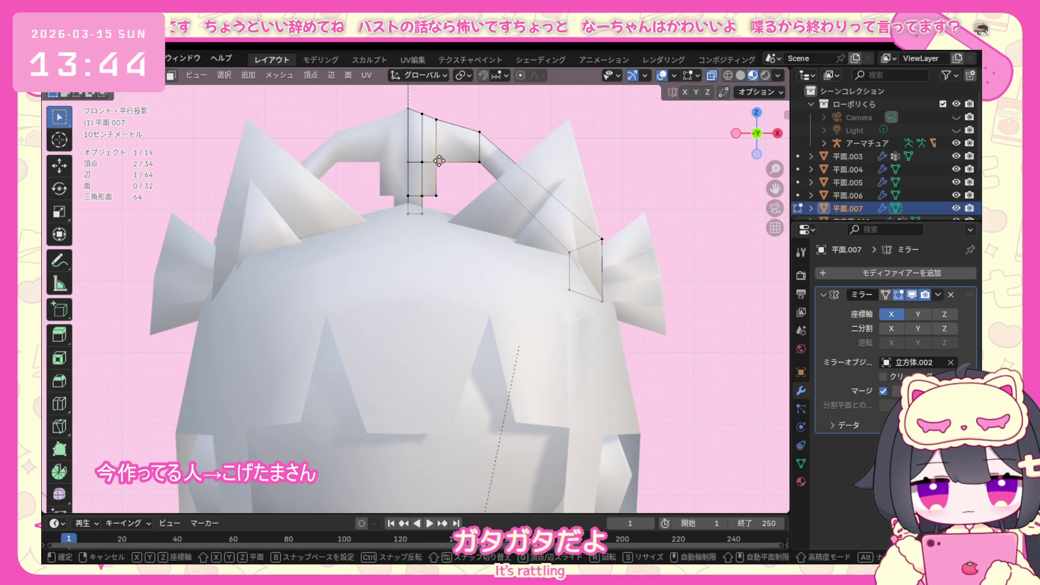
pyautogui.press('g')
pyautogui.press('z')
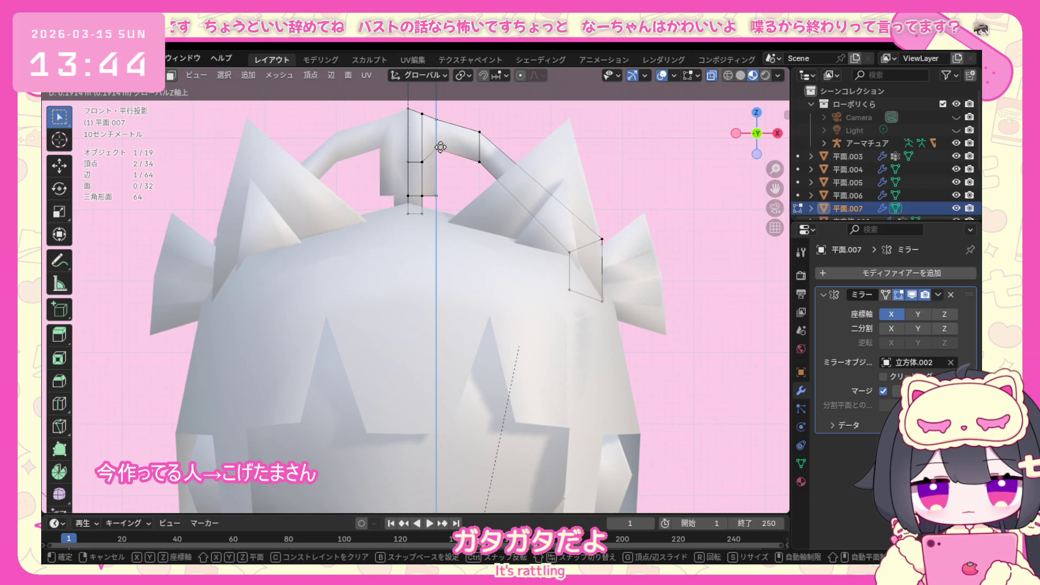
pyautogui.click(436, 153)
# Move four lower vertices and then a single edge of the strip down toward the head.
pyautogui.moveTo(405, 153)
pyautogui.mouseDown()
pyautogui.moveTo(430, 166)
pyautogui.moveTo(457, 236)
pyautogui.moveTo(398, 203)
pyautogui.mouseUp()
pyautogui.press('g')
pyautogui.press('z')
pyautogui.click(430, 156)
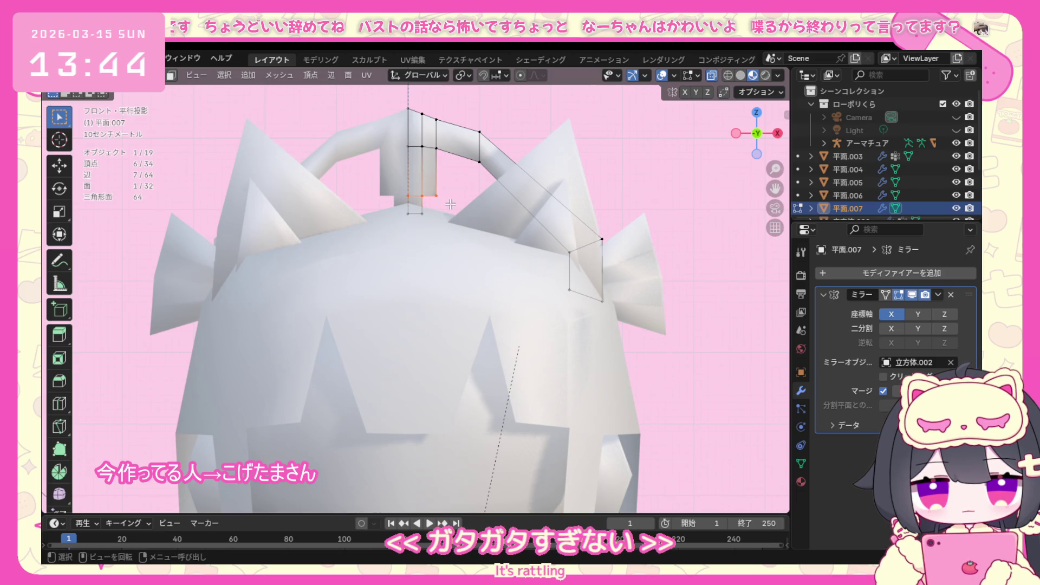
pyautogui.press('g')
pyautogui.press('z')
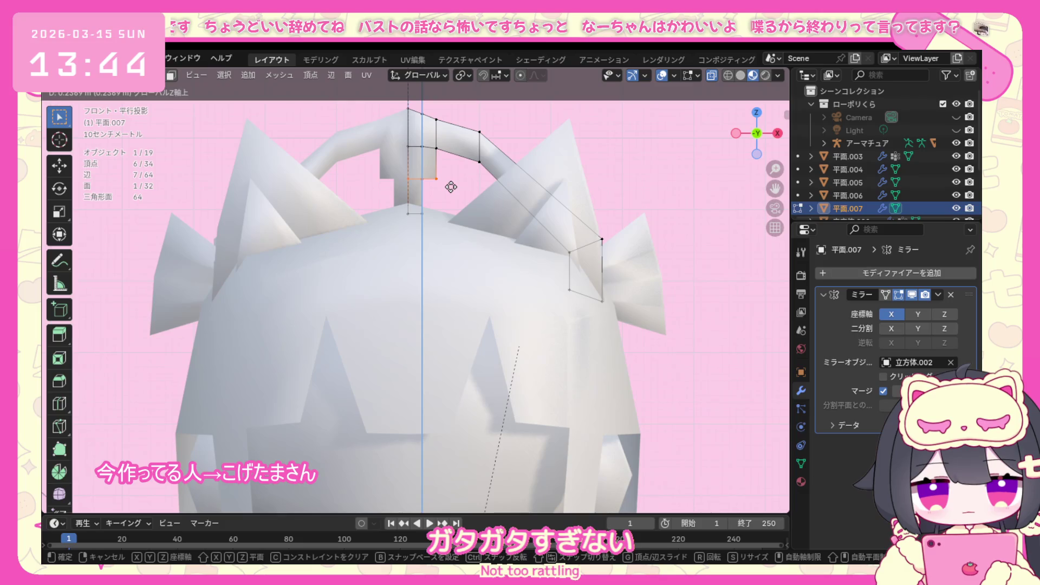
pyautogui.click(453, 190)
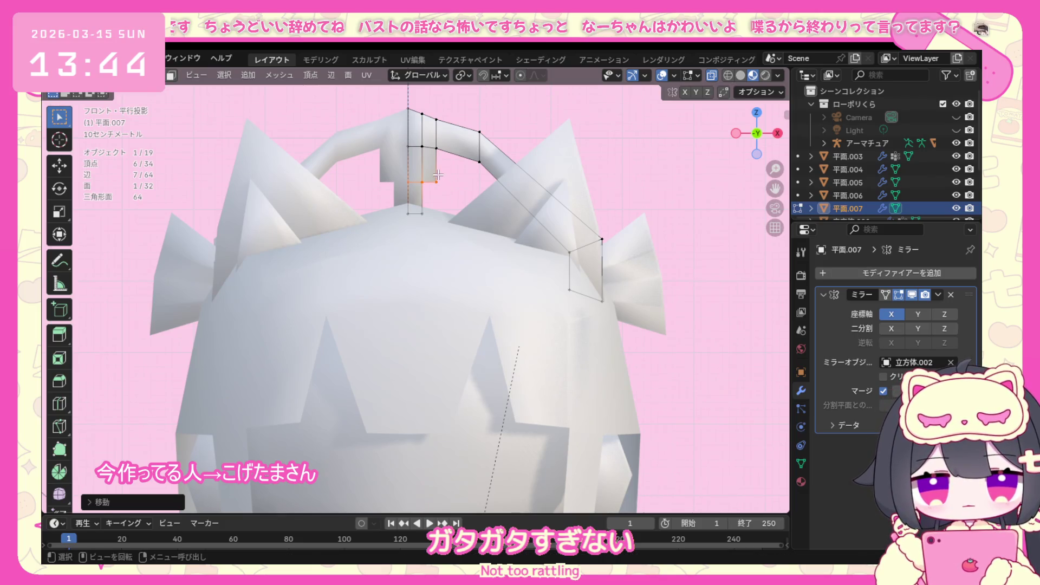
pyautogui.click(437, 173)
pyautogui.press('g')
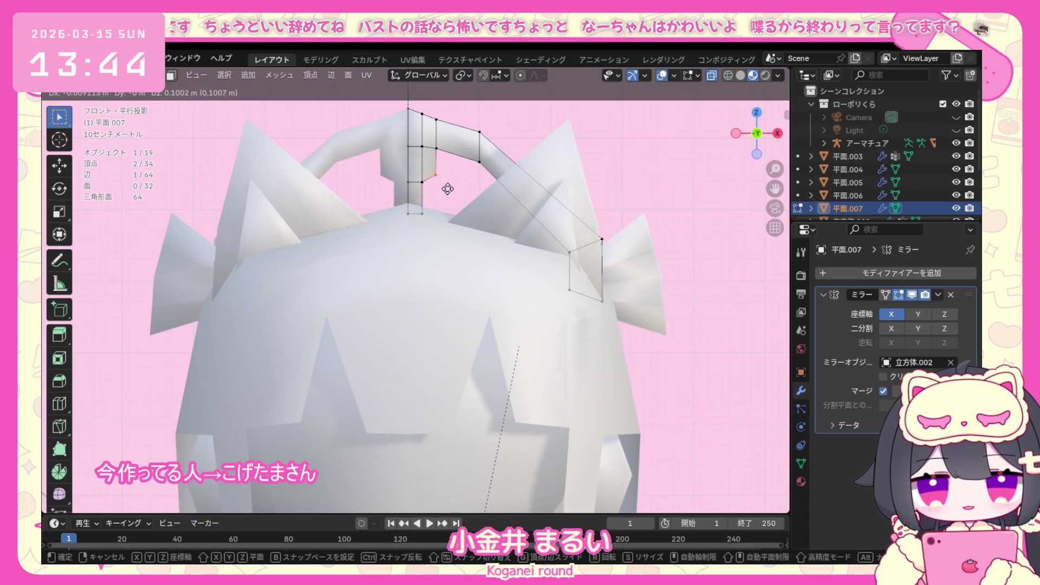
pyautogui.click(448, 186)
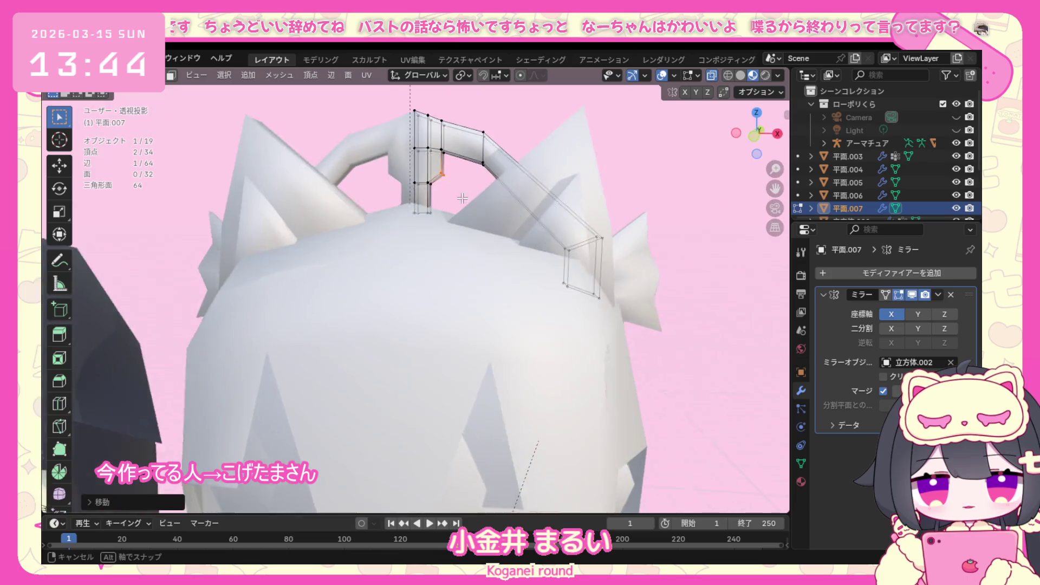
# Re-enter Edit Mode on the twin-tail strip and uncheck Clipping in the Mirror modifier.
pyautogui.moveTo(448, 187); pyautogui.dragTo(342, 244, button='middle')
pyautogui.click(98, 75)
pyautogui.moveTo(277, 146)
pyautogui.mouseDown(button='middle')
pyautogui.moveTo(501, 192)
pyautogui.moveTo(431, 188)
pyautogui.mouseUp(button='middle')
pyautogui.click(97, 74)
pyautogui.click(110, 105)
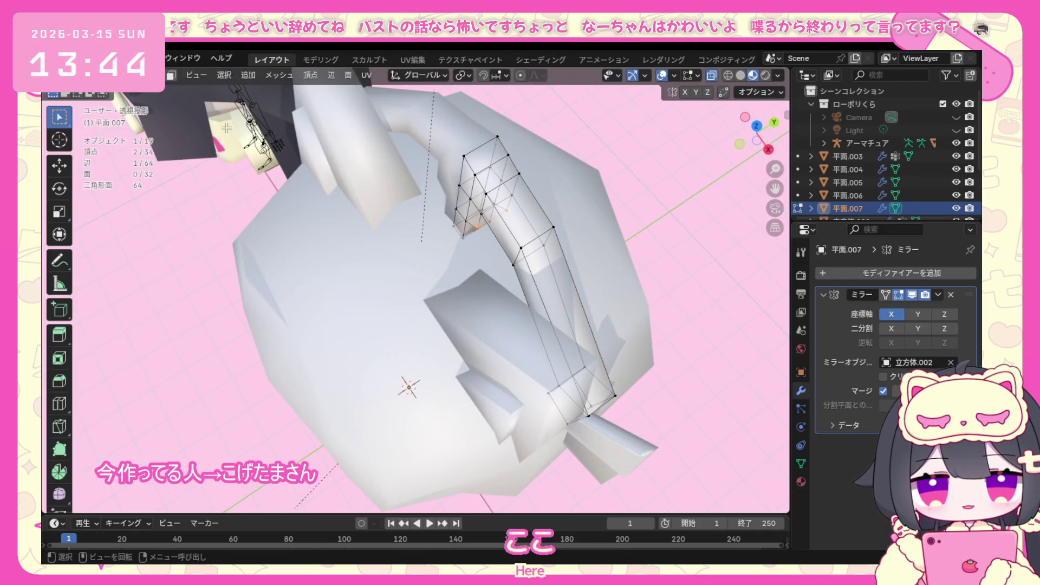
pyautogui.moveTo(437, 181); pyautogui.dragTo(535, 185, button='middle')
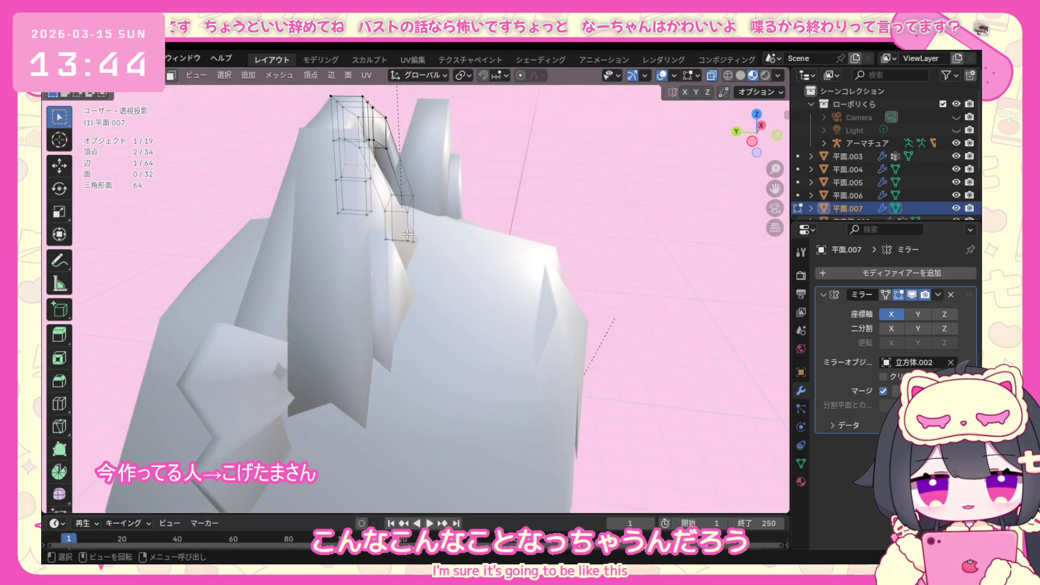
pyautogui.moveTo(536, 184); pyautogui.dragTo(398, 229, button='middle')
pyautogui.click(884, 376)
# Nudge the strip's short top edge, then shift it along Y in the right-side view.
pyautogui.click(419, 164)
pyautogui.press('g')
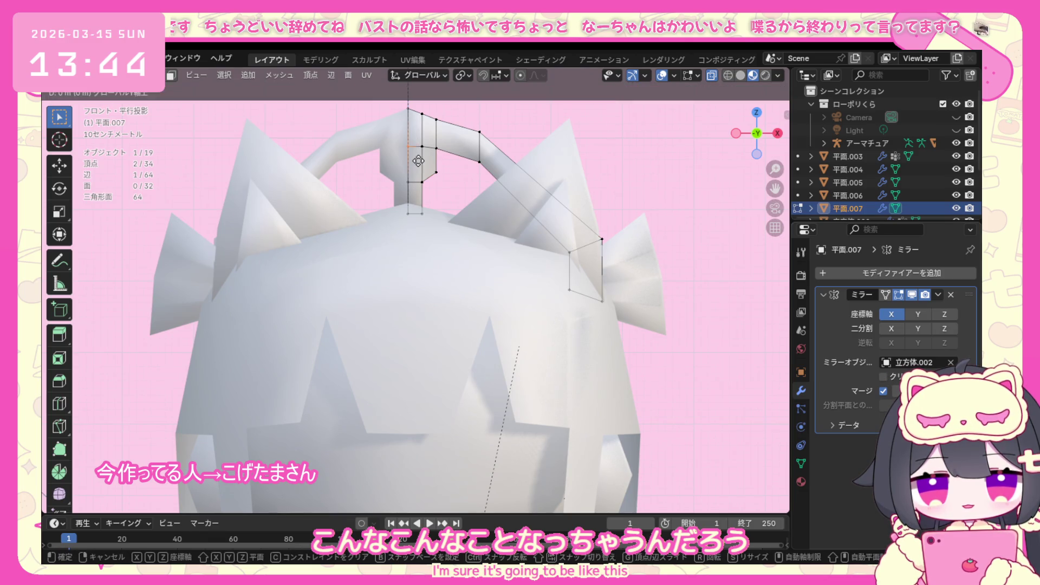
pyautogui.click(415, 166)
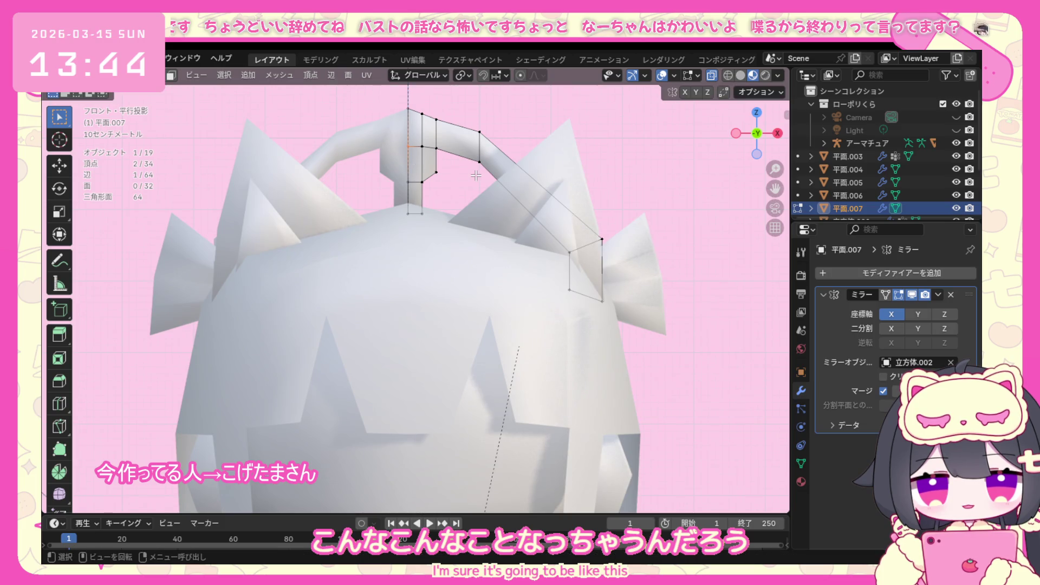
pyautogui.press('KP_3')
pyautogui.press('g')
pyautogui.press('y')
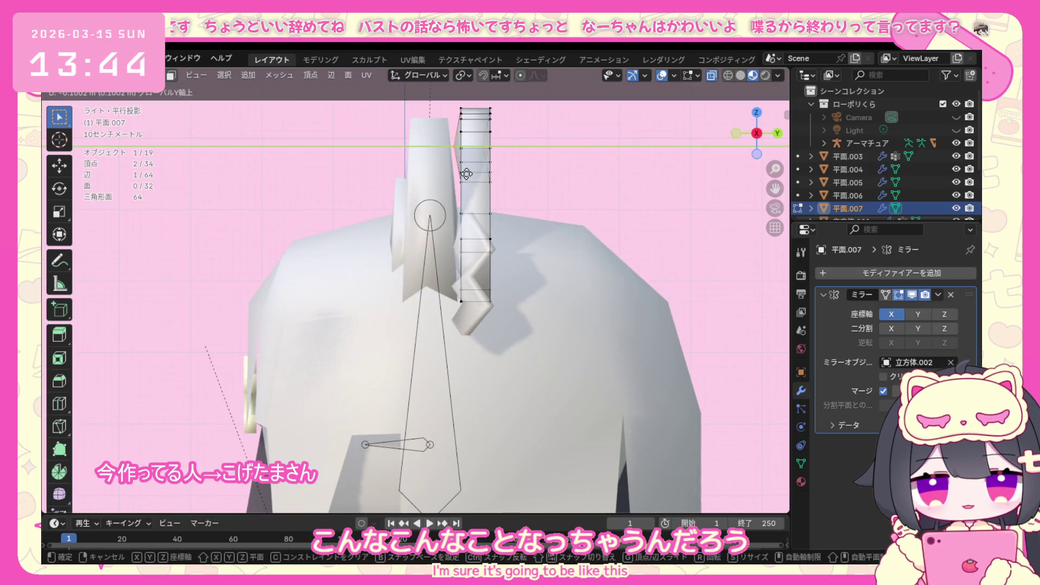
pyautogui.click(470, 174)
pyautogui.moveTo(471, 172); pyautogui.dragTo(507, 144, button='middle')
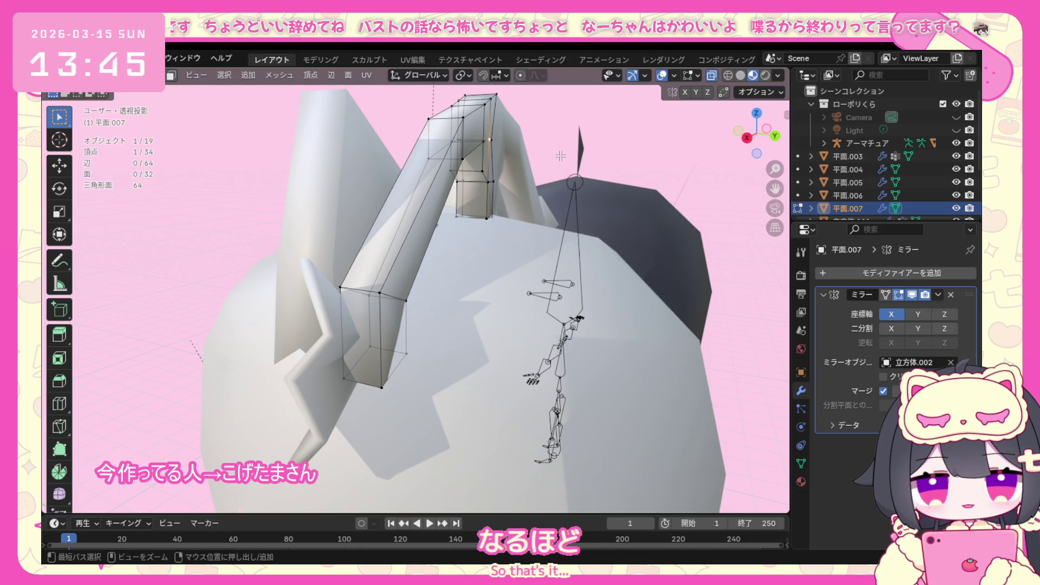
# Shift the selection further front-to-back along Y from the side view.
pyautogui.moveTo(559, 155); pyautogui.dragTo(565, 155, button='middle')
pyautogui.moveTo(746, 74); pyautogui.dragTo(568, 184, button='middle')
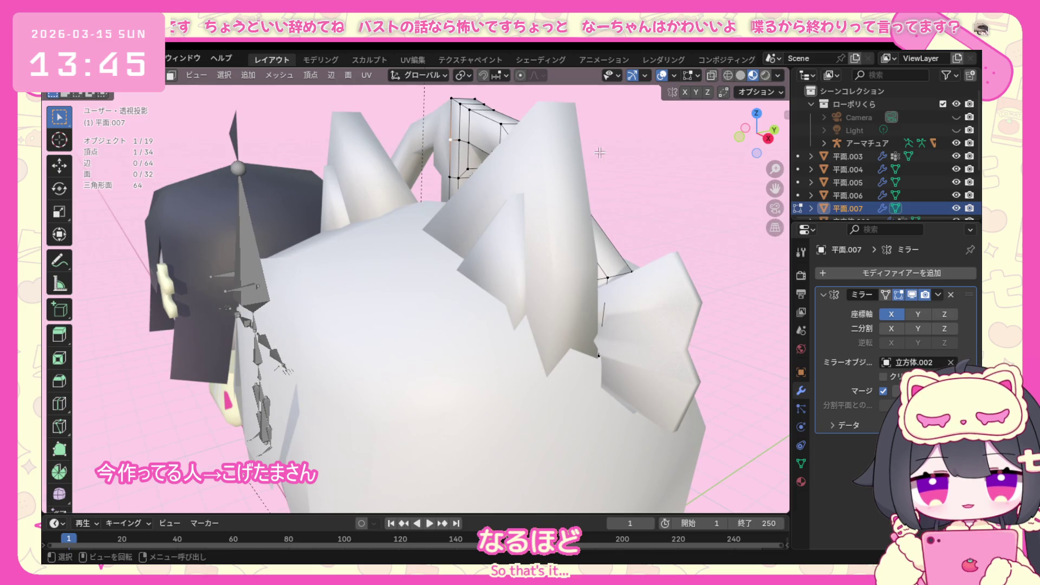
pyautogui.press('KP_3')
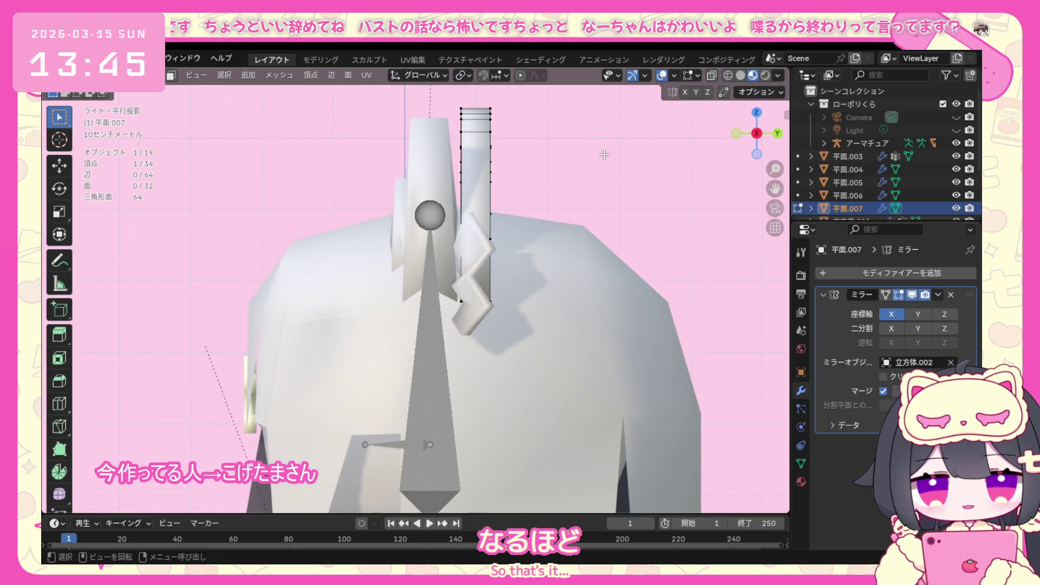
pyautogui.press('g')
pyautogui.press('y')
pyautogui.click(600, 156)
pyautogui.moveTo(600, 156); pyautogui.dragTo(514, 146, button='middle')
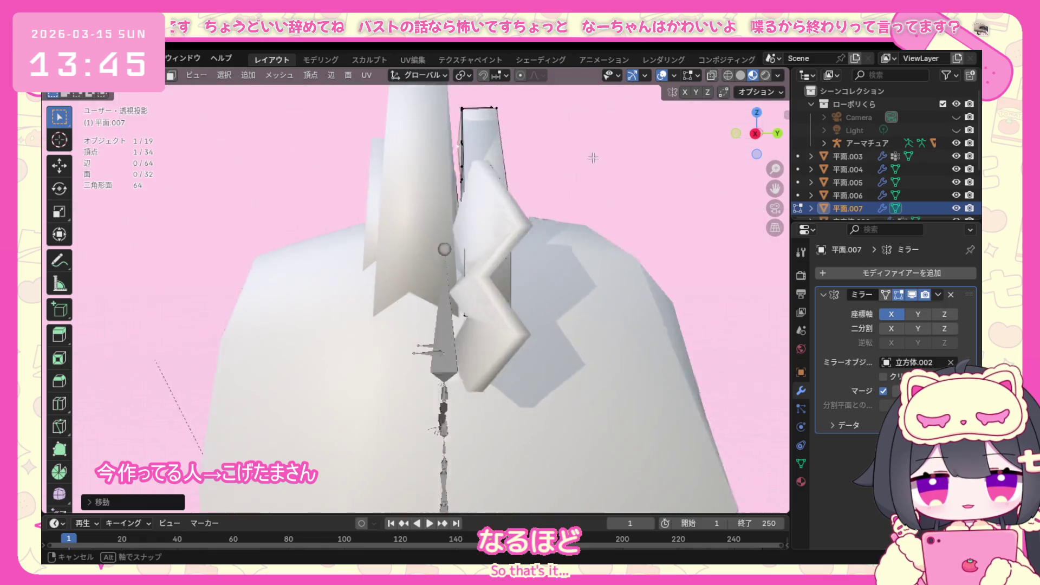
# Move a top vertex of the strip along Y in side view.
pyautogui.click(491, 134)
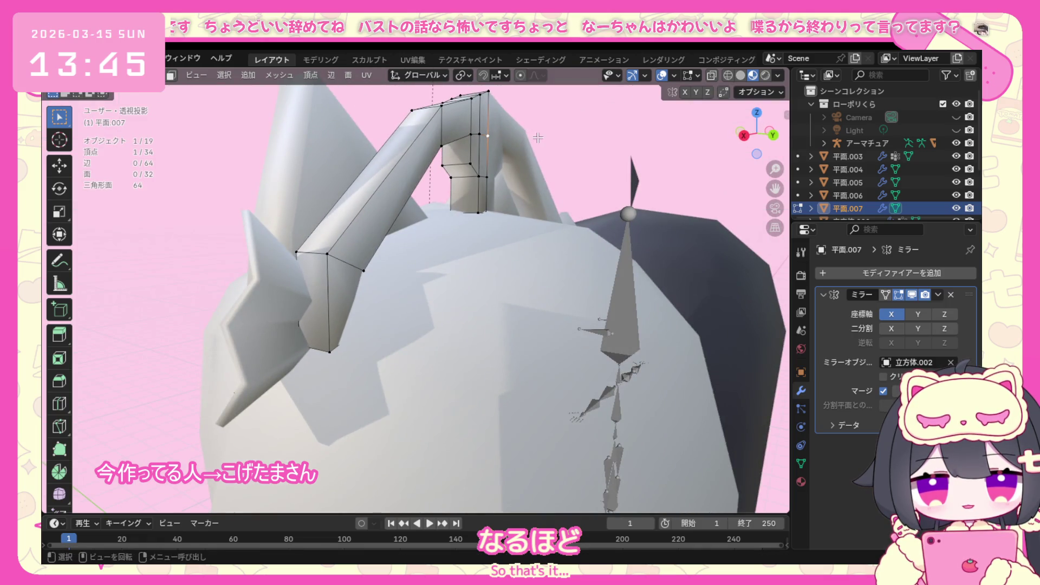
pyautogui.press('KP_1')
pyautogui.press('KP_3')
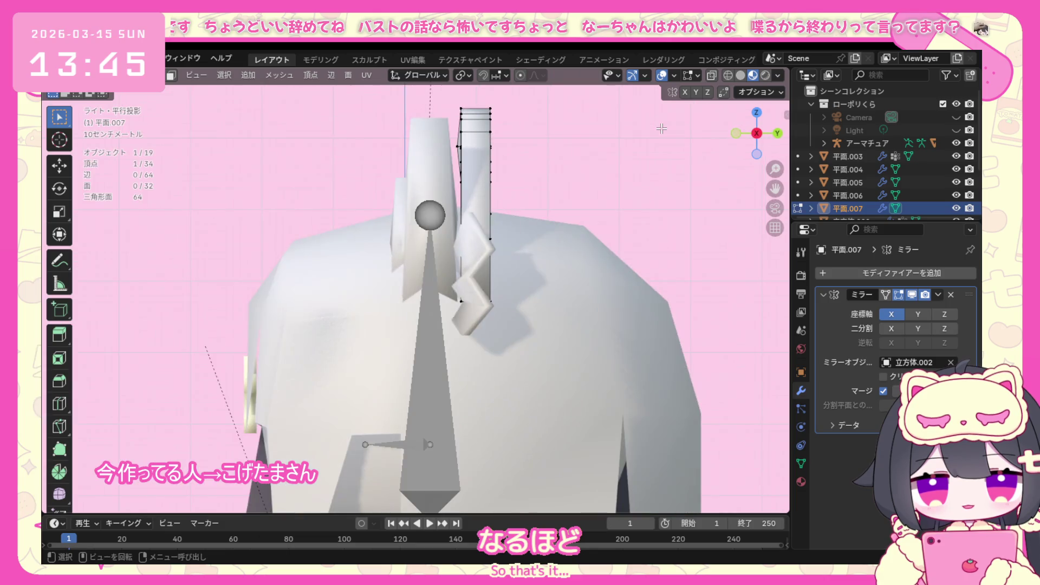
pyautogui.press('g')
pyautogui.press('y')
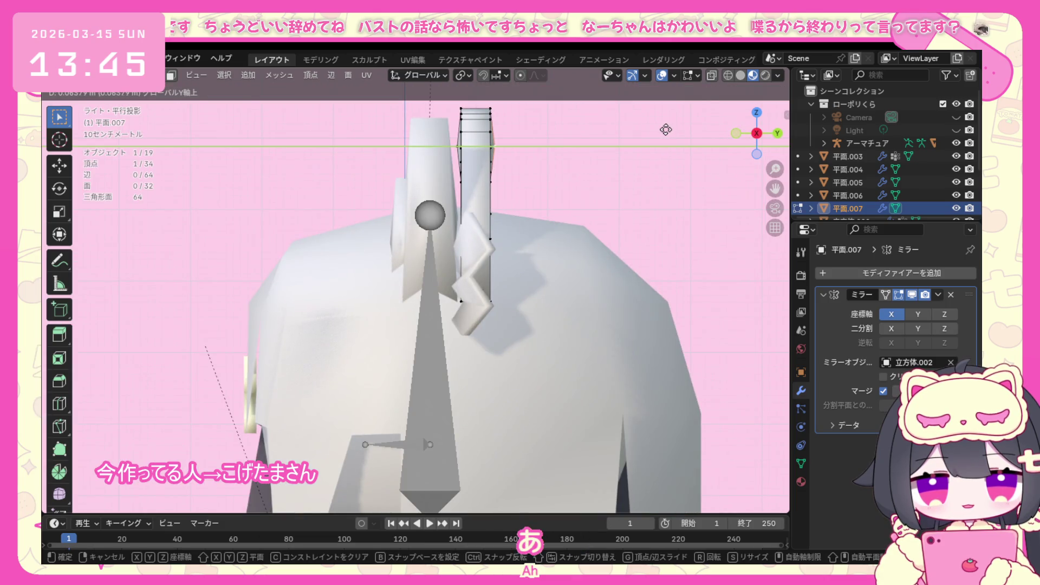
pyautogui.click(666, 130)
pyautogui.moveTo(666, 130); pyautogui.dragTo(543, 209, button='middle')
pyautogui.scroll(2, 443, 201)
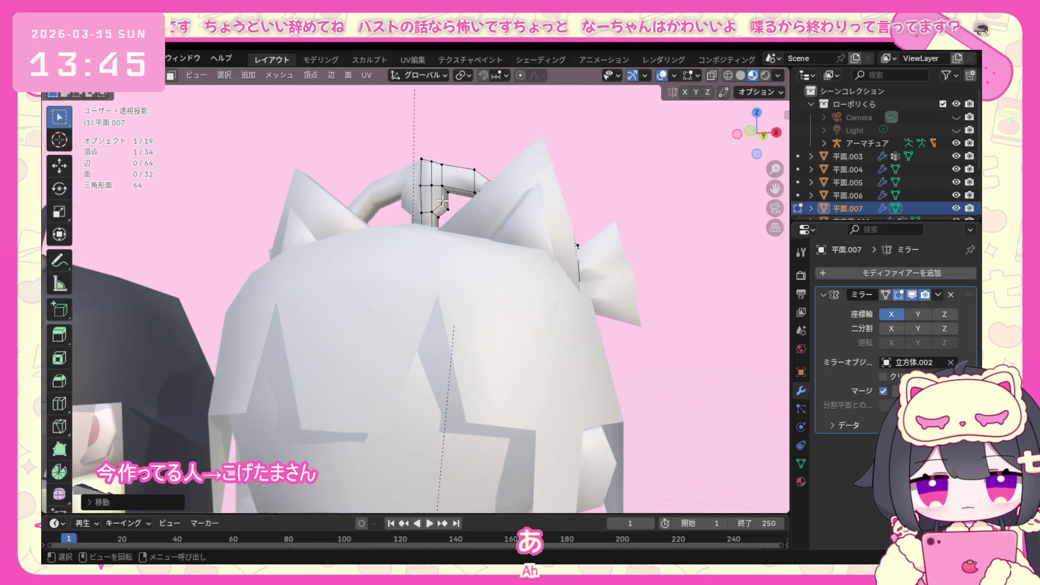
# Make a final Y-axis adjustment to the strip's base and save the file.
pyautogui.moveTo(443, 201); pyautogui.dragTo(427, 232, button='middle')
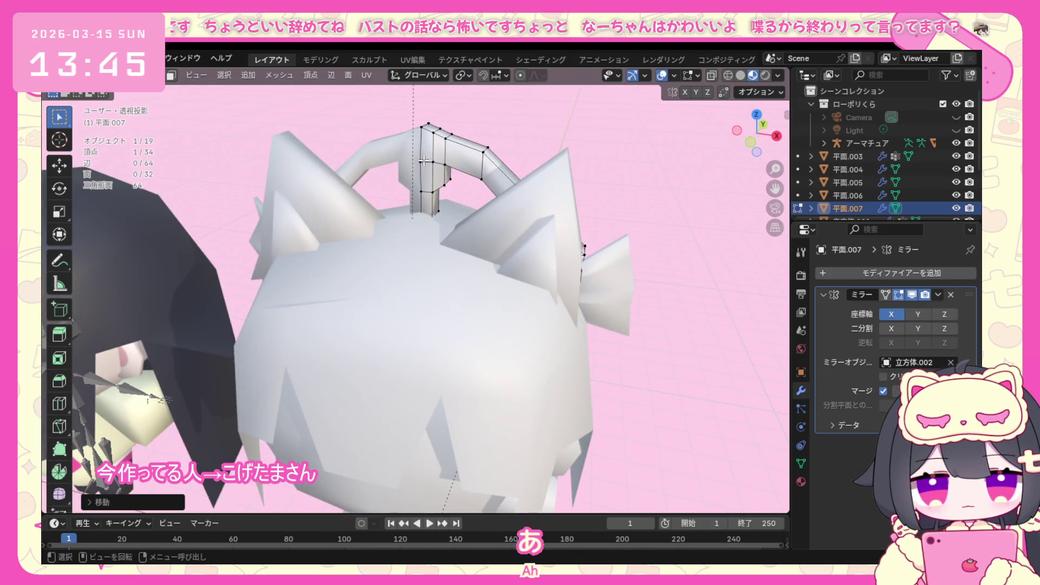
pyautogui.moveTo(423, 160); pyautogui.dragTo(410, 190, button='middle')
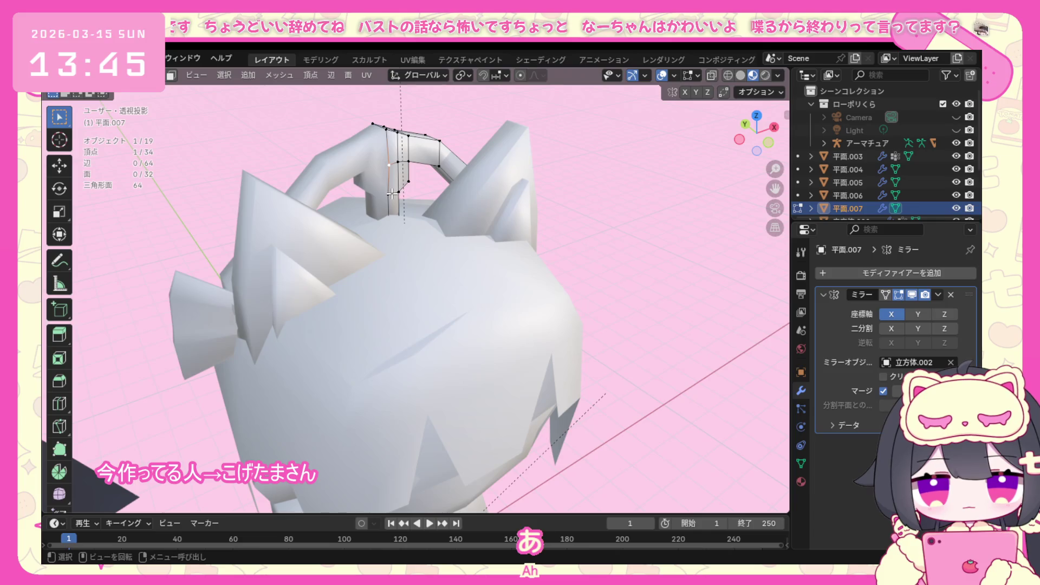
pyautogui.press('KP_1')
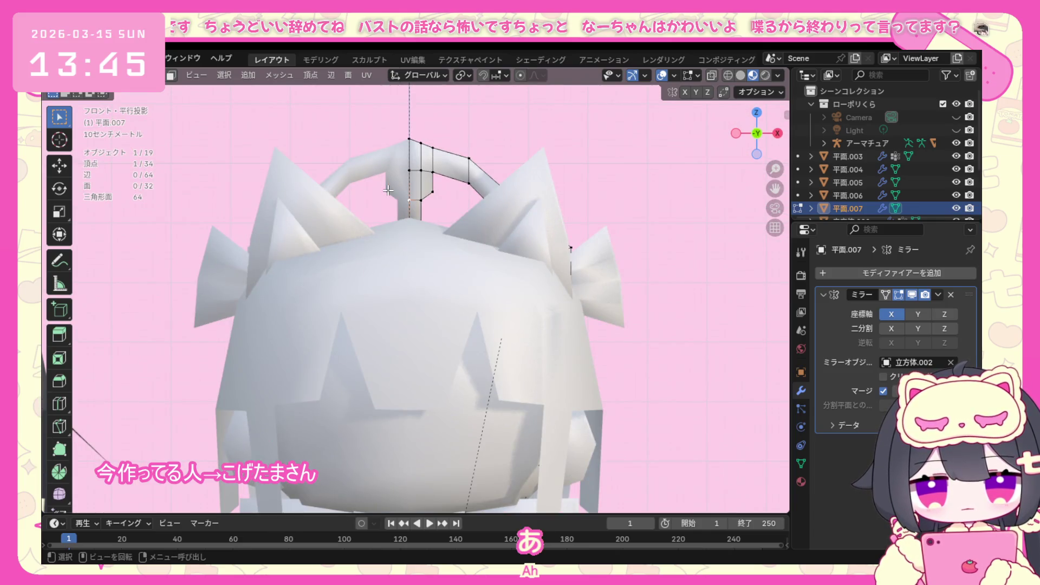
pyautogui.press('KP_3')
pyautogui.press('g')
pyautogui.press('y')
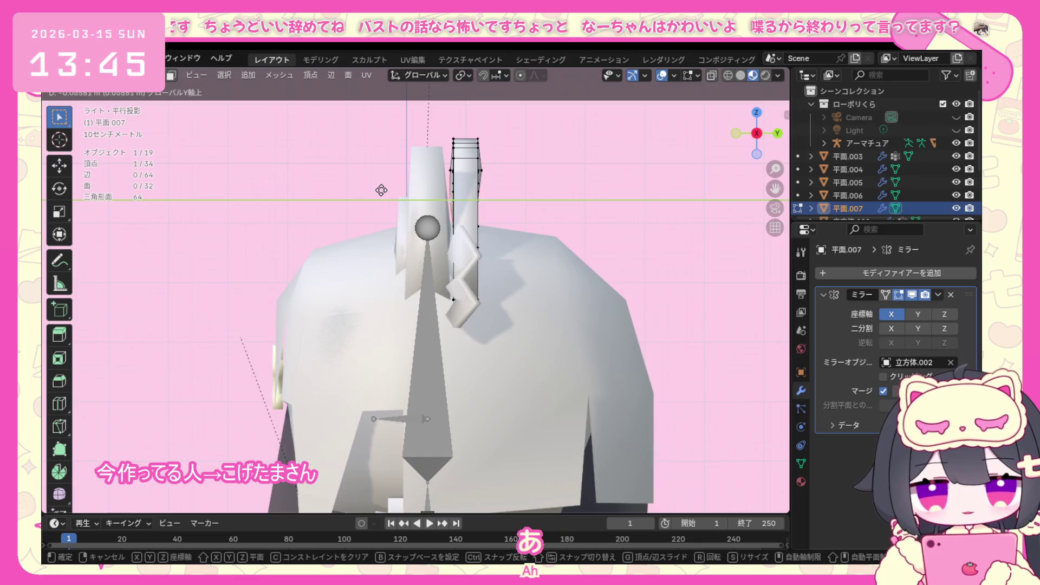
pyautogui.click(383, 190)
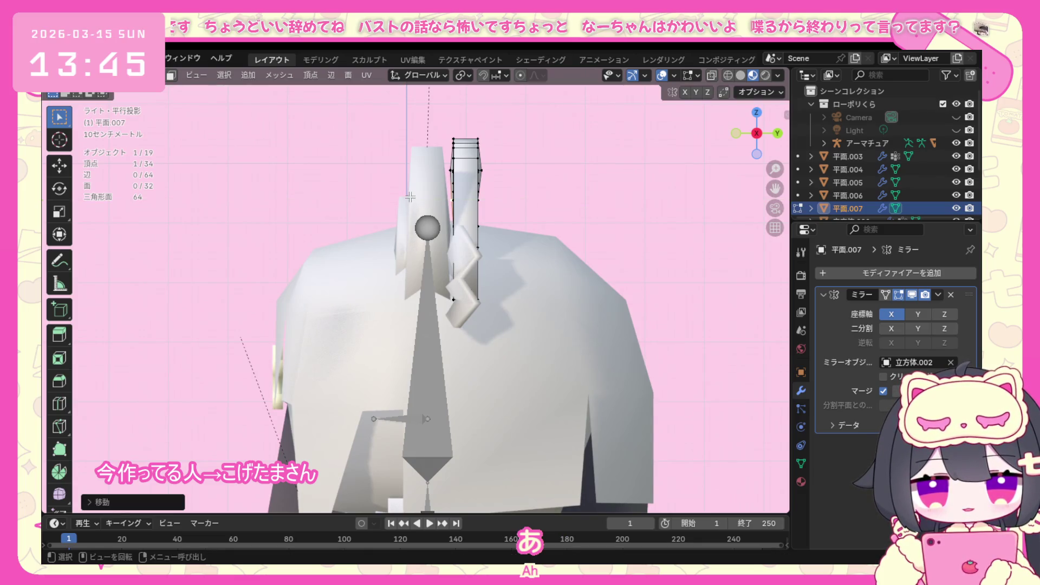
pyautogui.hotkey('ctrl', 's')
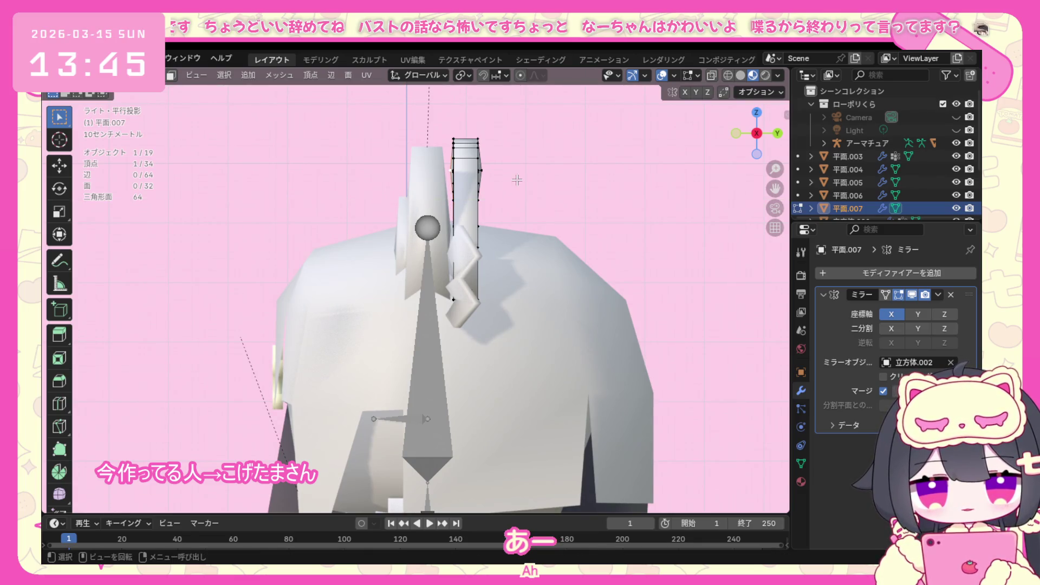
pyautogui.moveTo(366, 166); pyautogui.dragTo(244, 130, button='middle')
pyautogui.click(123, 75)
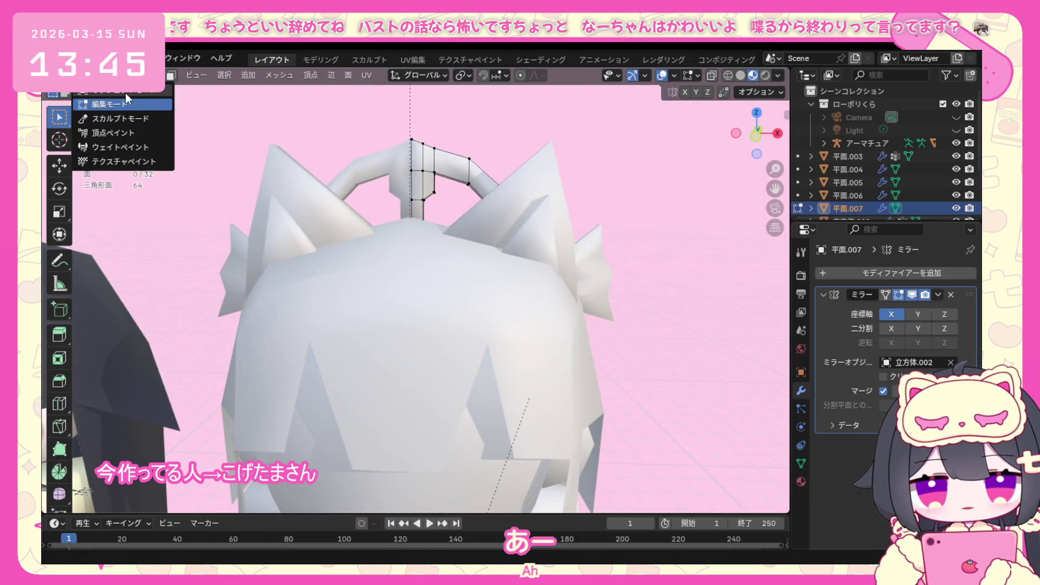
# Check the mirrored twin tails in Object Mode, then return to editing the twin-tail mesh from the front view.
pyautogui.click(126, 92)
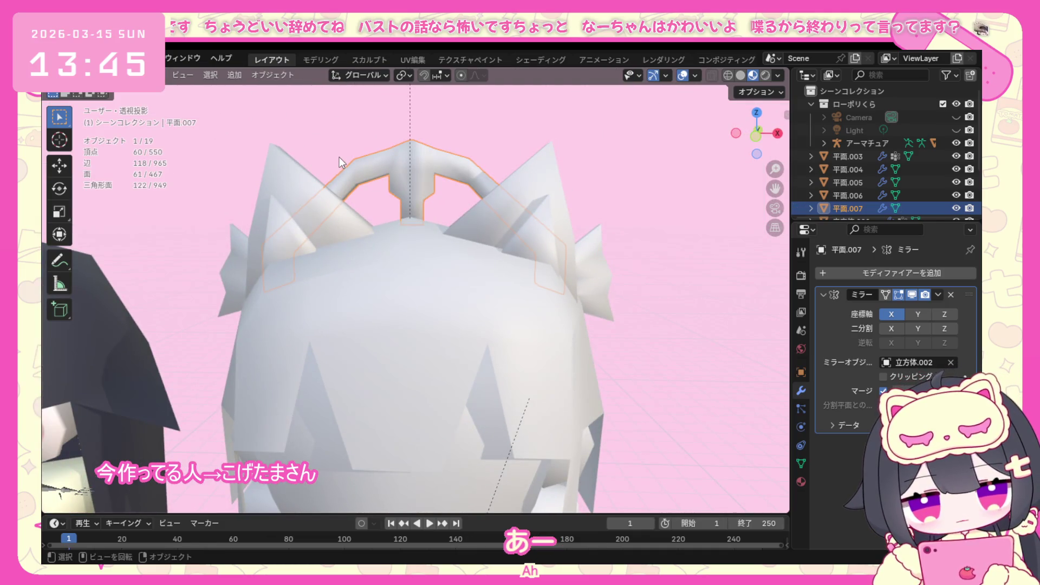
pyautogui.scroll(-5, 504, 251)
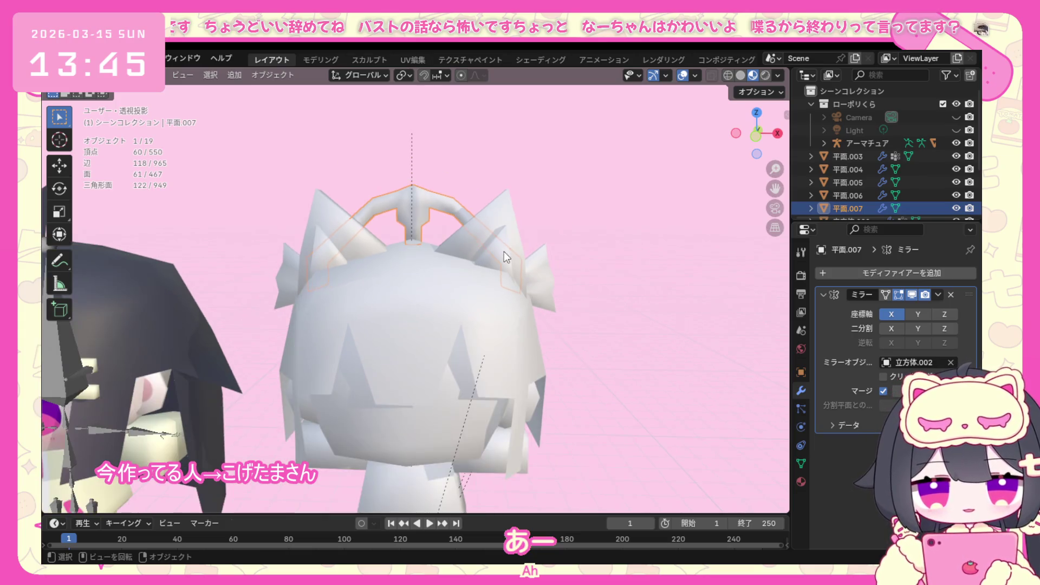
pyautogui.scroll(1, 372, 202)
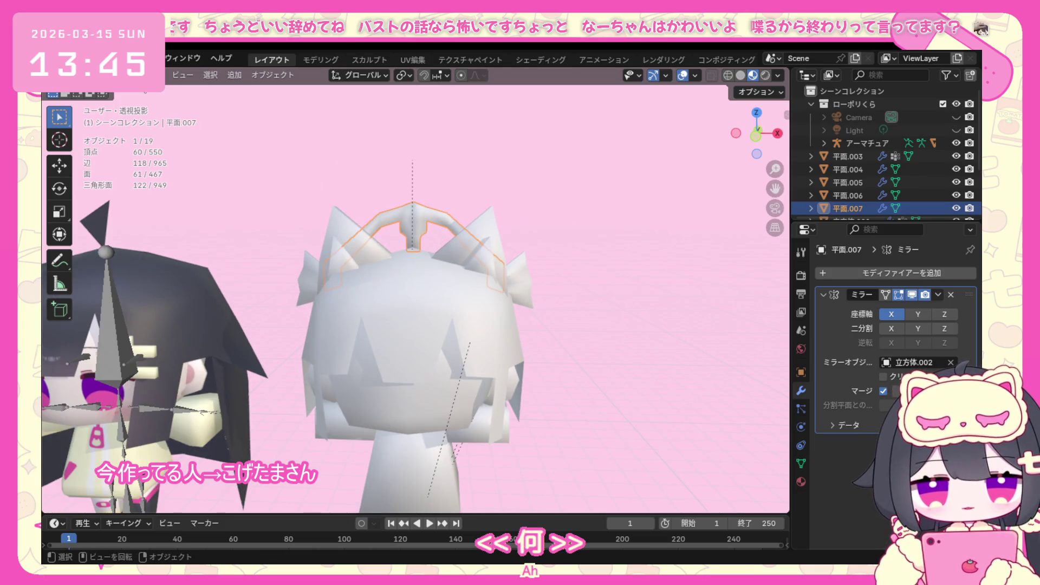
pyautogui.click(122, 74)
pyautogui.click(111, 104)
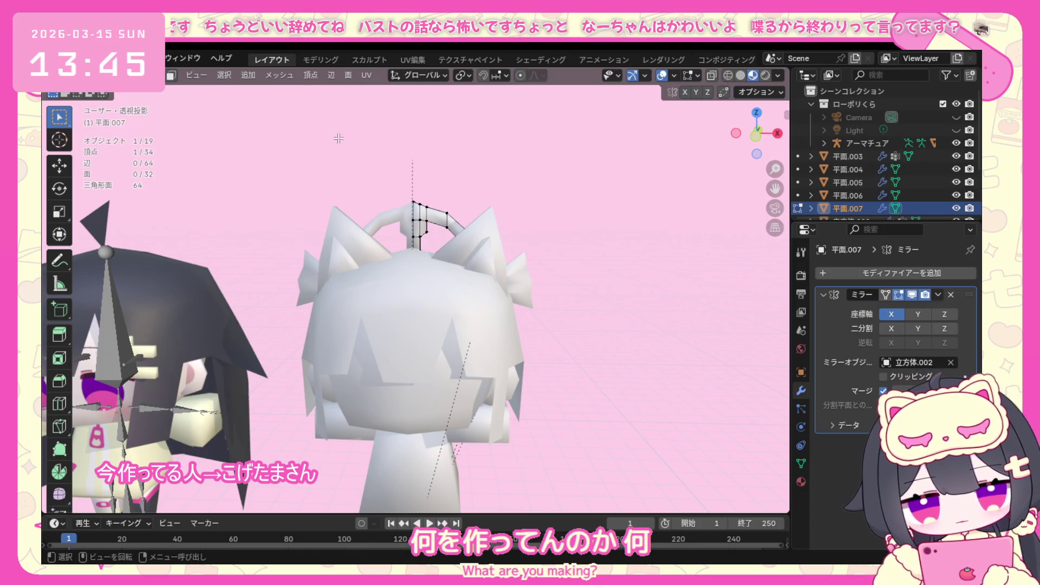
pyautogui.scroll(1, 374, 124)
pyautogui.scroll(2, 392, 162)
pyautogui.press('KP_1')
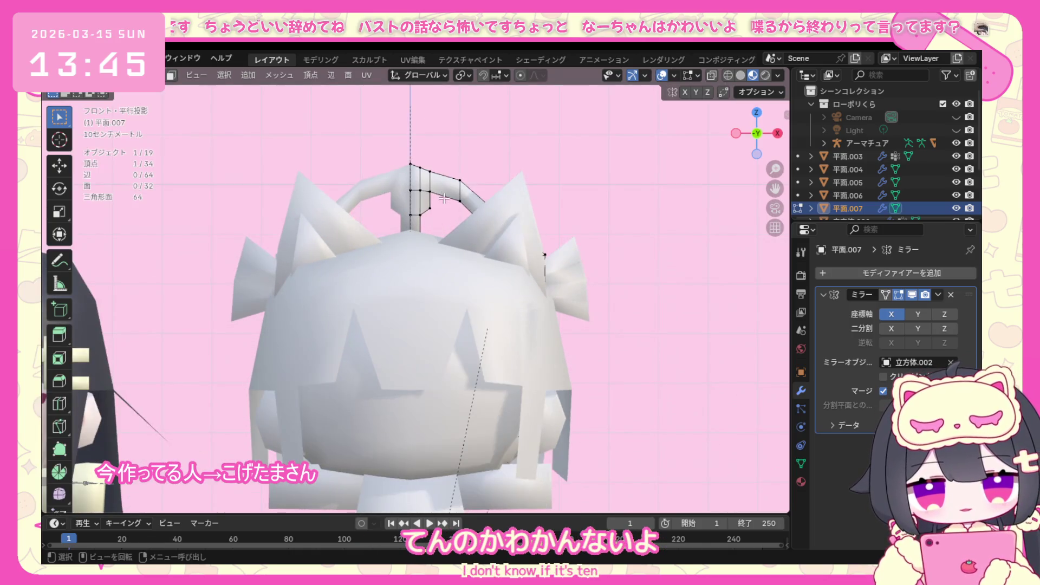
pyautogui.moveTo(387, 176); pyautogui.dragTo(408, 262, button='middle')
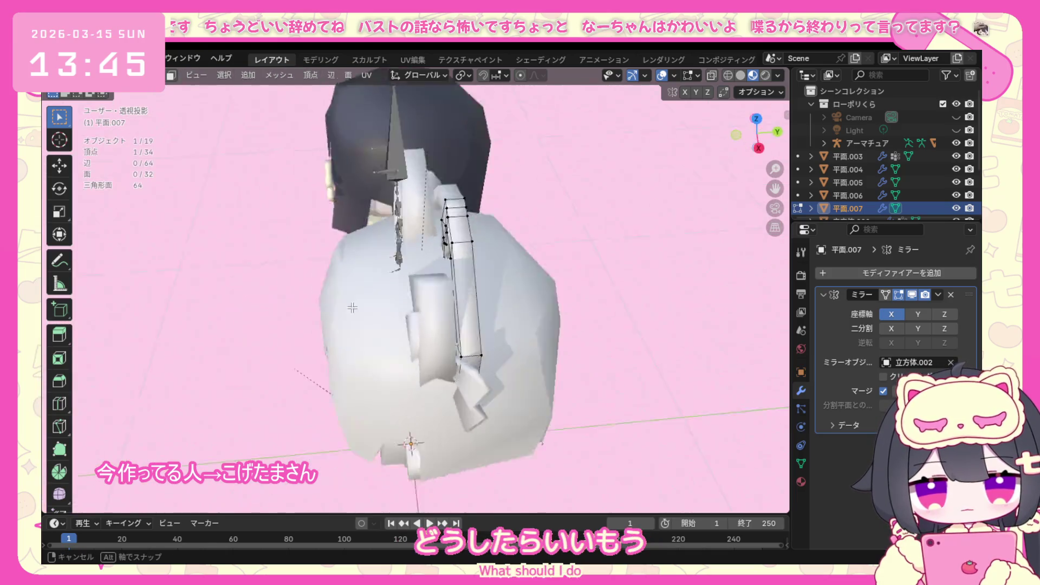
pyautogui.press('KP_1')
# Select every vertex of the twin-tail mesh ready to move it as one piece.
pyautogui.hotkey('ctrl', 'l')
pyautogui.press('a')
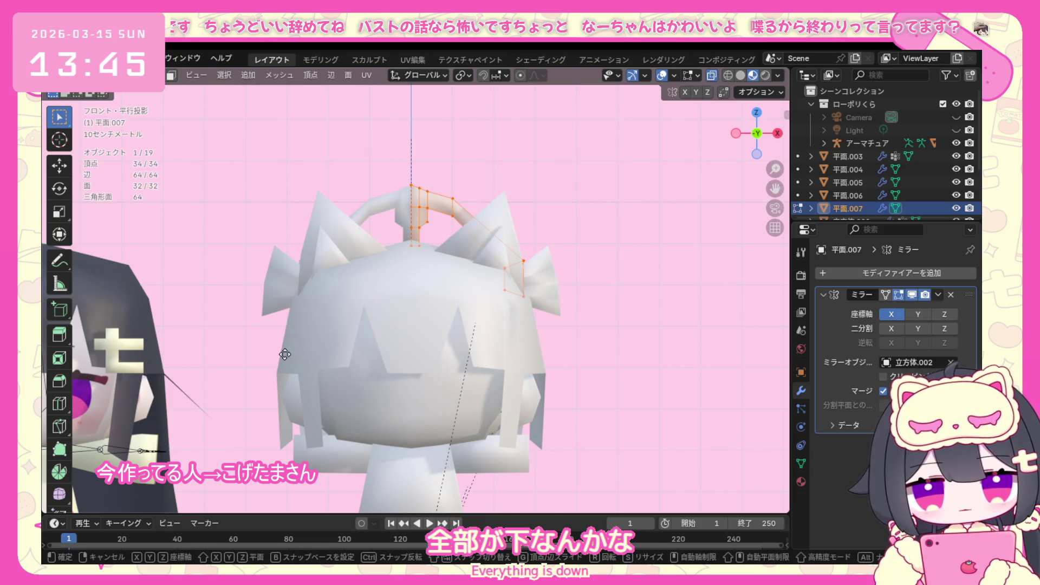
# Lower the whole twin-tail mesh, then slide the right-hand tail piece outward along X.
pyautogui.press('g')
pyautogui.press('z')
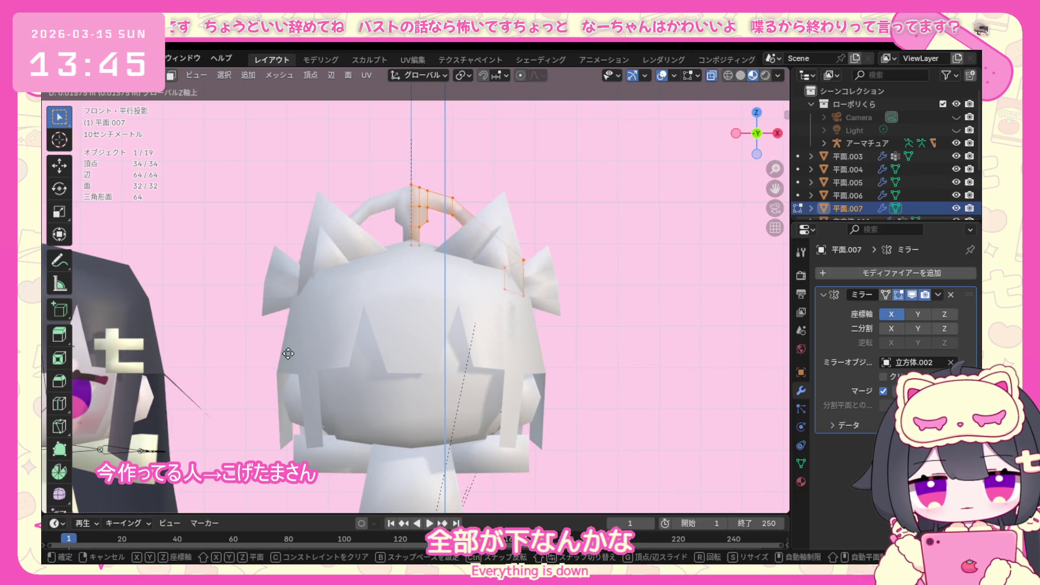
pyautogui.click(295, 357)
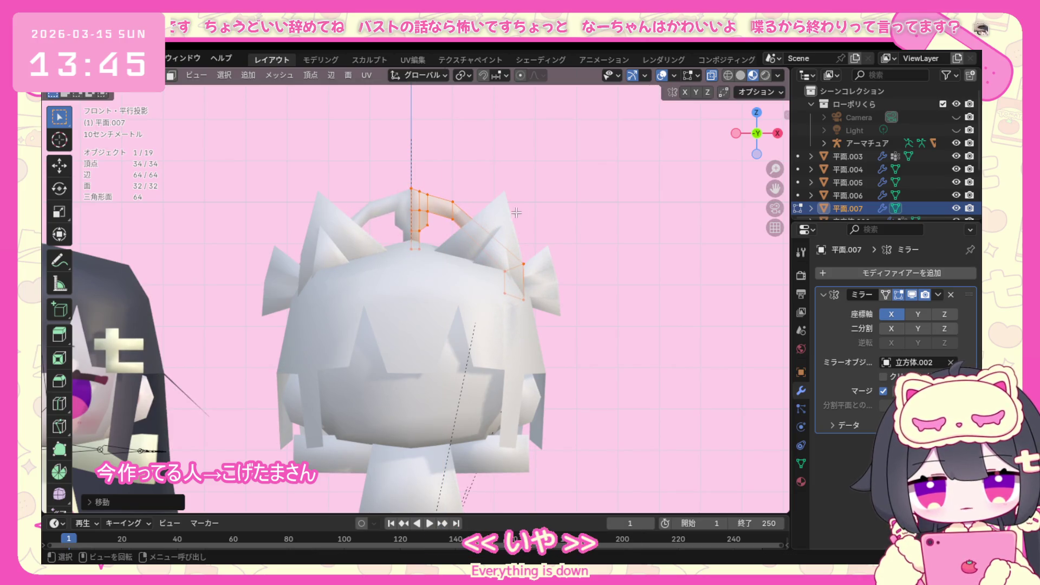
pyautogui.moveTo(548, 244); pyautogui.dragTo(480, 355)
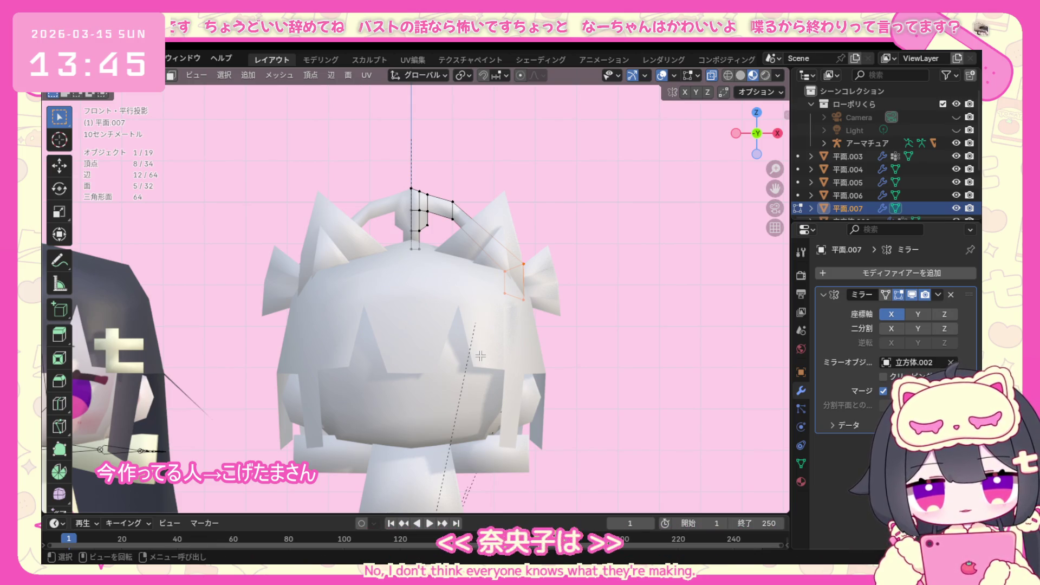
pyautogui.press('g')
pyautogui.press('x')
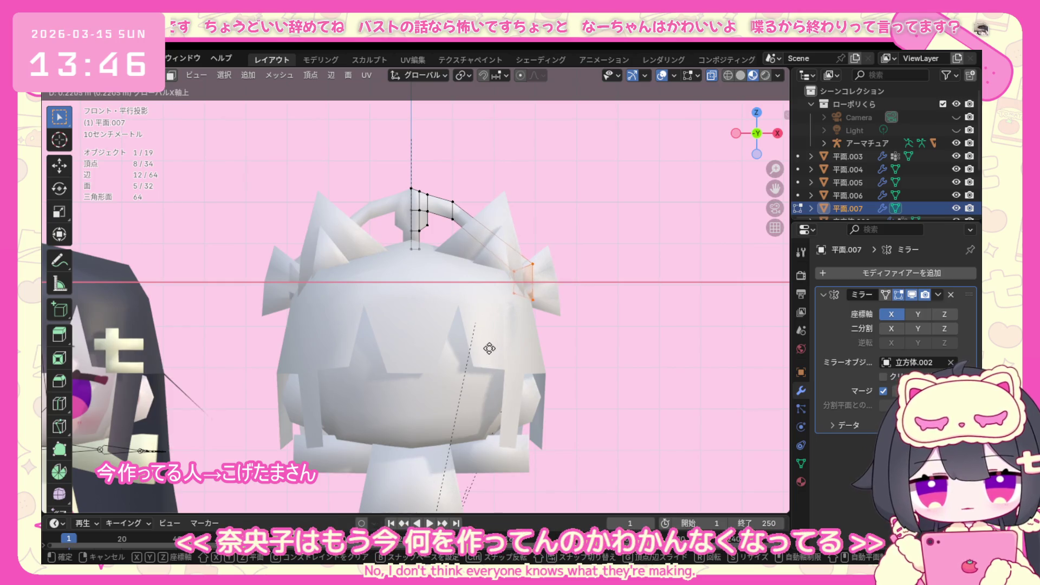
pyautogui.click(487, 348)
# Shift the top arc vertex loop outward along X and lower it along Z, checking the shape.
pyautogui.keyDown('alt'); pyautogui.click(447, 242); pyautogui.keyUp('alt')
pyautogui.press('g')
pyautogui.press('x')
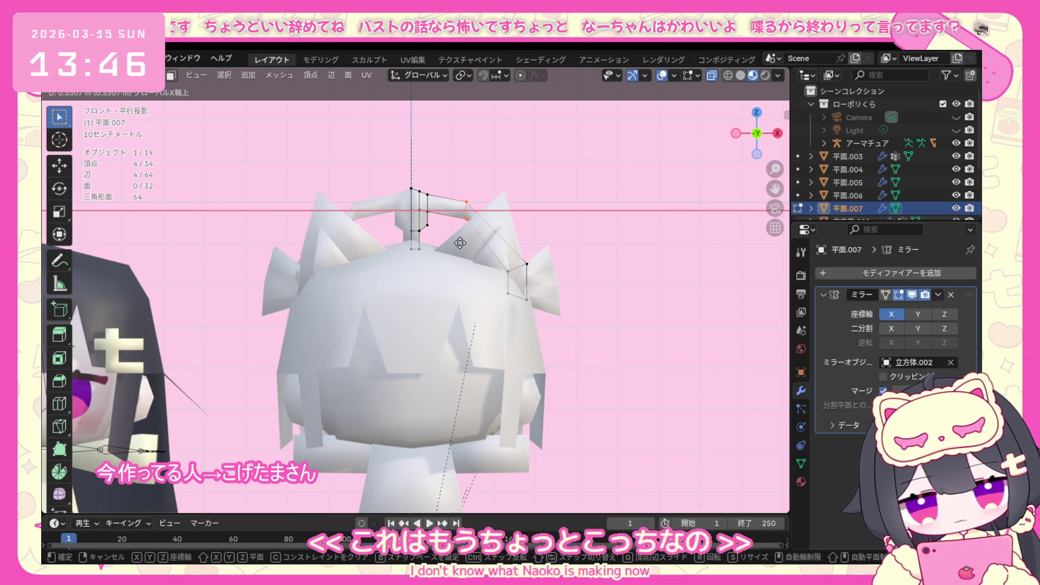
pyautogui.click(457, 242)
pyautogui.press('g')
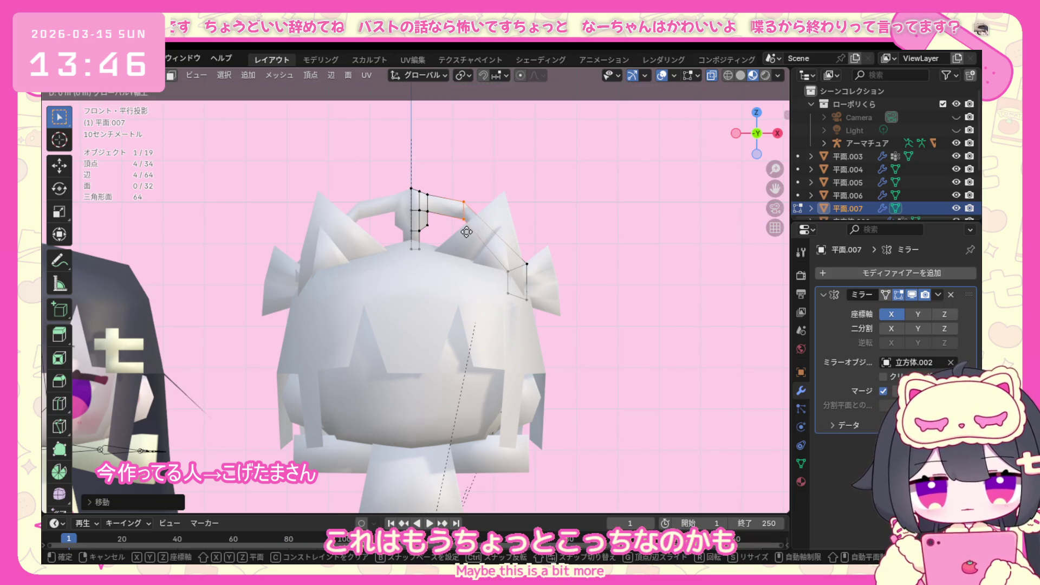
pyautogui.press('Escape')
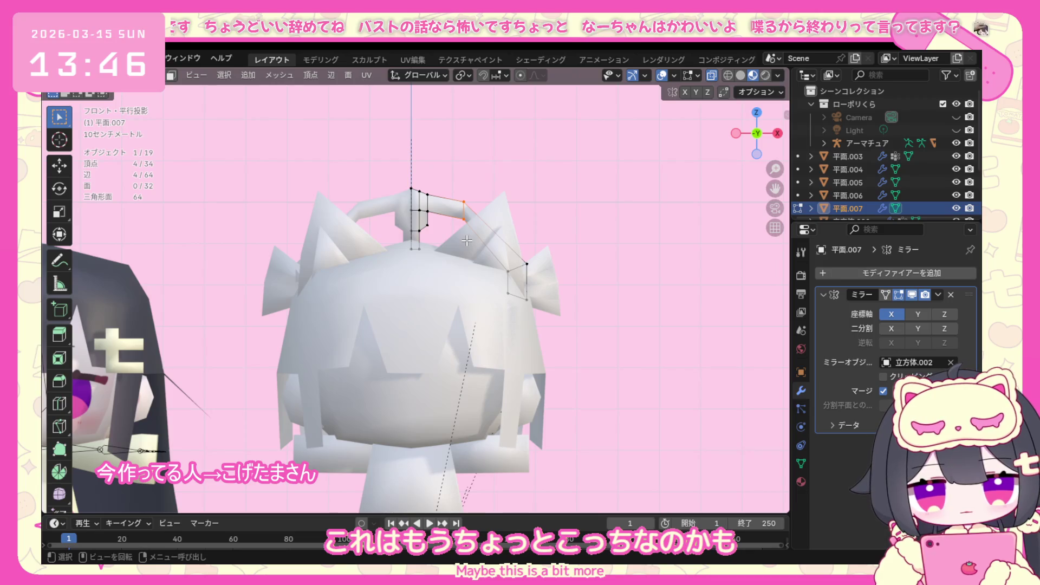
pyautogui.press('g')
pyautogui.press('z')
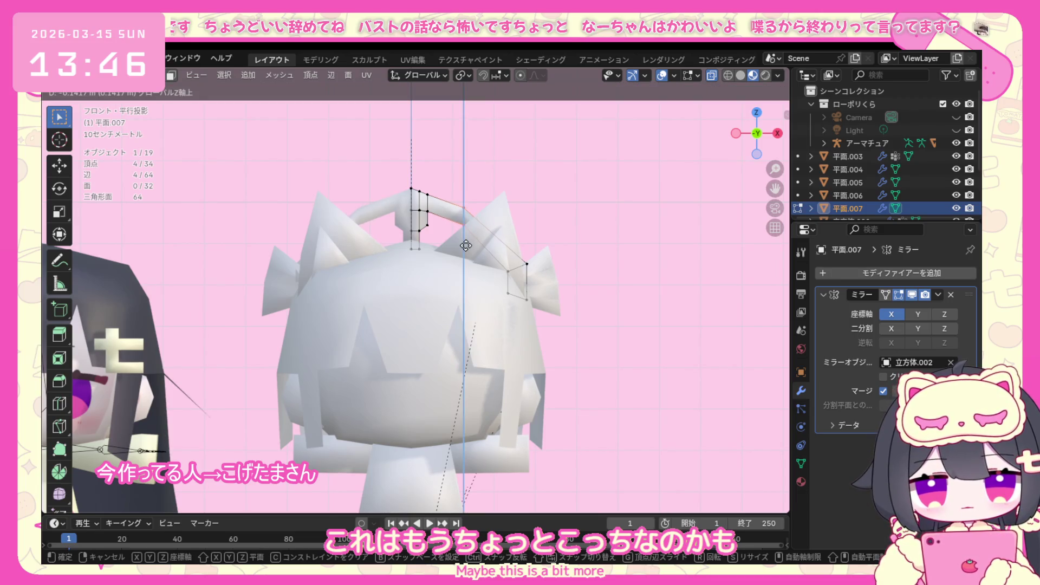
pyautogui.click(465, 246)
pyautogui.moveTo(465, 246)
pyautogui.mouseDown(button='middle')
pyautogui.moveTo(352, 358)
pyautogui.moveTo(297, 352)
pyautogui.moveTo(244, 326)
pyautogui.mouseUp(button='middle')
pyautogui.click(122, 74)
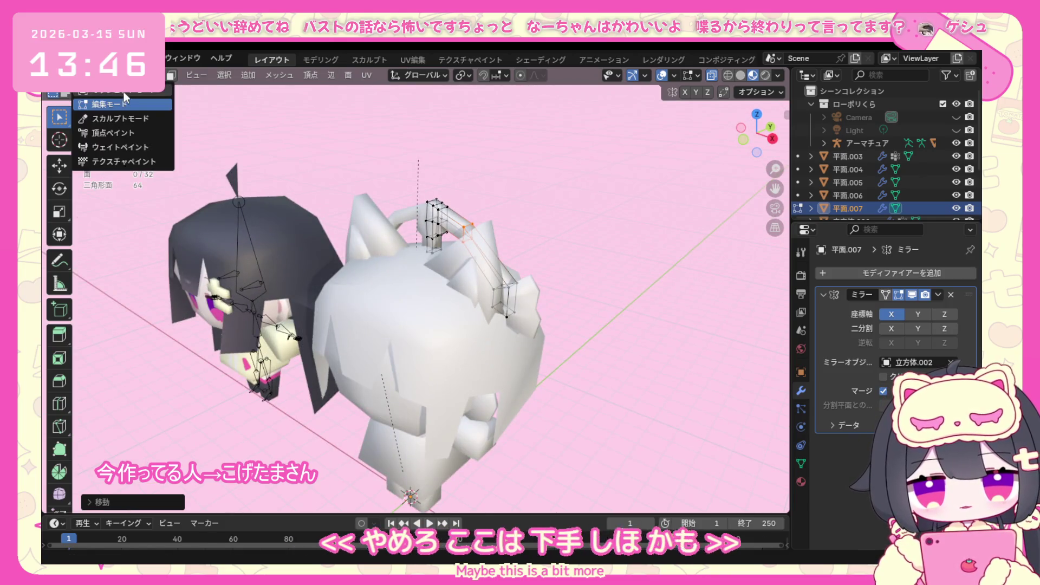
# Add a new plane to the scene and stand it upright with a 90-degree rotation.
pyautogui.click(123, 98)
pyautogui.moveTo(376, 273)
pyautogui.mouseDown(button='middle')
pyautogui.moveTo(440, 271)
pyautogui.moveTo(458, 294)
pyautogui.moveTo(465, 290)
pyautogui.mouseUp(button='middle')
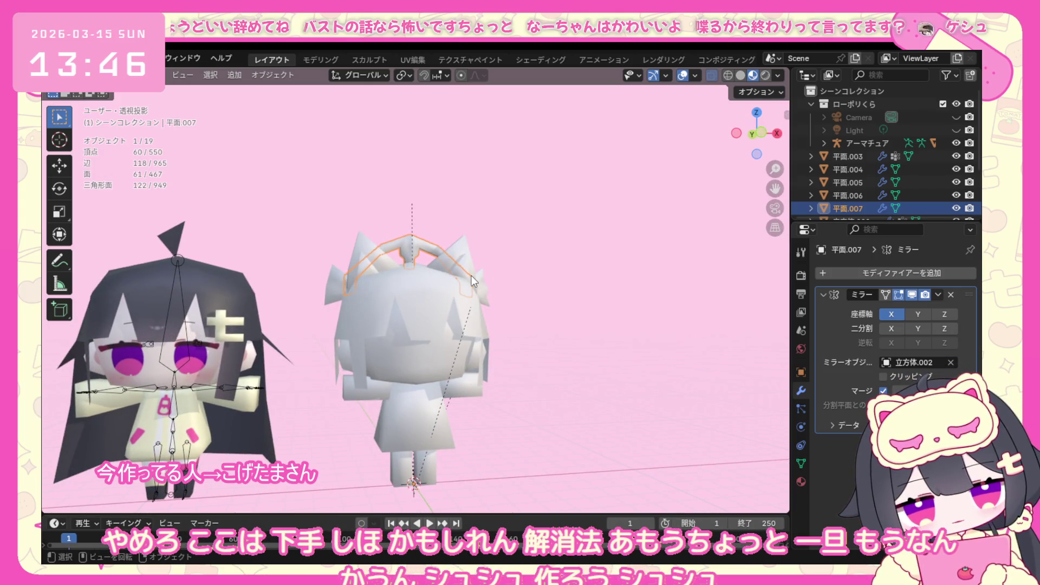
pyautogui.click(236, 74)
pyautogui.moveTo(259, 90)
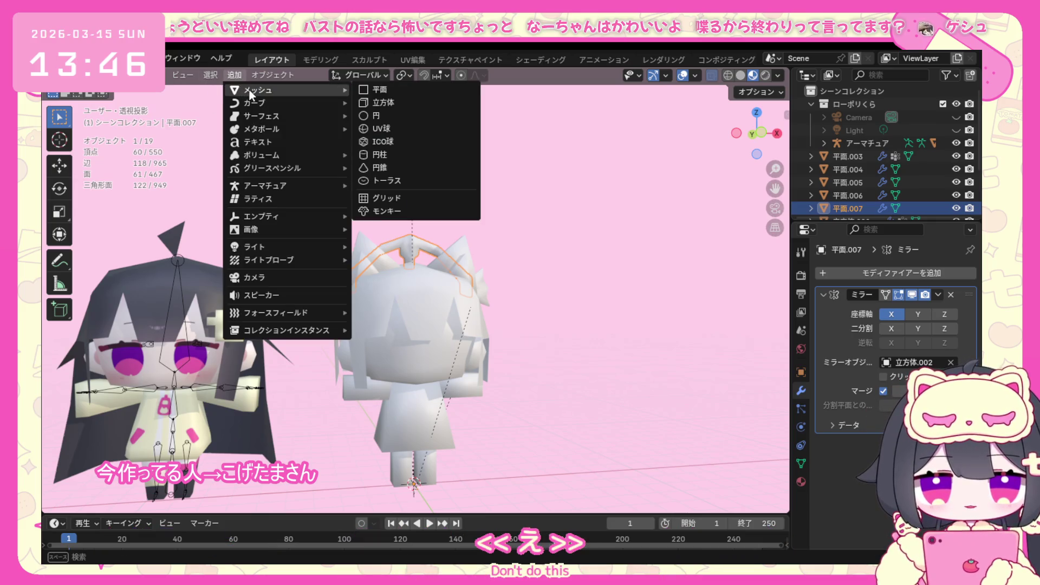
pyautogui.click(399, 84)
pyautogui.press('KP_1')
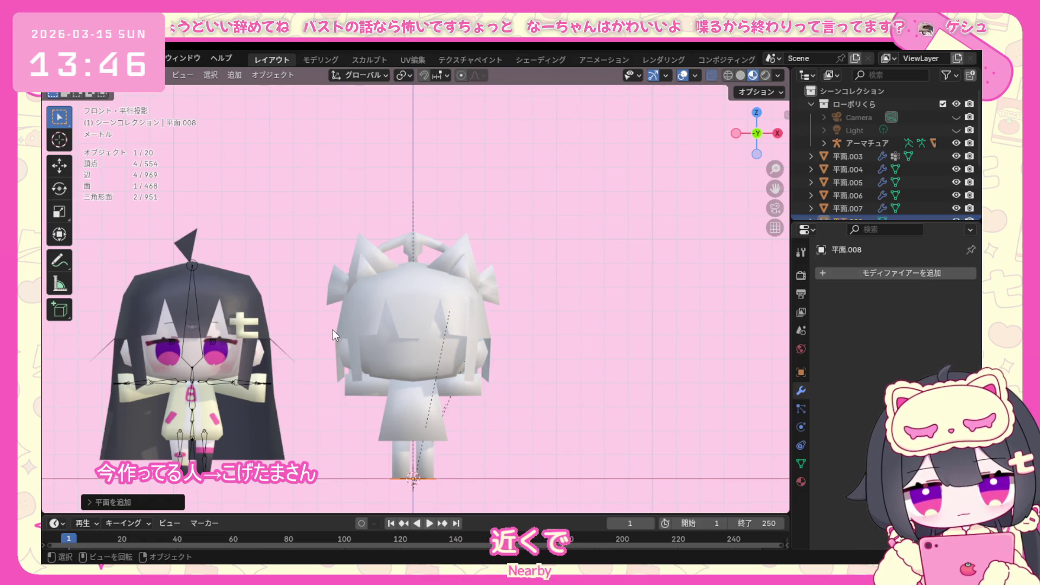
pyautogui.write('r90')
pyautogui.press('Return')
pyautogui.press('KP_3')
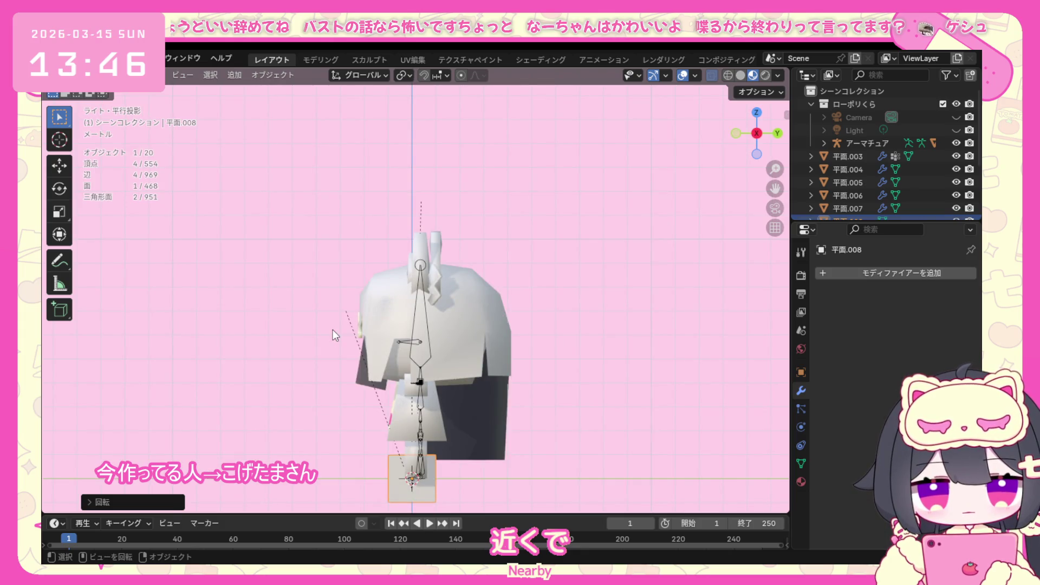
pyautogui.press('r')
pyautogui.press('BackSpace')
pyautogui.press('BackSpace')
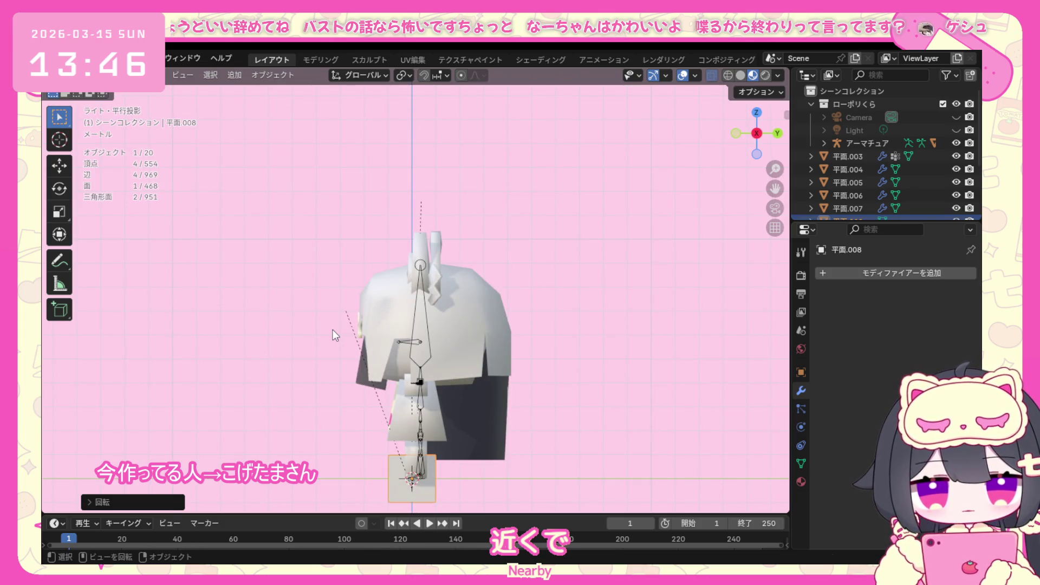
pyautogui.press('KP_7')
pyautogui.press('Escape')
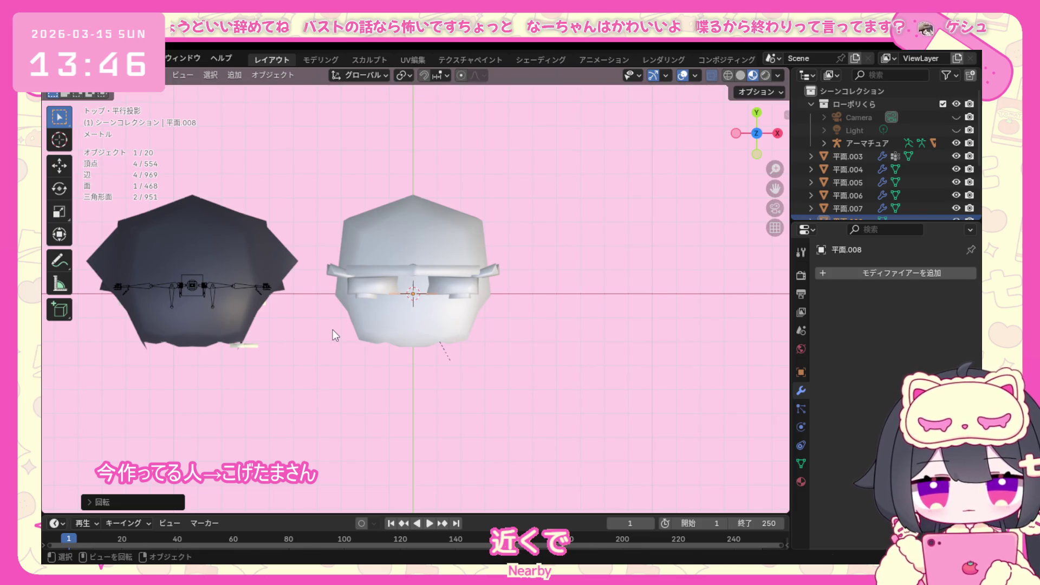
pyautogui.press('KP_1')
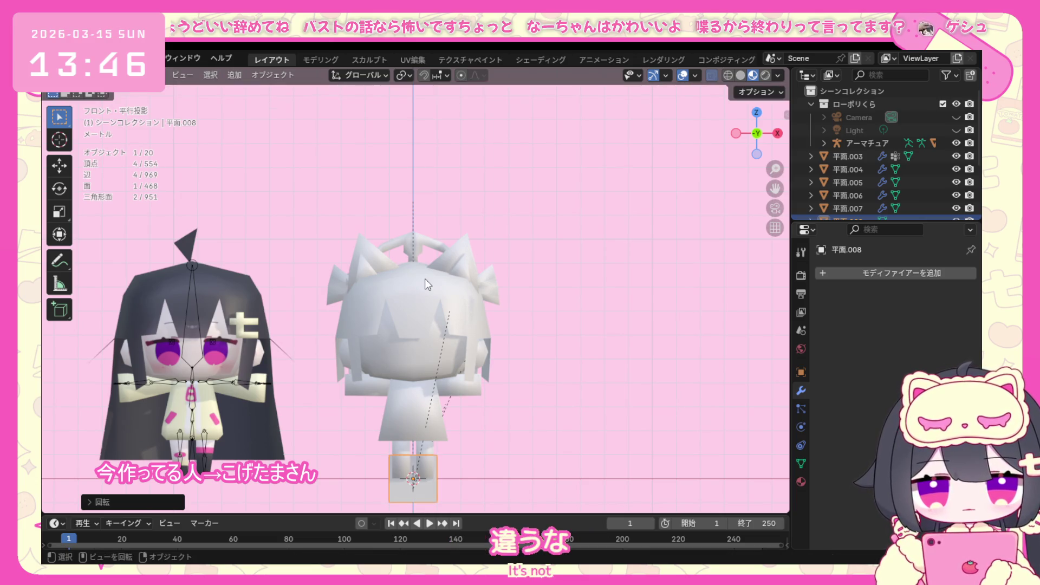
pyautogui.press('KP_7')
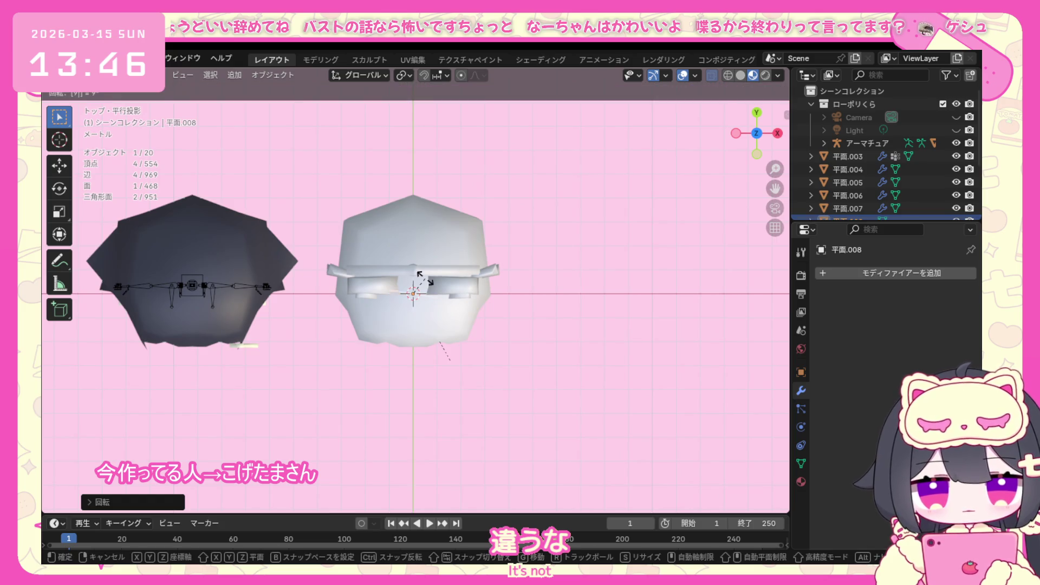
pyautogui.press('KP_1')
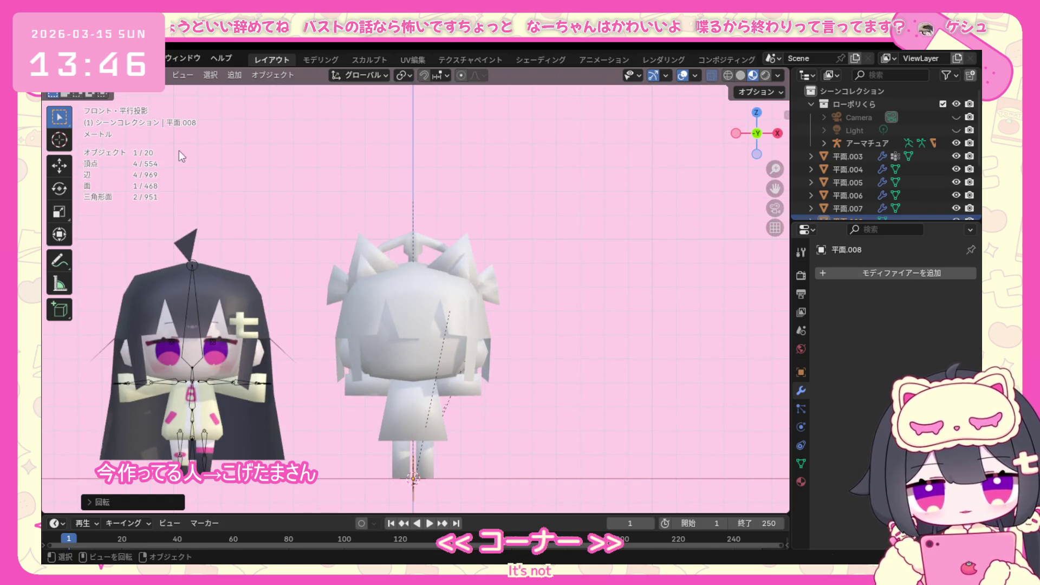
# Move the plane's geometry in Edit Mode to sit beside the white character's head.
pyautogui.click(122, 75)
pyautogui.click(97, 105)
pyautogui.scroll(-1, 387, 325)
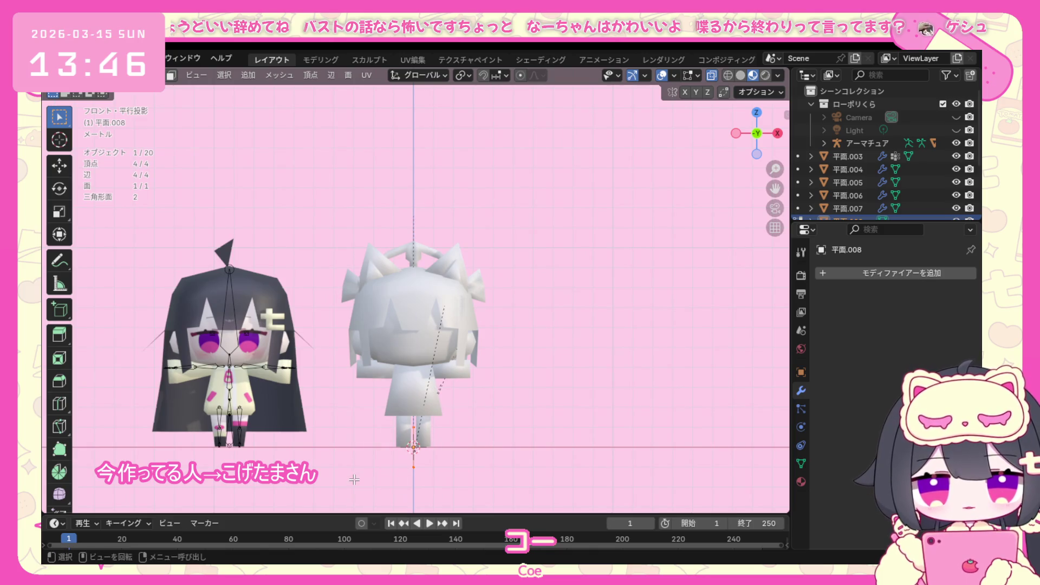
pyautogui.press('g')
pyautogui.click(426, 346)
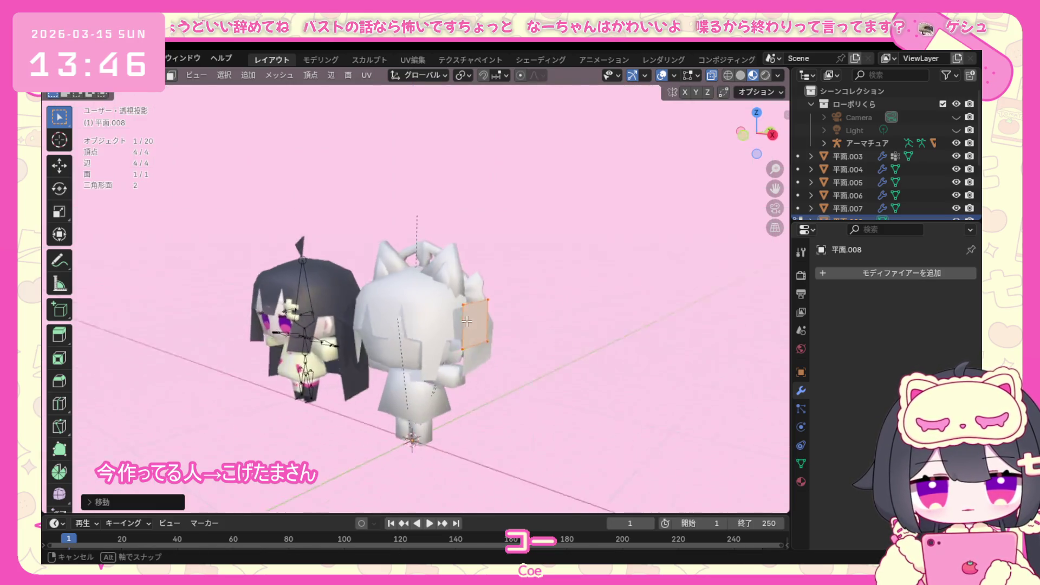
pyautogui.moveTo(426, 347); pyautogui.dragTo(484, 311, button='middle')
pyautogui.press('KP_1')
pyautogui.scroll(2, 519, 322)
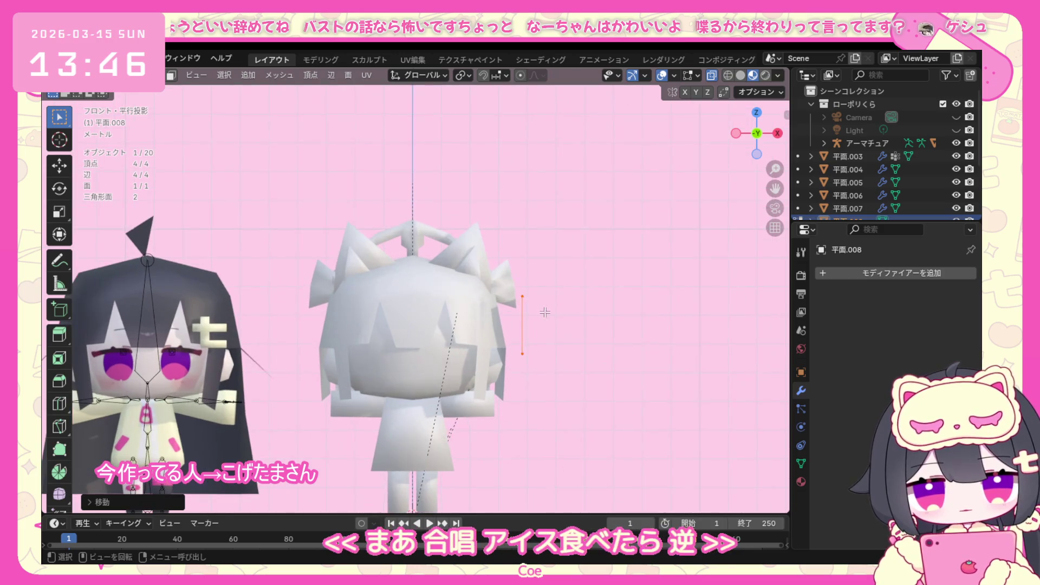
pyautogui.scroll(2, 520, 322)
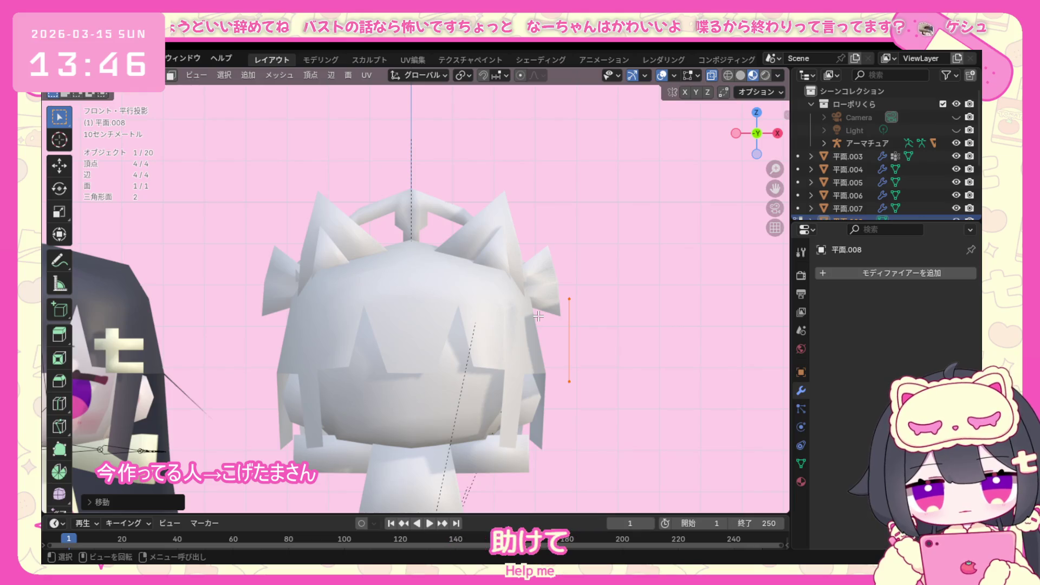
# Extrude the plane along X into a box, shrink it and set it right against the head.
pyautogui.press('e')
pyautogui.press('x')
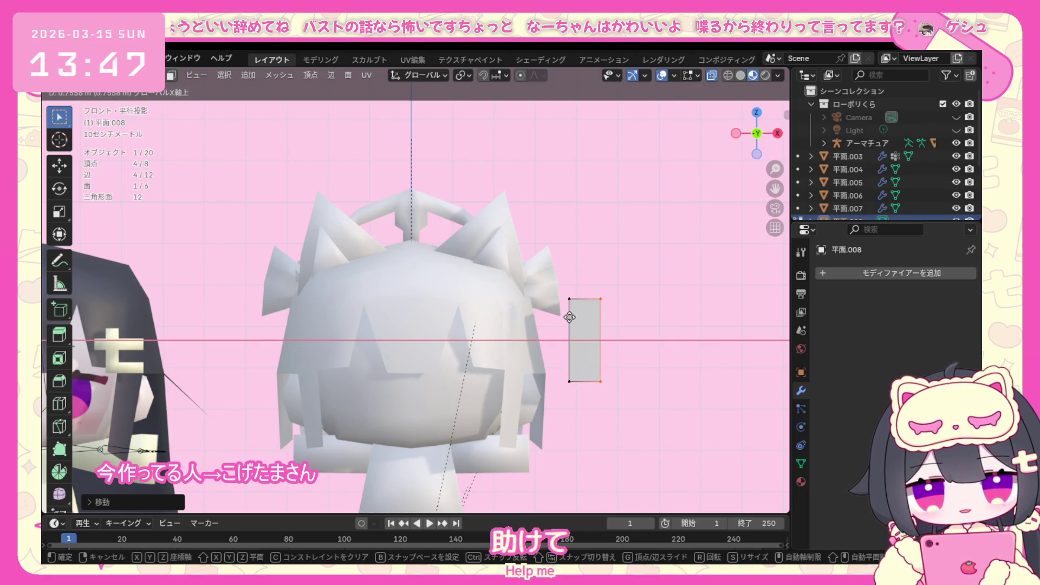
pyautogui.click(569, 317)
pyautogui.press('s')
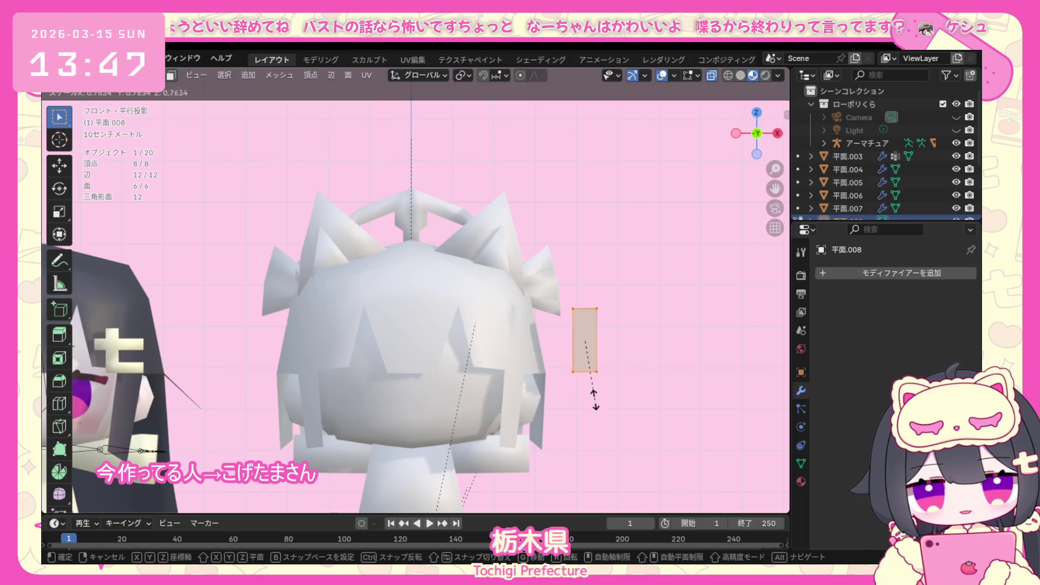
pyautogui.click(603, 397)
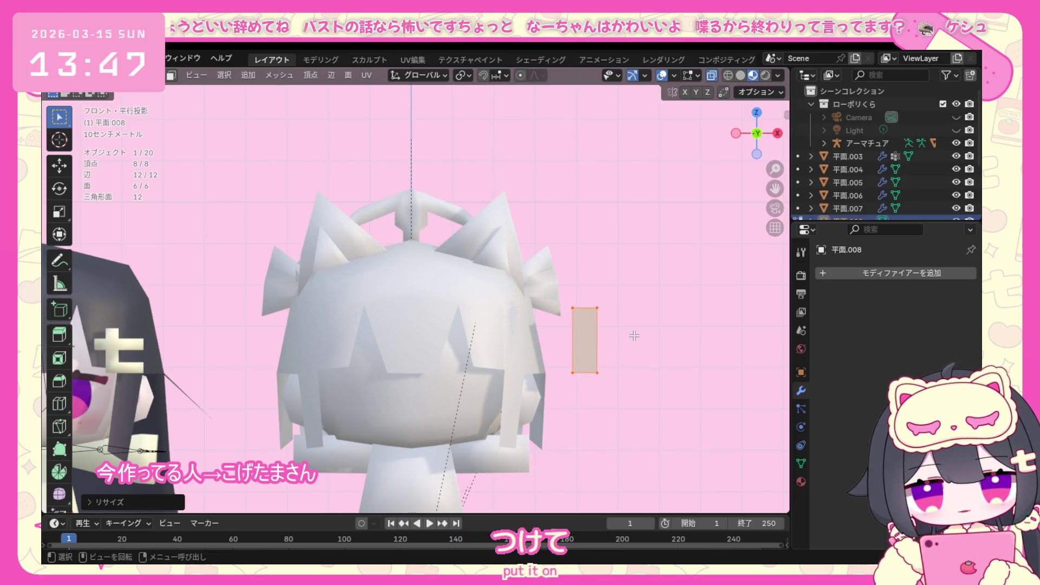
pyautogui.press('g')
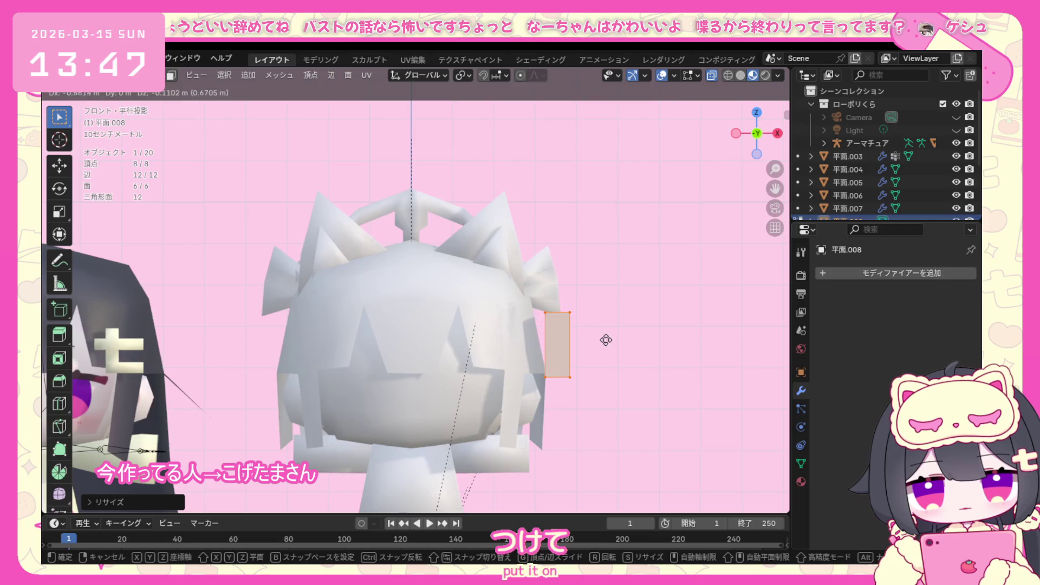
pyautogui.click(606, 339)
pyautogui.moveTo(606, 340)
pyautogui.mouseDown(button='middle')
pyautogui.moveTo(488, 356)
pyautogui.moveTo(534, 334)
pyautogui.mouseUp(button='middle')
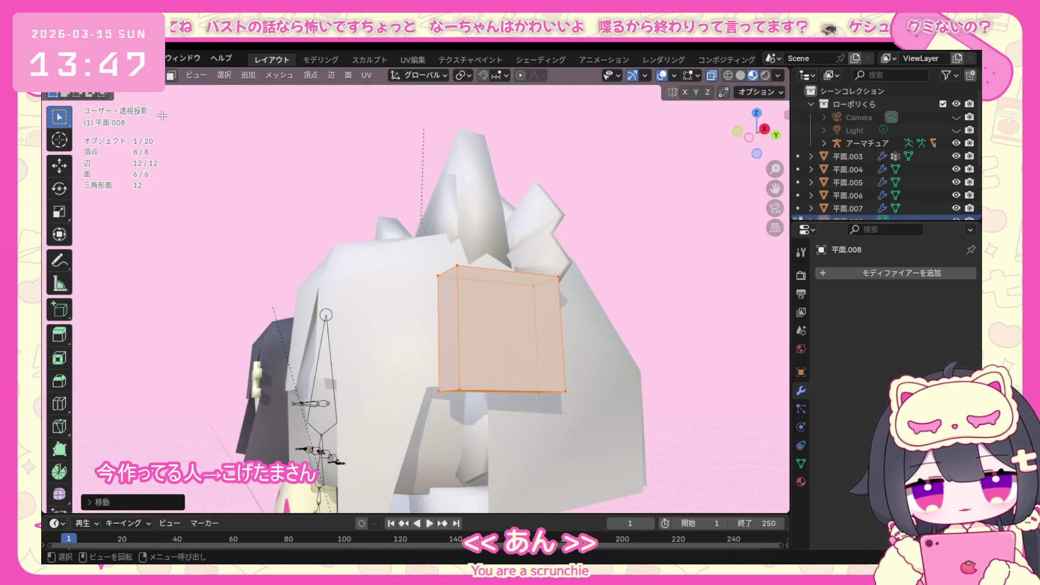
# Give the small box smooth shading in Object Mode and return to editing its mesh.
pyautogui.click(106, 76)
pyautogui.click(98, 104)
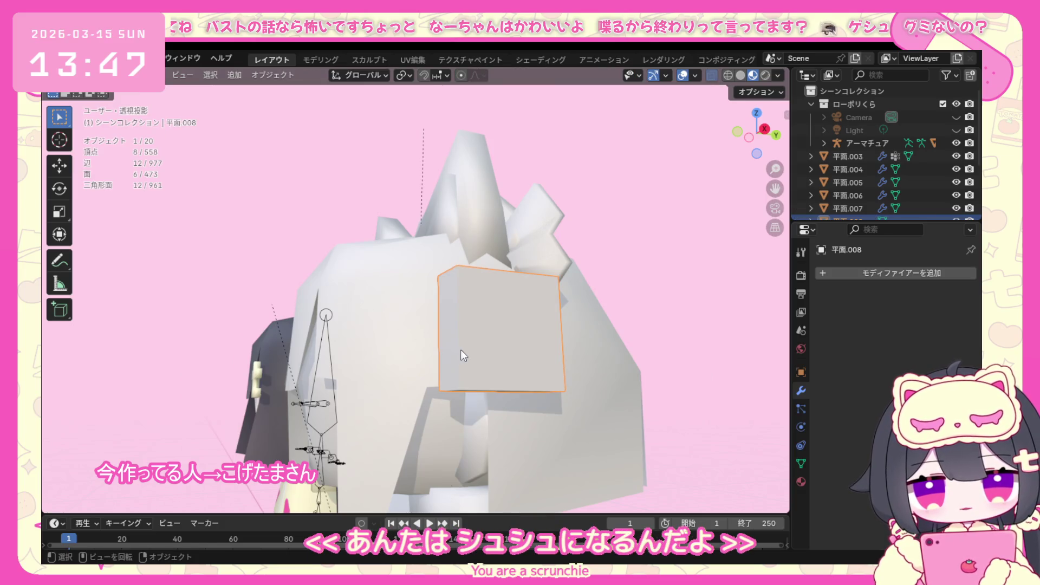
pyautogui.rightClick(461, 355)
pyautogui.click(421, 308)
pyautogui.rightClick(422, 307)
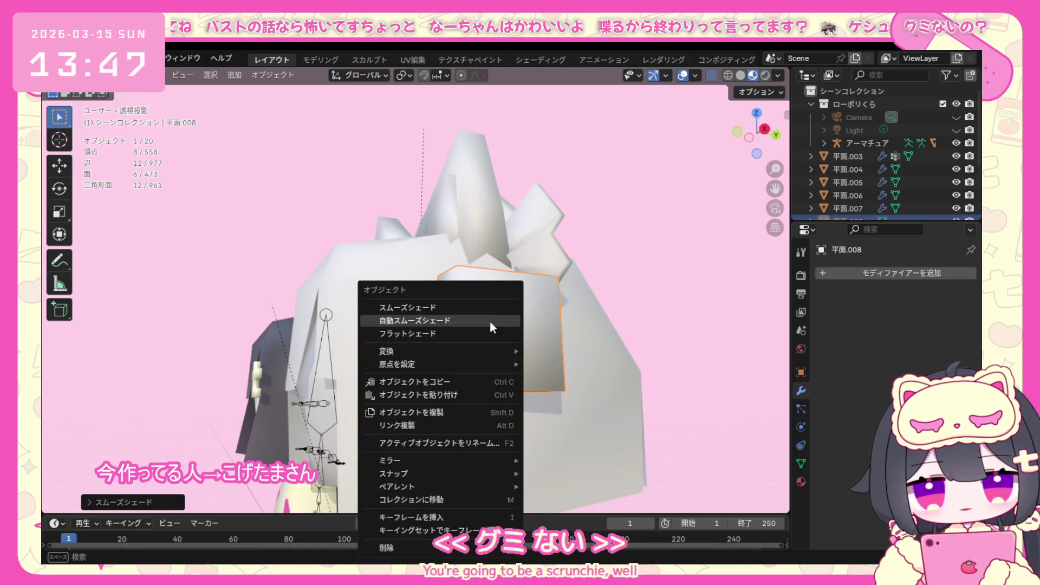
pyautogui.click(122, 77)
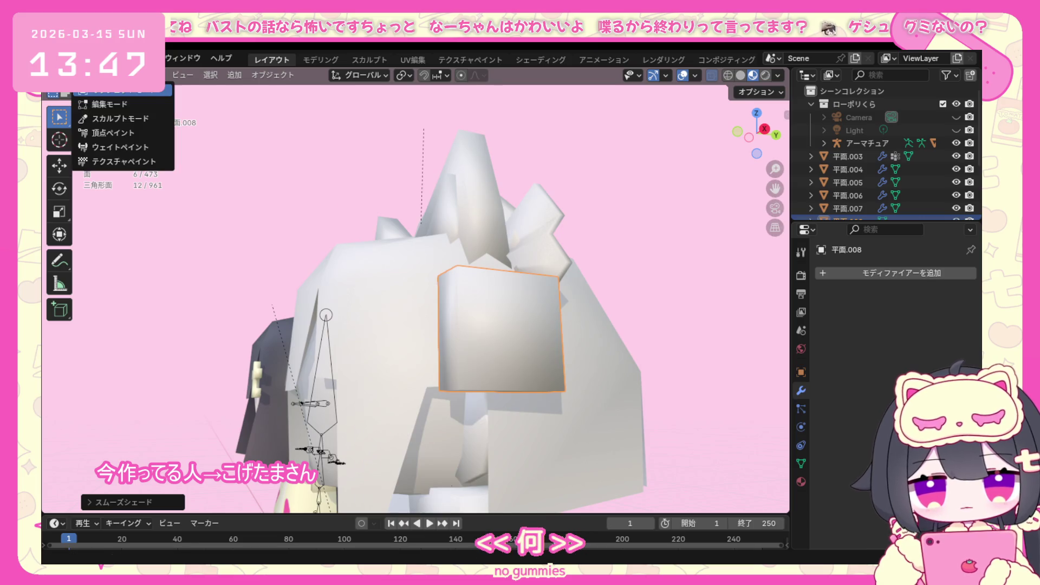
pyautogui.click(144, 99)
# Add a Subdivision Surface modifier to round the box, then reselect all its vertices.
pyautogui.click(852, 274)
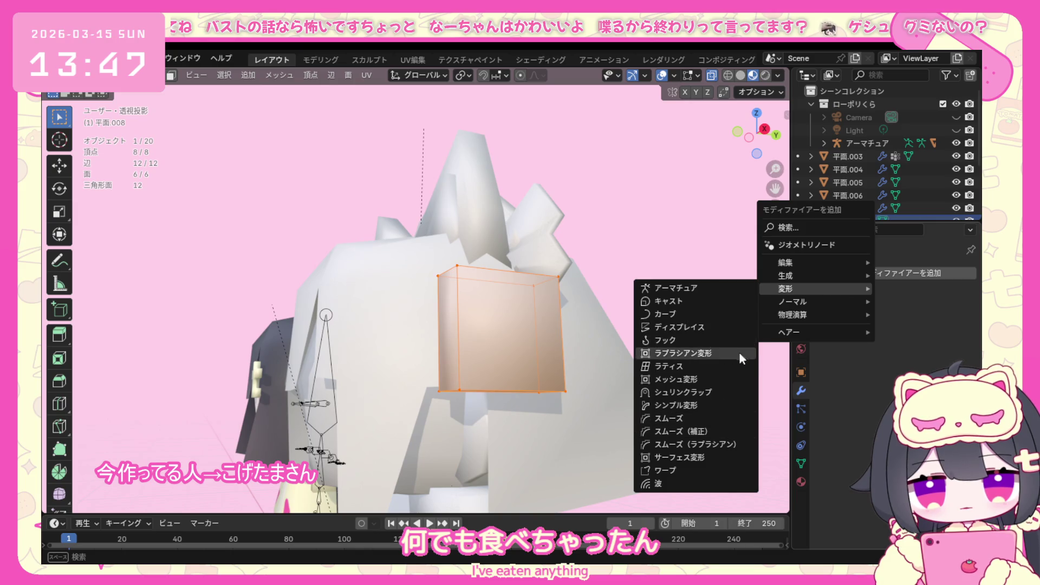
pyautogui.moveTo(786, 275)
pyautogui.click(733, 445)
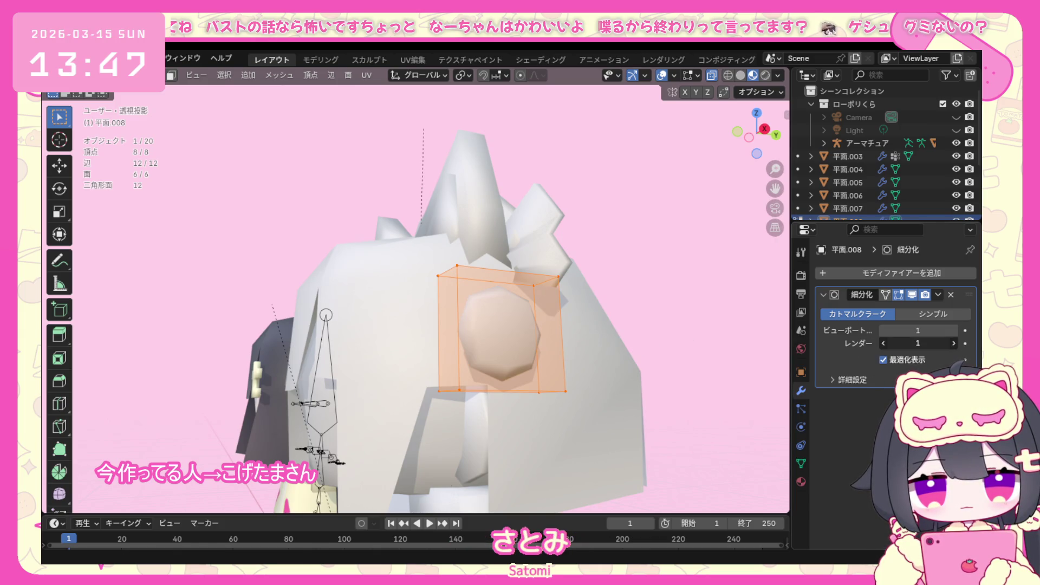
pyautogui.hotkey('alt', 'a')
pyautogui.moveTo(504, 366)
pyautogui.mouseDown(button='middle')
pyautogui.moveTo(534, 374)
pyautogui.moveTo(542, 307)
pyautogui.mouseUp(button='middle')
pyautogui.press('a')
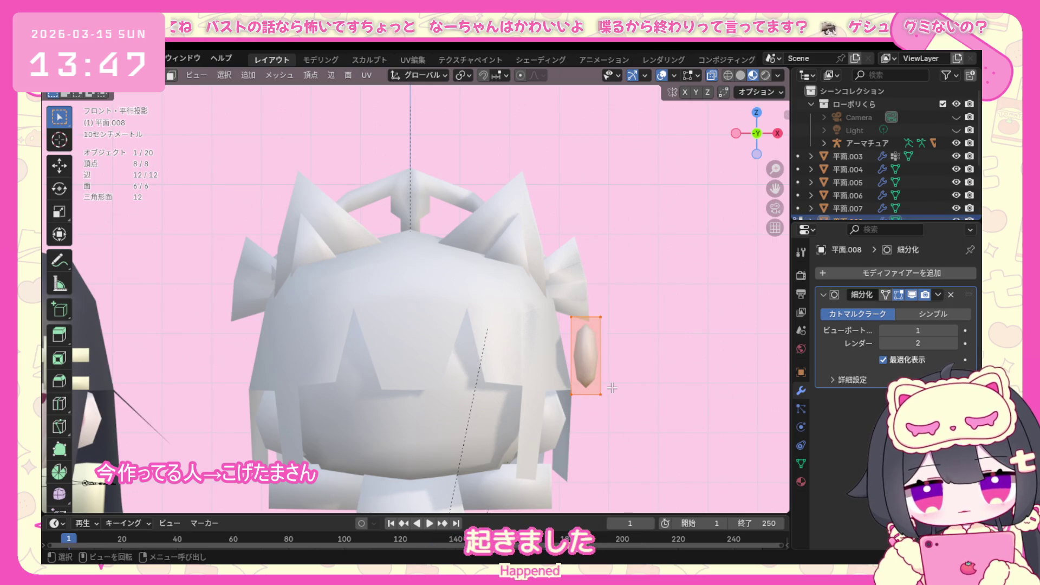
# Cut a vertical edge loop through the oval side piece and deselect it.
pyautogui.rightClick(618, 386)
pyautogui.press('Escape')
pyautogui.hotkey('ctrl', 'r')
pyautogui.click(585, 383)
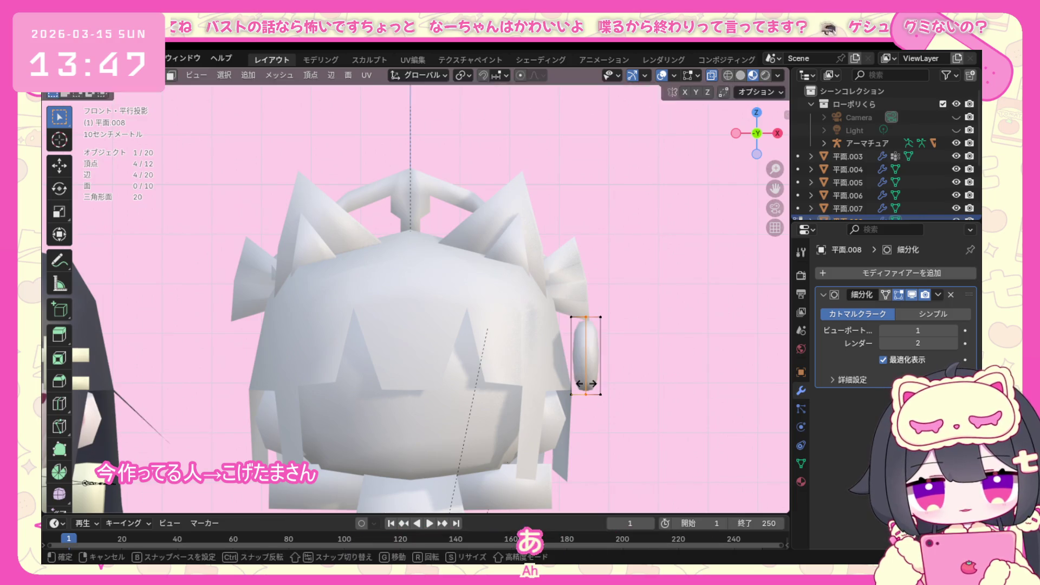
pyautogui.click(695, 379)
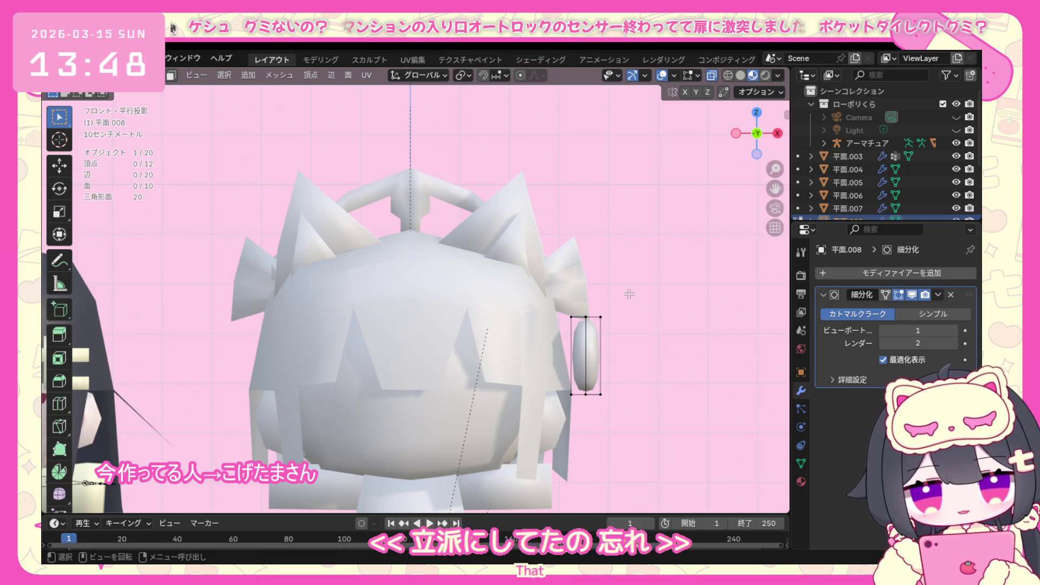
# Tilt the whole side piece clockwise and nudge it into a new position.
pyautogui.press('a')
pyautogui.press('r')
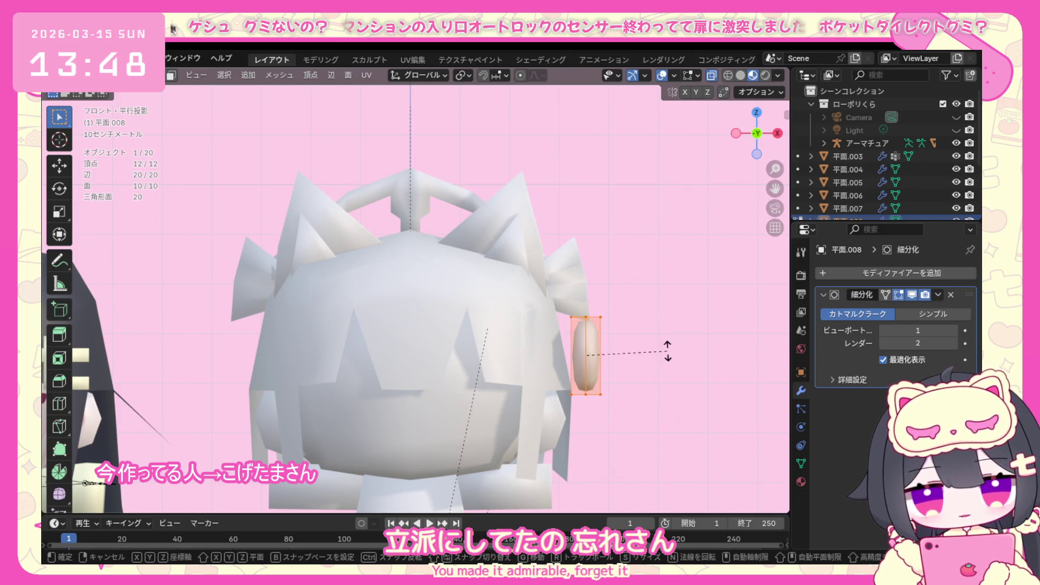
pyautogui.click(658, 340)
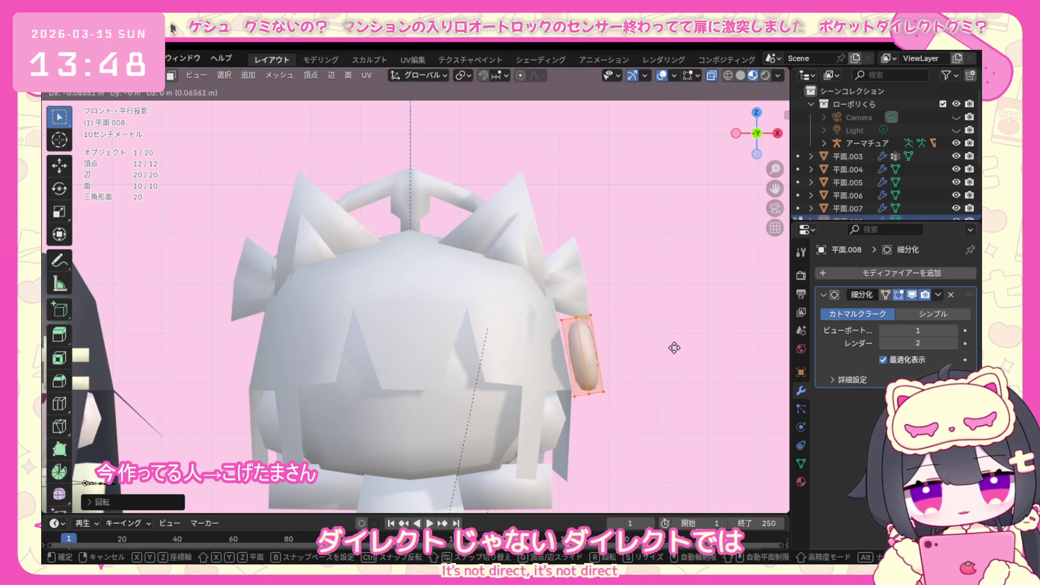
pyautogui.press('g')
pyautogui.click(662, 349)
pyautogui.press('KP_Decimal')
pyautogui.moveTo(655, 351); pyautogui.dragTo(510, 341, button='middle')
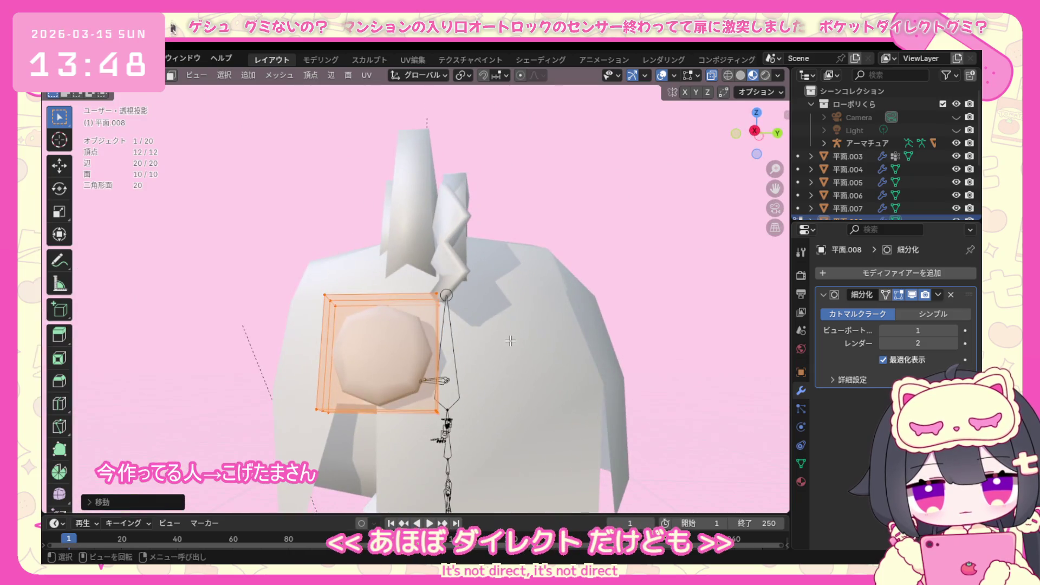
# From the right view, shift the piece against the head and enlarge it.
pyautogui.press('KP_3')
pyautogui.press('g')
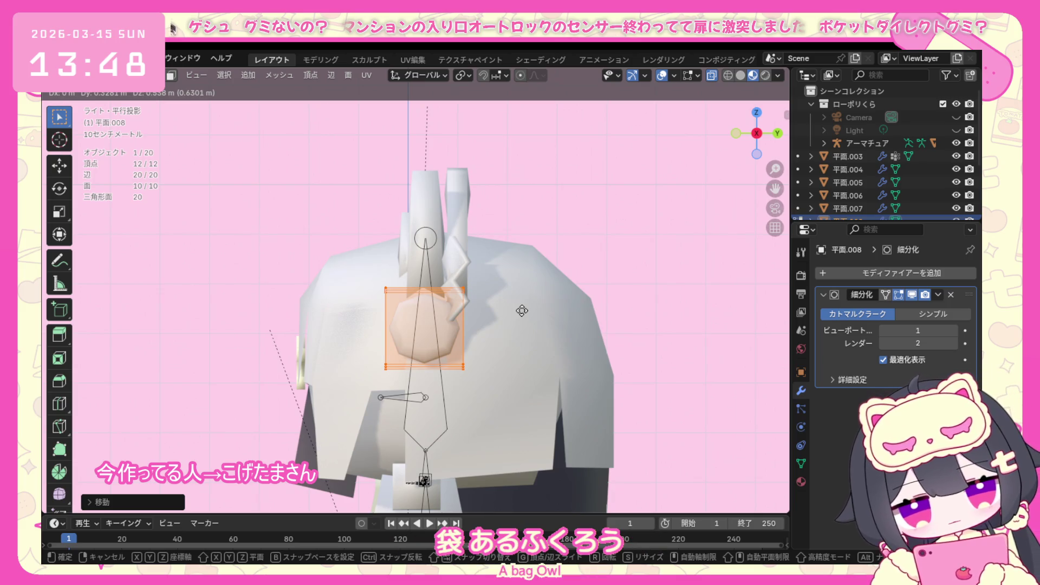
pyautogui.click(525, 308)
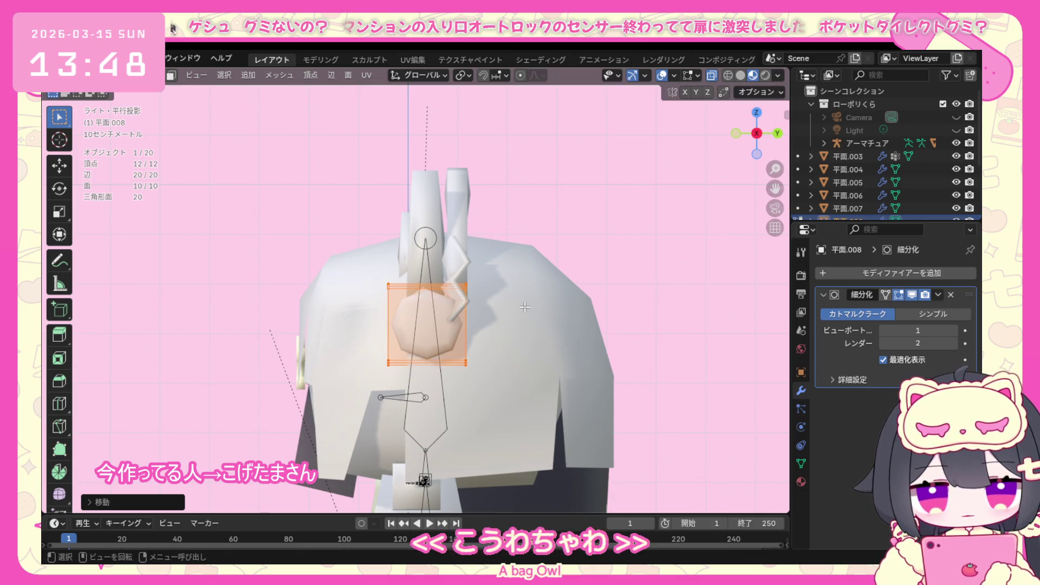
pyautogui.press('s')
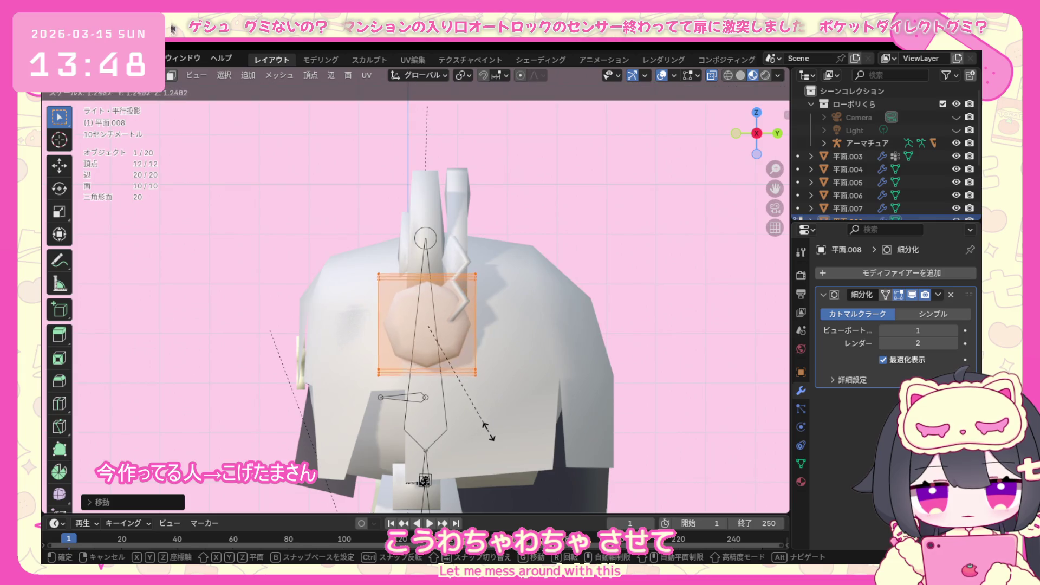
pyautogui.click(493, 432)
pyautogui.moveTo(492, 431)
pyautogui.mouseDown(button='middle')
pyautogui.moveTo(442, 368)
pyautogui.moveTo(597, 395)
pyautogui.moveTo(582, 407)
pyautogui.mouseUp(button='middle')
pyautogui.click(597, 394)
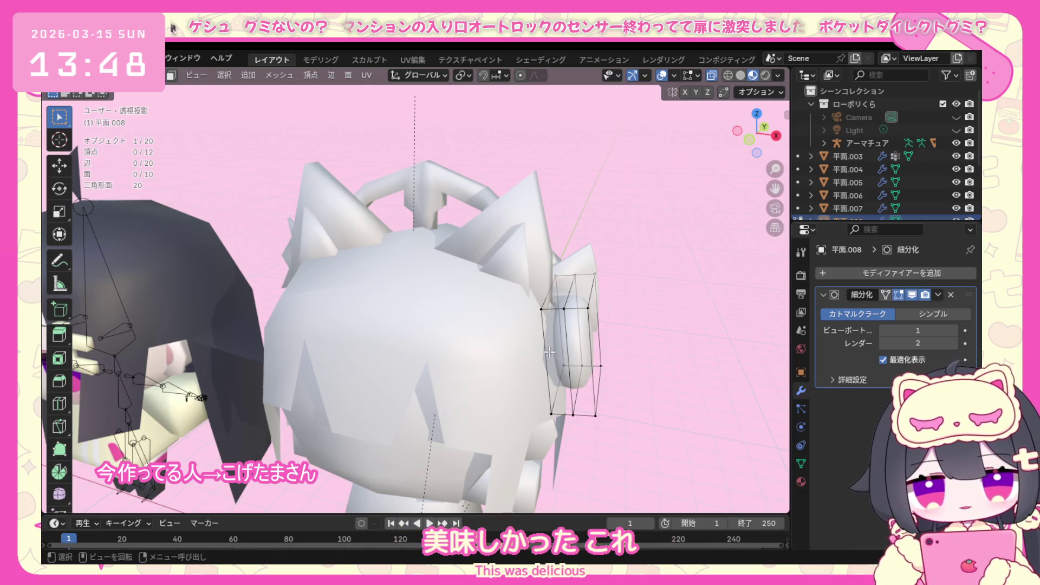
# Try a centred edge loop cut on the side piece and undo it, leaving the piece unchanged.
pyautogui.press('KP_1')
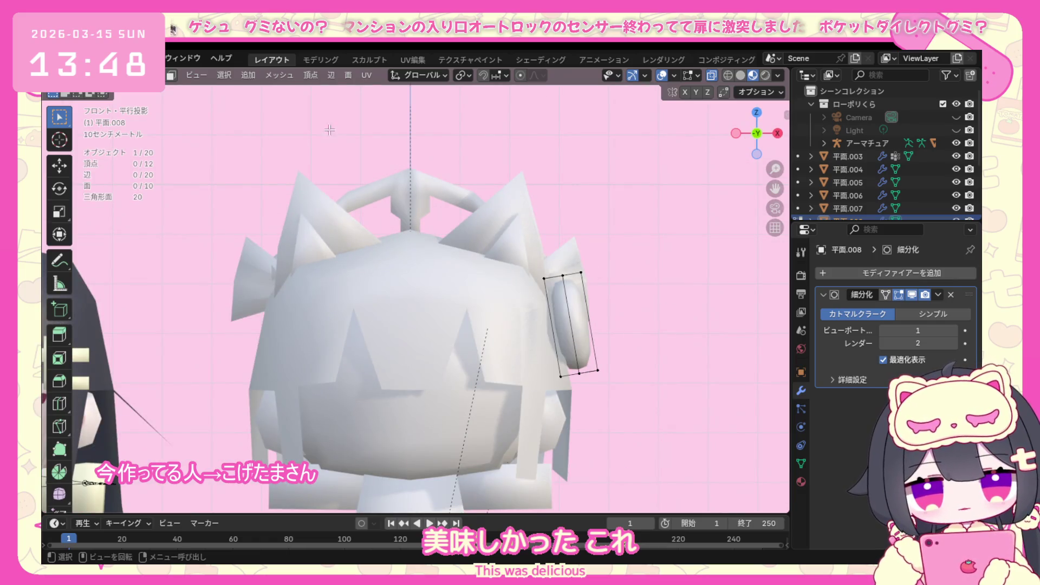
pyautogui.scroll(-2, 488, 195)
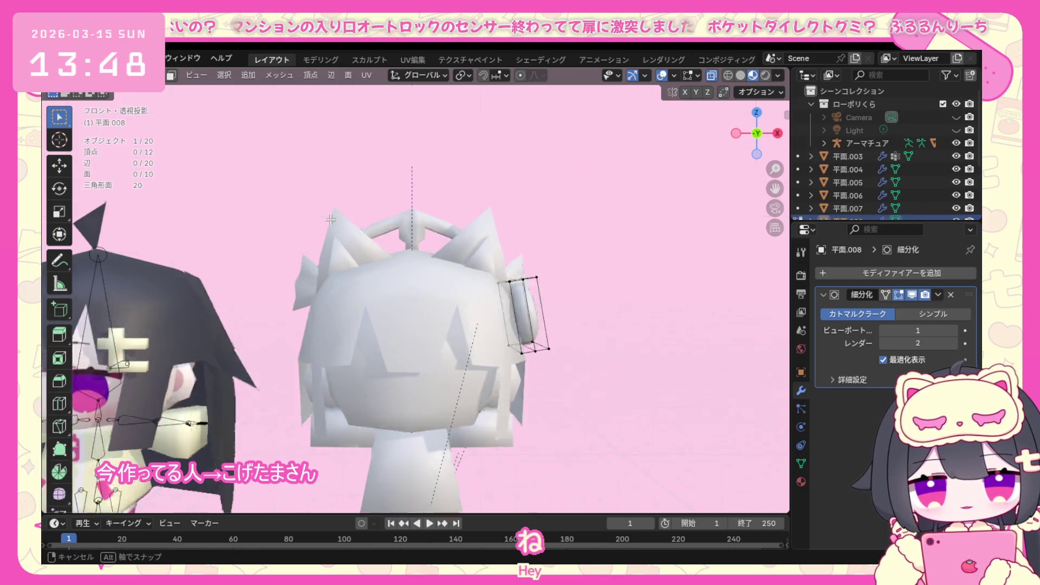
pyautogui.moveTo(544, 278); pyautogui.dragTo(218, 229, button='middle')
pyautogui.moveTo(409, 323)
pyautogui.mouseDown(button='middle')
pyautogui.moveTo(416, 307)
pyautogui.moveTo(463, 302)
pyautogui.moveTo(428, 326)
pyautogui.mouseUp(button='middle')
pyautogui.hotkey('ctrl', 'r')
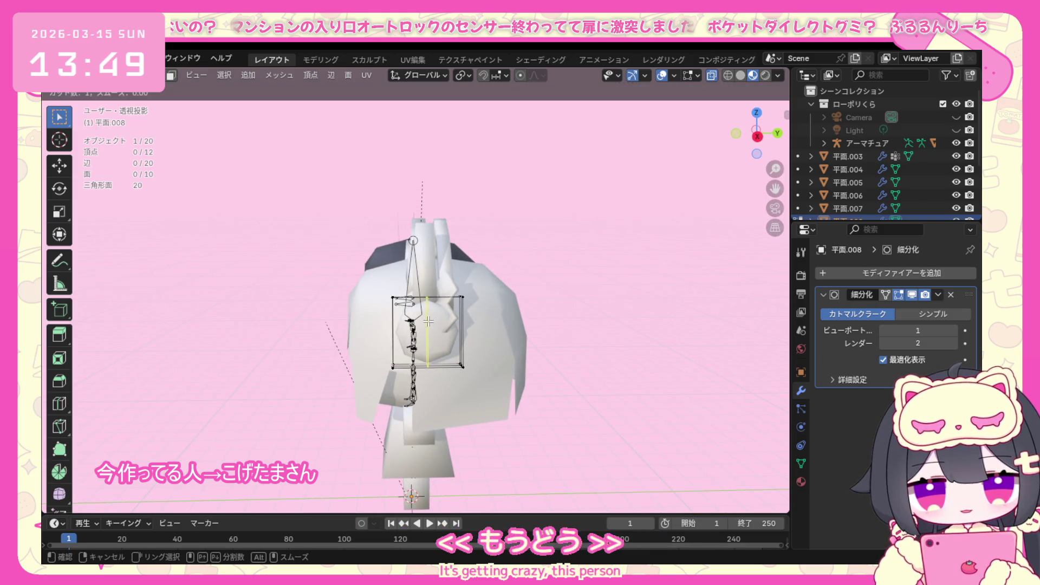
pyautogui.click(427, 325)
pyautogui.rightClick(428, 325)
pyautogui.hotkey('ctrl', 'z')
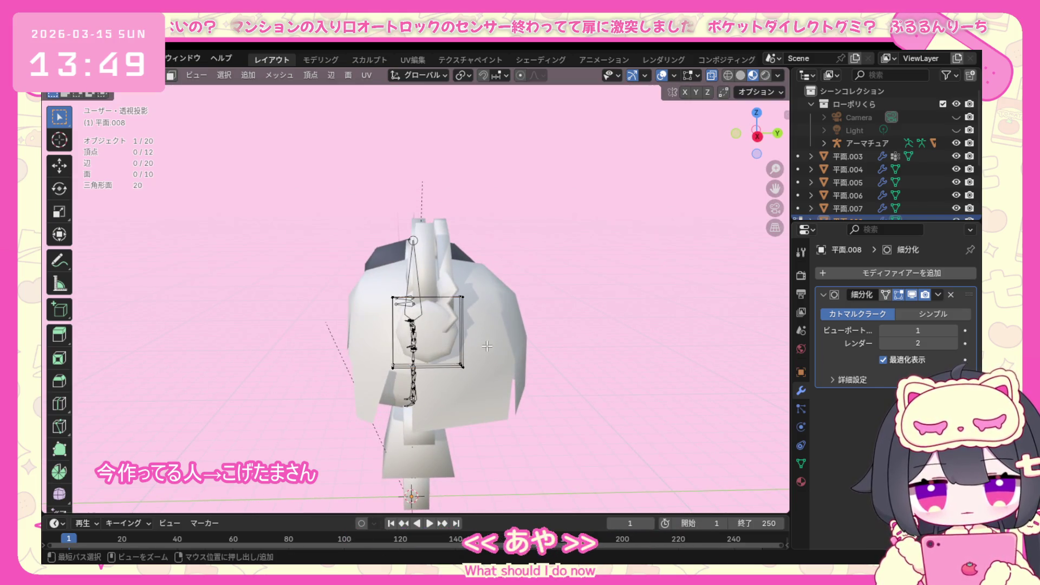
# Return to a straight-on front view of both models and bring up the interaction modes list.
pyautogui.moveTo(484, 345); pyautogui.dragTo(596, 317, button='middle')
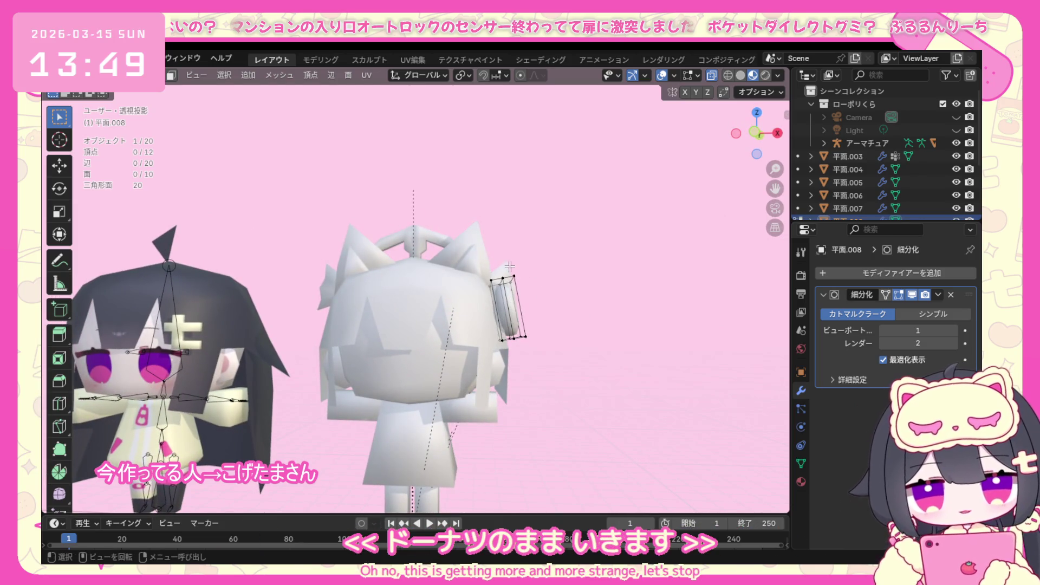
pyautogui.press('KP_1')
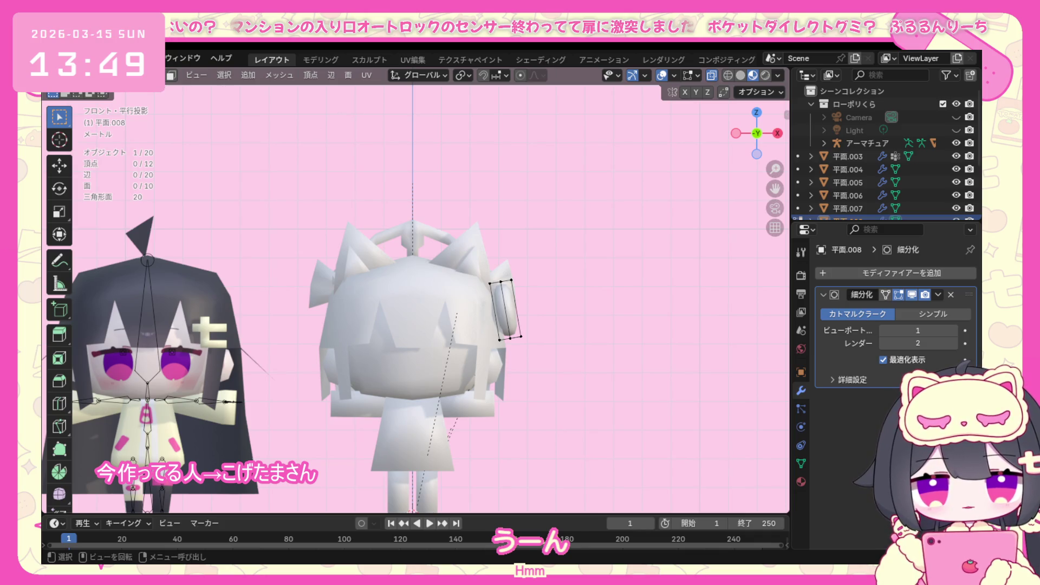
pyautogui.click(105, 75)
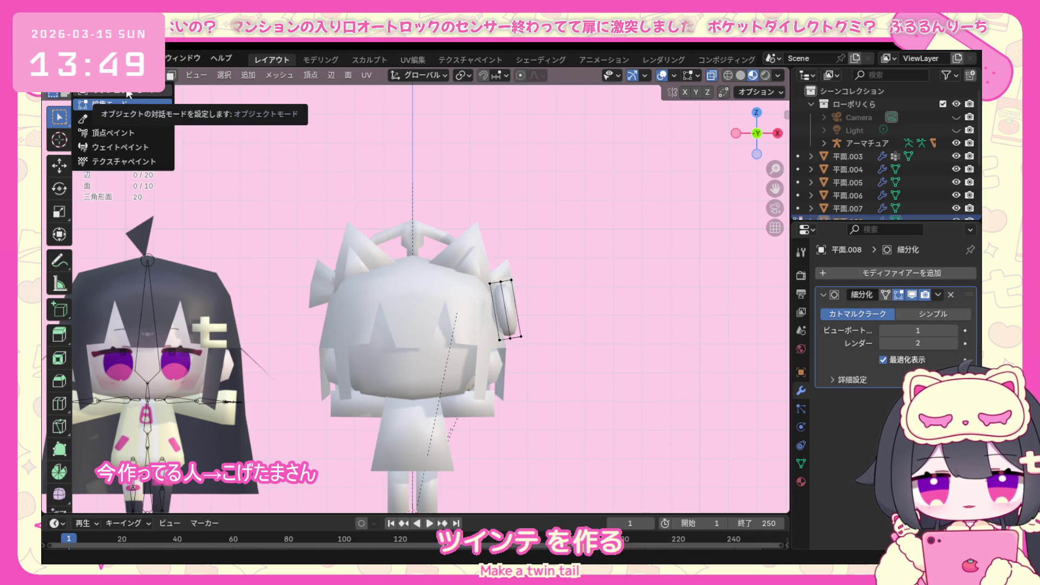
# Add a fresh cube for the twin-tail piece, redoing it cleanly after an undo, and begin editing its mesh.
pyautogui.click(248, 76)
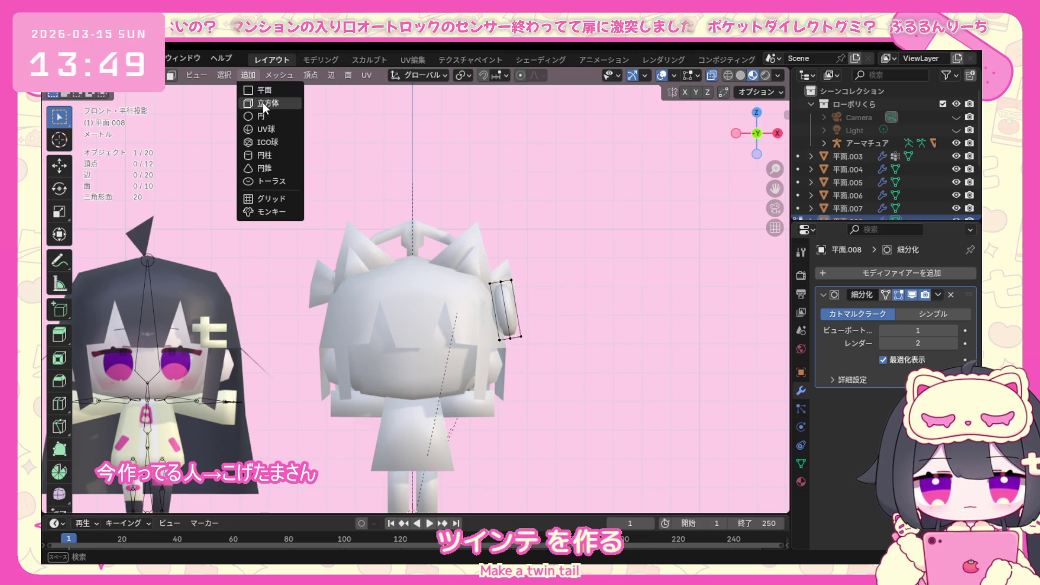
pyautogui.click(262, 102)
pyautogui.scroll(-2, 427, 438)
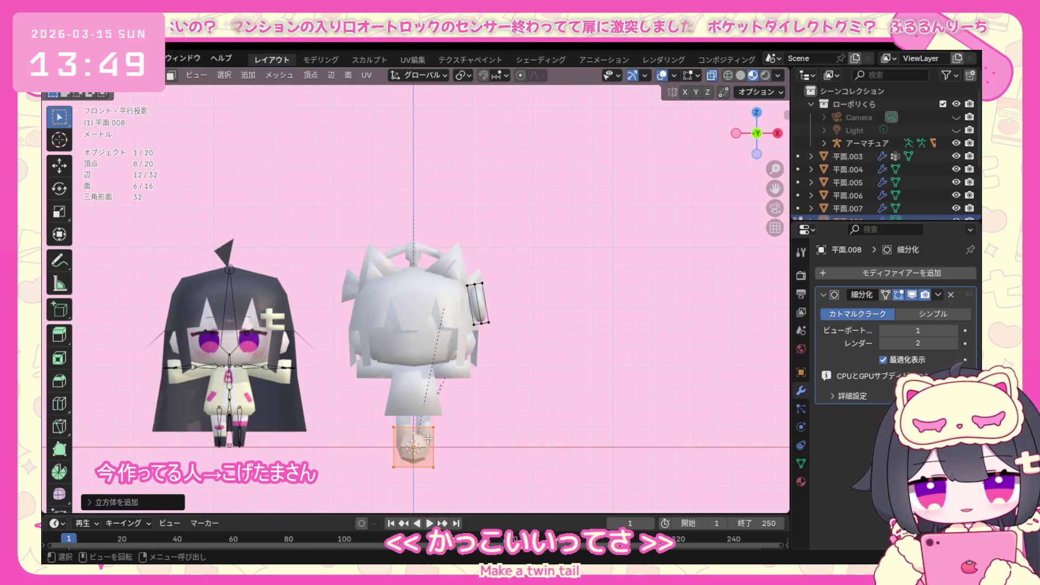
pyautogui.click(395, 466)
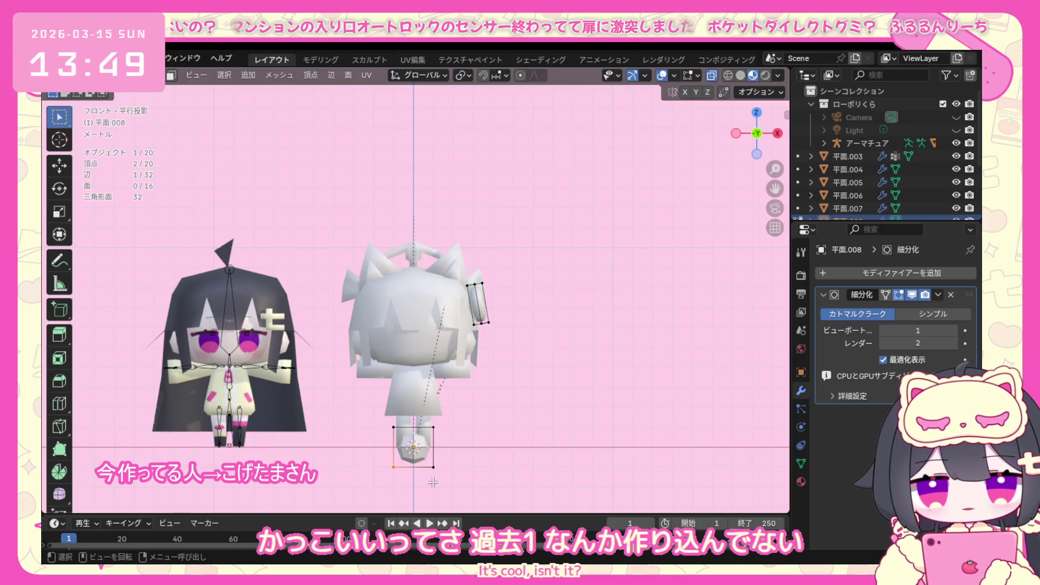
pyautogui.hotkey('ctrl', 'z')
pyautogui.hotkey('ctrl', 'z')
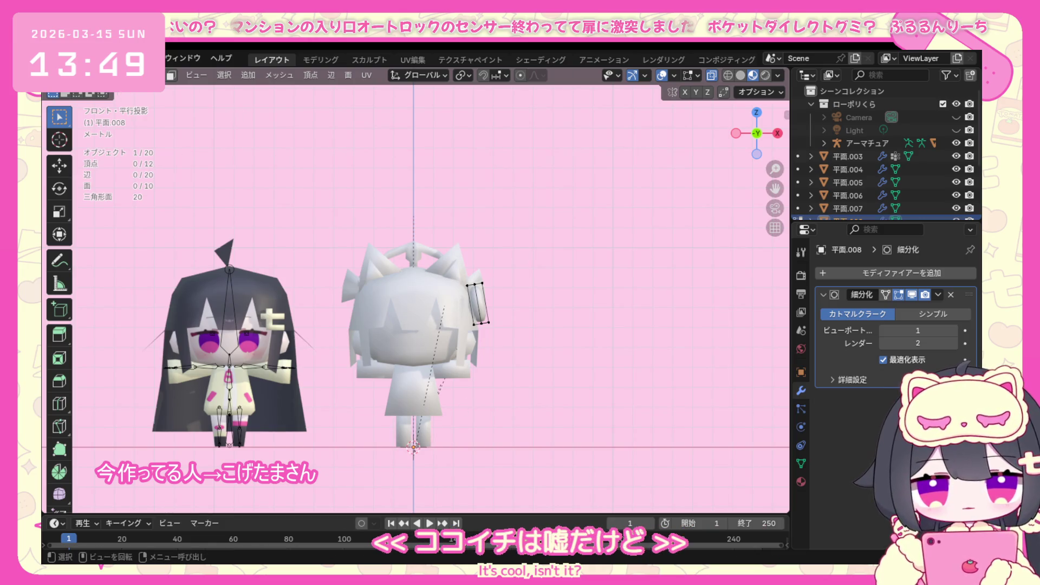
pyautogui.click(118, 75)
pyautogui.click(118, 95)
pyautogui.click(241, 73)
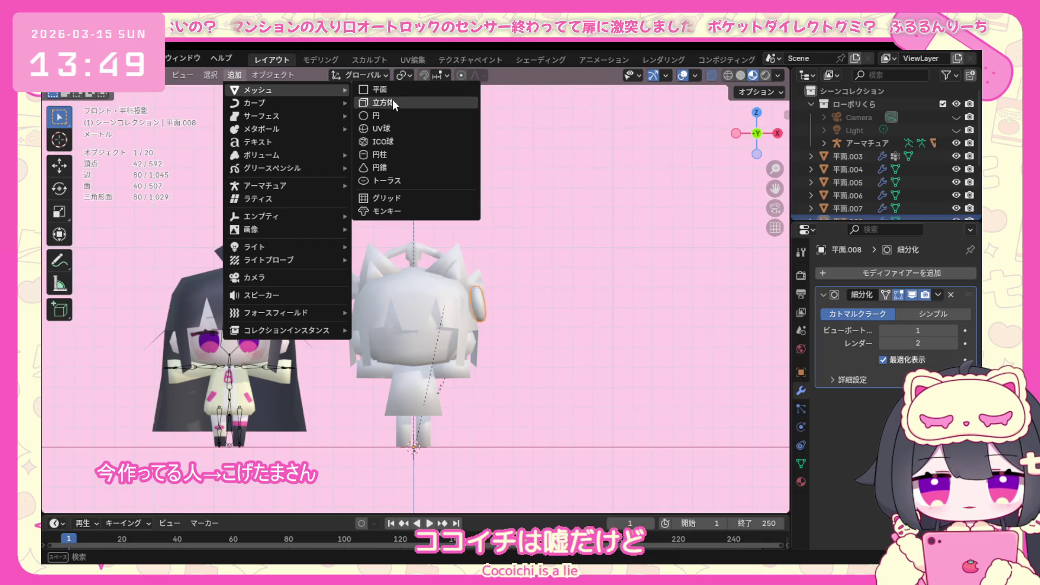
pyautogui.click(393, 100)
pyautogui.click(118, 75)
pyautogui.click(123, 104)
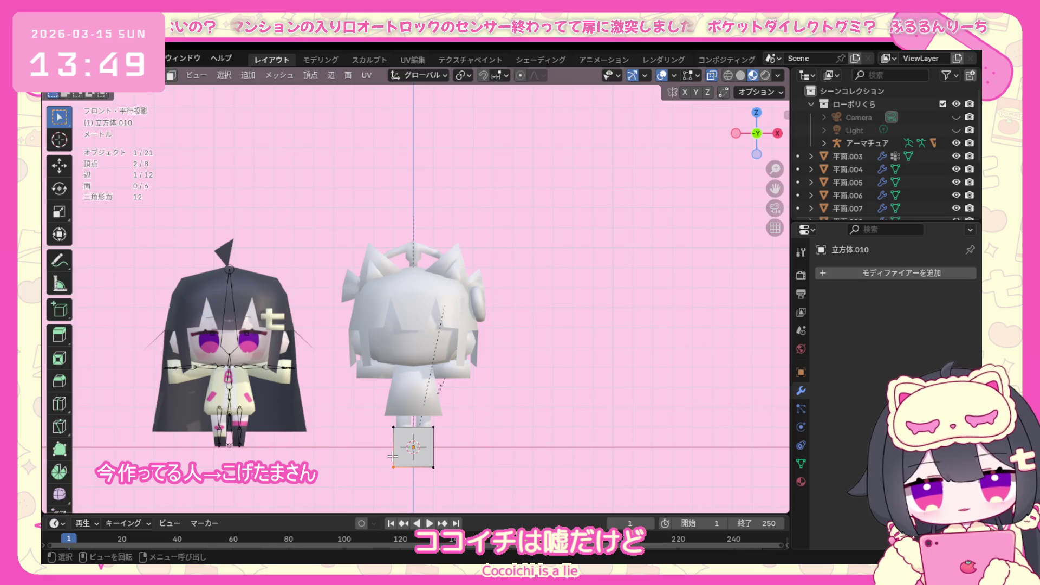
# Move the whole cube into place beside the white-haired head, checked from the front view.
pyautogui.press('g')
pyautogui.click(417, 438)
pyautogui.press('a')
pyautogui.moveTo(416, 439)
pyautogui.mouseDown(button='middle')
pyautogui.moveTo(439, 459)
pyautogui.moveTo(435, 447)
pyautogui.mouseUp(button='middle')
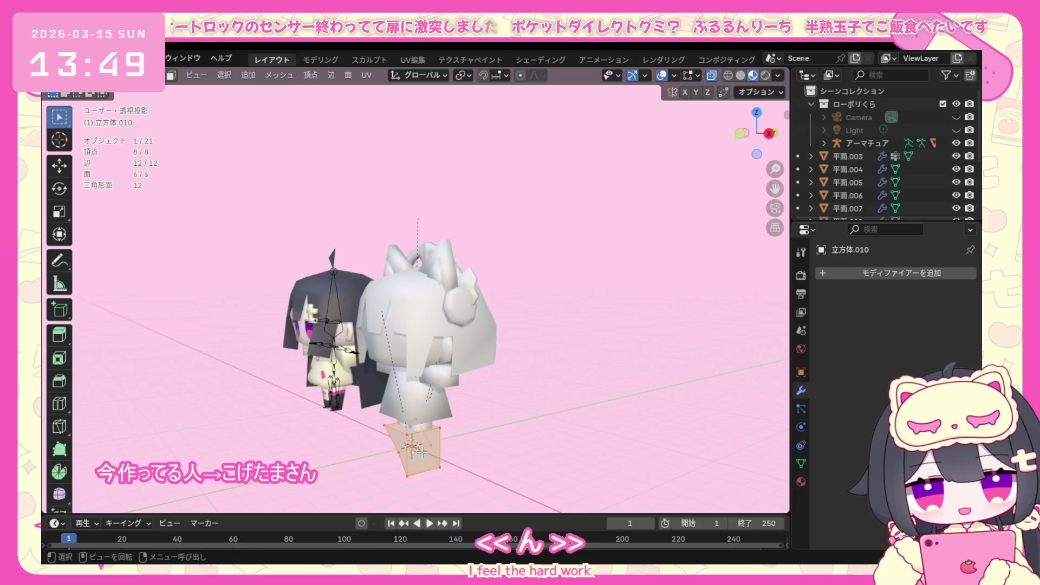
pyautogui.press('KP_1')
pyautogui.press('g')
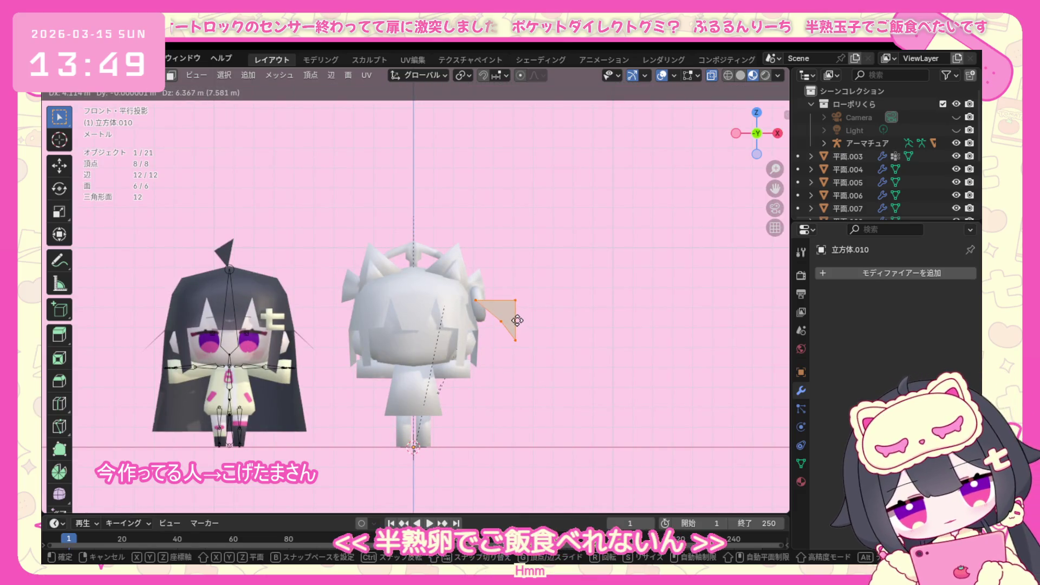
pyautogui.click(521, 319)
pyautogui.moveTo(557, 298); pyautogui.dragTo(449, 312, button='middle')
pyautogui.press('KP_1')
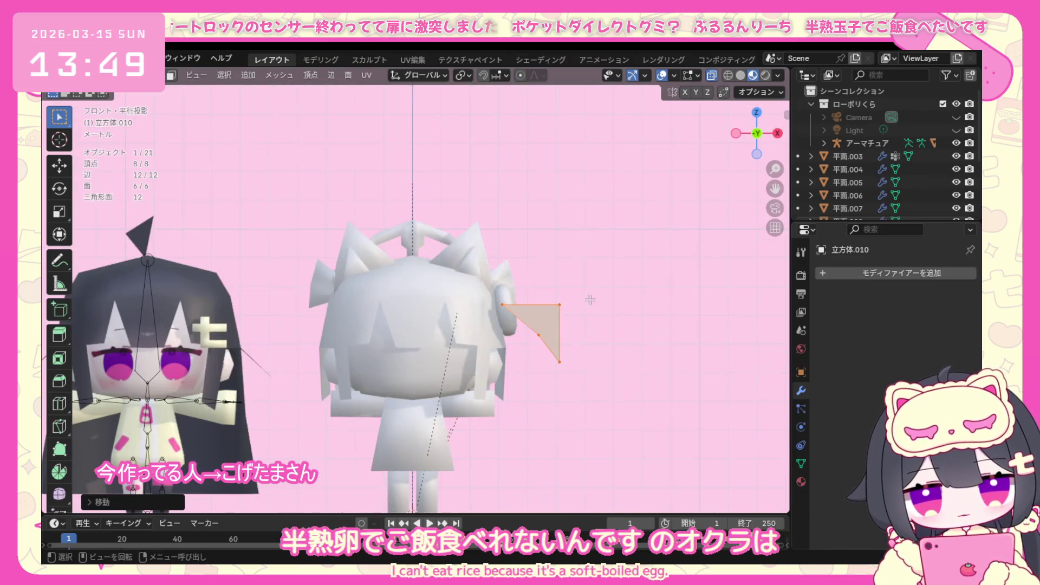
# Drag individual corners so the piece's right edge runs straight and vertical.
pyautogui.click(542, 314)
pyautogui.press('g')
pyautogui.click(538, 319)
pyautogui.click(560, 362)
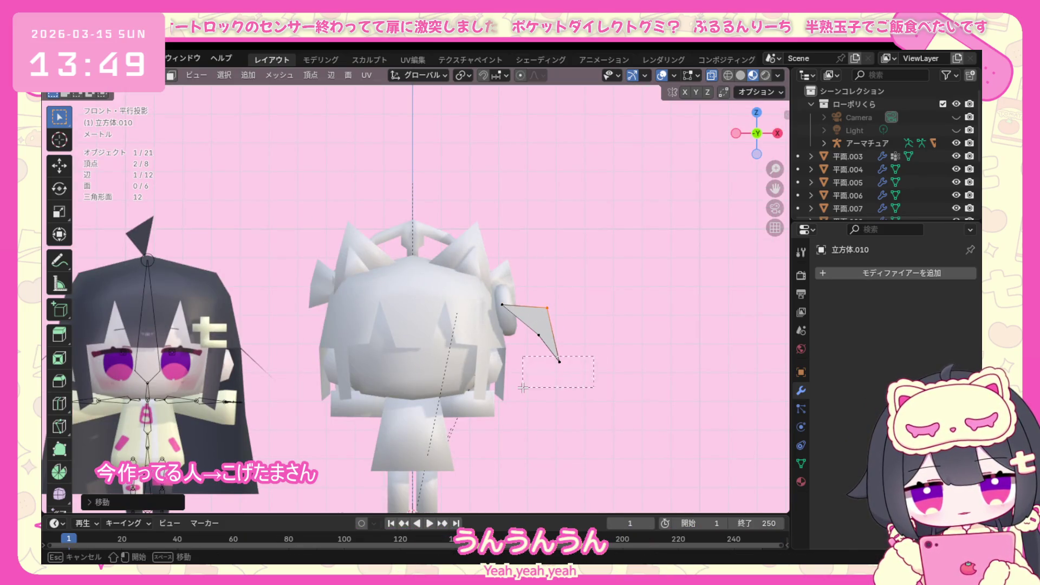
pyautogui.press('g')
pyautogui.click(524, 384)
pyautogui.press('g')
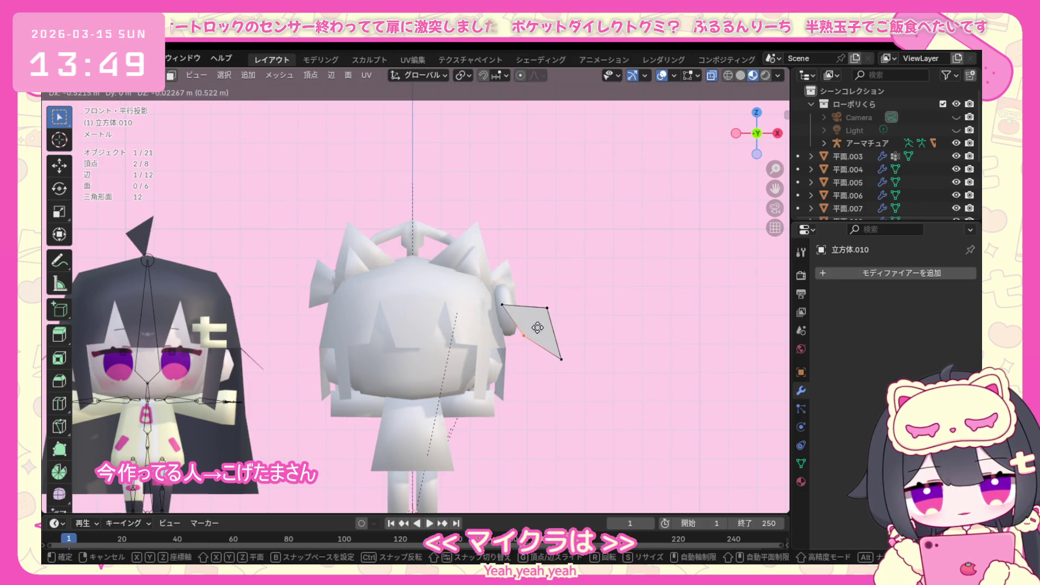
pyautogui.click(595, 331)
pyautogui.press('g')
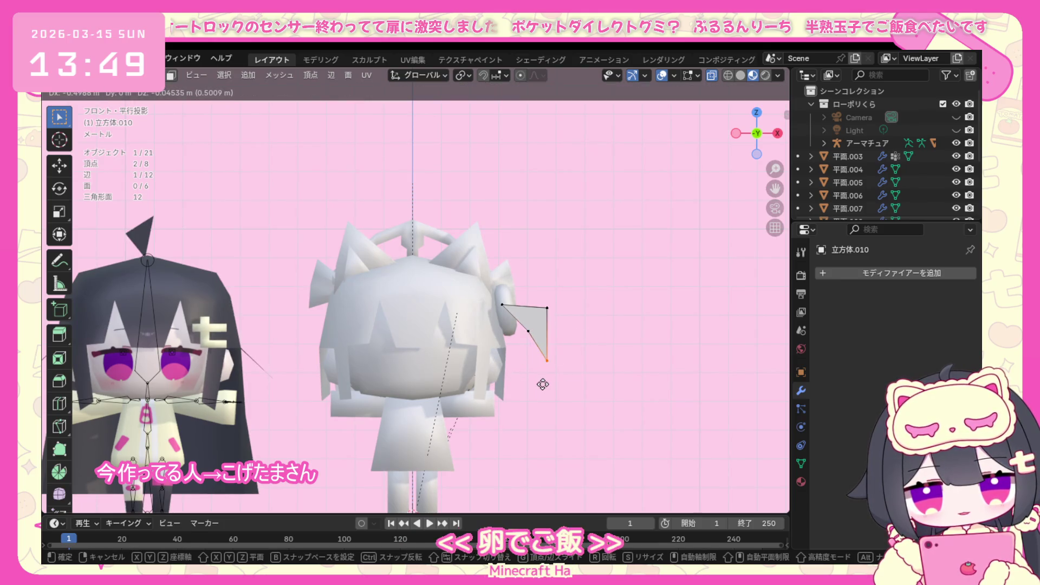
pyautogui.click(542, 383)
# Reposition the upper corner and an inner corner vertex to rough out the tail outline.
pyautogui.click(551, 302)
pyautogui.moveTo(556, 306); pyautogui.dragTo(553, 308)
pyautogui.press('g')
pyautogui.click(537, 322)
pyautogui.moveTo(487, 319); pyautogui.dragTo(487, 318)
pyautogui.press('g')
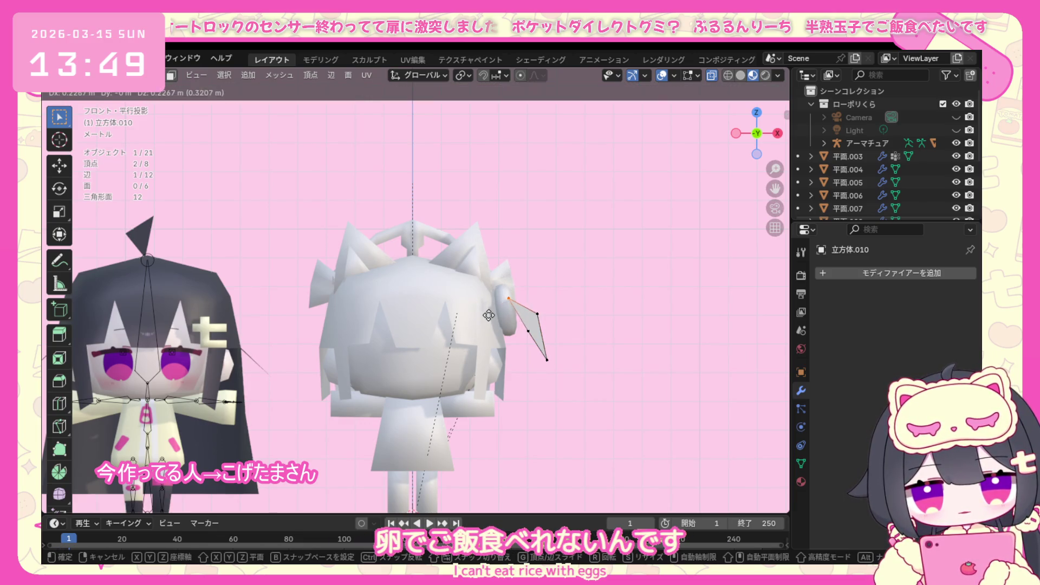
pyautogui.click(489, 320)
# From the right side view, slide four tail vertices along the Y axis.
pyautogui.moveTo(489, 320)
pyautogui.mouseDown(button='middle')
pyautogui.moveTo(476, 349)
pyautogui.moveTo(449, 362)
pyautogui.mouseUp(button='middle')
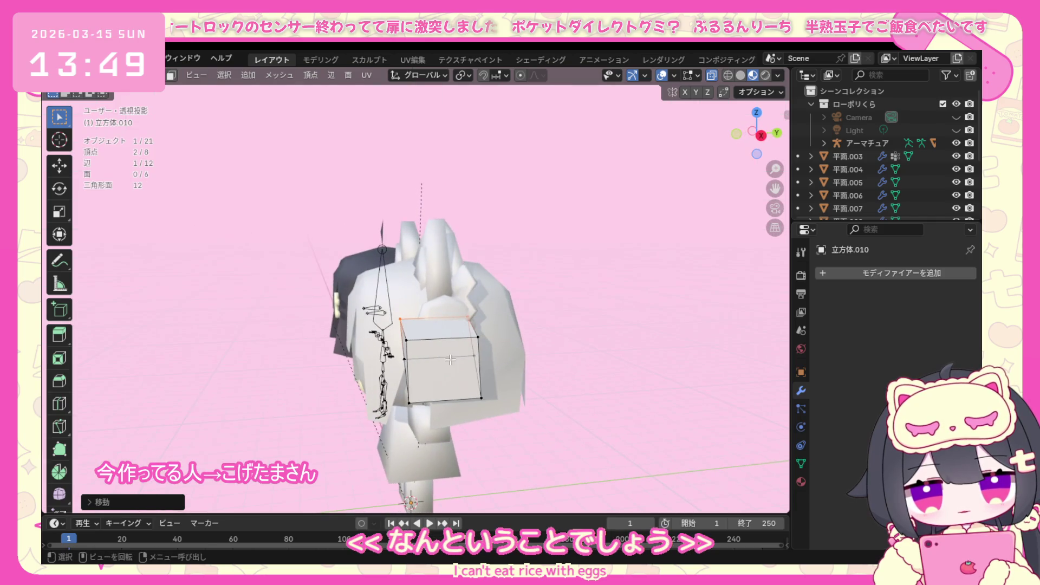
pyautogui.press('KP_1')
pyautogui.press('KP_3')
pyautogui.moveTo(396, 312); pyautogui.dragTo(397, 311)
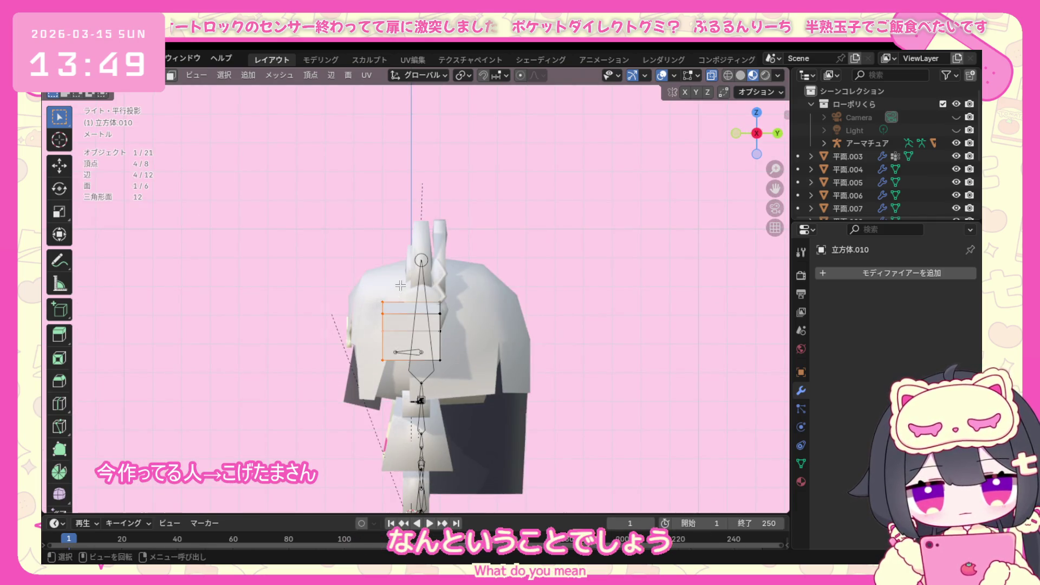
pyautogui.press('g')
pyautogui.press('y')
pyautogui.click(436, 285)
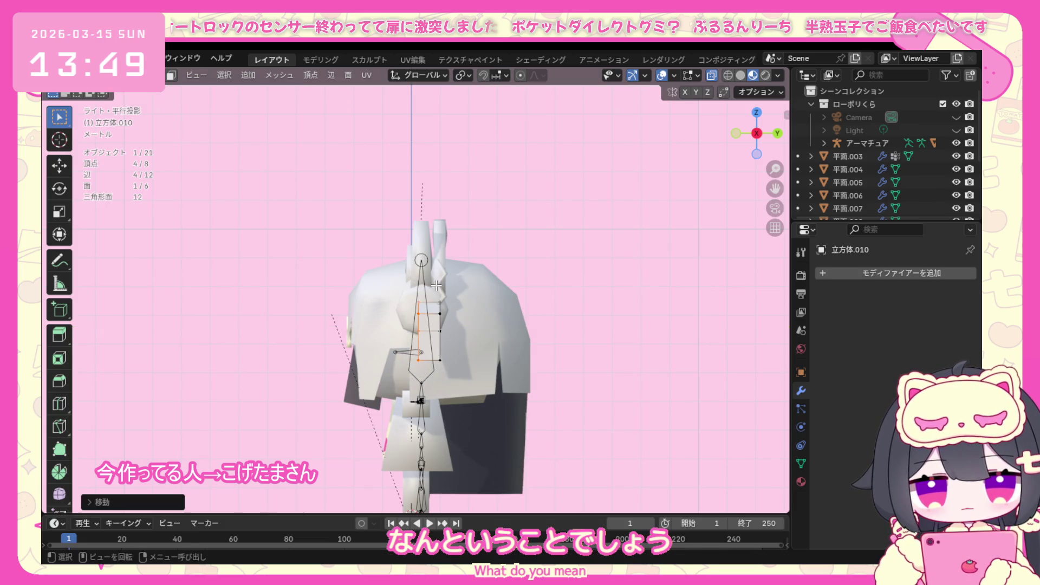
# Scale the tail's tip vertices down in three passes until the end narrows to a point.
pyautogui.click(406, 297)
pyautogui.moveTo(406, 297); pyautogui.dragTo(600, 303, button='middle')
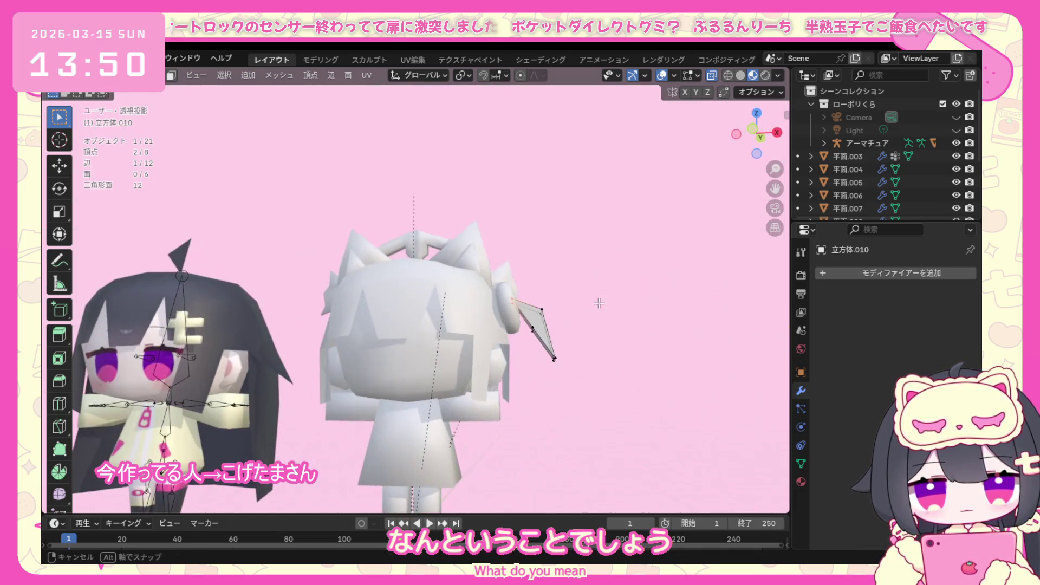
pyautogui.moveTo(528, 336); pyautogui.dragTo(451, 333, button='middle')
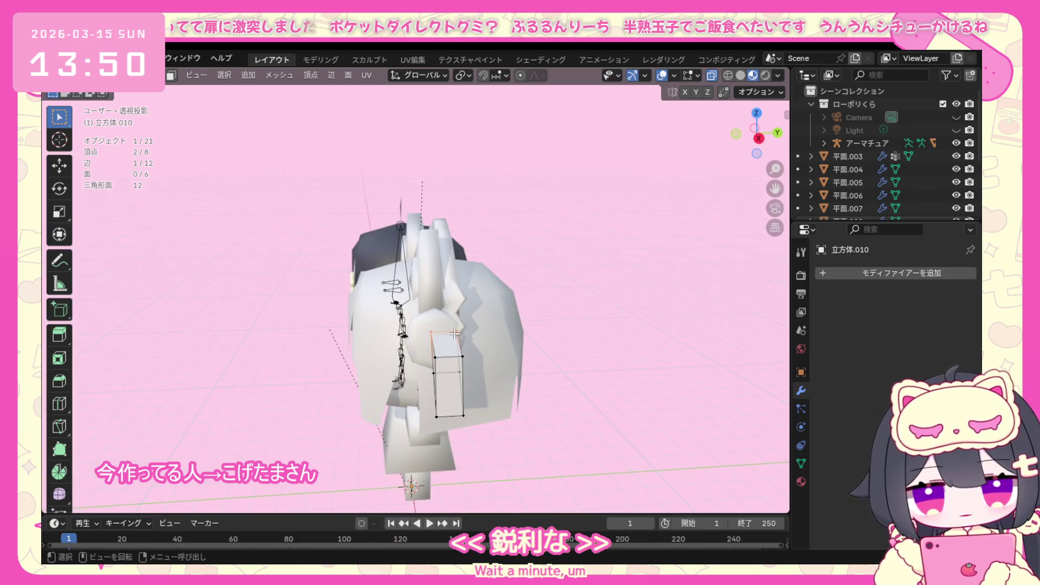
pyautogui.press('s')
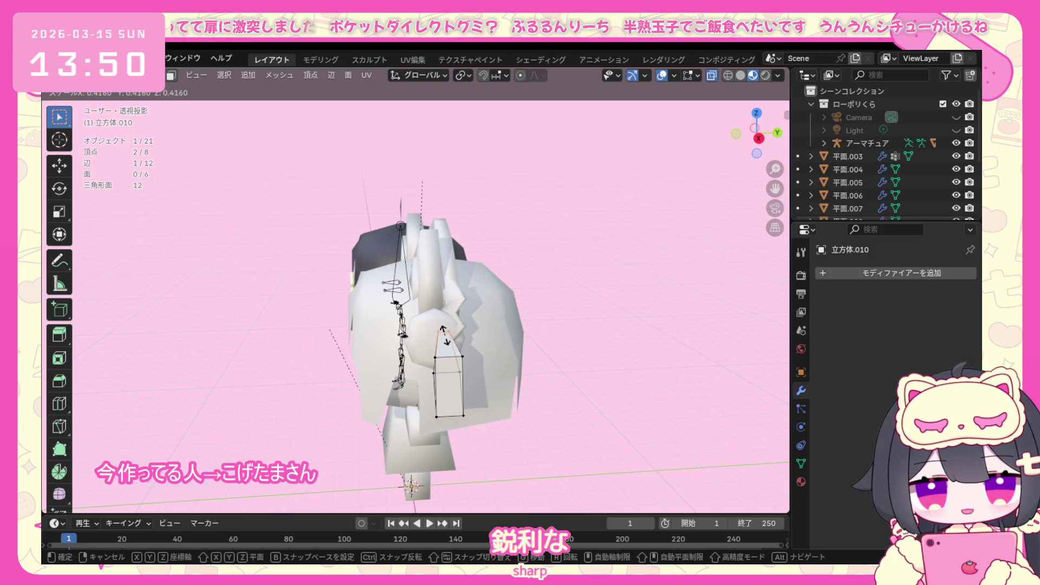
pyautogui.click(446, 341)
pyautogui.moveTo(445, 342)
pyautogui.mouseDown(button='middle')
pyautogui.moveTo(570, 357)
pyautogui.moveTo(459, 355)
pyautogui.mouseUp(button='middle')
pyautogui.press('s')
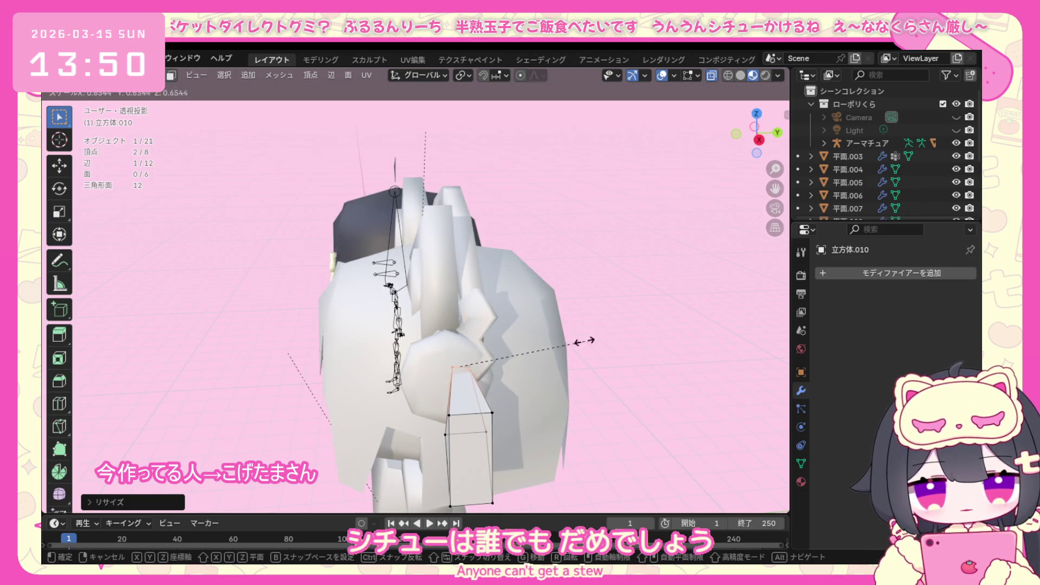
pyautogui.click(479, 360)
pyautogui.moveTo(479, 360); pyautogui.dragTo(575, 382, button='middle')
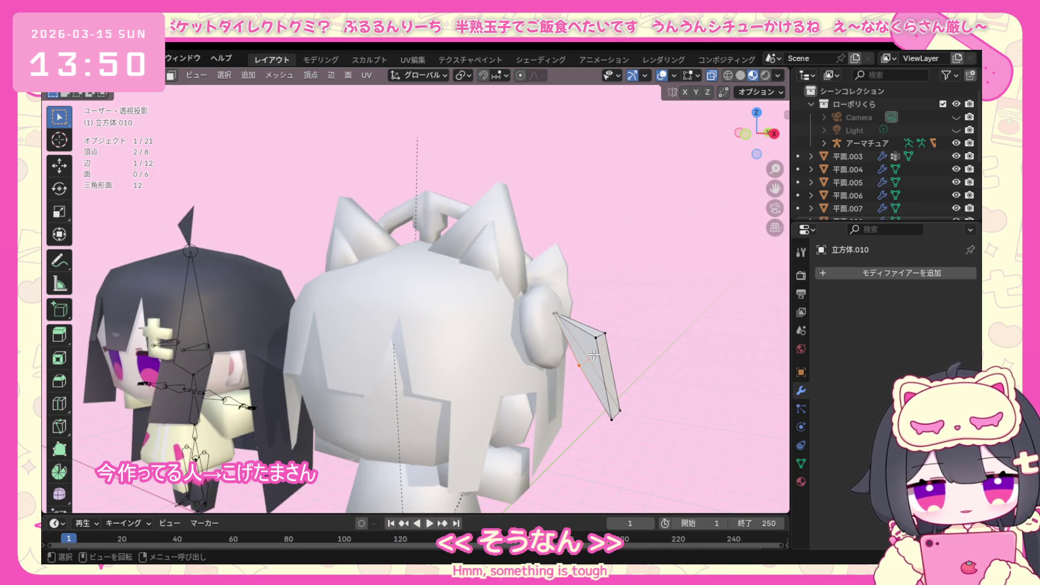
pyautogui.press('s')
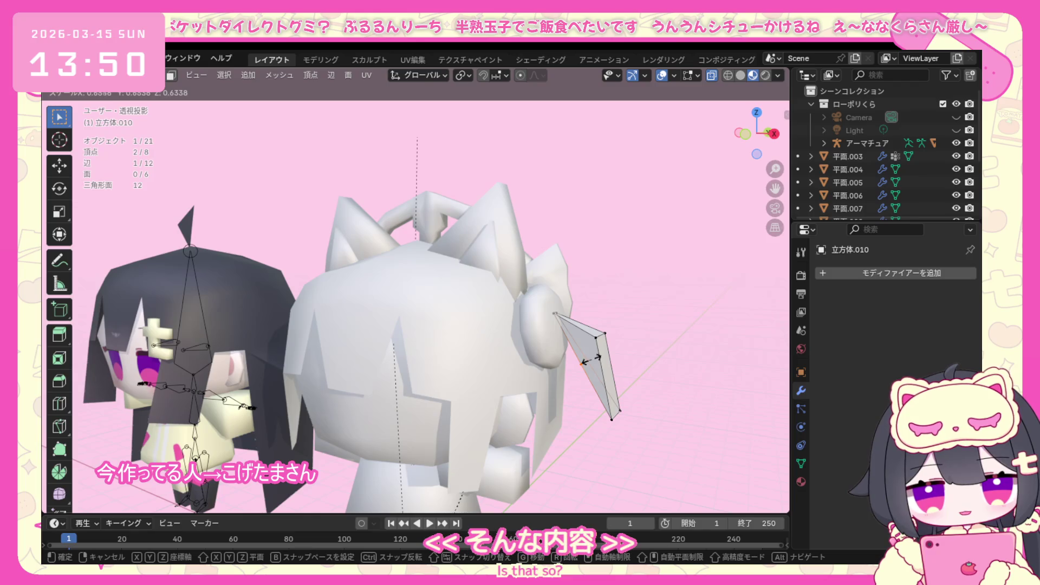
pyautogui.click(593, 358)
# In front view, nudge a tail vertex repeatedly until it sits lower-left, then check from the side.
pyautogui.moveTo(594, 357)
pyautogui.mouseDown(button='middle')
pyautogui.moveTo(670, 368)
pyautogui.moveTo(653, 378)
pyautogui.mouseUp(button='middle')
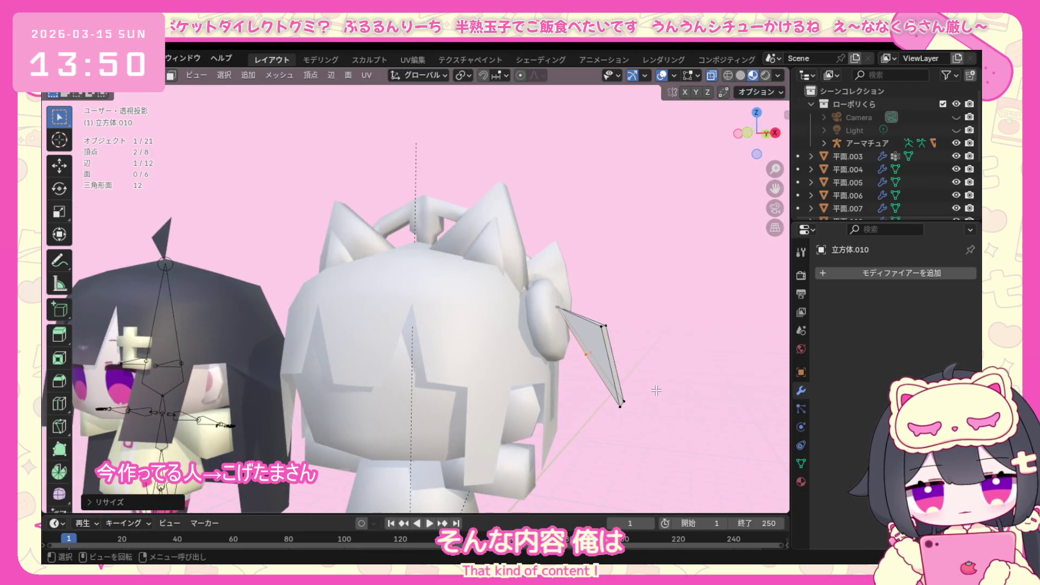
pyautogui.press('KP_1')
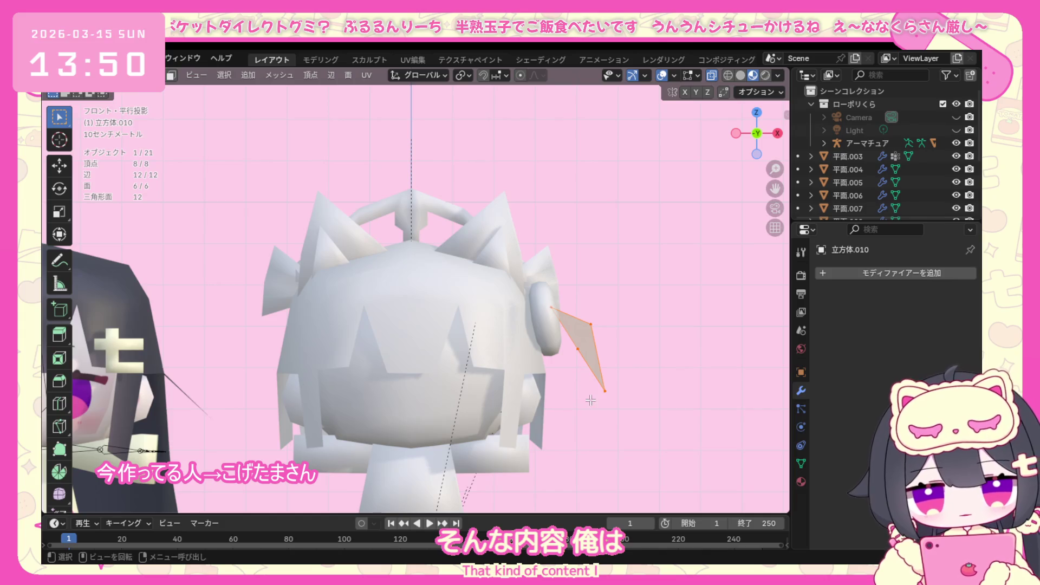
pyautogui.press('g')
pyautogui.click(578, 392)
pyautogui.click(578, 332)
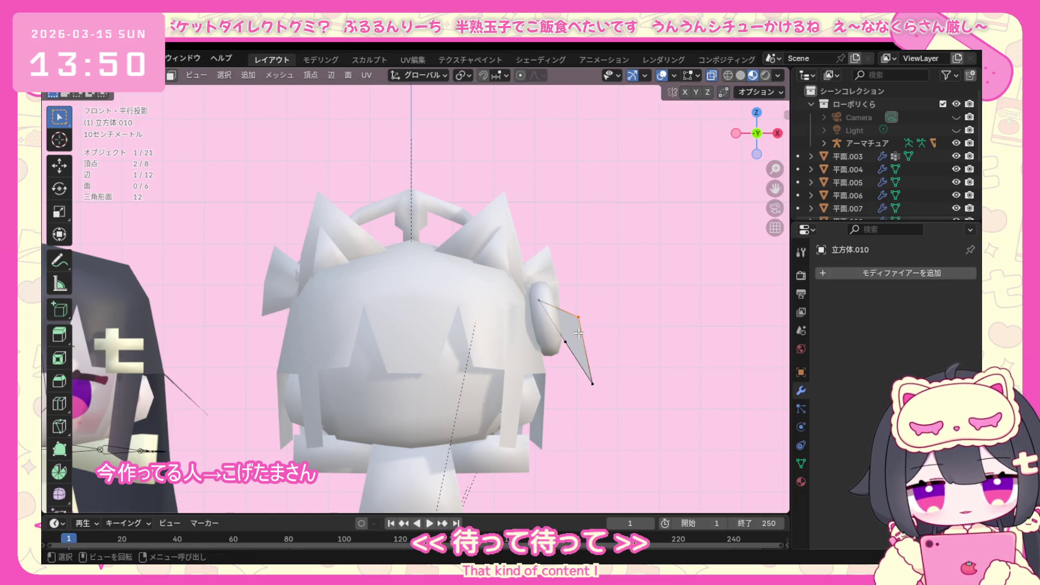
pyautogui.press('g')
pyautogui.click(633, 320)
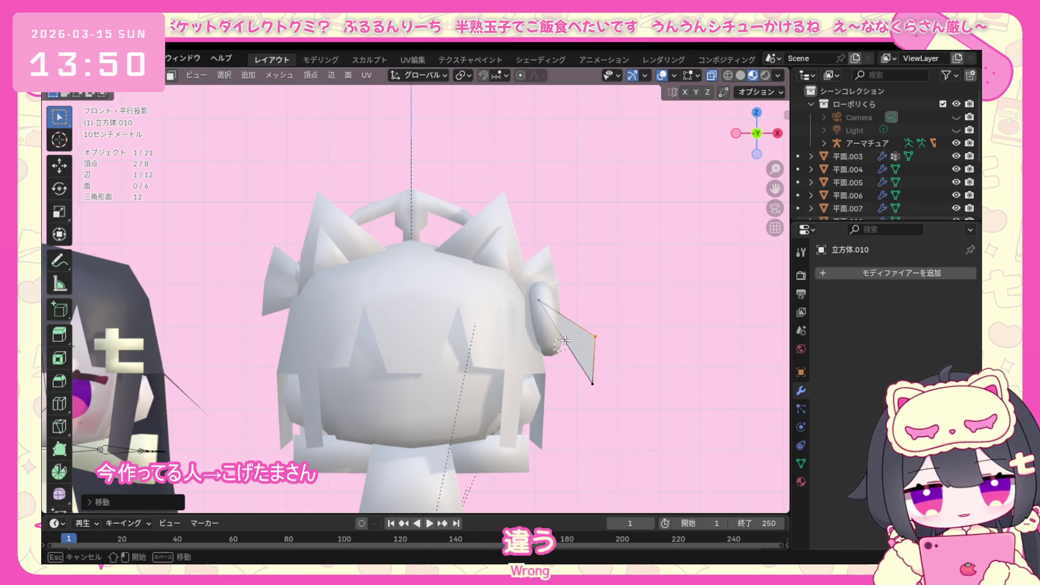
pyautogui.press('g')
pyautogui.click(599, 365)
pyautogui.press('g')
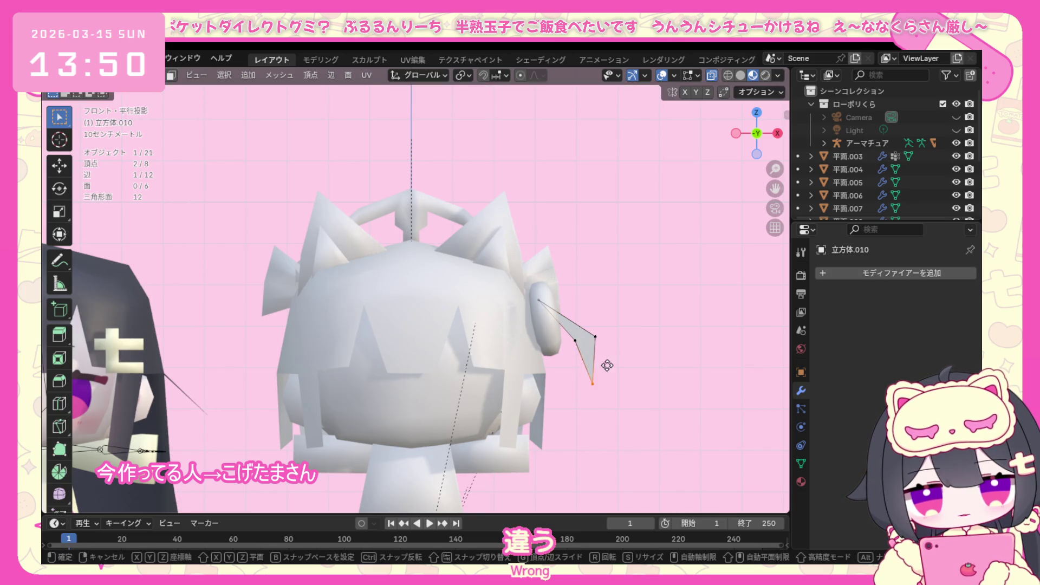
pyautogui.click(602, 361)
pyautogui.moveTo(602, 362); pyautogui.dragTo(488, 349, button='middle')
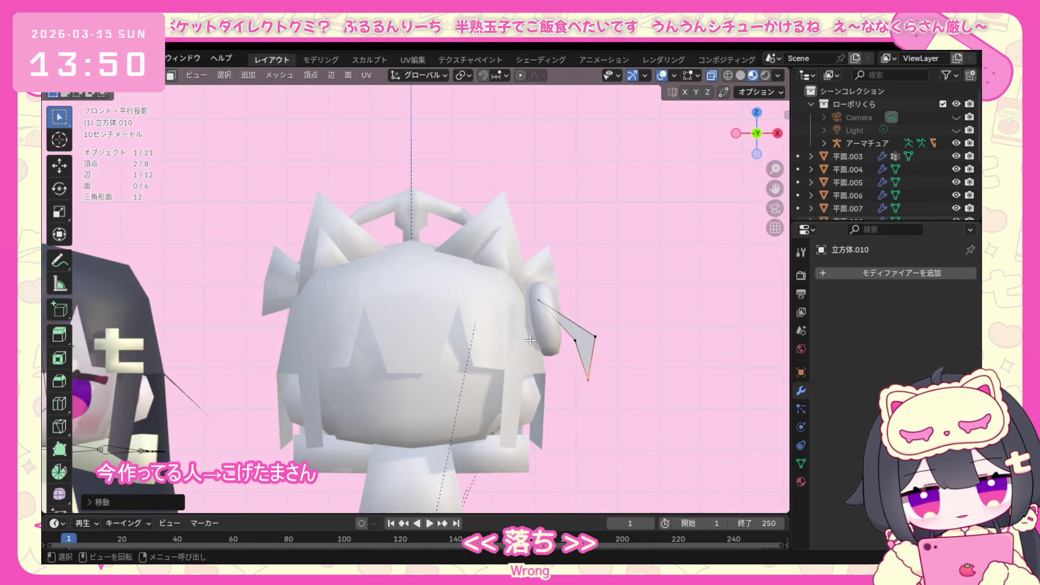
pyautogui.press('KP_3')
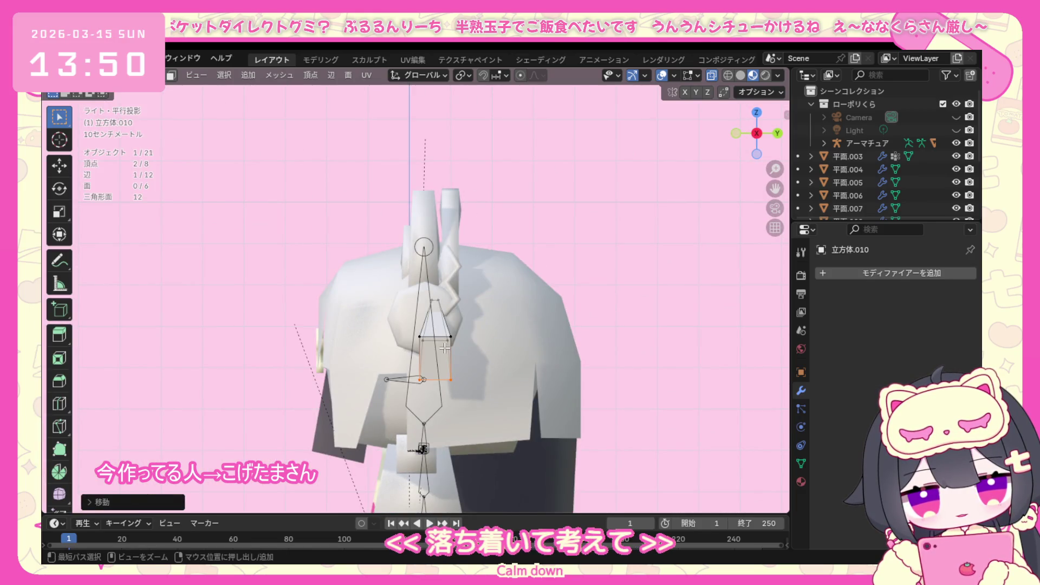
# After two discarded attempts, cut a lengthwise edge loop along the tail piece.
pyautogui.hotkey('ctrl', 'r')
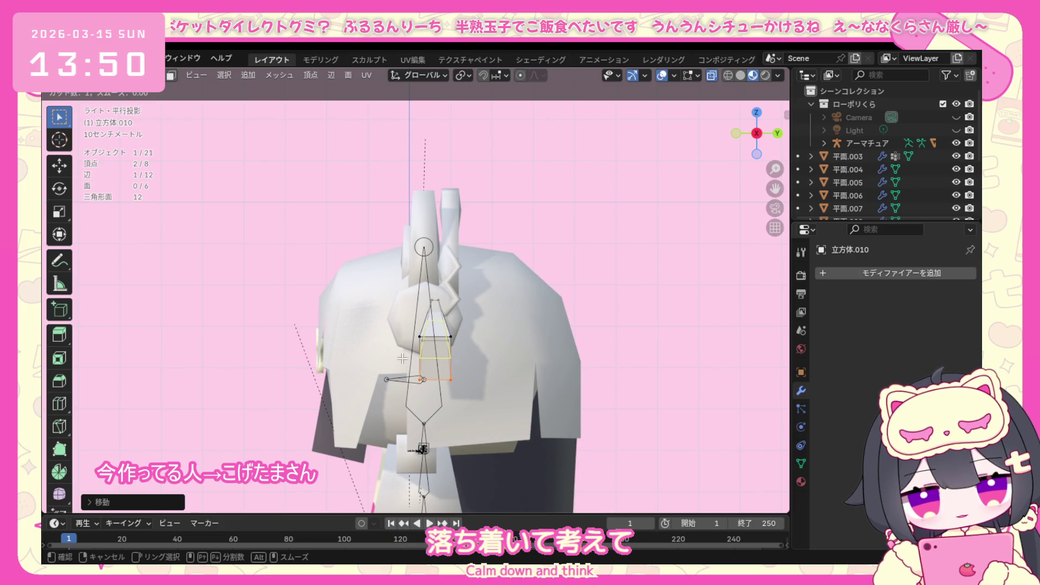
pyautogui.click(537, 352)
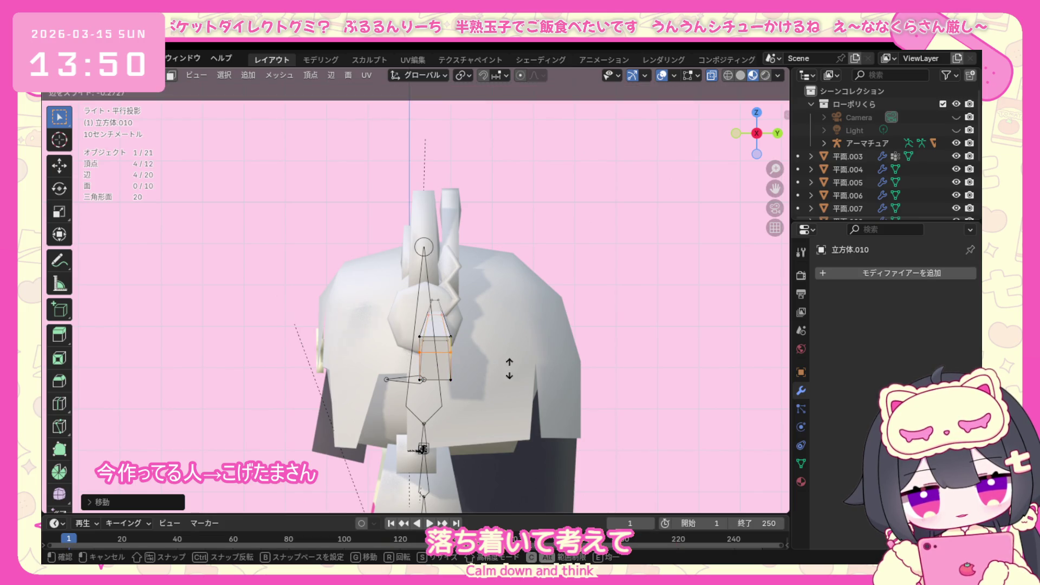
pyautogui.press('Escape')
pyautogui.hotkey('ctrl', 'z')
pyautogui.moveTo(559, 363); pyautogui.dragTo(593, 377, button='middle')
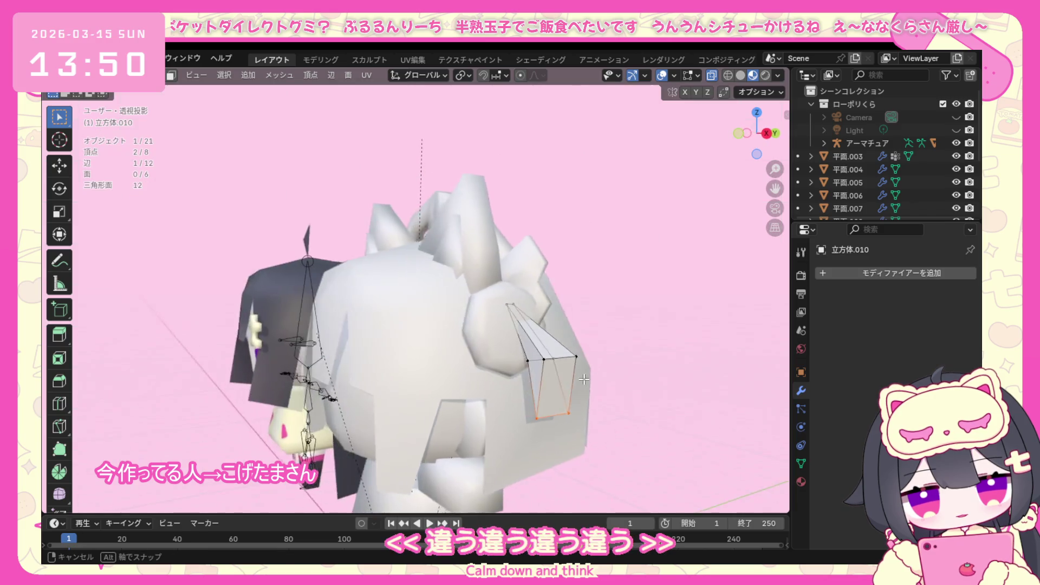
pyautogui.hotkey('ctrl', 'r')
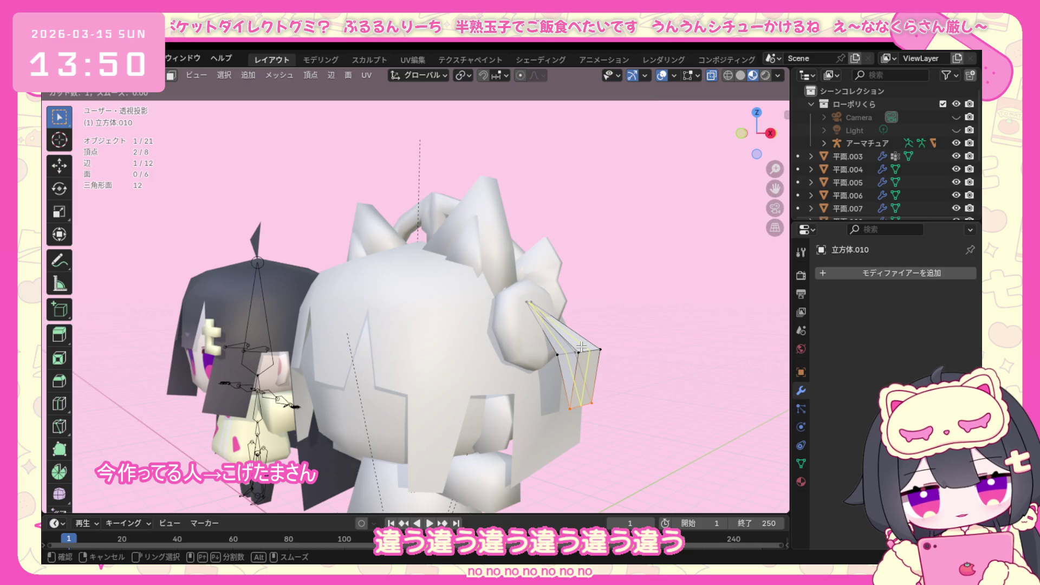
pyautogui.click(582, 348)
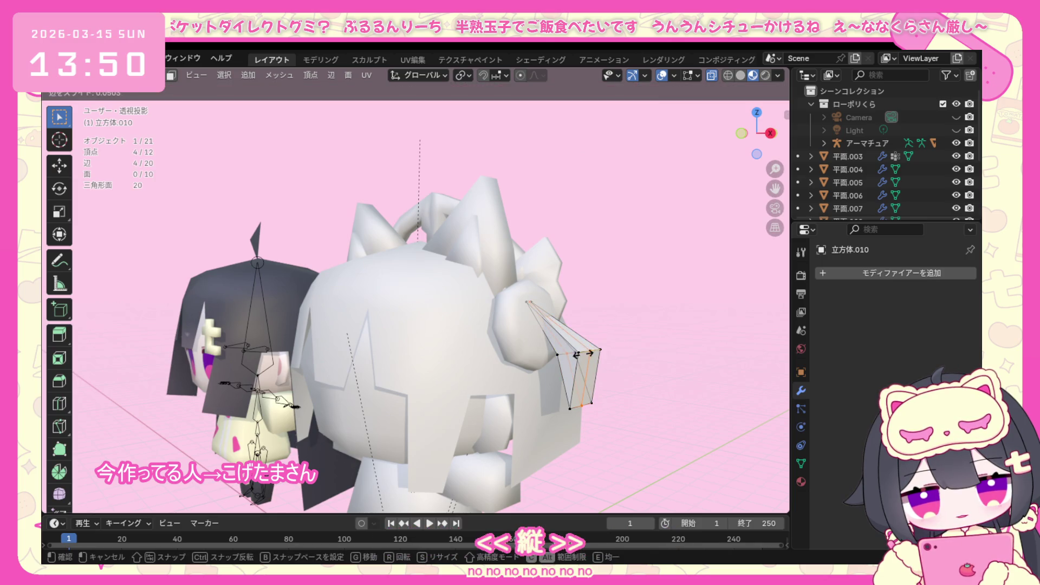
pyautogui.press('Escape')
pyautogui.hotkey('ctrl', 'z')
pyautogui.hotkey('ctrl', 'r')
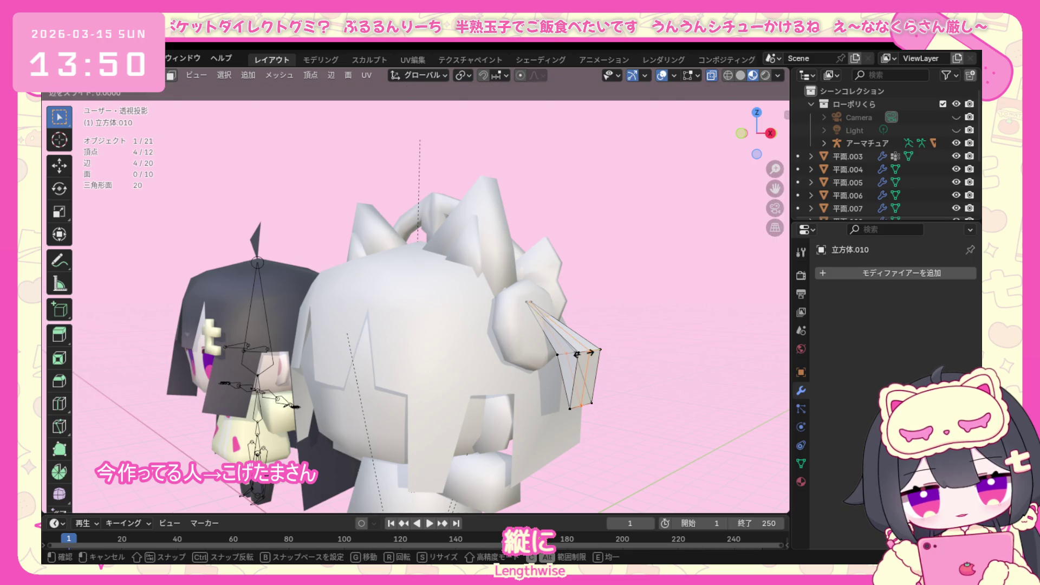
pyautogui.click(583, 354)
# Select the tail's lower vertices and scale them in to narrow the lower end.
pyautogui.moveTo(584, 354); pyautogui.dragTo(579, 357, button='middle')
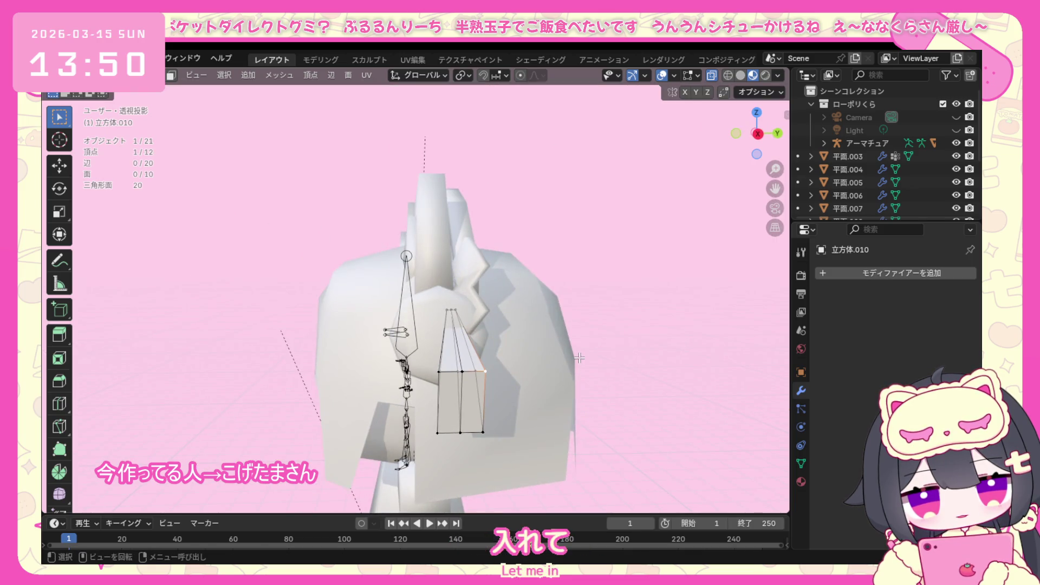
pyautogui.press('KP_3')
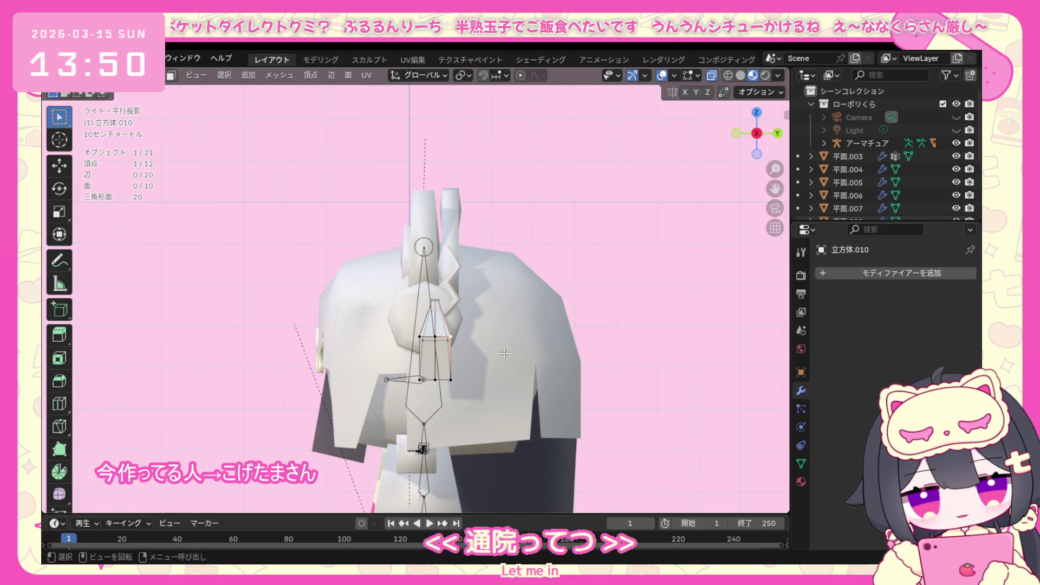
pyautogui.moveTo(415, 349); pyautogui.dragTo(423, 335)
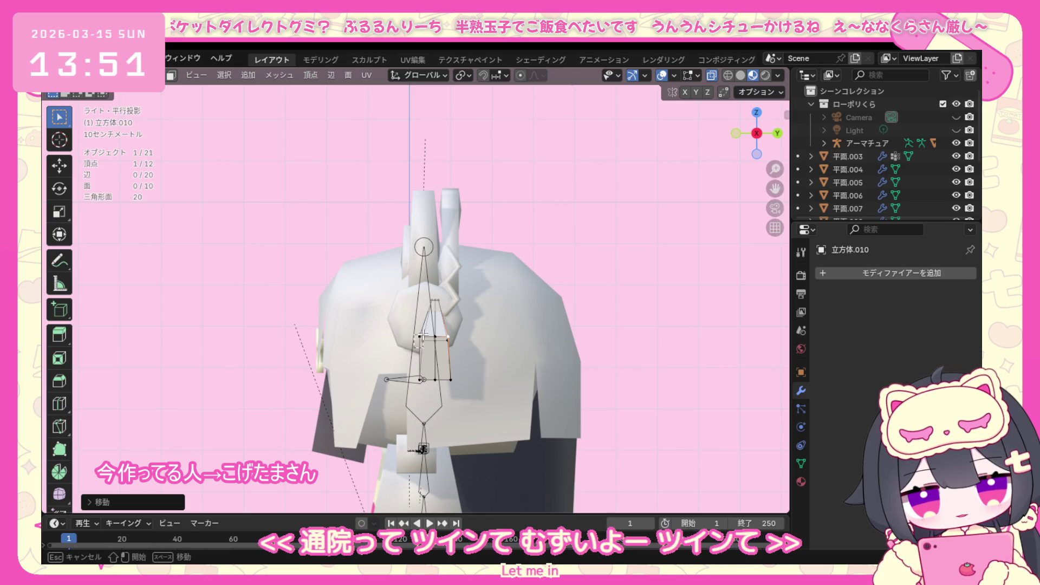
pyautogui.keyDown('shift'); pyautogui.click(423, 337); pyautogui.keyUp('shift')
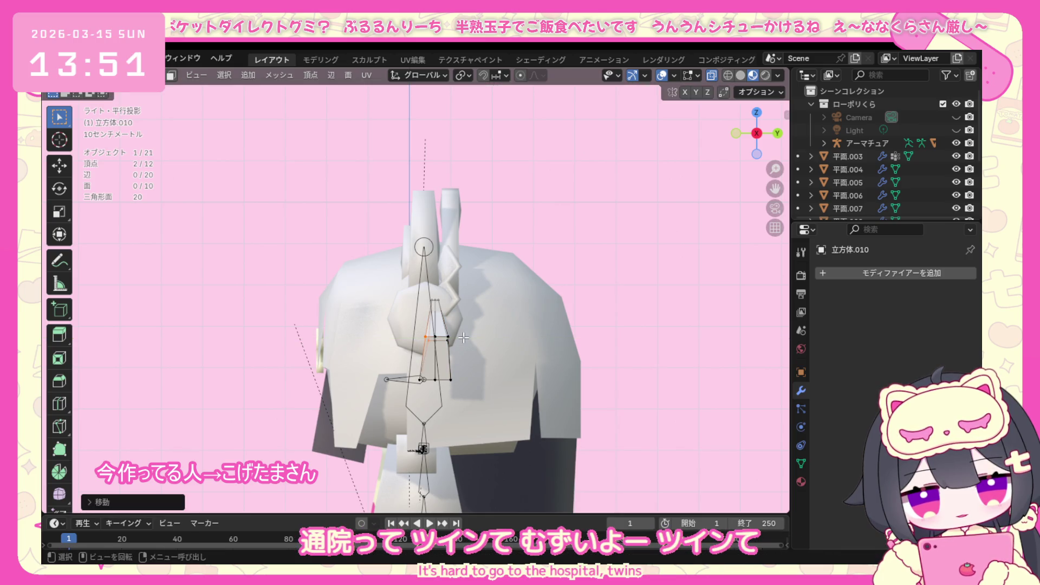
pyautogui.moveTo(467, 361)
pyautogui.mouseDown(button='middle')
pyautogui.moveTo(483, 372)
pyautogui.moveTo(535, 339)
pyautogui.mouseUp(button='middle')
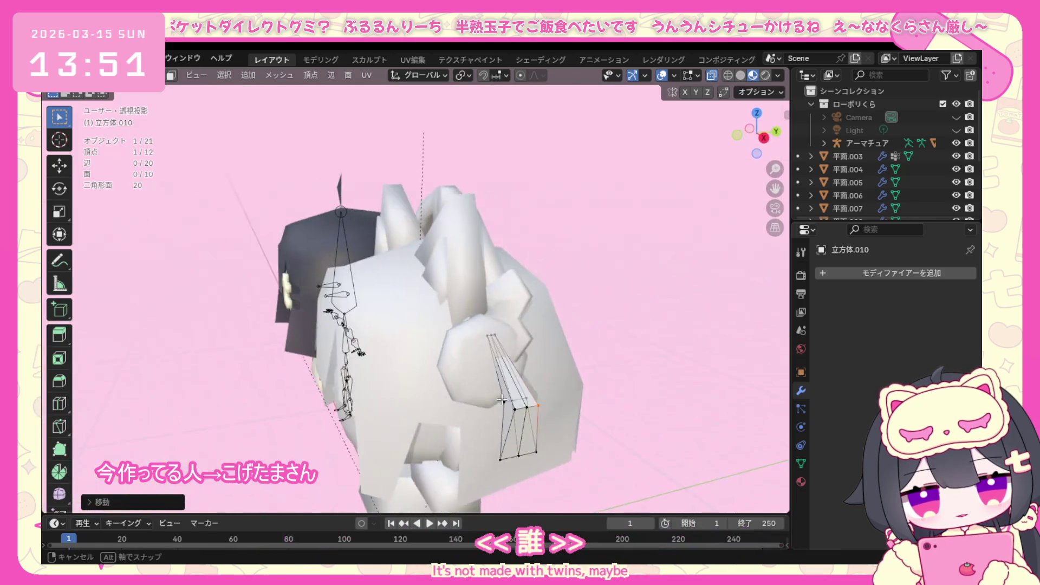
pyautogui.moveTo(535, 338); pyautogui.dragTo(421, 387, button='middle')
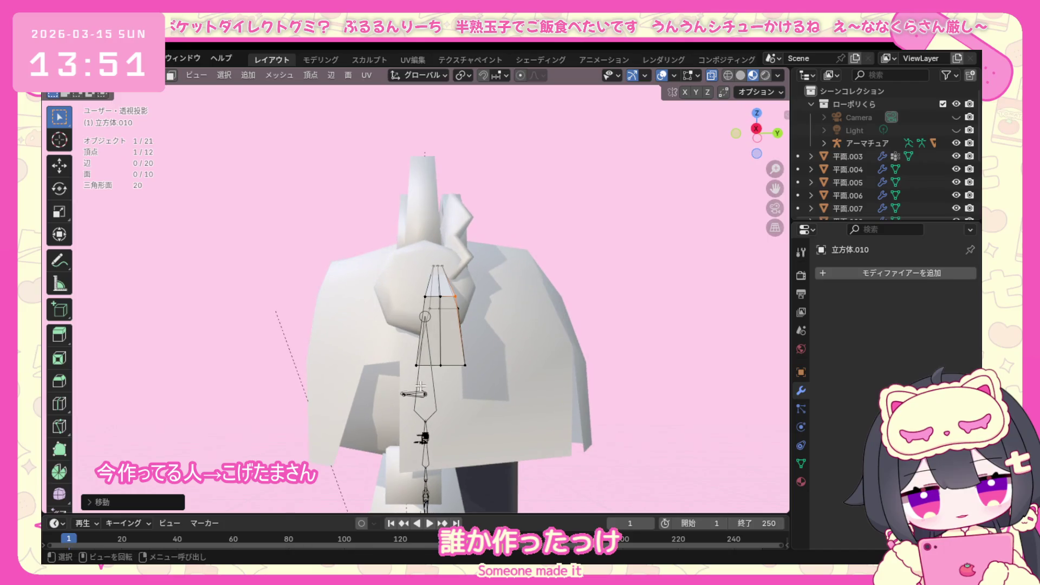
pyautogui.moveTo(478, 352); pyautogui.dragTo(482, 354)
pyautogui.press('s')
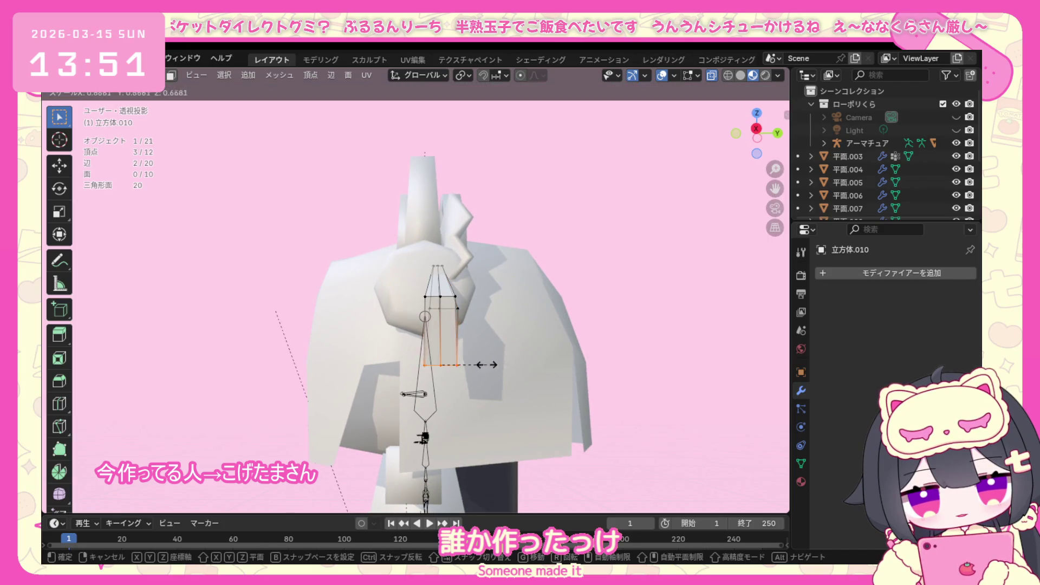
pyautogui.click(446, 360)
# In front view, select the upper-right vertex and start a new loop cut across the triangle.
pyautogui.moveTo(463, 371); pyautogui.dragTo(596, 381, button='middle')
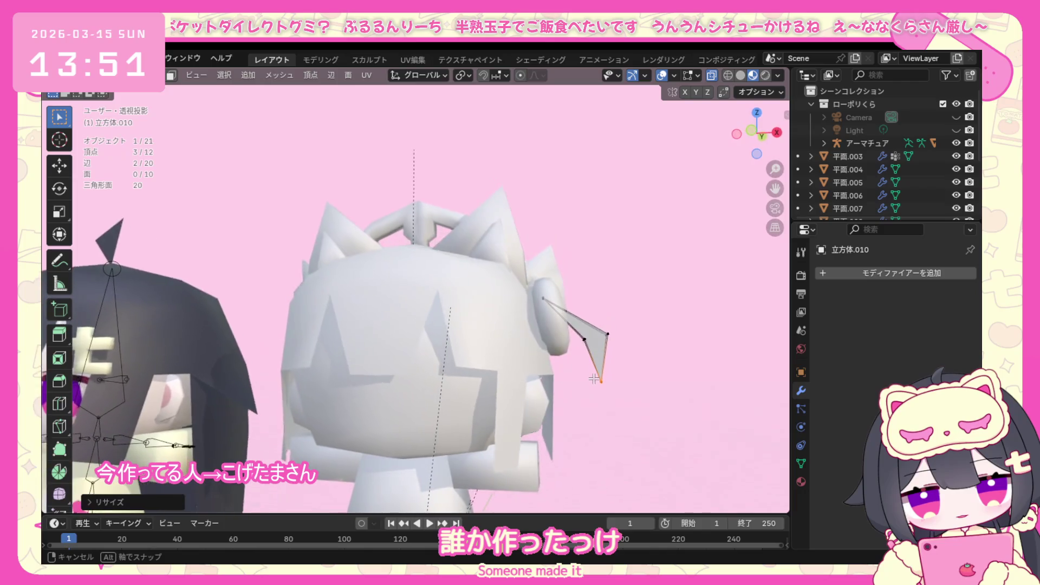
pyautogui.press('KP_1')
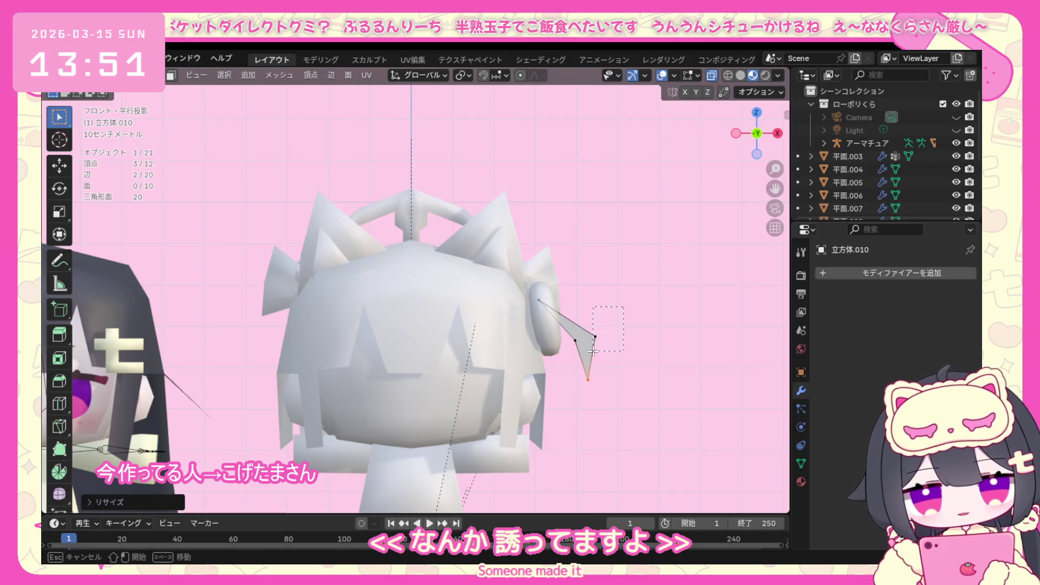
pyautogui.click(607, 328)
pyautogui.hotkey('ctrl', 'r')
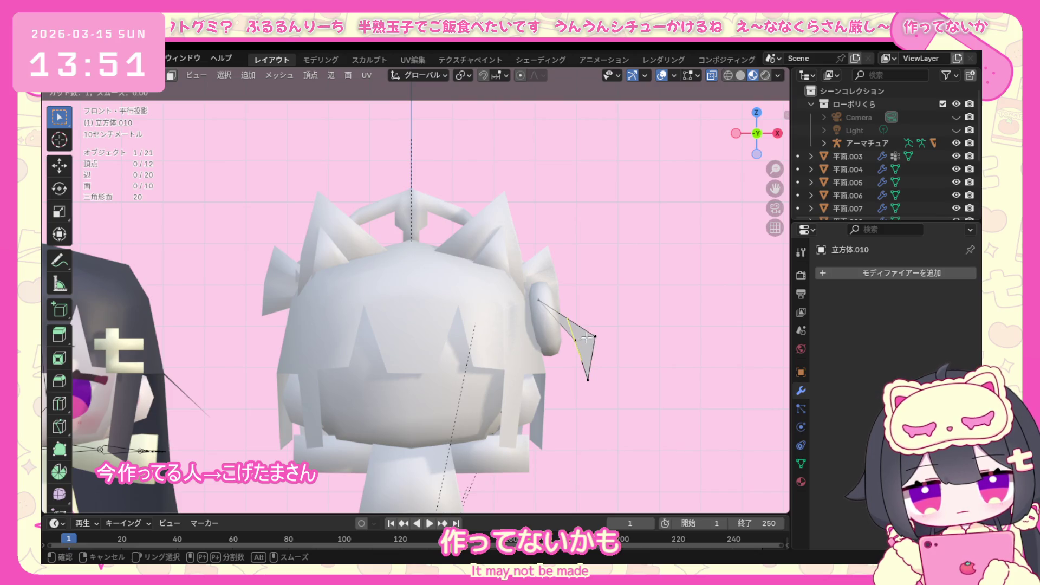
pyautogui.click(599, 348)
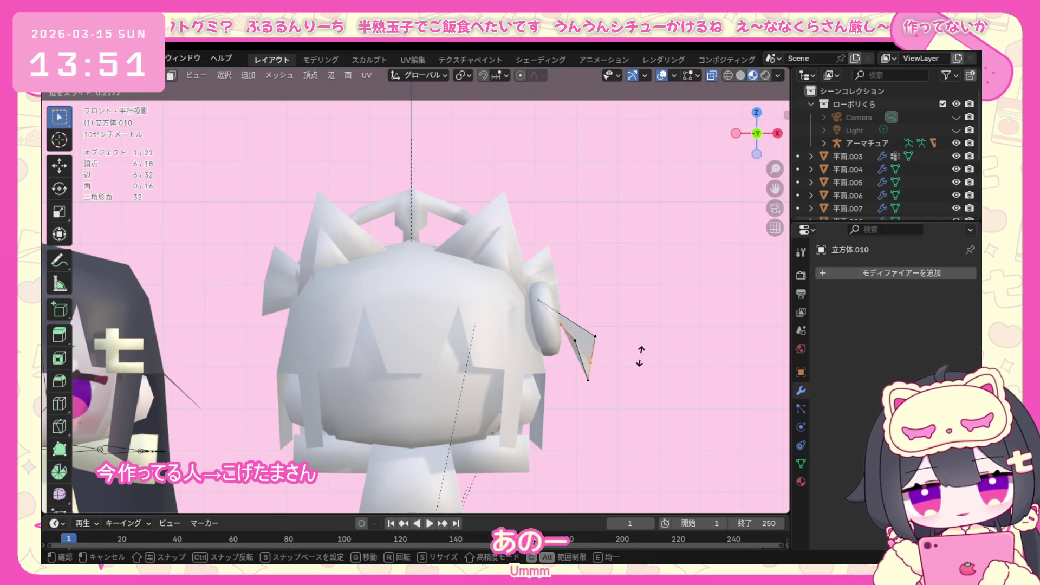
pyautogui.rightClick(641, 354)
pyautogui.hotkey('ctrl', 'z')
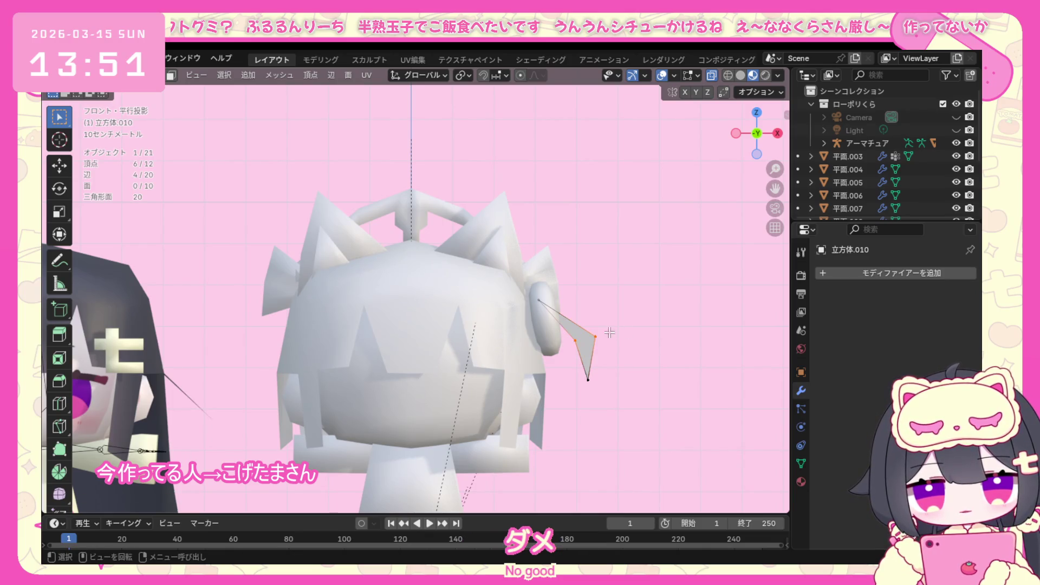
pyautogui.rightClick(586, 348)
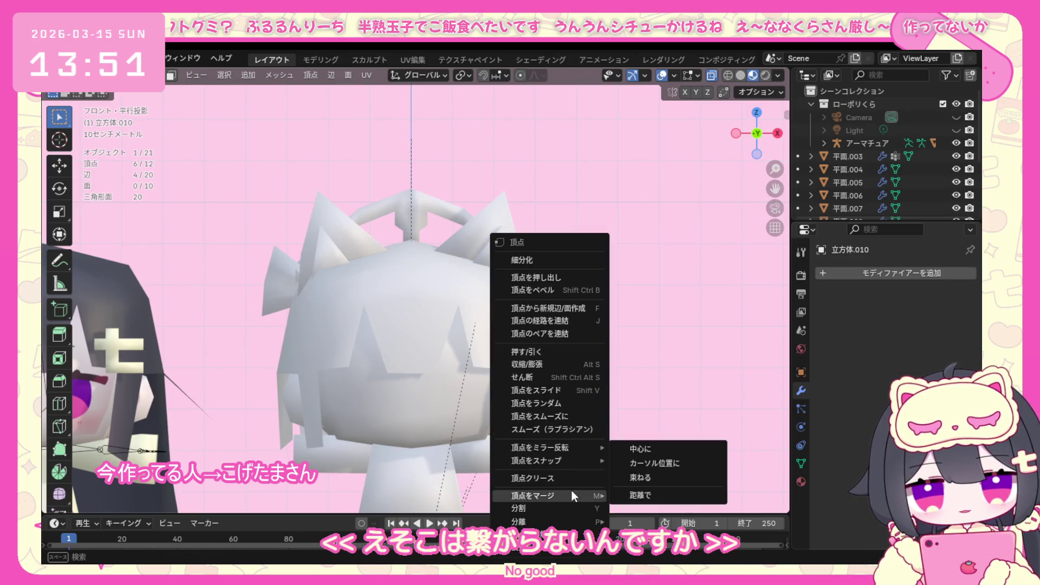
pyautogui.click(347, 77)
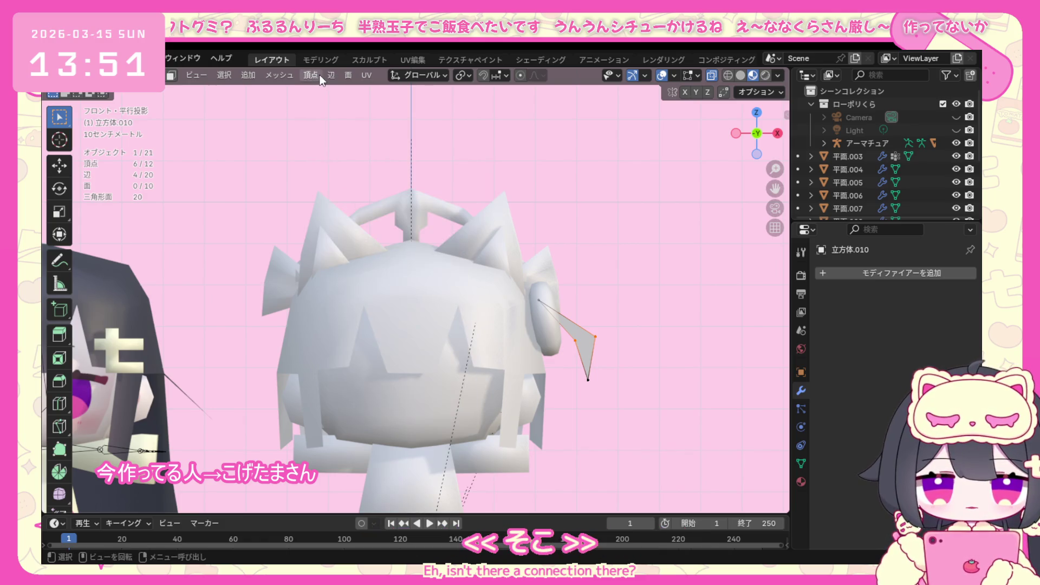
pyautogui.click(331, 74)
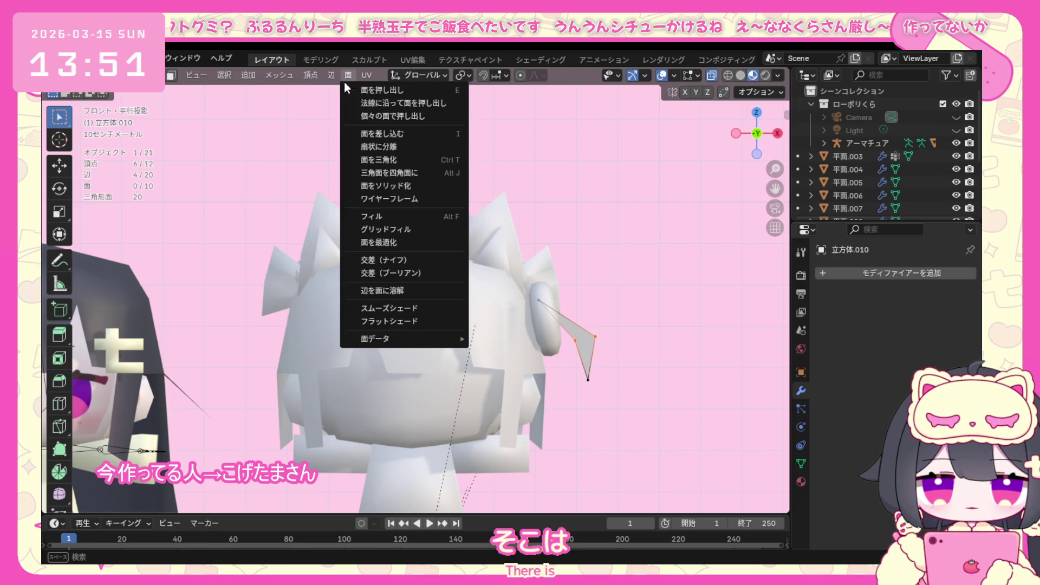
pyautogui.click(444, 229)
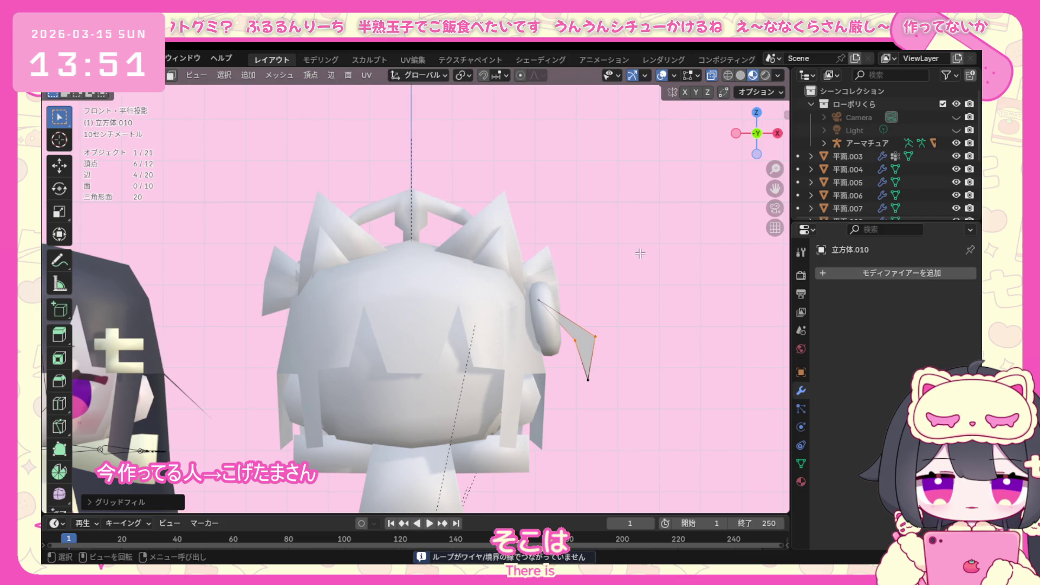
pyautogui.moveTo(619, 300)
pyautogui.mouseDown(button='middle')
pyautogui.moveTo(493, 328)
pyautogui.moveTo(559, 333)
pyautogui.mouseUp(button='middle')
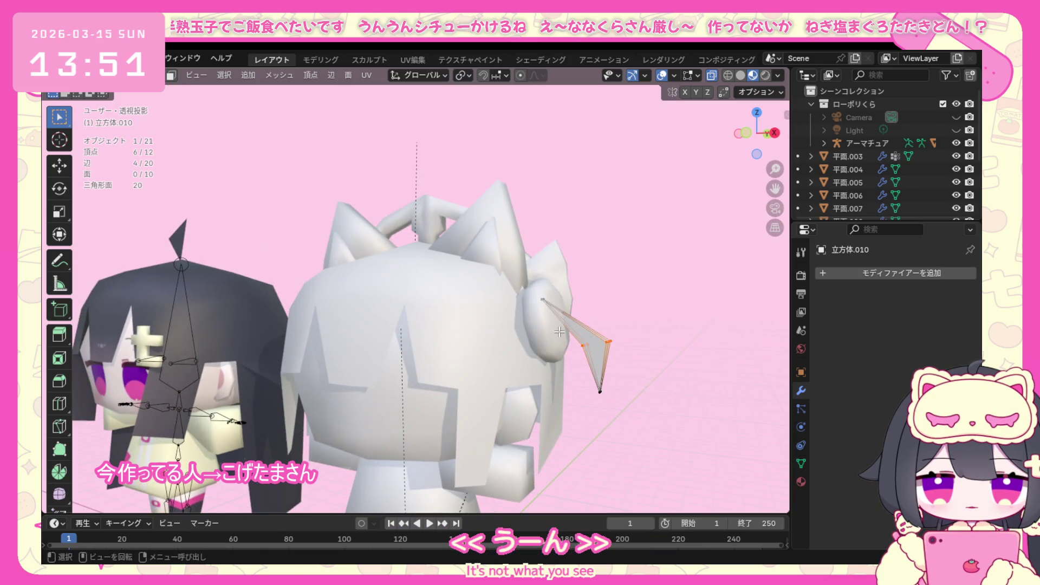
pyautogui.moveTo(577, 371)
pyautogui.mouseDown(button='middle')
pyautogui.moveTo(503, 380)
pyautogui.moveTo(649, 376)
pyautogui.mouseUp(button='middle')
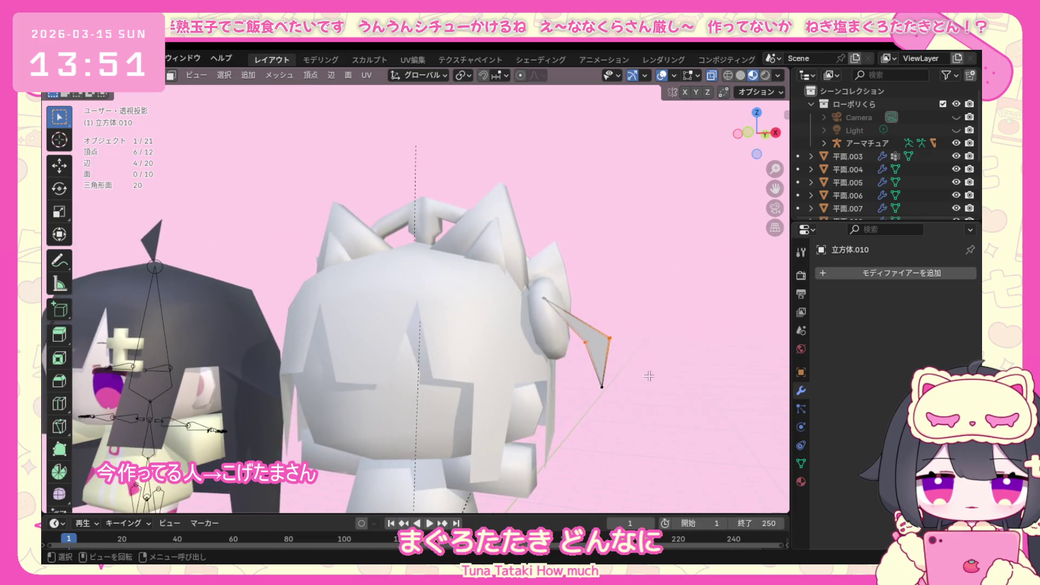
pyautogui.press('KP_1')
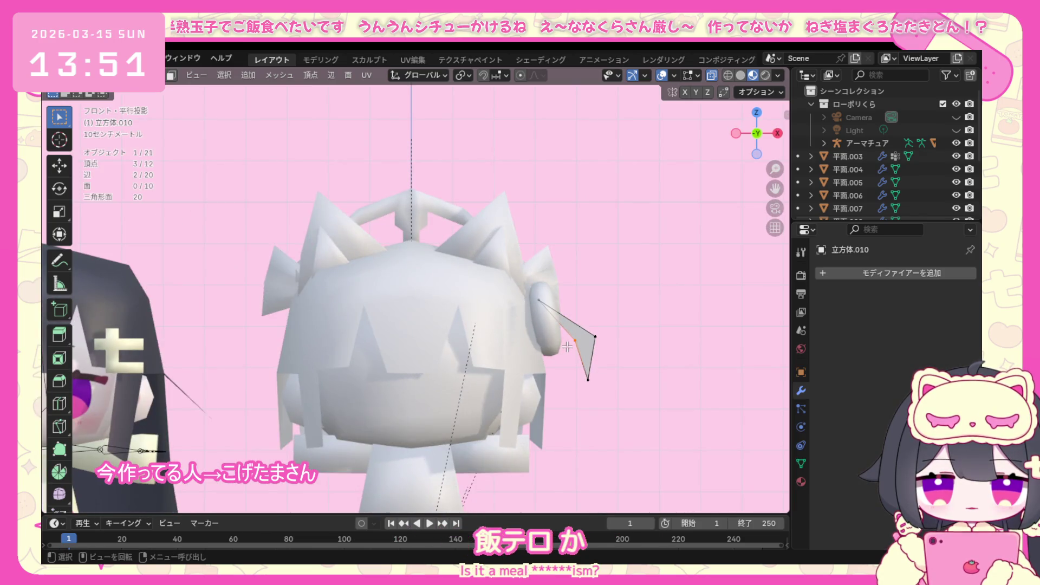
pyautogui.press('g')
pyautogui.click(558, 348)
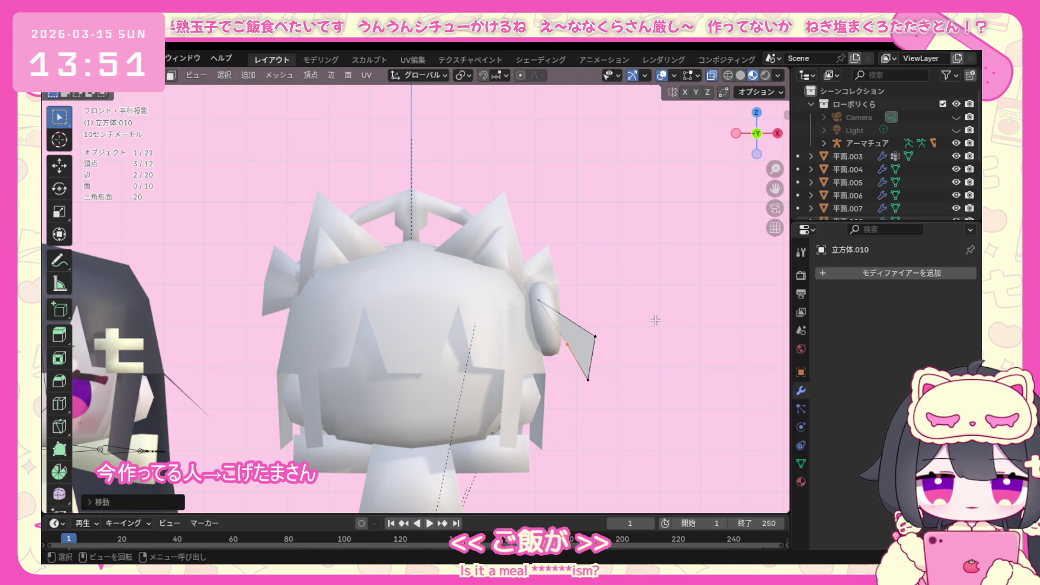
# Shift a few tail vertices slightly and leave Edit Mode.
pyautogui.moveTo(650, 308); pyautogui.dragTo(588, 342)
pyautogui.press('g')
pyautogui.click(588, 329)
pyautogui.click(106, 75)
# Apply Shade Smooth to the tail piece and then to the round ear part.
pyautogui.moveTo(324, 265); pyautogui.dragTo(423, 303, button='middle')
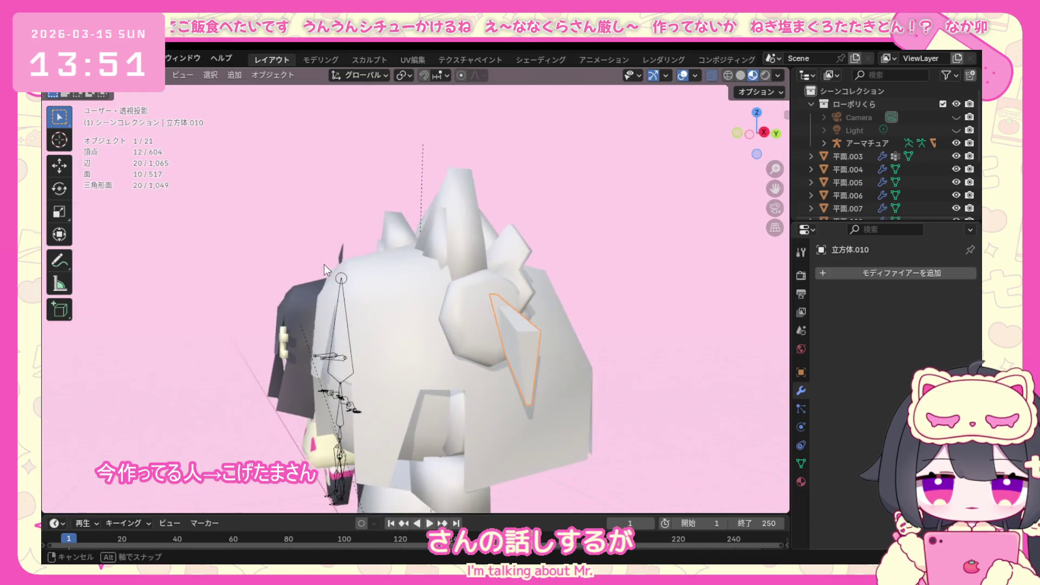
pyautogui.rightClick(533, 359)
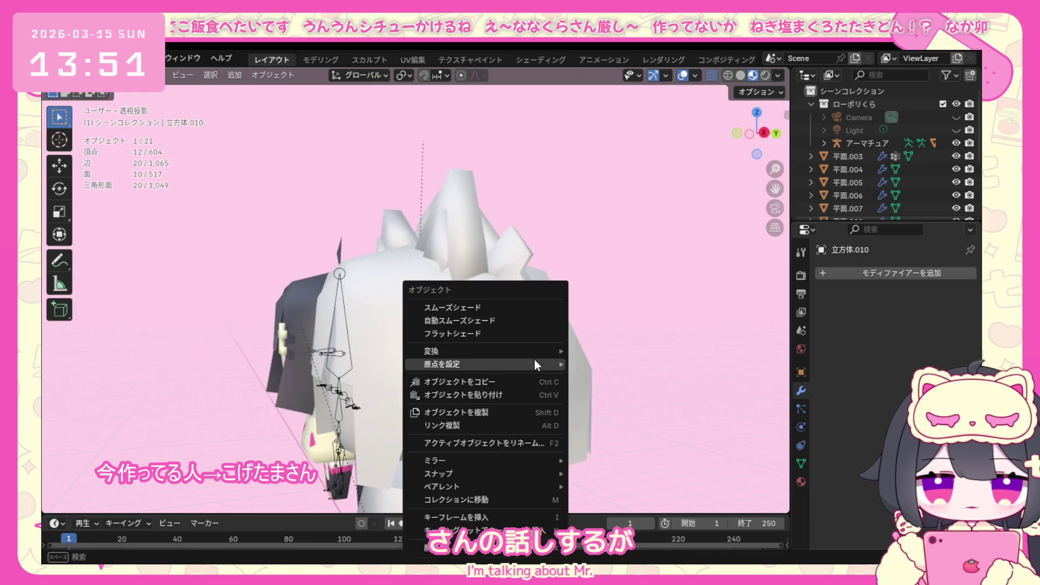
pyautogui.click(507, 307)
pyautogui.moveTo(555, 329)
pyautogui.mouseDown(button='middle')
pyautogui.moveTo(587, 362)
pyautogui.moveTo(495, 350)
pyautogui.mouseUp(button='middle')
pyautogui.click(495, 349)
pyautogui.rightClick(480, 308)
pyautogui.click(480, 309)
# Re-edit the tail piece and make a small front-view shift of its vertices.
pyautogui.moveTo(594, 363); pyautogui.dragTo(714, 336, button='middle')
pyautogui.click(563, 339)
pyautogui.click(162, 76)
pyautogui.click(97, 114)
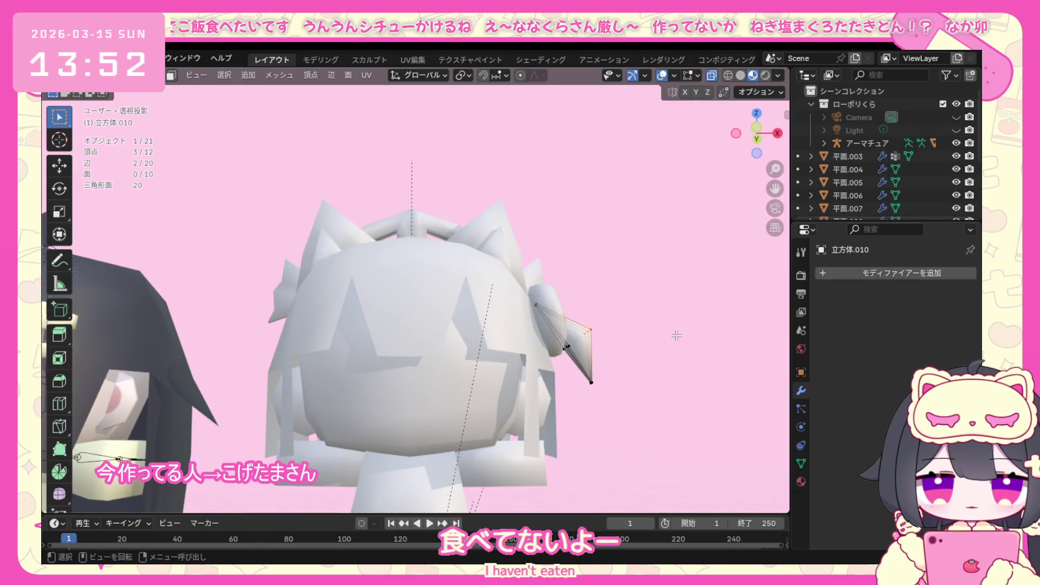
pyautogui.press('KP_1')
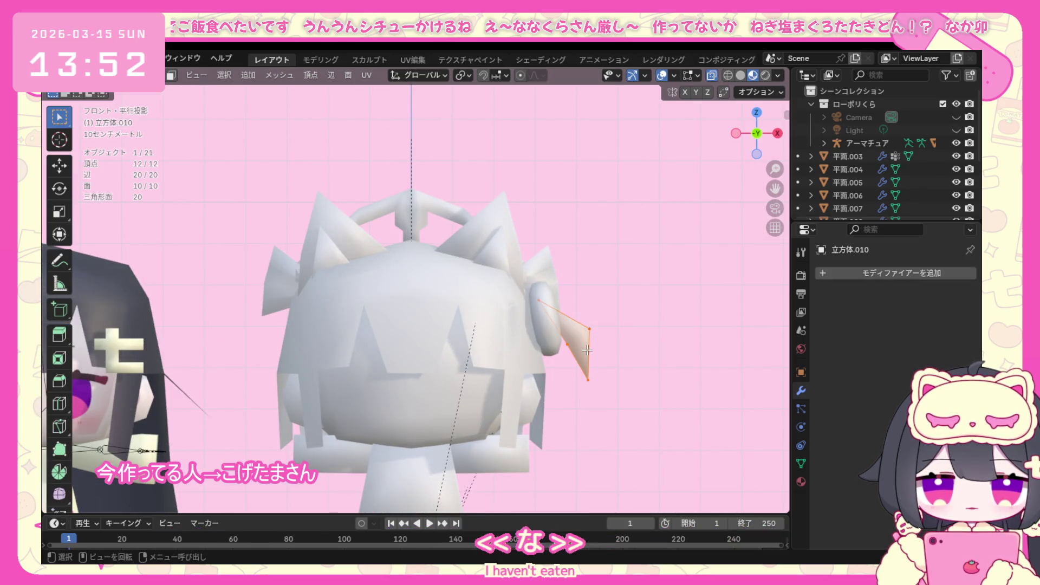
pyautogui.press('g')
pyautogui.click(595, 355)
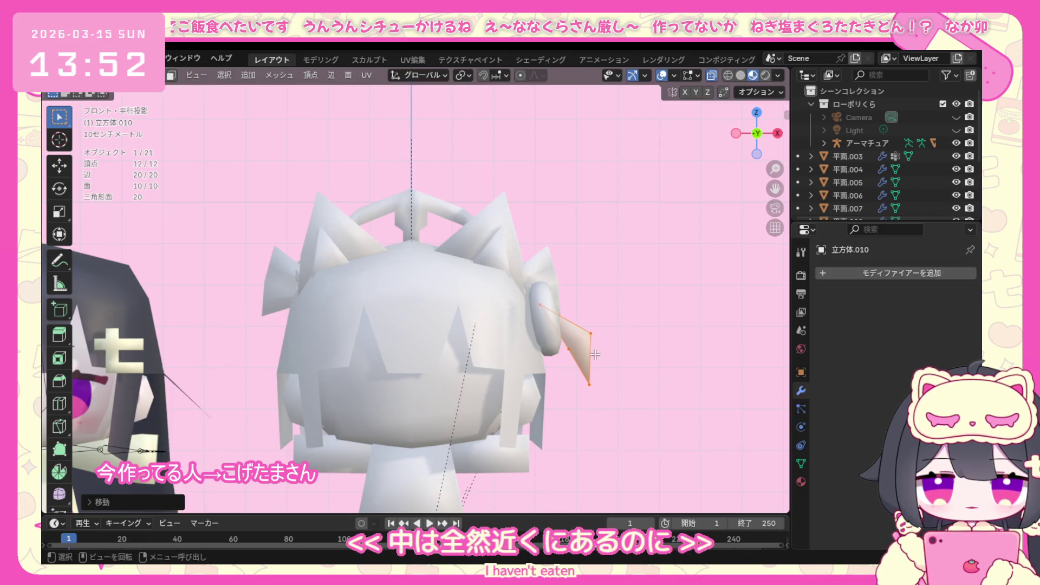
# Check the tail's shape from several angles, then drop its lower tip vertex further down.
pyautogui.click(612, 320)
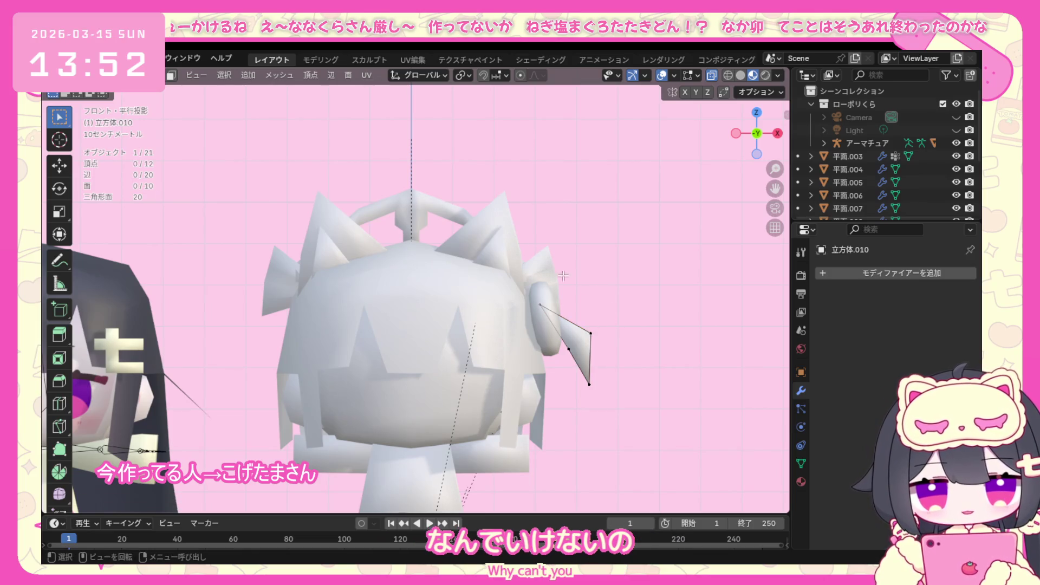
pyautogui.moveTo(564, 277); pyautogui.dragTo(595, 355)
pyautogui.moveTo(596, 356)
pyautogui.mouseDown(button='middle')
pyautogui.moveTo(619, 355)
pyautogui.moveTo(519, 351)
pyautogui.mouseUp(button='middle')
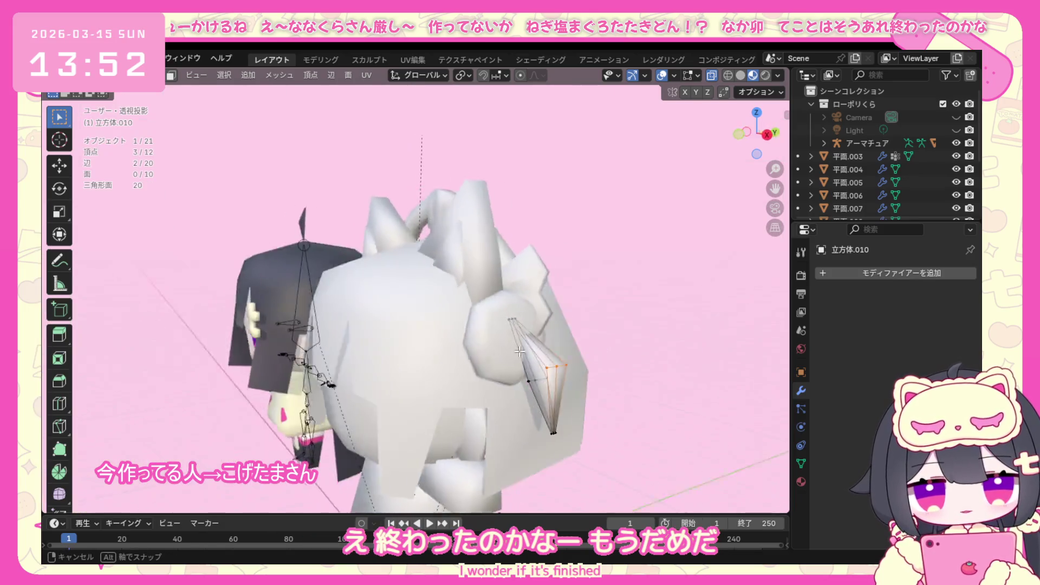
pyautogui.moveTo(520, 351); pyautogui.dragTo(548, 342, button='middle')
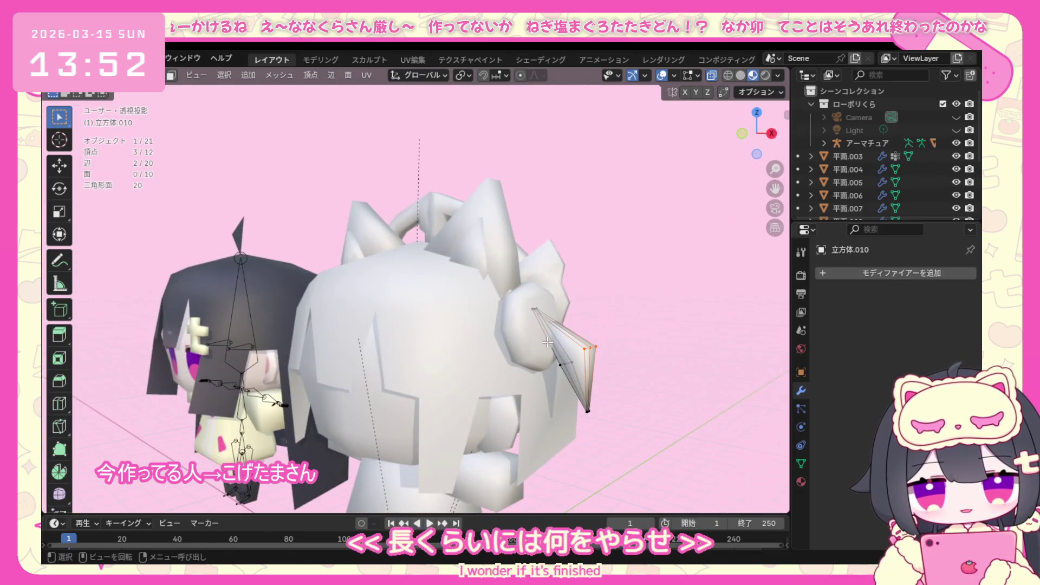
pyautogui.press('KP_1')
pyautogui.hotkey('alt', 'a')
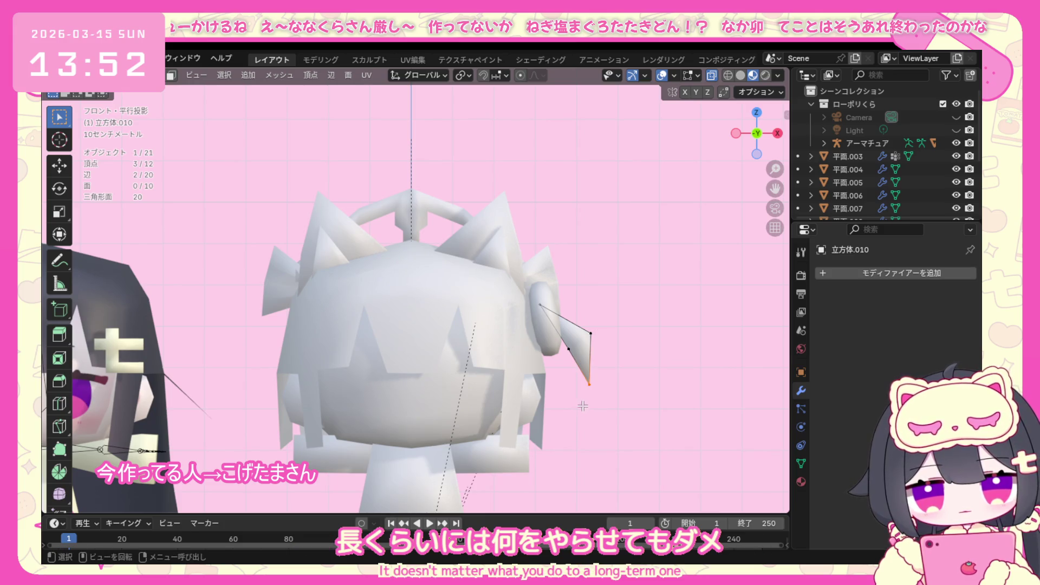
pyautogui.press('g')
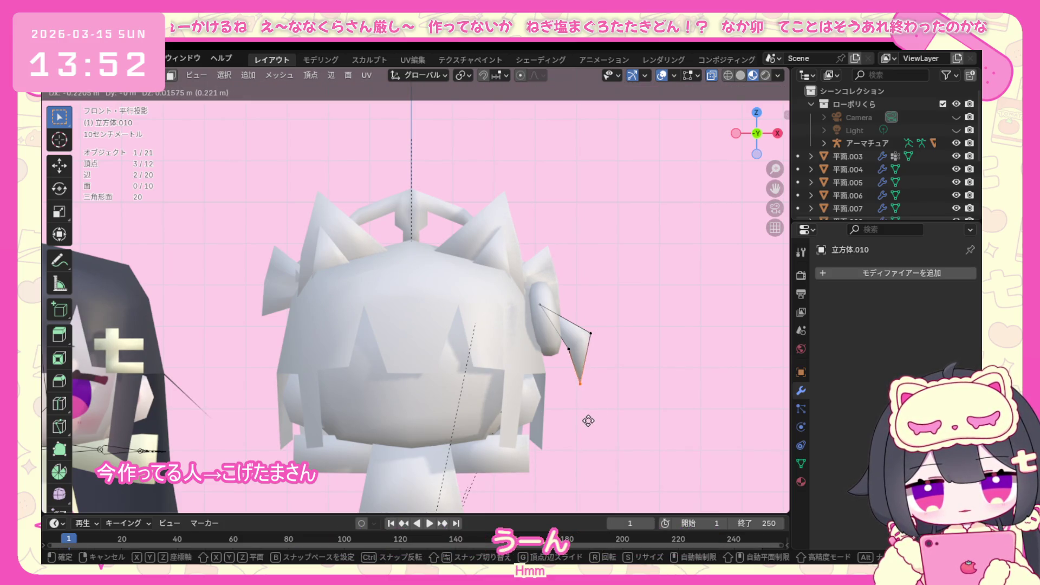
pyautogui.click(588, 419)
# Return to Object Mode, view the whole model, and select the round ear part.
pyautogui.click(114, 75)
pyautogui.click(115, 103)
pyautogui.moveTo(572, 306)
pyautogui.mouseDown(button='middle')
pyautogui.moveTo(513, 349)
pyautogui.moveTo(408, 327)
pyautogui.moveTo(321, 323)
pyautogui.moveTo(592, 328)
pyautogui.moveTo(544, 322)
pyautogui.moveTo(570, 323)
pyautogui.mouseUp(button='middle')
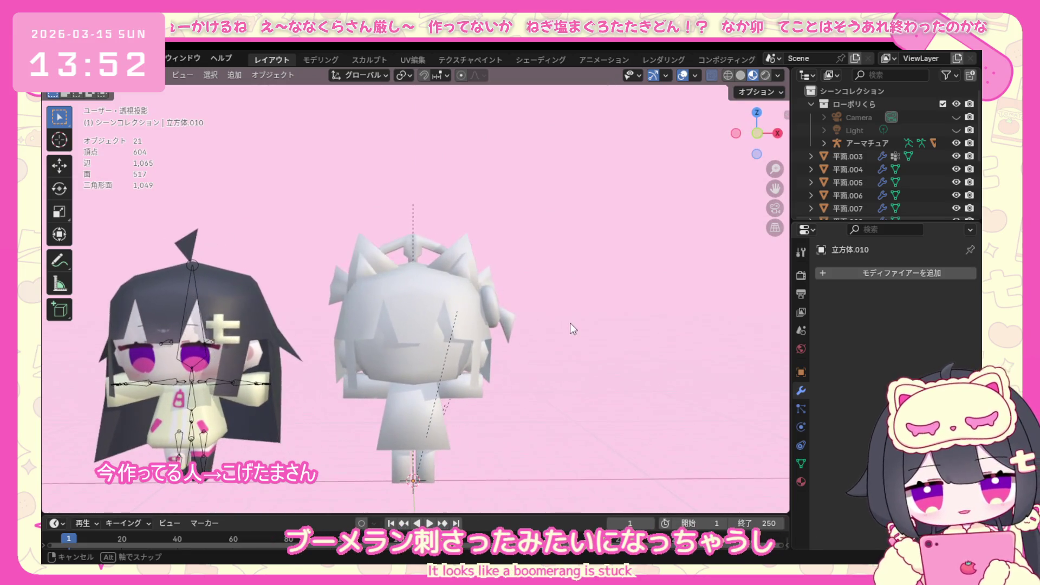
pyautogui.click(488, 302)
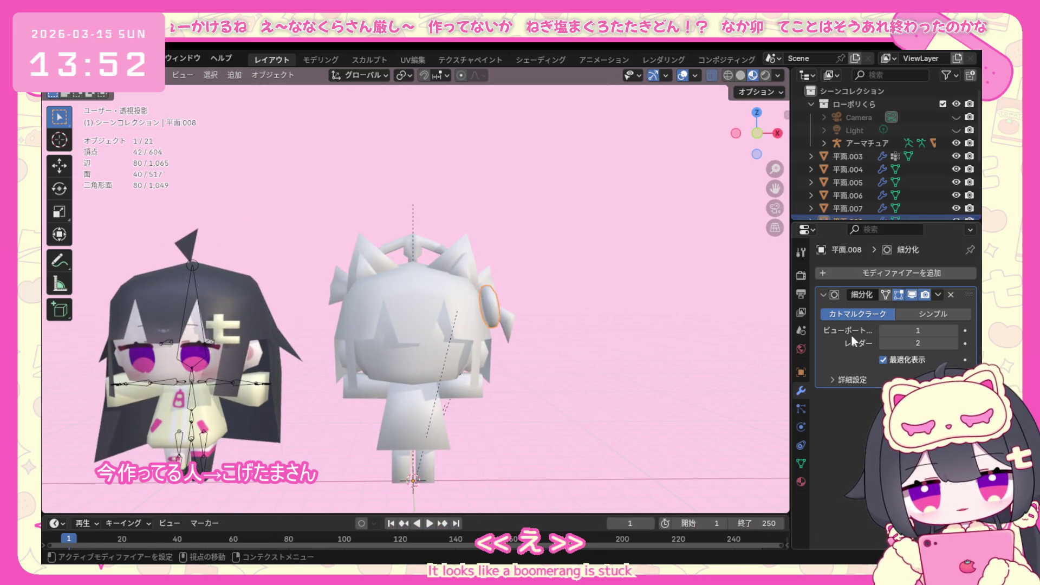
# Give the round ear part a Mirror modifier using a picked mirror object.
pyautogui.click(887, 275)
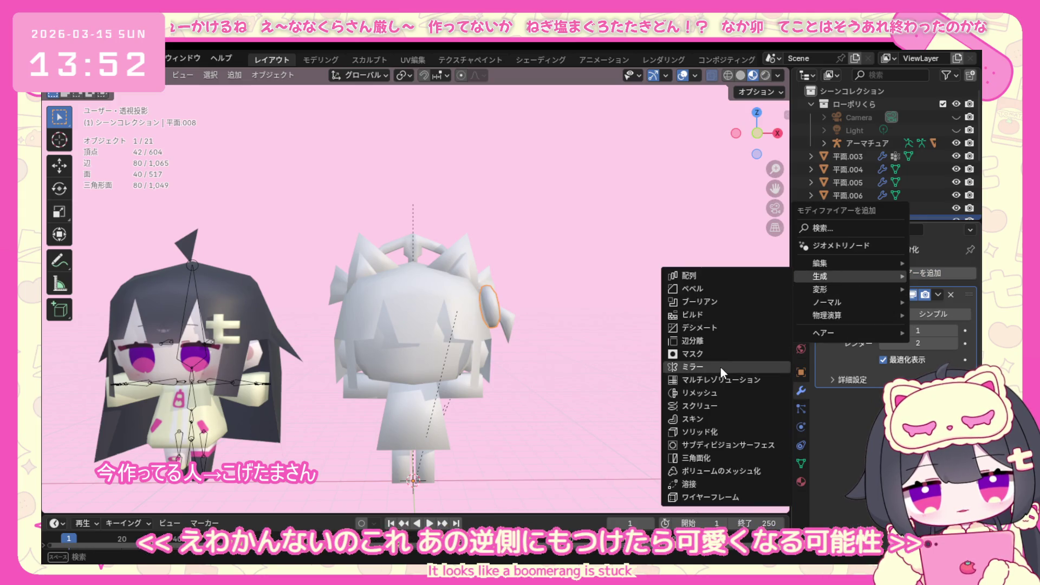
pyautogui.click(721, 366)
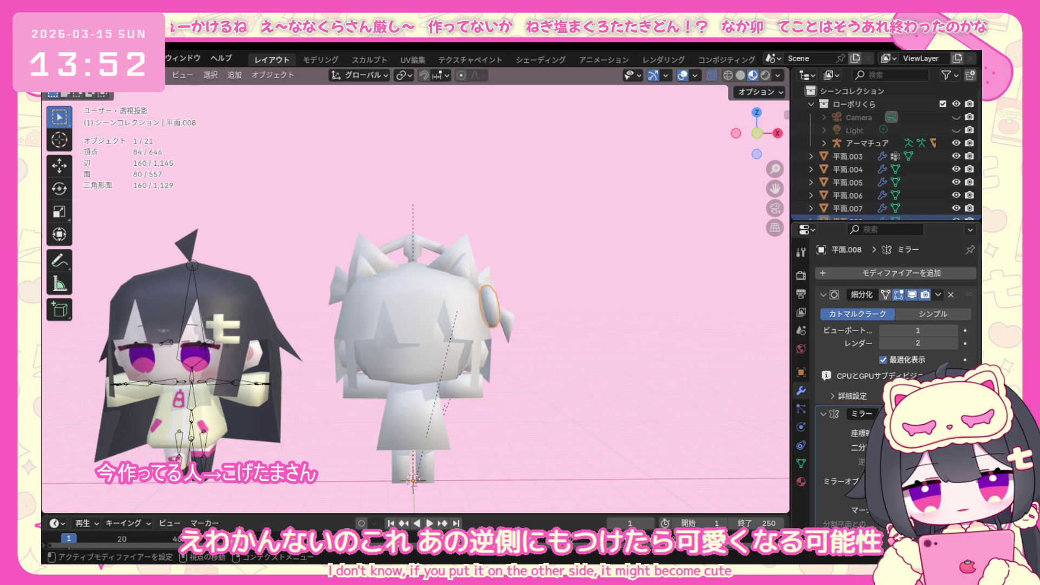
pyautogui.click(423, 374)
# Mirror the tapered tail piece across the head the same way and orbit to view the twin tails.
pyautogui.click(513, 314)
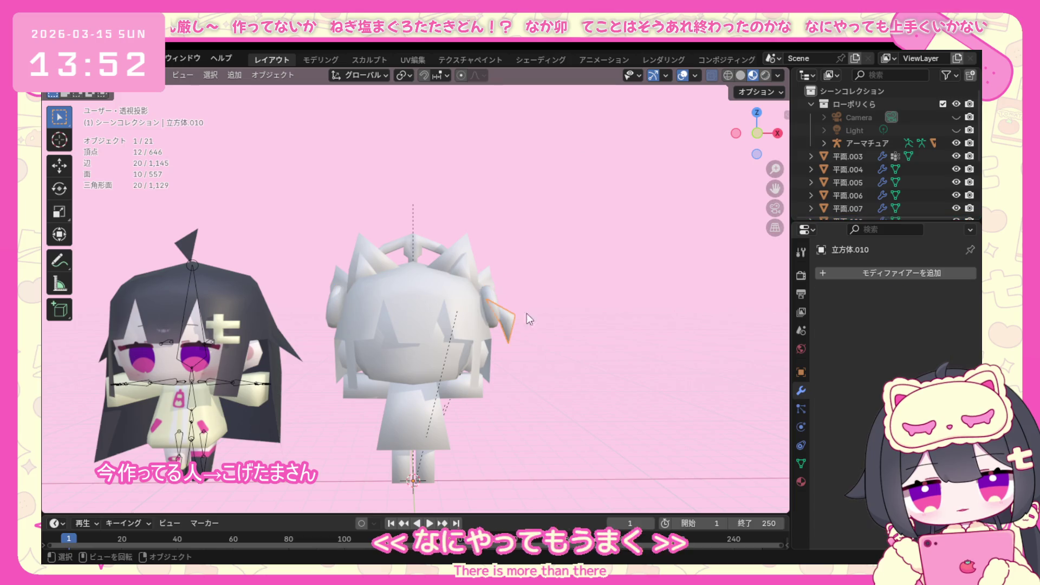
pyautogui.click(914, 272)
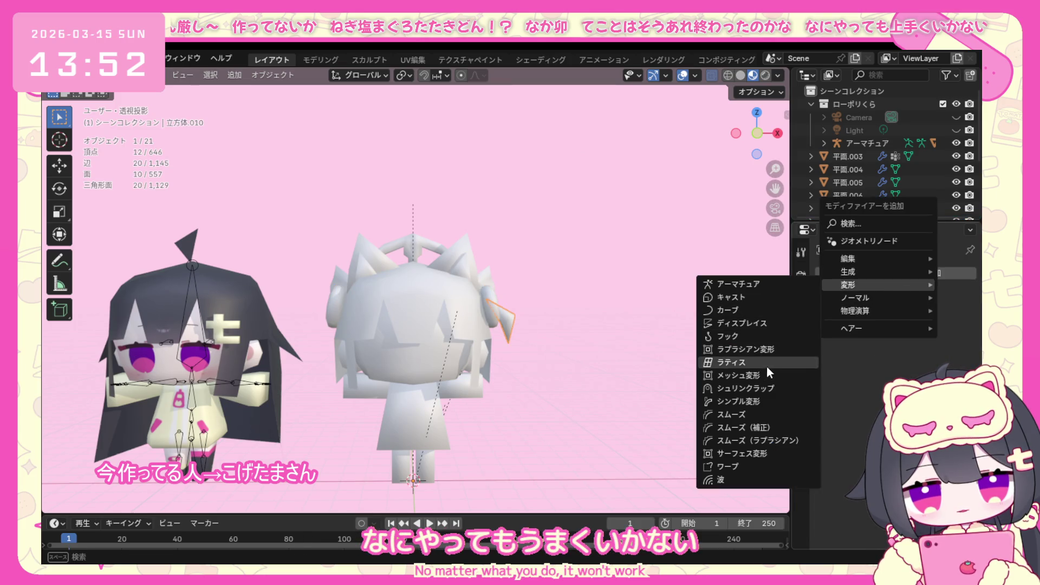
pyautogui.click(747, 361)
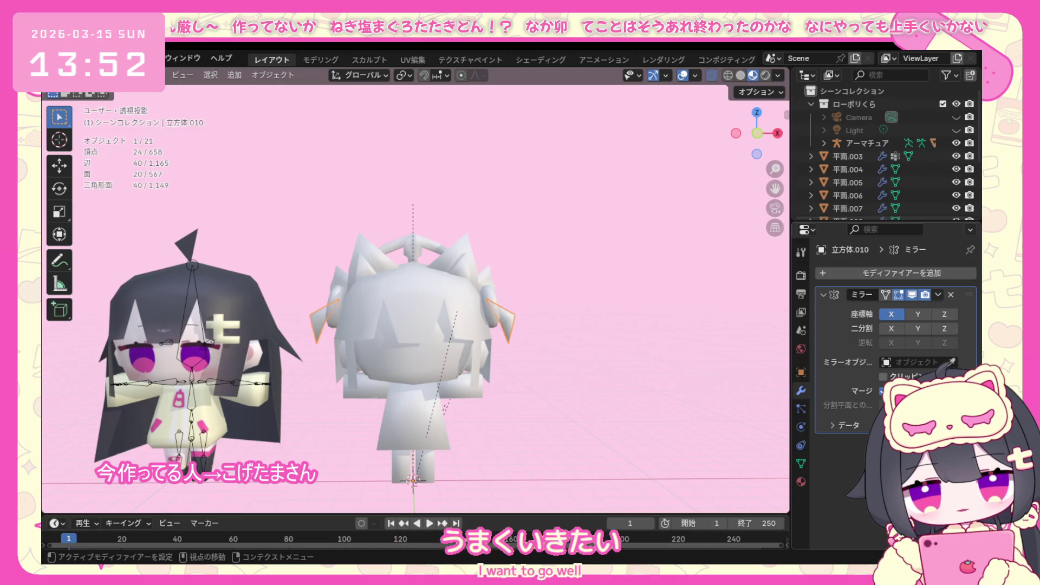
pyautogui.click(948, 361)
pyautogui.click(951, 362)
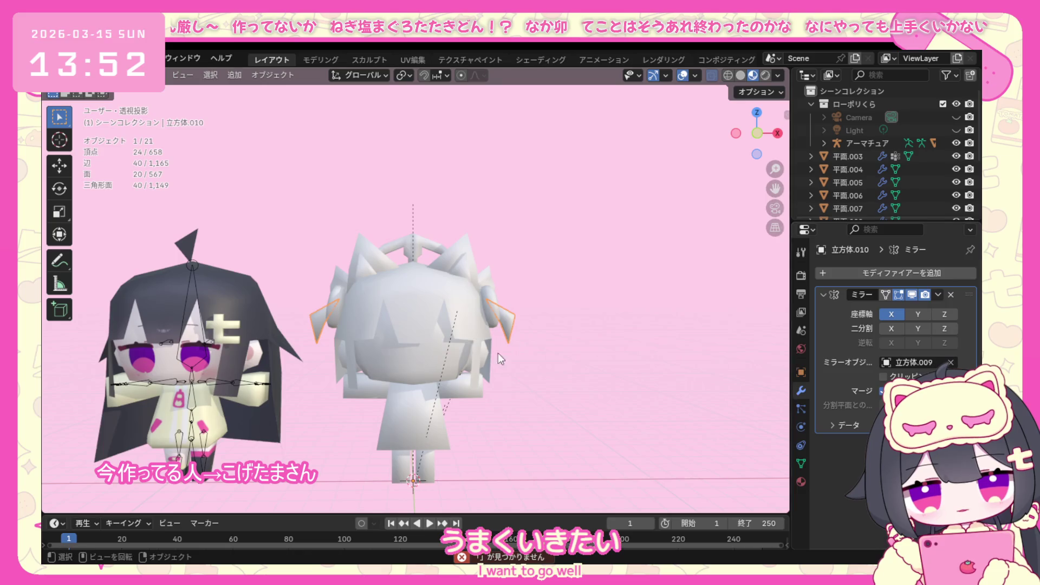
pyautogui.moveTo(585, 251)
pyautogui.mouseDown(button='middle')
pyautogui.moveTo(410, 366)
pyautogui.moveTo(515, 337)
pyautogui.moveTo(505, 319)
pyautogui.mouseUp(button='middle')
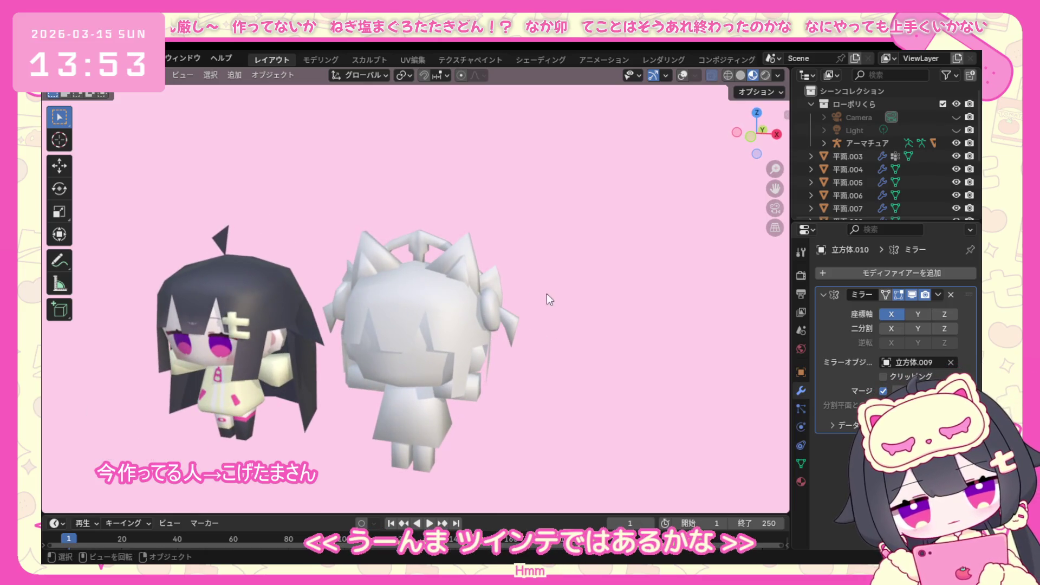
# Box-select the white character's parts and review the viewport Shading and Overlays settings.
pyautogui.moveTo(578, 176); pyautogui.dragTo(360, 462)
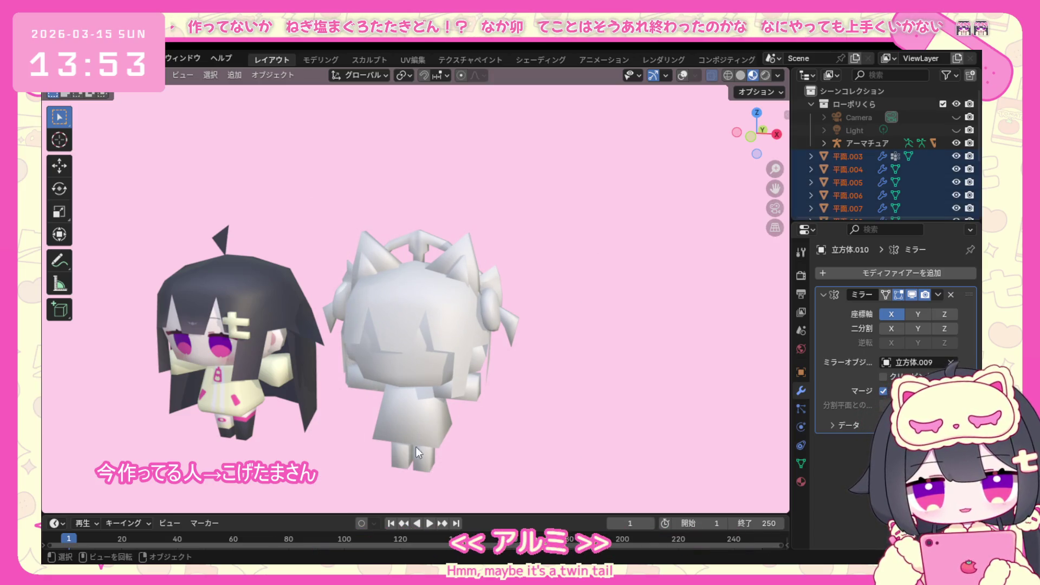
pyautogui.click(685, 77)
pyautogui.click(566, 255)
pyautogui.moveTo(330, 455); pyautogui.dragTo(327, 487)
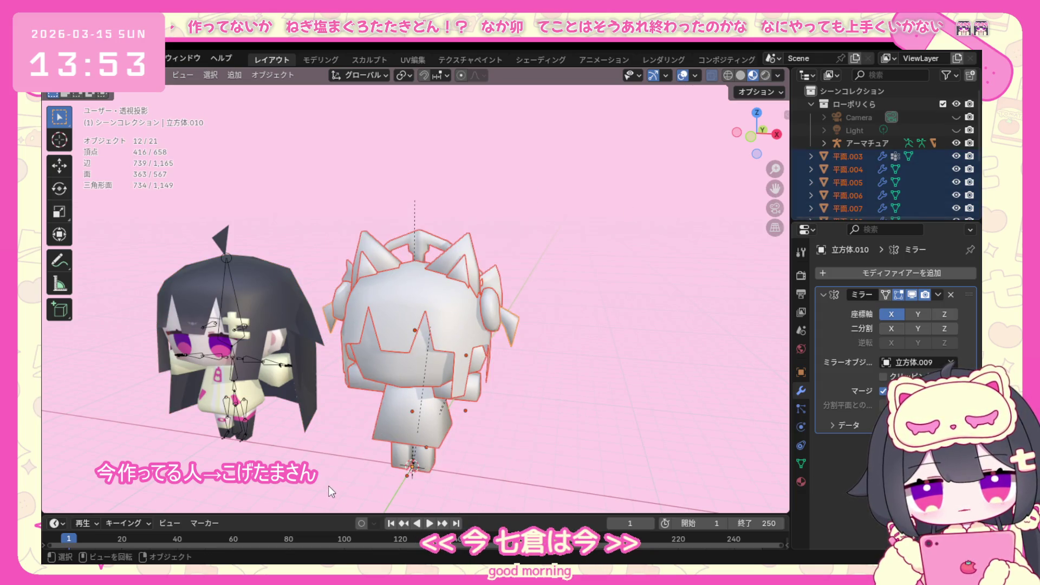
pyautogui.click(782, 92)
pyautogui.click(777, 74)
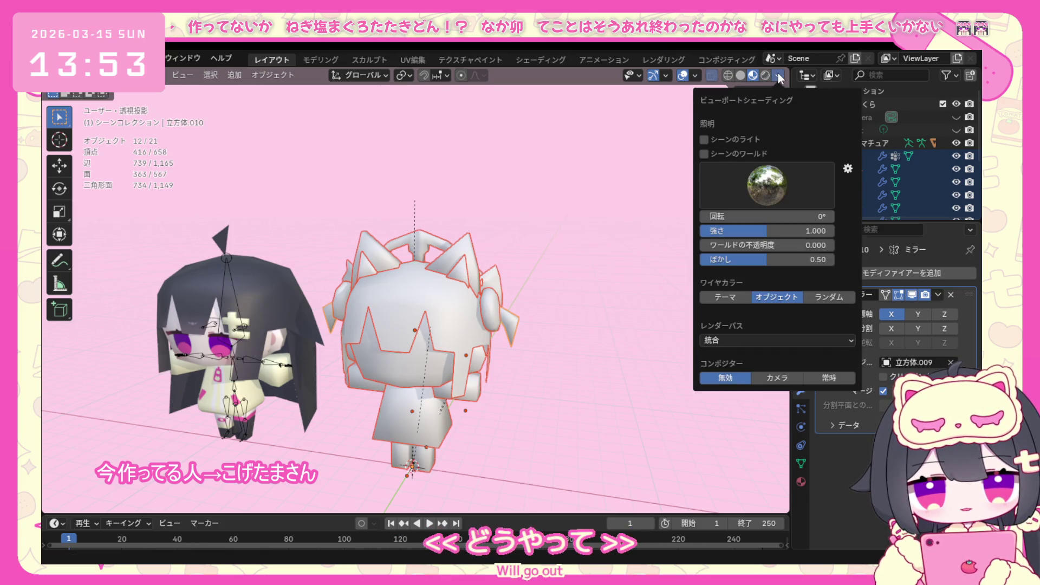
pyautogui.click(779, 75)
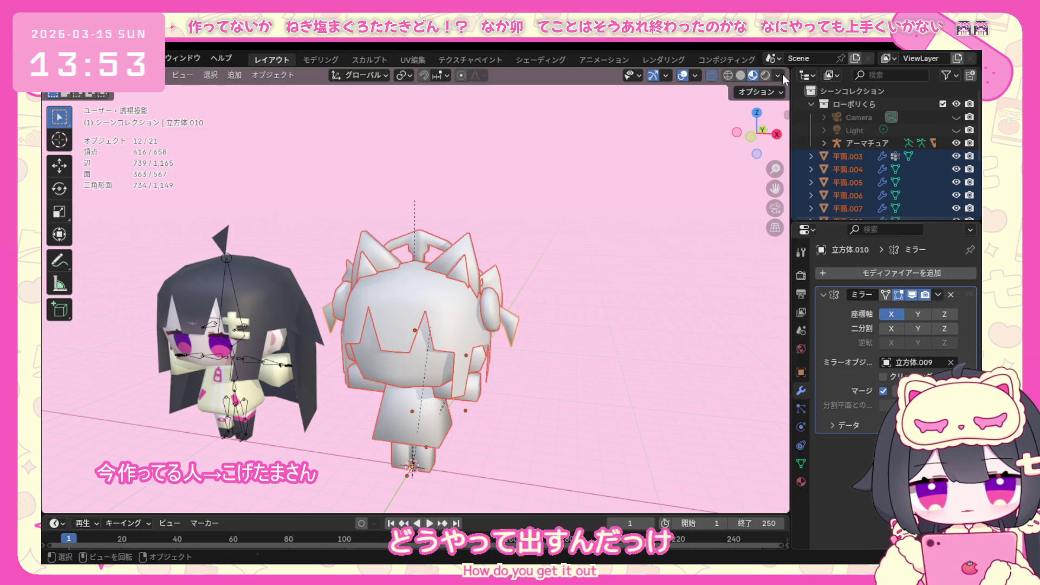
pyautogui.click(697, 75)
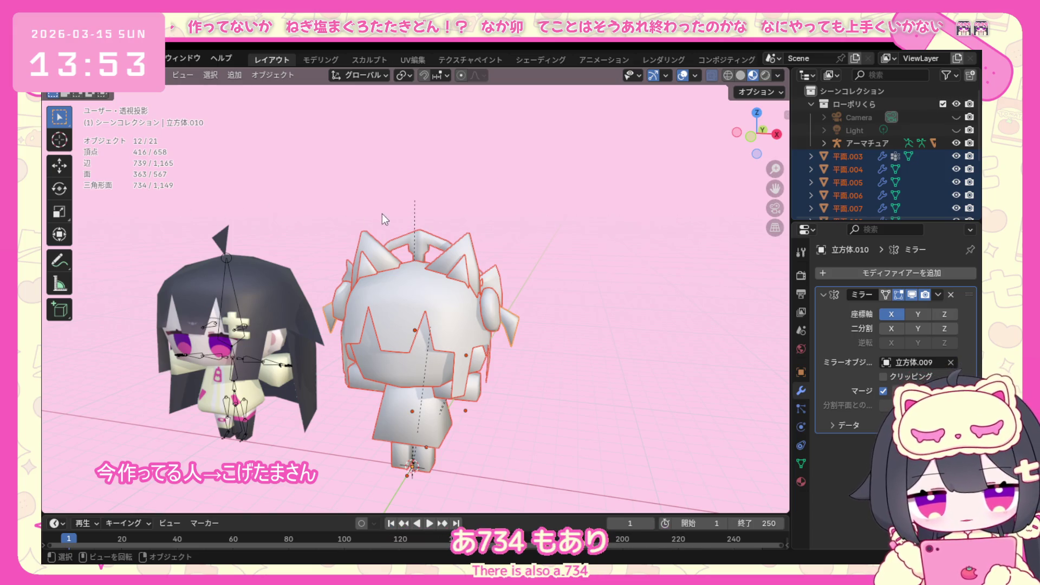
# Deselect everything, hide the overlays and orbit in toward the white character's head and twin tail.
pyautogui.click(341, 182)
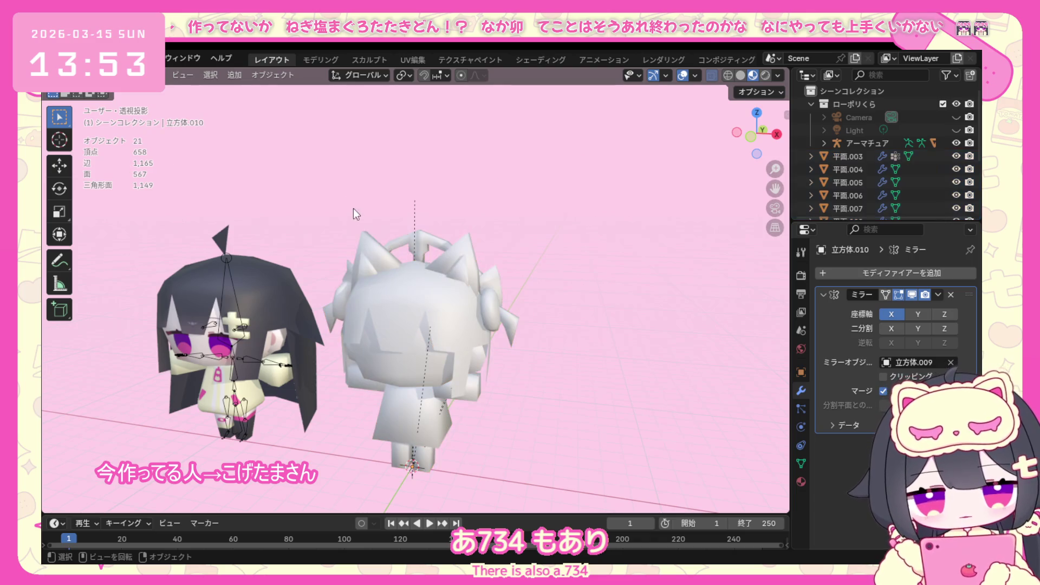
pyautogui.moveTo(404, 256)
pyautogui.mouseDown(button='middle')
pyautogui.moveTo(465, 235)
pyautogui.moveTo(445, 249)
pyautogui.mouseUp(button='middle')
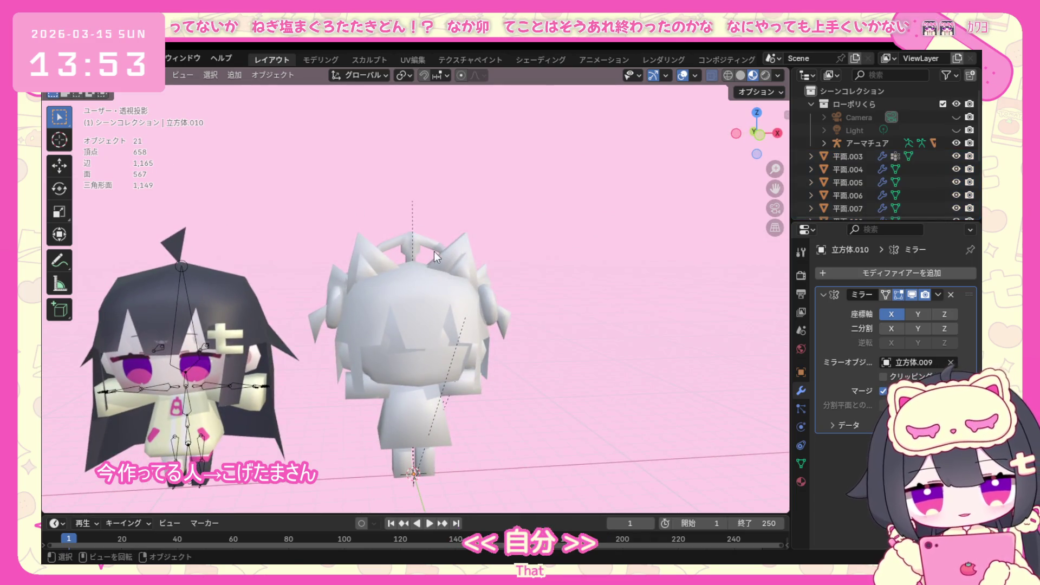
pyautogui.click(97, 74)
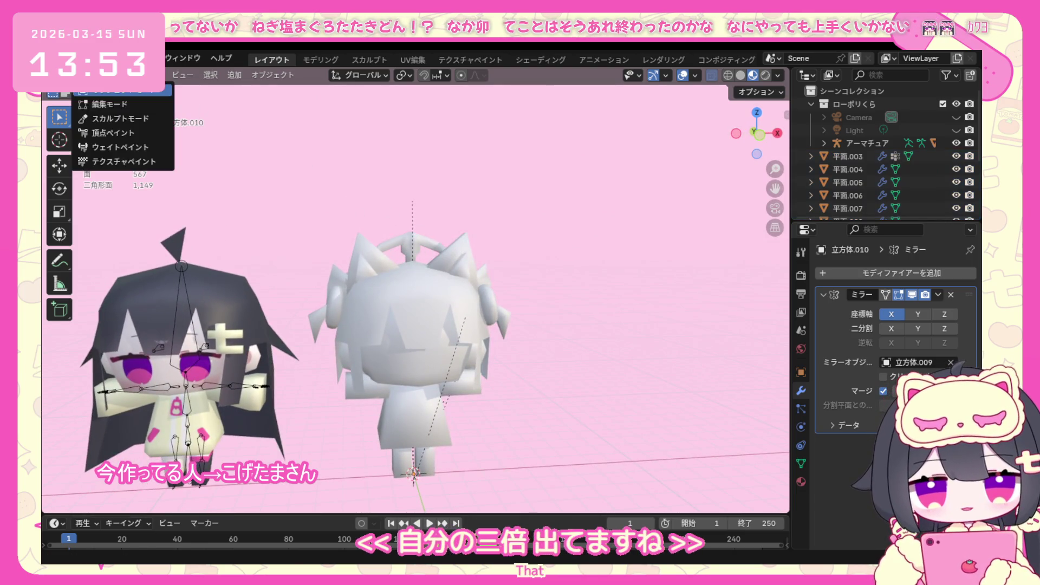
pyautogui.click(682, 74)
pyautogui.moveTo(514, 323); pyautogui.dragTo(543, 279, button='middle')
pyautogui.moveTo(775, 188); pyautogui.dragTo(774, 195)
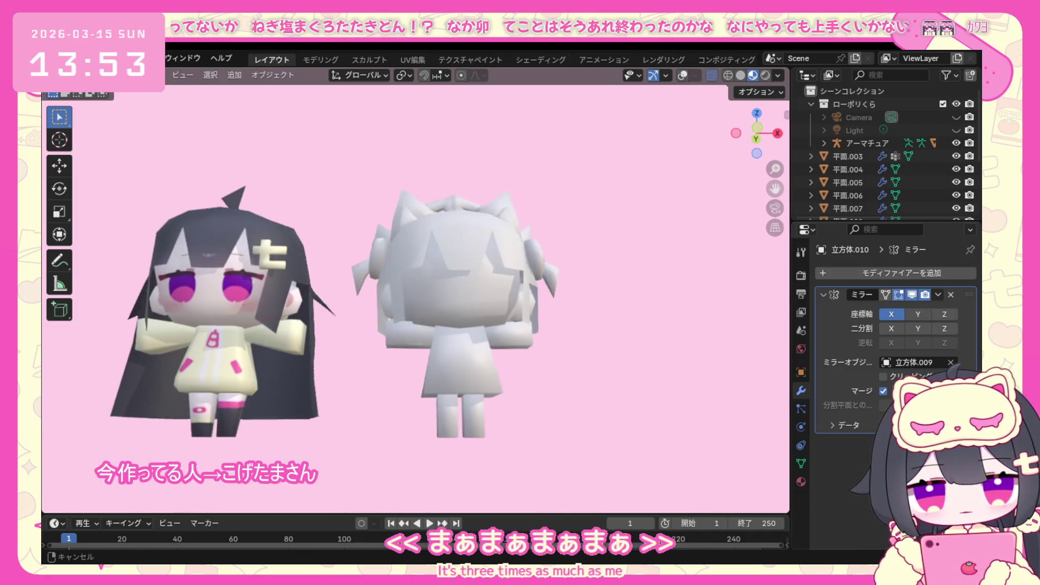
pyautogui.moveTo(535, 402); pyautogui.dragTo(521, 425, button='middle')
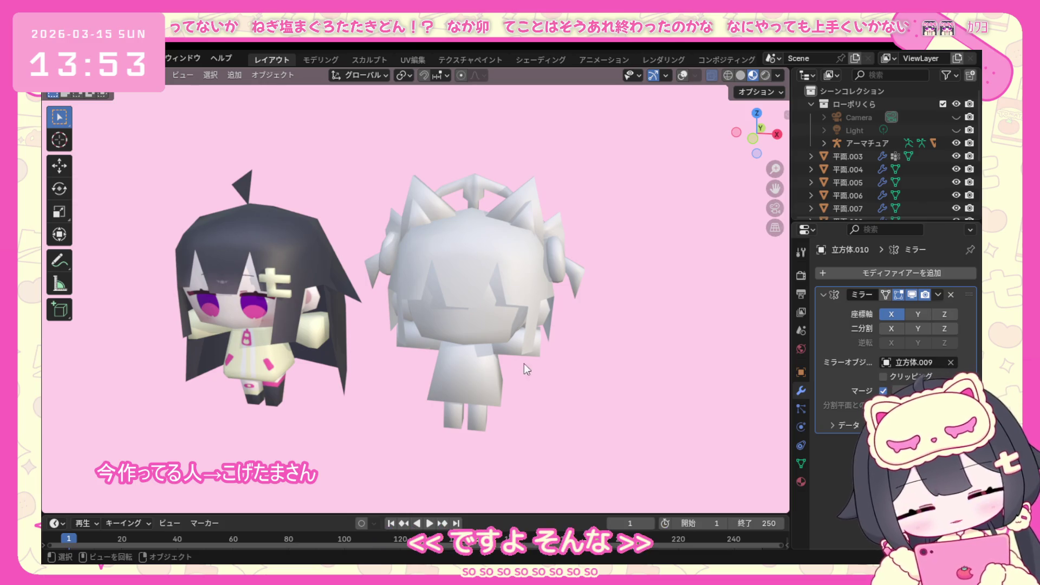
pyautogui.moveTo(524, 363)
pyautogui.mouseDown(button='middle')
pyautogui.moveTo(550, 382)
pyautogui.moveTo(366, 384)
pyautogui.mouseUp(button='middle')
pyautogui.scroll(2, 548, 392)
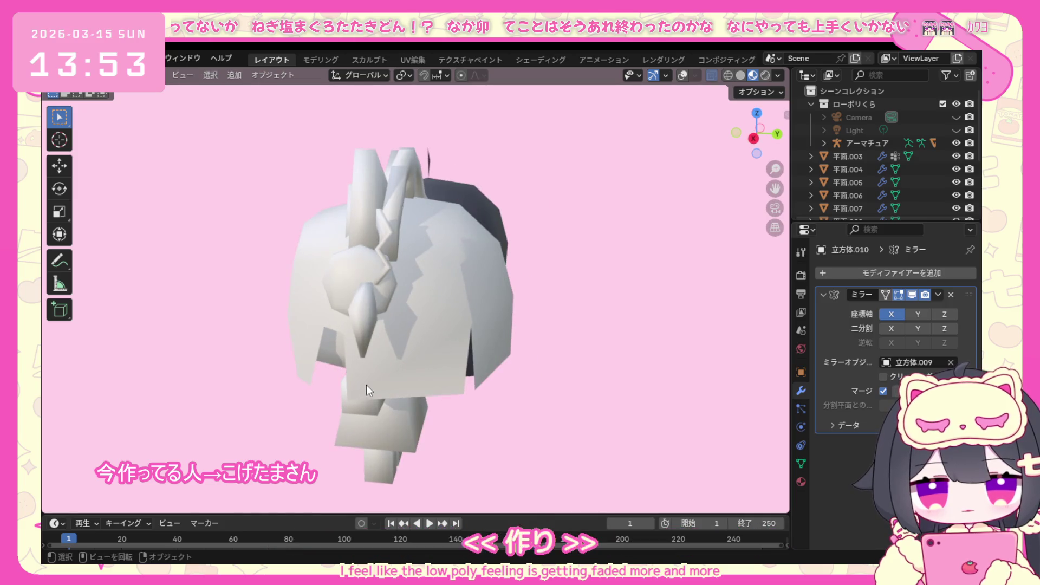
# Edit the twin-tail mesh: select all its vertices in right view and move them along the Y axis.
pyautogui.click(685, 75)
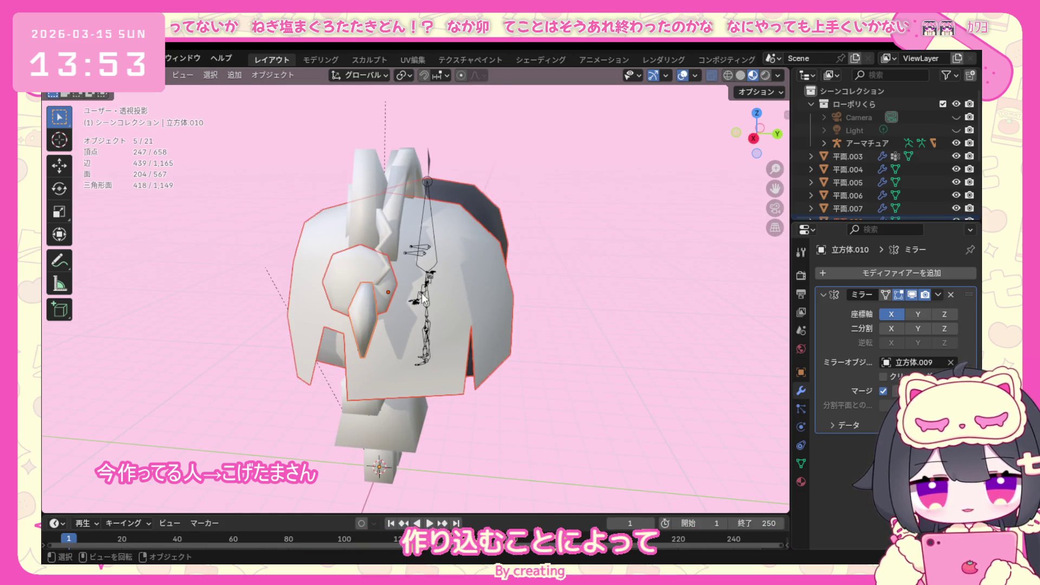
pyautogui.click(633, 296)
pyautogui.click(132, 94)
pyautogui.click(114, 104)
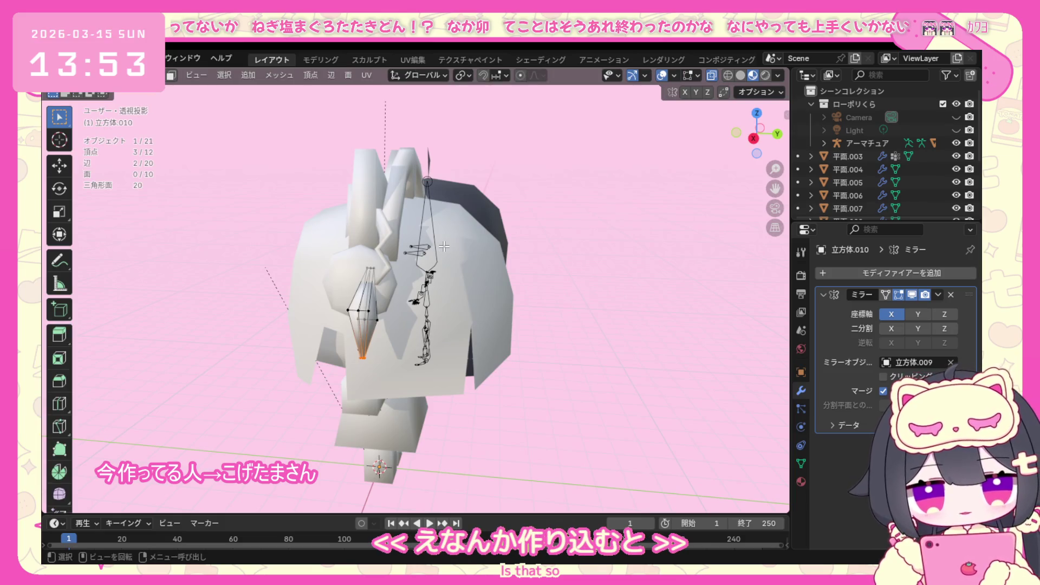
pyautogui.press('KP_3')
pyautogui.moveTo(466, 197); pyautogui.dragTo(380, 307)
pyautogui.press('g')
pyautogui.press('y')
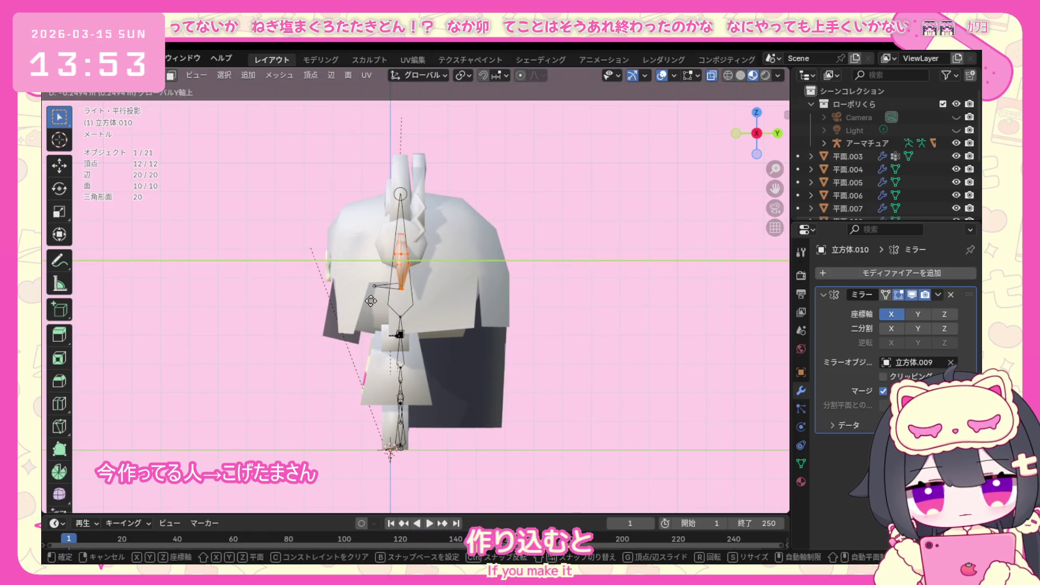
pyautogui.click(371, 300)
# Try scaling the twin tail from front view, cancel it, and return to Object Mode.
pyautogui.moveTo(371, 301); pyautogui.dragTo(448, 288, button='middle')
pyautogui.press('KP_1')
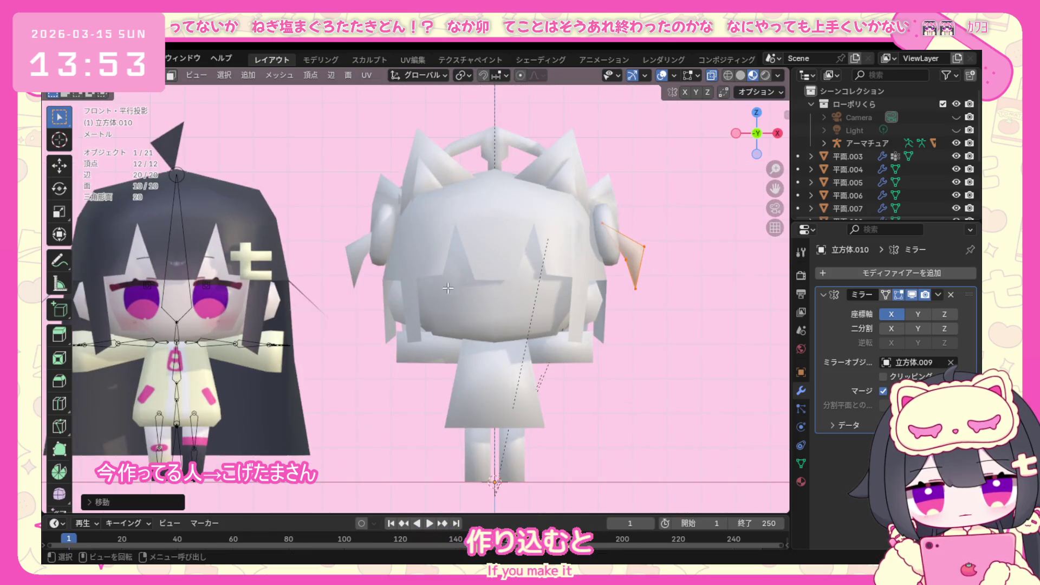
pyautogui.press('s')
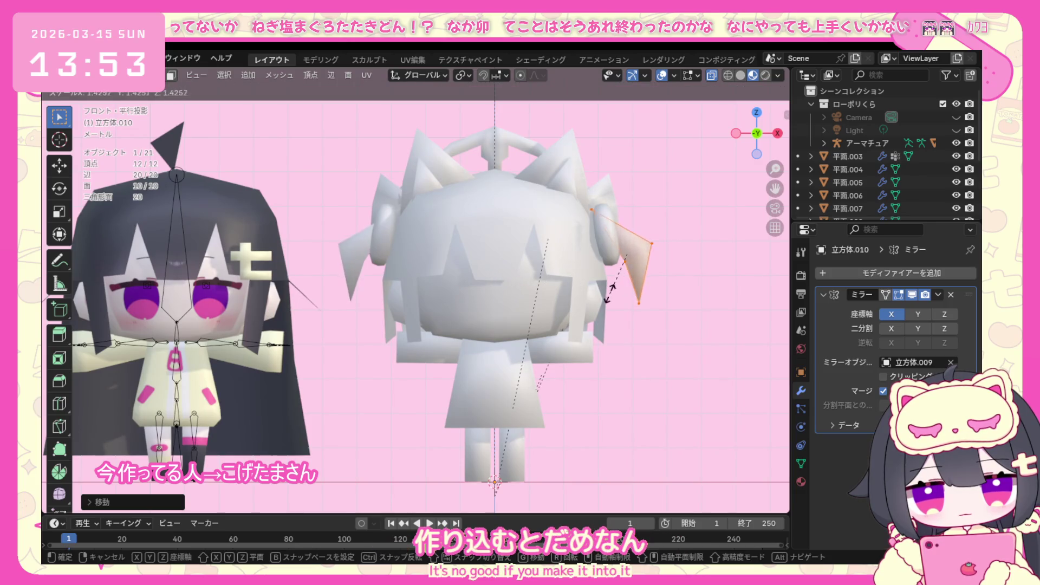
pyautogui.rightClick(622, 289)
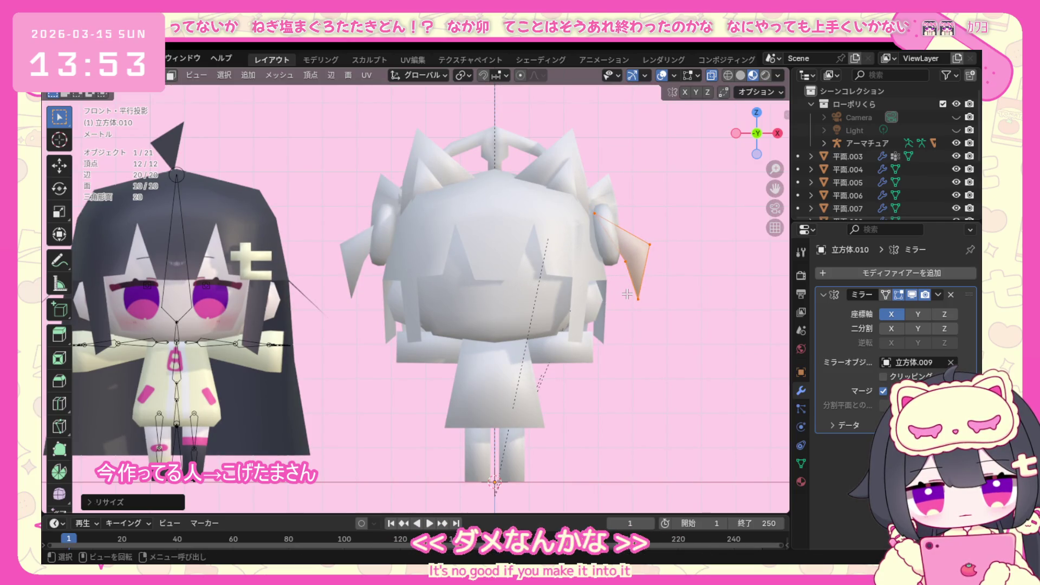
pyautogui.click(631, 284)
pyautogui.moveTo(631, 284); pyautogui.dragTo(436, 233, button='middle')
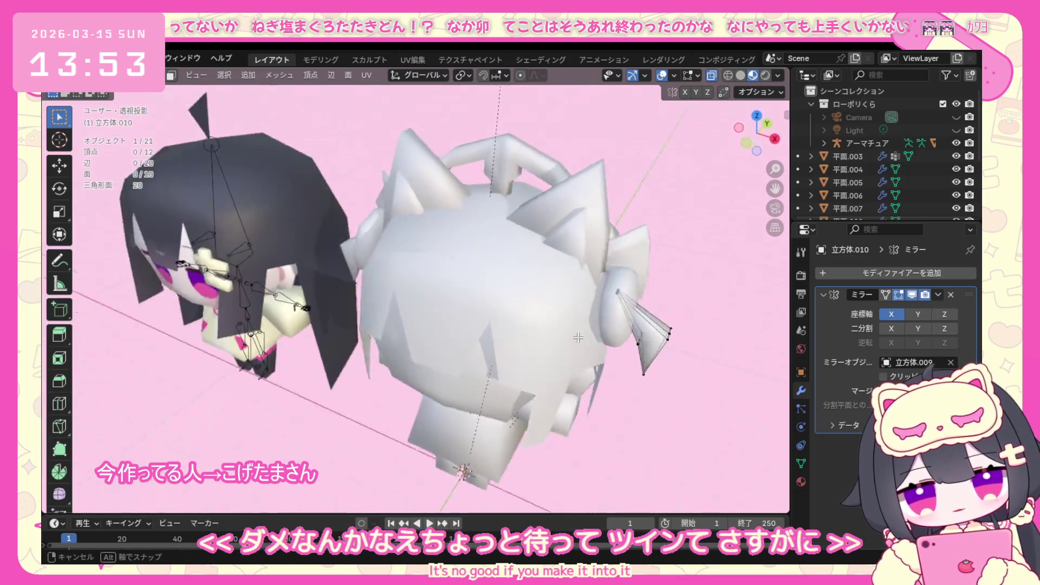
pyautogui.click(106, 74)
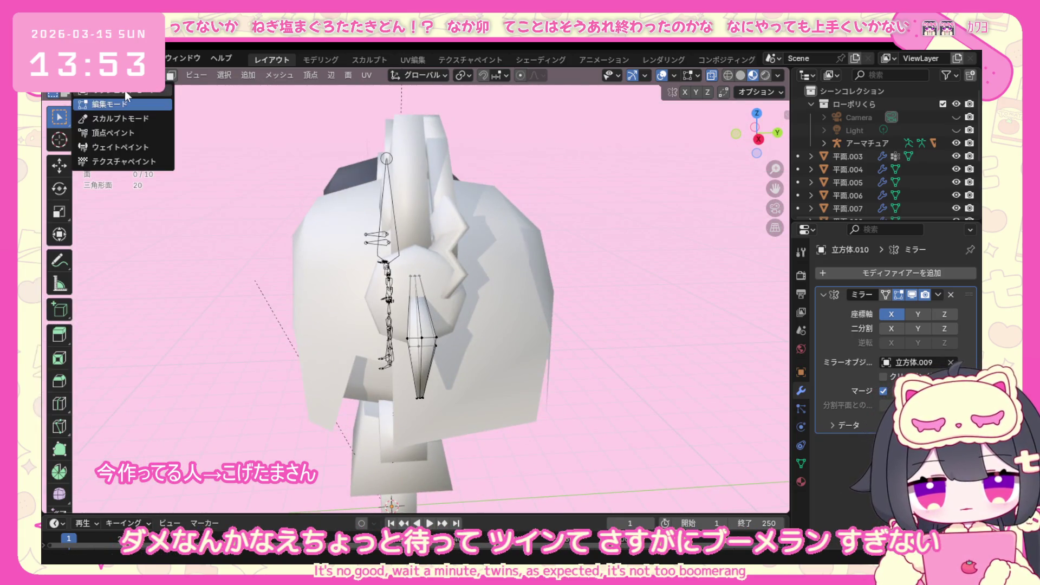
pyautogui.click(98, 100)
pyautogui.moveTo(268, 196); pyautogui.dragTo(402, 229, button='middle')
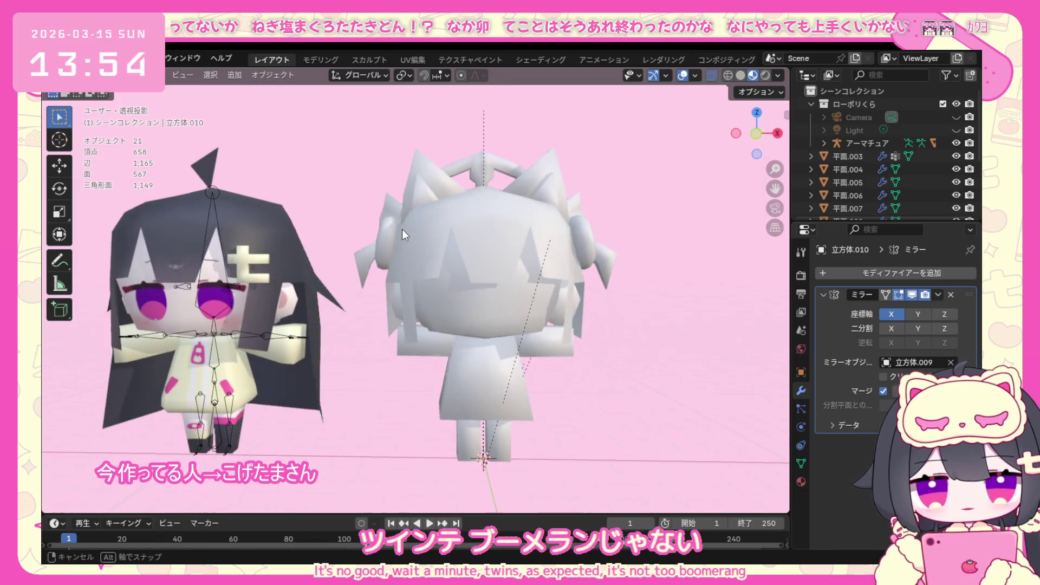
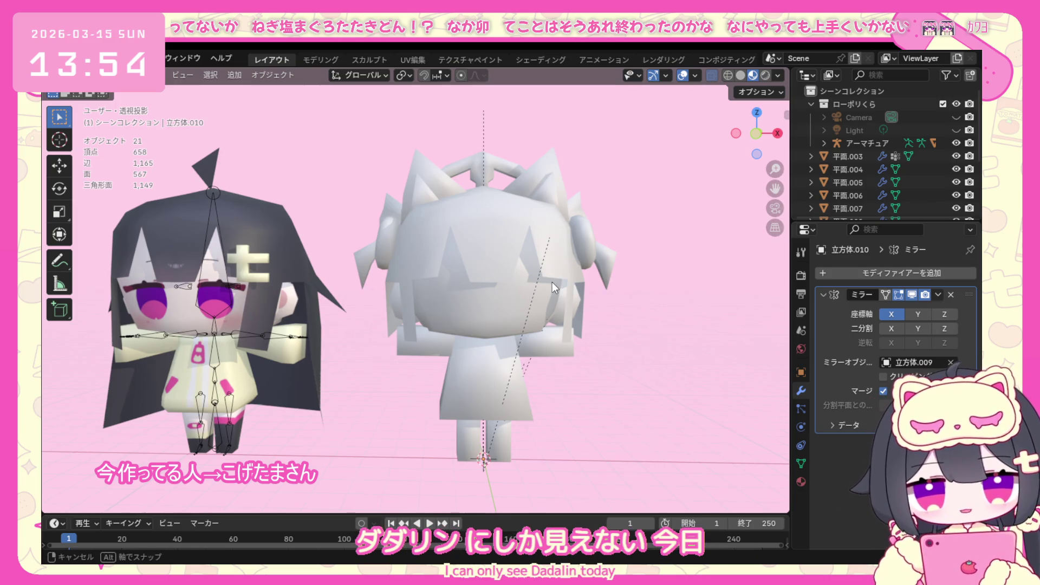
# Orbit to a side view and select the white model's skirt mesh (立方体.004).
pyautogui.moveTo(551, 282); pyautogui.dragTo(388, 341, button='middle')
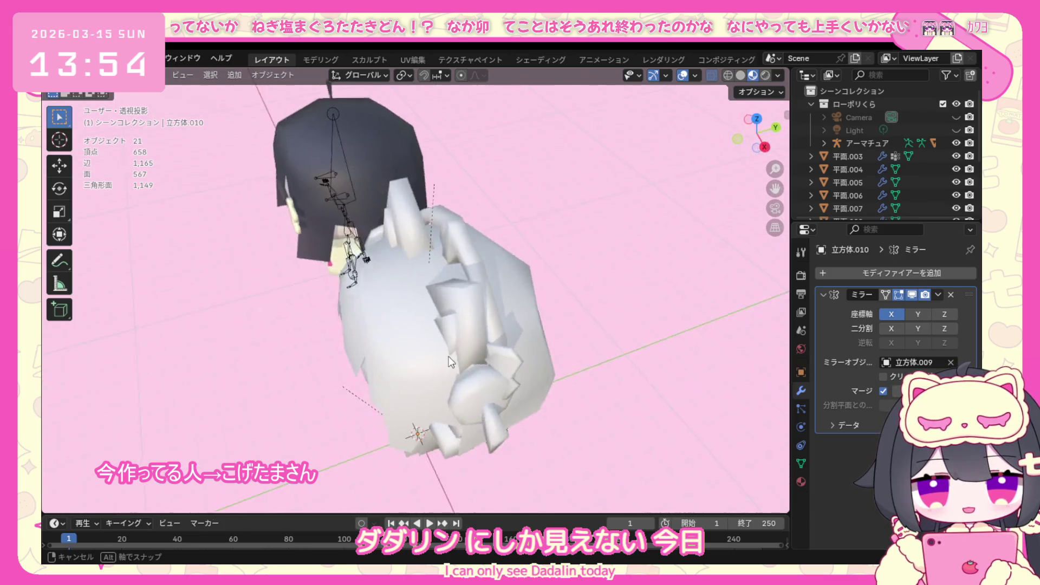
pyautogui.moveTo(387, 341)
pyautogui.mouseDown(button='middle')
pyautogui.moveTo(654, 300)
pyautogui.moveTo(538, 298)
pyautogui.mouseUp(button='middle')
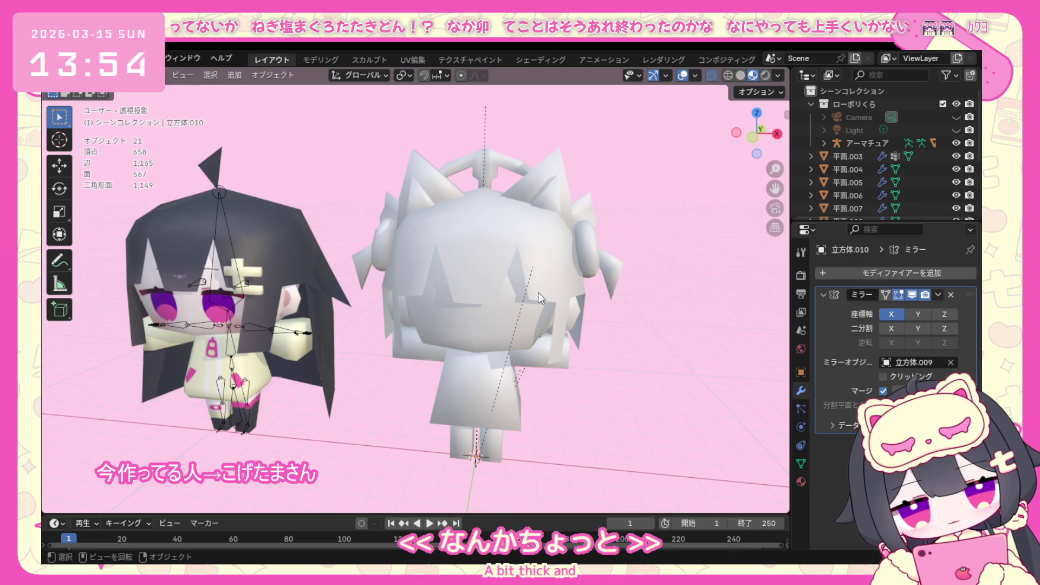
pyautogui.moveTo(565, 313)
pyautogui.mouseDown(button='middle')
pyautogui.moveTo(427, 349)
pyautogui.moveTo(583, 323)
pyautogui.mouseUp(button='middle')
pyautogui.click(464, 360)
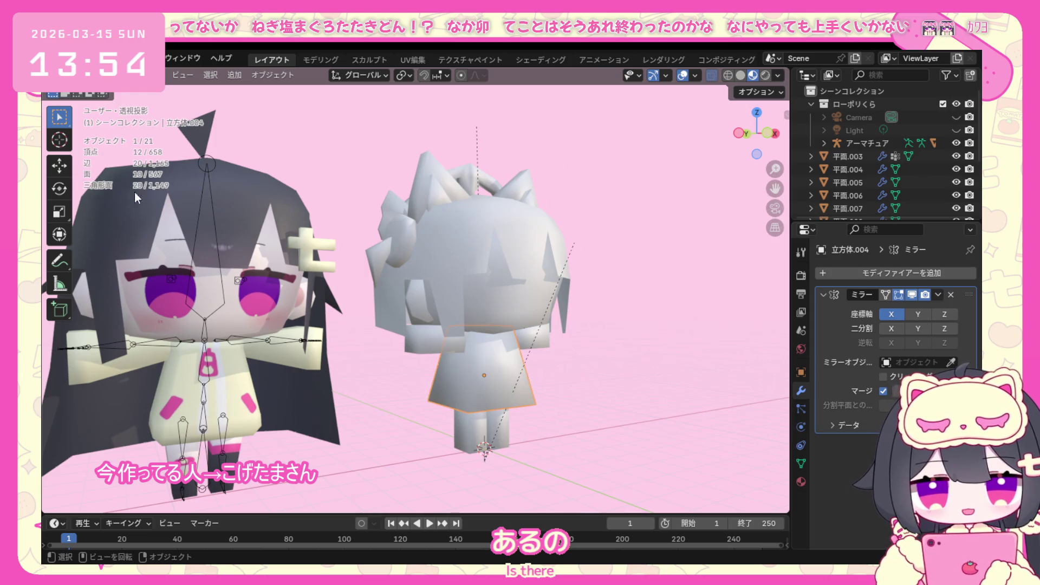
# Enter Edit Mode on the skirt and select one of its faces.
pyautogui.click(114, 75)
pyautogui.click(114, 102)
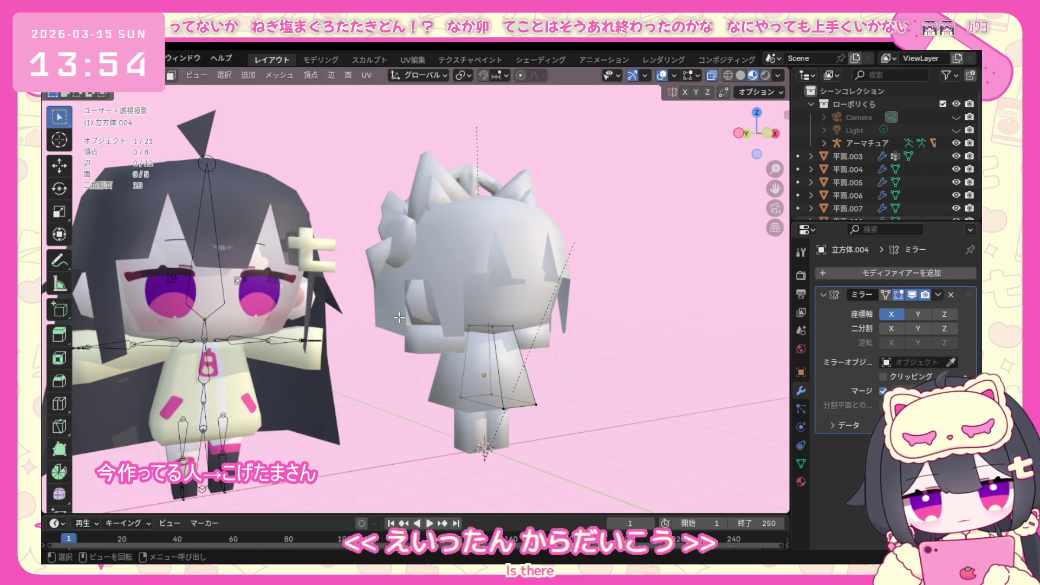
pyautogui.moveTo(470, 336); pyautogui.dragTo(536, 357, button='middle')
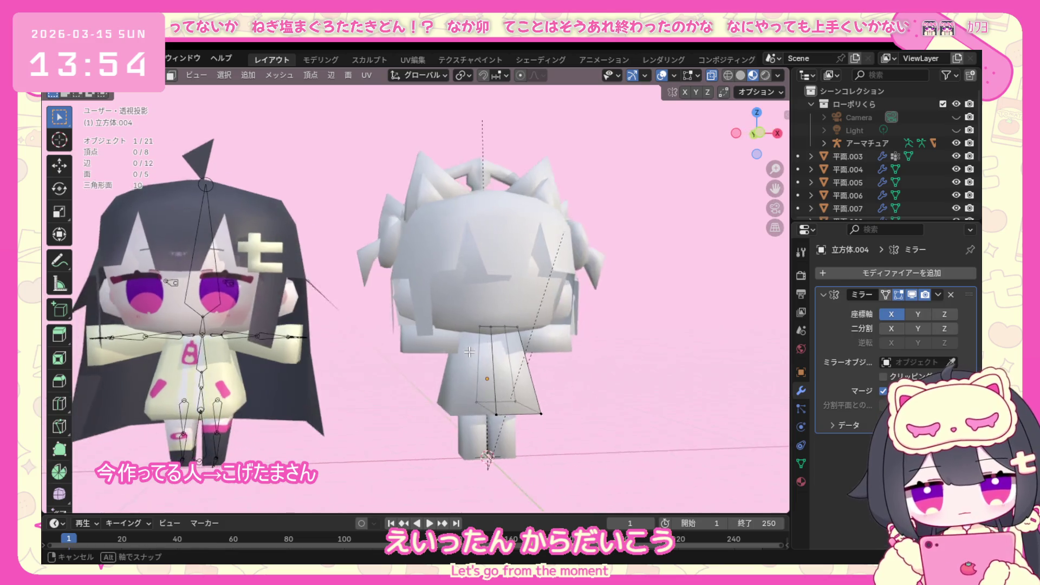
pyautogui.click(557, 377)
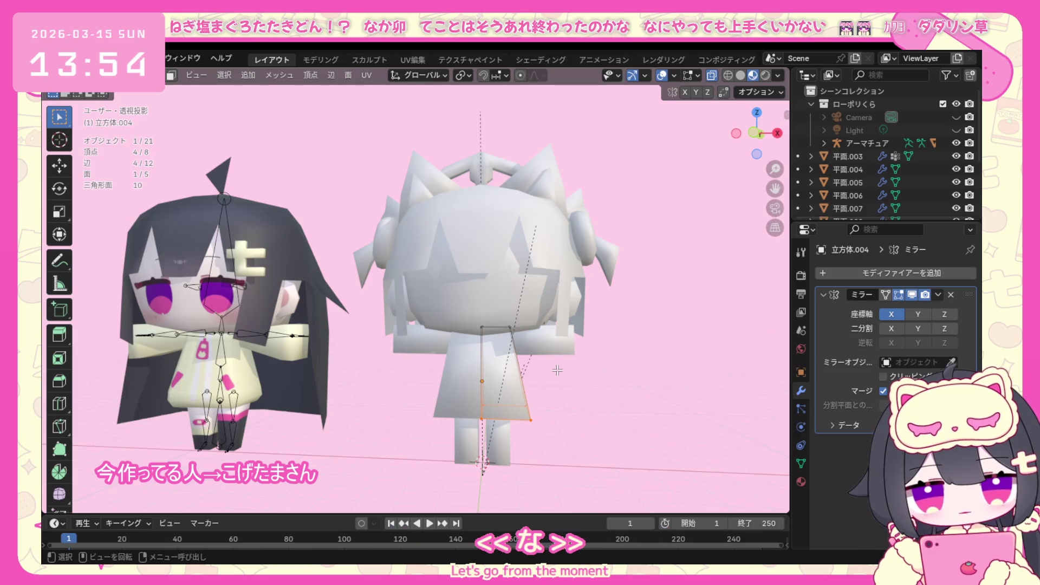
# Add a Loop Cut and Slide across the middle of the skirt and select a vertex on it.
pyautogui.hotkey('ctrl', 'e')
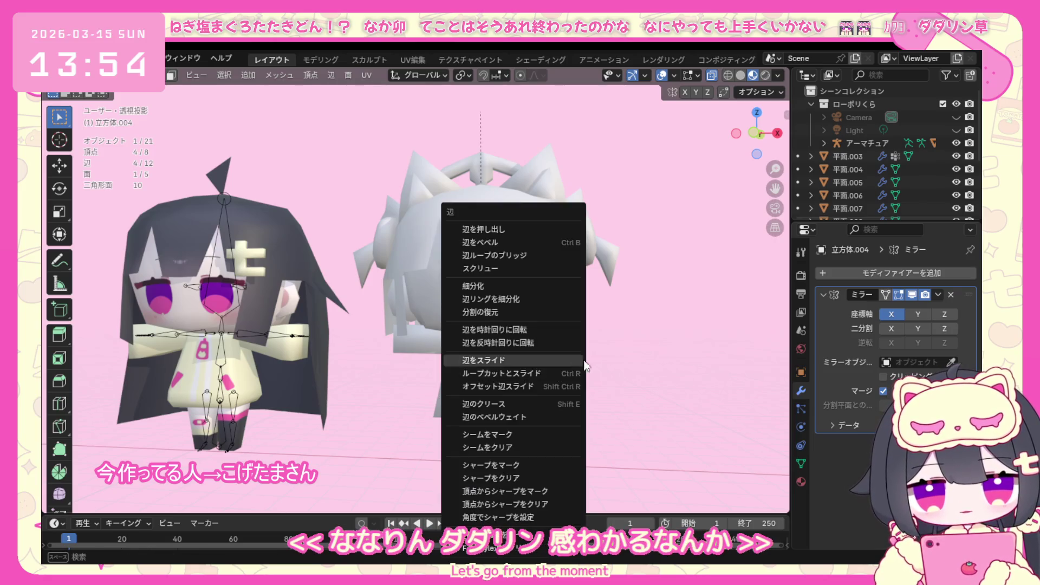
pyautogui.click(471, 406)
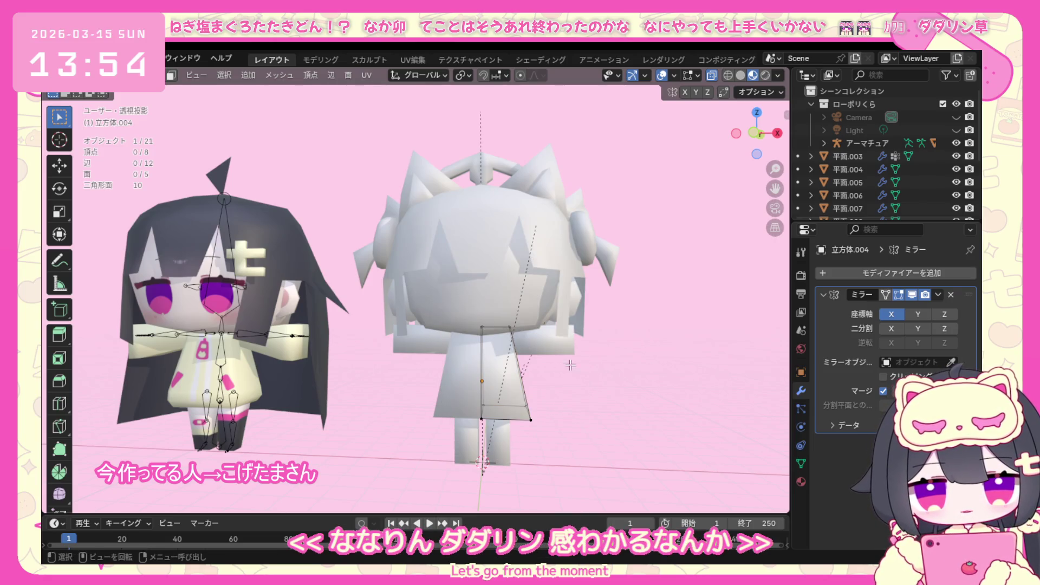
pyautogui.click(472, 394)
pyautogui.click(518, 383)
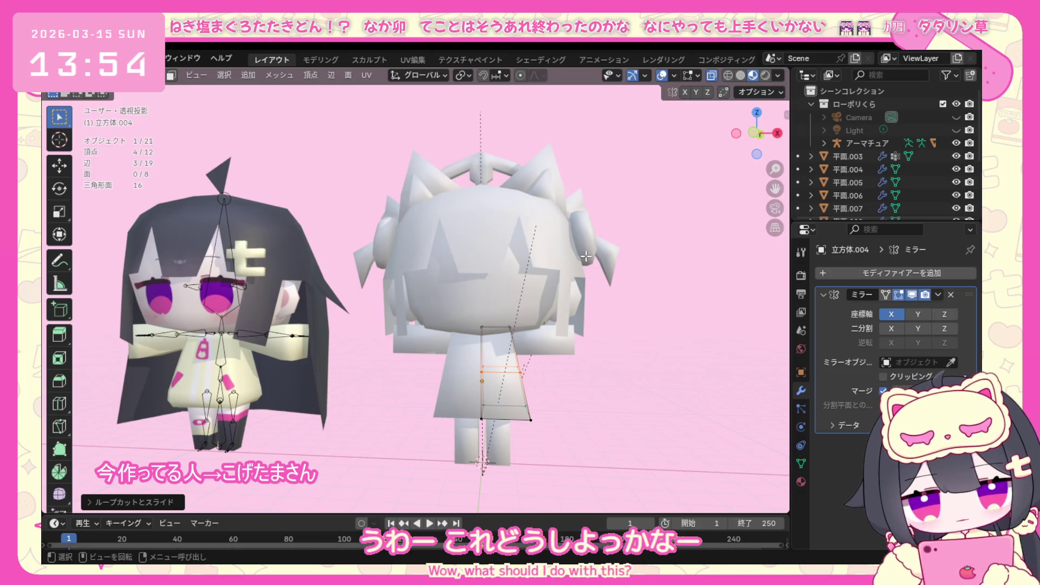
pyautogui.press('KP_1')
pyautogui.click(541, 356)
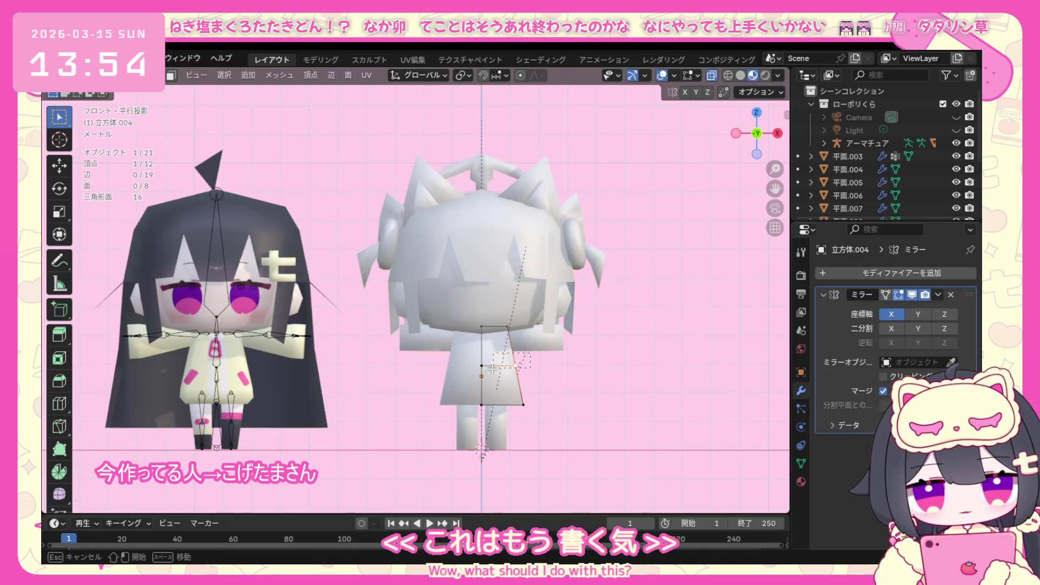
# Scale the skirt's new middle loop, then scale one of its edges to bend the flare.
pyautogui.press('s')
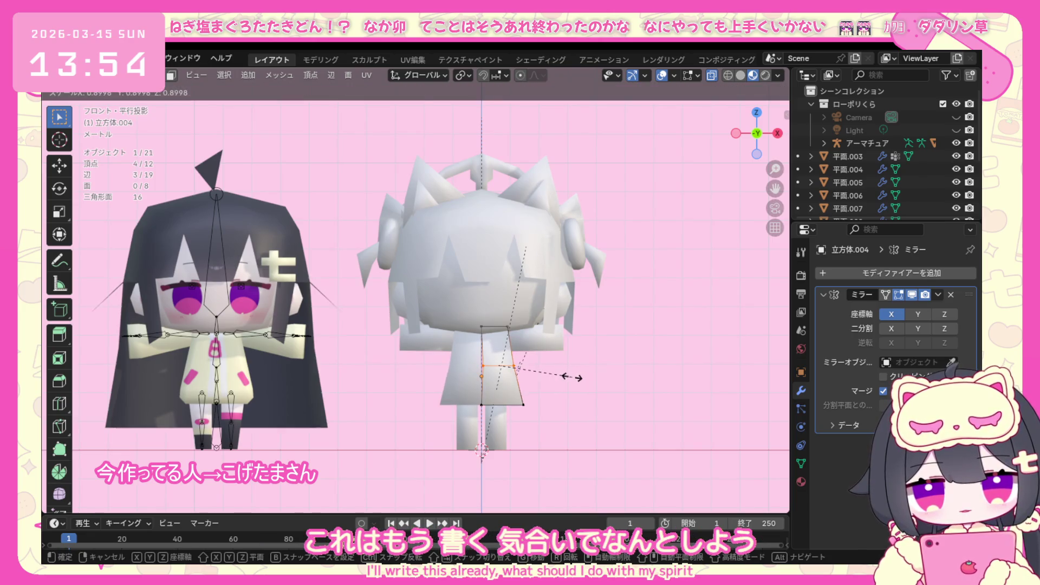
pyautogui.click(569, 378)
pyautogui.click(522, 372)
pyautogui.press('s')
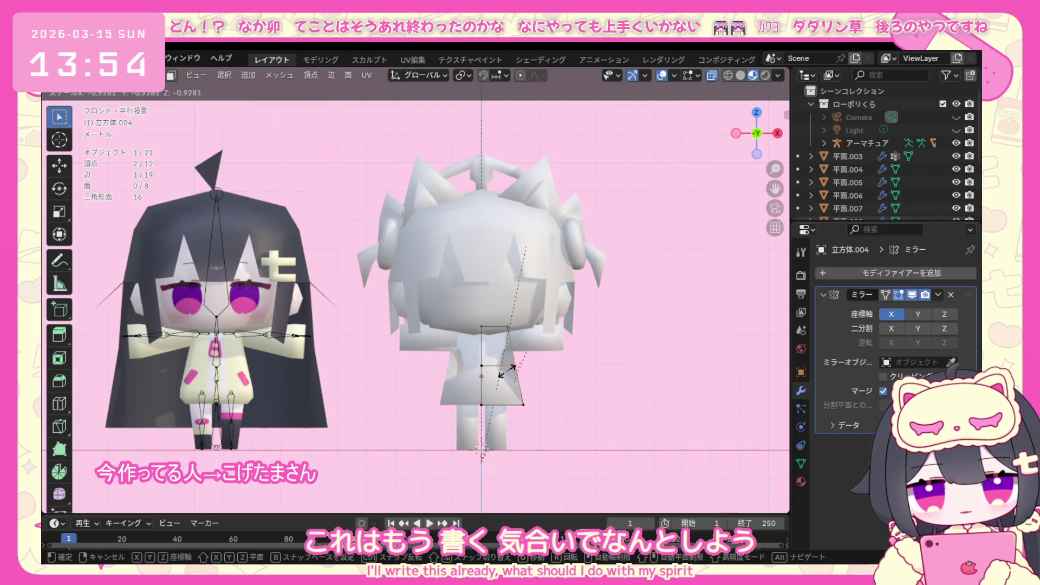
pyautogui.click(487, 367)
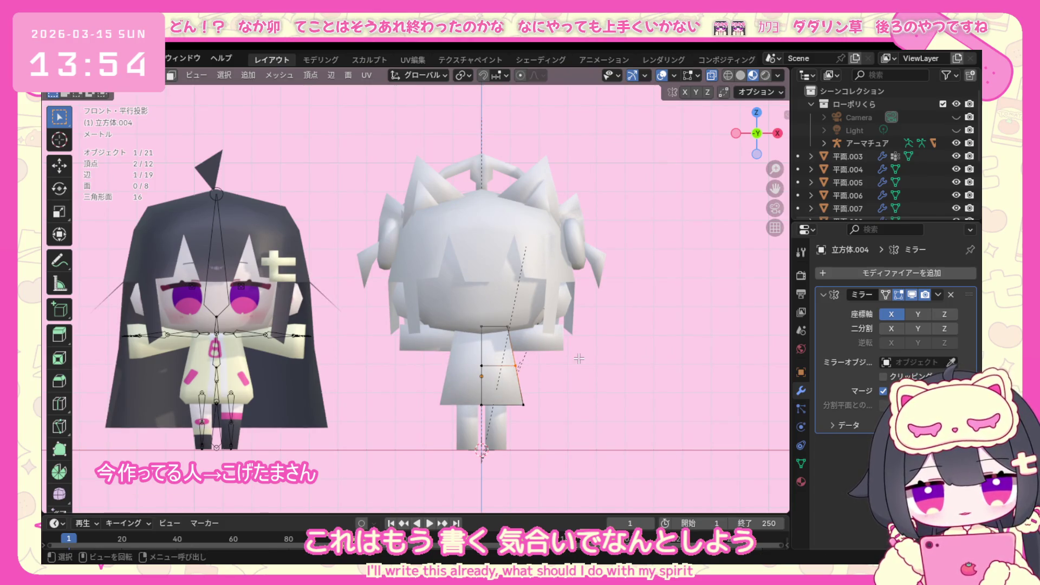
# Check the skirt in perspective, go to right side view and select a skirt edge.
pyautogui.moveTo(581, 369)
pyautogui.mouseDown(button='middle')
pyautogui.moveTo(340, 404)
pyautogui.moveTo(342, 382)
pyautogui.mouseUp(button='middle')
pyautogui.press('KP_1')
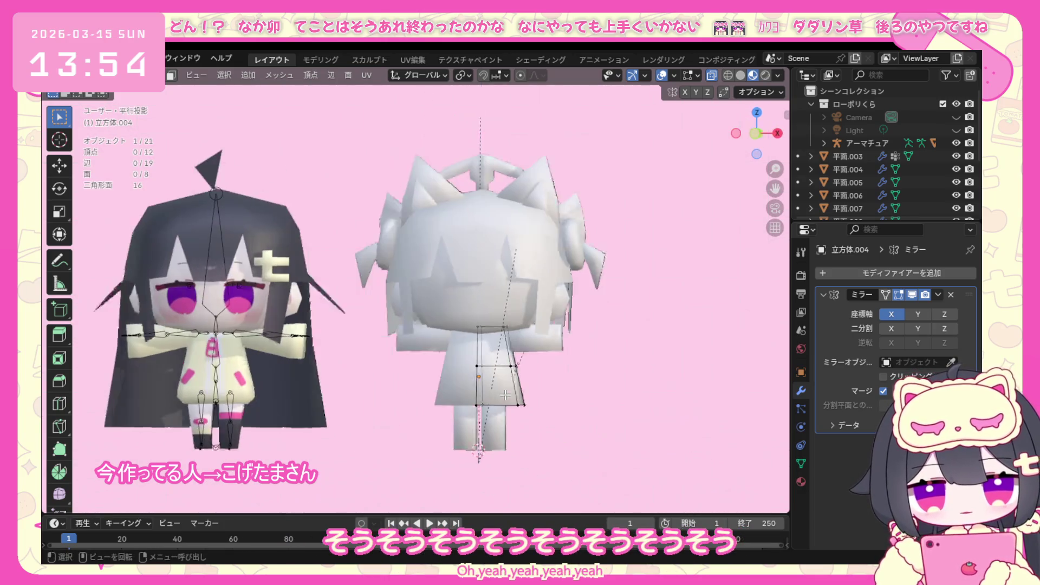
pyautogui.press('KP_3')
pyautogui.click(396, 329)
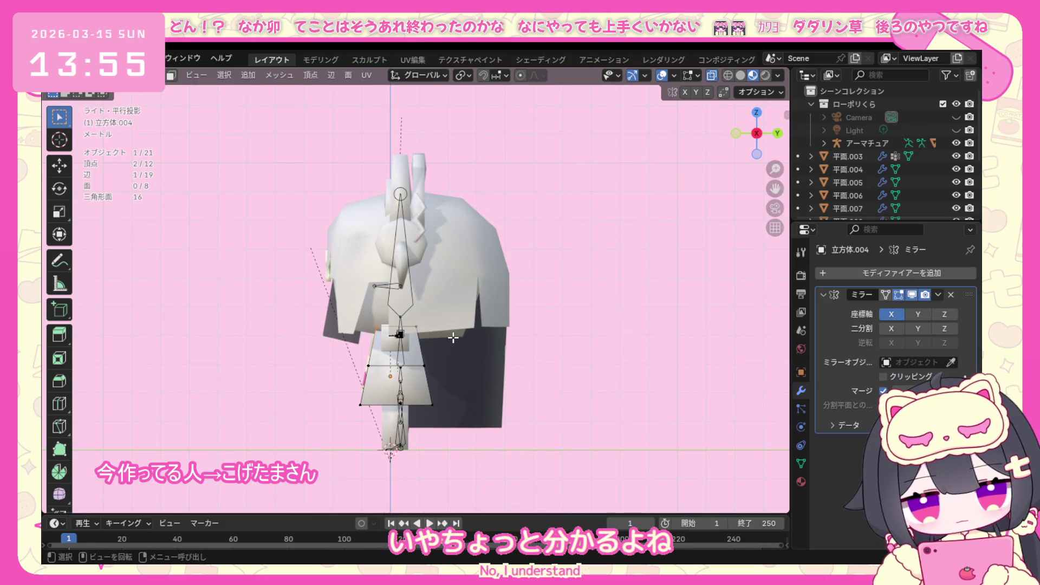
# Move several skirt edges along Y in side view to shape the front-to-back profile.
pyautogui.press('g')
pyautogui.press('y')
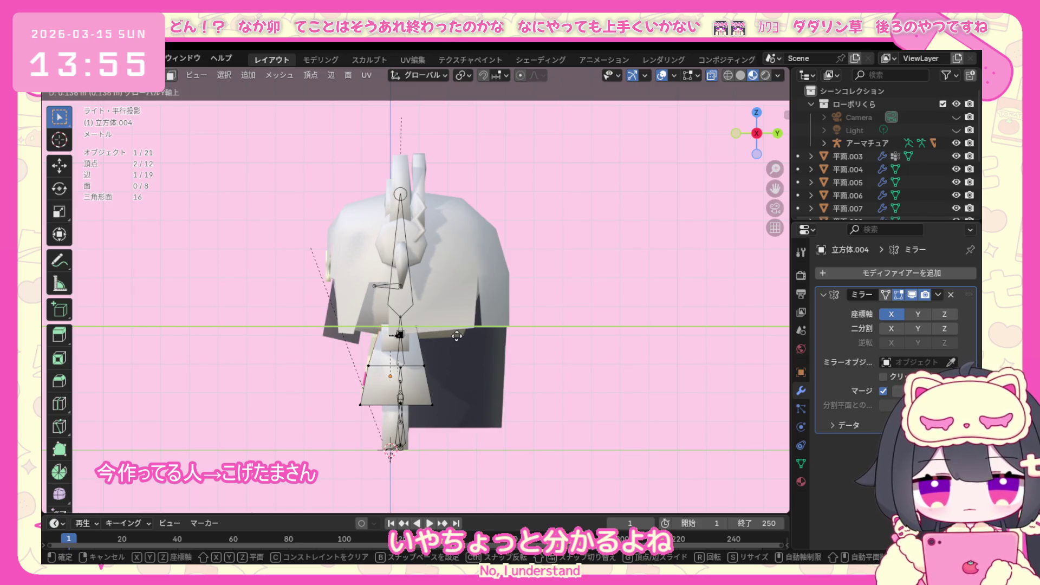
pyautogui.click(457, 335)
pyautogui.click(382, 371)
pyautogui.press('g')
pyautogui.press('y')
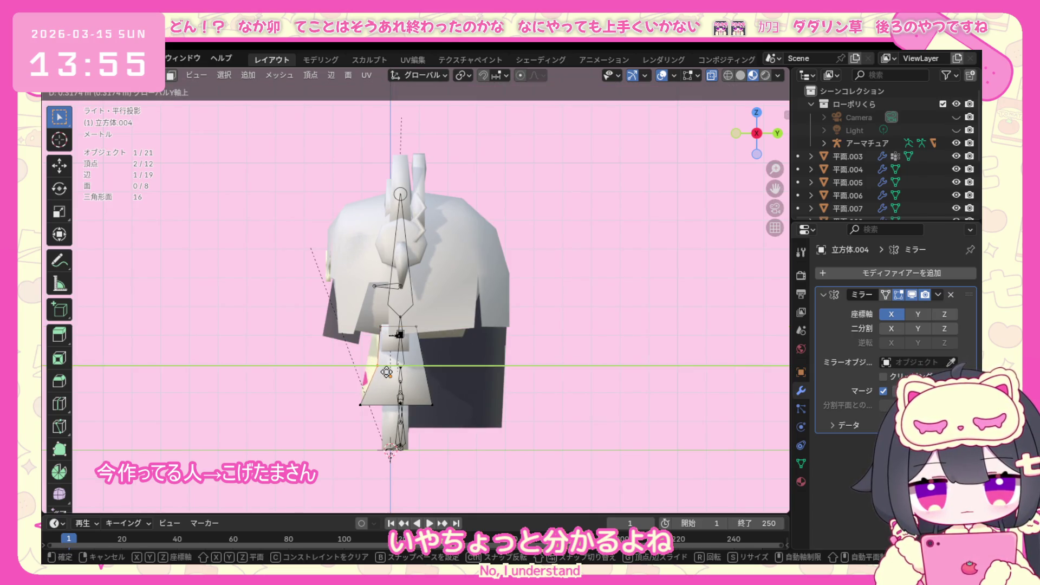
pyautogui.click(382, 371)
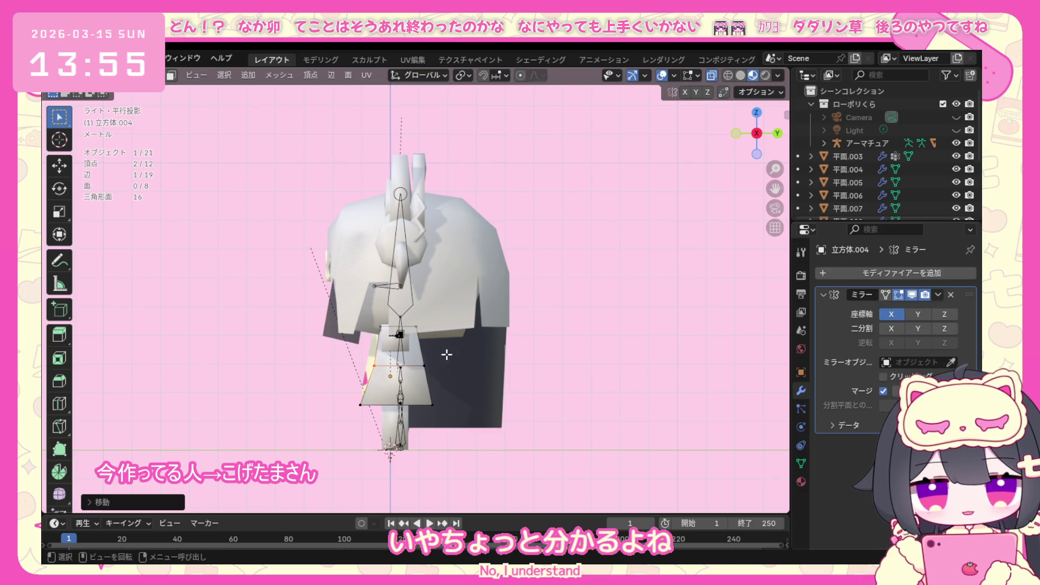
pyautogui.press('g')
pyautogui.press('y')
pyautogui.click(416, 372)
# Move the skirt's bottom-right vertex along Y and undo a stray duplicated edge.
pyautogui.click(439, 390)
pyautogui.press('g')
pyautogui.press('y')
pyautogui.click(332, 394)
pyautogui.hotkey('shift', 'd')
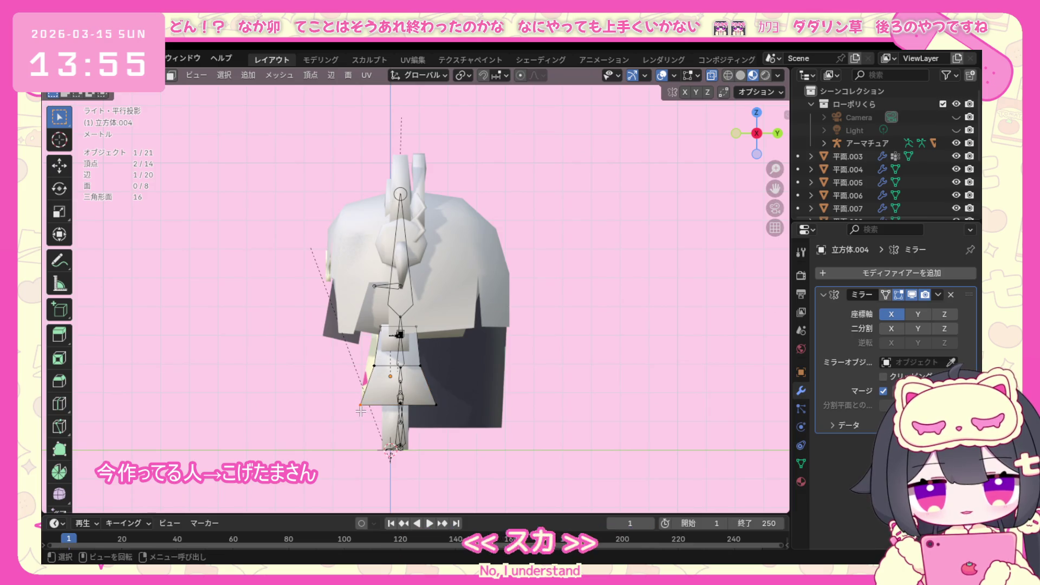
pyautogui.press('y')
pyautogui.click(358, 404)
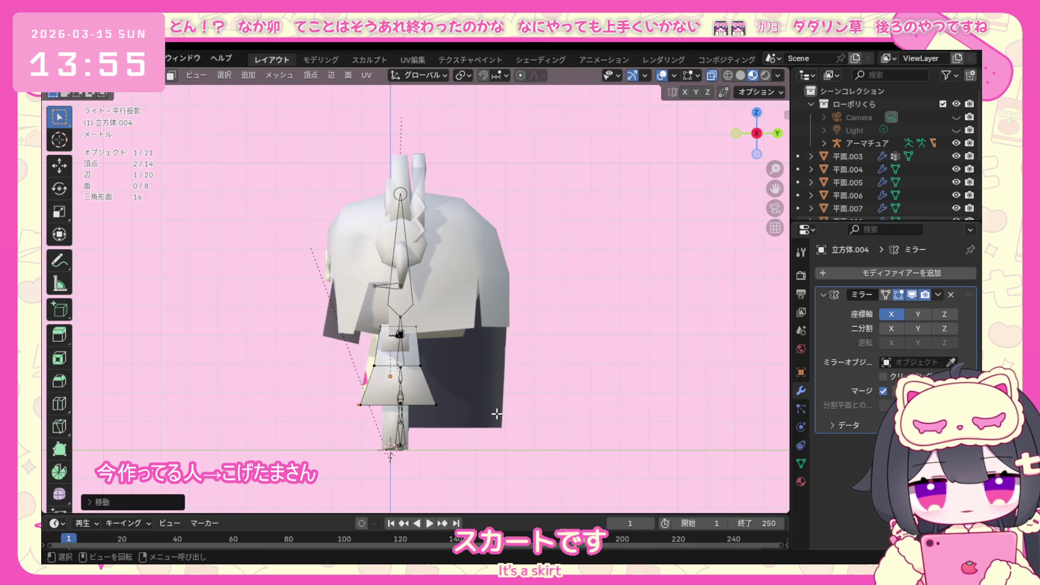
pyautogui.hotkey('ctrl', 'z')
# Adjust the skirt's bottom-left edge and return to front view.
pyautogui.moveTo(327, 418); pyautogui.dragTo(385, 389)
pyautogui.press('g')
pyautogui.click(385, 390)
pyautogui.press('KP_1')
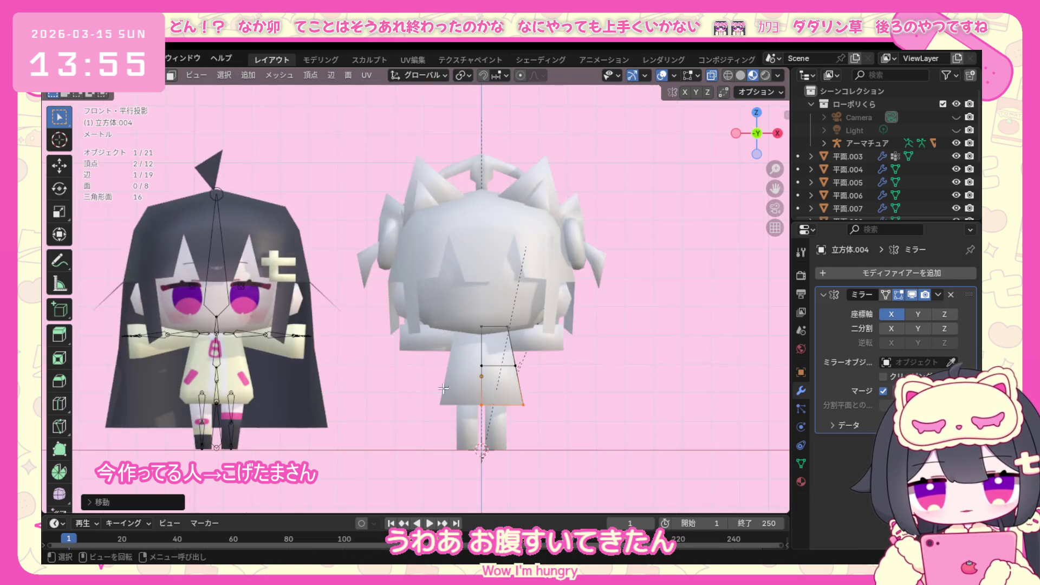
# Move the skirt's right slanted edge outward along X.
pyautogui.click(507, 374)
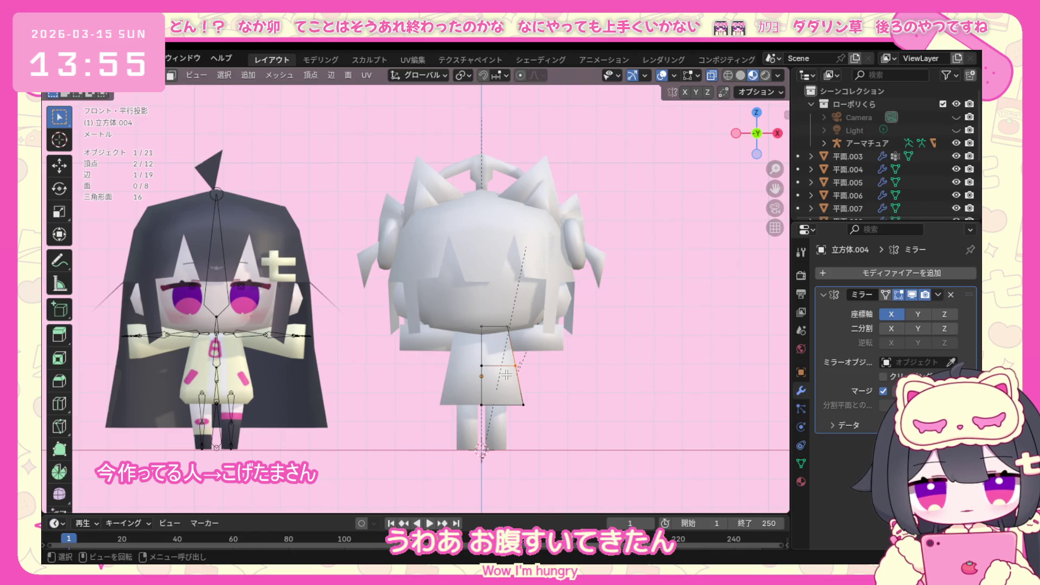
pyautogui.press('g')
pyautogui.press('x')
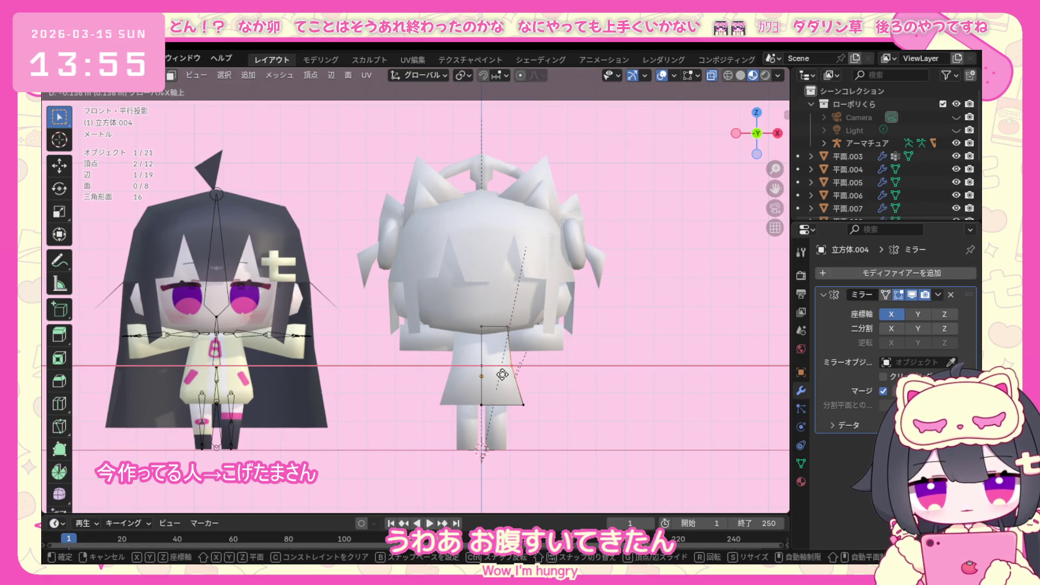
pyautogui.click(502, 375)
# Move the skirt's bottom hem edge outward along X to widen the flare.
pyautogui.click(517, 406)
pyautogui.press('g')
pyautogui.press('x')
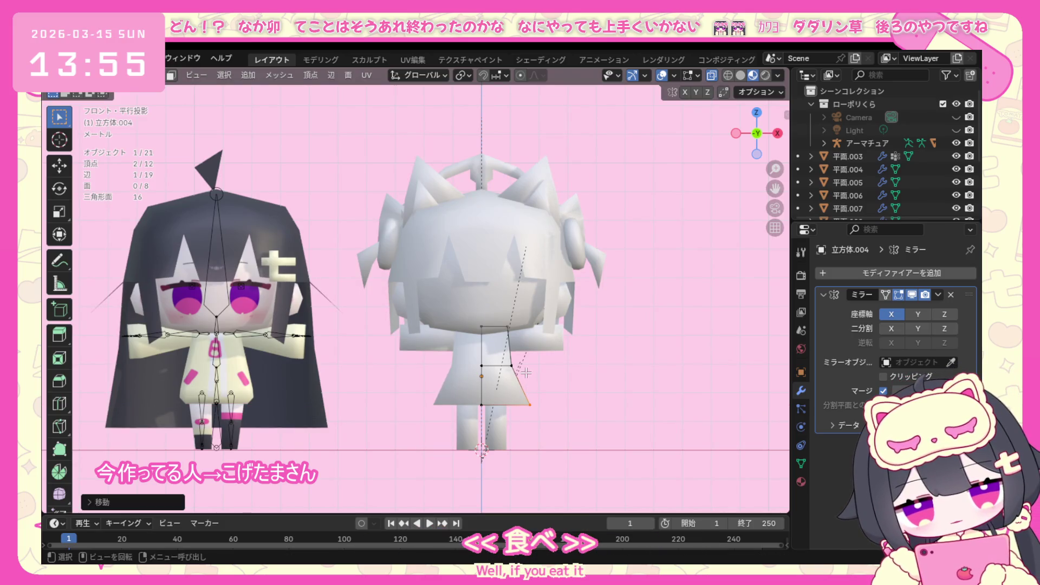
pyautogui.scroll(1, 562, 373)
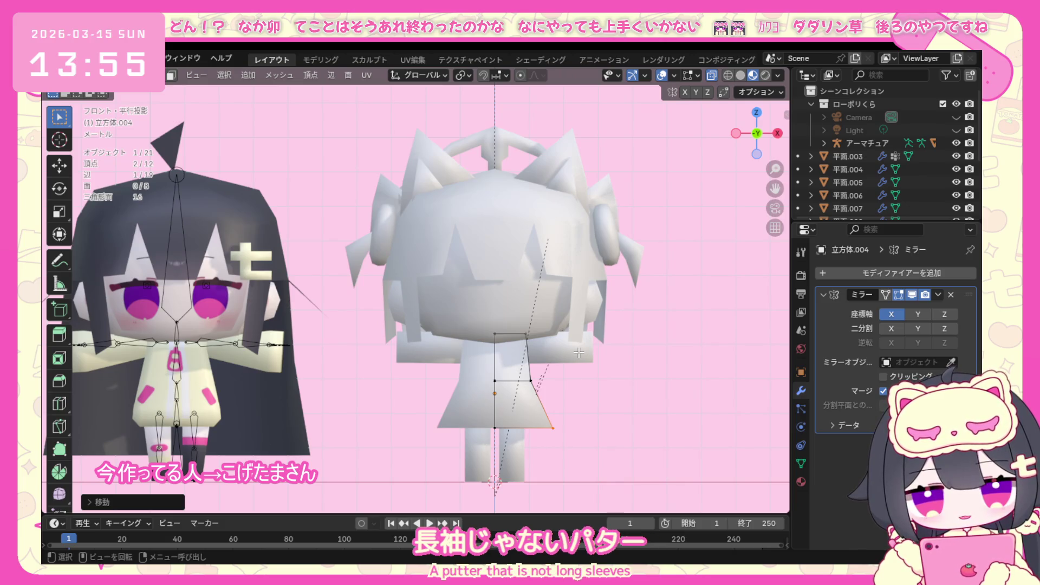
pyautogui.click(578, 352)
pyautogui.click(127, 95)
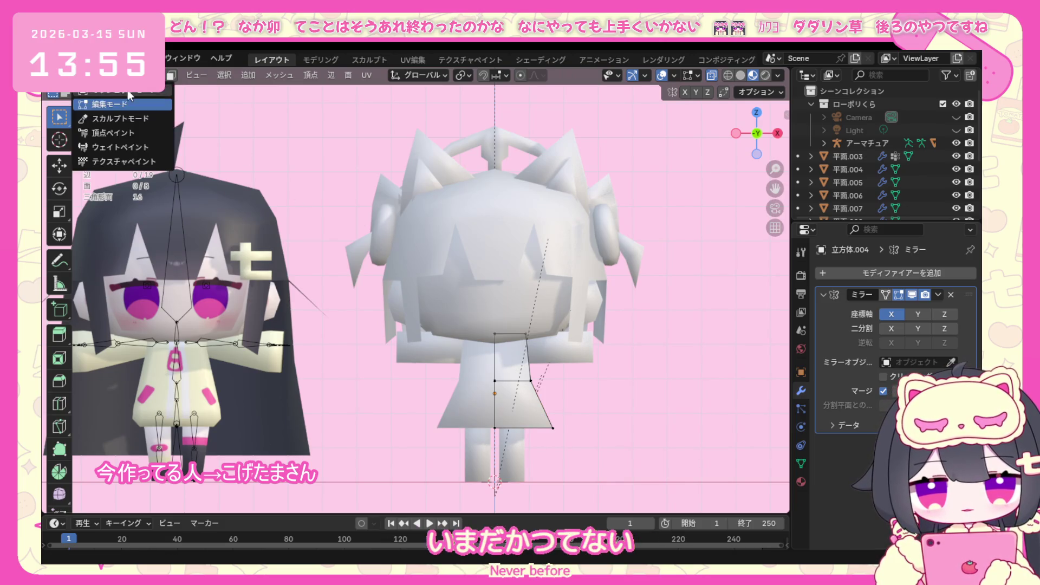
# Edit the sleeve mesh (立方体.008) and pull its outer end face inward along X.
pyautogui.click(557, 349)
pyautogui.click(128, 89)
pyautogui.click(110, 104)
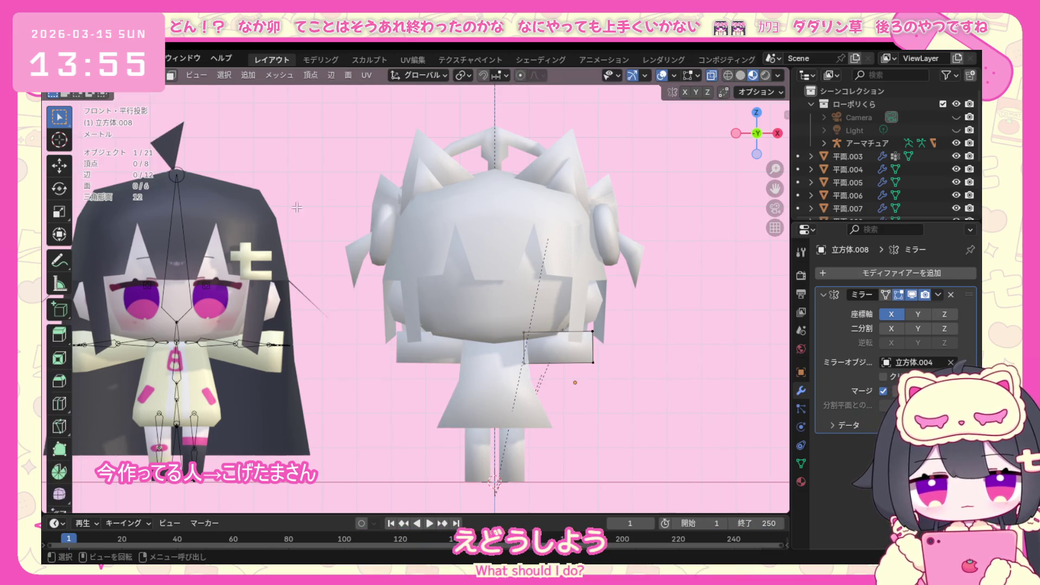
pyautogui.moveTo(586, 321); pyautogui.dragTo(602, 383)
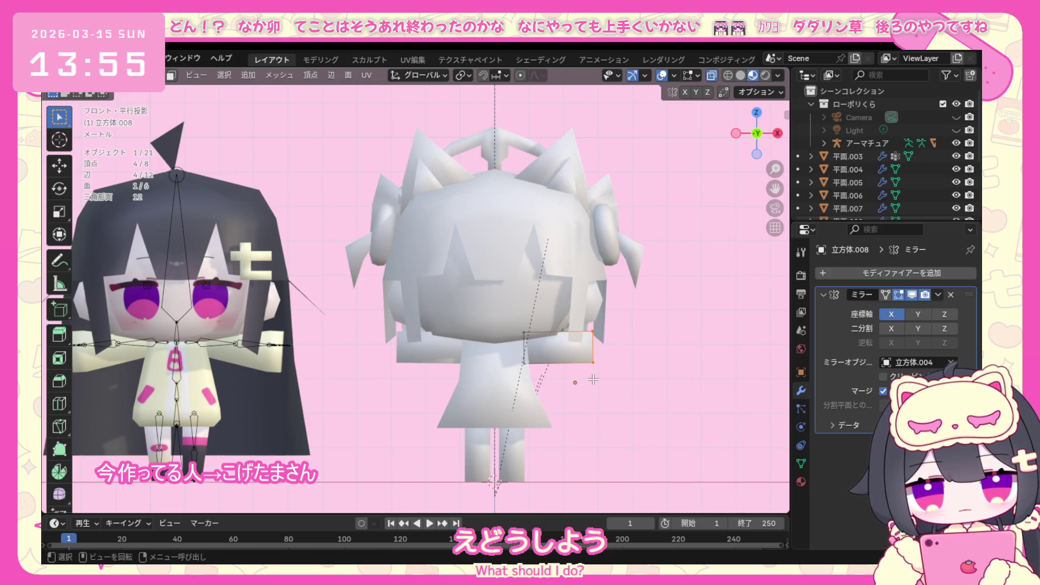
pyautogui.press('g')
pyautogui.press('x')
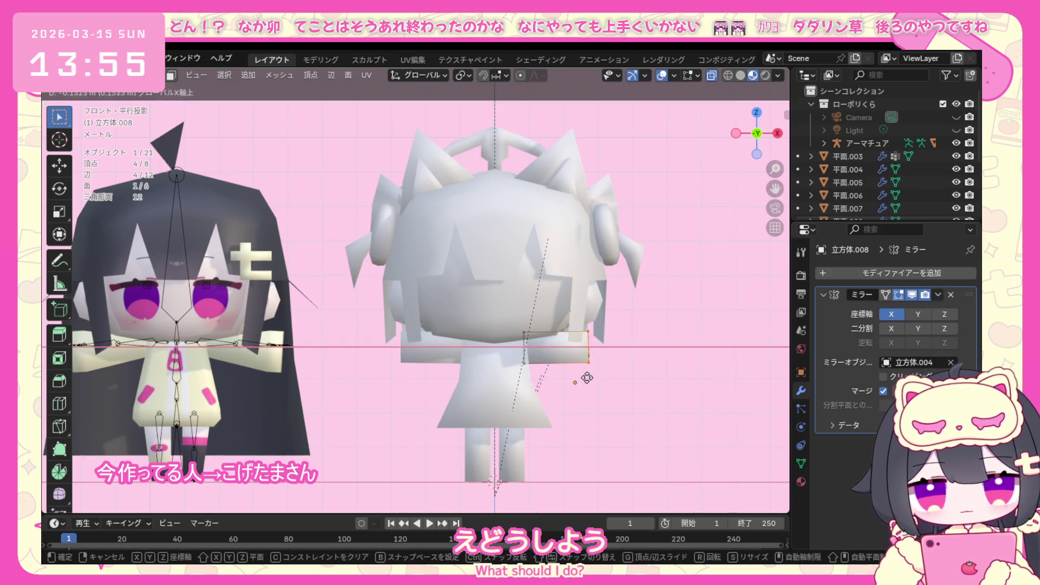
pyautogui.click(552, 375)
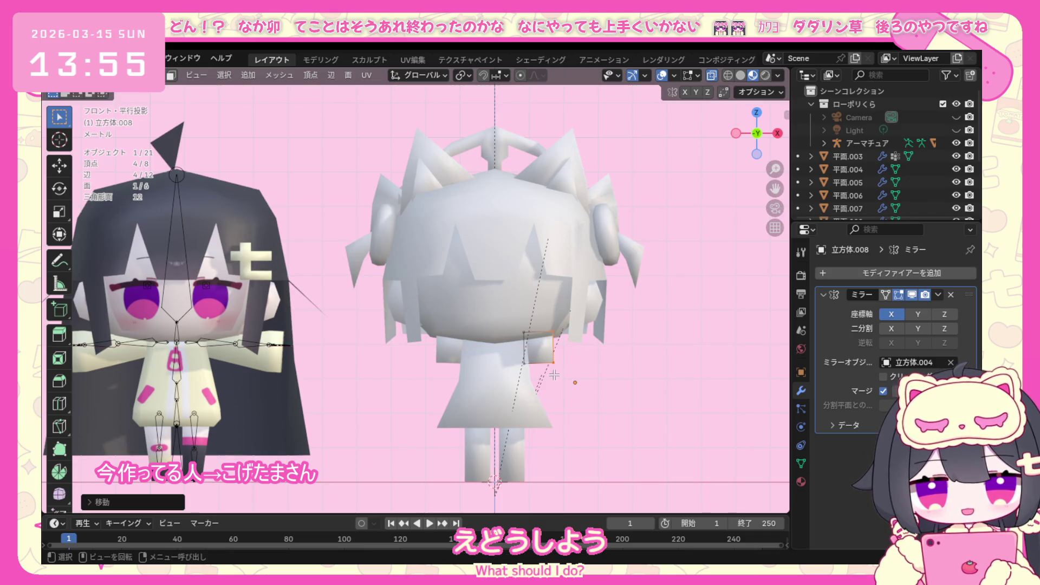
pyautogui.scroll(2, 560, 365)
# Add a centred loop cut across the sleeve with Ctrl+R.
pyautogui.hotkey('ctrl', 'r')
pyautogui.click(586, 391)
pyautogui.rightClick(597, 367)
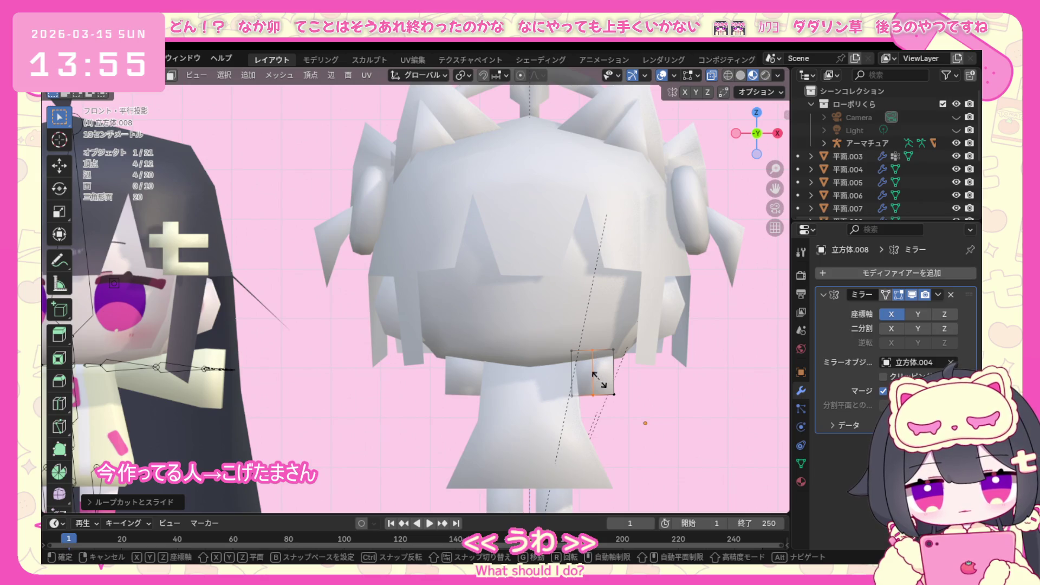
# Resize the new sleeve loop and extrude the end face outward along X.
pyautogui.press('s')
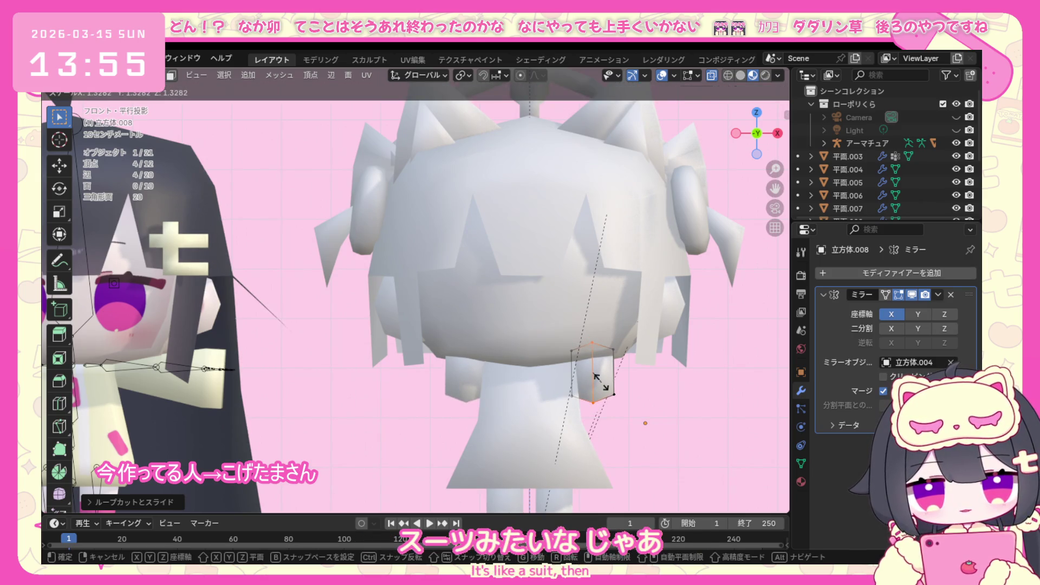
pyautogui.click(592, 372)
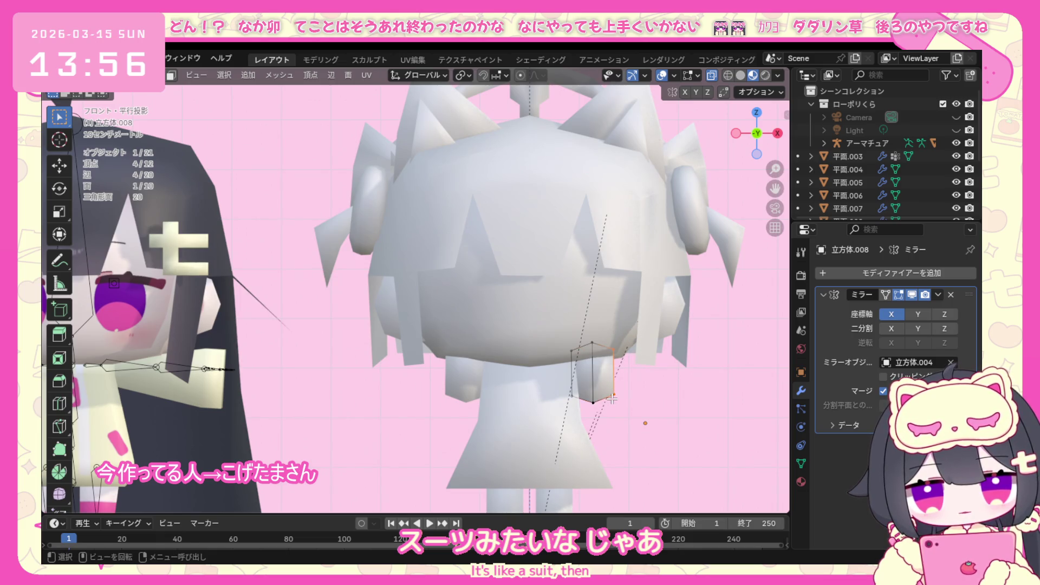
pyautogui.press('e')
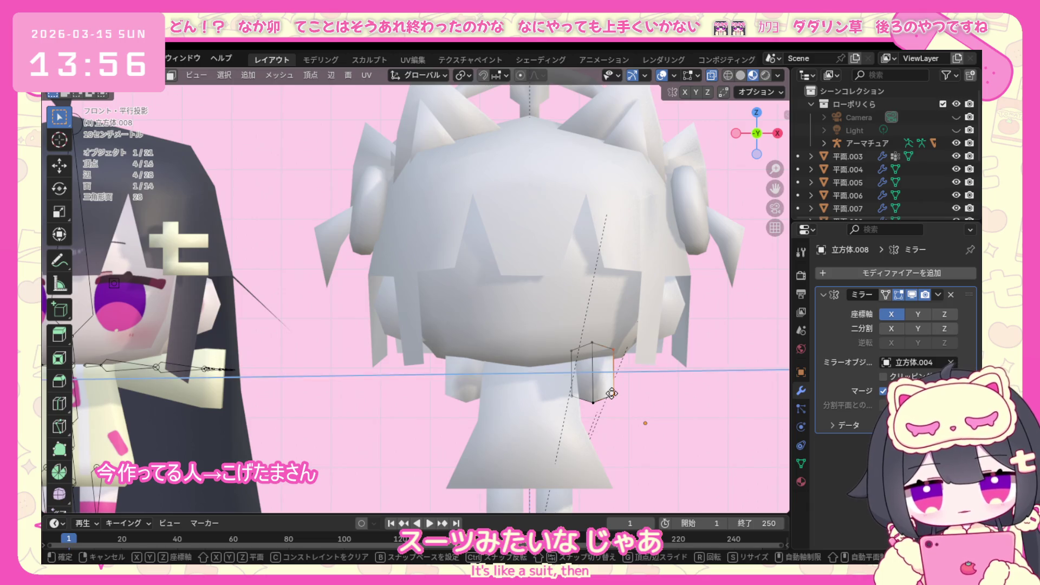
pyautogui.press('x')
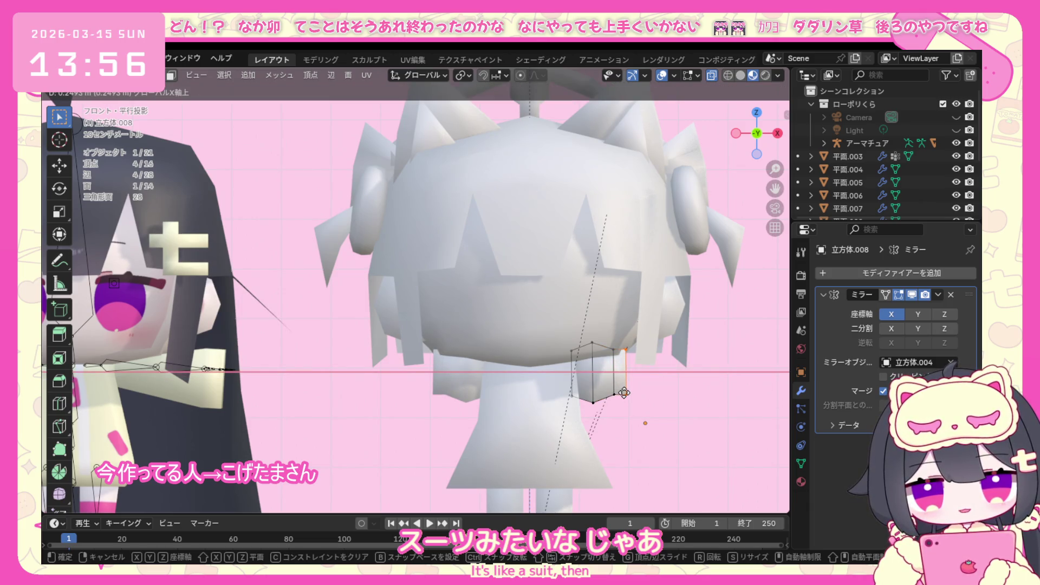
pyautogui.click(624, 392)
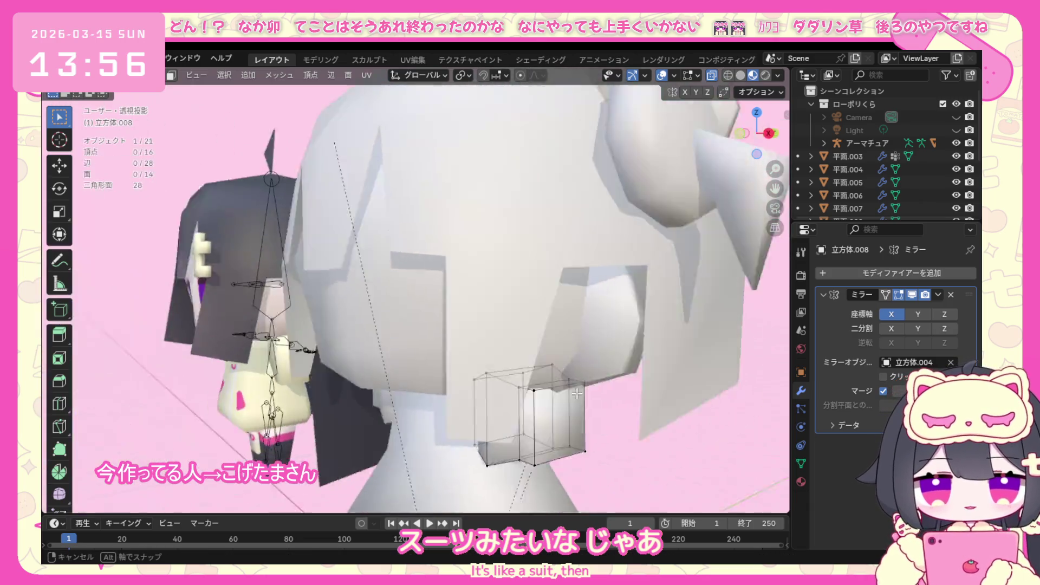
pyautogui.moveTo(623, 393)
pyautogui.mouseDown(button='middle')
pyautogui.moveTo(555, 384)
pyautogui.moveTo(646, 388)
pyautogui.mouseUp(button='middle')
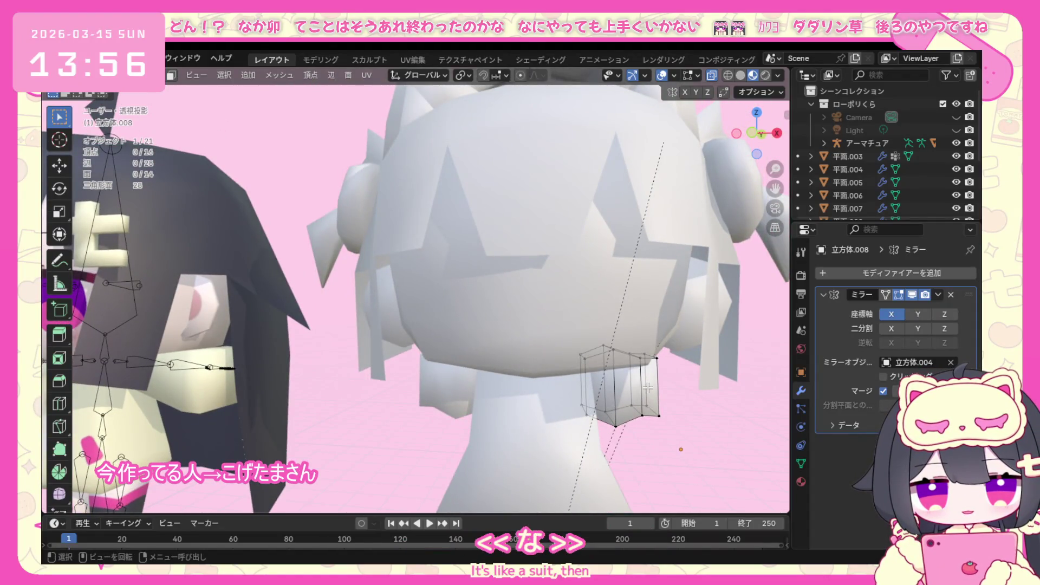
pyautogui.press('KP_1')
# Move the block's outer face along X and scale it down to narrow the end.
pyautogui.click(576, 340)
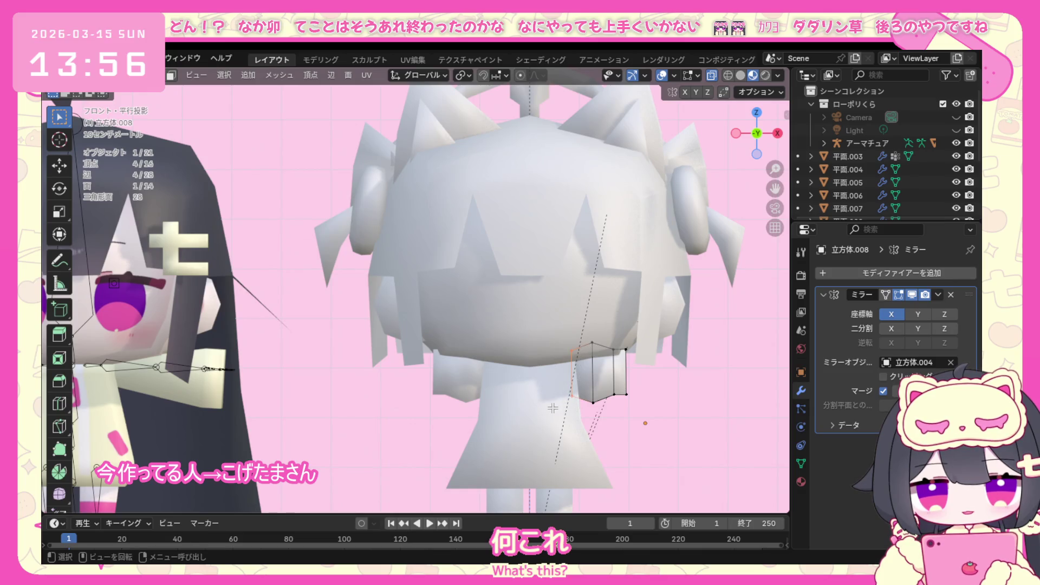
pyautogui.press('g')
pyautogui.press('x')
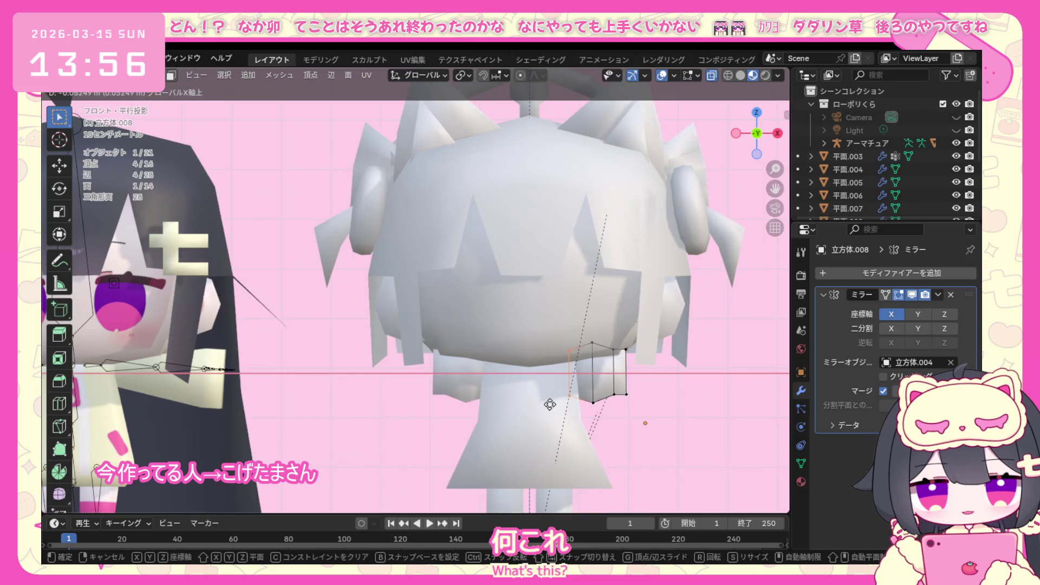
pyautogui.click(549, 403)
pyautogui.press('s')
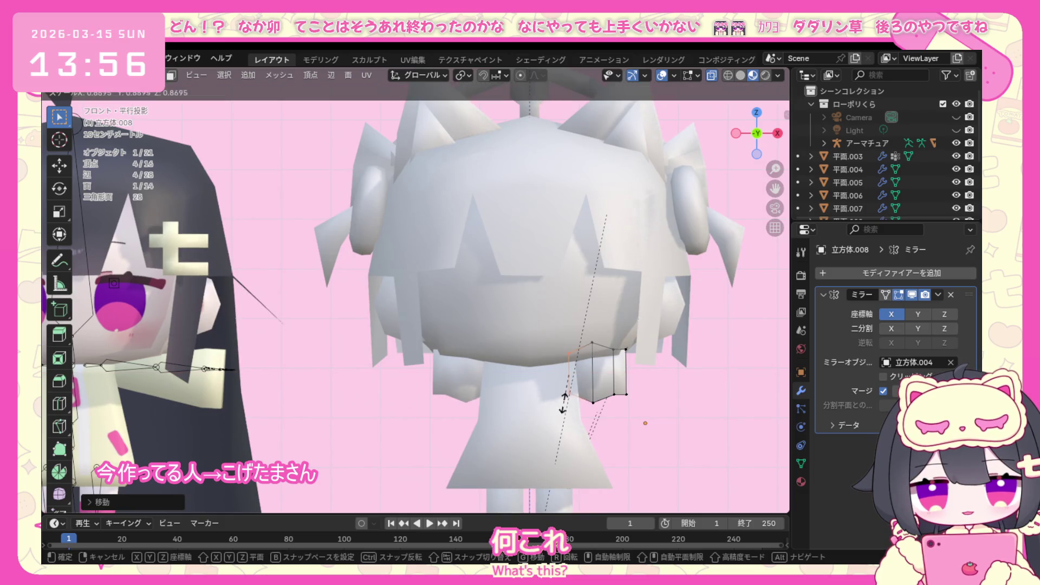
pyautogui.click(565, 397)
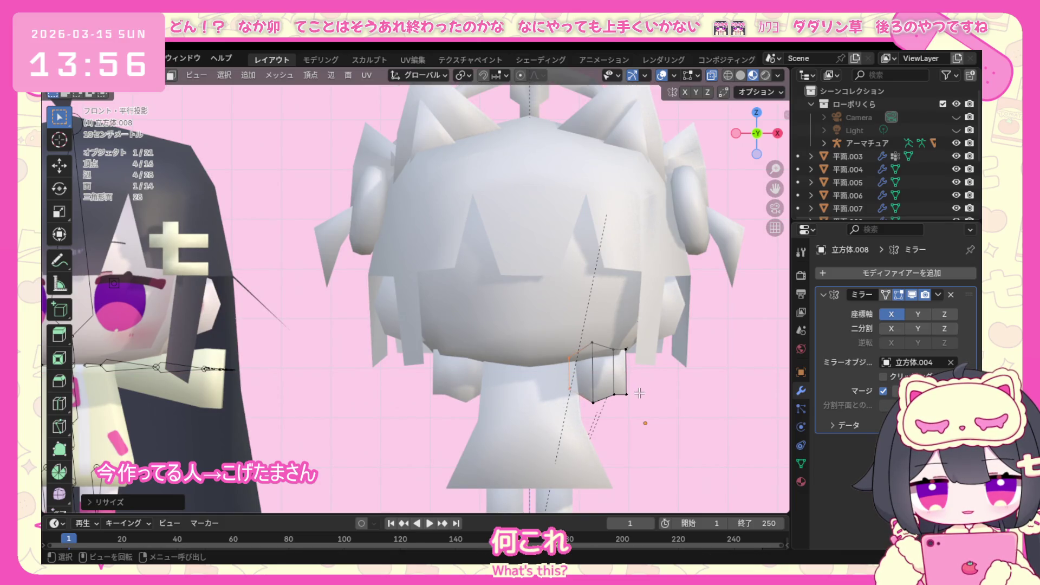
# Return to Object Mode and bring up the Add menu for new meshes.
pyautogui.click(122, 74)
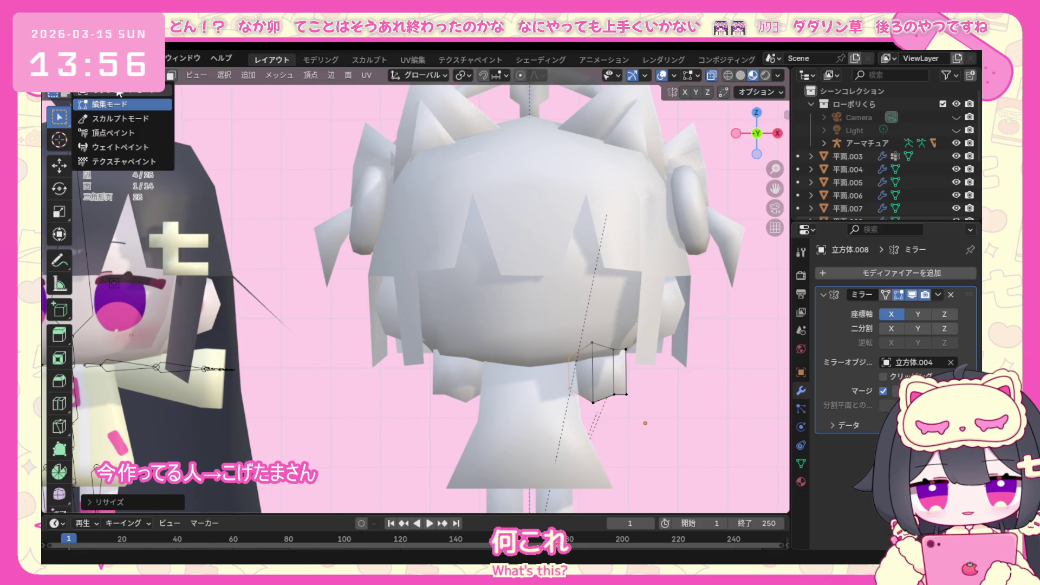
pyautogui.click(114, 103)
pyautogui.moveTo(763, 450)
pyautogui.mouseDown(button='middle')
pyautogui.moveTo(669, 422)
pyautogui.moveTo(676, 431)
pyautogui.moveTo(642, 398)
pyautogui.mouseUp(button='middle')
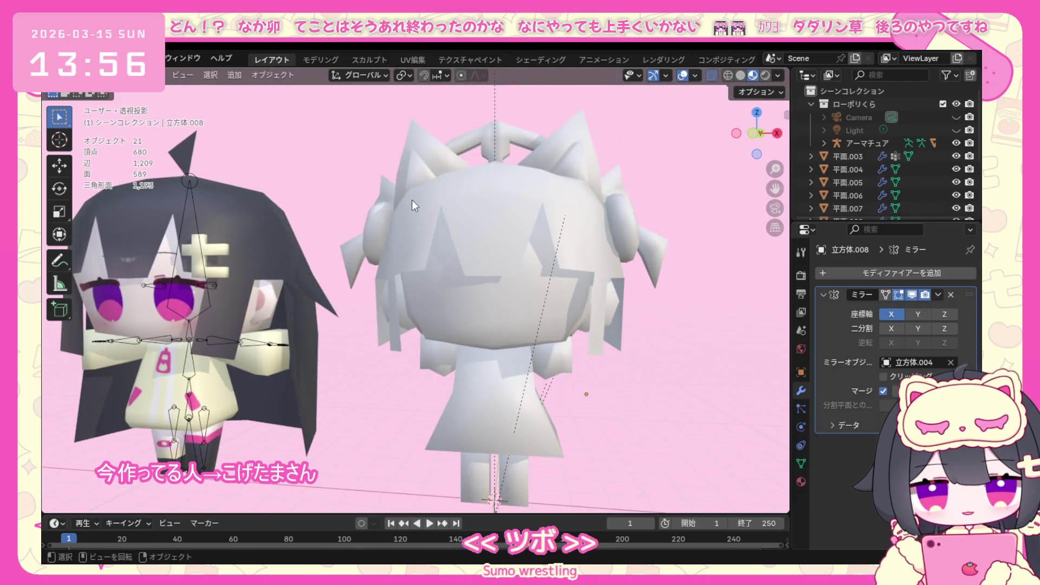
pyautogui.click(235, 74)
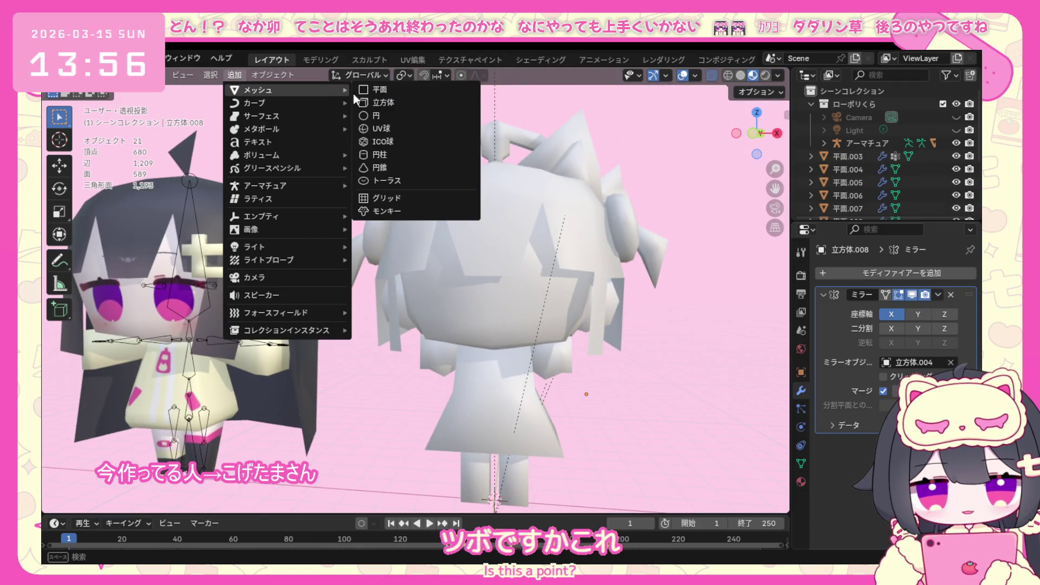
# Add a new cube and move it in Edit Mode down beneath the white character's feet.
pyautogui.click(399, 109)
pyautogui.press('KP_1')
pyautogui.click(182, 75)
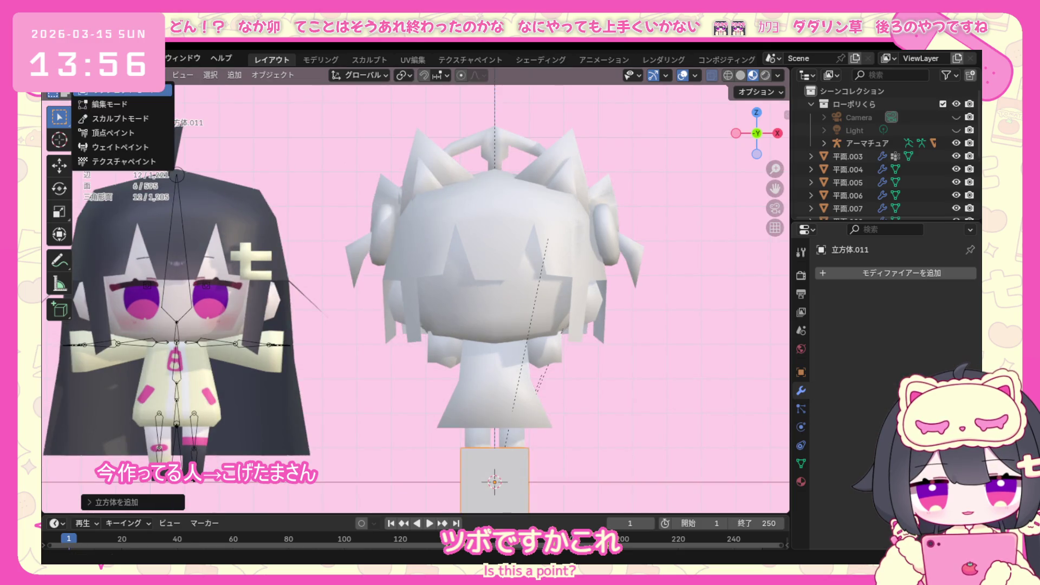
pyautogui.click(122, 104)
pyautogui.scroll(-2, 516, 412)
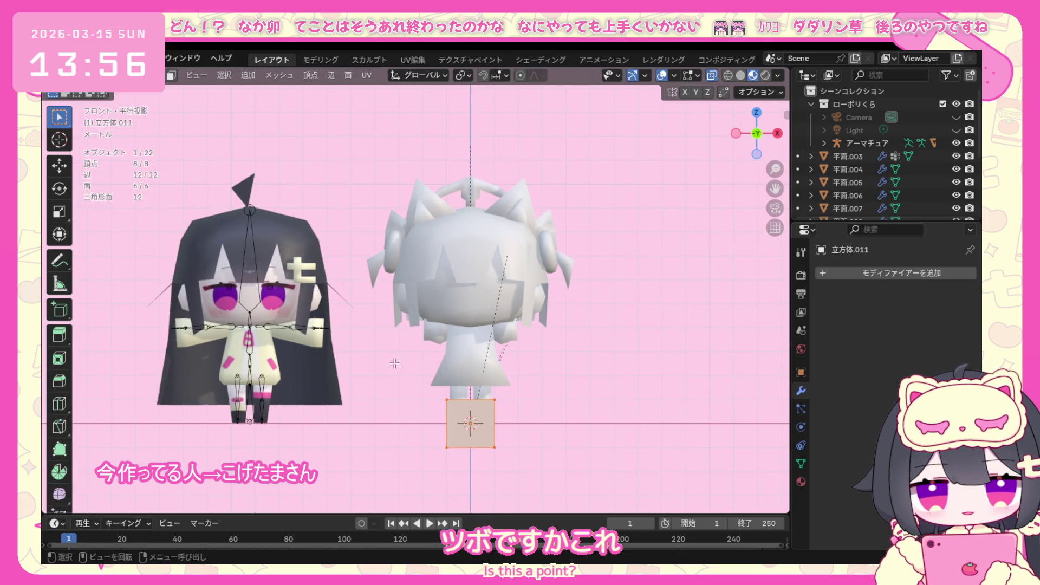
pyautogui.press('g')
pyautogui.click(529, 397)
pyautogui.press('g')
pyautogui.click(471, 452)
# Switch the viewport to rendered shading and move to the Modeling workspace.
pyautogui.press('z')
pyautogui.click(529, 428)
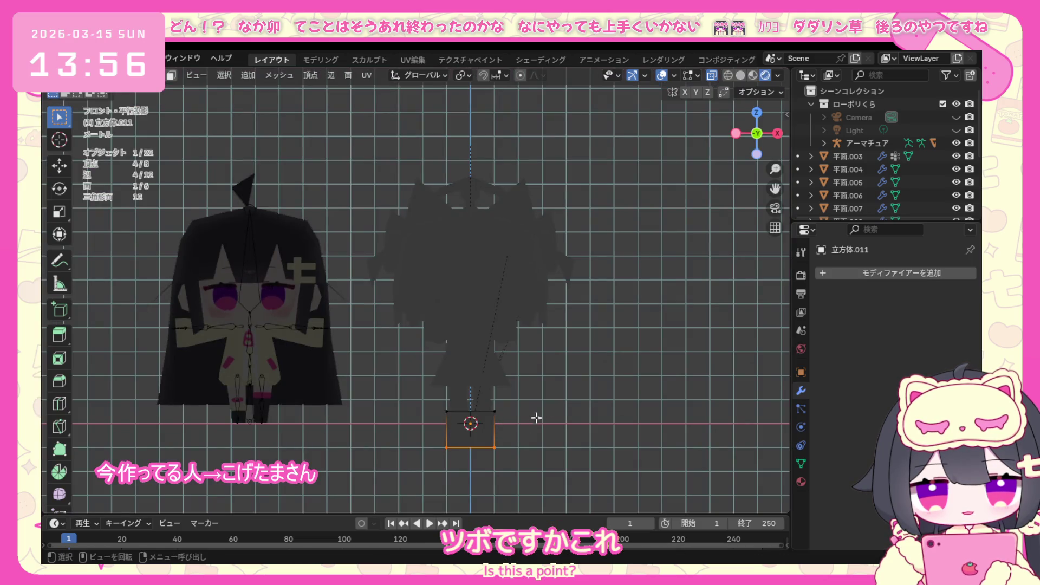
pyautogui.click(326, 58)
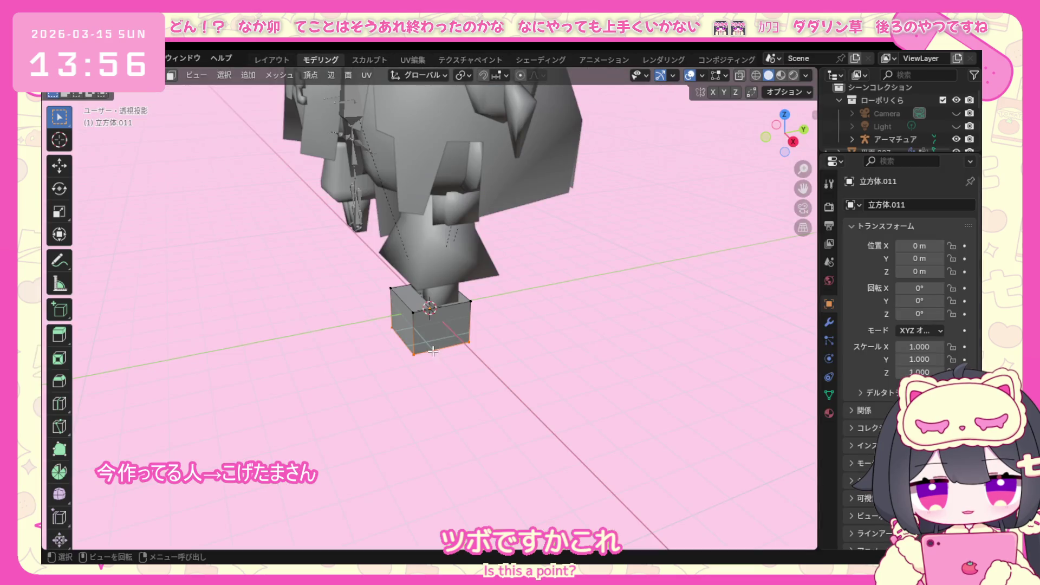
# With material shading and X-ray on, raise the cube's bottom vertices to flatten it.
pyautogui.press('KP_1')
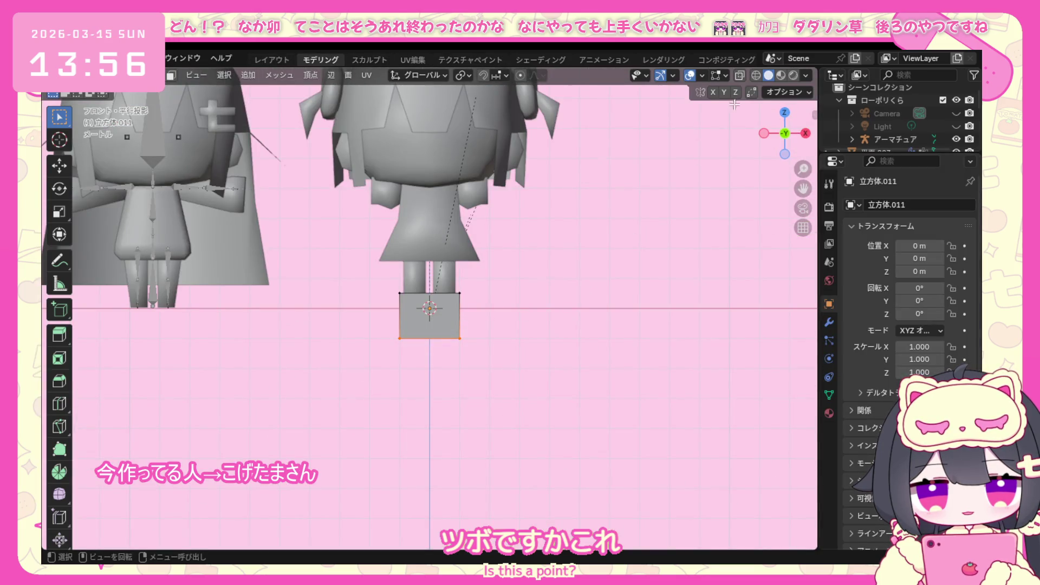
pyautogui.click(779, 77)
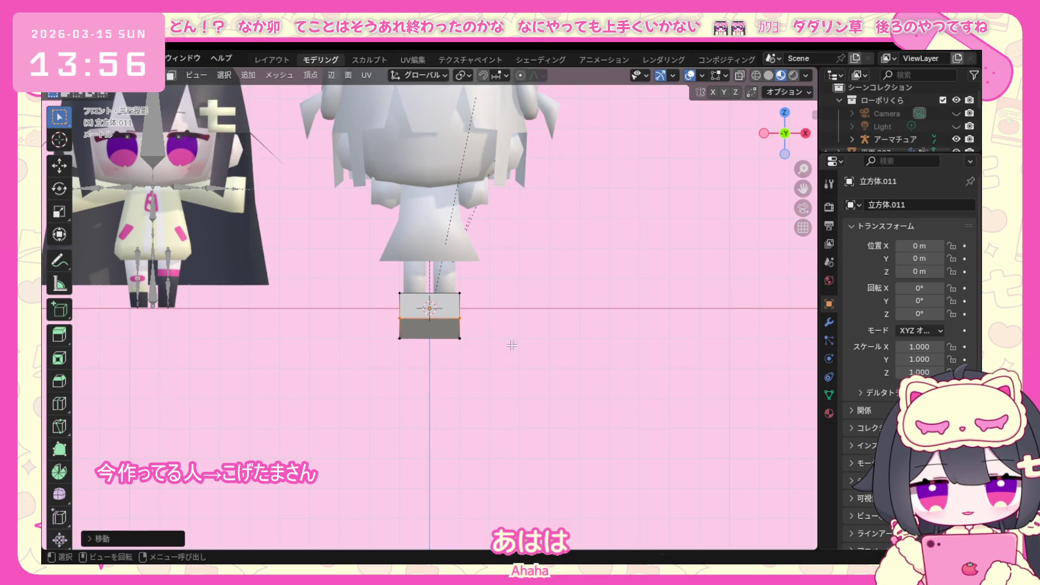
pyautogui.click(738, 76)
pyautogui.moveTo(362, 388); pyautogui.dragTo(494, 308)
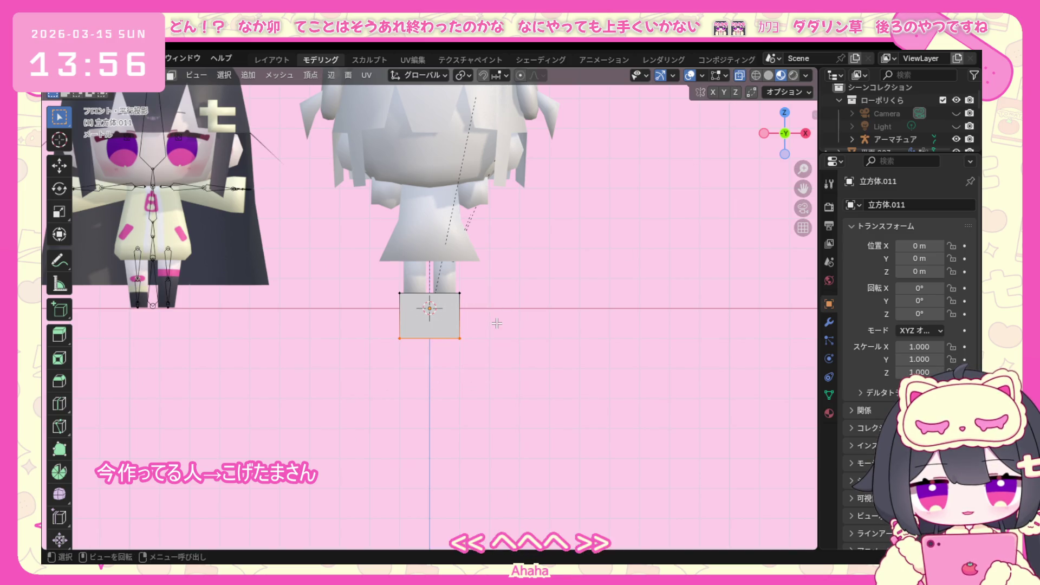
pyautogui.press('g')
pyautogui.click(497, 300)
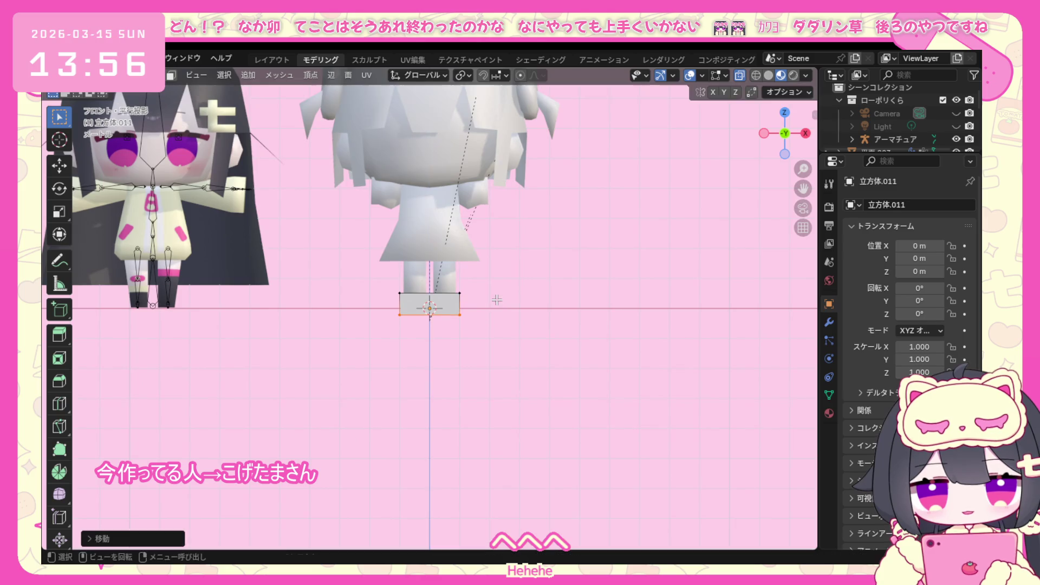
# Check the cube from the side and reset its Y offset to zero.
pyautogui.press('KP_3')
pyautogui.moveTo(489, 314); pyautogui.dragTo(488, 358, button='middle')
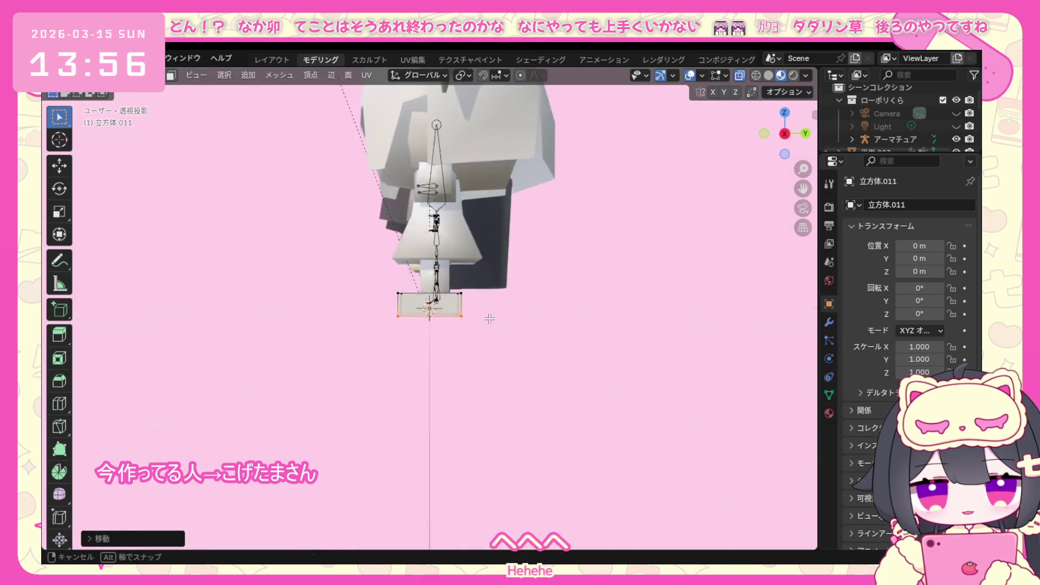
pyautogui.press('KP_1')
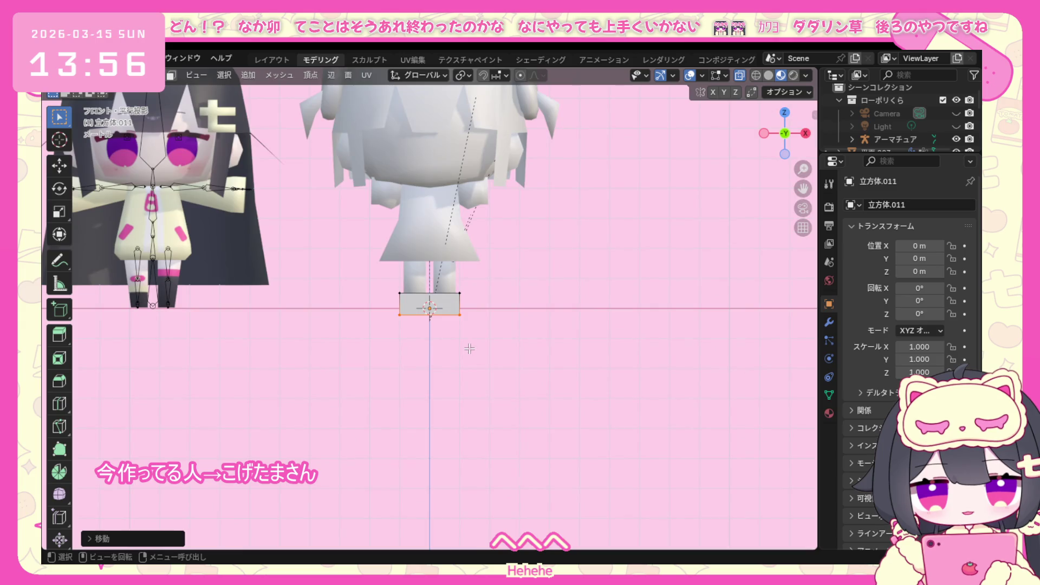
pyautogui.press('KP_3')
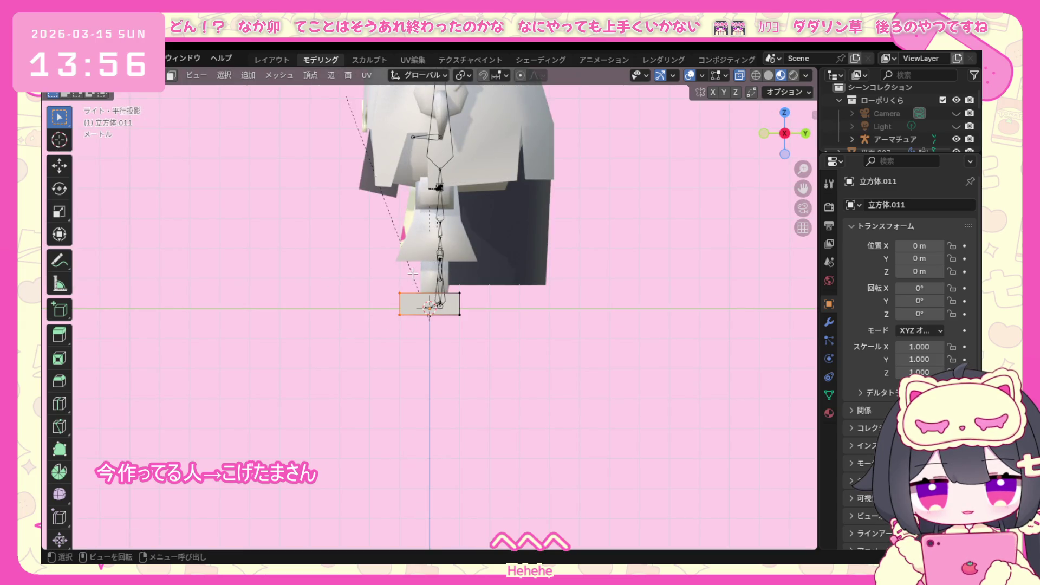
pyautogui.press('g')
pyautogui.press('y')
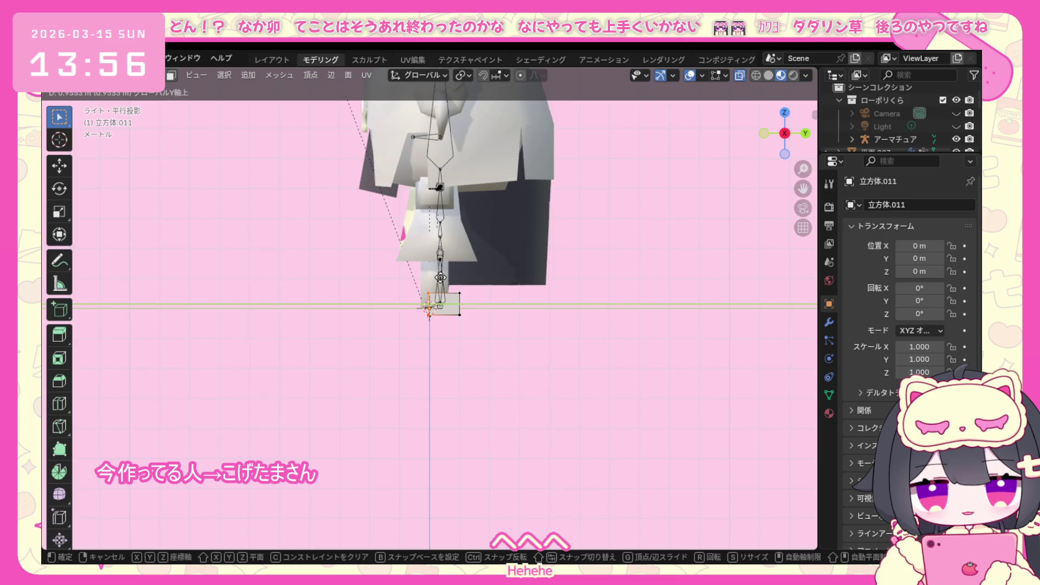
pyautogui.press('0')
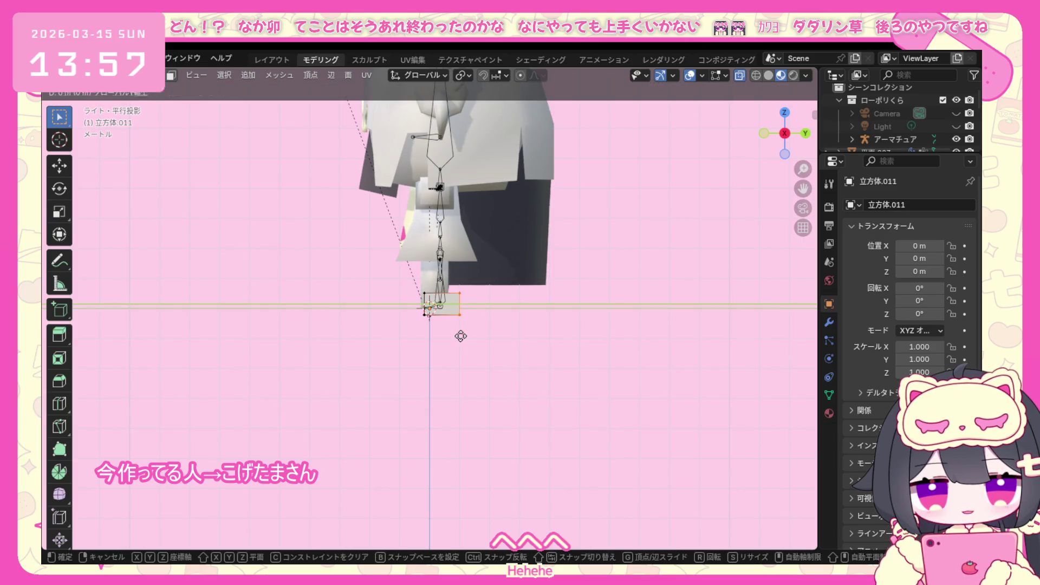
# Move the flattened cube up beside the character's shoulder as an arm.
pyautogui.press('KP_1')
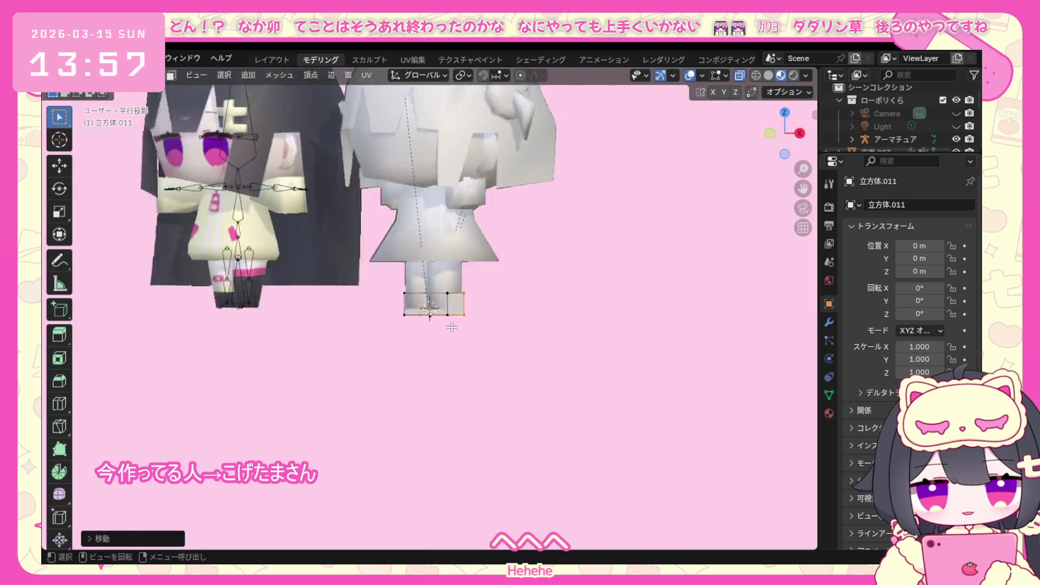
pyautogui.press('g')
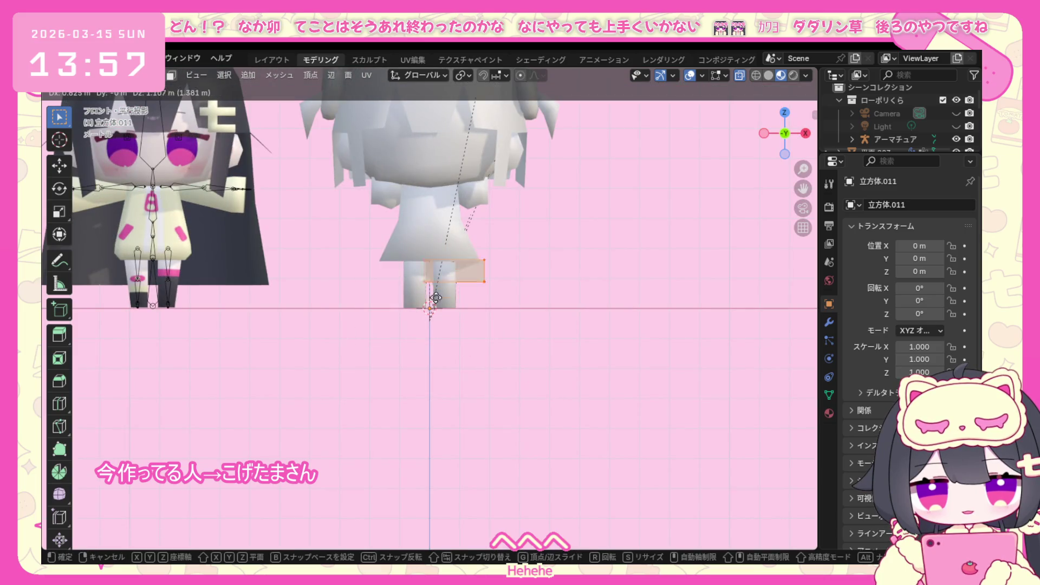
pyautogui.click(482, 220)
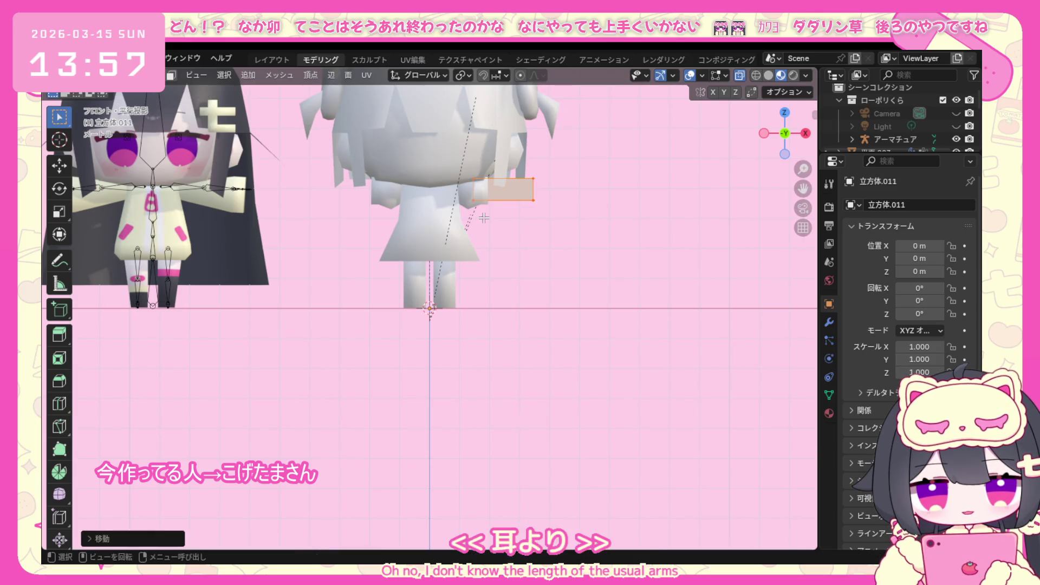
pyautogui.moveTo(482, 220); pyautogui.dragTo(498, 246, button='middle')
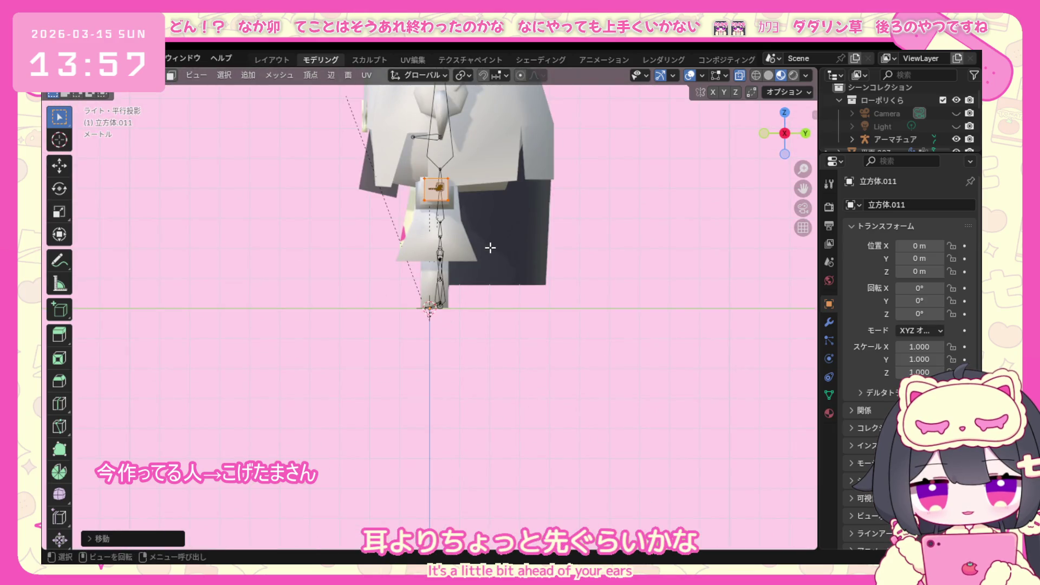
pyautogui.scroll(2, 457, 172)
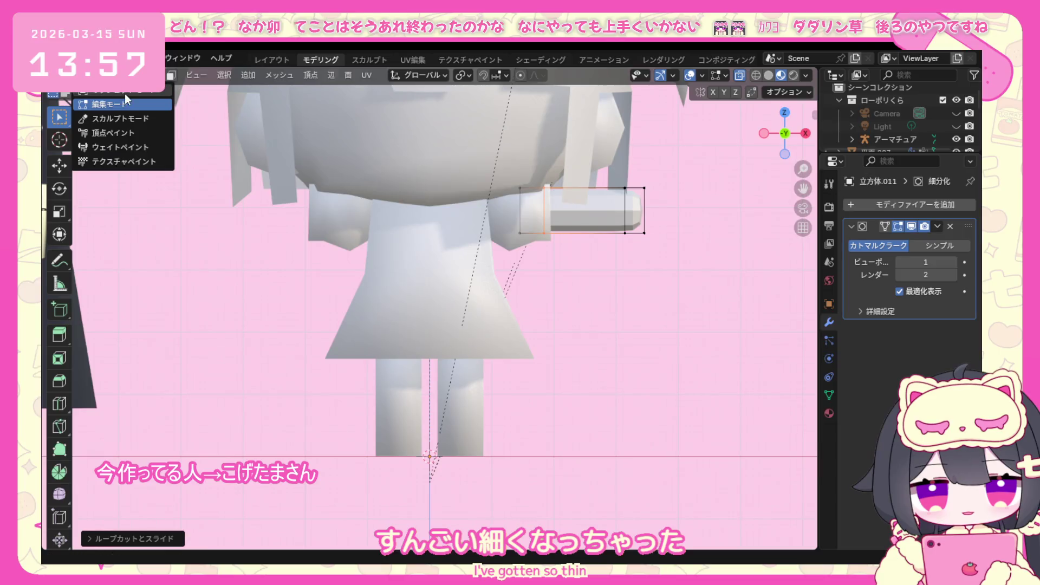
# Give the arm object smooth shading and inspect it.
pyautogui.click(114, 103)
pyautogui.rightClick(620, 192)
pyautogui.click(602, 212)
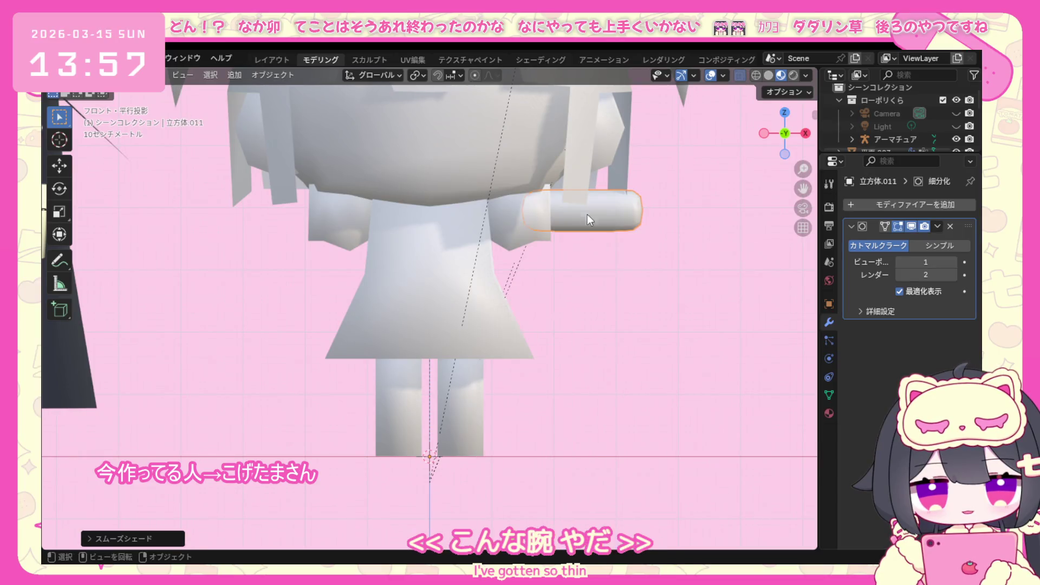
pyautogui.click(138, 75)
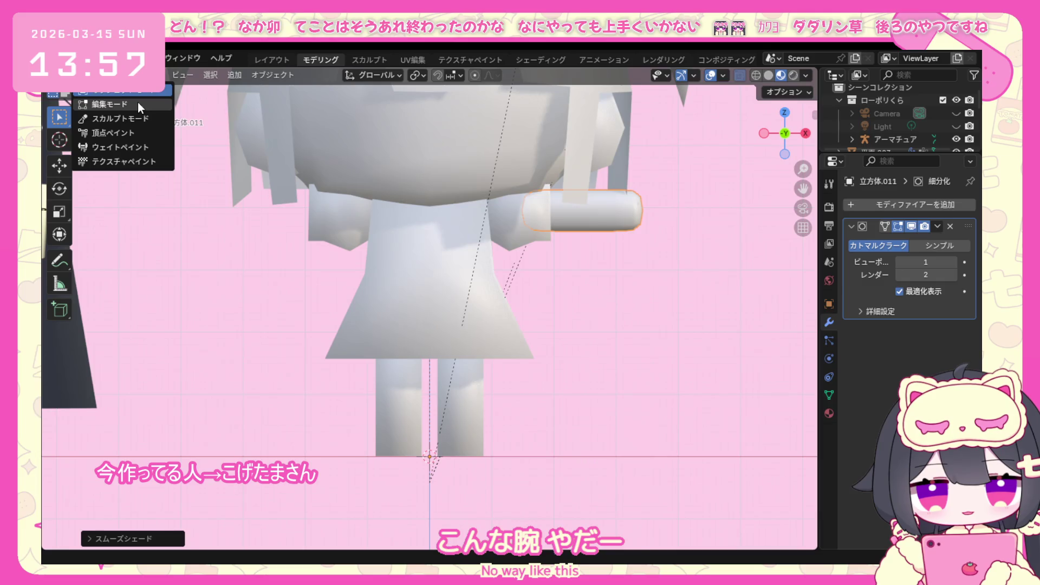
pyautogui.click(137, 102)
pyautogui.click(138, 74)
pyautogui.moveTo(473, 254)
pyautogui.mouseDown(button='middle')
pyautogui.moveTo(334, 289)
pyautogui.moveTo(514, 272)
pyautogui.mouseUp(button='middle')
# Scale all the arm's vertices slightly larger and shift them along X nearer the body.
pyautogui.click(138, 76)
pyautogui.click(121, 98)
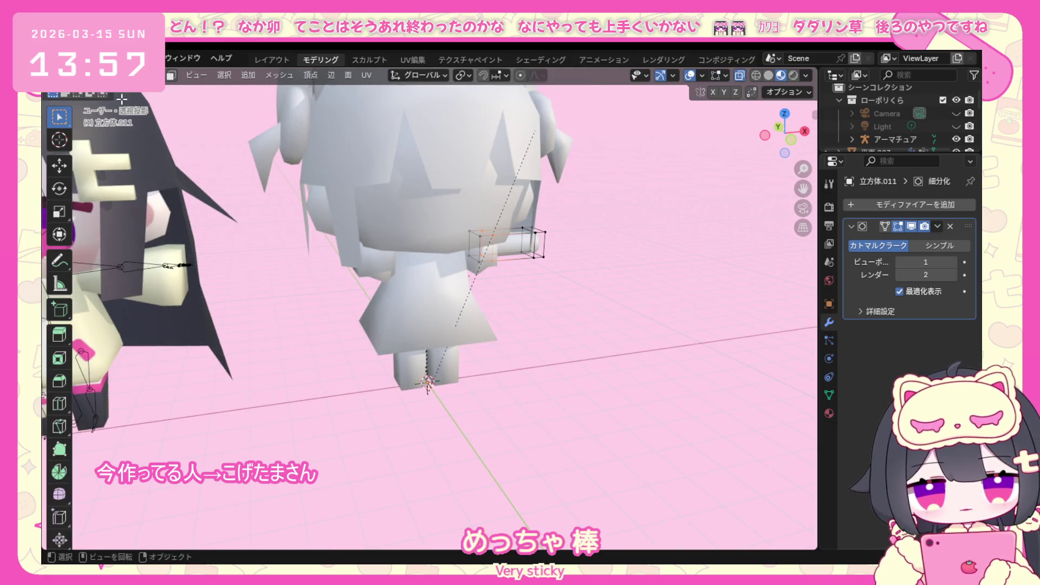
pyautogui.press('KP_1')
pyautogui.moveTo(502, 264); pyautogui.dragTo(503, 265)
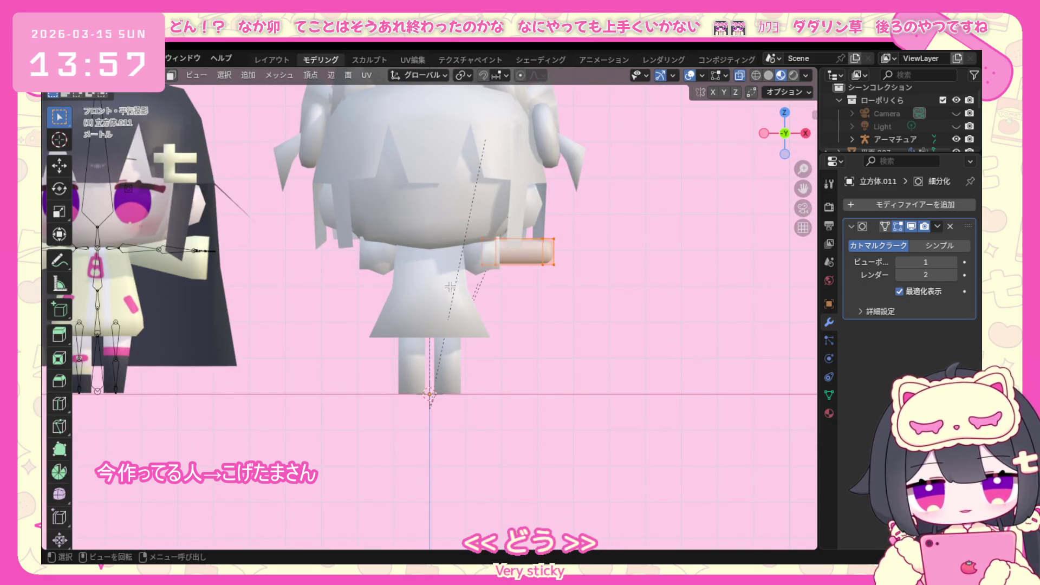
pyautogui.press('s')
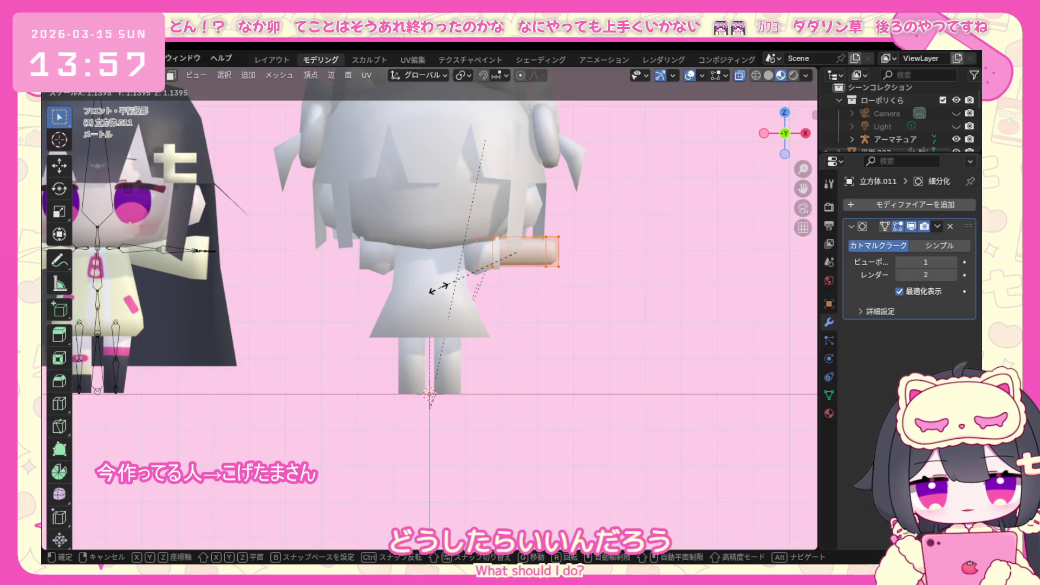
pyautogui.click(439, 286)
pyautogui.press('g')
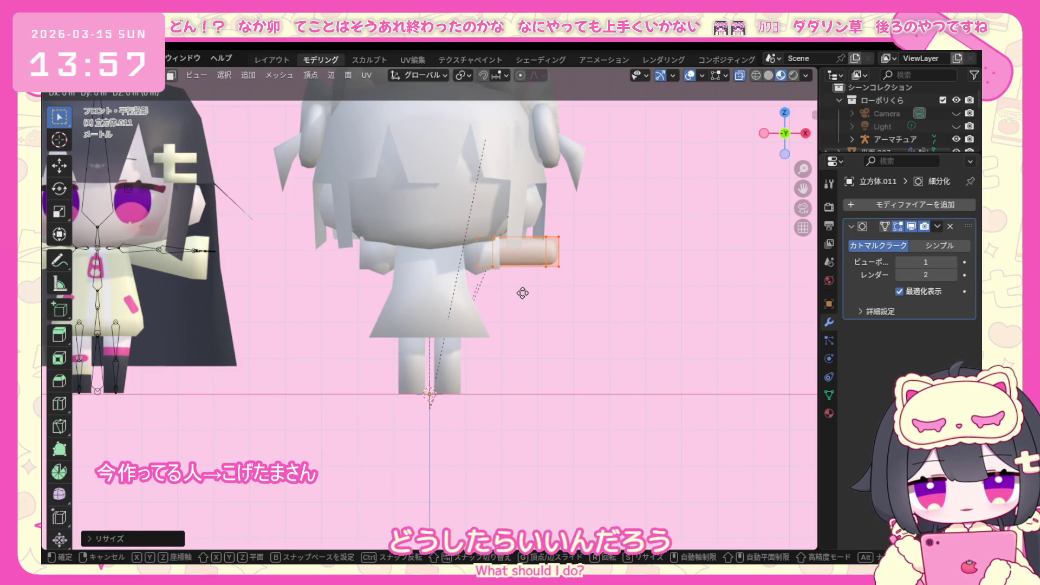
pyautogui.press('x')
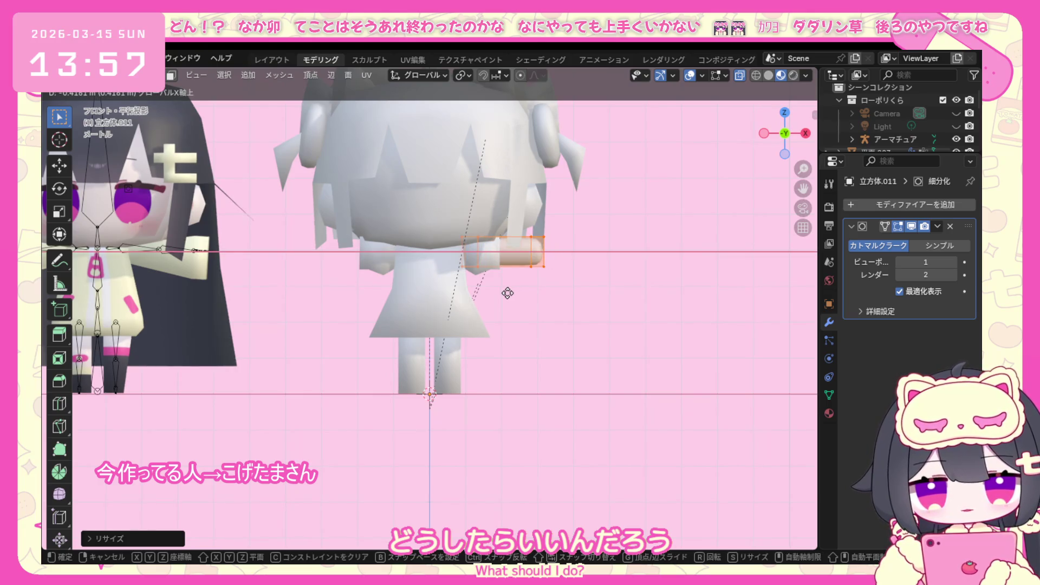
pyautogui.click(507, 293)
pyautogui.click(531, 302)
# Resize the small box part beside the arm and return to Object Mode.
pyautogui.moveTo(531, 303)
pyautogui.mouseDown(button='middle')
pyautogui.moveTo(498, 340)
pyautogui.moveTo(517, 300)
pyautogui.mouseUp(button='middle')
pyautogui.click(512, 252)
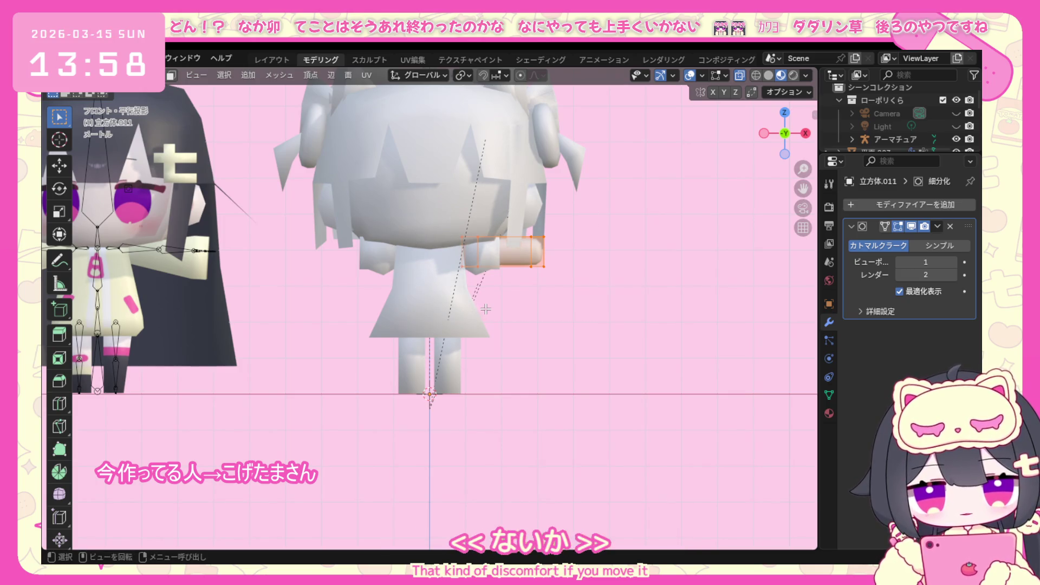
pyautogui.press('s')
pyautogui.click(485, 309)
pyautogui.moveTo(485, 309)
pyautogui.mouseDown(button='middle')
pyautogui.moveTo(368, 308)
pyautogui.moveTo(526, 303)
pyautogui.moveTo(514, 336)
pyautogui.mouseUp(button='middle')
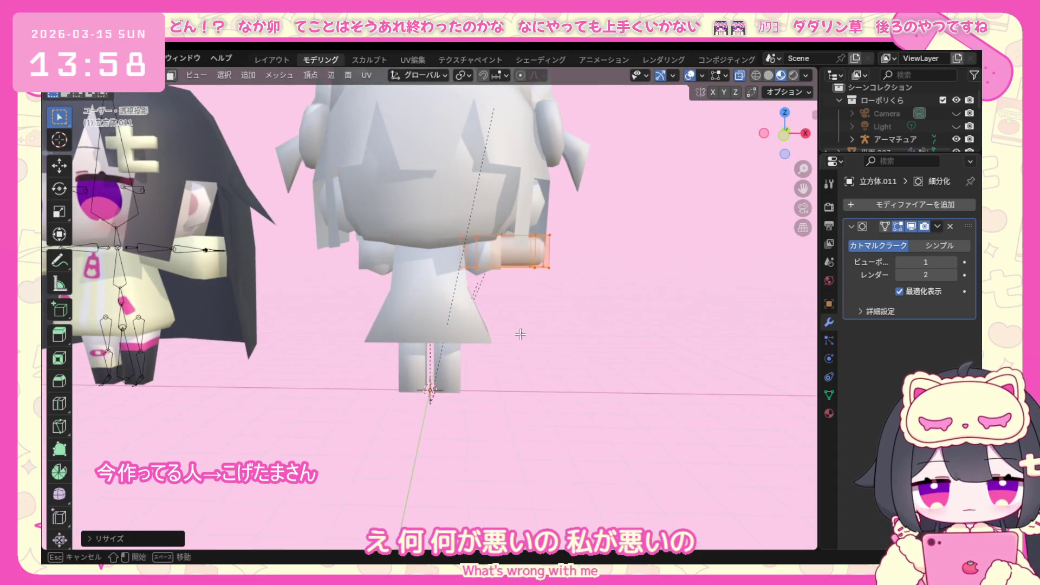
pyautogui.click(513, 336)
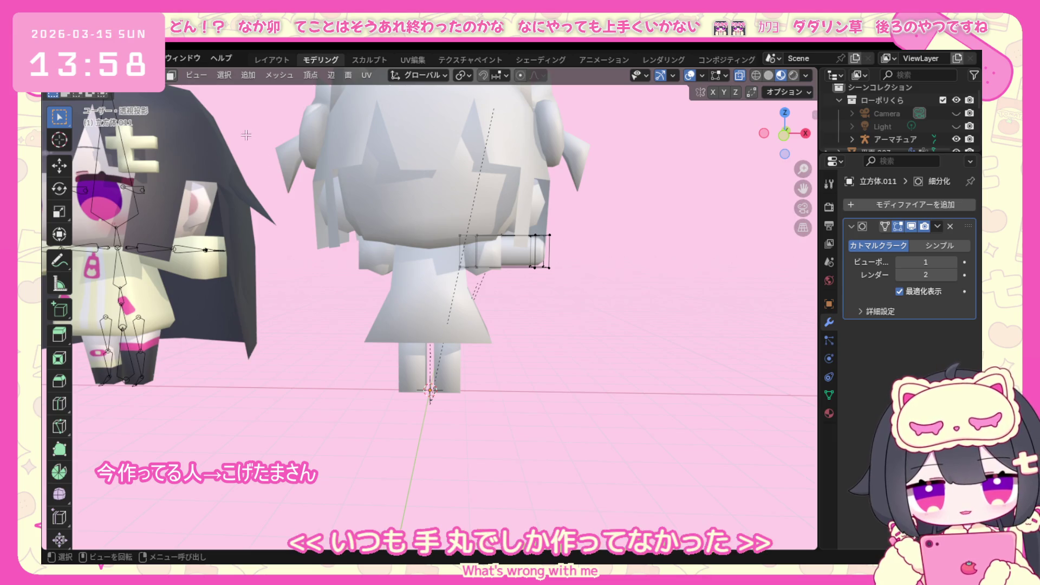
pyautogui.click(105, 75)
pyautogui.click(98, 101)
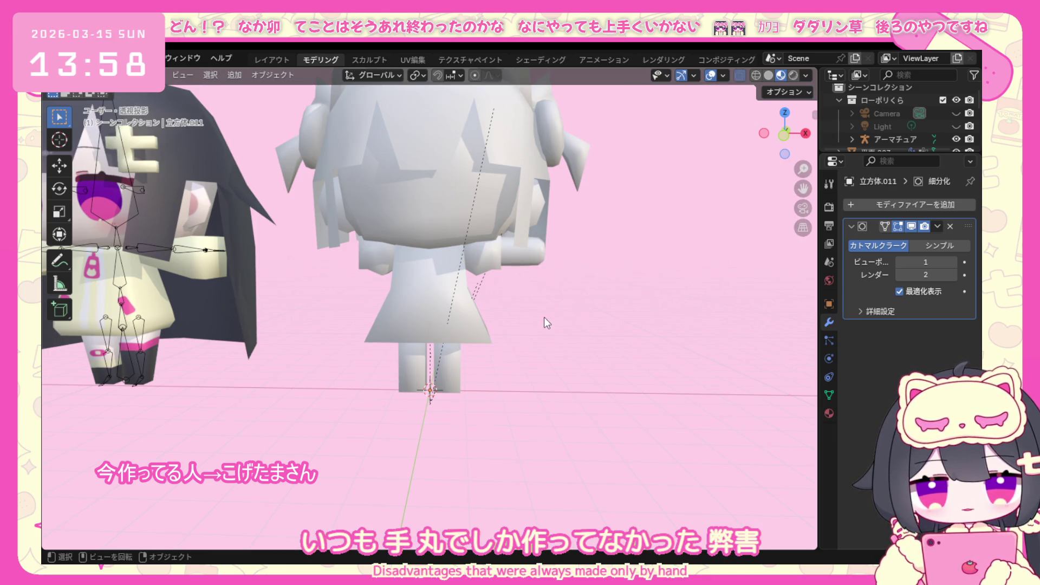
pyautogui.scroll(-2, 543, 317)
pyautogui.scroll(-2, 553, 317)
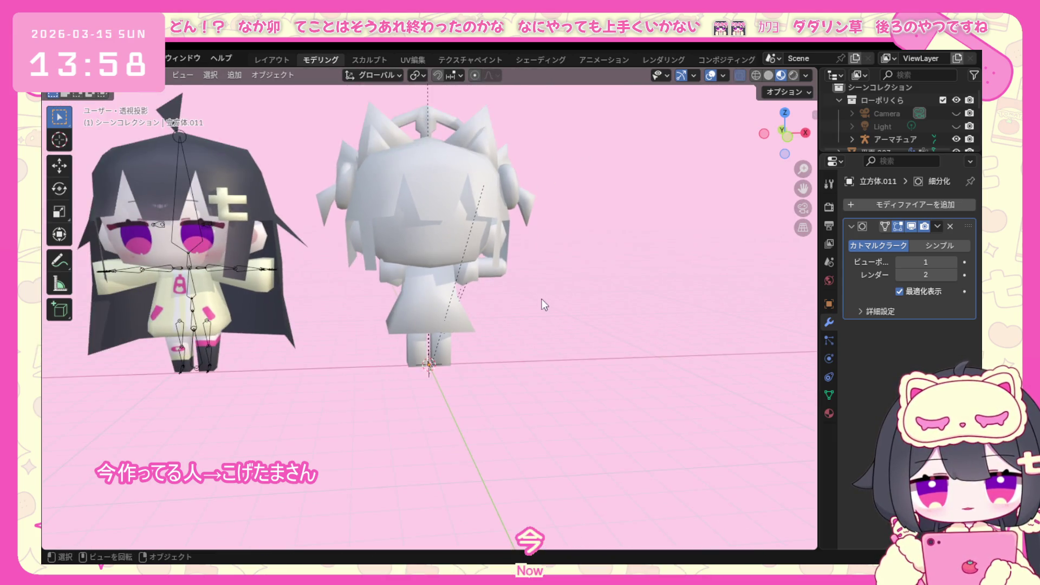
# Select the arm stub and add a Mirror modifier so it appears on both shoulders.
pyautogui.click(497, 267)
pyautogui.click(483, 267)
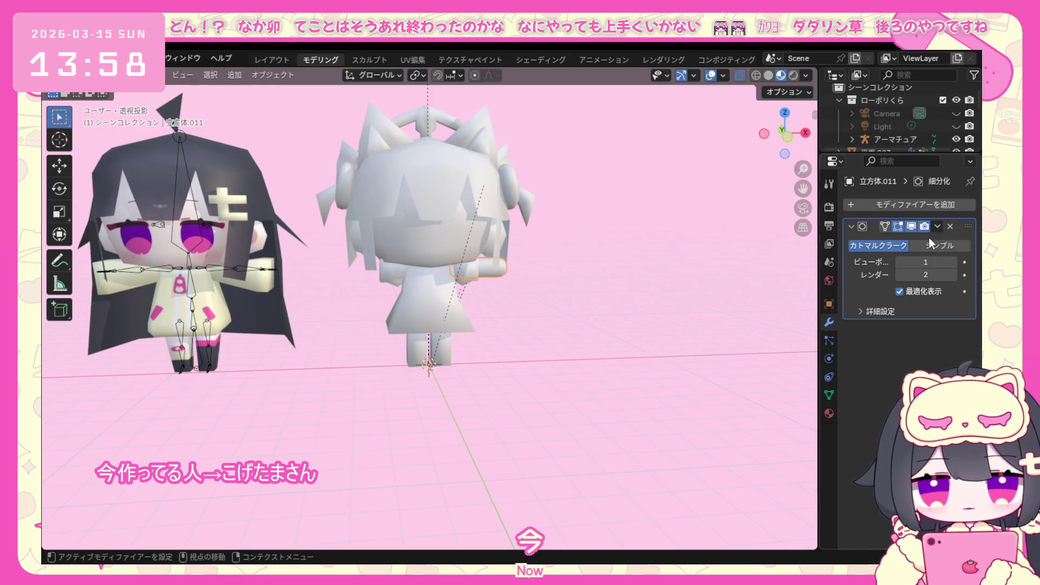
pyautogui.click(875, 205)
pyautogui.click(884, 206)
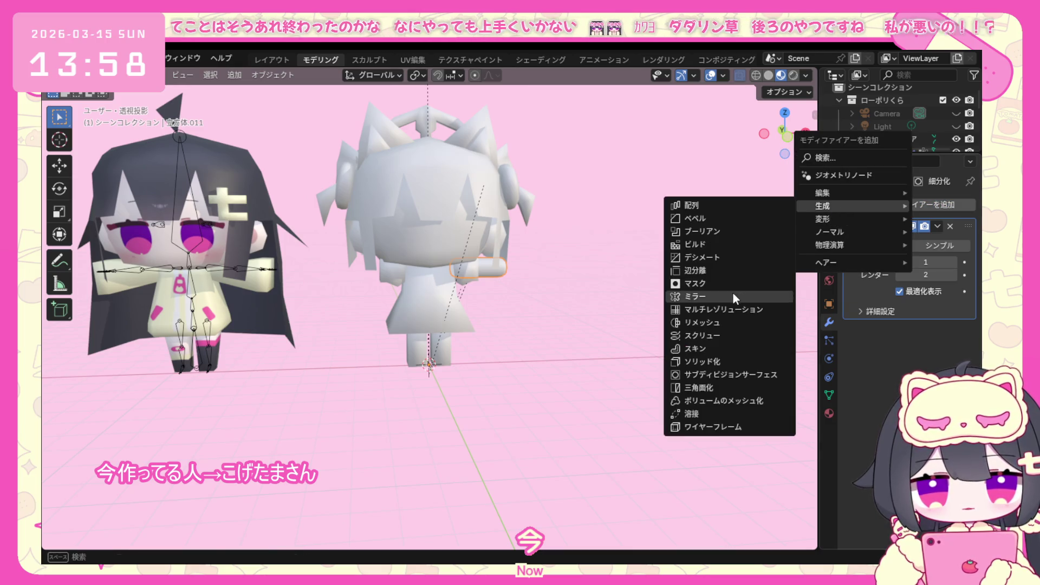
pyautogui.click(733, 293)
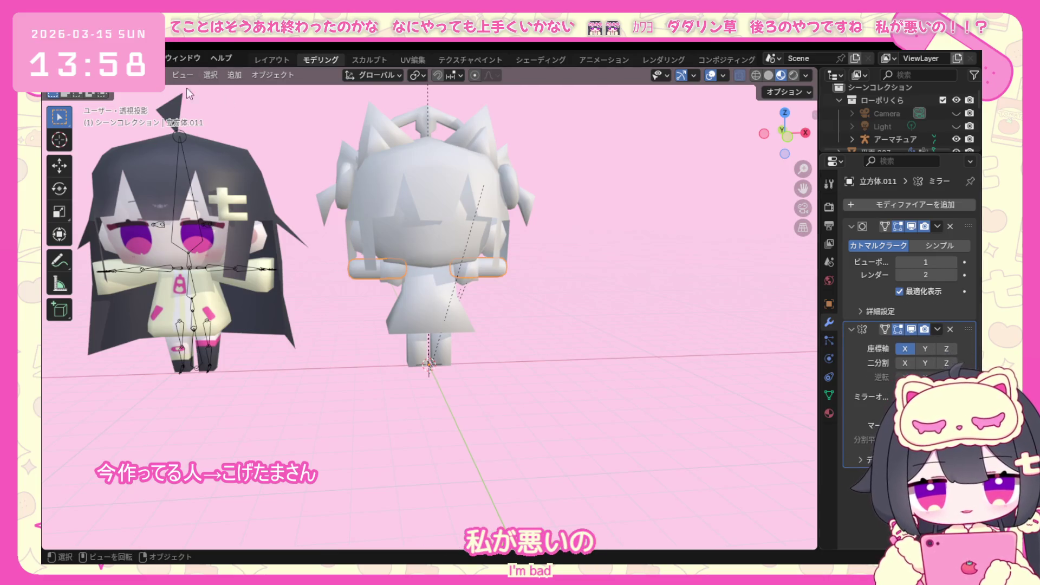
# Toggle the viewport overlays, select the mesh and switch into vertex editing.
pyautogui.click(711, 75)
pyautogui.moveTo(488, 325)
pyautogui.mouseDown(button='middle')
pyautogui.moveTo(429, 343)
pyautogui.moveTo(503, 322)
pyautogui.mouseUp(button='middle')
pyautogui.click(494, 265)
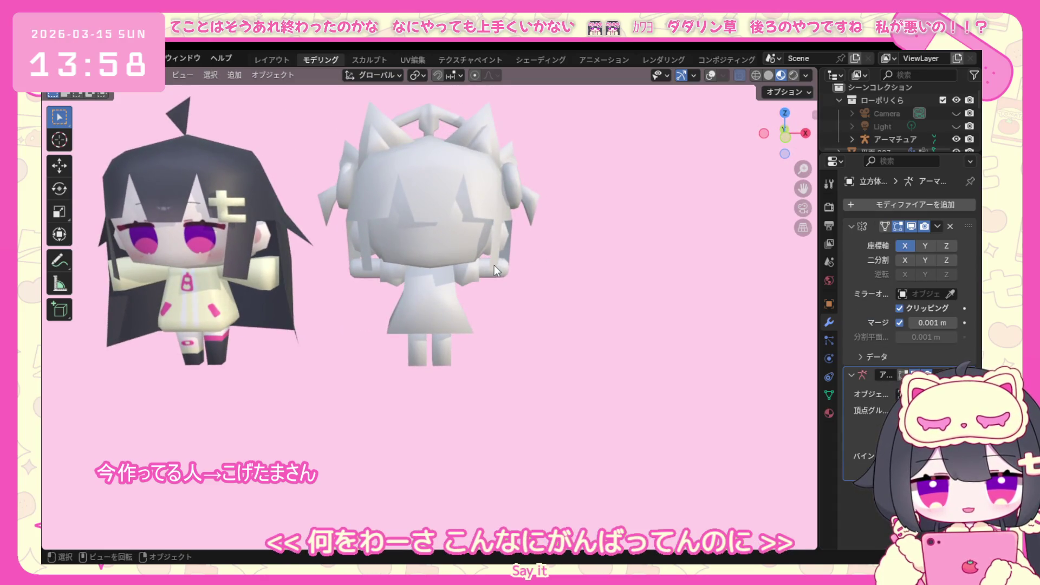
pyautogui.click(90, 75)
pyautogui.click(90, 50)
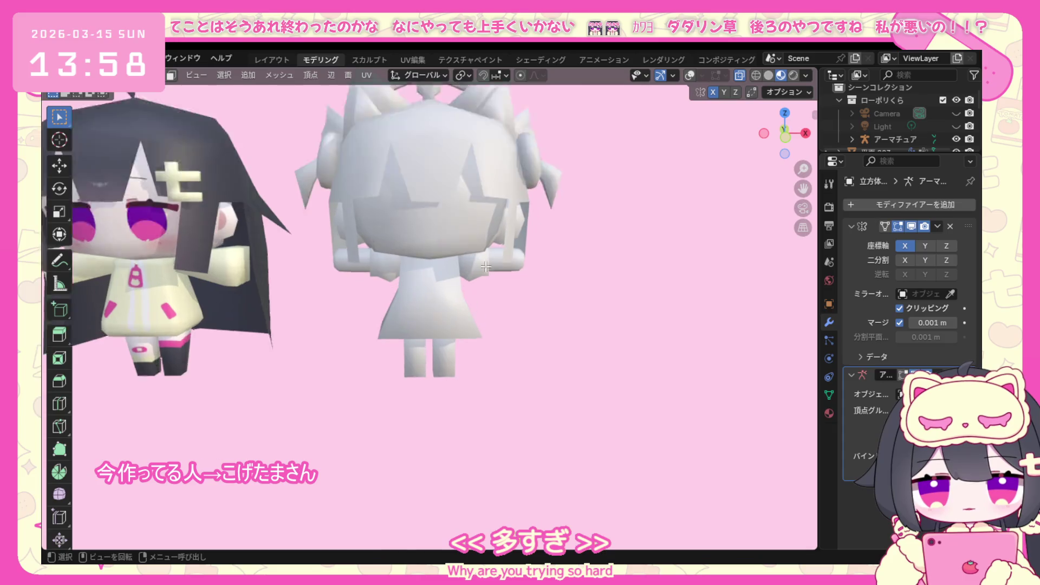
pyautogui.scroll(4, 429, 310)
pyautogui.click(690, 74)
# Enable see-through, reselect the arm mesh and edit its vertices in front view.
pyautogui.click(739, 74)
pyautogui.click(90, 75)
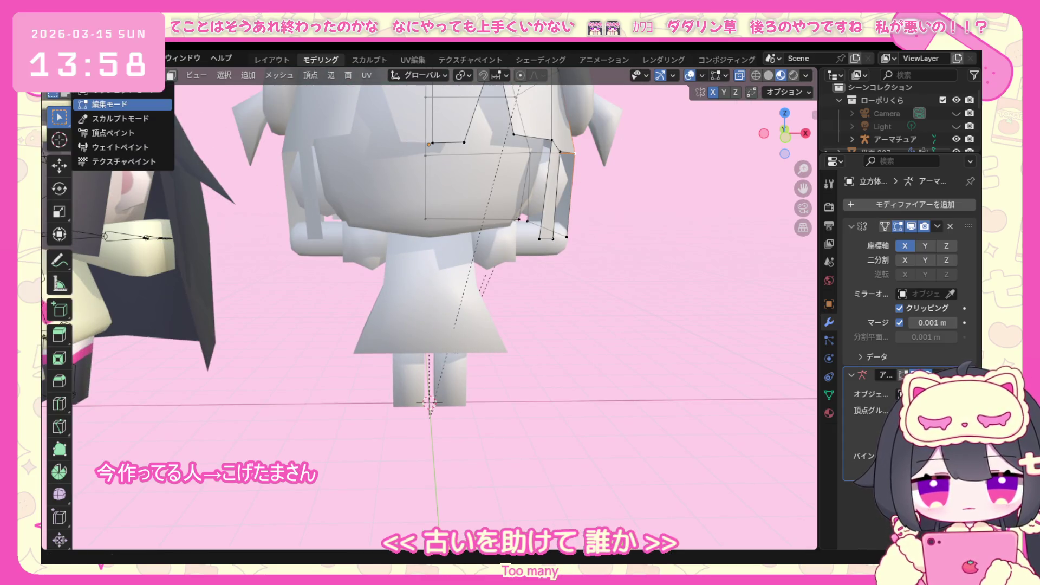
pyautogui.click(106, 104)
pyautogui.click(522, 244)
pyautogui.click(89, 75)
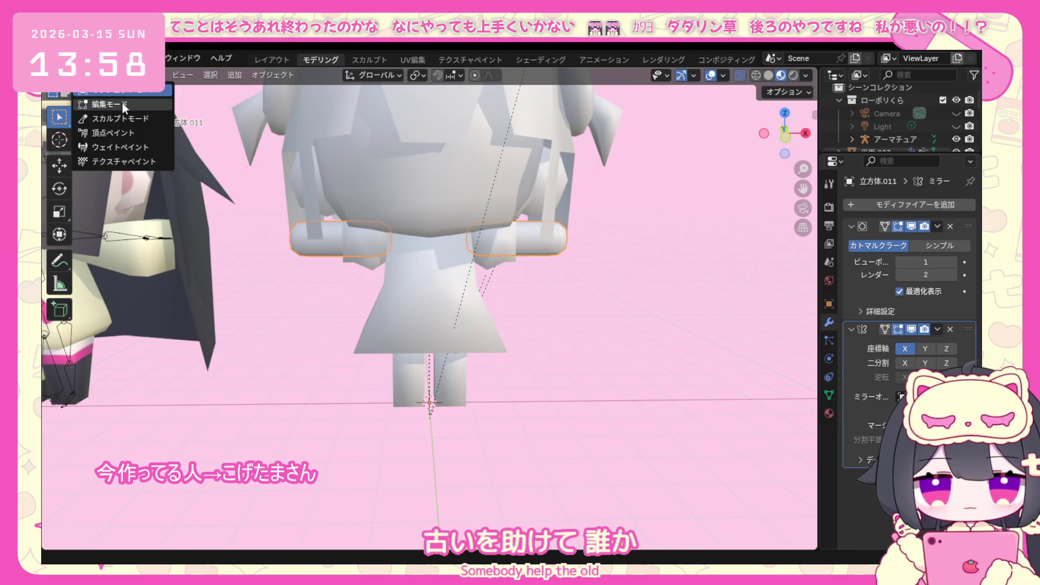
pyautogui.click(122, 103)
pyautogui.moveTo(520, 260); pyautogui.dragTo(554, 266, button='middle')
pyautogui.press('KP_1')
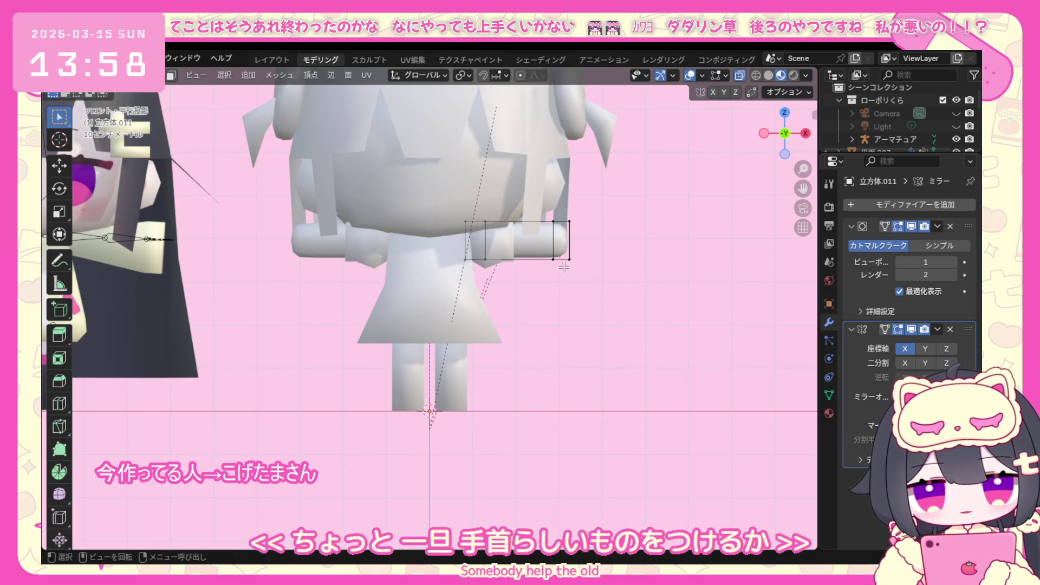
# Add an edge loop near the arm's end and scale it down into a wrist.
pyautogui.hotkey('ctrl', 'r')
pyautogui.click(554, 258)
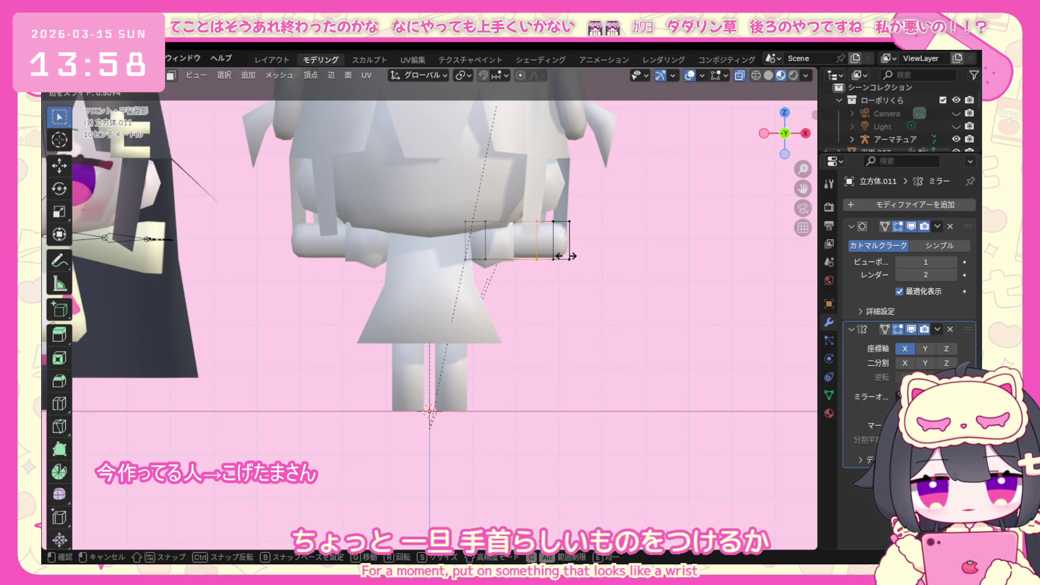
pyautogui.click(561, 256)
pyautogui.press('s')
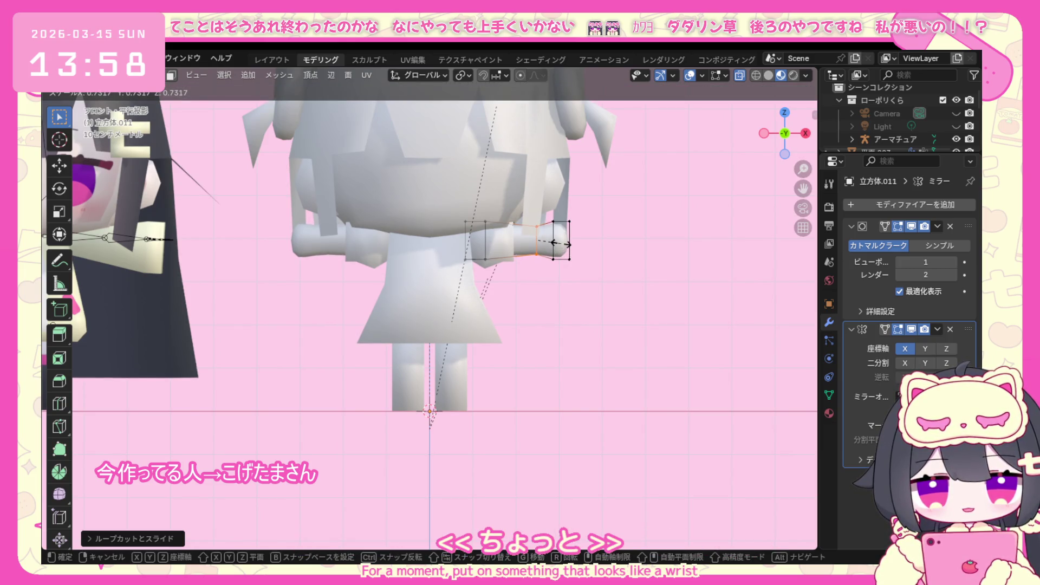
pyautogui.click(561, 237)
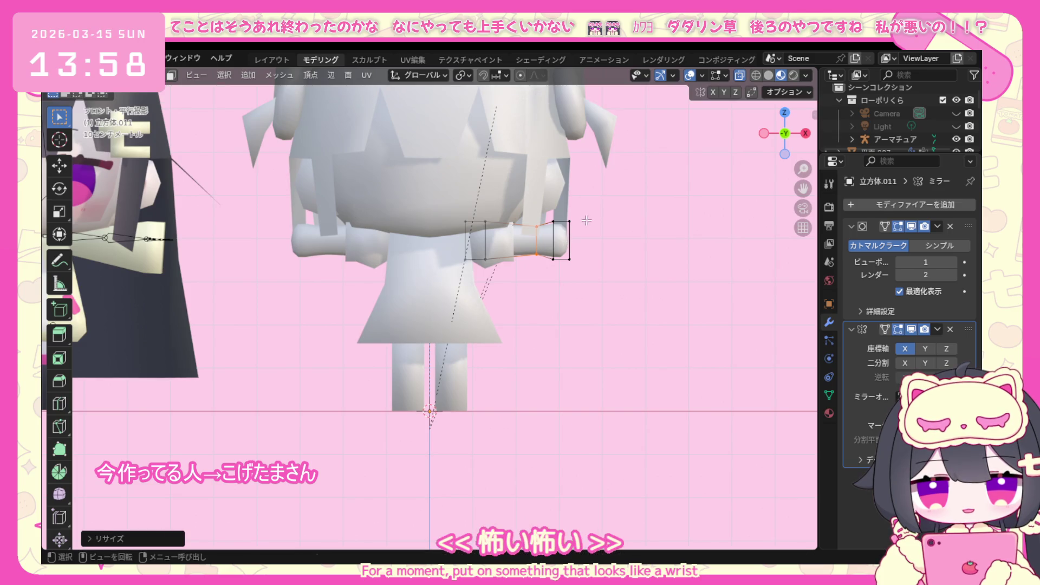
# Box-select the arm's end vertices and scale them into an enlarged rounded hand.
pyautogui.moveTo(592, 210); pyautogui.dragTo(578, 233)
pyautogui.moveTo(545, 274); pyautogui.dragTo(563, 221)
pyautogui.press('s')
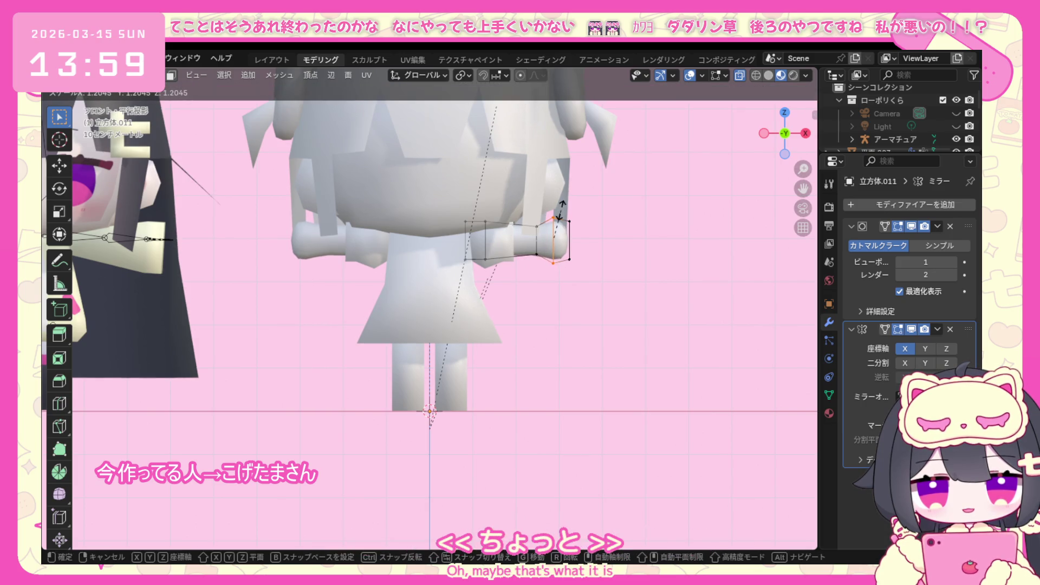
pyautogui.click(561, 211)
pyautogui.press('s')
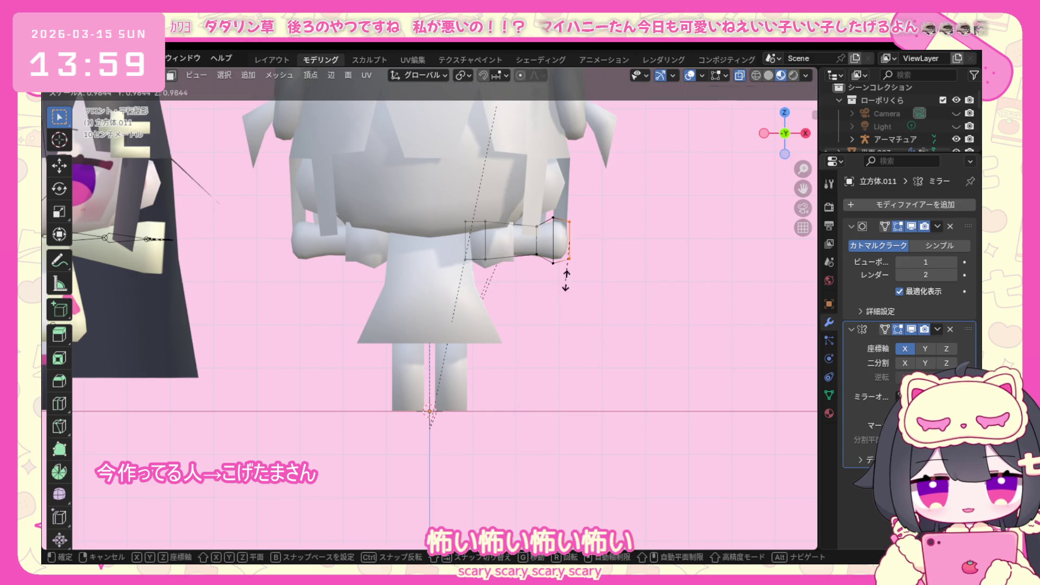
pyautogui.click(570, 262)
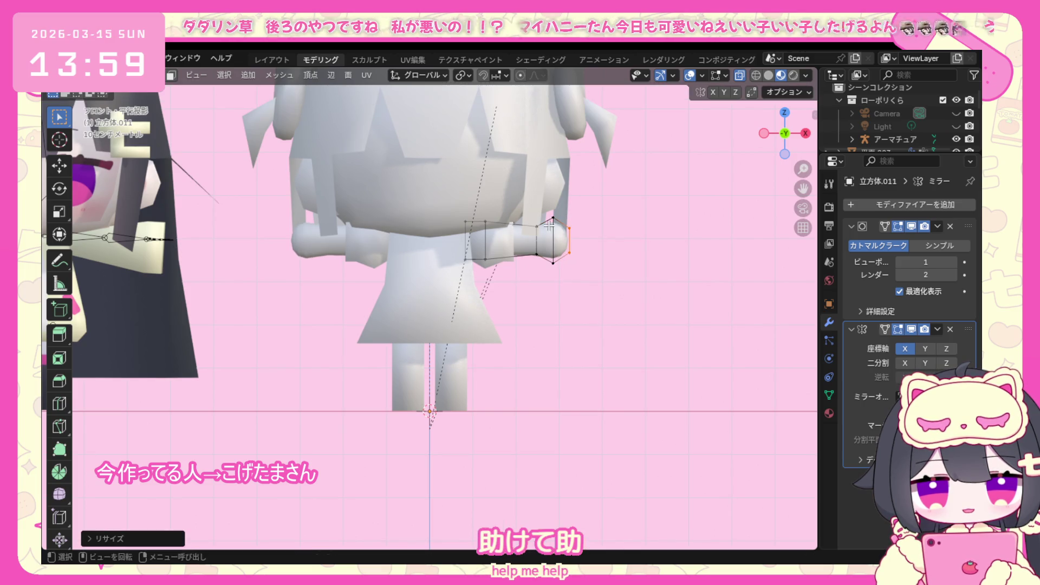
pyautogui.moveTo(604, 204); pyautogui.dragTo(544, 285)
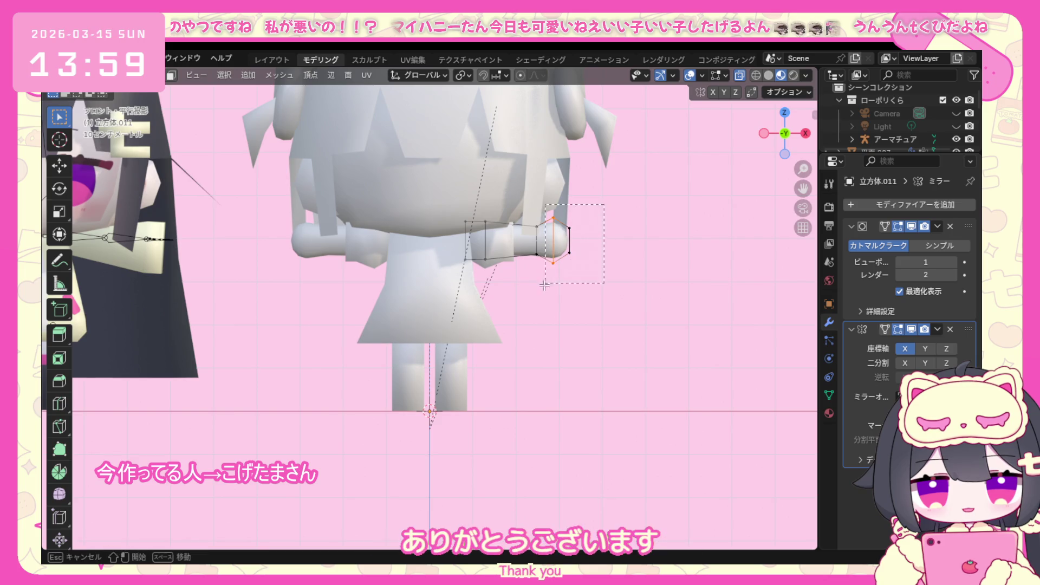
pyautogui.press('s')
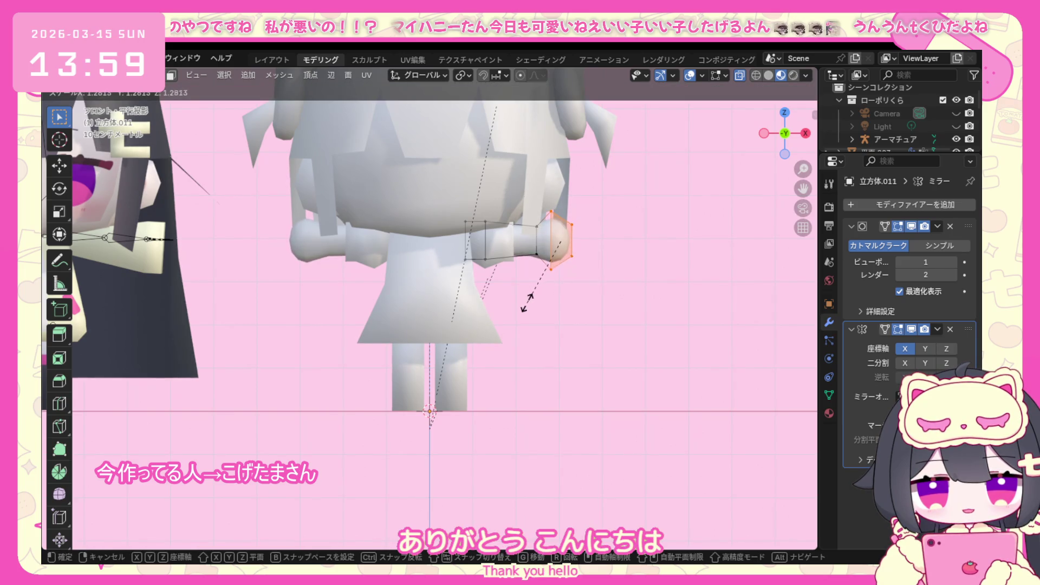
pyautogui.click(529, 299)
# Return to Object Mode and orbit to check both mirrored hands.
pyautogui.moveTo(613, 299)
pyautogui.mouseDown(button='middle')
pyautogui.moveTo(467, 317)
pyautogui.moveTo(467, 367)
pyautogui.mouseUp(button='middle')
pyautogui.click(106, 76)
pyautogui.click(122, 98)
pyautogui.moveTo(548, 298)
pyautogui.mouseDown(button='middle')
pyautogui.moveTo(556, 348)
pyautogui.moveTo(557, 329)
pyautogui.mouseUp(button='middle')
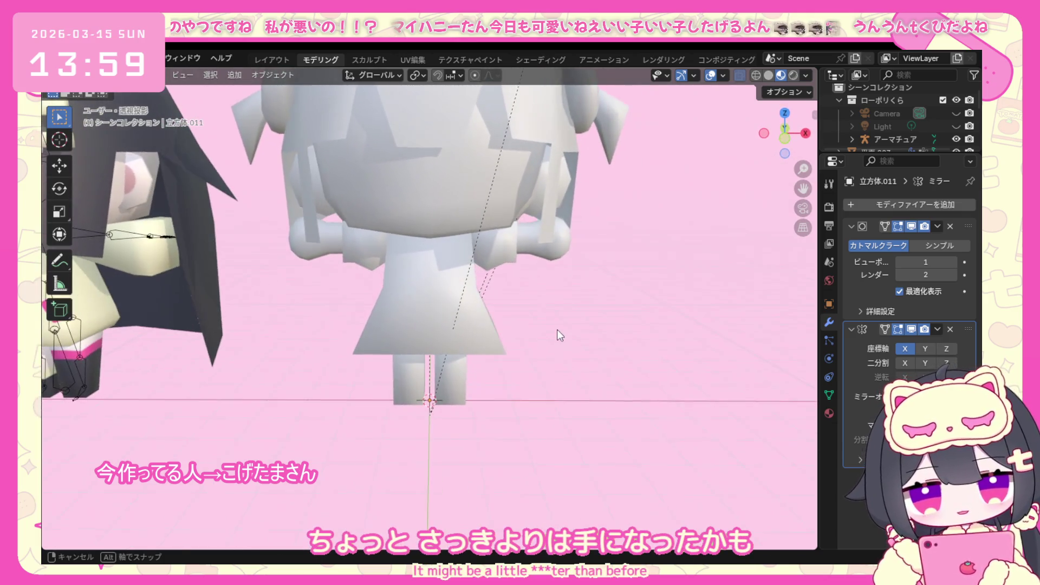
# Edit the arm mesh again in front view with all vertices selected.
pyautogui.click(563, 252)
pyautogui.click(105, 75)
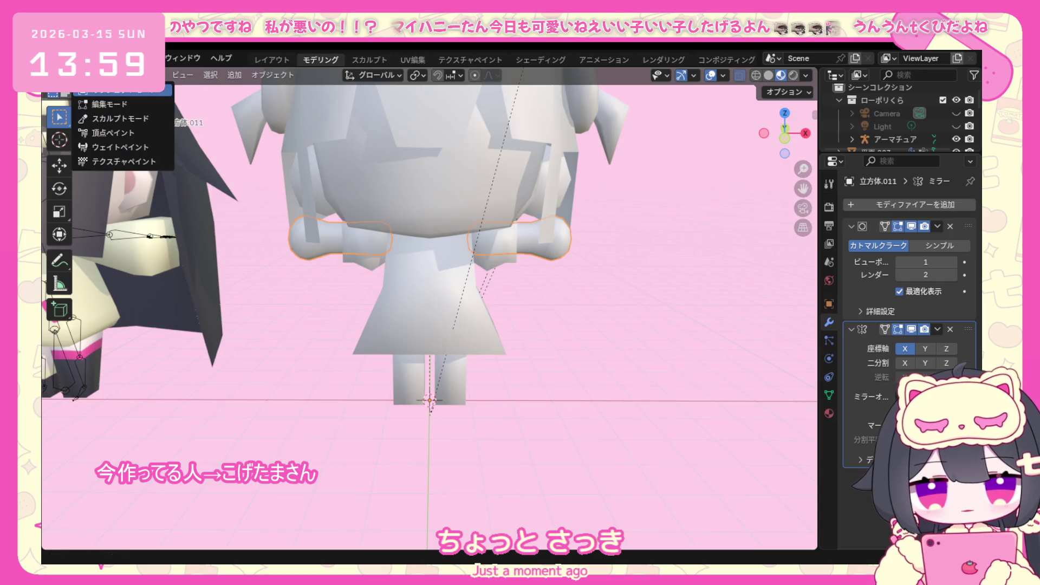
pyautogui.click(128, 107)
pyautogui.press('KP_1')
pyautogui.press('a')
# Move the hand vertices along X and shrink them to refine the hand tip.
pyautogui.moveTo(619, 192); pyautogui.dragTo(535, 269)
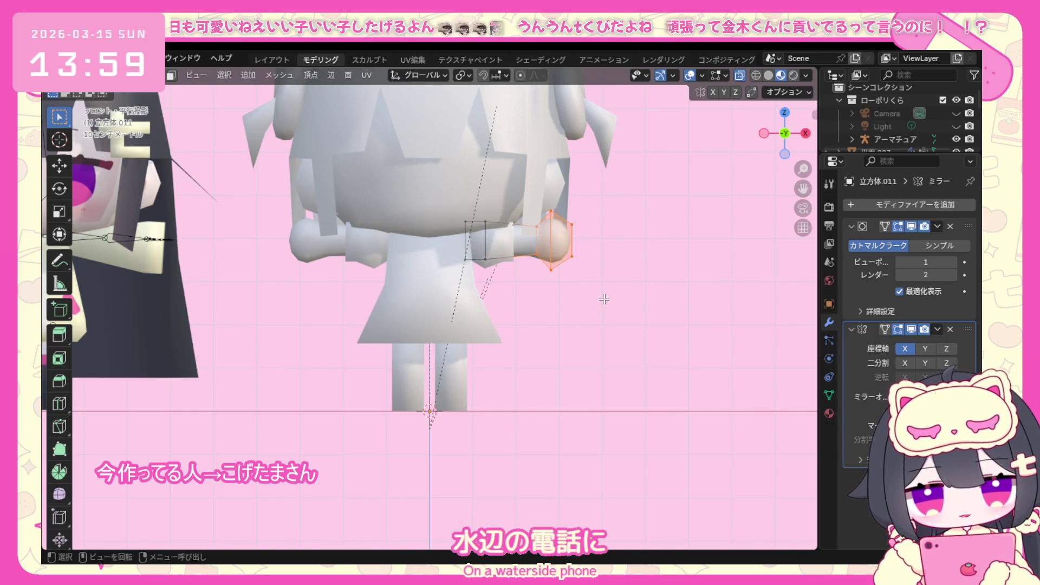
pyautogui.press('g')
pyautogui.press('x')
pyautogui.click(607, 299)
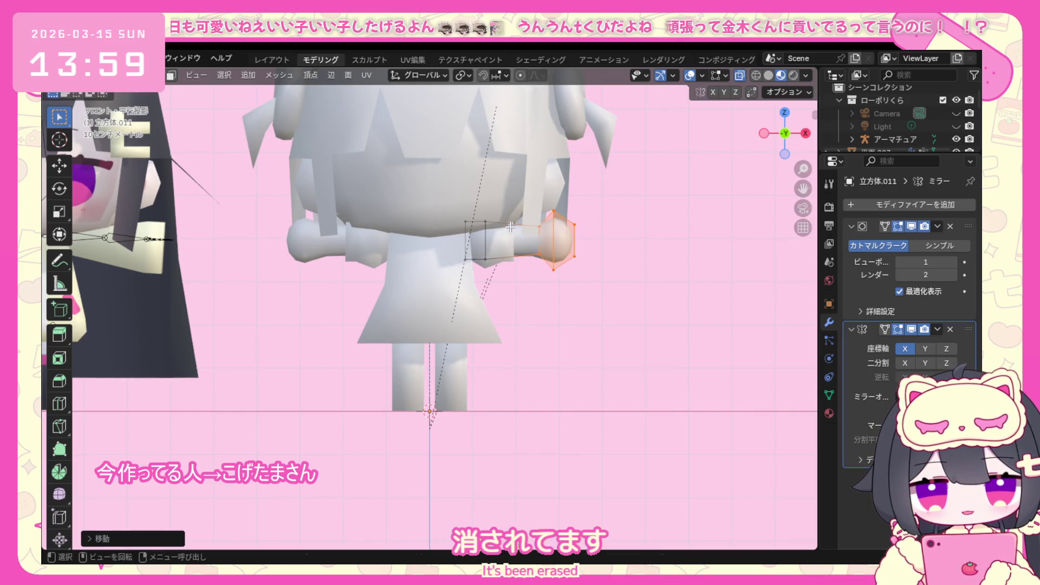
pyautogui.press('s')
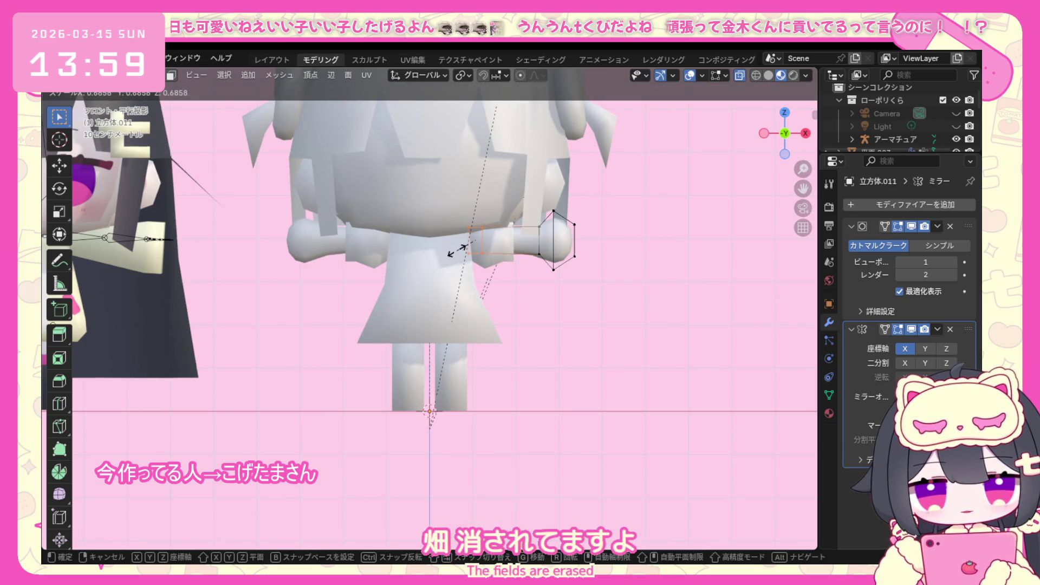
pyautogui.click(460, 247)
# Check the hand from the front, return to Object Mode and orbit into perspective.
pyautogui.moveTo(600, 289); pyautogui.dragTo(458, 323, button='middle')
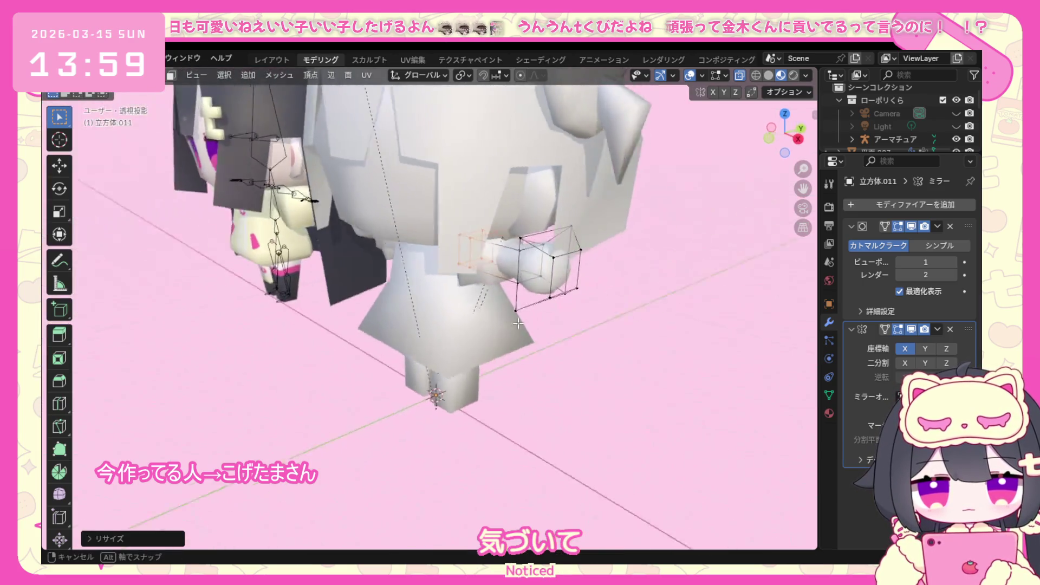
pyautogui.press('KP_1')
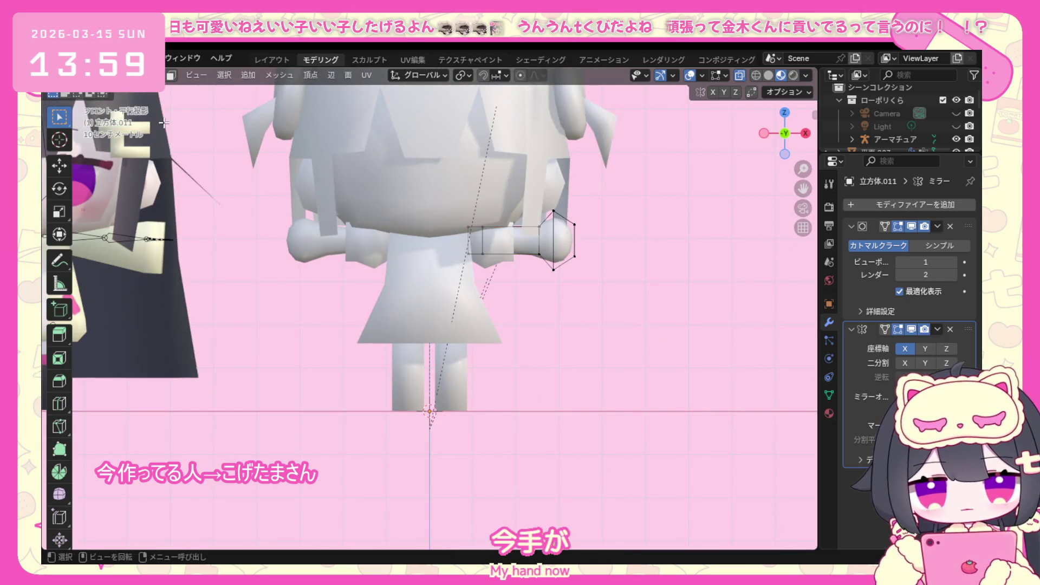
pyautogui.click(105, 75)
pyautogui.click(98, 100)
pyautogui.moveTo(620, 319)
pyautogui.mouseDown(button='middle')
pyautogui.moveTo(522, 354)
pyautogui.moveTo(458, 327)
pyautogui.moveTo(604, 333)
pyautogui.moveTo(627, 348)
pyautogui.moveTo(606, 330)
pyautogui.mouseUp(button='middle')
pyautogui.scroll(-2, 578, 302)
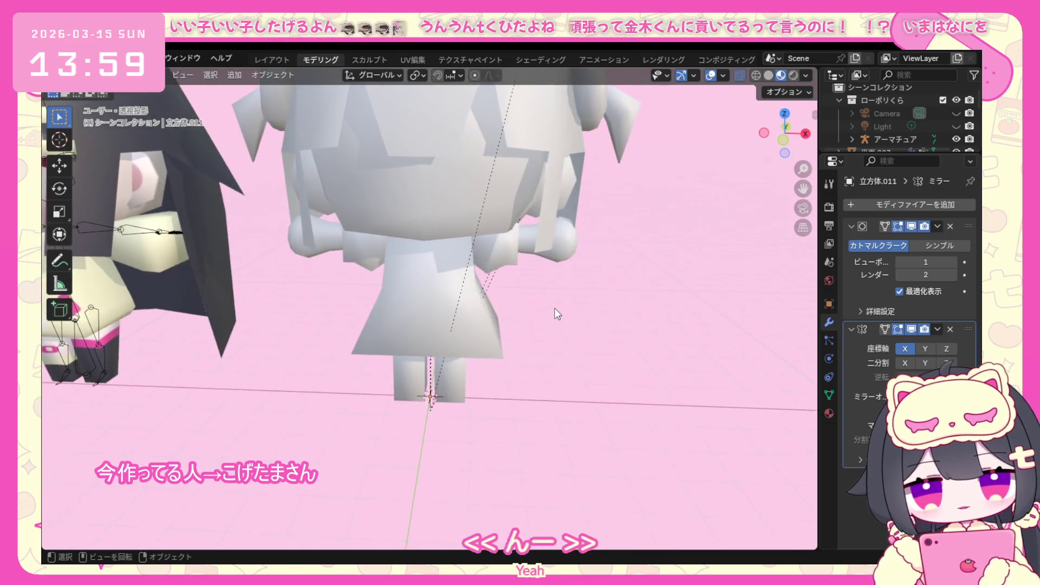
pyautogui.scroll(-2, 551, 305)
pyautogui.moveTo(550, 298); pyautogui.dragTo(572, 280, button='middle')
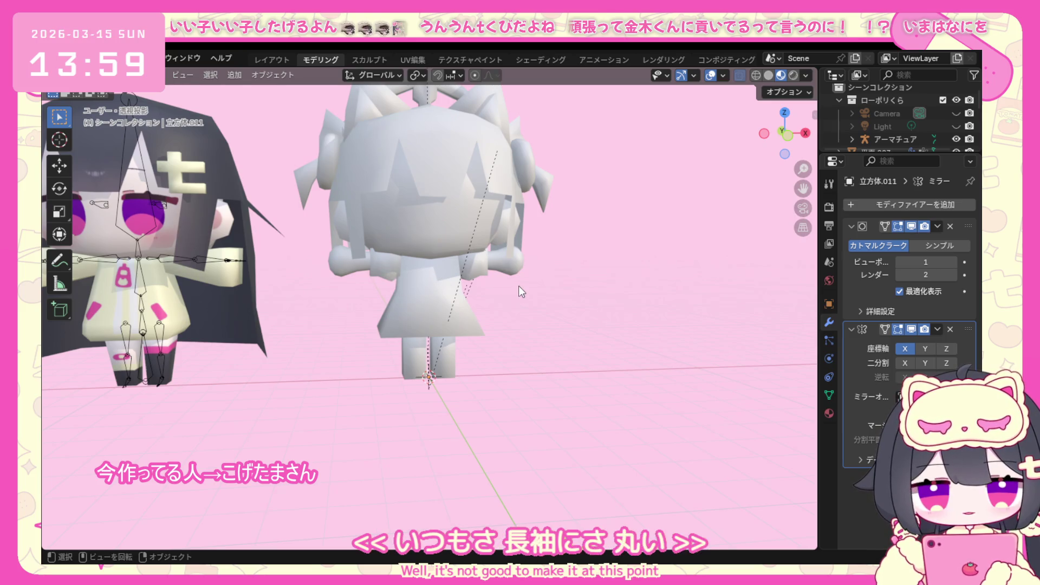
pyautogui.moveTo(519, 285); pyautogui.dragTo(482, 288, button='middle')
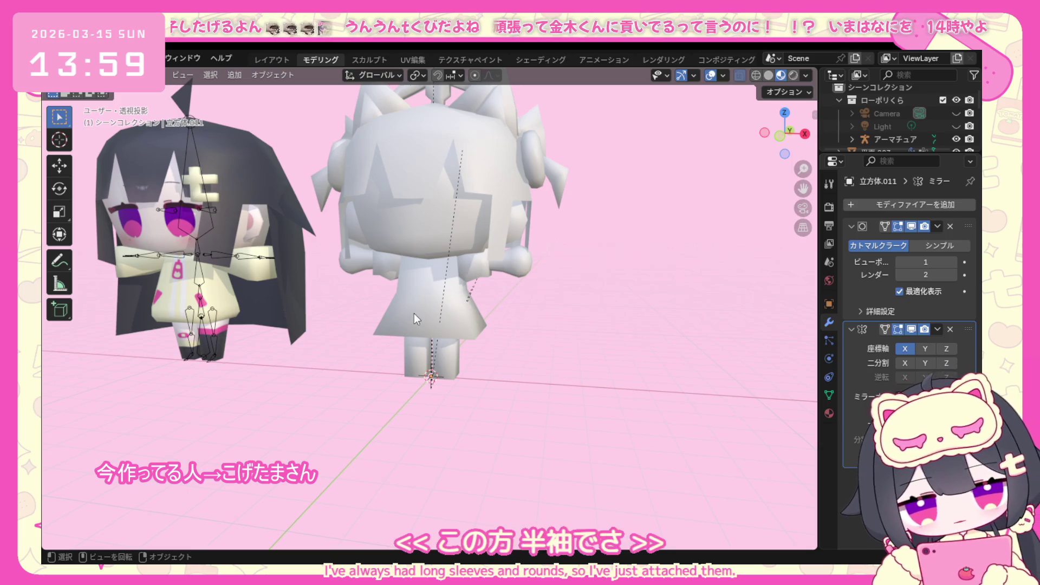
pyautogui.click(453, 307)
pyautogui.click(89, 74)
pyautogui.click(113, 104)
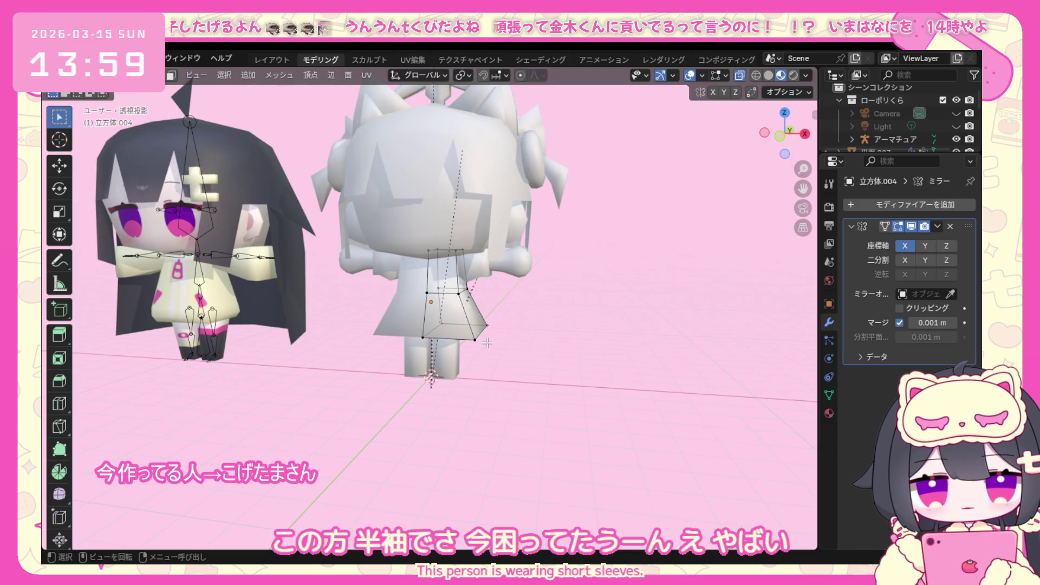
pyautogui.moveTo(487, 344); pyautogui.dragTo(463, 345, button='middle')
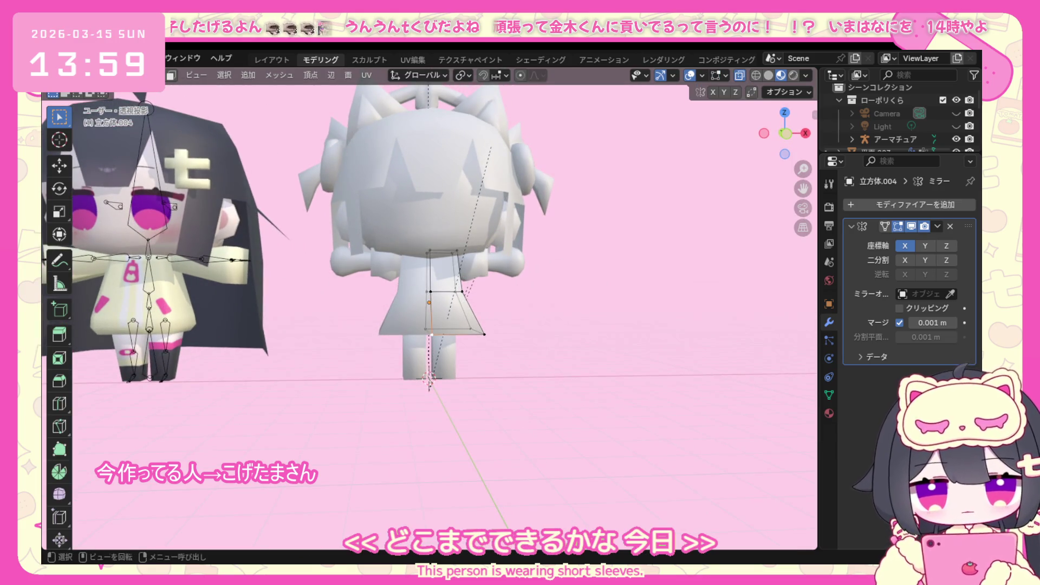
pyautogui.click(90, 74)
pyautogui.click(114, 90)
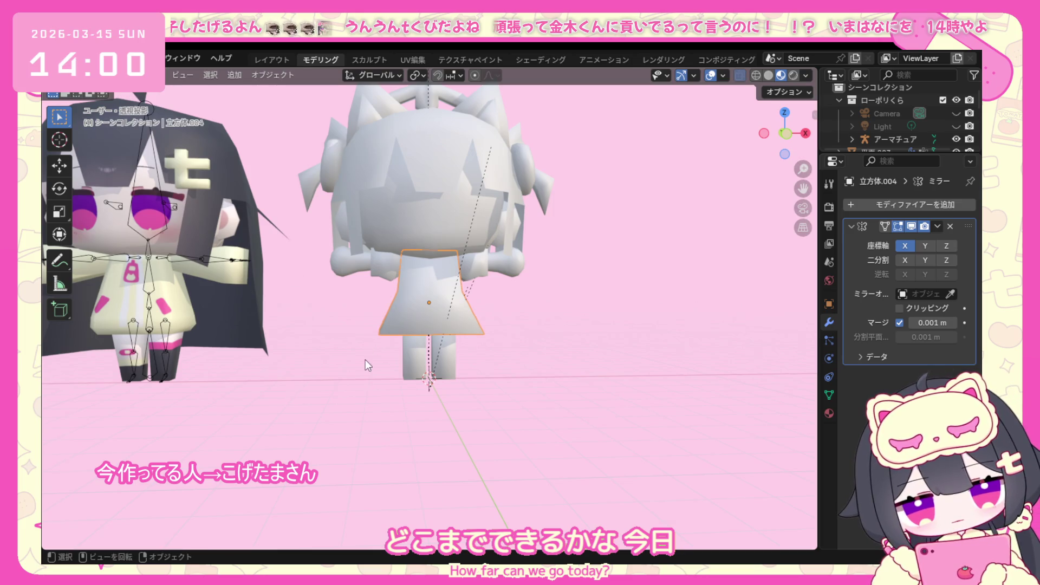
pyautogui.scroll(3, 417, 257)
pyautogui.moveTo(418, 249)
pyautogui.mouseDown(button='middle')
pyautogui.moveTo(506, 265)
pyautogui.moveTo(460, 358)
pyautogui.mouseUp(button='middle')
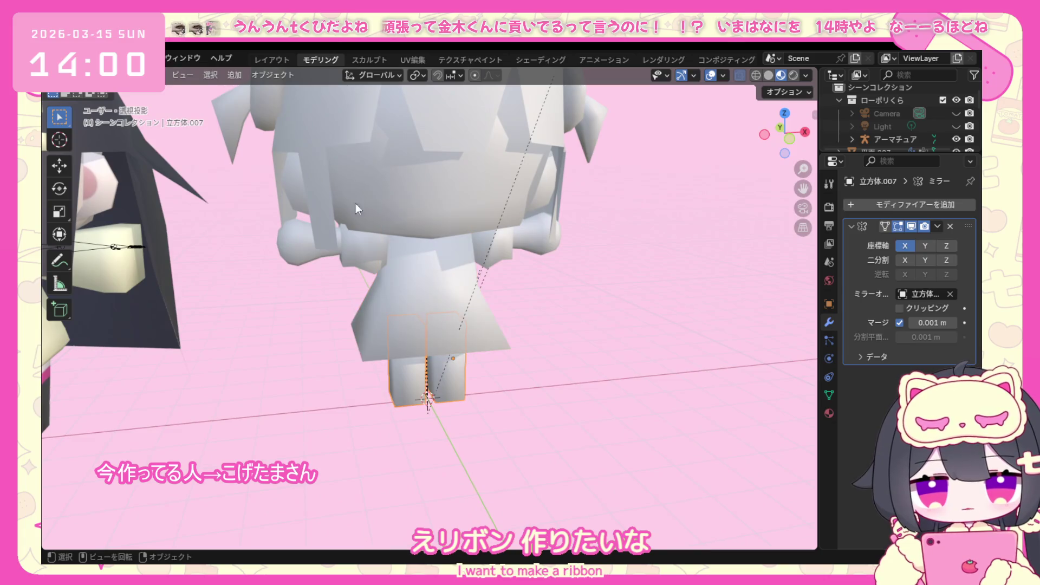
# Edit the leg in front view and scale its top vertices wider.
pyautogui.click(90, 74)
pyautogui.click(114, 102)
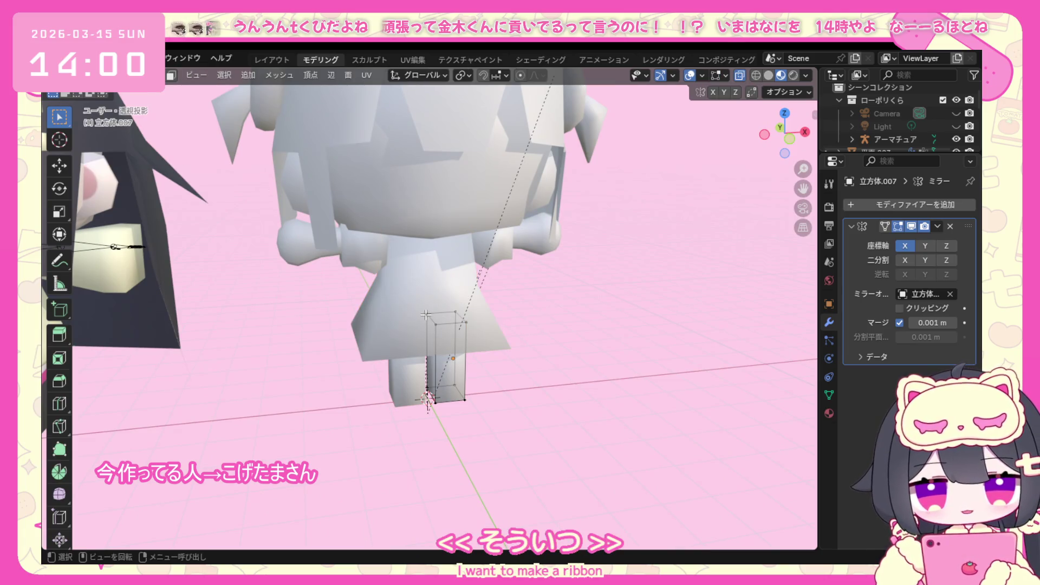
pyautogui.press('KP_1')
pyautogui.moveTo(429, 308); pyautogui.dragTo(488, 342)
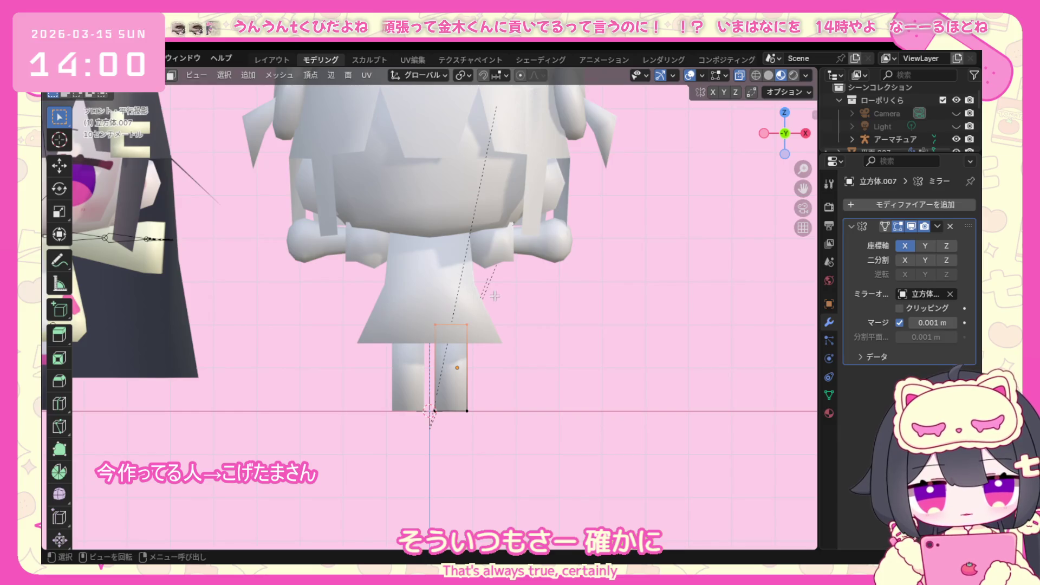
pyautogui.press('s')
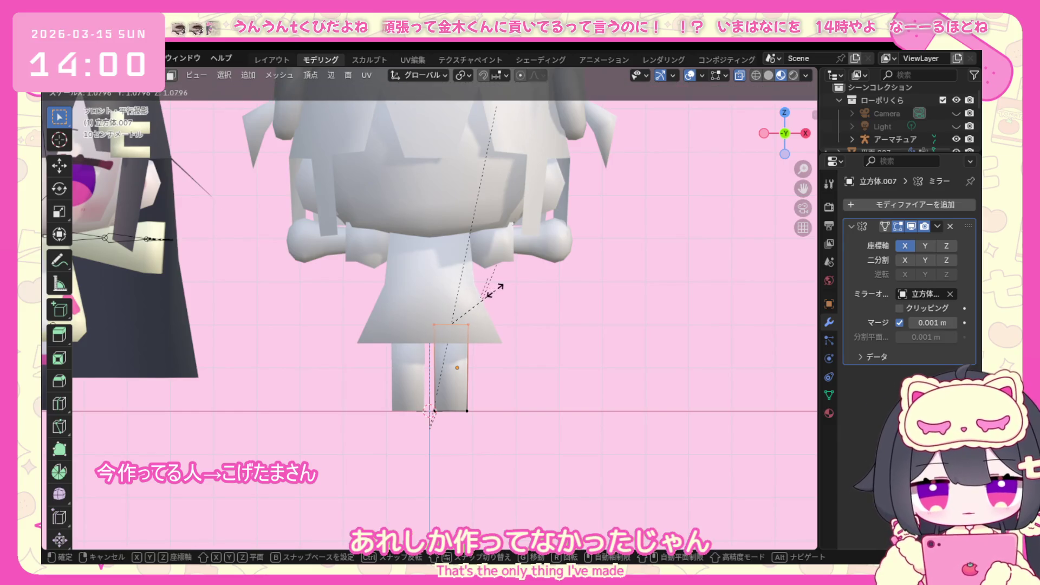
pyautogui.click(496, 291)
# Move the bottom vertex inward to narrow the ankle, adjust it in side view, and return to Object Mode.
pyautogui.click(467, 411)
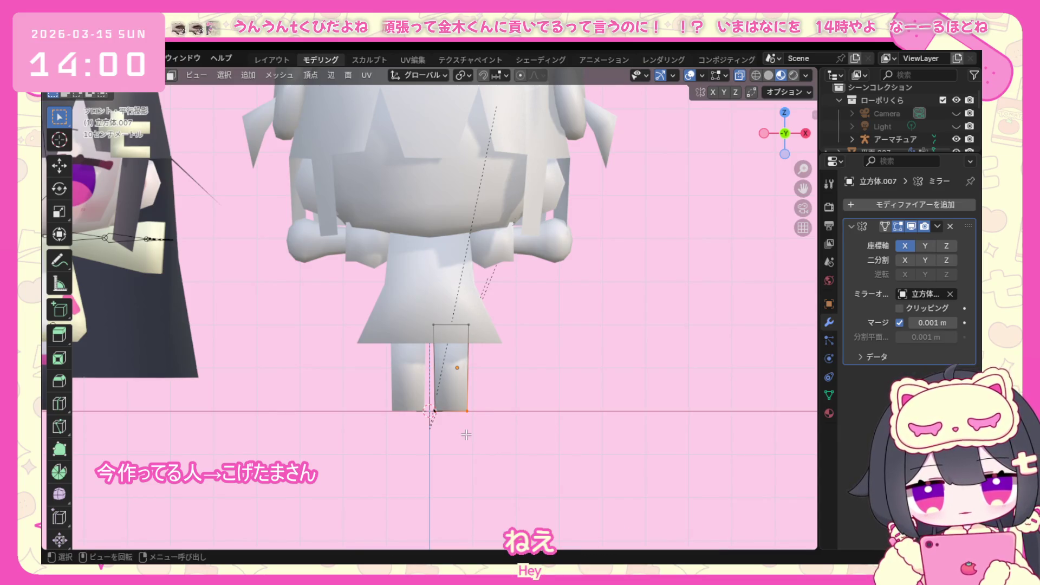
pyautogui.press('g')
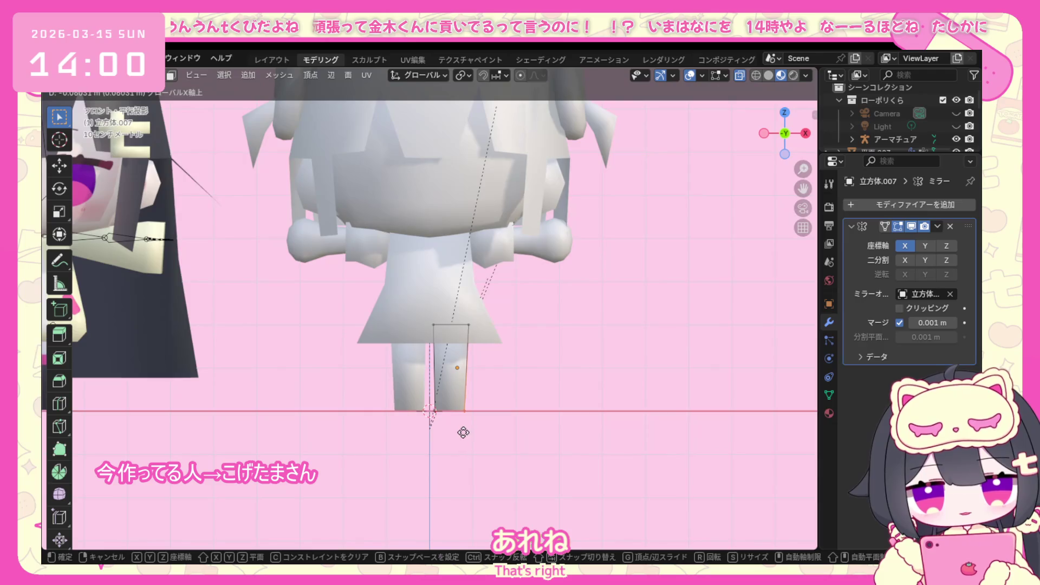
pyautogui.click(459, 432)
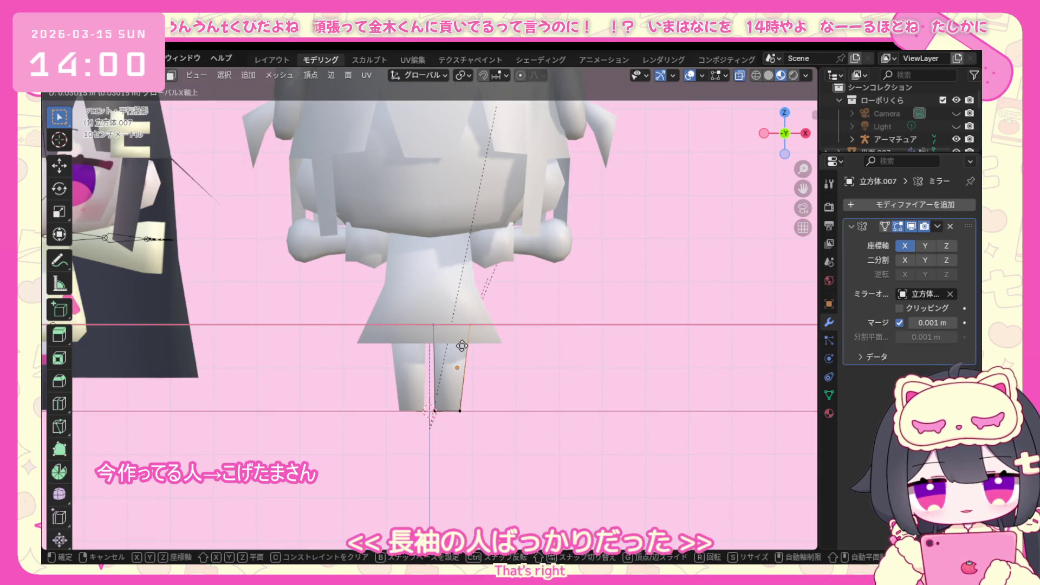
pyautogui.moveTo(472, 307)
pyautogui.mouseDown(button='middle')
pyautogui.moveTo(401, 401)
pyautogui.moveTo(505, 346)
pyautogui.moveTo(408, 319)
pyautogui.mouseUp(button='middle')
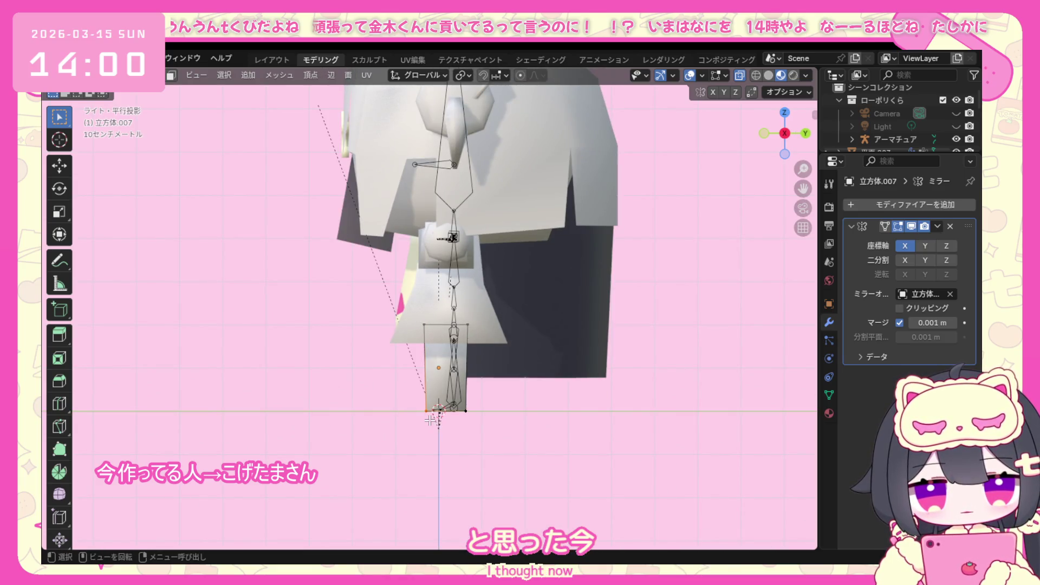
pyautogui.press('g')
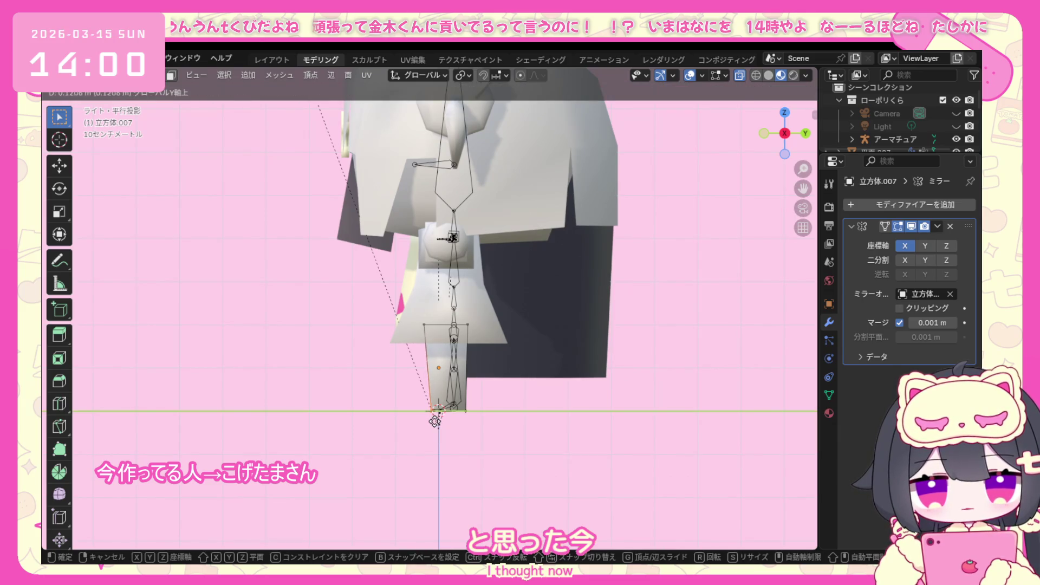
pyautogui.click(434, 420)
pyautogui.press('g')
pyautogui.click(444, 429)
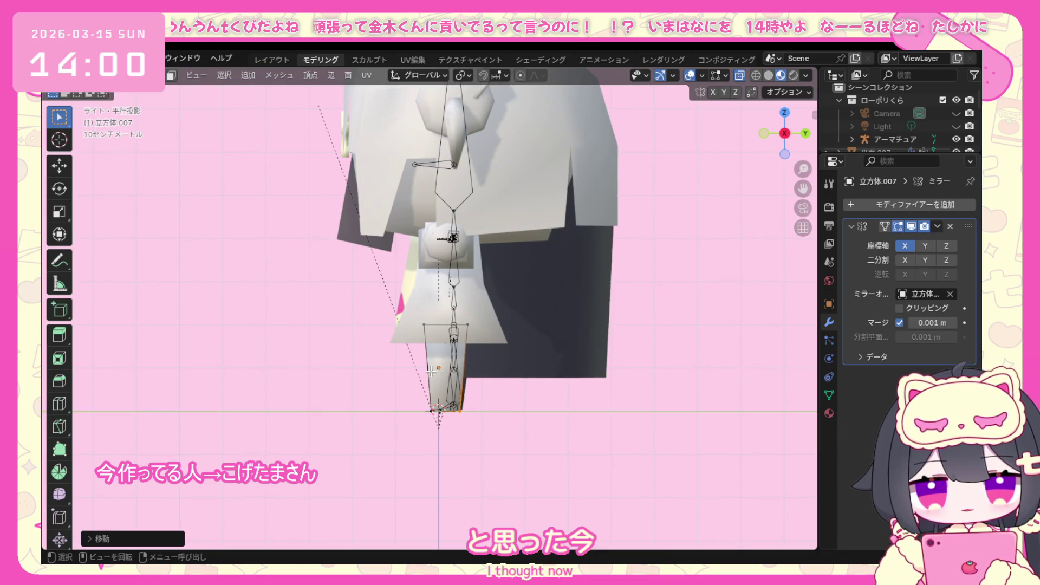
pyautogui.keyDown('alt'); pyautogui.moveTo(431, 372); pyautogui.dragTo(398, 307, button='middle'); pyautogui.keyUp('alt')
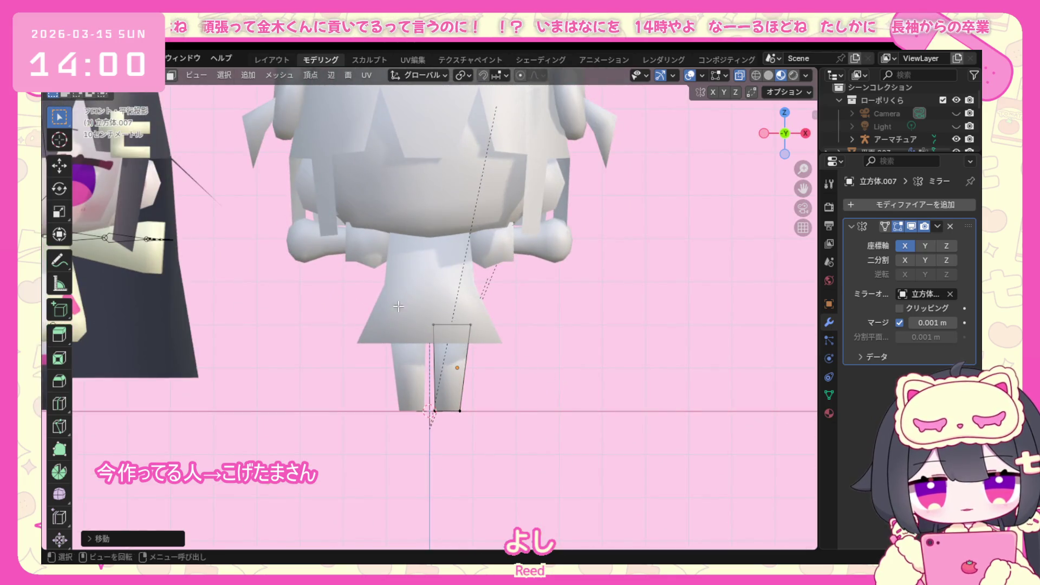
pyautogui.click(114, 95)
pyautogui.scroll(-3, 393, 363)
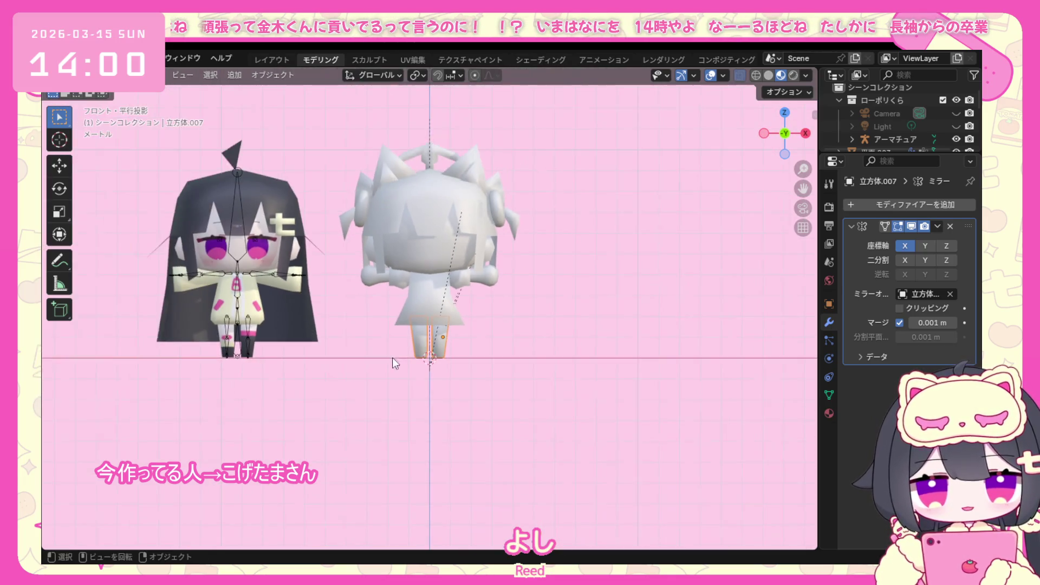
# Clear the selection, re-enter editing on the leg mesh and orbit to the character's back.
pyautogui.moveTo(358, 376); pyautogui.dragTo(359, 376)
pyautogui.rightClick(342, 260)
pyautogui.press('Escape')
pyautogui.click(416, 370)
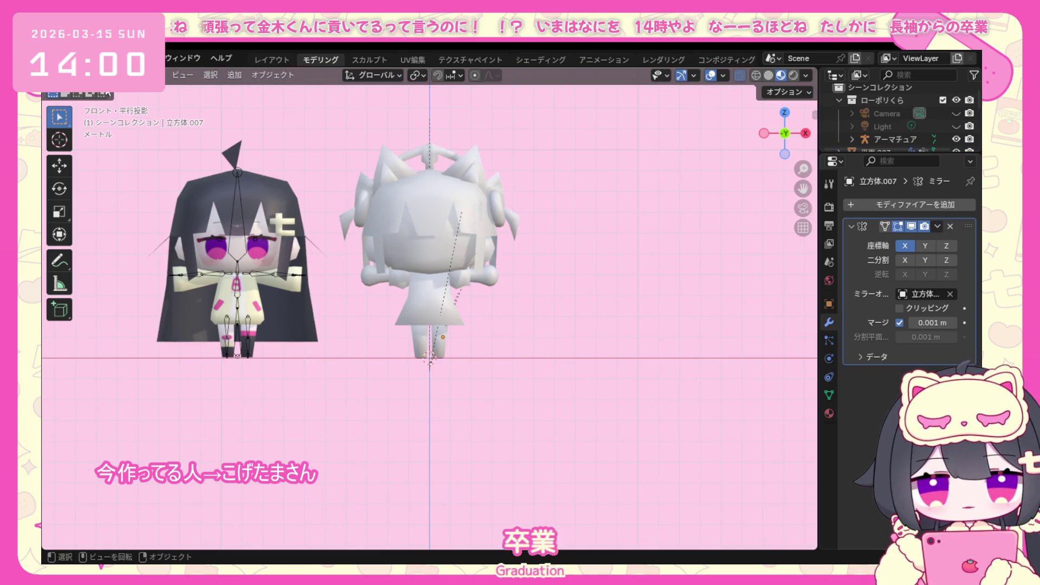
pyautogui.click(115, 95)
pyautogui.moveTo(390, 309); pyautogui.dragTo(502, 323, button='middle')
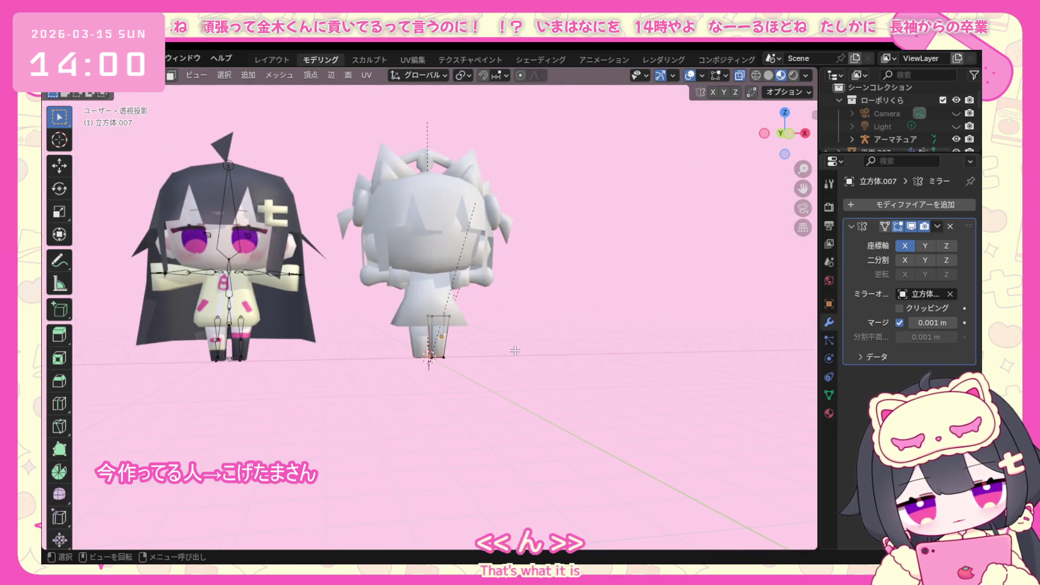
pyautogui.moveTo(581, 347); pyautogui.dragTo(942, 351, button='middle')
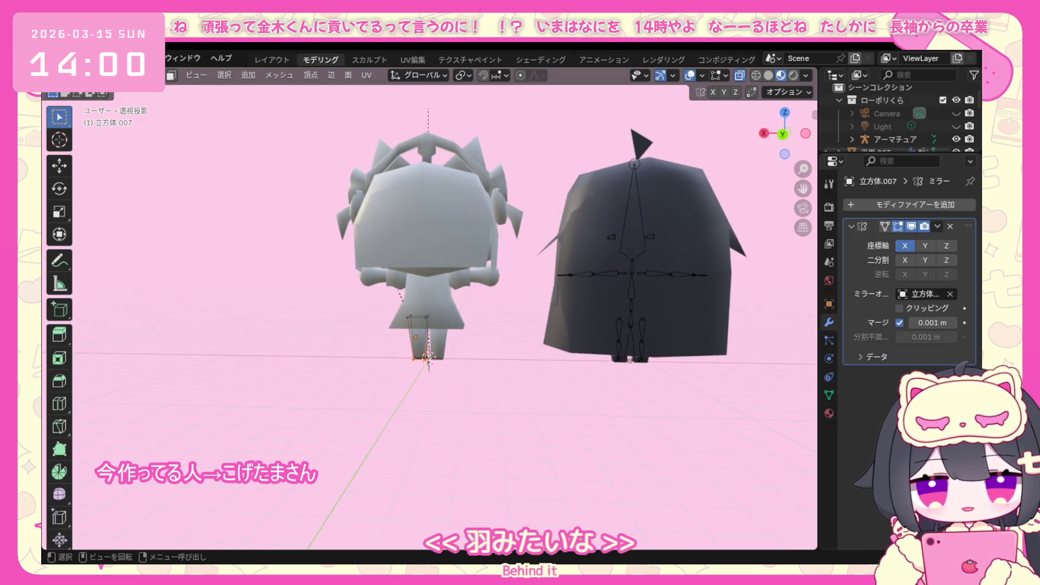
# Browse the Add menu and inspect the model from front, top and side views.
pyautogui.click(248, 73)
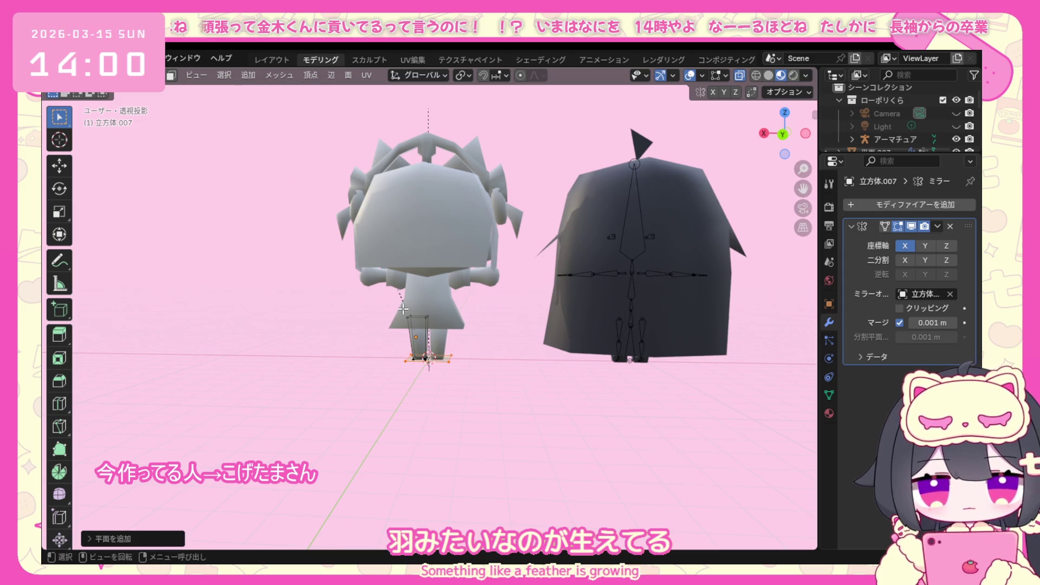
pyautogui.press('KP_1')
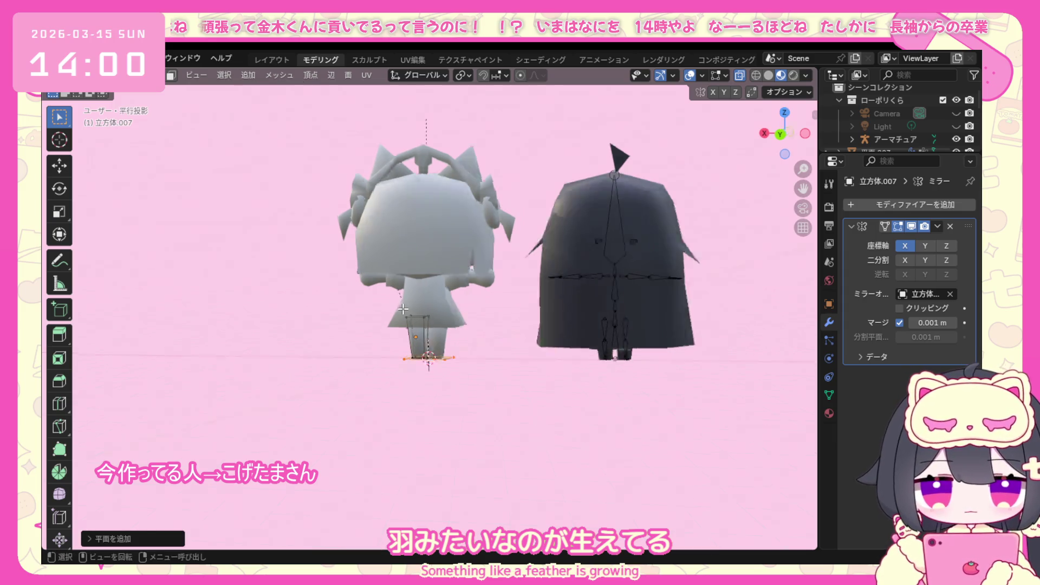
pyautogui.write('r90')
pyautogui.press('Return')
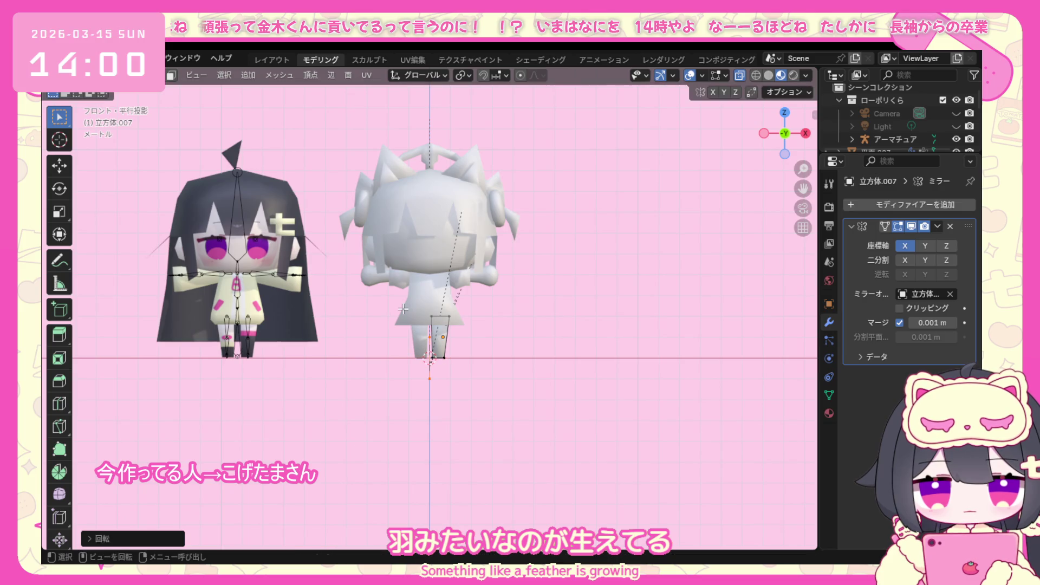
pyautogui.press('KP_7')
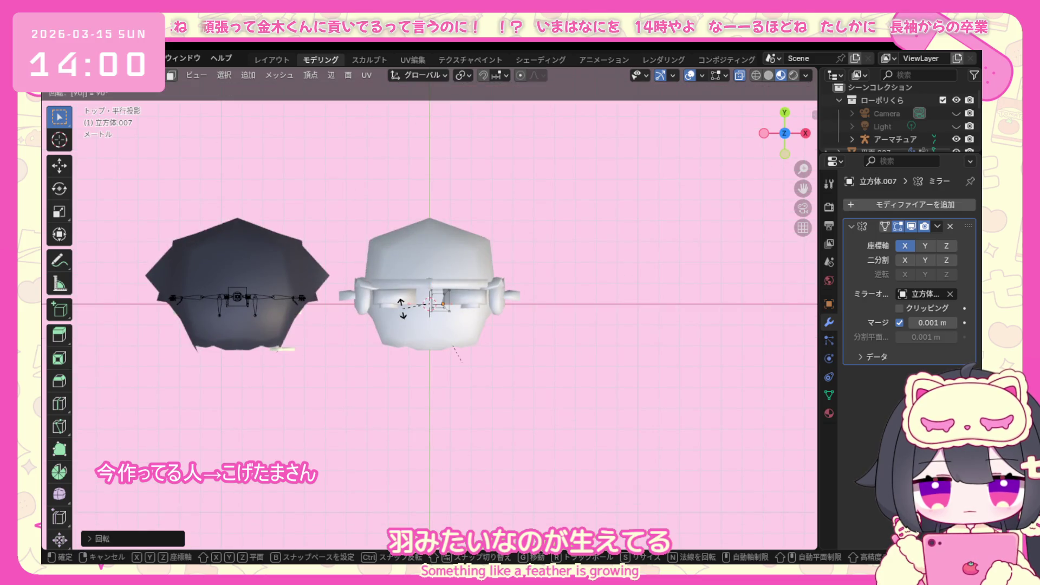
pyautogui.press('KP_1')
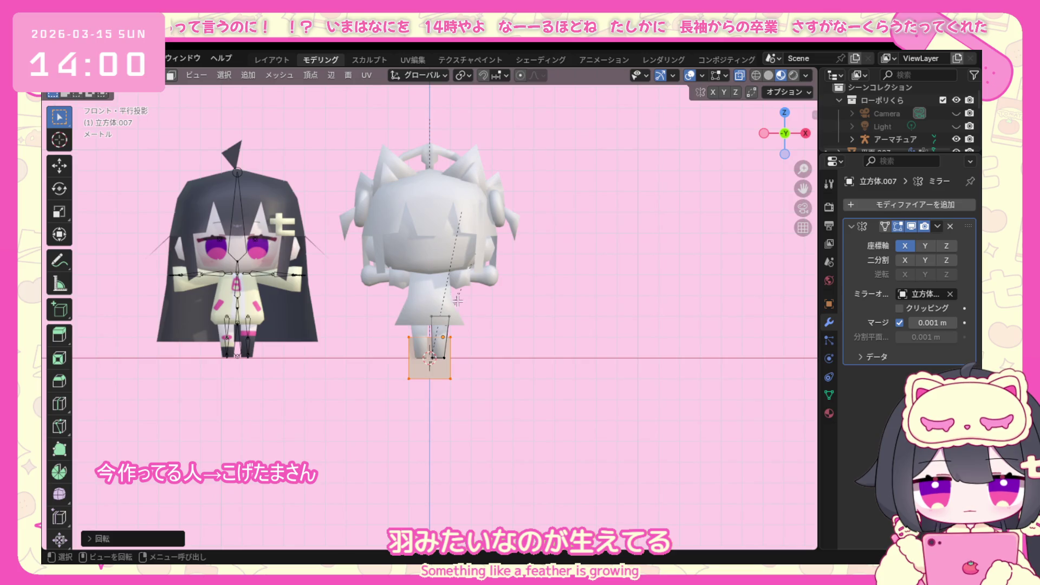
pyautogui.moveTo(534, 356); pyautogui.dragTo(496, 355, button='middle')
pyautogui.press('KP_3')
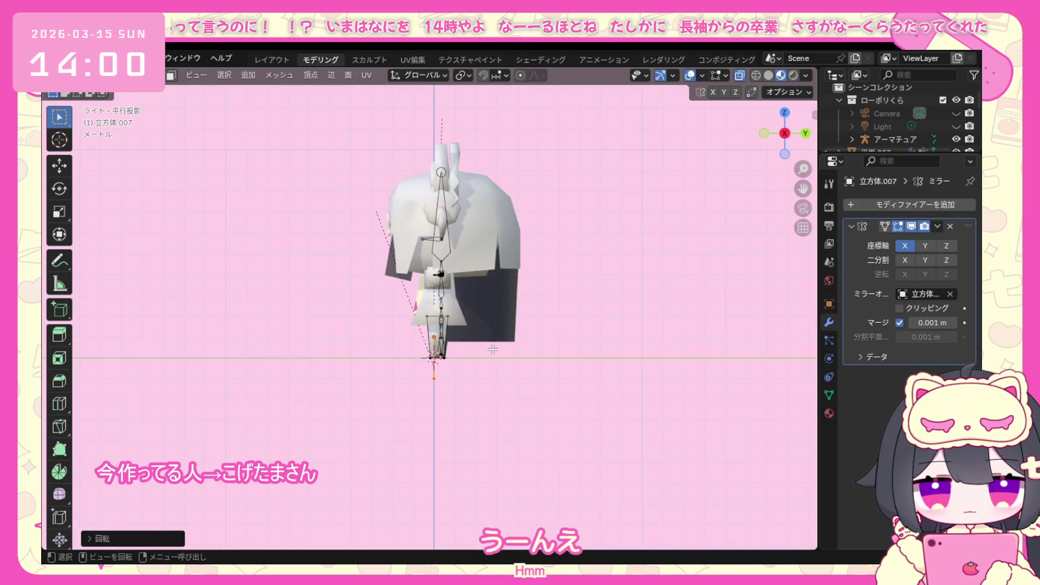
# Move the selected piece behind the character and view it from behind.
pyautogui.press('g')
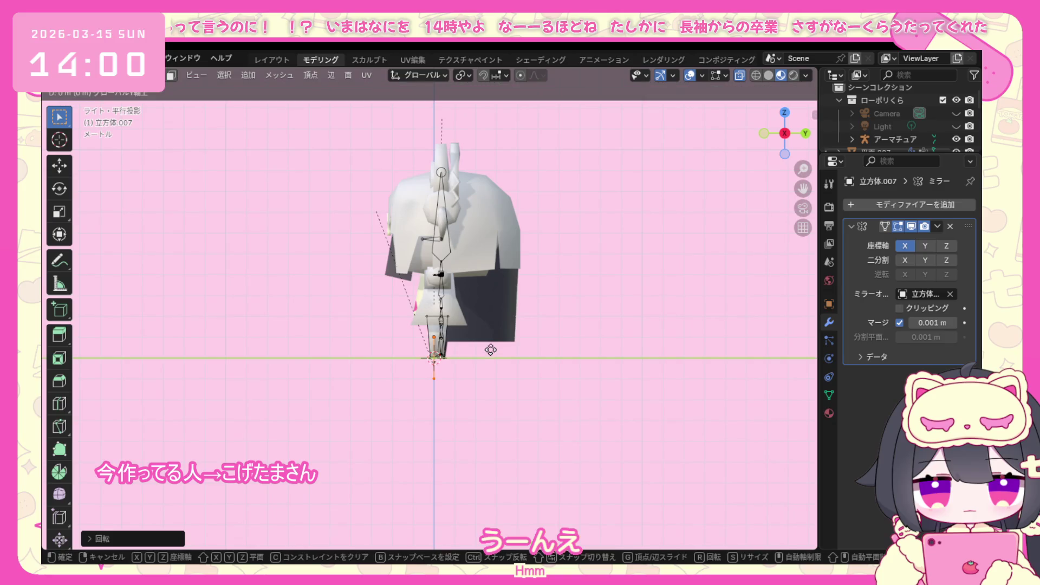
pyautogui.click(533, 343)
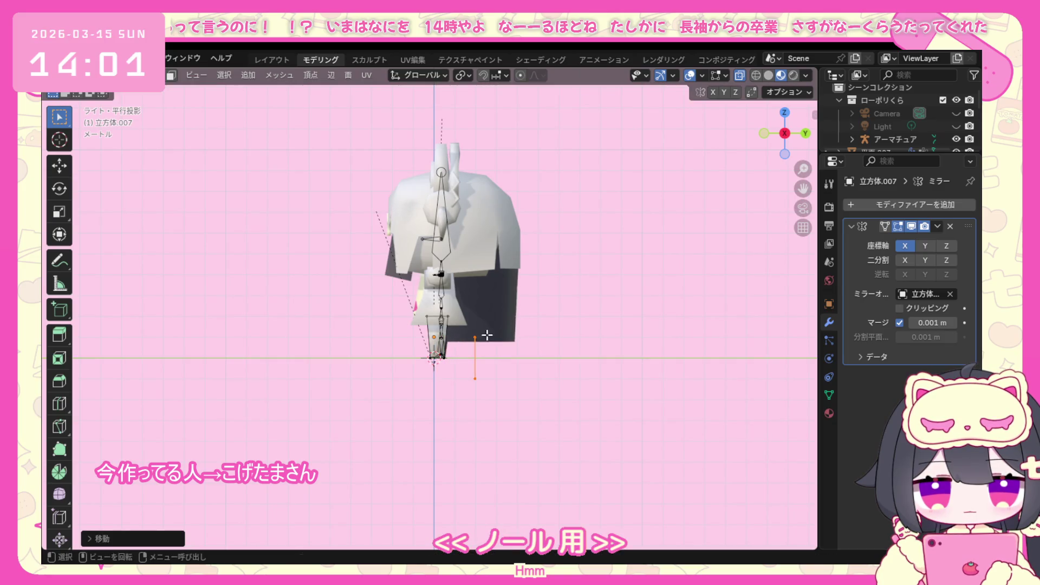
pyautogui.press('g')
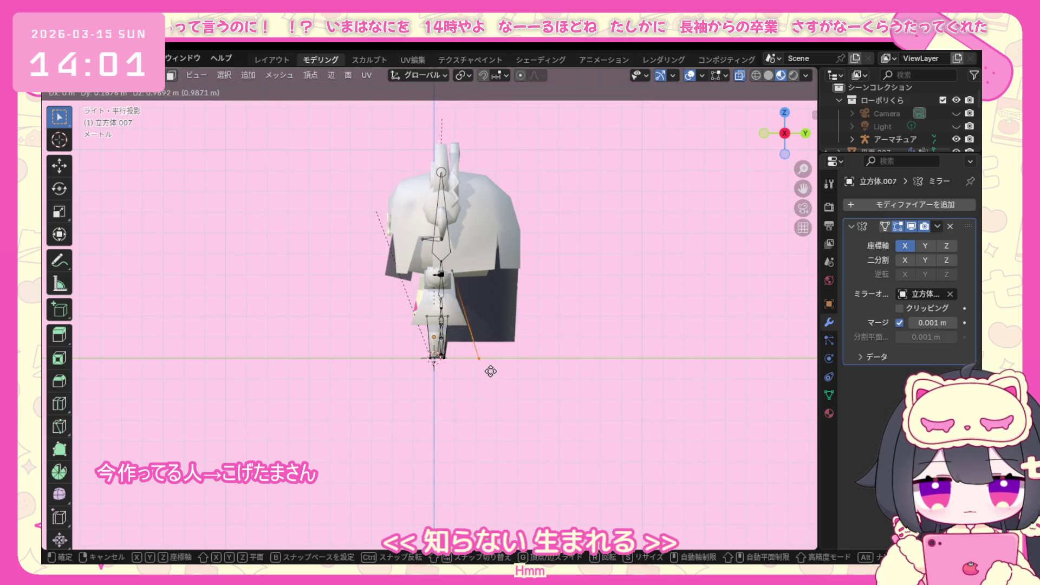
pyautogui.click(490, 369)
pyautogui.moveTo(490, 370); pyautogui.dragTo(338, 365, button='middle')
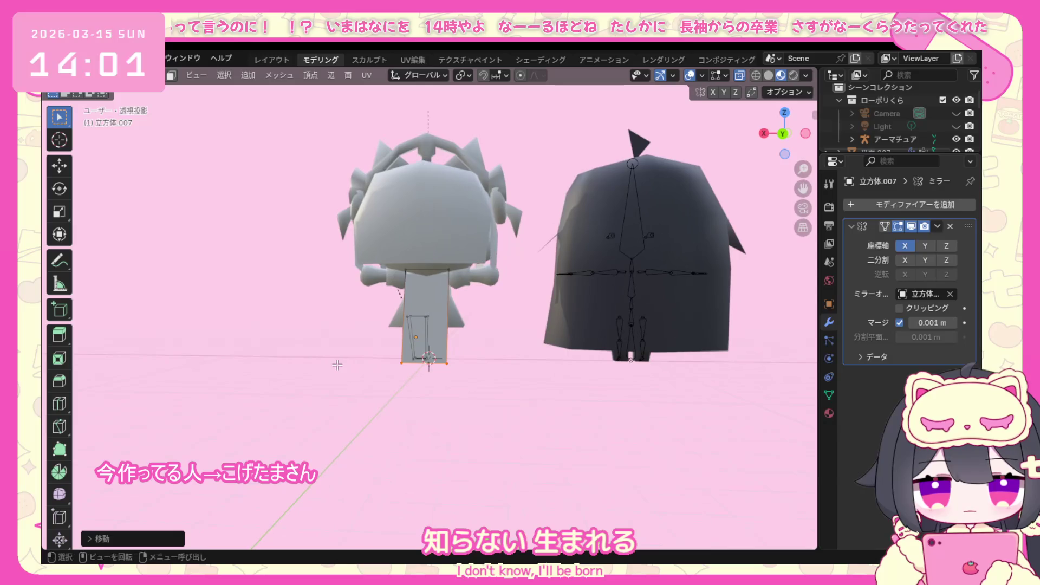
pyautogui.press('KP_1')
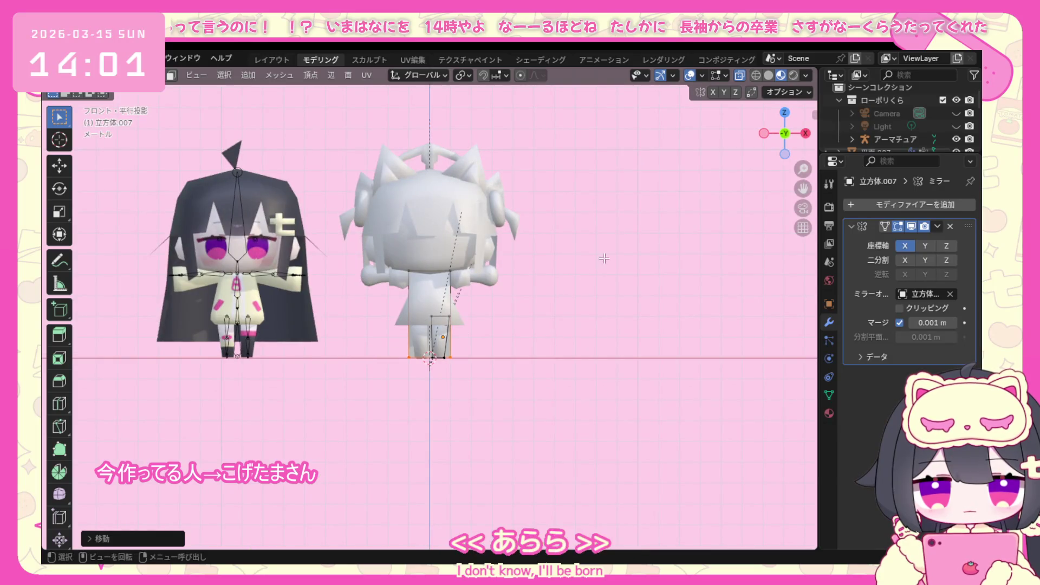
pyautogui.click(786, 134)
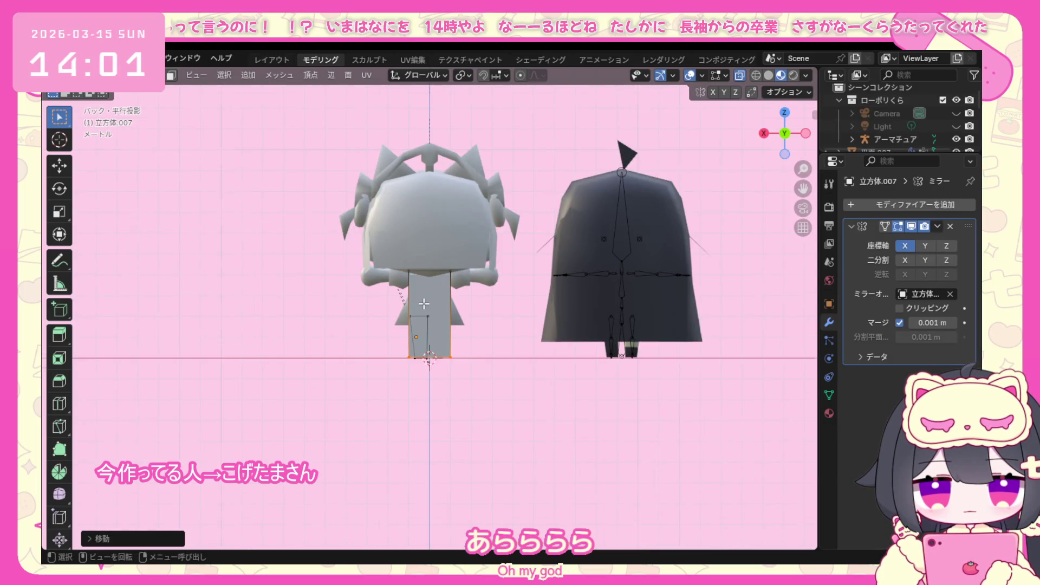
pyautogui.scroll(1, 423, 304)
pyautogui.scroll(1, 424, 304)
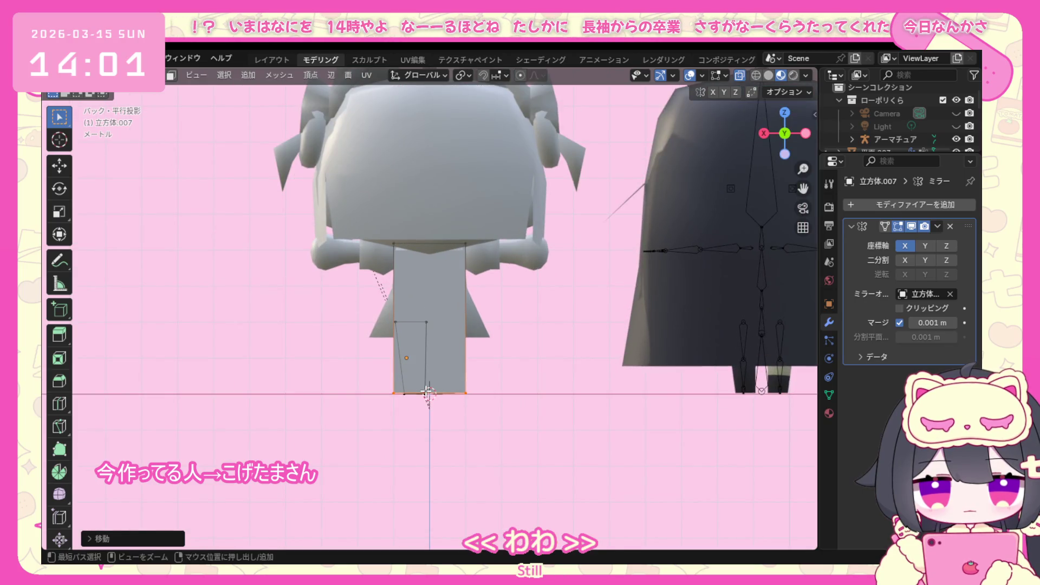
# Add a centred horizontal loop cut across the leg, undo an accidental 90° X rotation, and return to Object Mode.
pyautogui.hotkey('ctrl', 'r')
pyautogui.click(442, 376)
pyautogui.rightClick(441, 376)
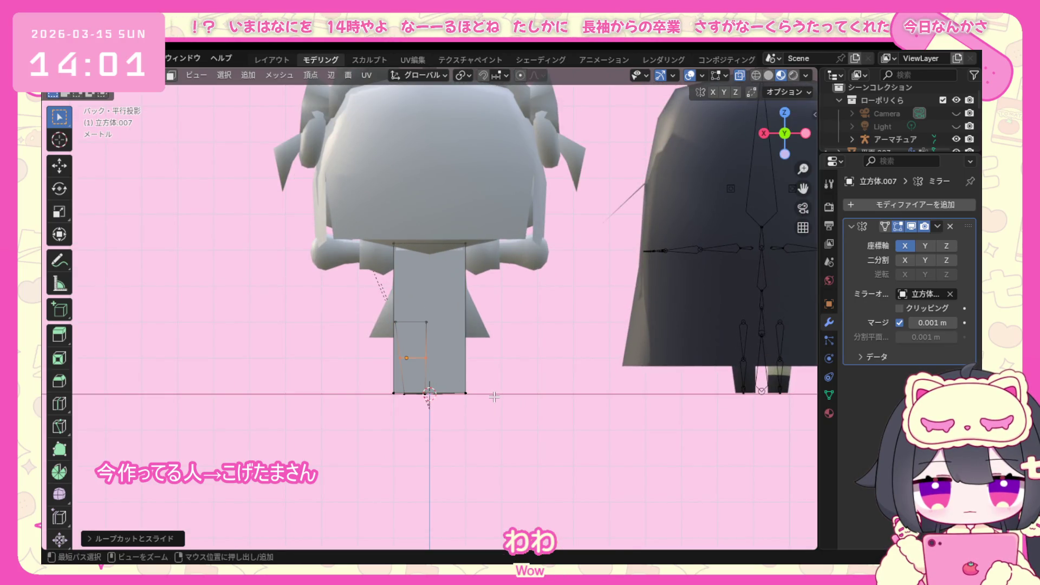
pyautogui.moveTo(494, 397); pyautogui.dragTo(631, 336, button='middle')
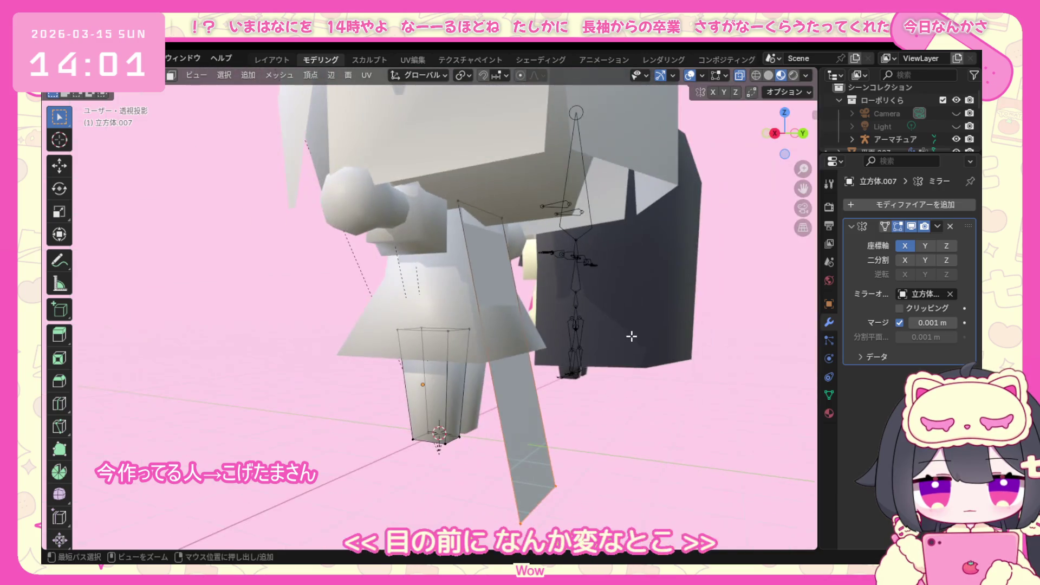
pyautogui.press('r')
pyautogui.press('x')
pyautogui.press('9')
pyautogui.press('0')
pyautogui.press('Return')
pyautogui.hotkey('ctrl', 'z')
pyautogui.click(106, 74)
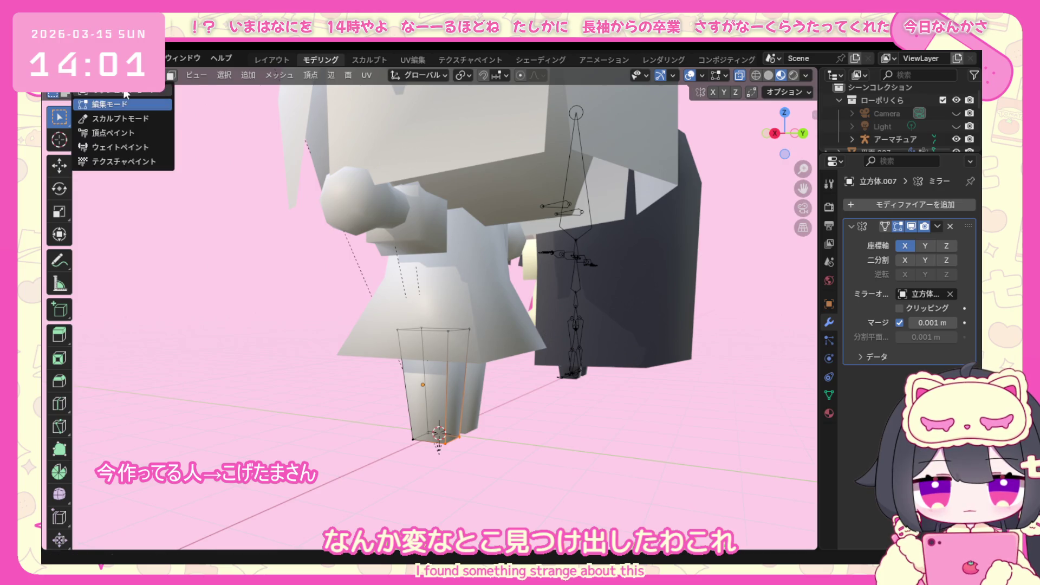
pyautogui.click(235, 73)
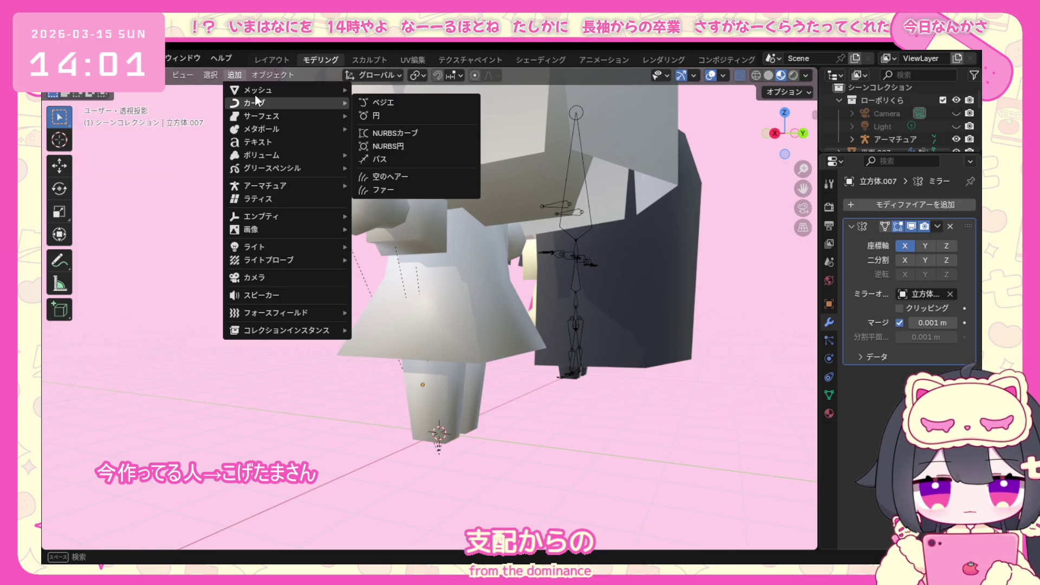
# Add a new plane and rotate it by quarter turns in front and top views to stand upright.
pyautogui.moveTo(258, 90)
pyautogui.click(421, 89)
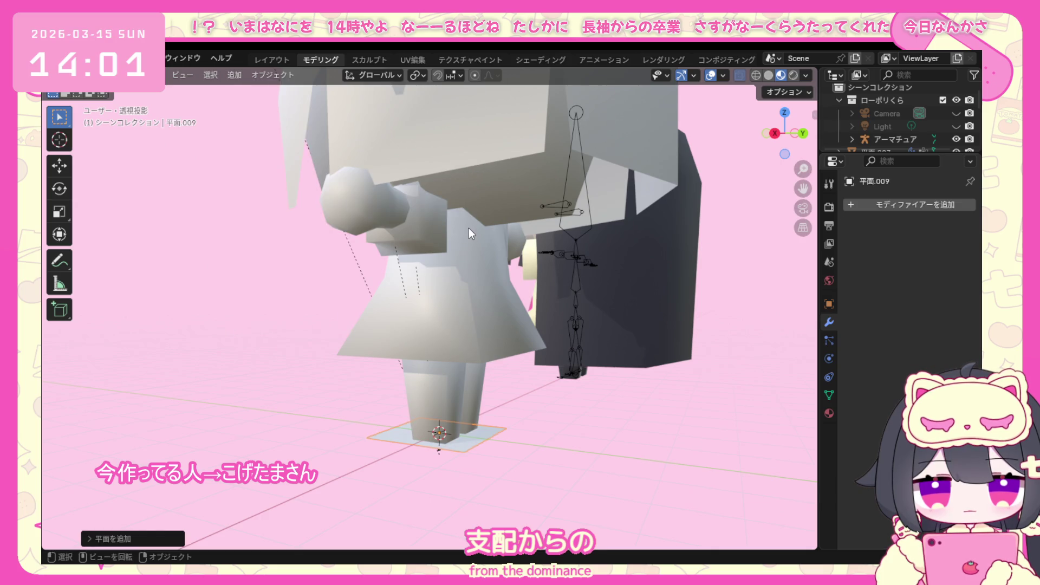
pyautogui.press('KP_1')
pyautogui.press('r')
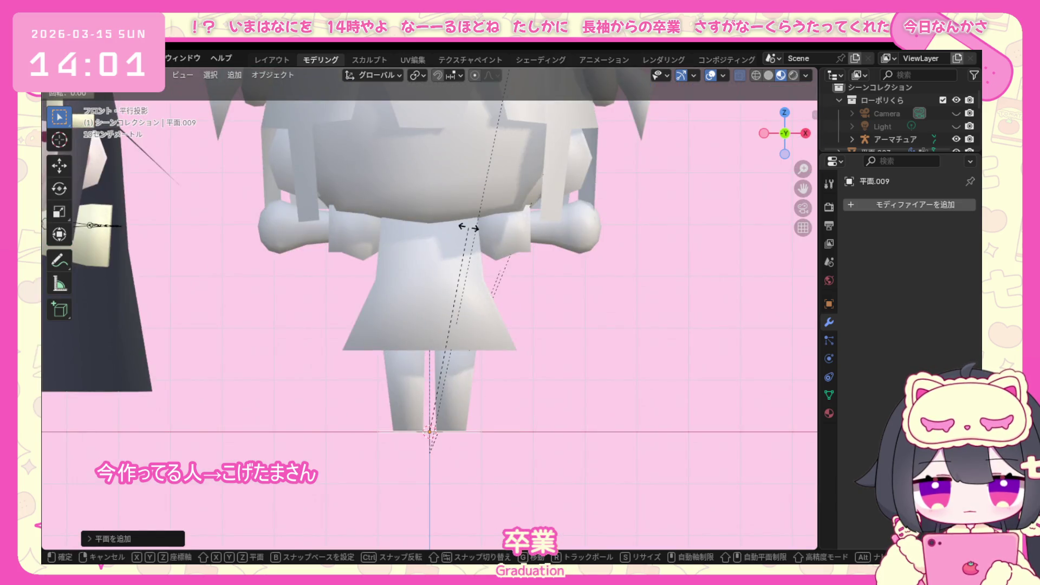
pyautogui.click(469, 229)
pyautogui.press('KP_7')
pyautogui.press('r')
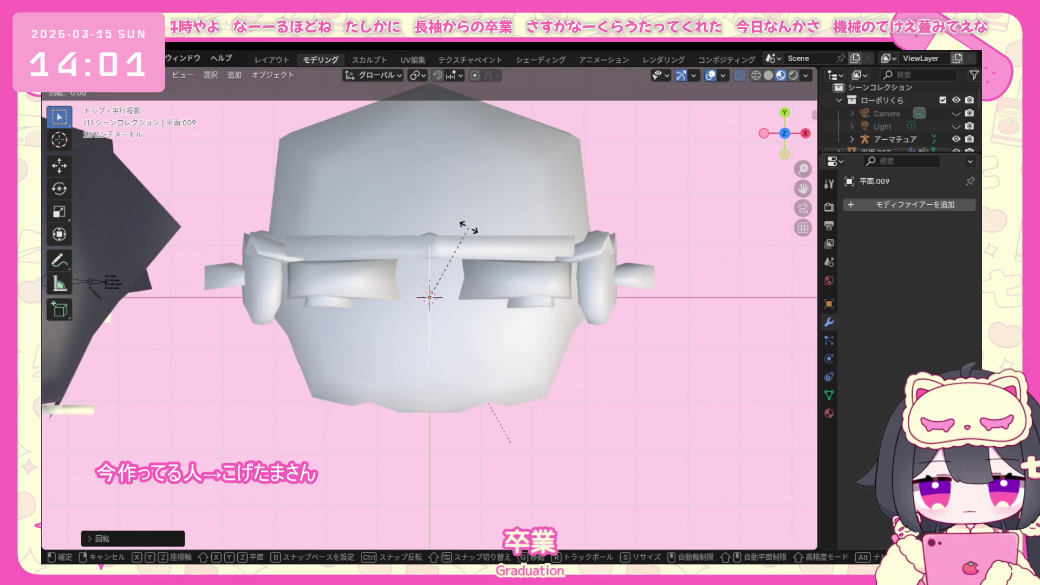
pyautogui.click(469, 228)
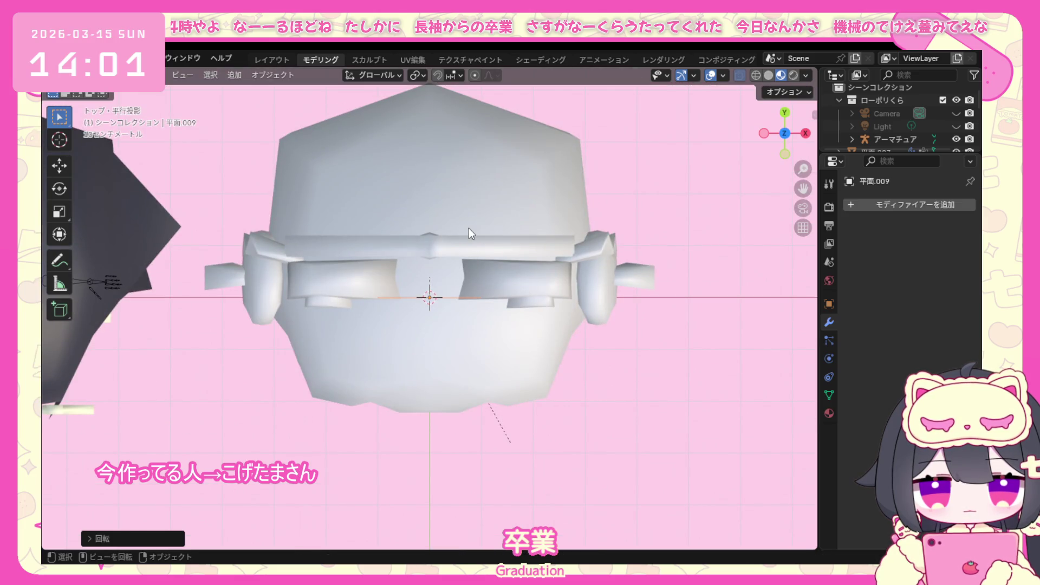
pyautogui.press('KP_1')
pyautogui.scroll(-2, 479, 258)
pyautogui.scroll(-2, 497, 255)
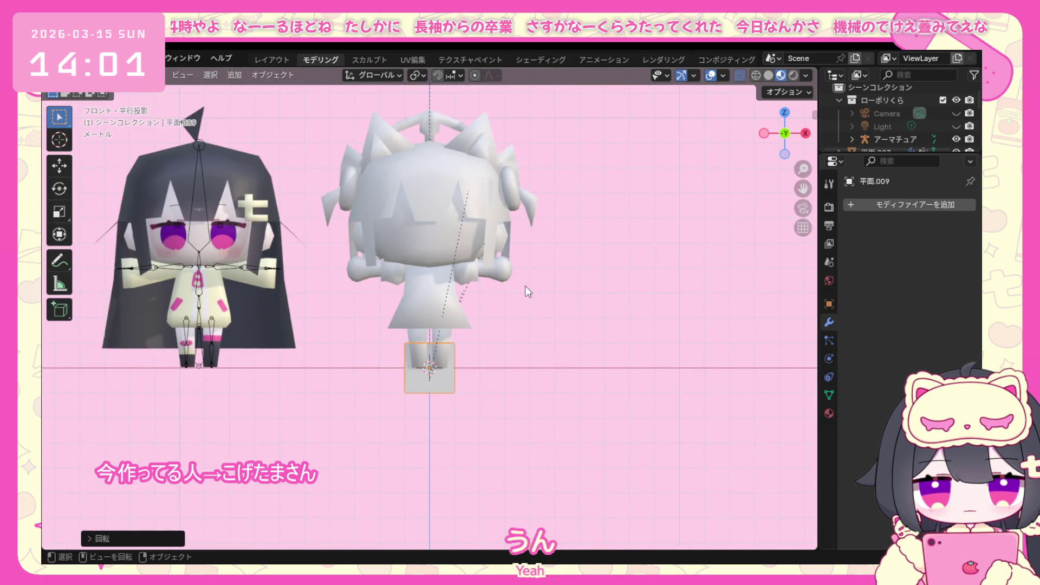
# In right view, move the plane along Y to sit behind the character's body.
pyautogui.press('KP_3')
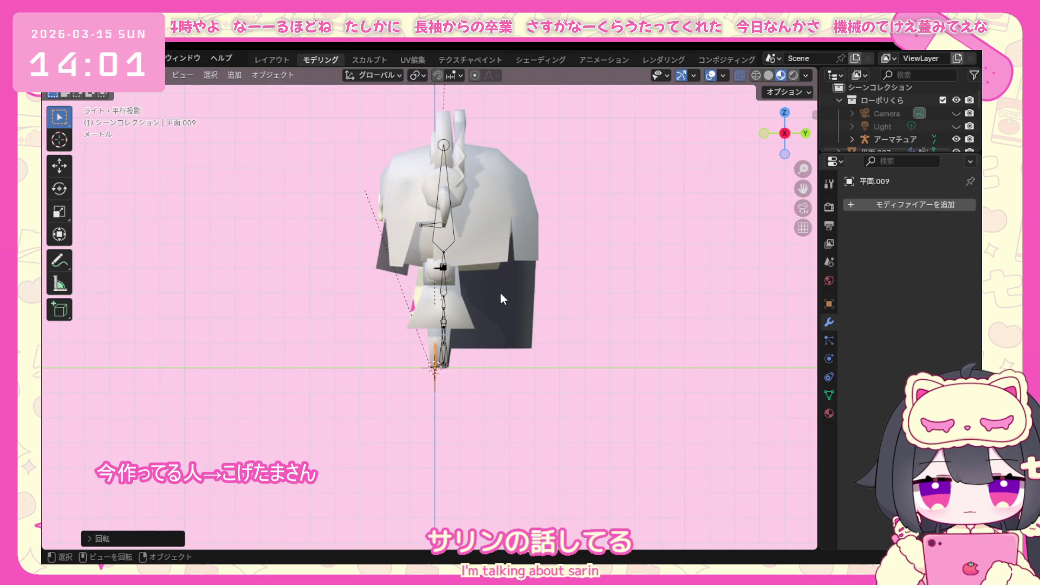
pyautogui.press('g')
pyautogui.press('y')
pyautogui.click(554, 287)
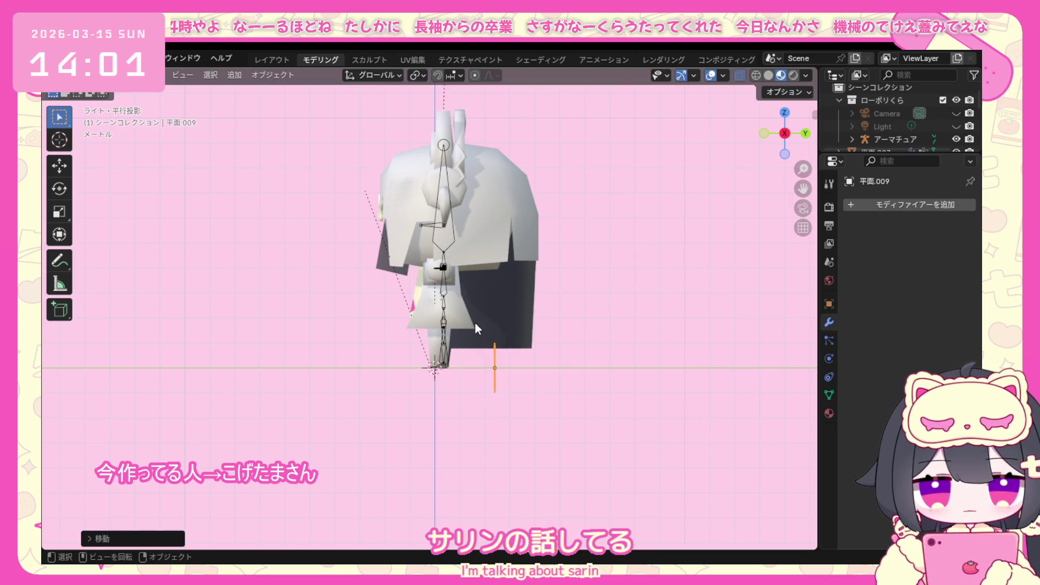
# Edit the plane's edges, shifting them to adjust the panel's position and slant.
pyautogui.click(138, 90)
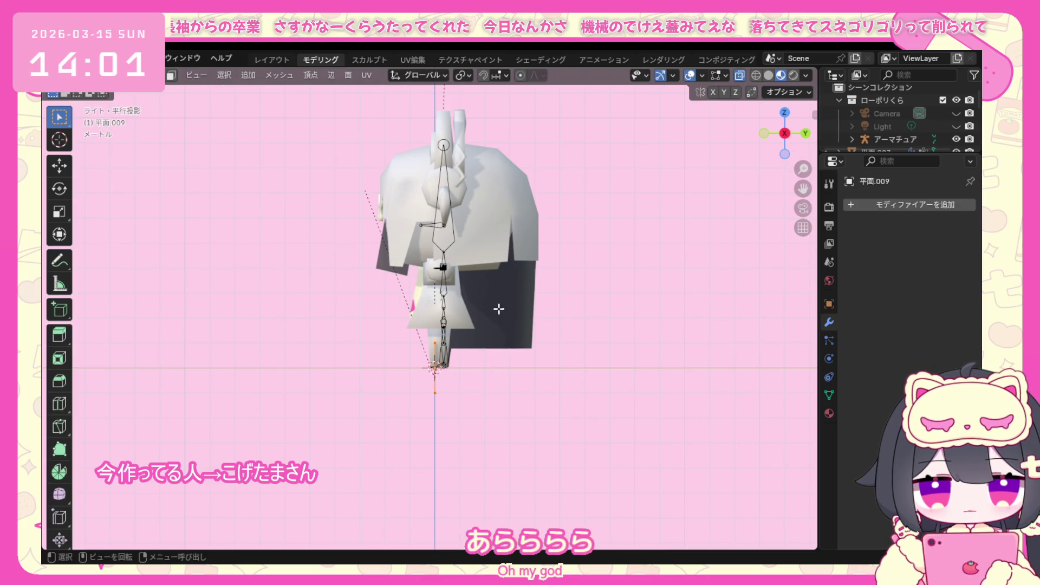
pyautogui.press('g')
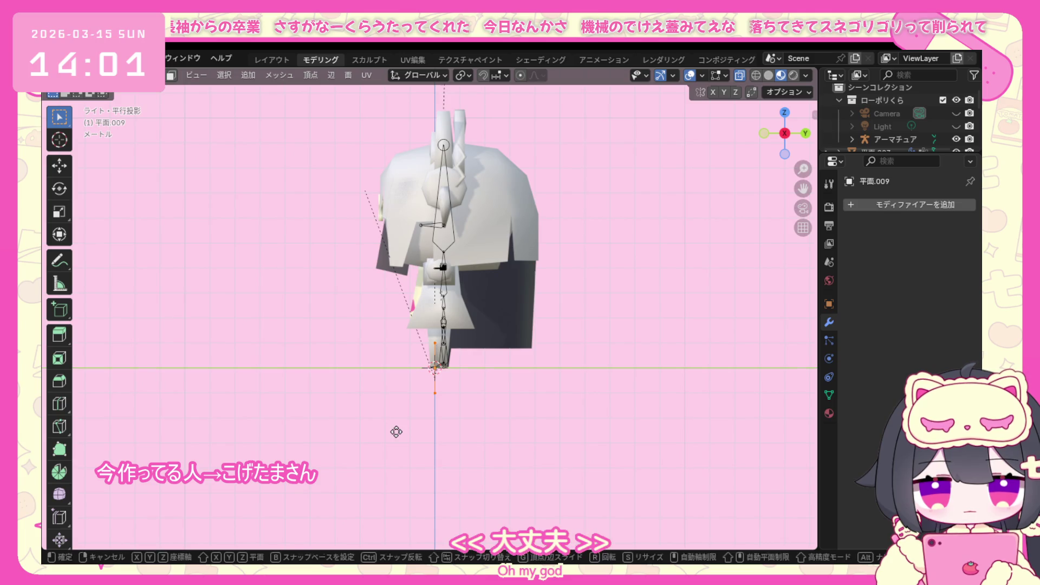
pyautogui.click(479, 347)
pyautogui.press('g')
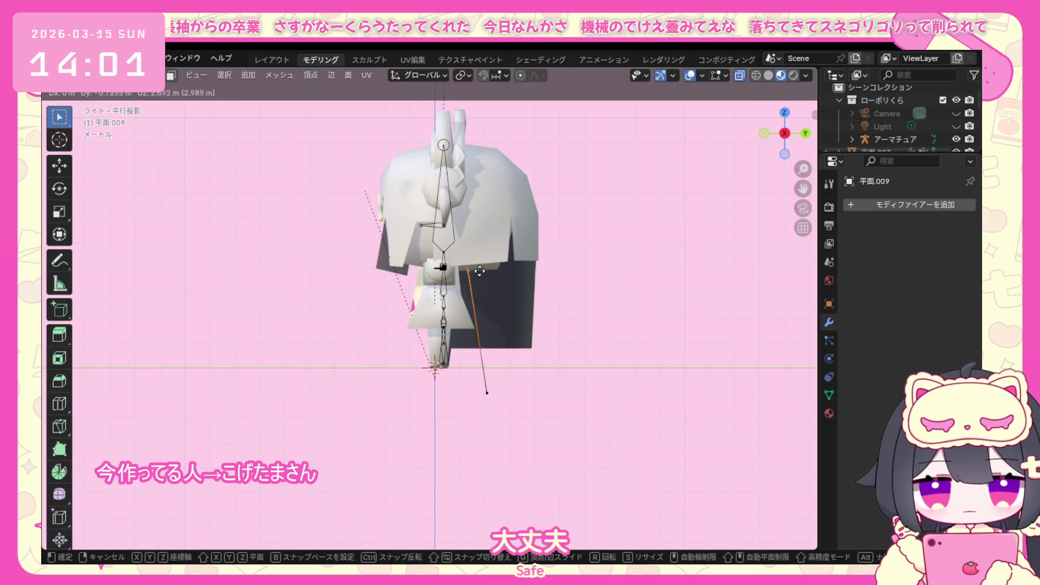
pyautogui.click(471, 258)
pyautogui.press('g')
pyautogui.click(473, 381)
# Check the panel from the front, side, top and back views.
pyautogui.press('ctrl+KP_1')
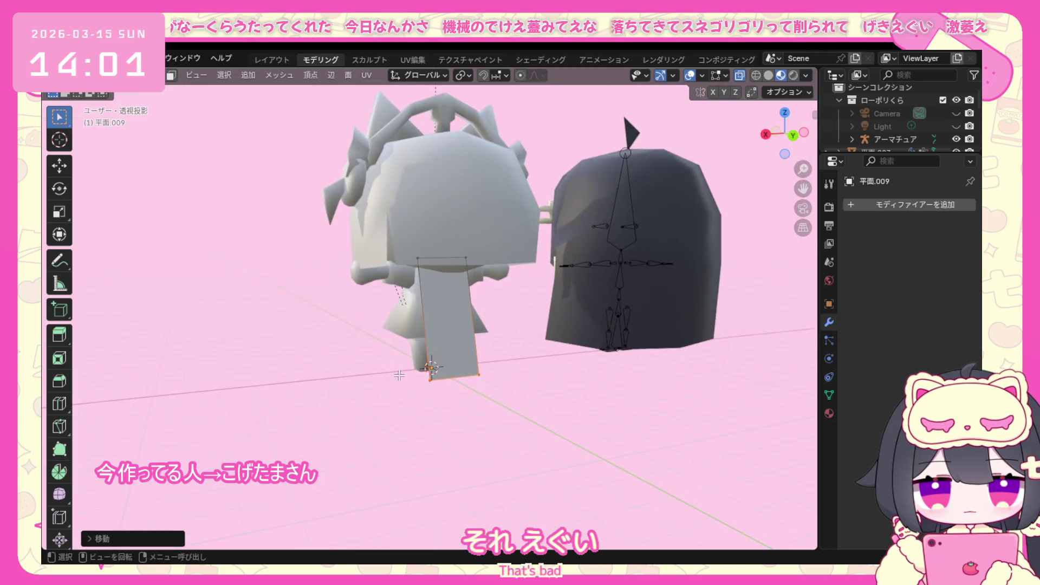
pyautogui.press('KP_1')
pyautogui.press('KP_3')
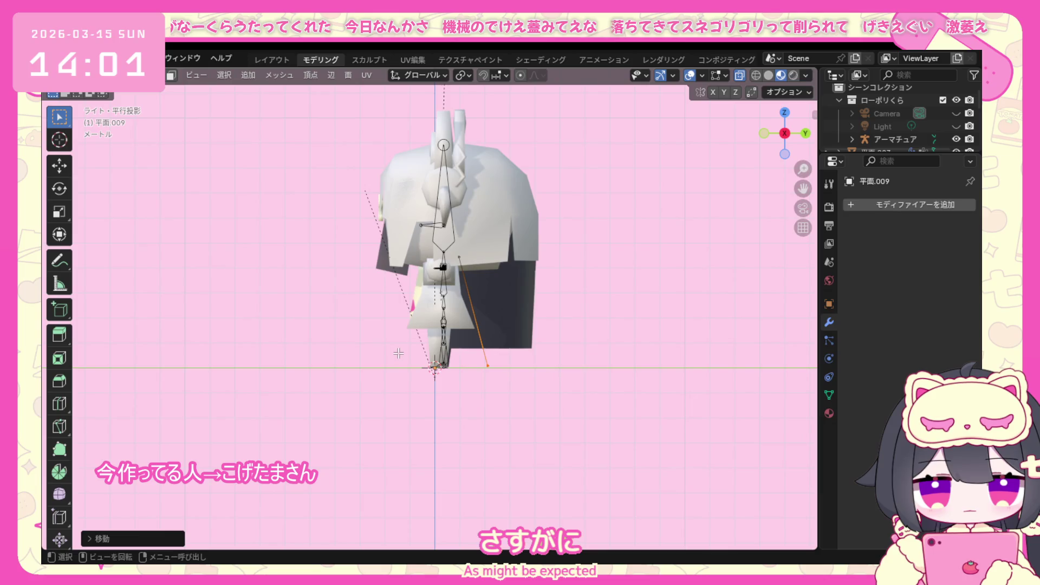
pyautogui.press('KP_7')
pyautogui.press('KP_1')
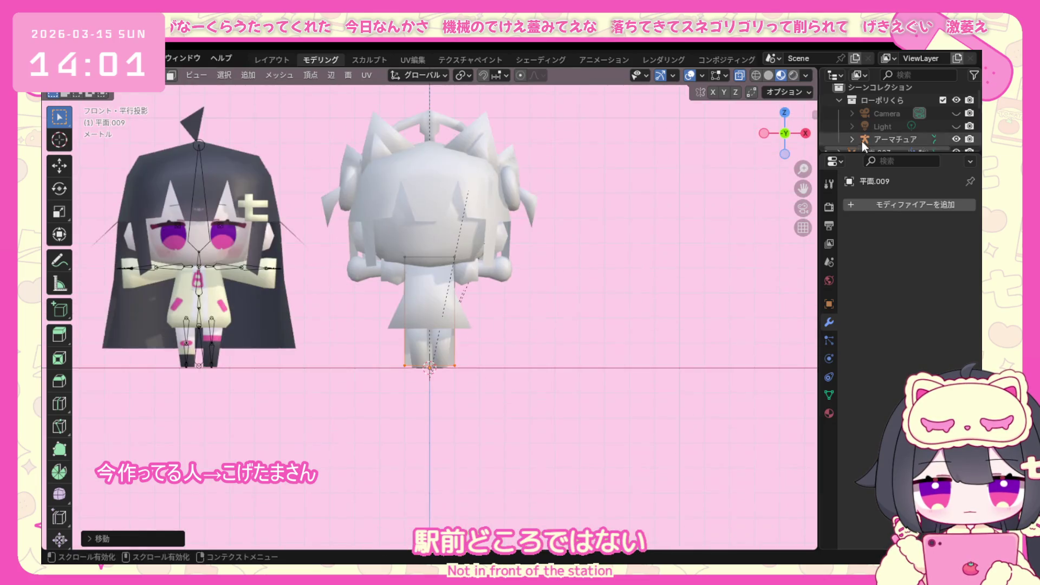
pyautogui.press('ctrl+KP_1')
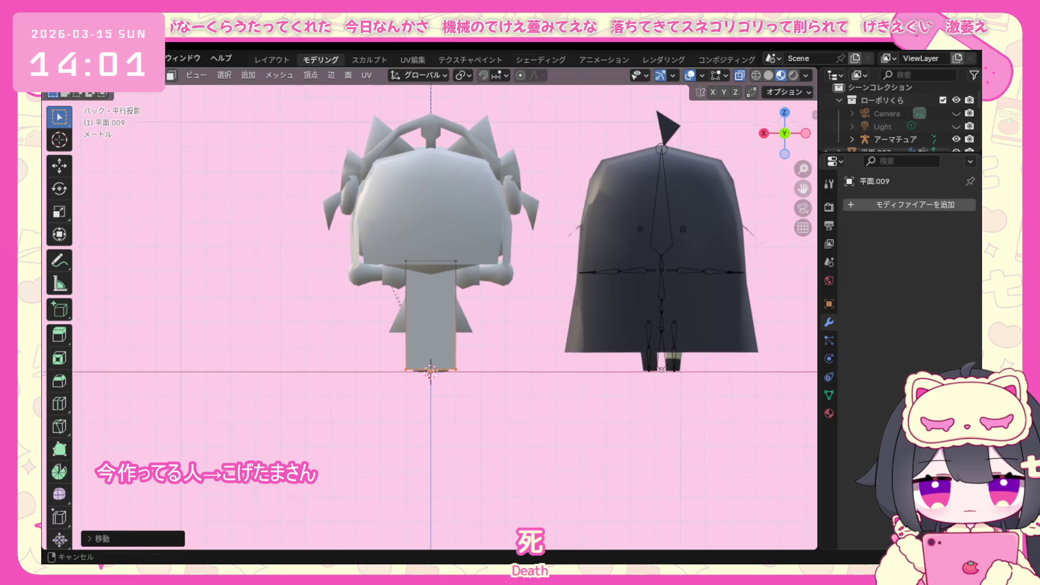
# Cut a vertical loop down the panel's middle and delete the right-half vertices.
pyautogui.moveTo(795, 191); pyautogui.dragTo(807, 264)
pyautogui.hotkey('ctrl', 'r')
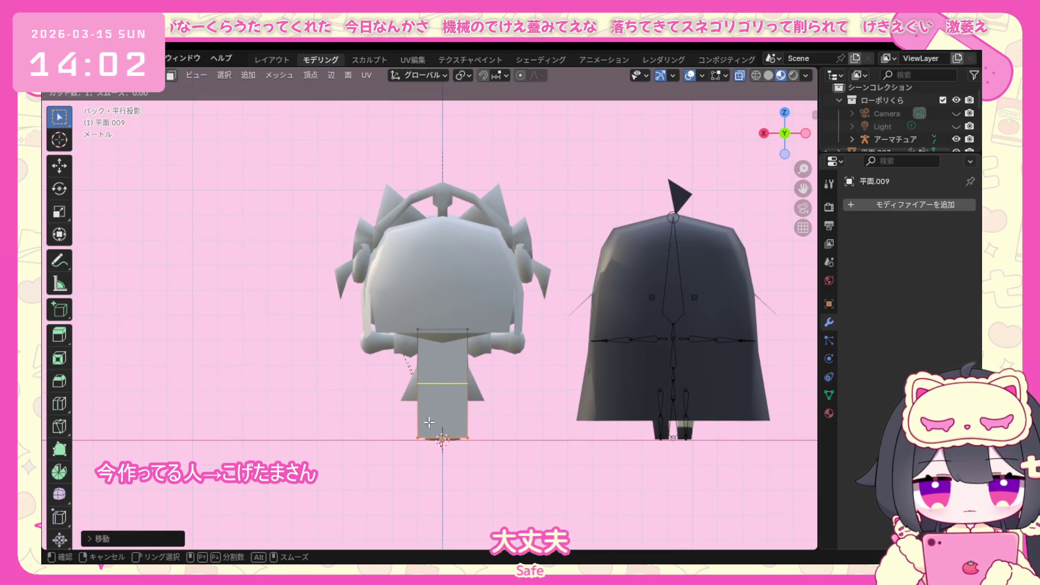
pyautogui.click(448, 434)
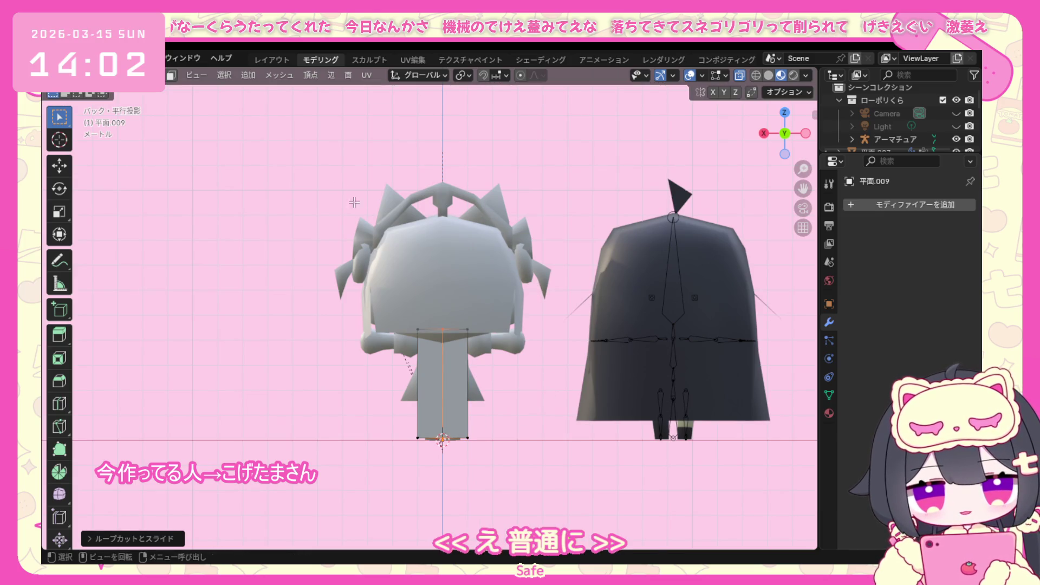
pyautogui.scroll(1, 379, 450)
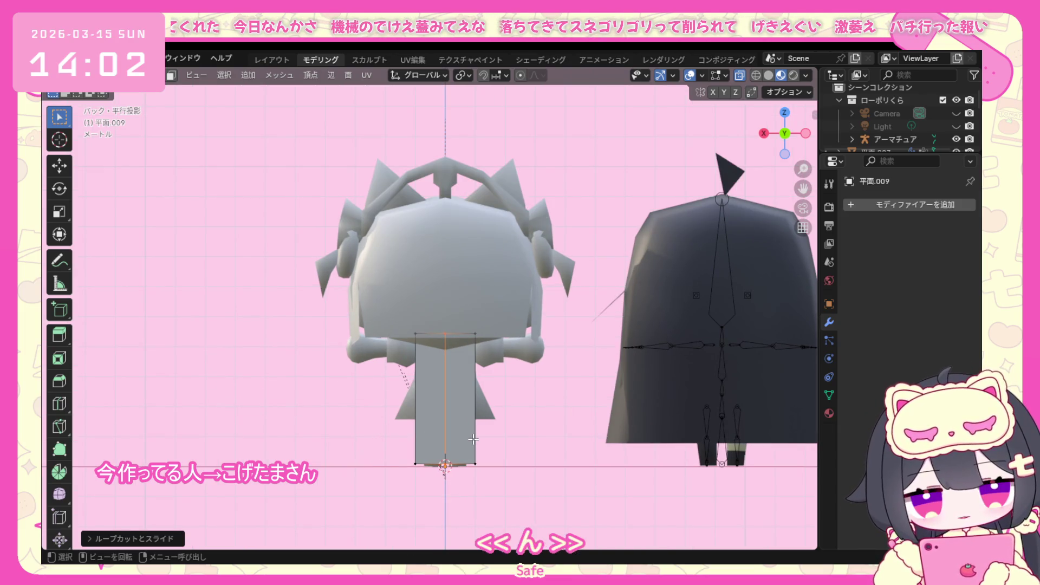
pyautogui.moveTo(516, 312); pyautogui.dragTo(452, 480)
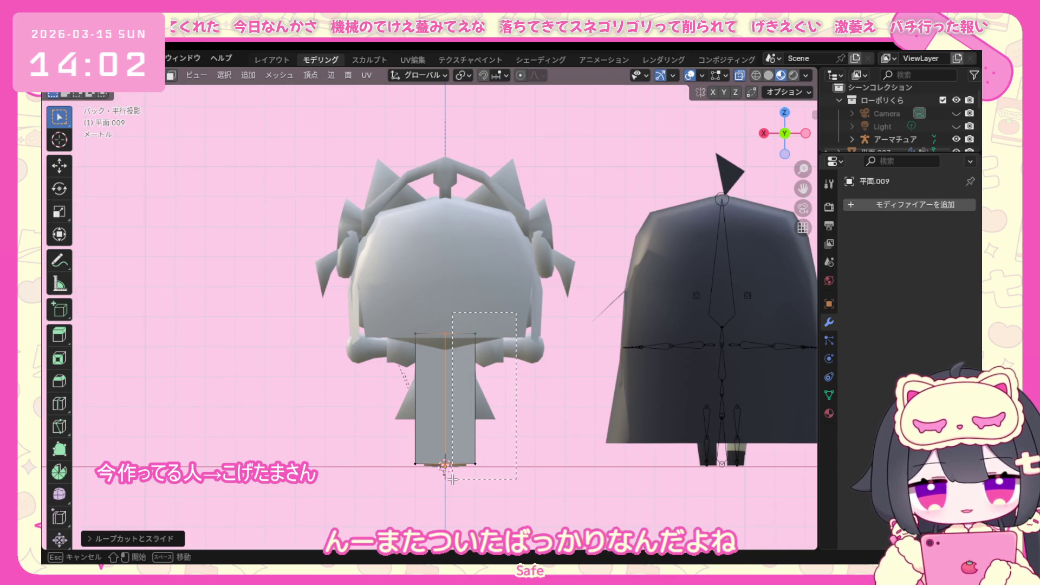
pyautogui.hotkey('ctrl', 'v')
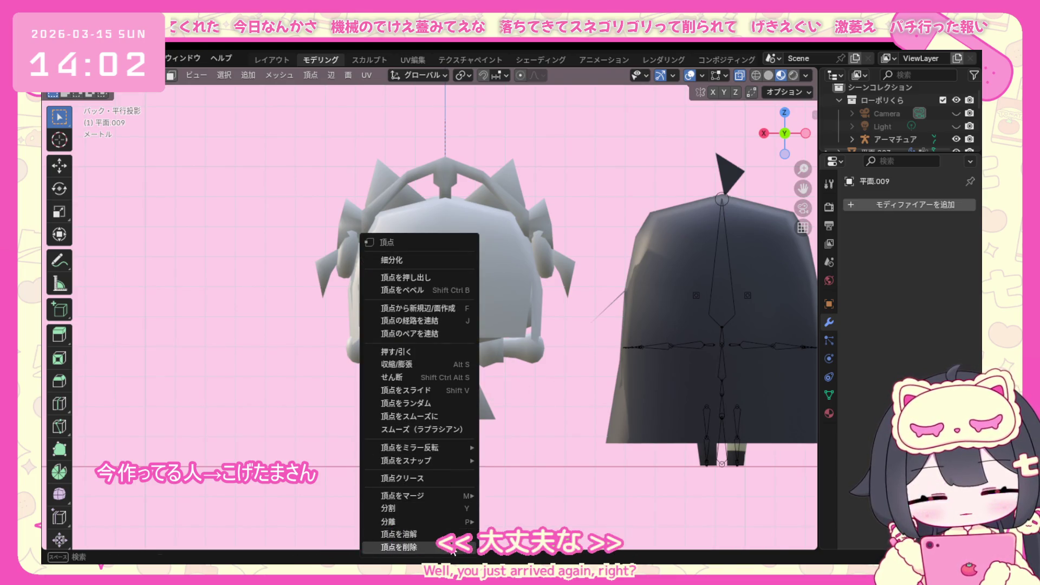
pyautogui.click(452, 548)
# Add a Mirror modifier to the half panel using the body cube as mirror object.
pyautogui.press('a')
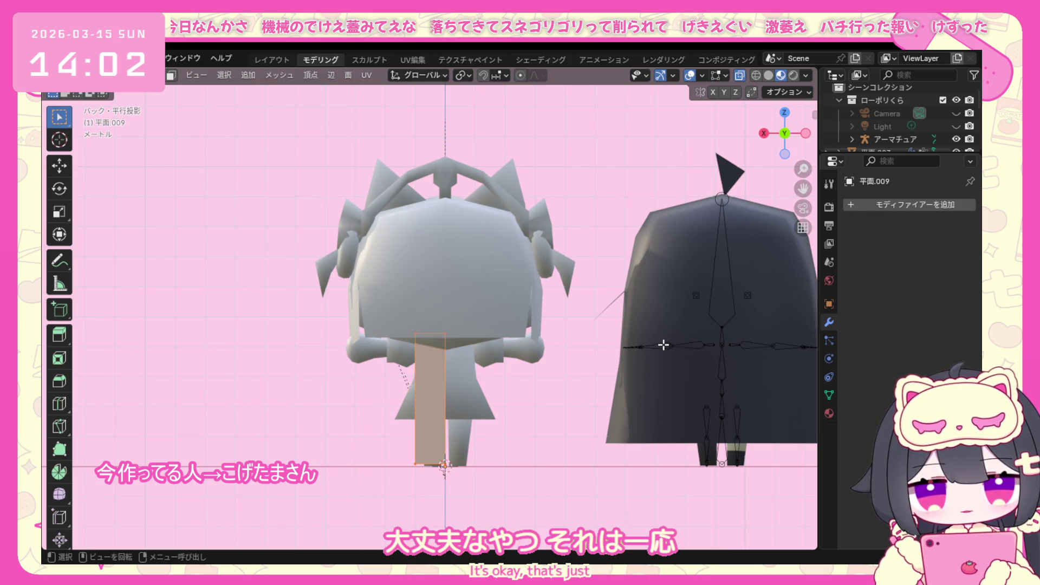
pyautogui.click(902, 203)
pyautogui.moveTo(870, 200)
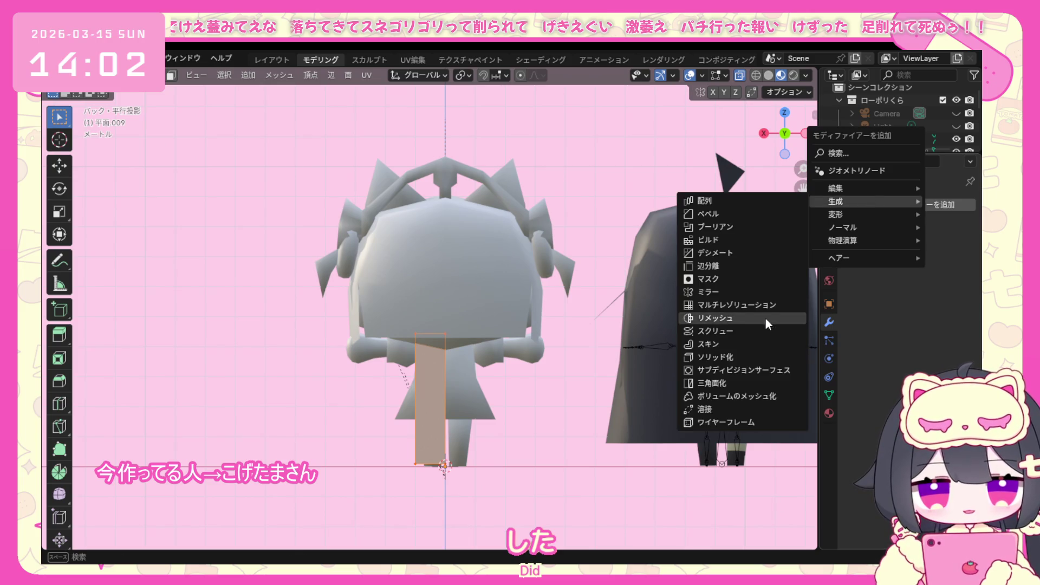
pyautogui.click(757, 288)
pyautogui.click(951, 293)
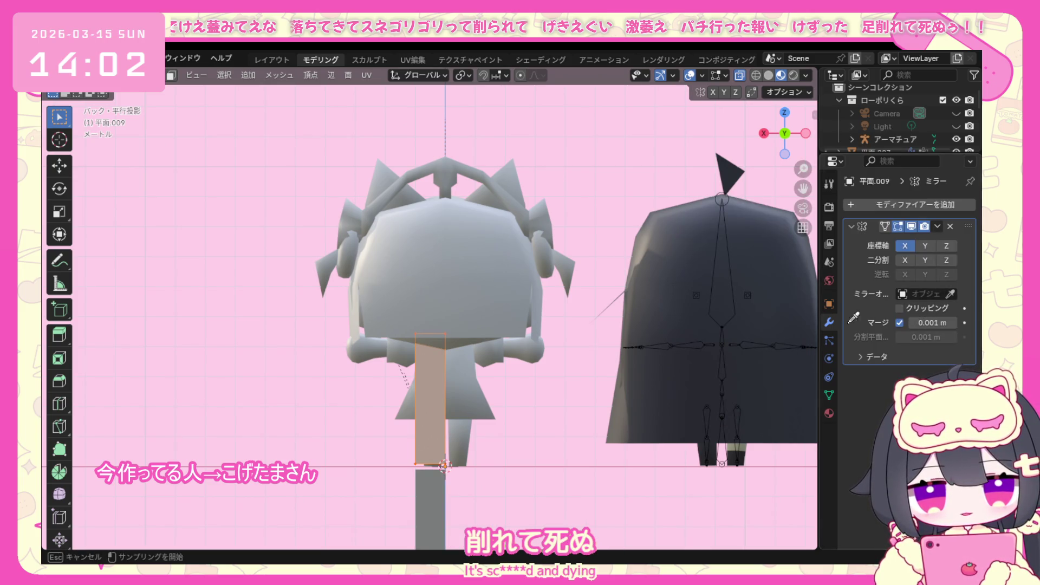
pyautogui.click(512, 387)
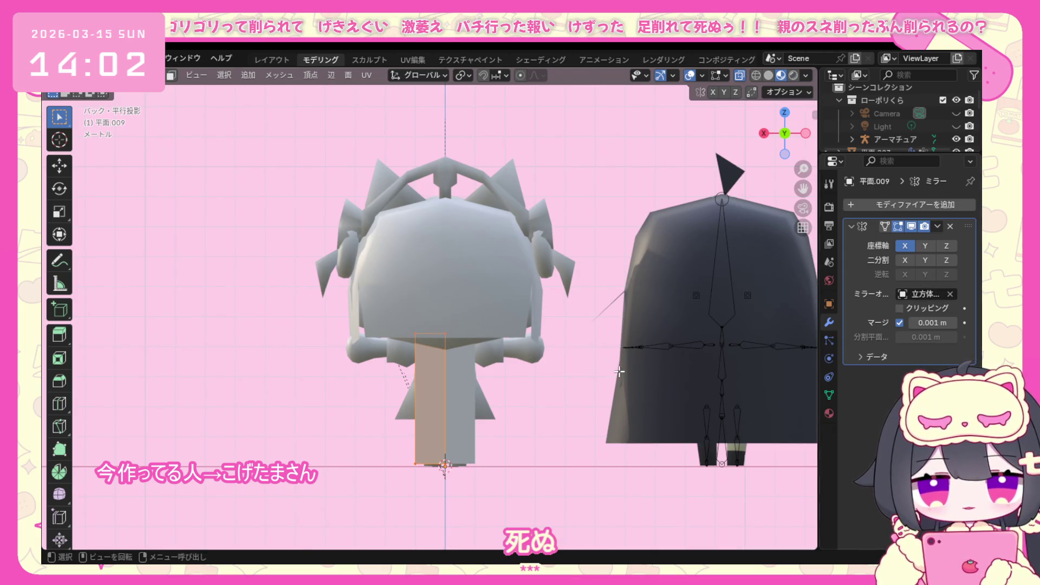
pyautogui.click(468, 489)
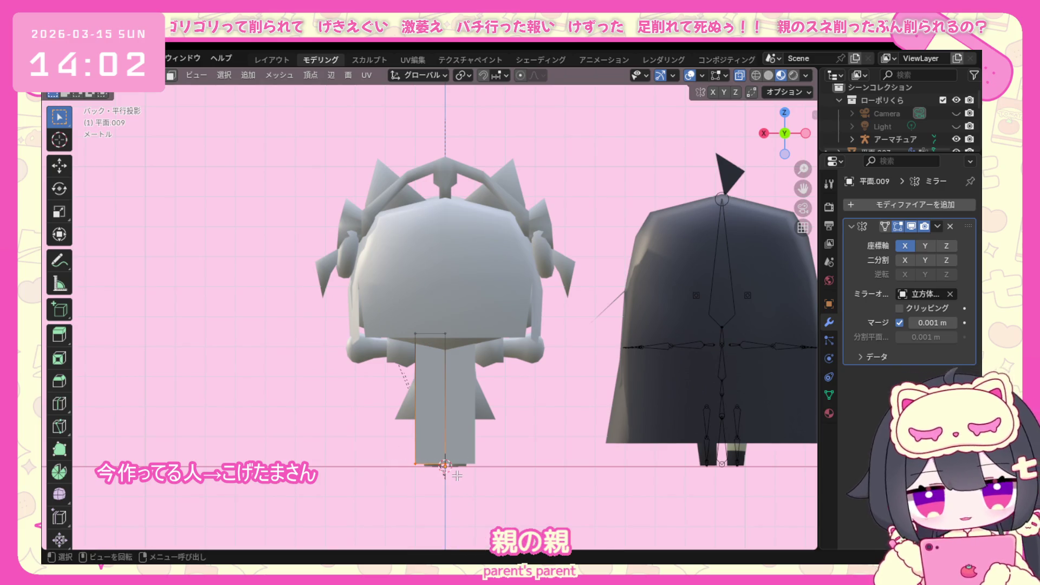
# Splay the panel's bottom vertices outward and add an extra edge loop across it with Ctrl+R.
pyautogui.press('g')
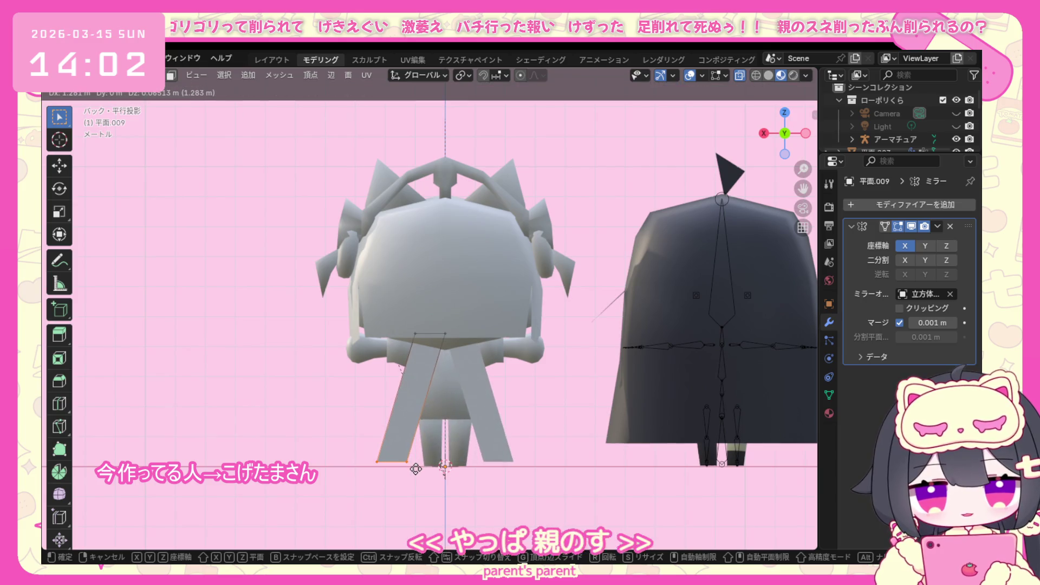
pyautogui.click(417, 469)
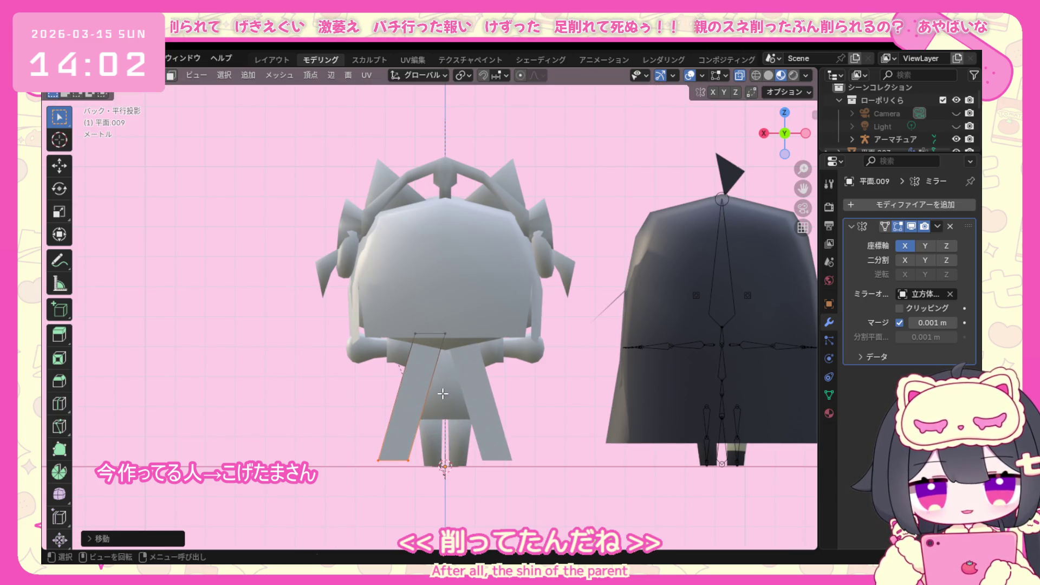
pyautogui.press('g')
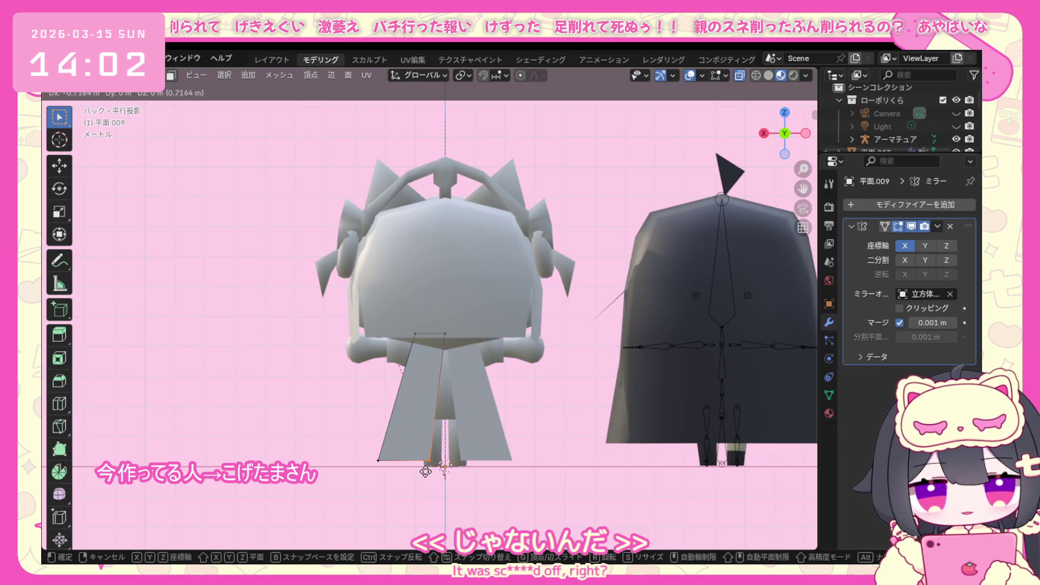
pyautogui.click(426, 470)
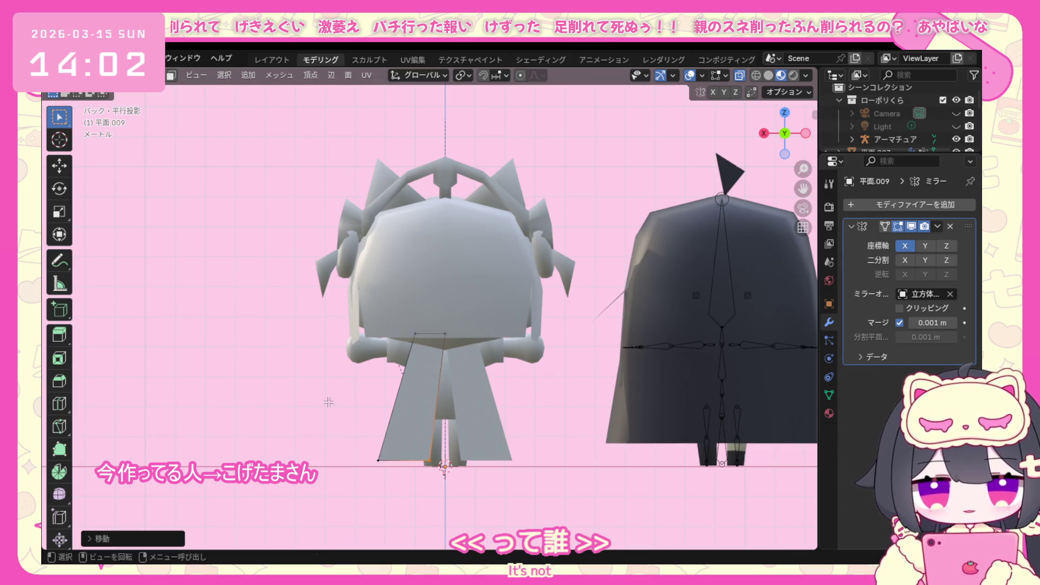
pyautogui.press('g')
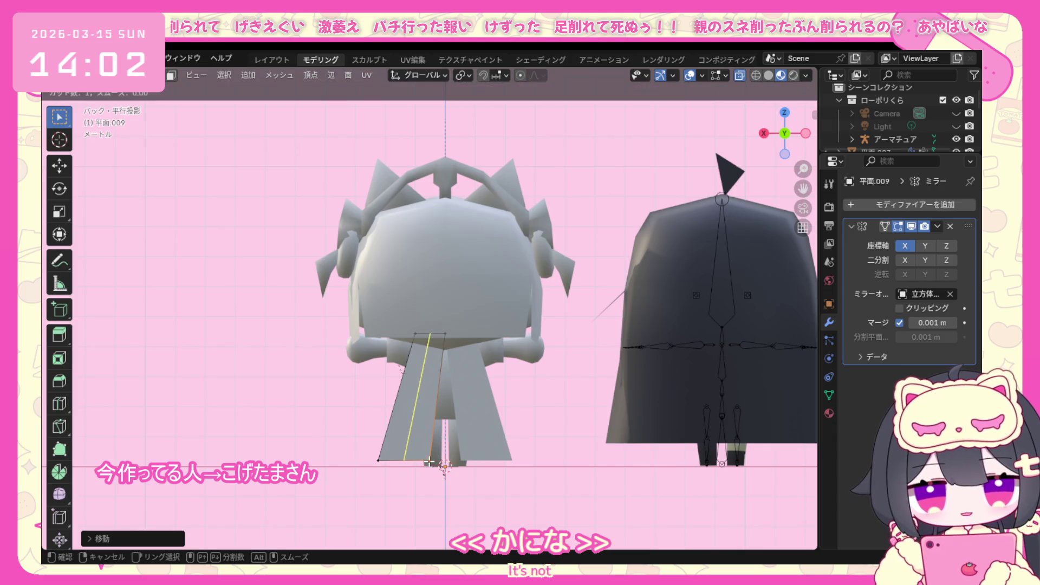
pyautogui.press('g')
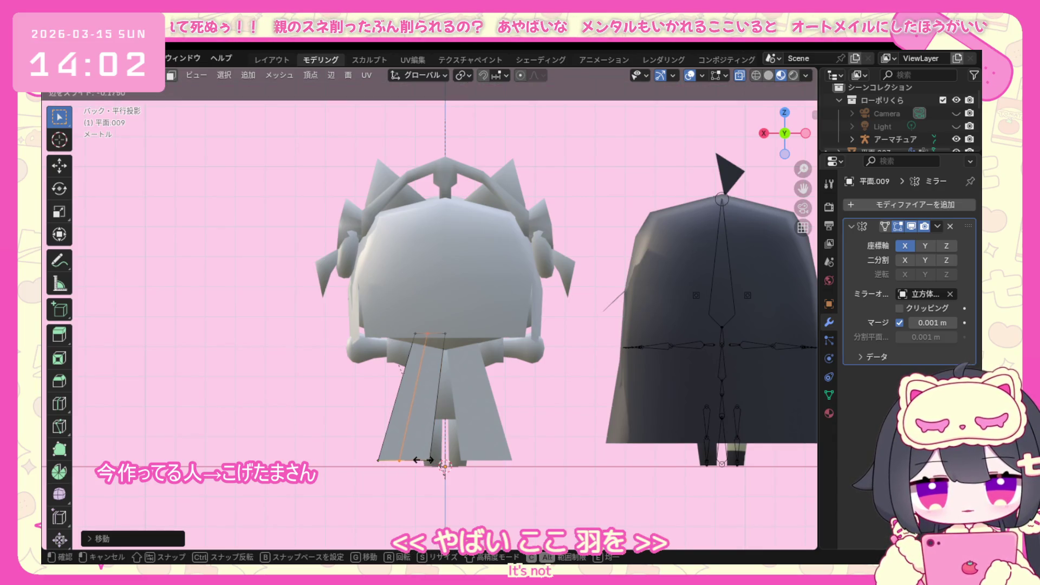
pyautogui.click(422, 459)
pyautogui.hotkey('ctrl', 'r')
pyautogui.click(423, 460)
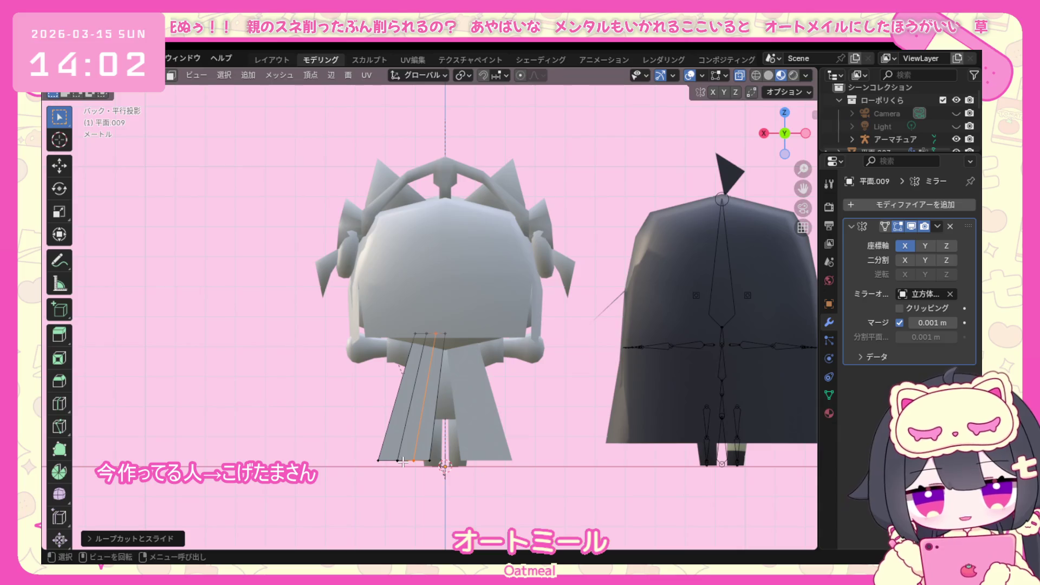
# Reposition the panel's side edges and vertices upward, checking the shape briefly in Object Mode.
pyautogui.click(396, 467)
pyautogui.press('g')
pyautogui.click(394, 464)
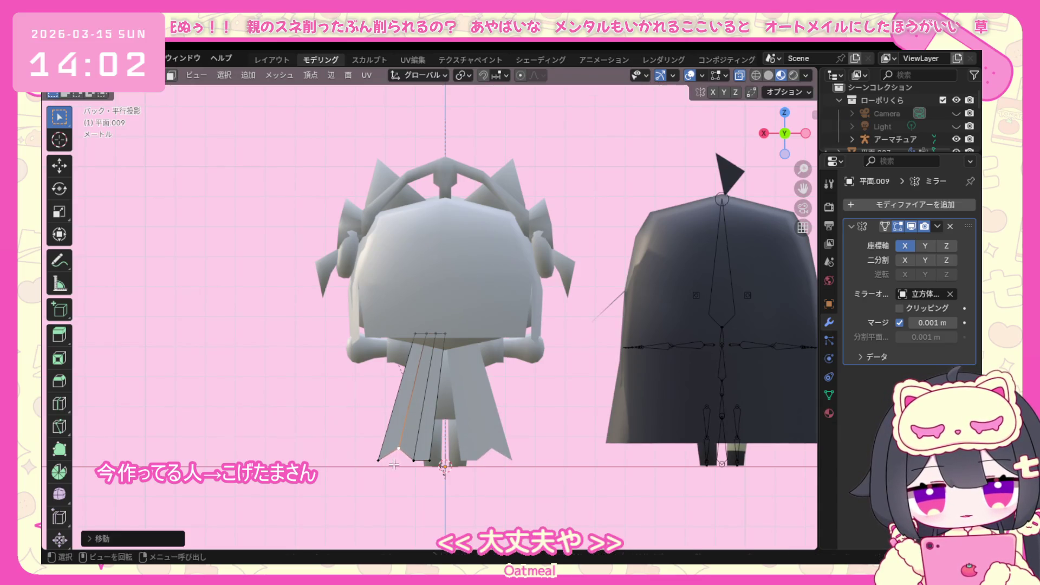
pyautogui.click(429, 462)
pyautogui.press('g')
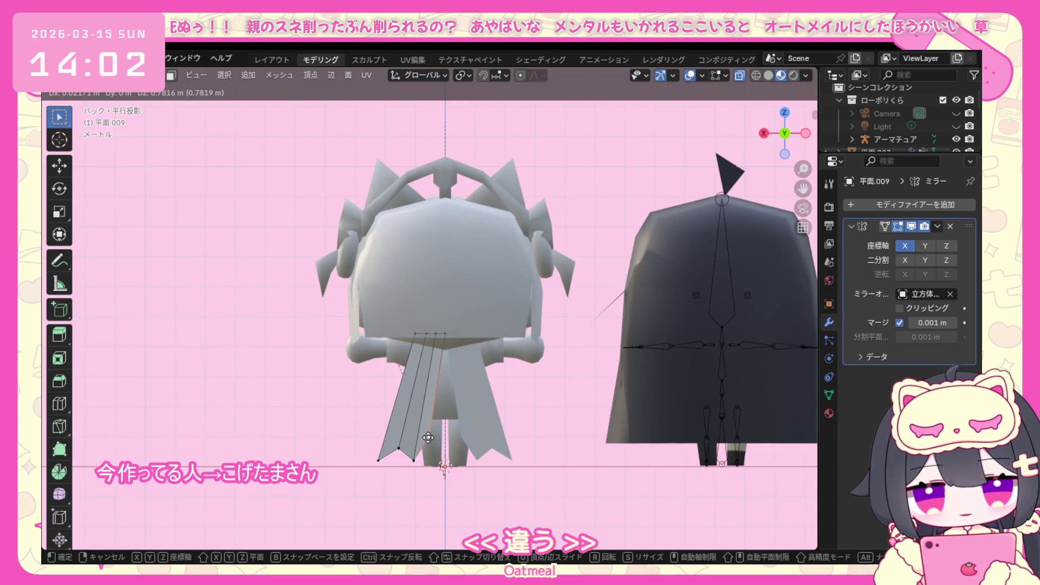
pyautogui.click(428, 440)
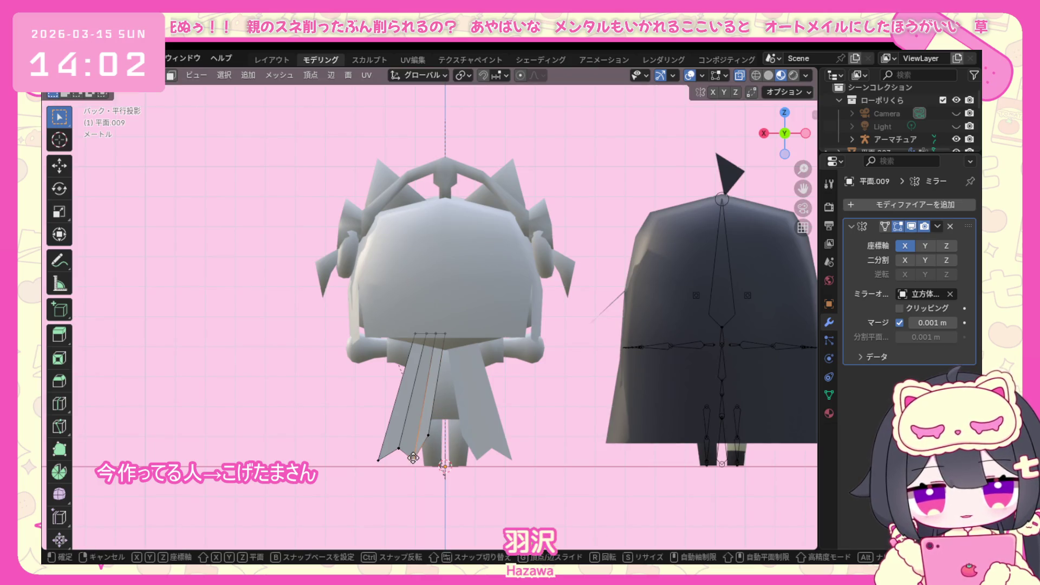
pyautogui.click(413, 457)
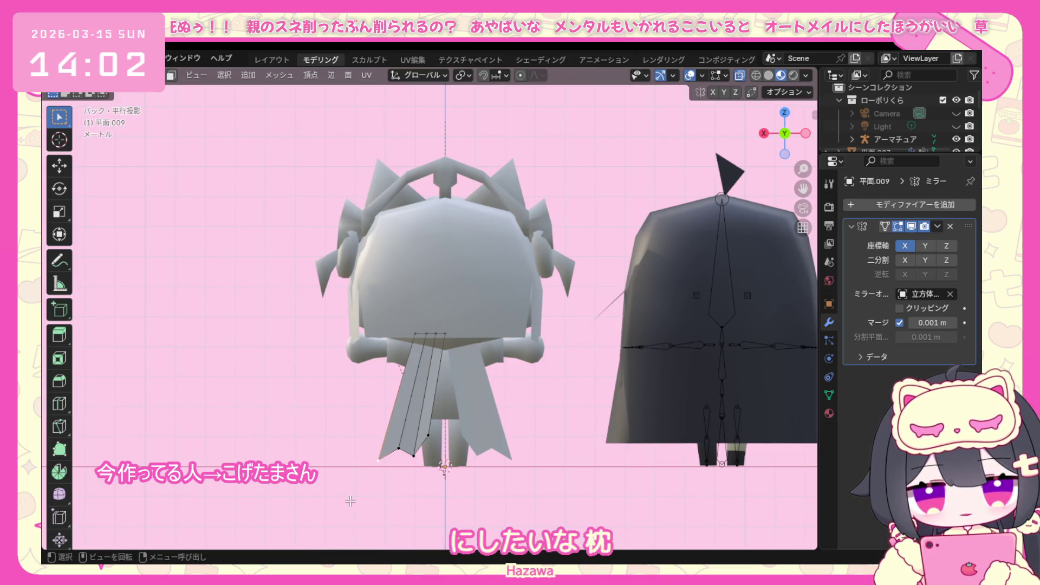
pyautogui.moveTo(350, 501); pyautogui.dragTo(404, 445, button='middle')
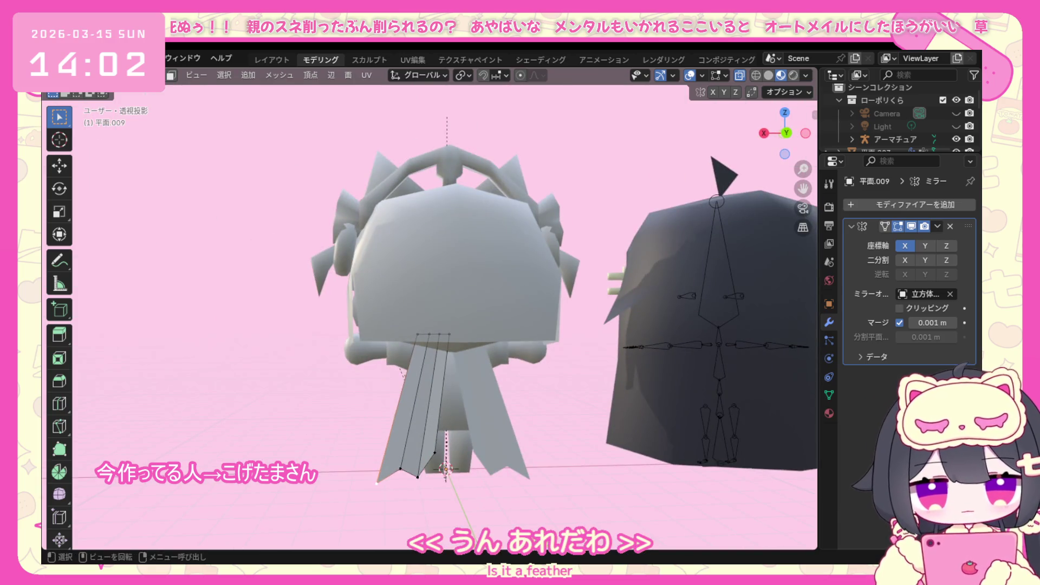
pyautogui.click(123, 75)
pyautogui.moveTo(379, 339)
pyautogui.mouseDown(button='middle')
pyautogui.moveTo(421, 367)
pyautogui.moveTo(389, 349)
pyautogui.mouseUp(button='middle')
pyautogui.press('Tab')
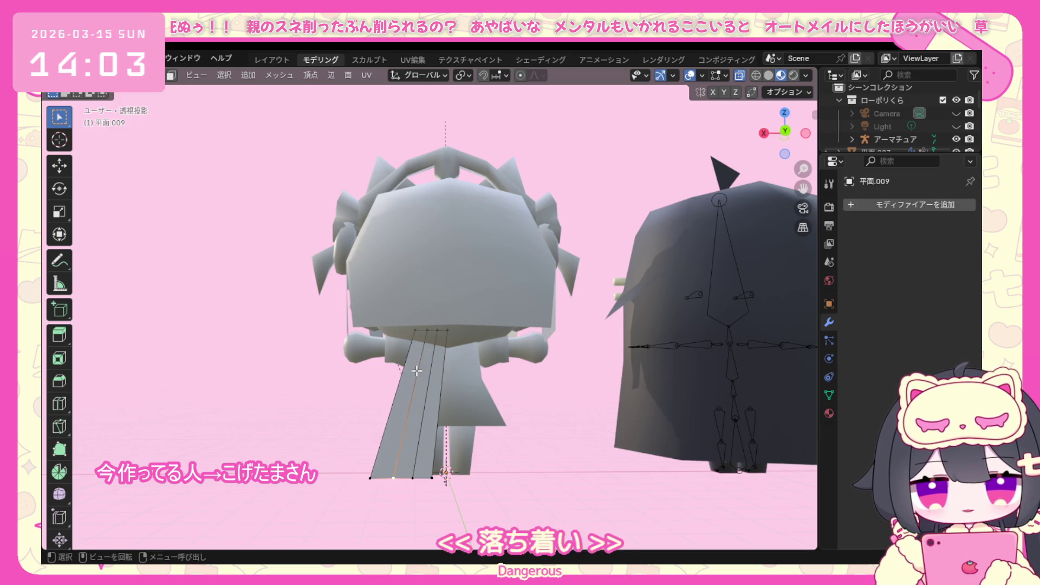
# From the back view, move the selected panel points along Z, then inspect from both sides.
pyautogui.press('KP_3')
pyautogui.press('KP_5')
pyautogui.press('KP_1')
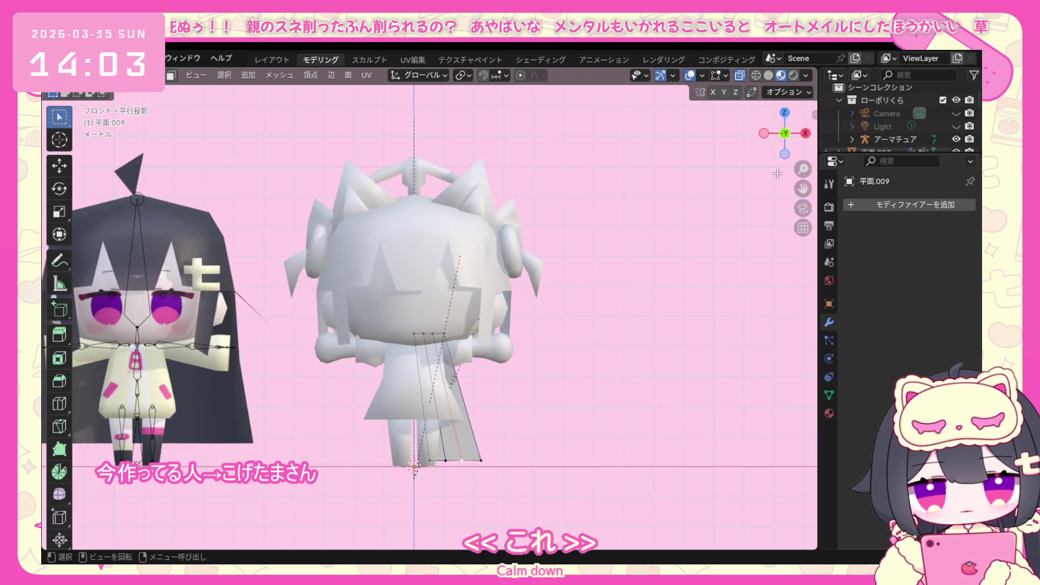
pyautogui.press('ctrl+KP_1')
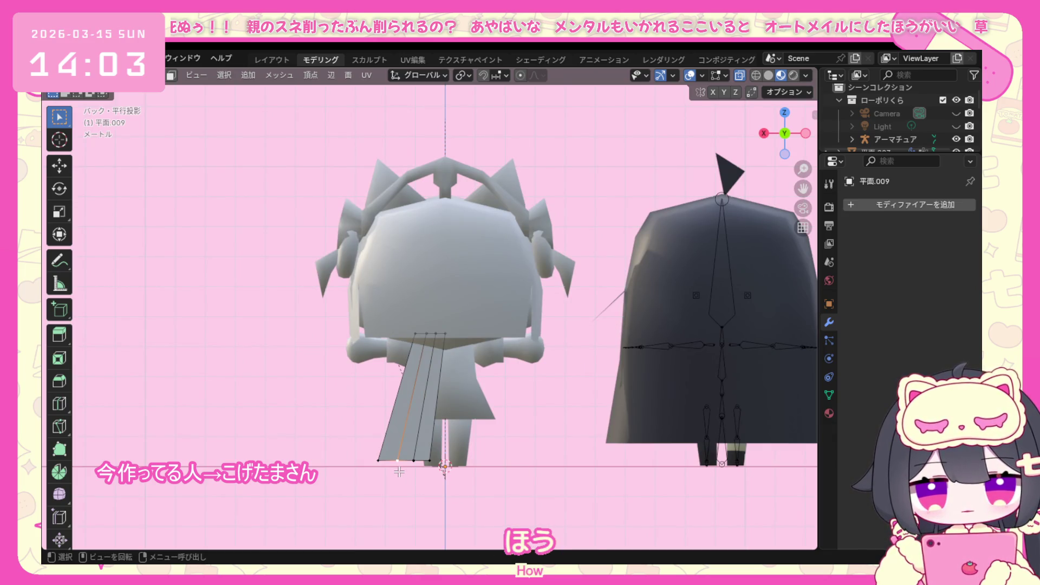
pyautogui.press('g')
pyautogui.press('z')
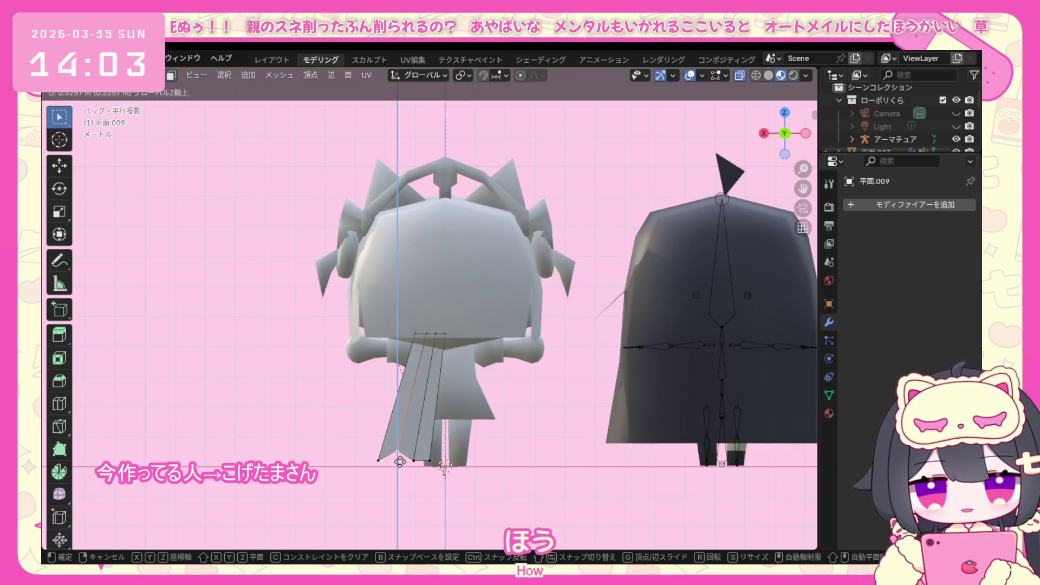
pyautogui.rightClick(399, 462)
pyautogui.press('g')
pyautogui.press('z')
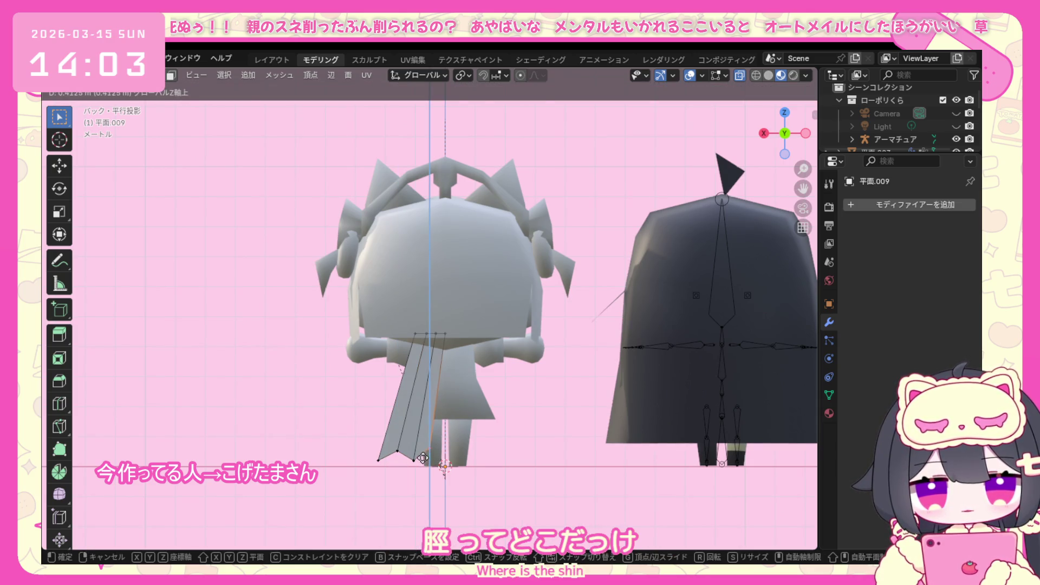
pyautogui.click(422, 457)
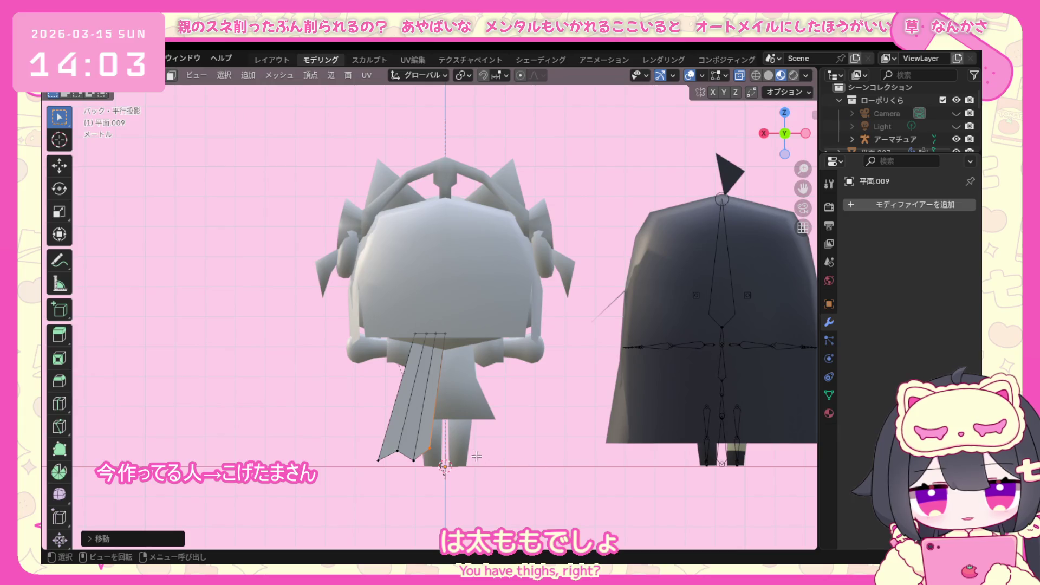
pyautogui.moveTo(524, 461)
pyautogui.mouseDown(button='middle')
pyautogui.moveTo(340, 431)
pyautogui.moveTo(421, 439)
pyautogui.mouseUp(button='middle')
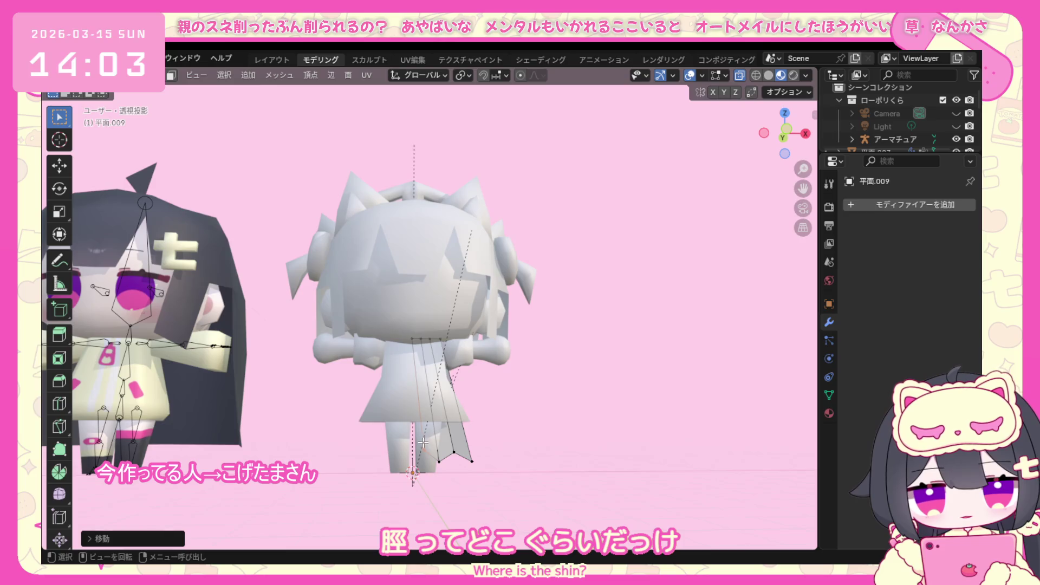
pyautogui.moveTo(561, 464)
pyautogui.mouseDown(button='middle')
pyautogui.moveTo(488, 464)
pyautogui.moveTo(573, 449)
pyautogui.moveTo(398, 340)
pyautogui.mouseUp(button='middle')
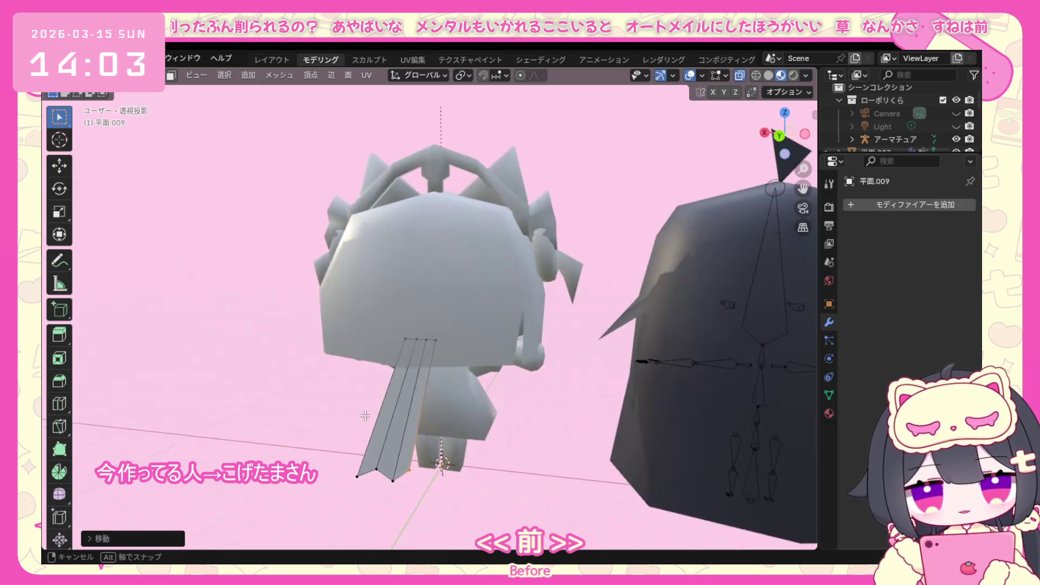
# Scale the tail panel narrower and shift it sideways along X into a tapered strip.
pyautogui.keyDown('alt'); pyautogui.click(408, 342); pyautogui.keyUp('alt')
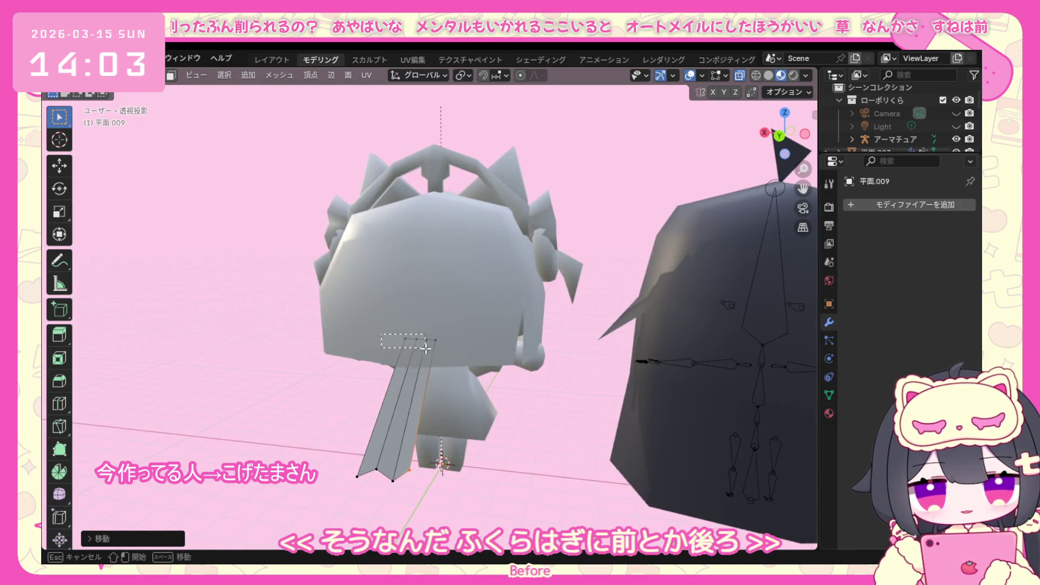
pyautogui.press('KP_1')
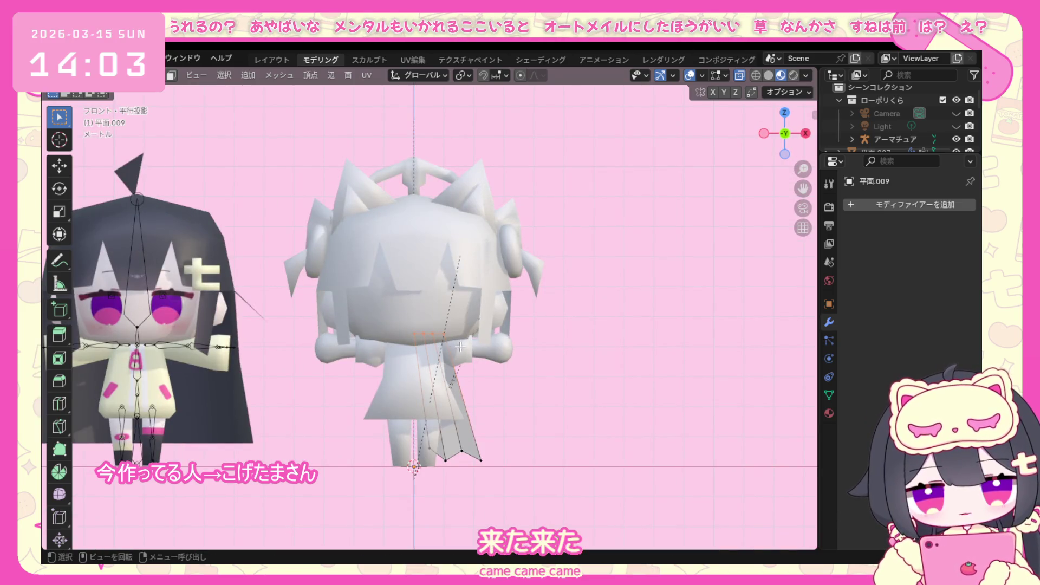
pyautogui.press('ctrl+KP_1')
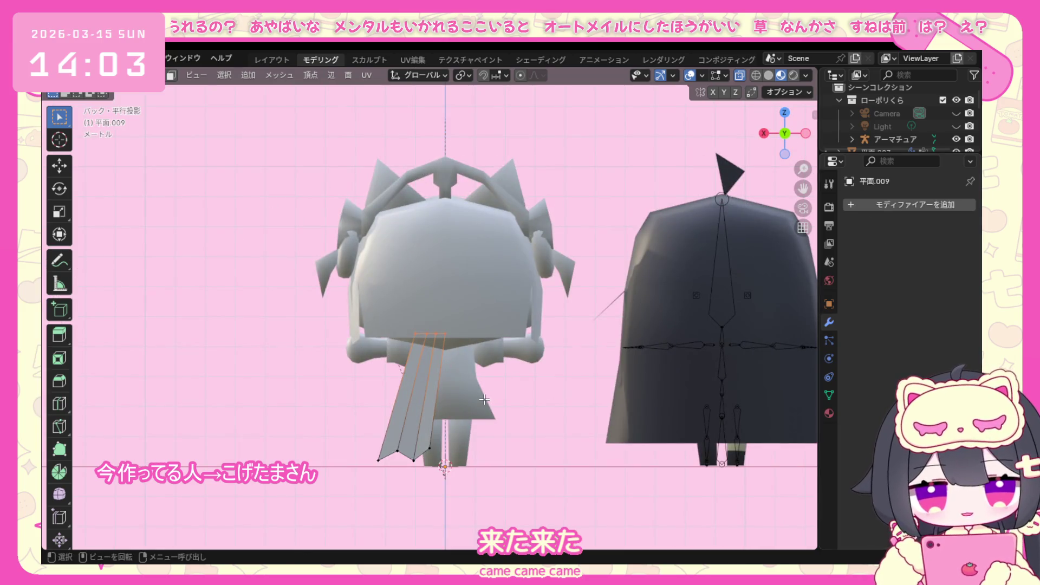
pyautogui.click(515, 398)
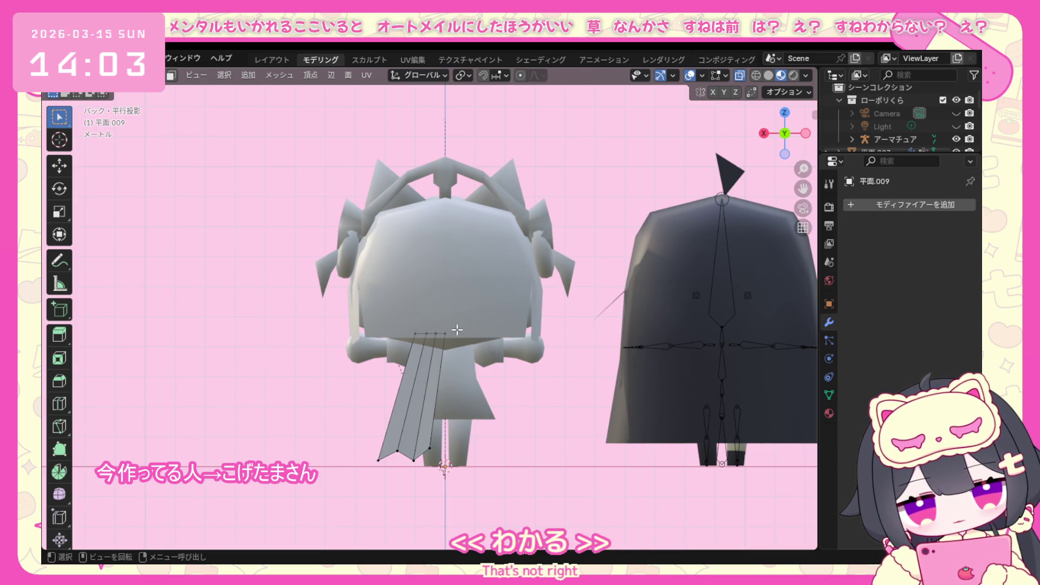
pyautogui.click(445, 340)
pyautogui.press('s')
pyautogui.click(494, 355)
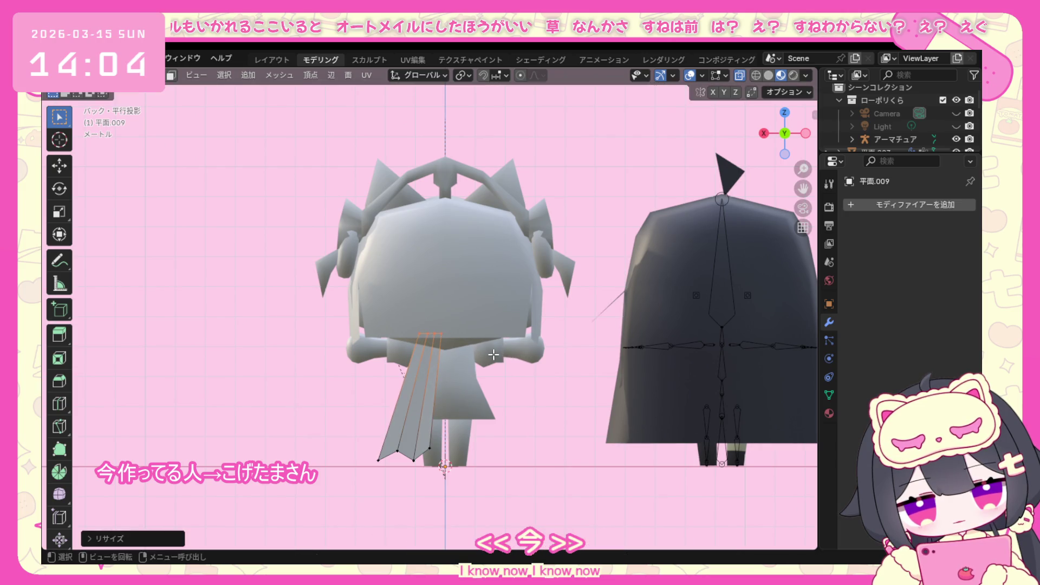
pyautogui.press('g')
pyautogui.press('x')
pyautogui.click(486, 354)
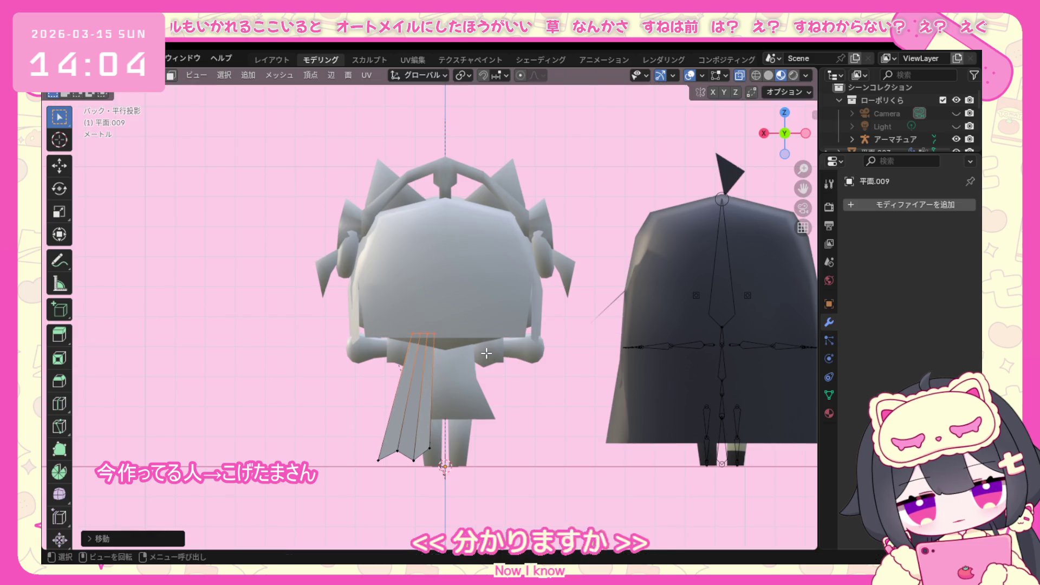
pyautogui.click(896, 201)
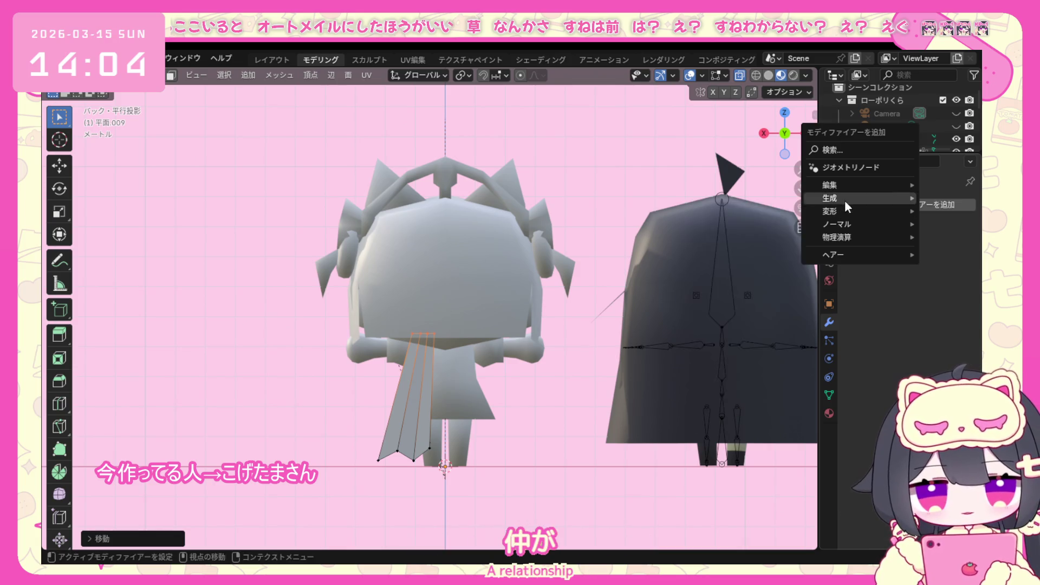
# Add a Mirror modifier around 立方体.004, then shift part of the panel mesh along X.
pyautogui.moveTo(829, 198)
pyautogui.click(756, 289)
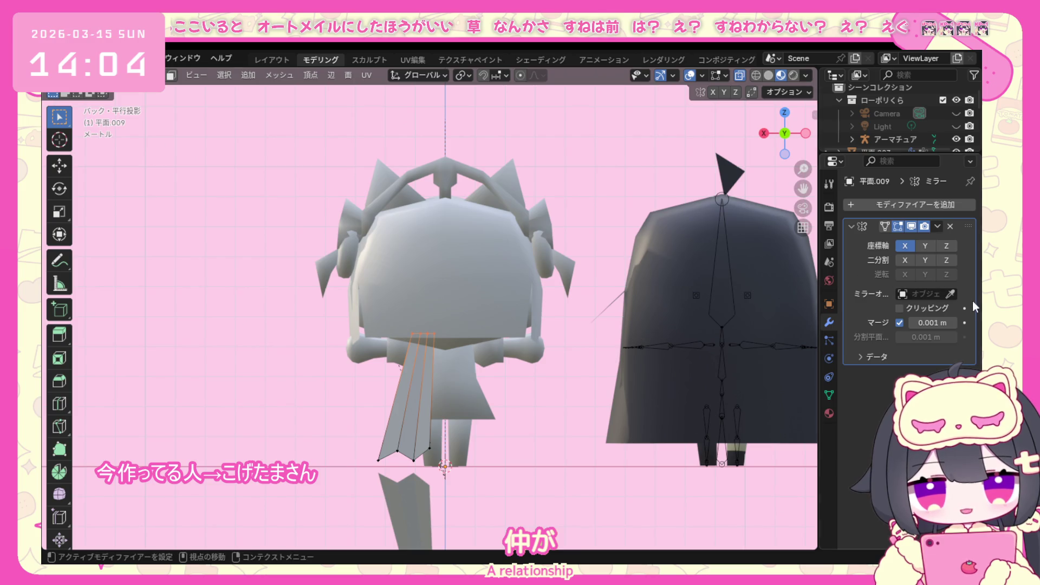
pyautogui.click(446, 397)
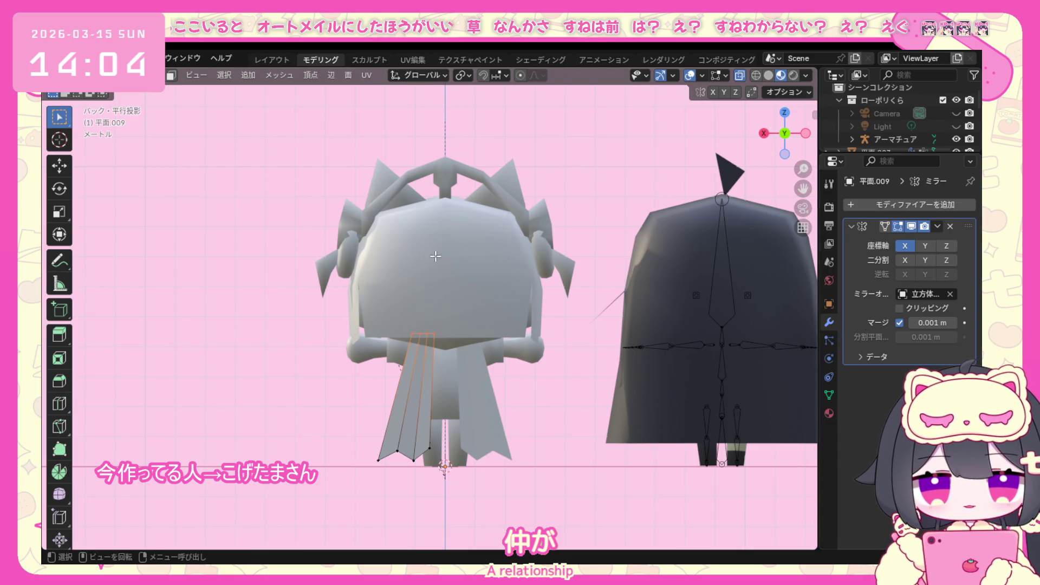
pyautogui.moveTo(392, 319); pyautogui.dragTo(452, 341)
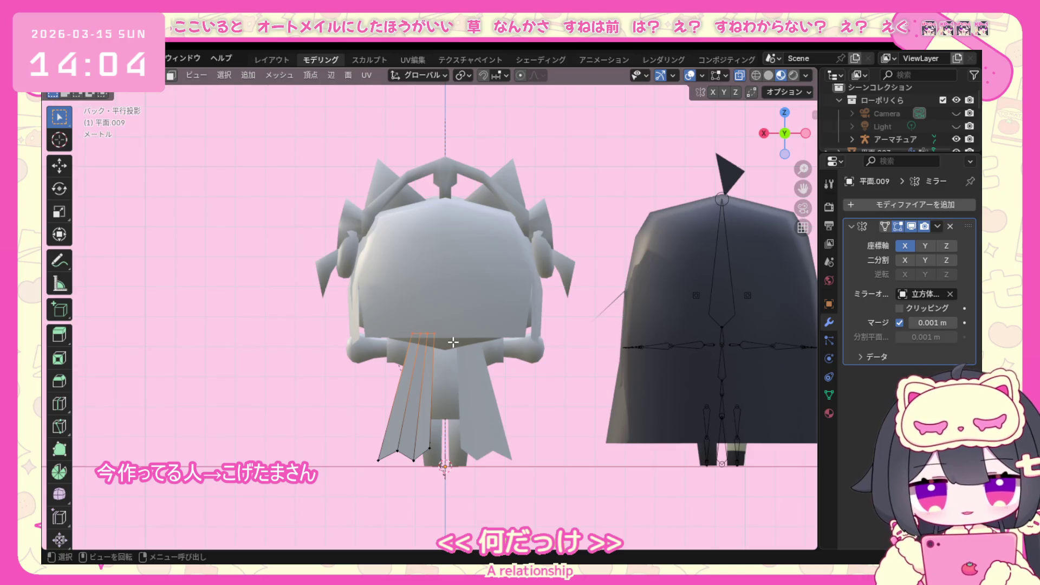
pyautogui.press('g')
pyautogui.click(460, 340)
pyautogui.hotkey('ctrl', 'z')
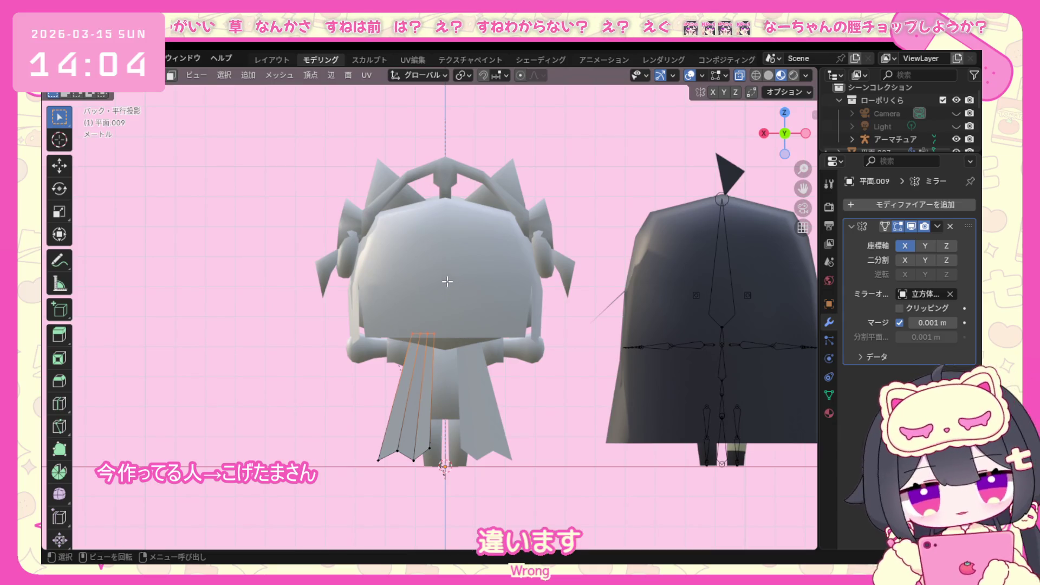
pyautogui.press('g')
pyautogui.press('x')
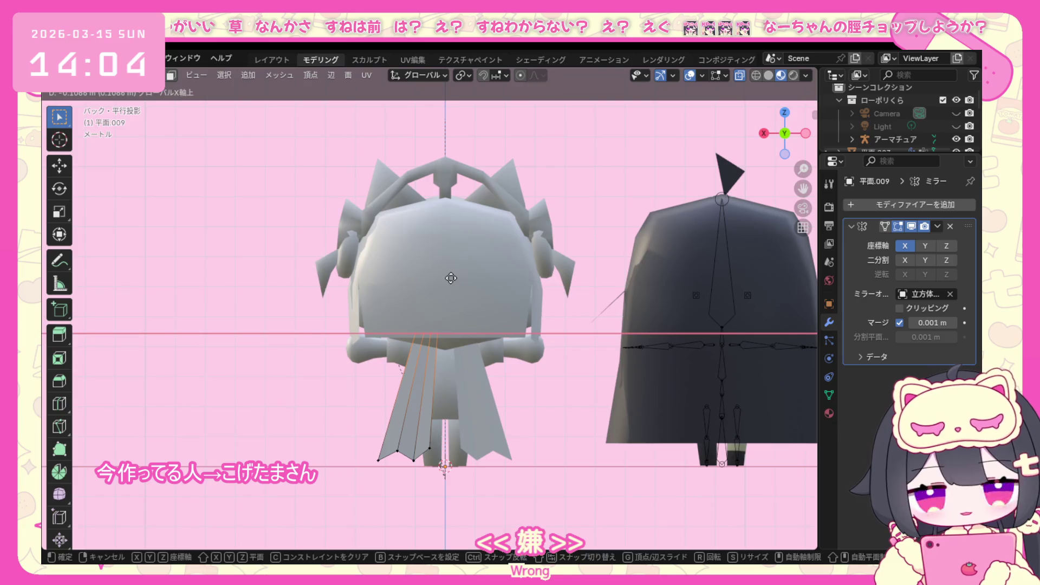
pyautogui.click(441, 299)
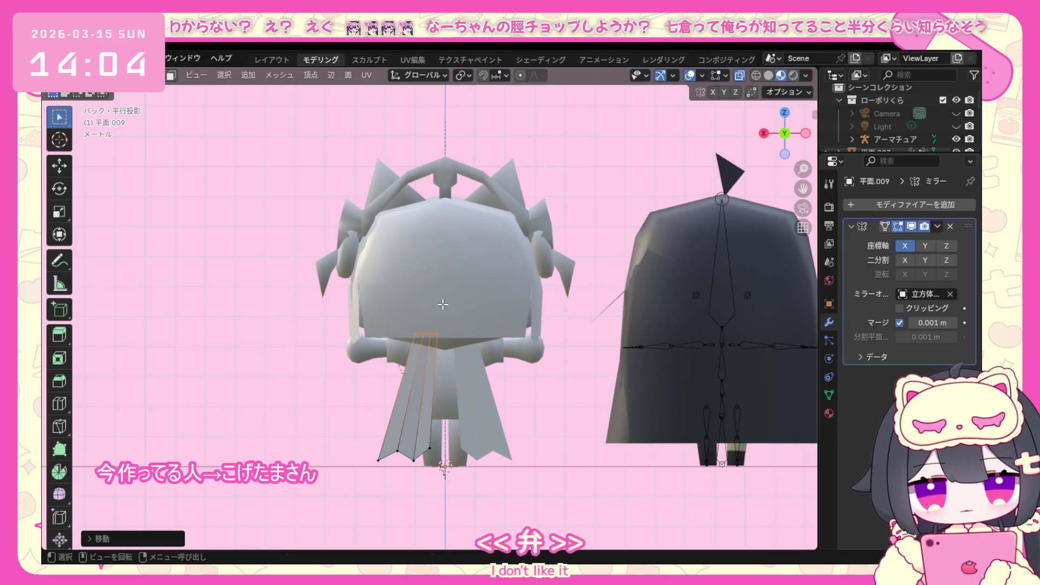
# Pull the ribbon panel's bottom vertices lower and further outward.
pyautogui.moveTo(366, 478); pyautogui.dragTo(434, 435)
pyautogui.press('g')
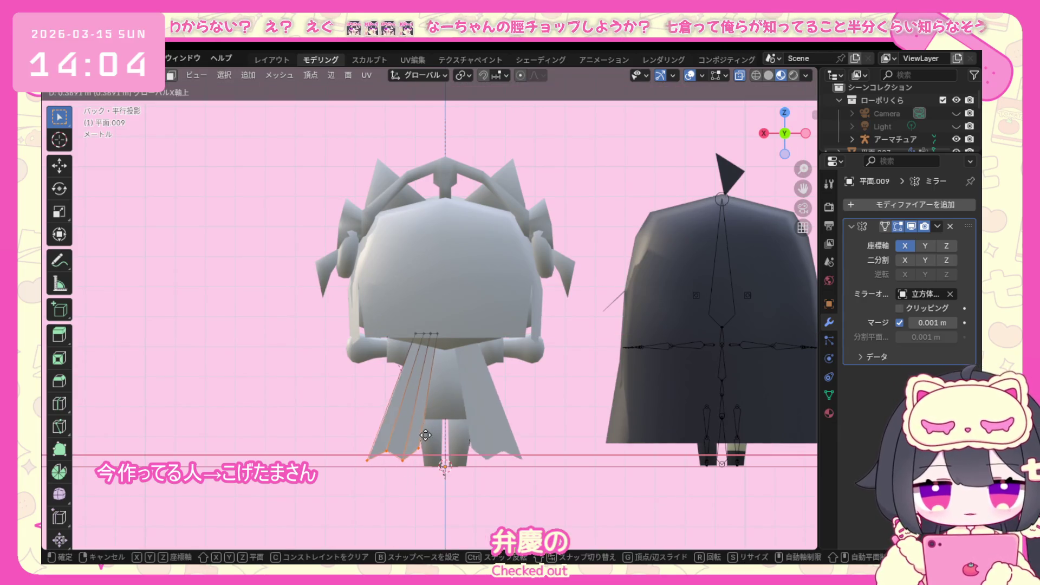
pyautogui.click(426, 432)
pyautogui.moveTo(427, 433); pyautogui.dragTo(578, 427, button='middle')
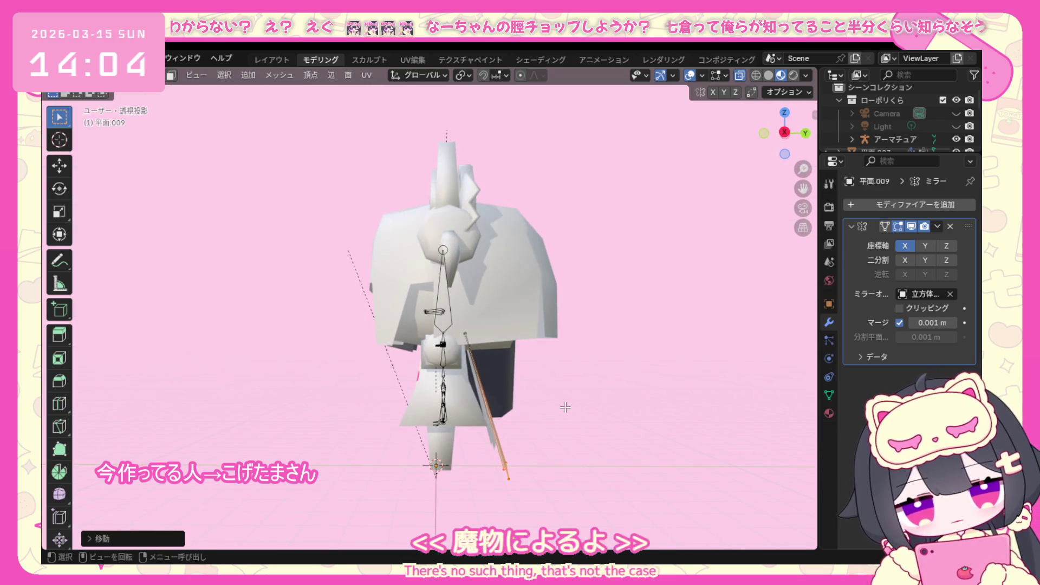
# From the side view, move the selected ribbon vertices along Y to set their depth.
pyautogui.press('KP_1')
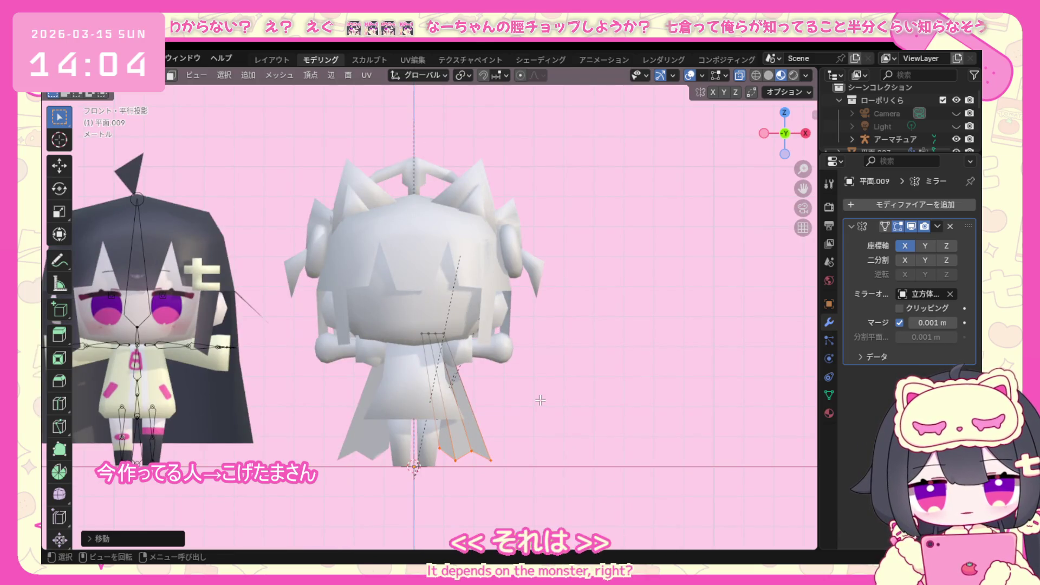
pyautogui.moveTo(767, 161)
pyautogui.mouseDown(button='middle')
pyautogui.moveTo(430, 334)
pyautogui.moveTo(498, 339)
pyautogui.mouseUp(button='middle')
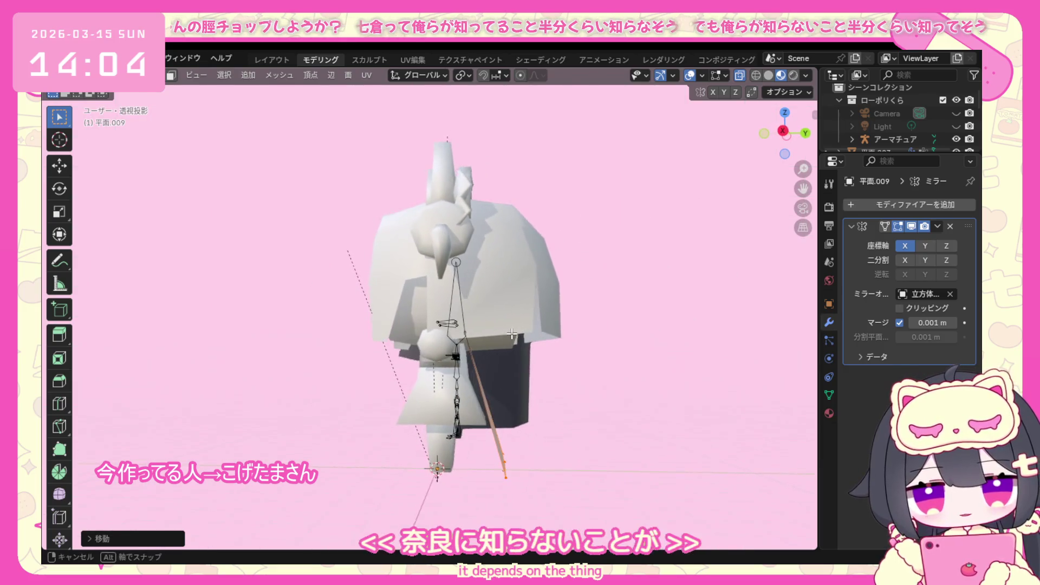
pyautogui.press('KP_3')
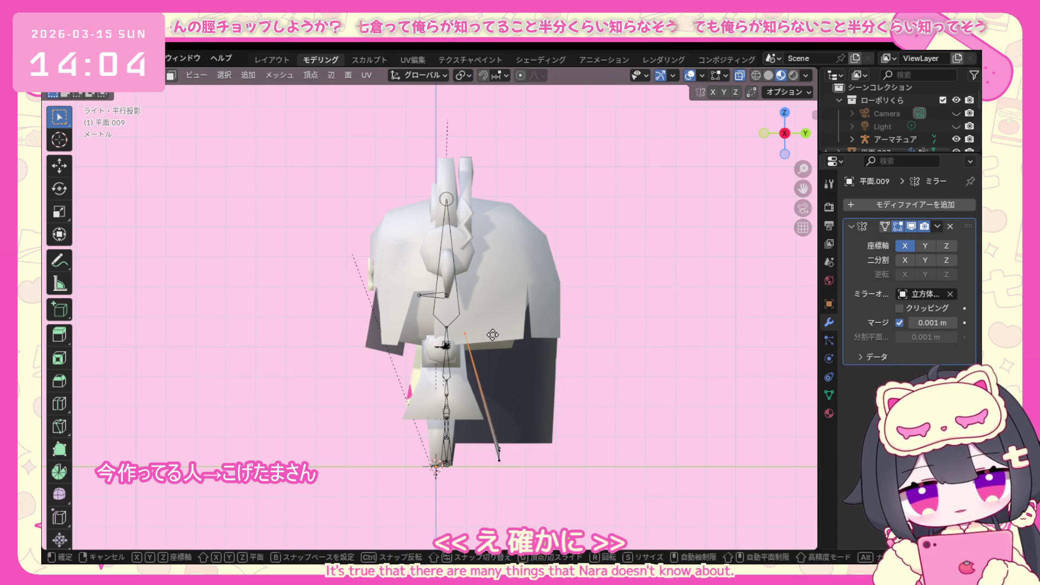
pyautogui.press('g')
pyautogui.press('y')
pyautogui.click(486, 339)
pyautogui.moveTo(487, 339); pyautogui.dragTo(389, 323, button='middle')
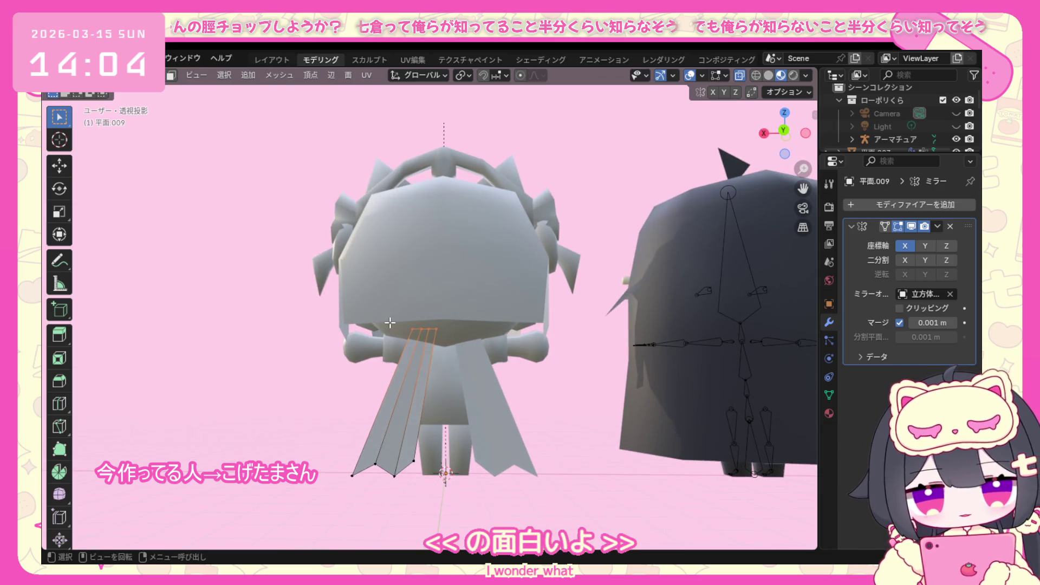
pyautogui.moveTo(413, 317); pyautogui.dragTo(555, 319, button='middle')
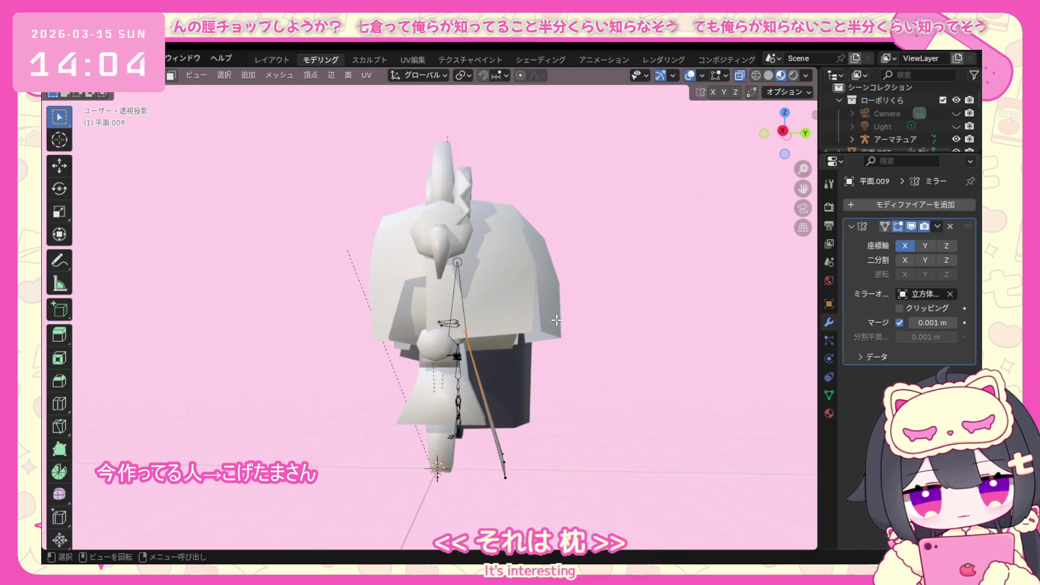
# Refine the vertices' depth along Y again and nudge the top ribbon vertices slightly.
pyautogui.press('g')
pyautogui.press('y')
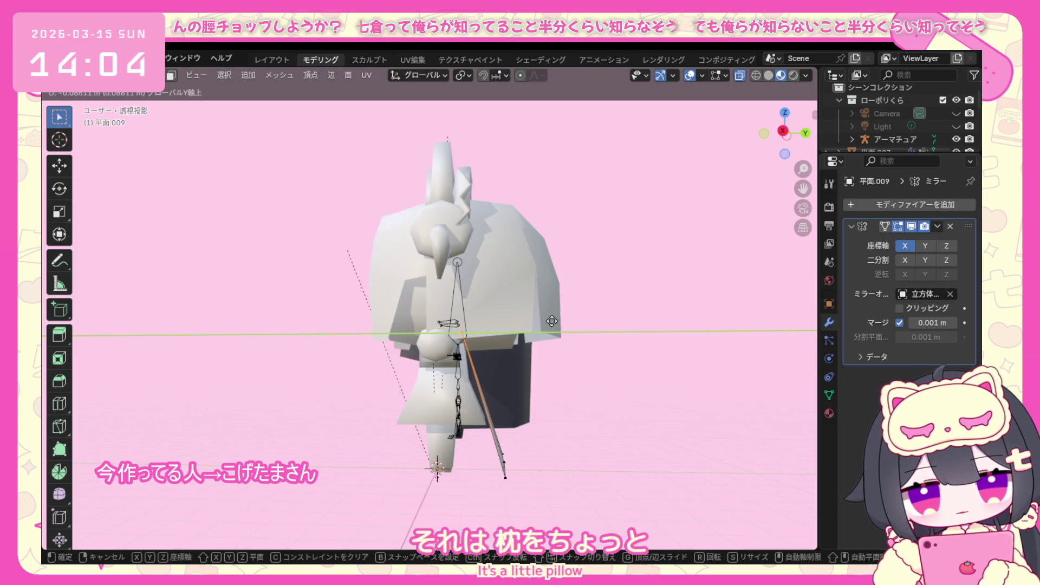
pyautogui.click(547, 322)
pyautogui.moveTo(547, 323); pyautogui.dragTo(437, 330, button='middle')
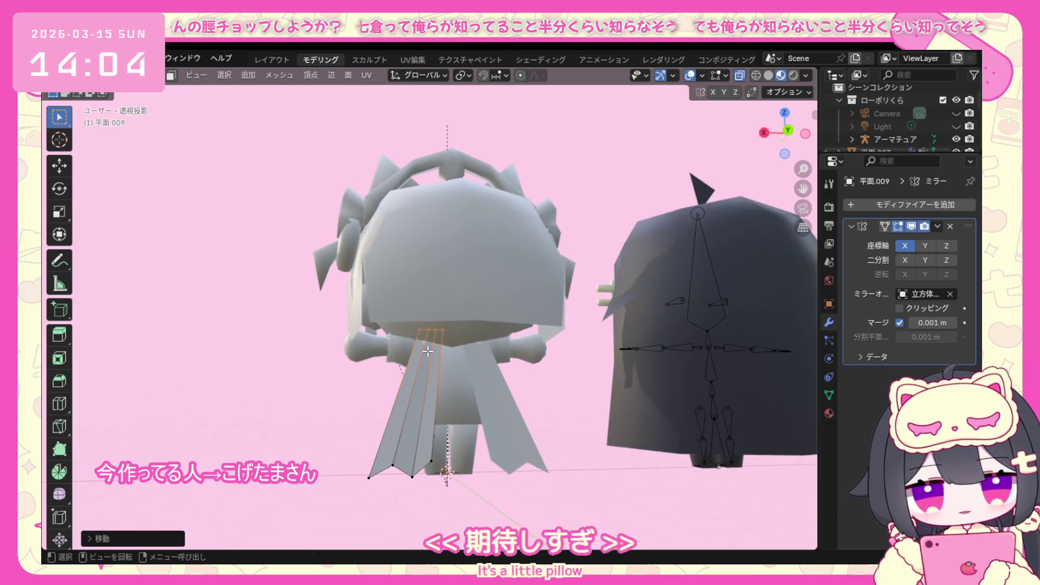
pyautogui.press('g')
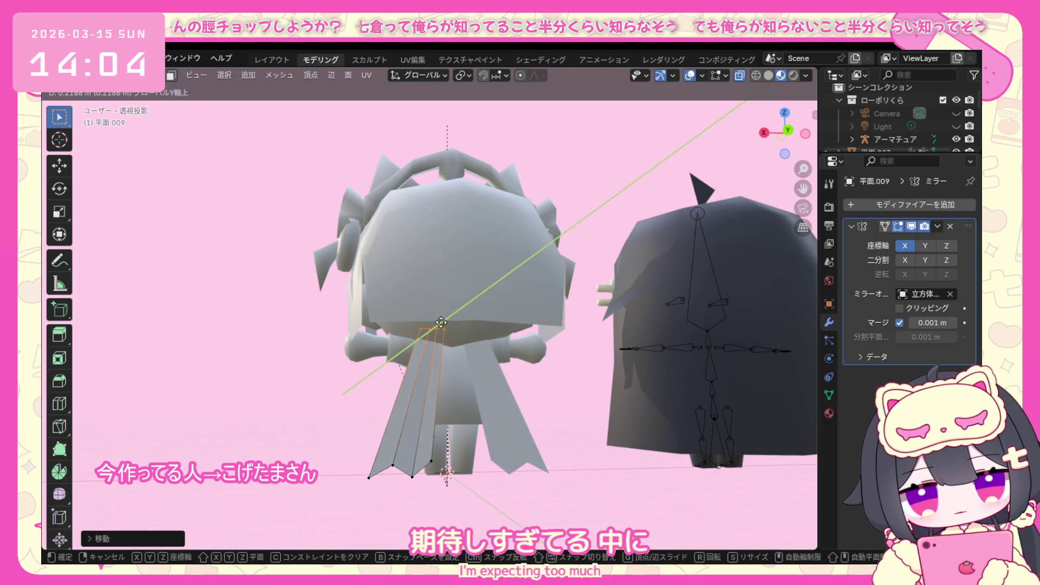
pyautogui.click(450, 341)
# Check the ribbons in Object Mode, then return to Edit Mode in the straight side view.
pyautogui.click(122, 75)
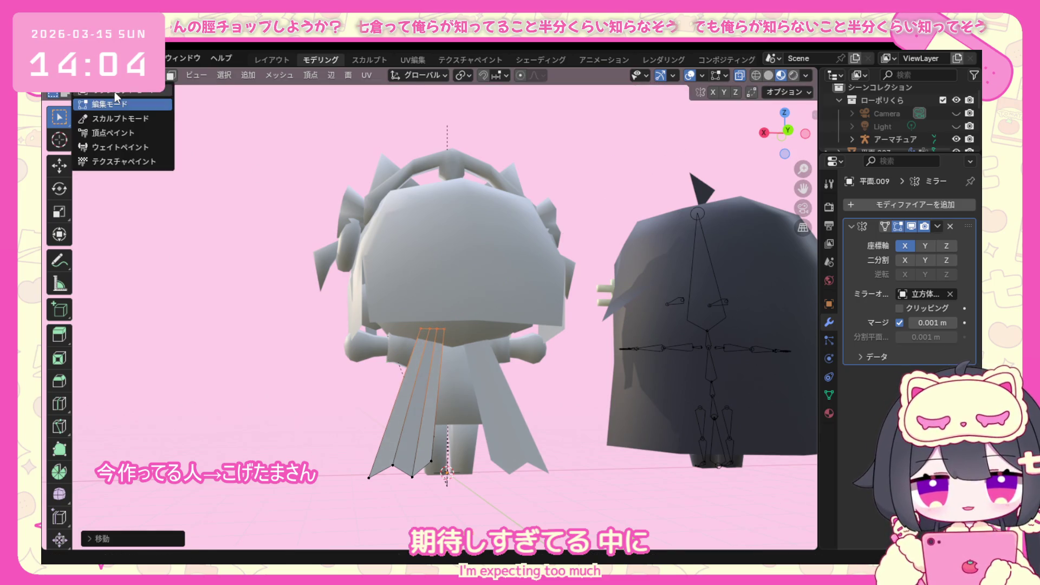
pyautogui.click(97, 100)
pyautogui.moveTo(265, 318)
pyautogui.mouseDown(button='middle')
pyautogui.moveTo(491, 329)
pyautogui.moveTo(456, 358)
pyautogui.moveTo(535, 391)
pyautogui.moveTo(528, 380)
pyautogui.mouseUp(button='middle')
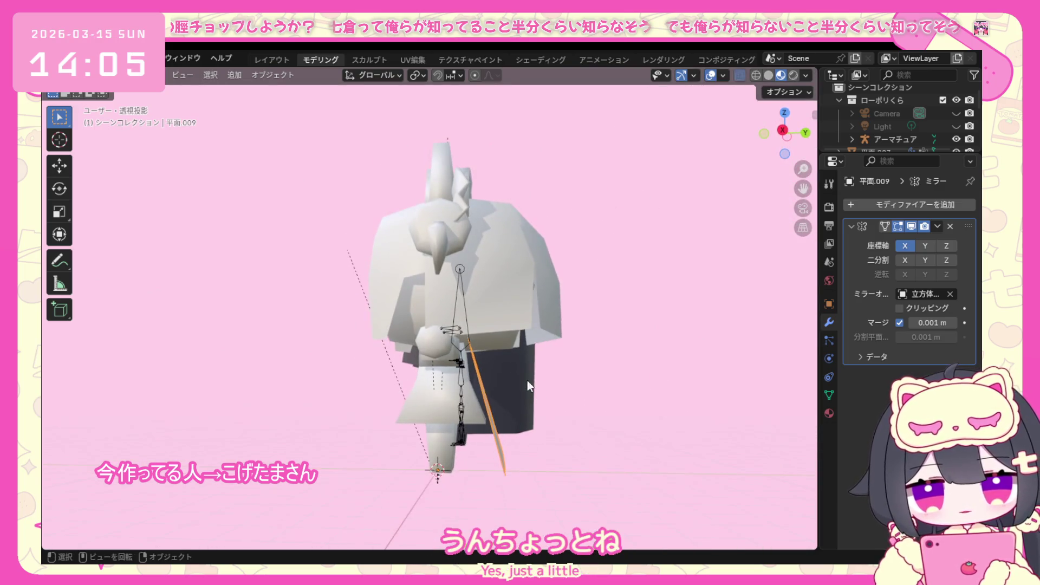
pyautogui.press('KP_3')
pyautogui.click(121, 75)
pyautogui.click(104, 104)
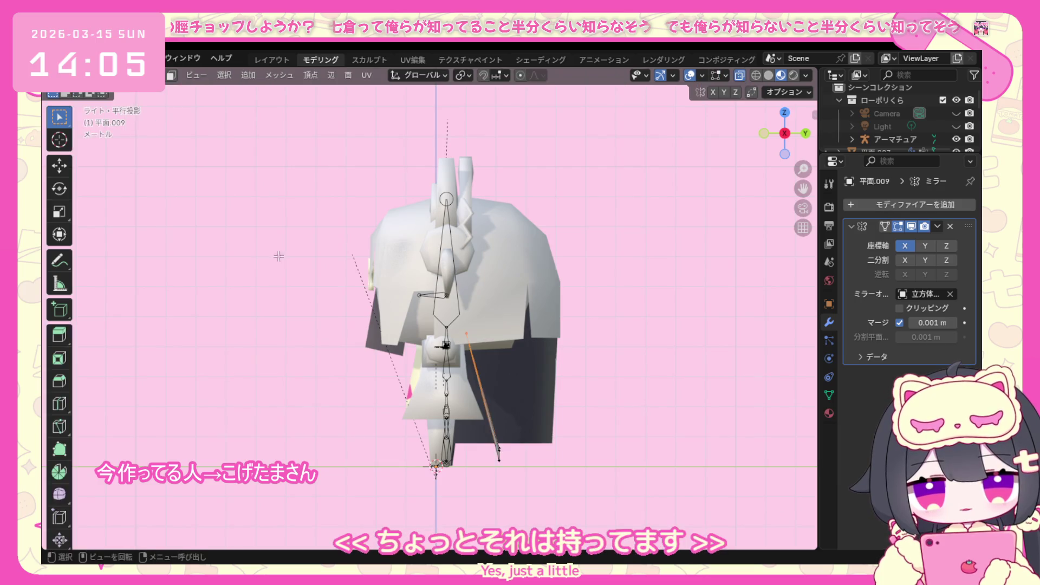
pyautogui.moveTo(455, 325); pyautogui.dragTo(539, 416, button='middle')
pyautogui.press('KP_3')
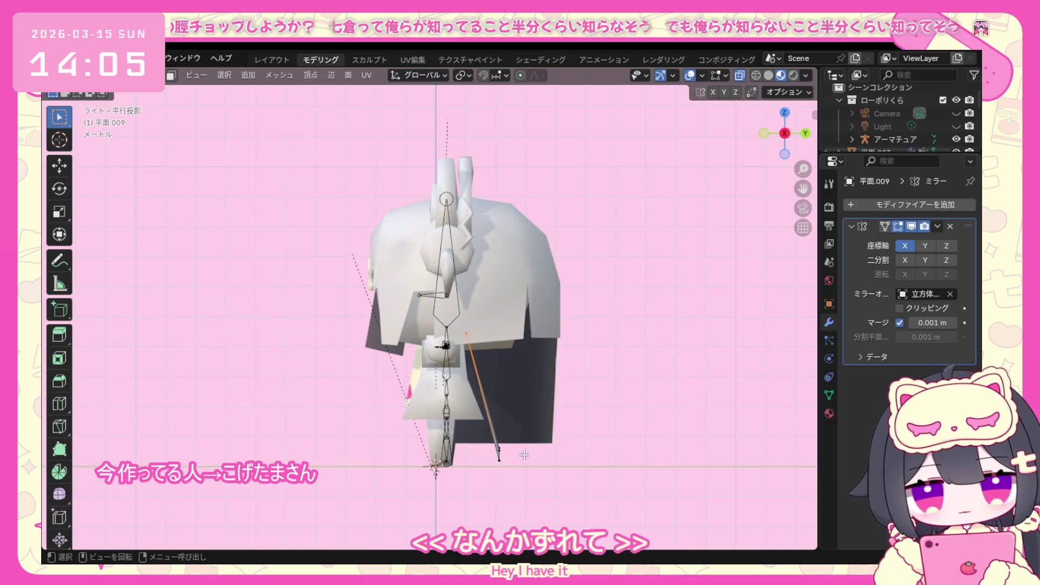
# Box-select the ribbon's lower tips and shift them in depth along Y.
pyautogui.press('b')
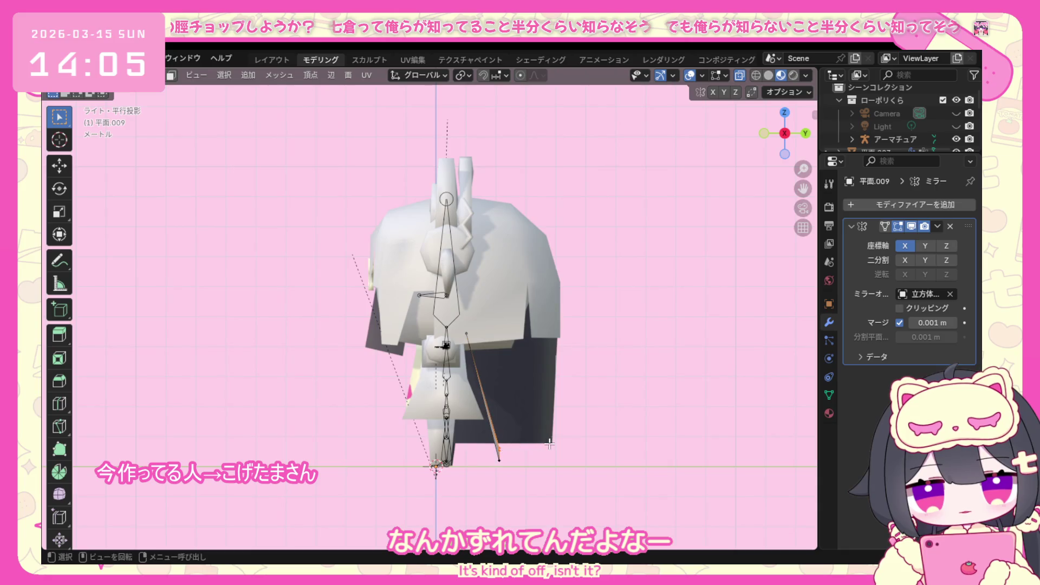
pyautogui.press('g')
pyautogui.press('y')
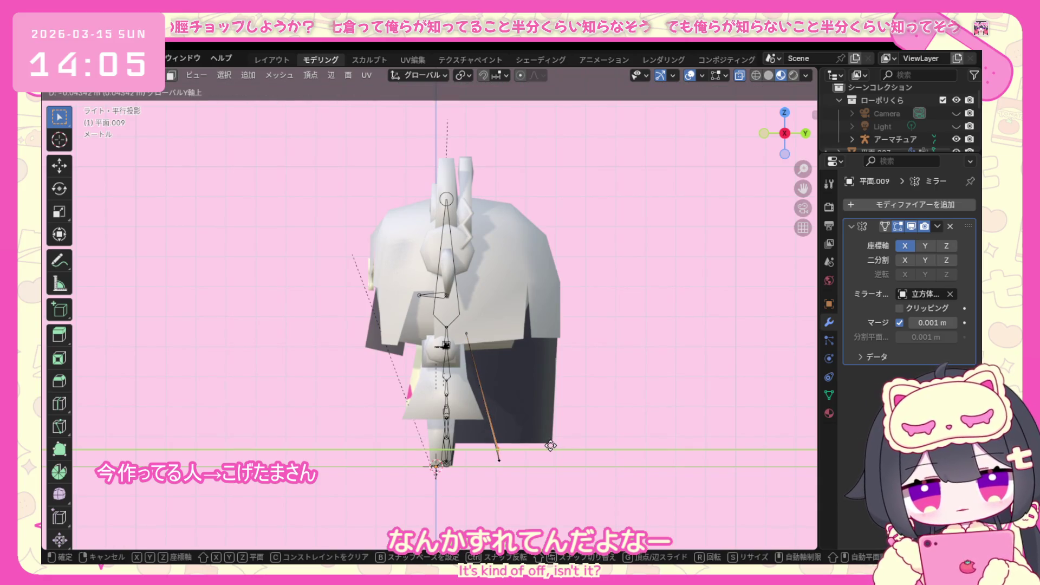
pyautogui.click(548, 446)
pyautogui.moveTo(549, 445); pyautogui.dragTo(336, 312, button='middle')
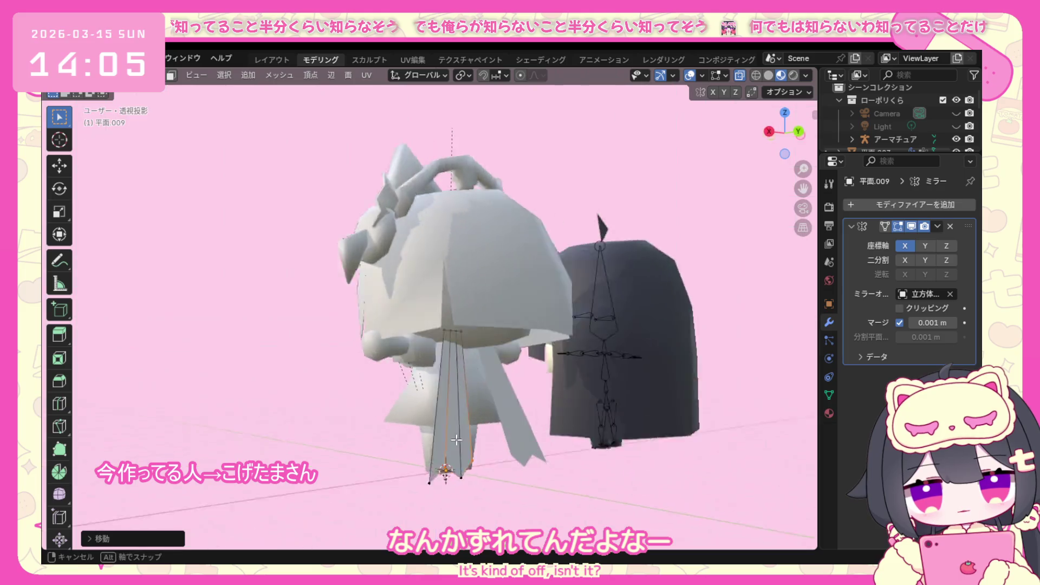
pyautogui.click(106, 75)
pyautogui.click(106, 75)
# Leave Edit Mode and add a new mesh plane at the character's feet.
pyautogui.click(101, 89)
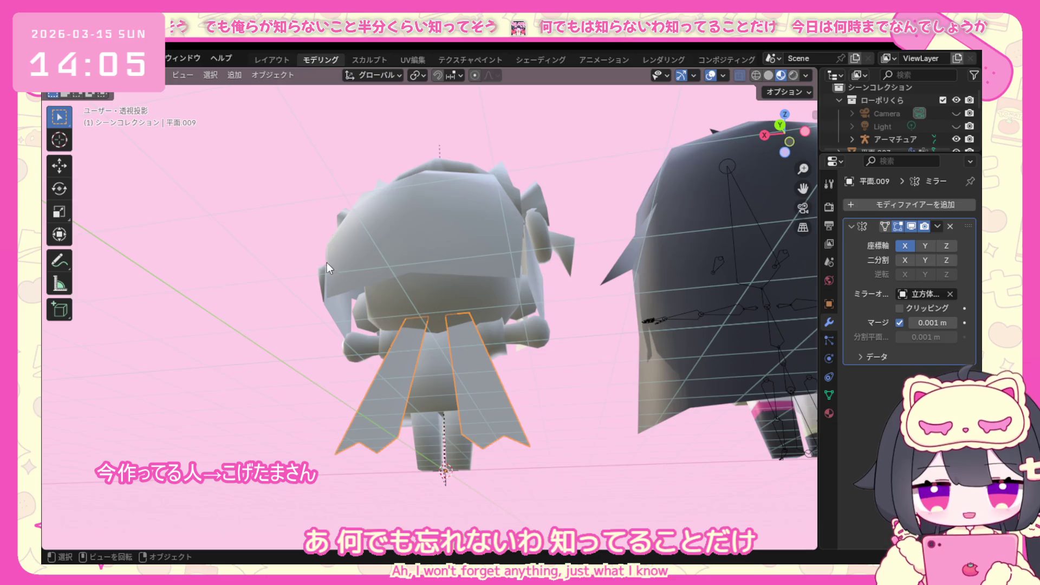
pyautogui.moveTo(410, 342)
pyautogui.mouseDown(button='middle')
pyautogui.moveTo(443, 420)
pyautogui.moveTo(391, 399)
pyautogui.mouseUp(button='middle')
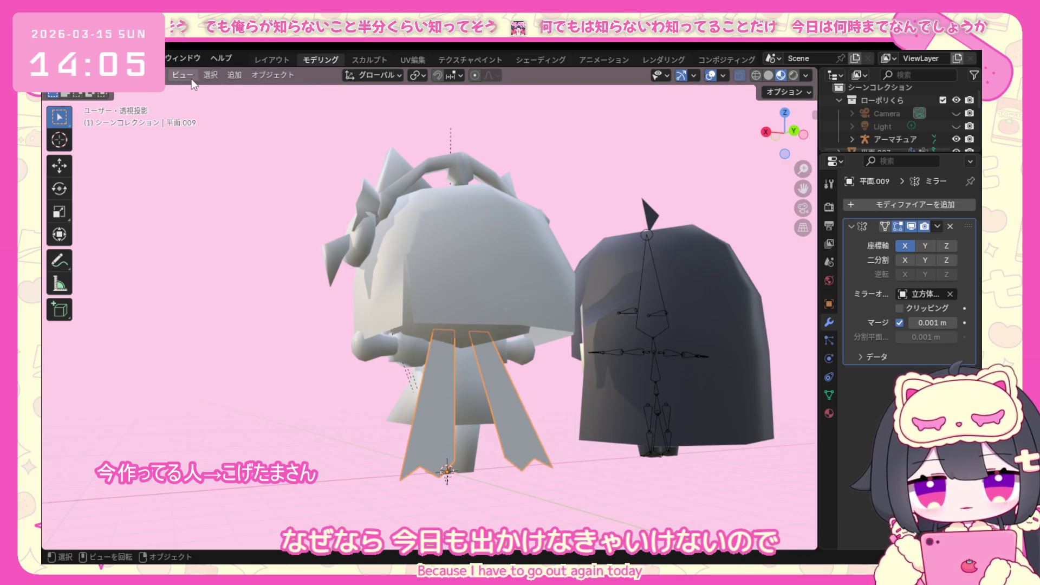
pyautogui.click(238, 75)
pyautogui.click(382, 90)
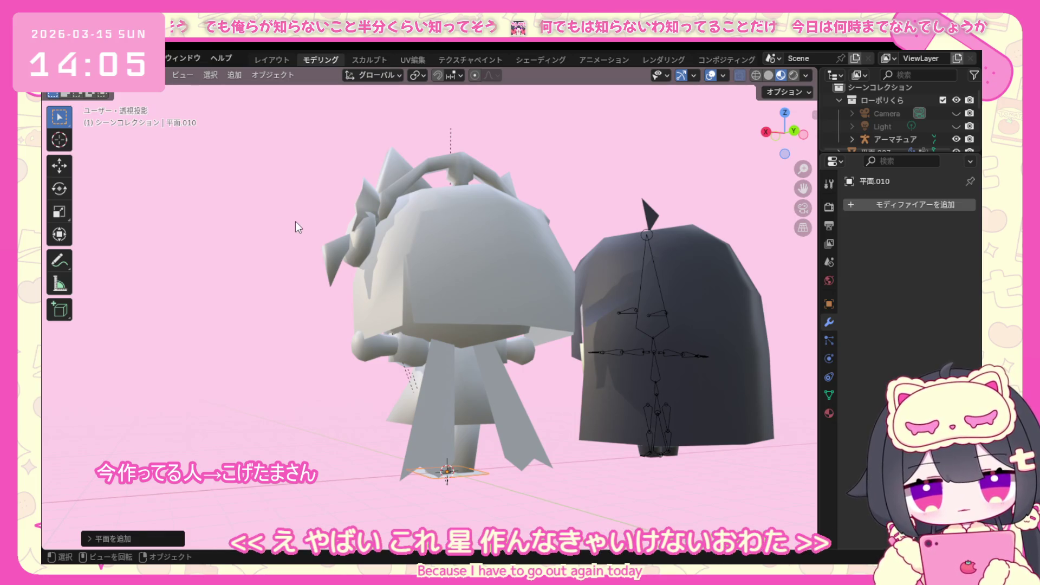
# Rotate the new plane 90 degrees so it stands upright.
pyautogui.press('KP_1')
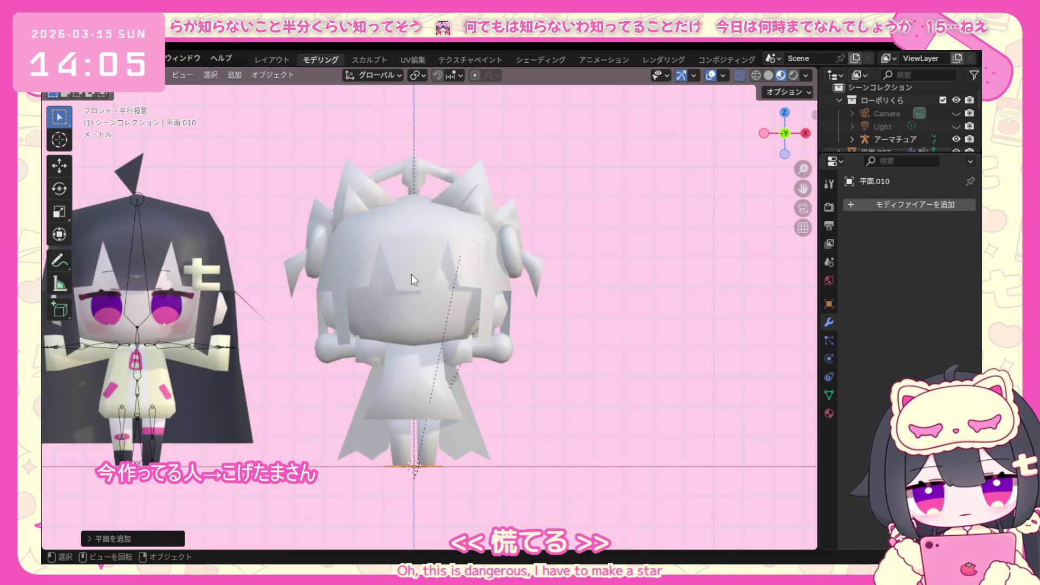
pyautogui.press('r')
pyautogui.press('y')
pyautogui.press('9')
pyautogui.press('0')
pyautogui.press('Return')
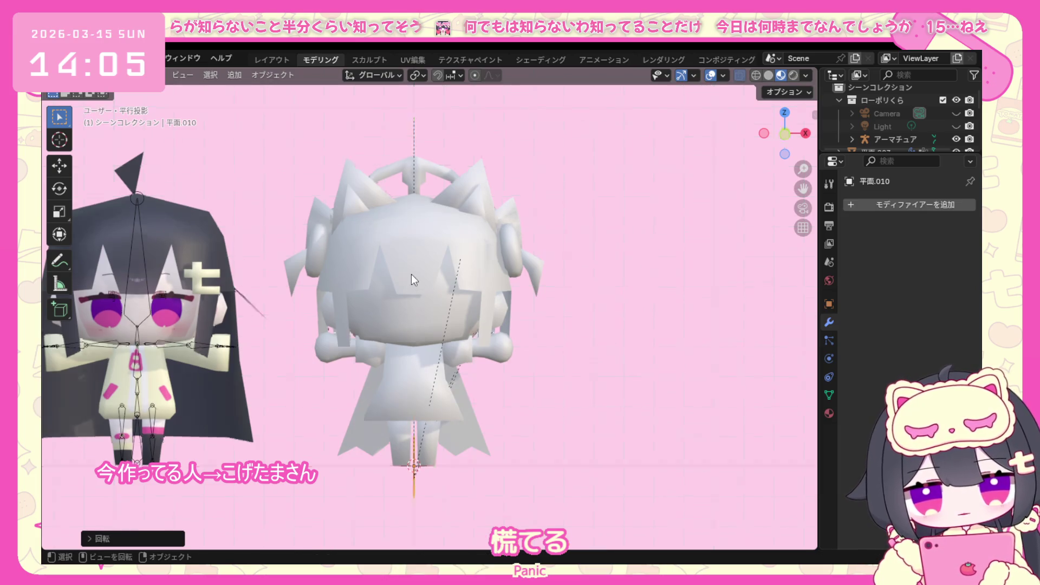
pyautogui.press('KP_7')
pyautogui.press('r')
pyautogui.press('Return')
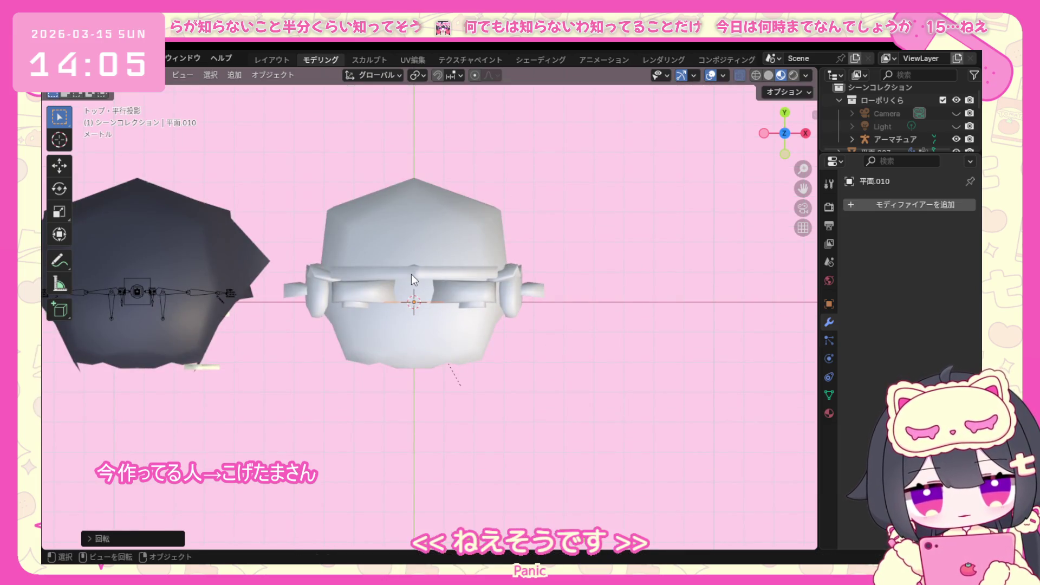
pyautogui.press('KP_1')
# From the side view, move the plane just behind the character's back at waist height.
pyautogui.click(784, 133)
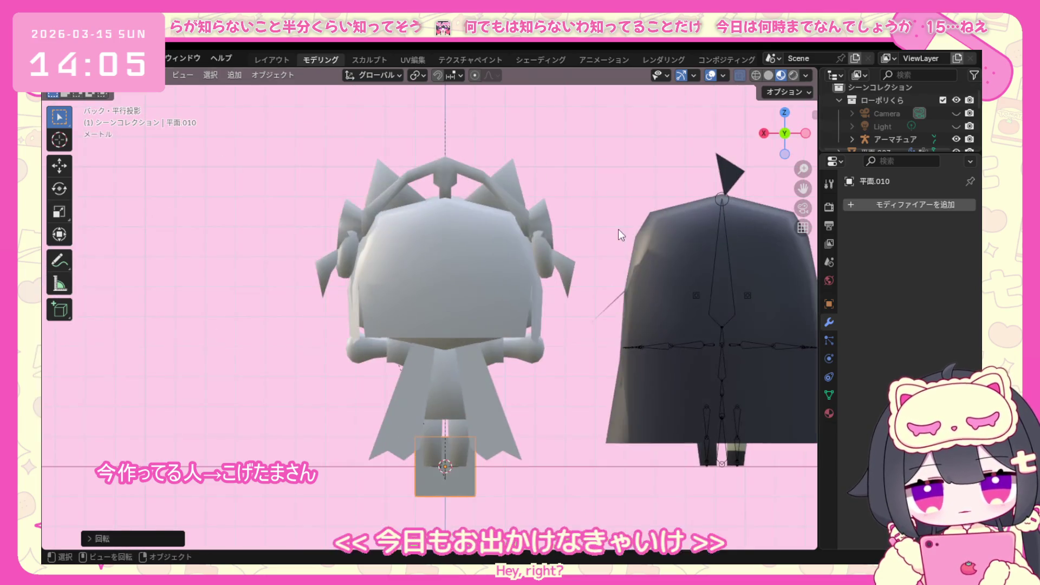
pyautogui.press('KP_3')
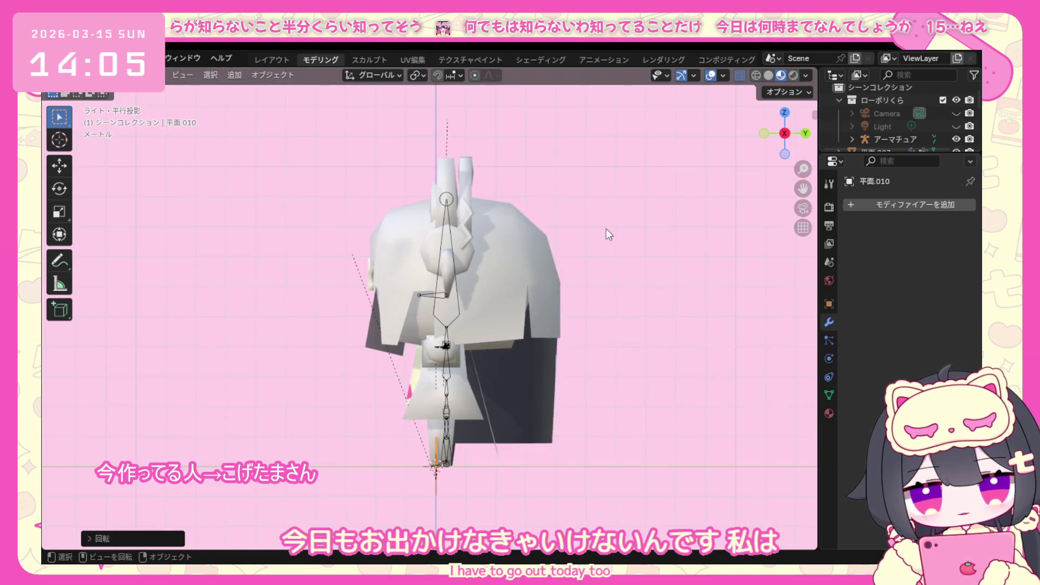
pyautogui.press('g')
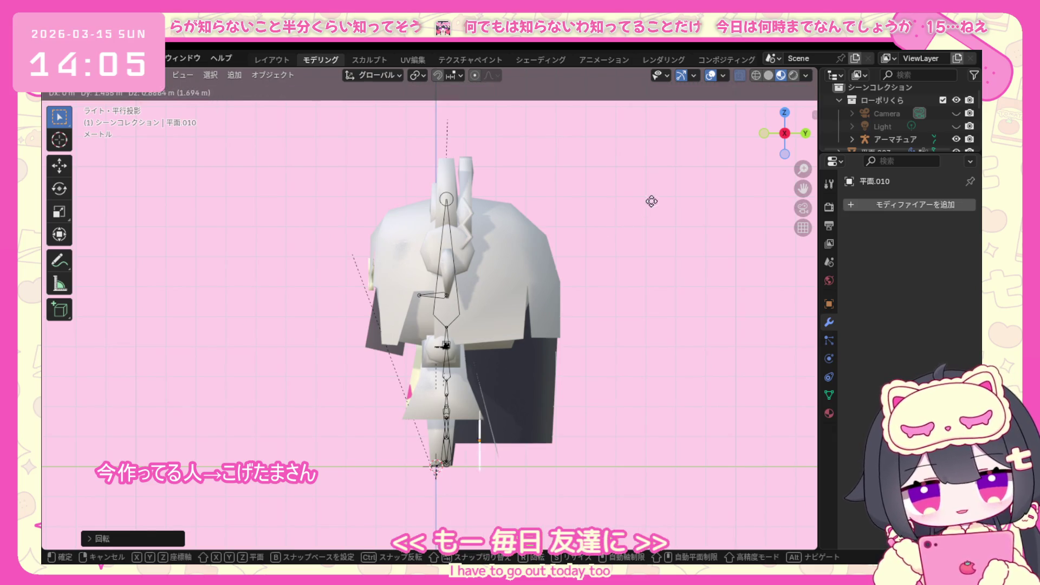
pyautogui.click(670, 152)
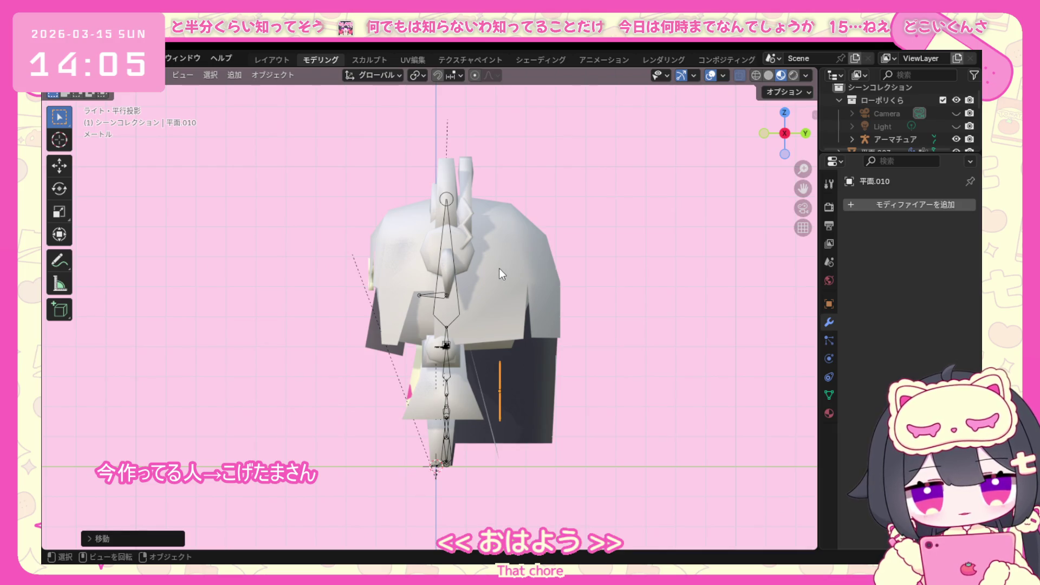
pyautogui.press('KP_1')
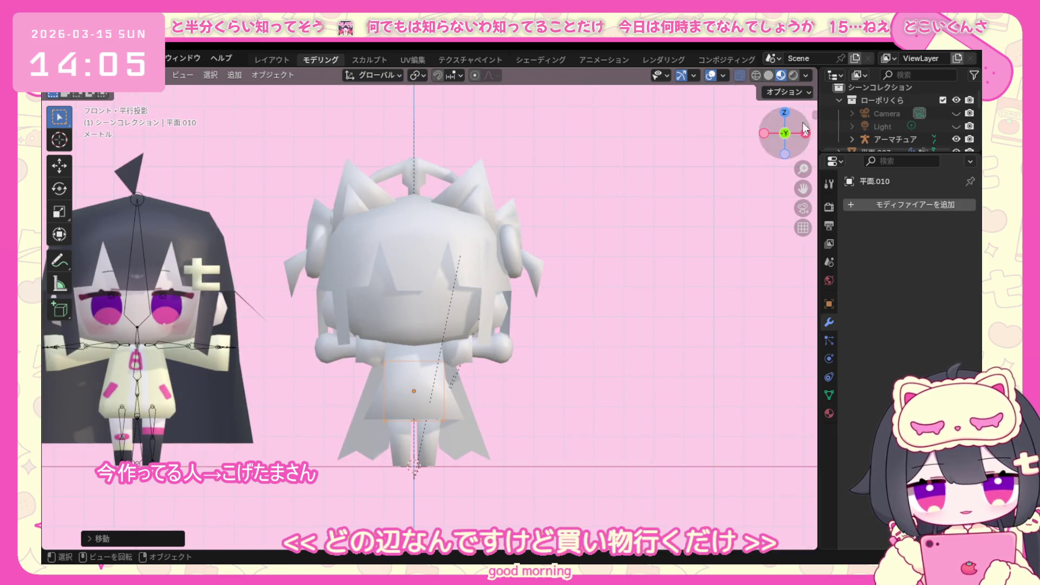
pyautogui.click(785, 135)
pyautogui.scroll(3, 504, 384)
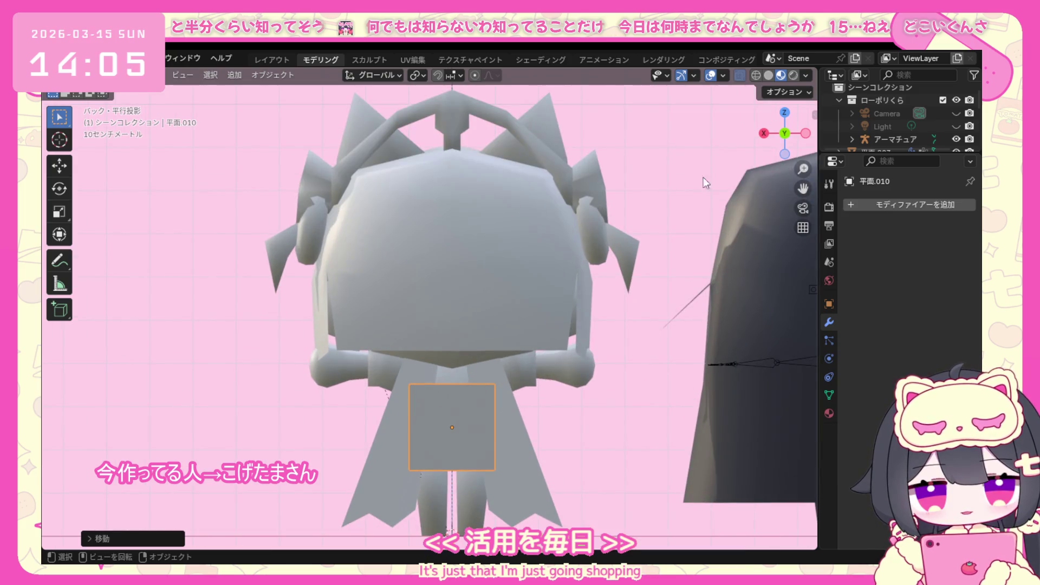
pyautogui.click(122, 75)
# In Edit Mode, loop-cut the plane through its centre in one direction.
pyautogui.click(126, 104)
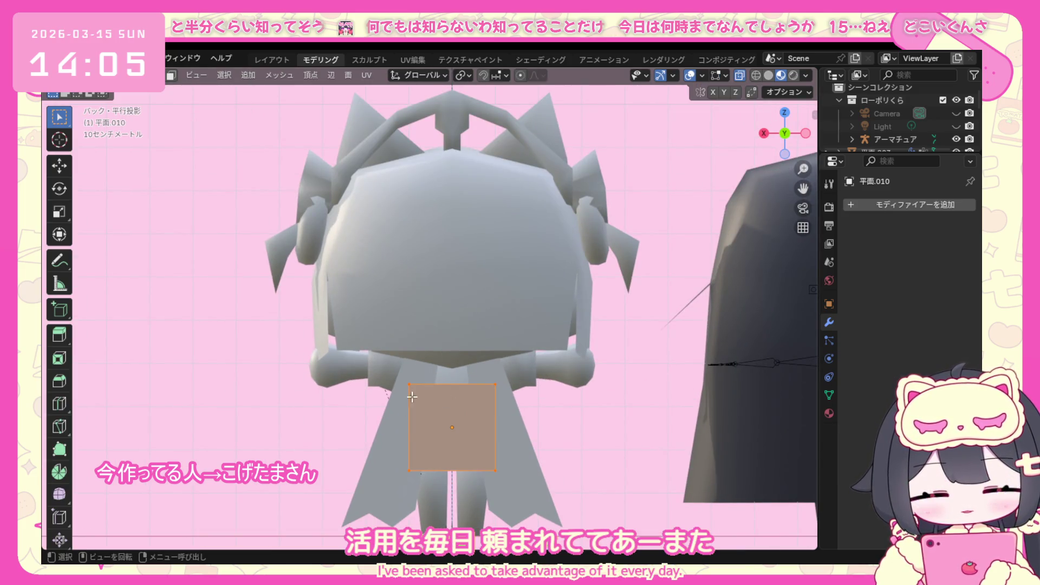
pyautogui.press('ctrl')
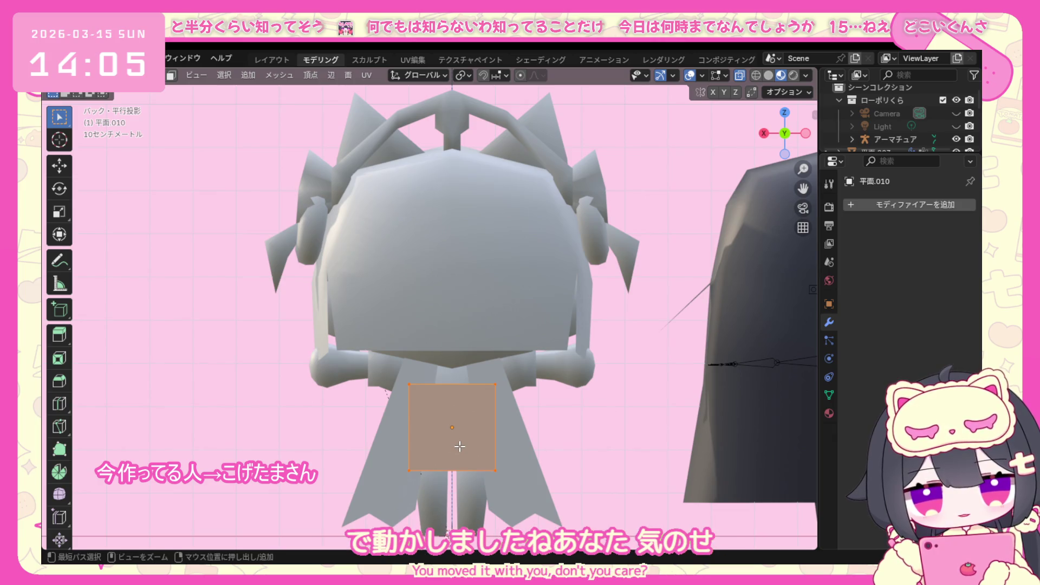
pyautogui.hotkey('ctrl', 'r')
pyautogui.click(453, 448)
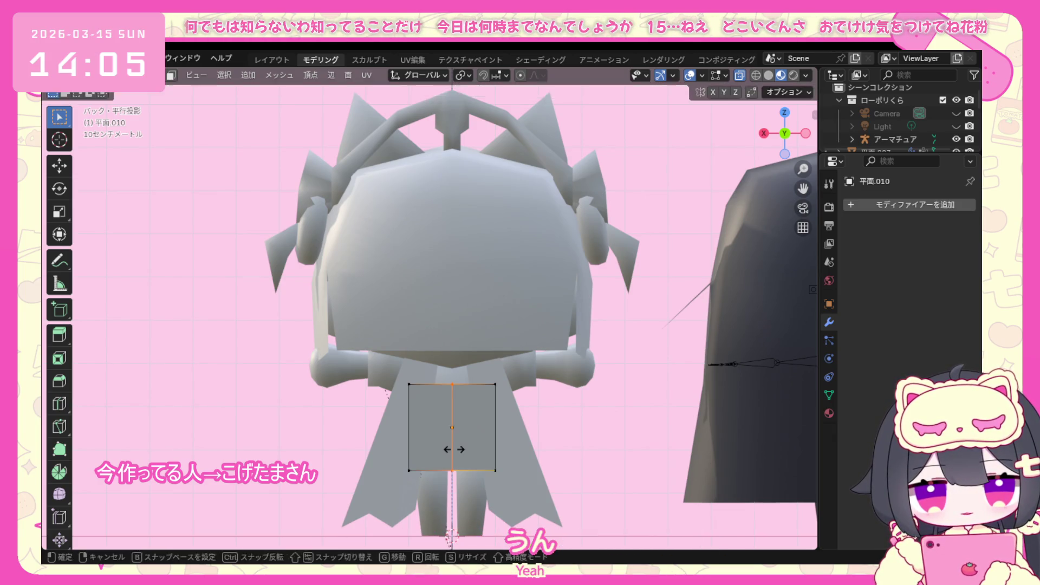
pyautogui.hotkey('ctrl', 'r')
pyautogui.click(454, 449)
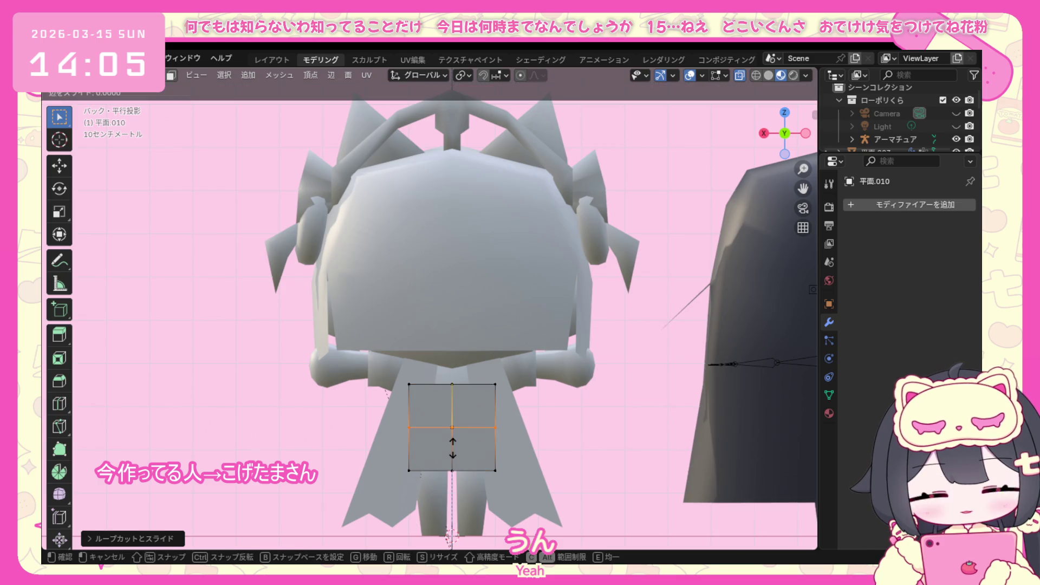
pyautogui.click(453, 448)
# Add the crossing centred loop cut, making a two-by-two grid.
pyautogui.hotkey('ctrl', 'r')
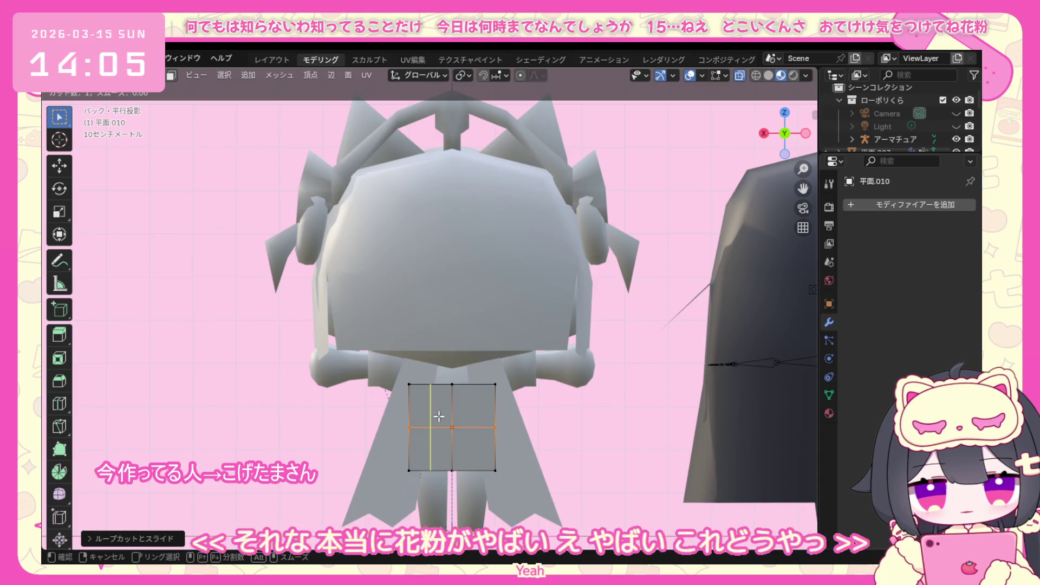
pyautogui.click(438, 417)
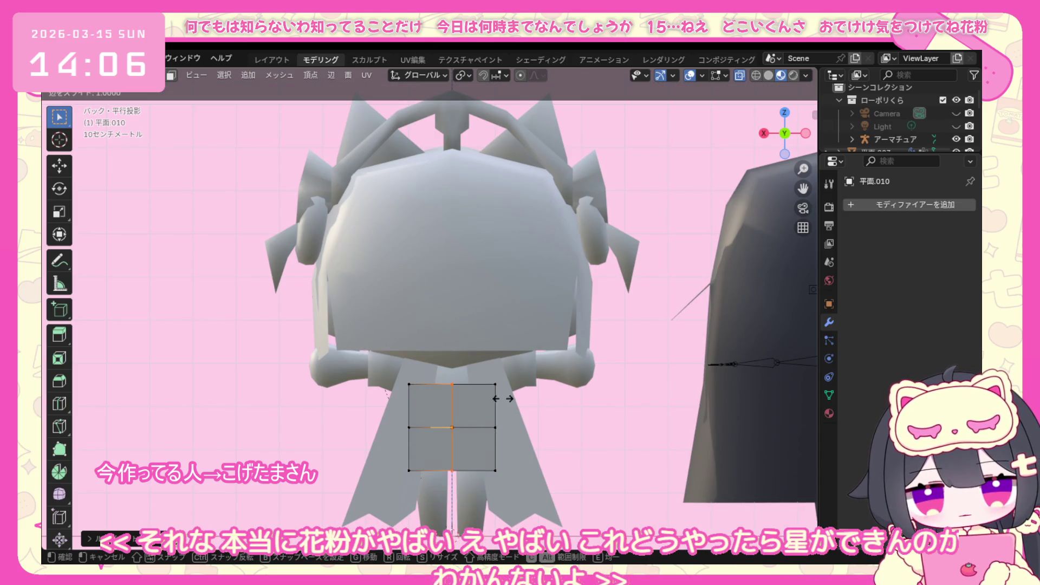
pyautogui.press('Escape')
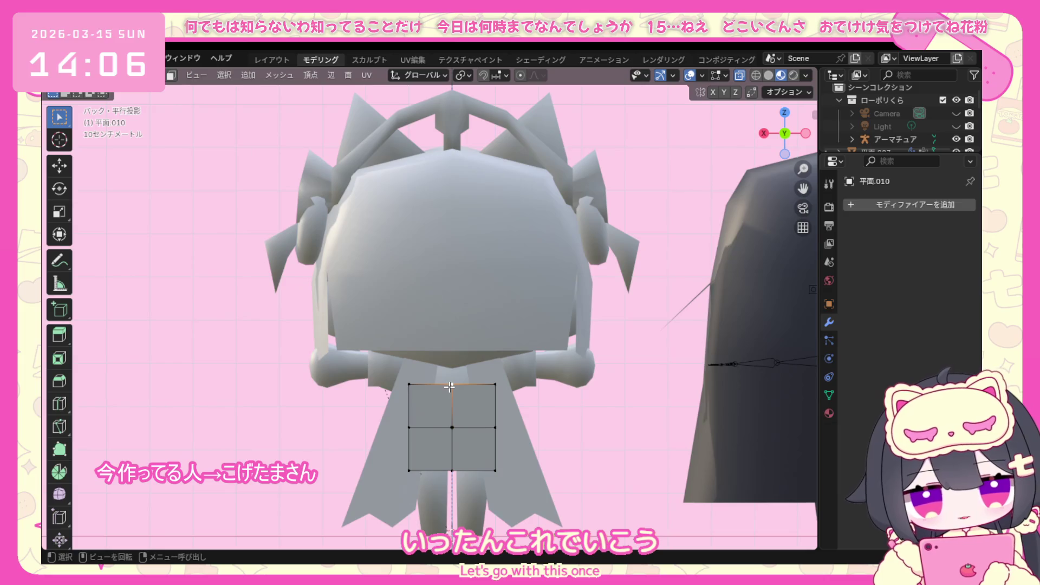
# Raise the plane's top centre vertex along Z into a peak.
pyautogui.press('g')
pyautogui.press('z')
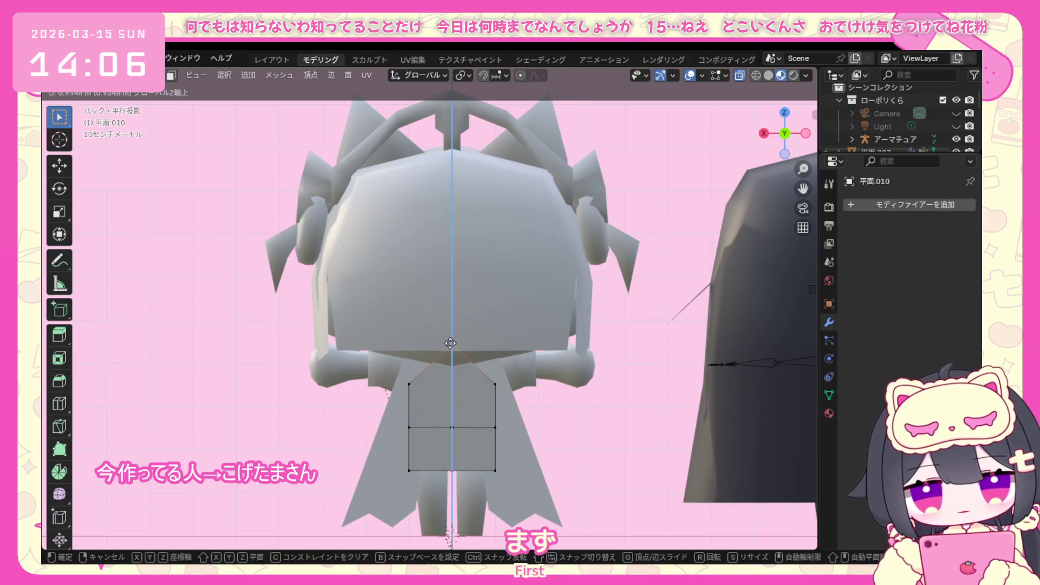
pyautogui.click(450, 343)
pyautogui.press('g')
pyautogui.press('z')
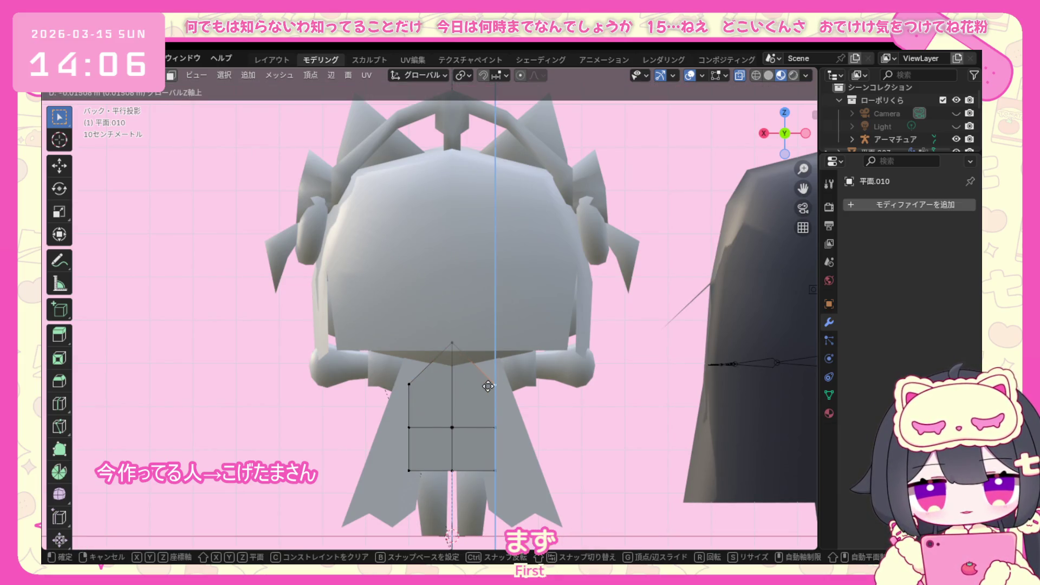
pyautogui.click(488, 386)
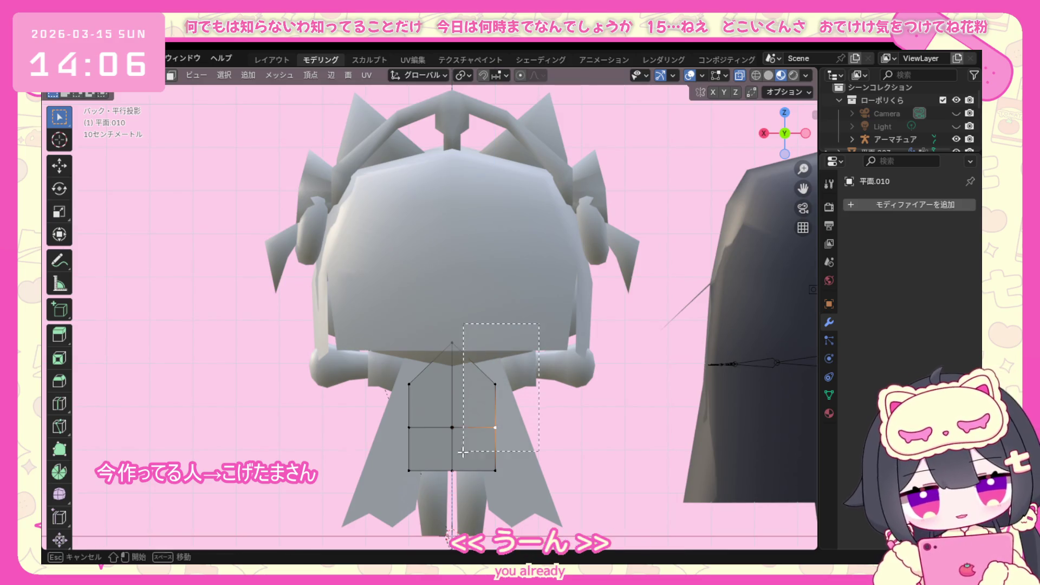
# Delete the right half's vertices, leaving half the plane.
pyautogui.rightClick(455, 498)
pyautogui.click(439, 547)
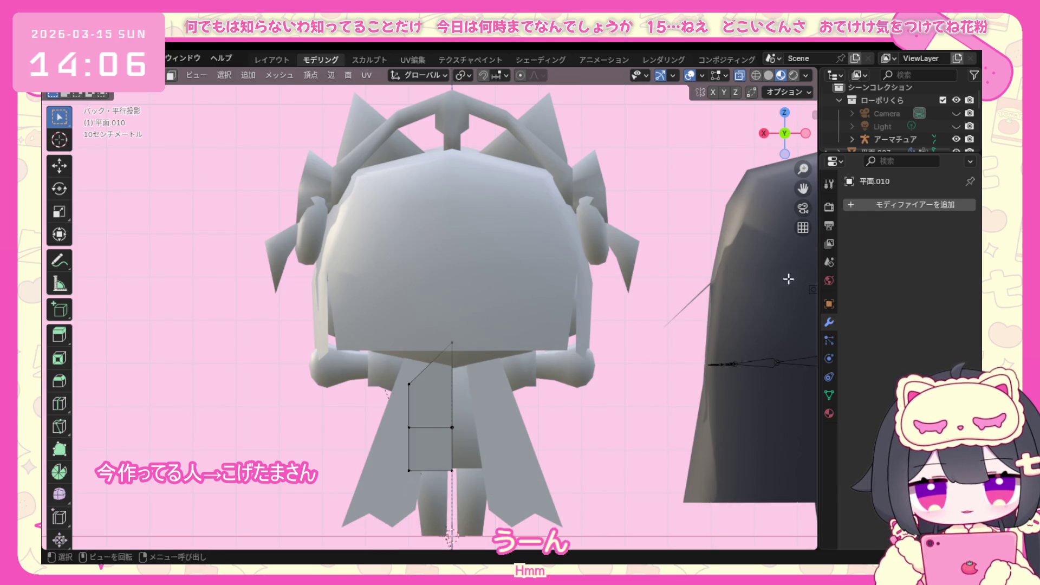
pyautogui.click(873, 205)
pyautogui.moveTo(834, 205)
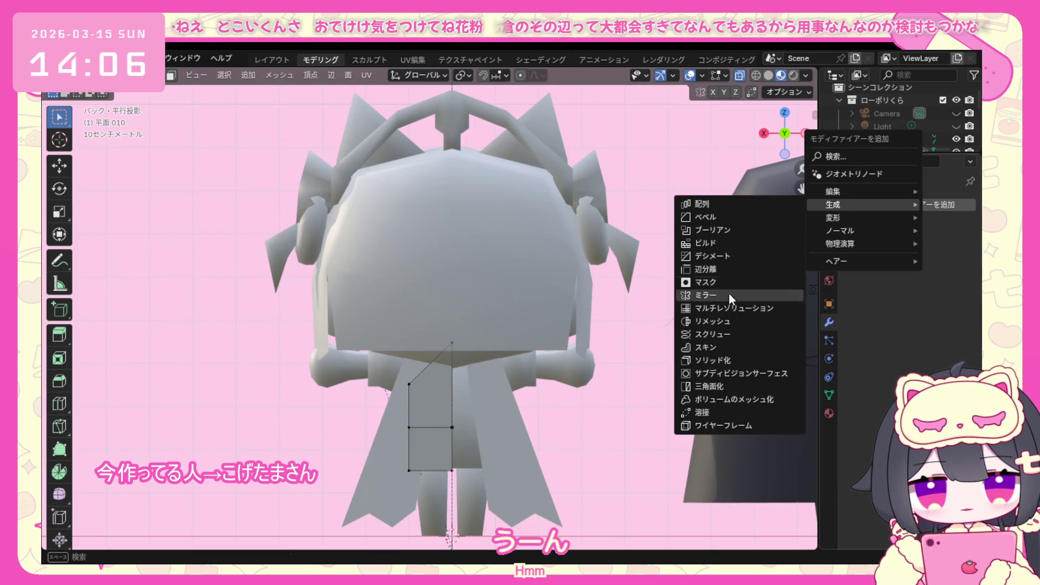
# Add a Mirror modifier to the half plane with 立方体.004 as the mirror object.
pyautogui.click(725, 295)
pyautogui.click(949, 294)
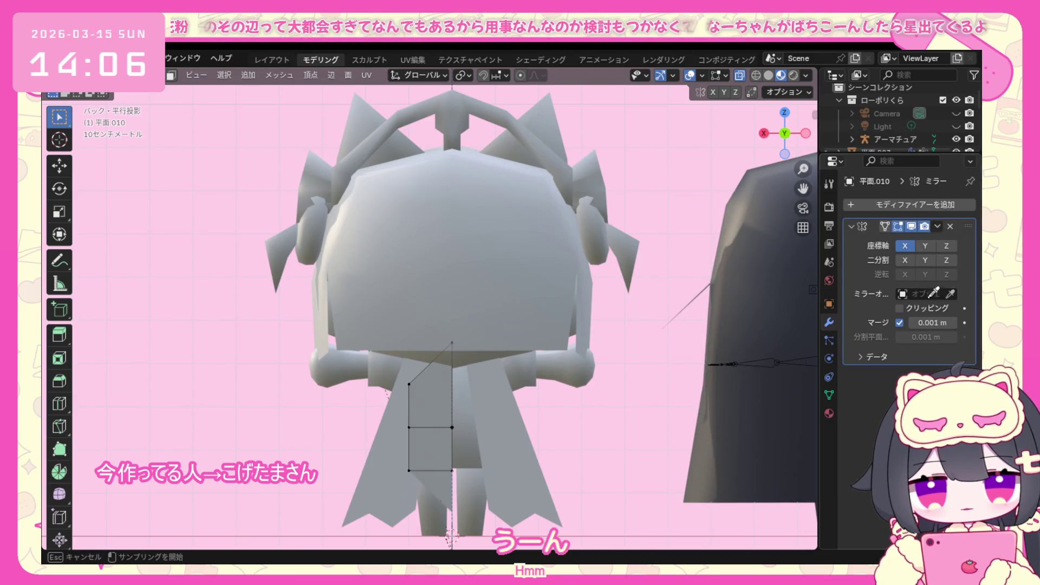
pyautogui.click(437, 404)
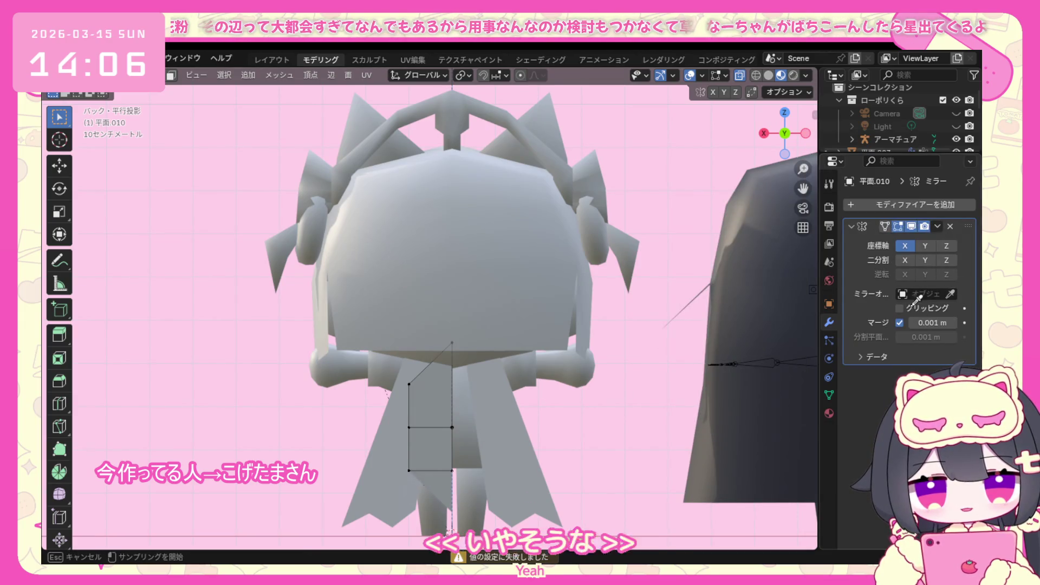
pyautogui.click(466, 431)
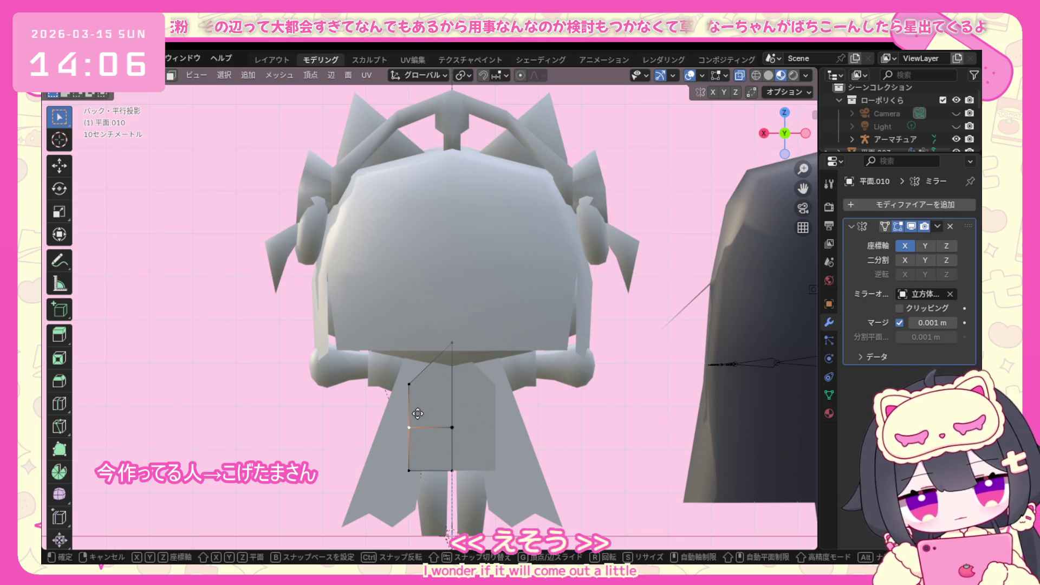
# Slide a vertex along X, delete unwanted geometry, then slide the remaining vertex along X.
pyautogui.press('g')
pyautogui.press('x')
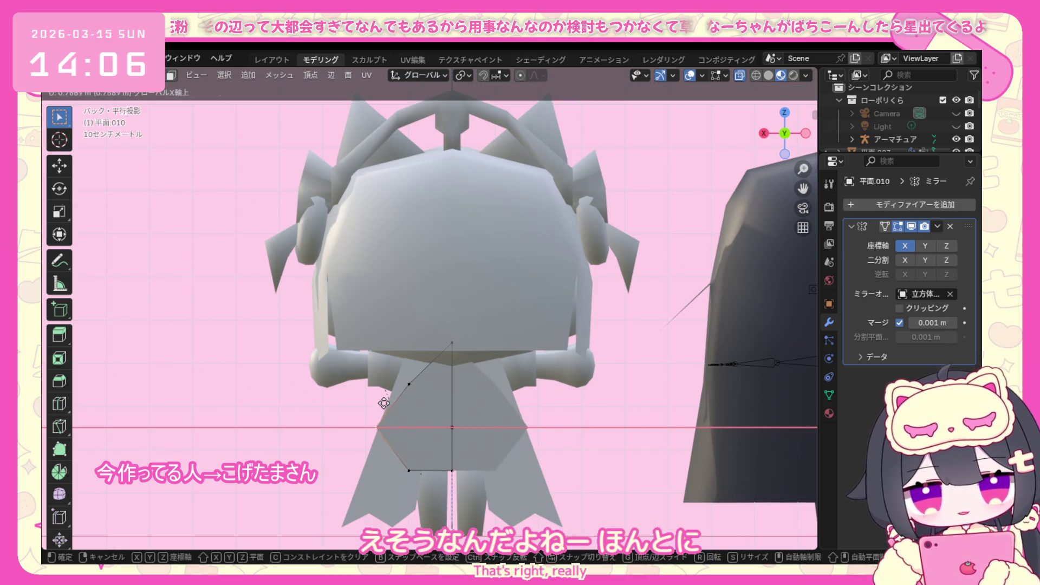
pyautogui.click(370, 400)
pyautogui.press('x')
pyautogui.click(414, 389)
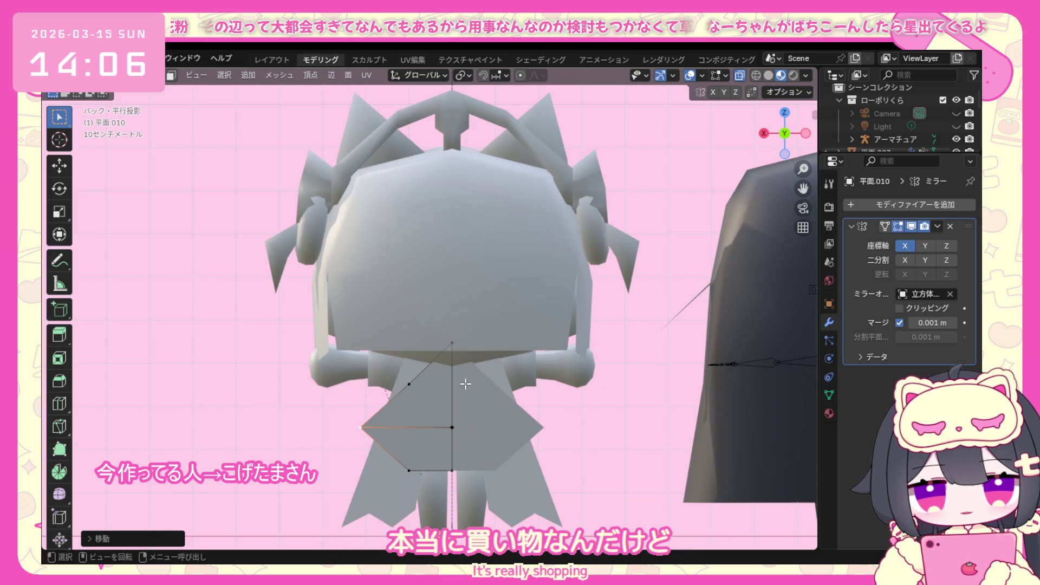
pyautogui.press('g')
pyautogui.press('x')
pyautogui.click(420, 411)
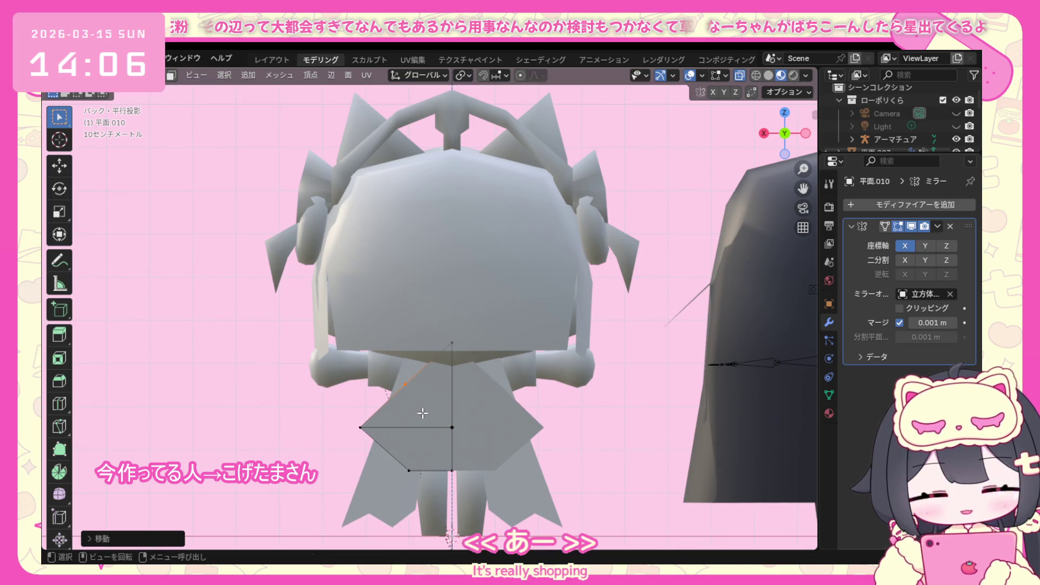
# Reposition the side vertex along X and then raise it along Z to form a point.
pyautogui.click(443, 348)
pyautogui.press('g')
pyautogui.press('x')
pyautogui.click(440, 347)
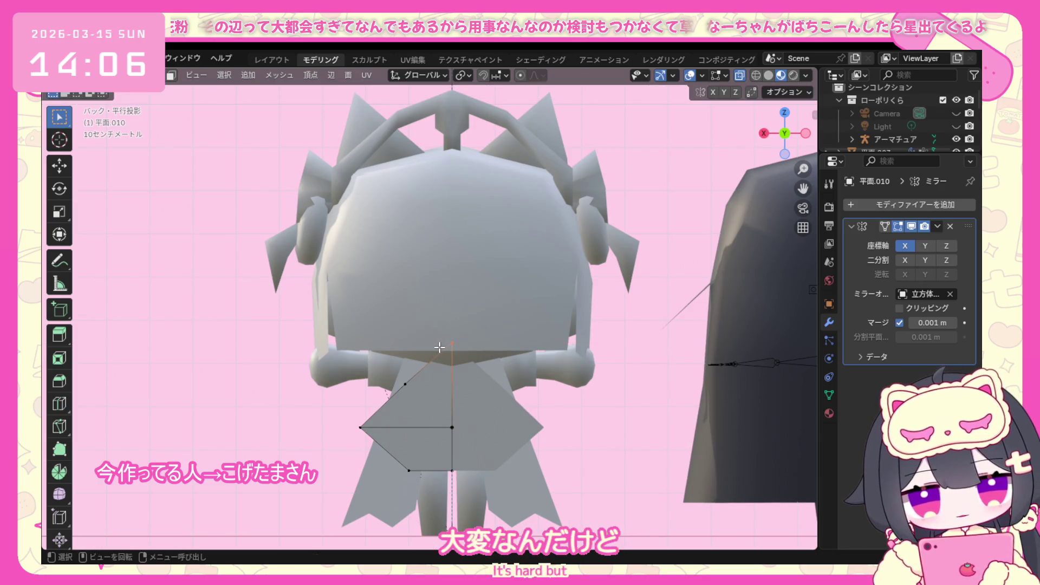
pyautogui.press('g')
pyautogui.press('z')
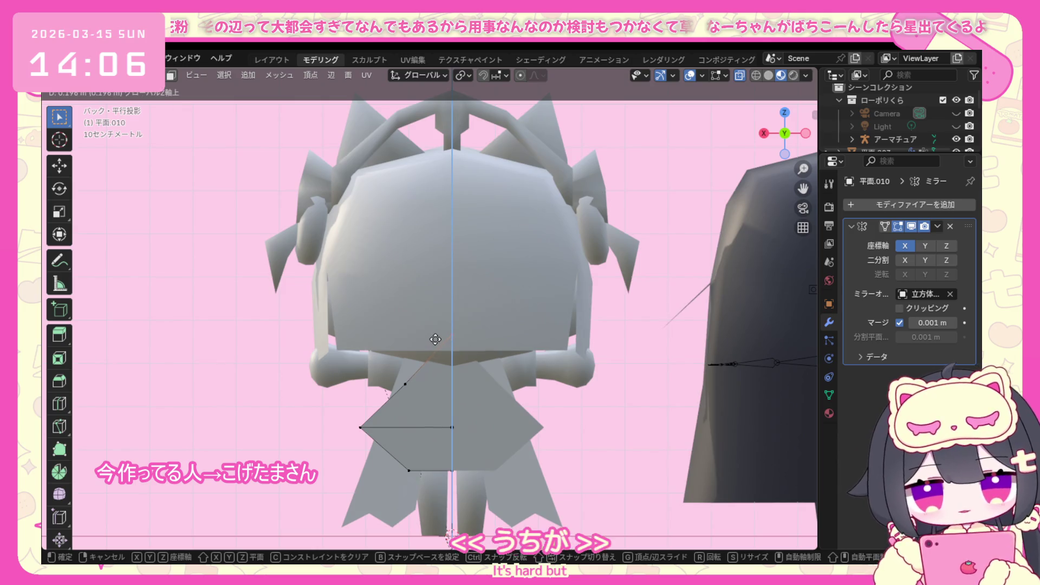
pyautogui.click(436, 340)
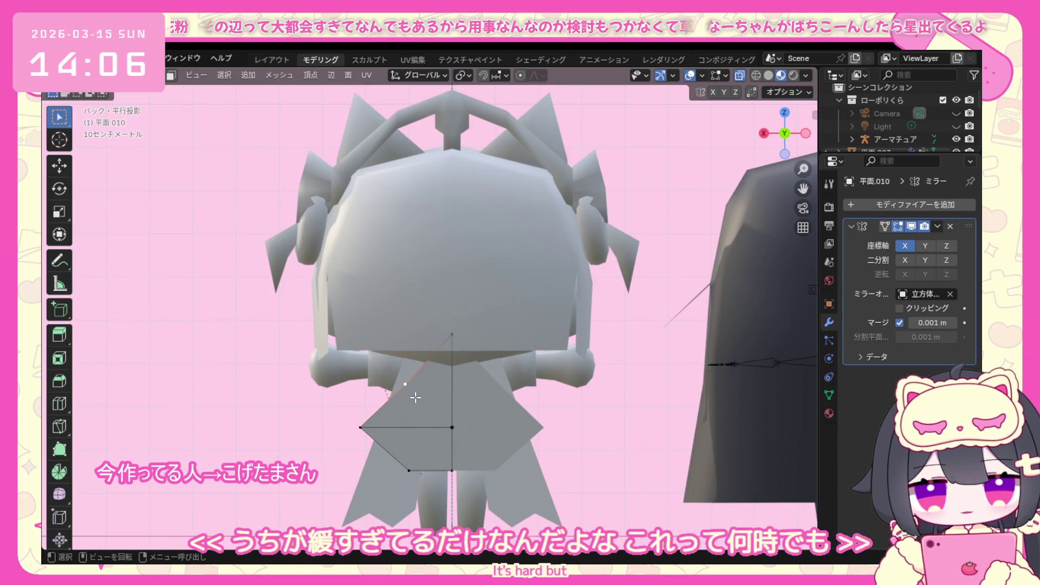
# Adjust the upper vertex freely, undoing and retrying until it sits slightly lower.
pyautogui.press('g')
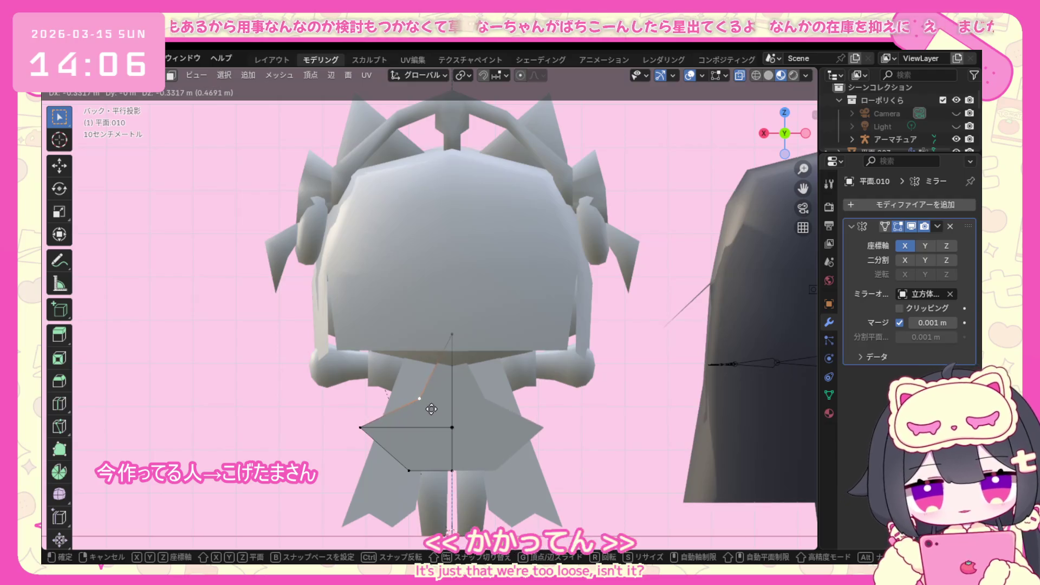
pyautogui.click(432, 409)
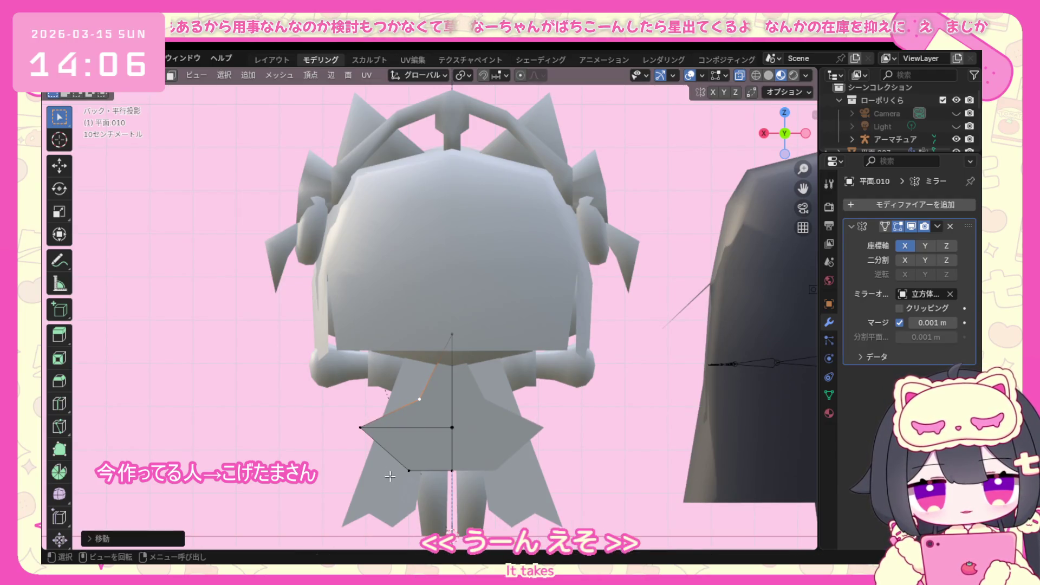
pyautogui.hotkey('ctrl', 'z')
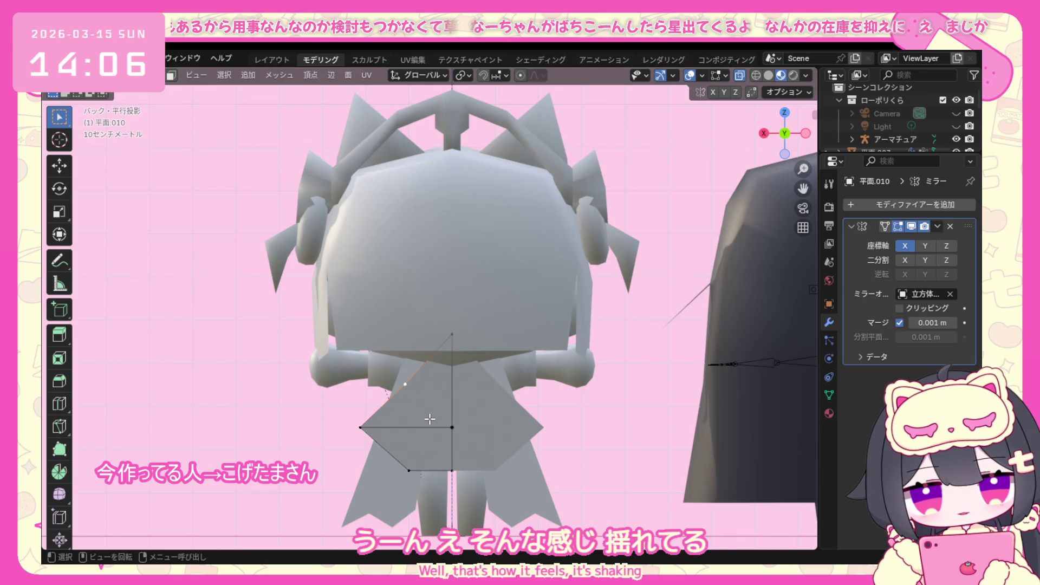
pyautogui.press('g')
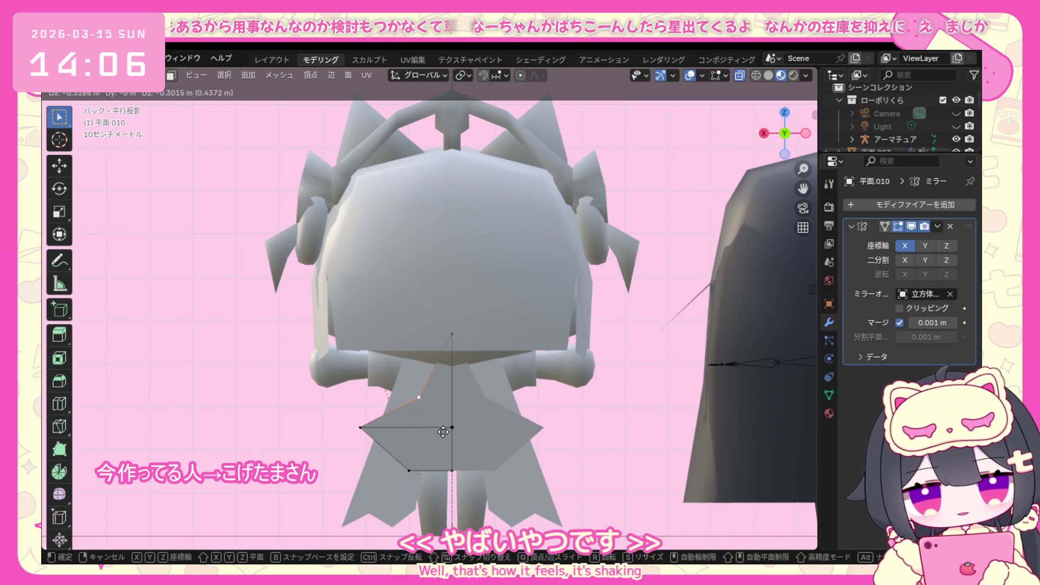
pyautogui.press('x')
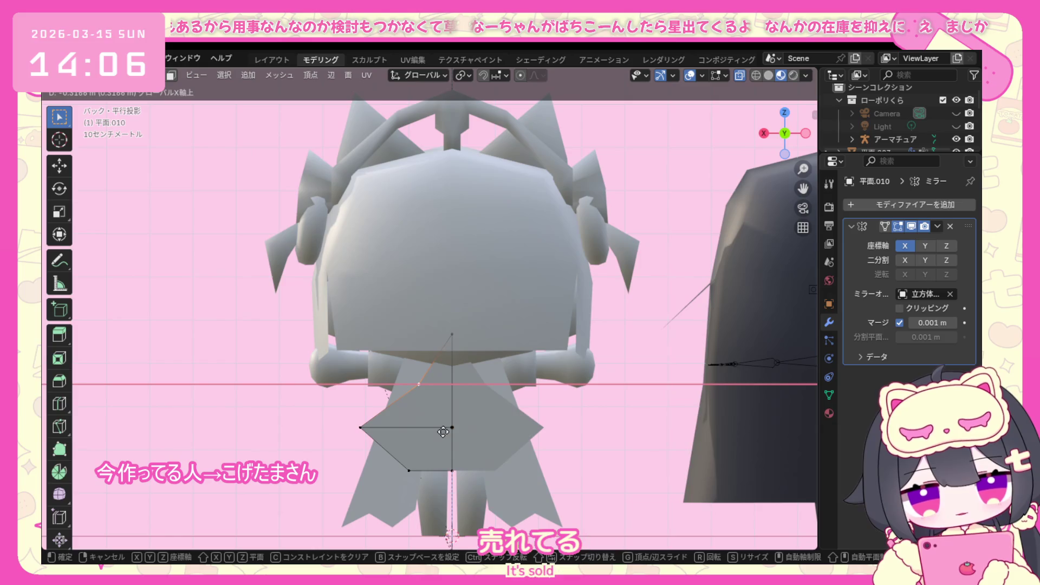
pyautogui.click(443, 432)
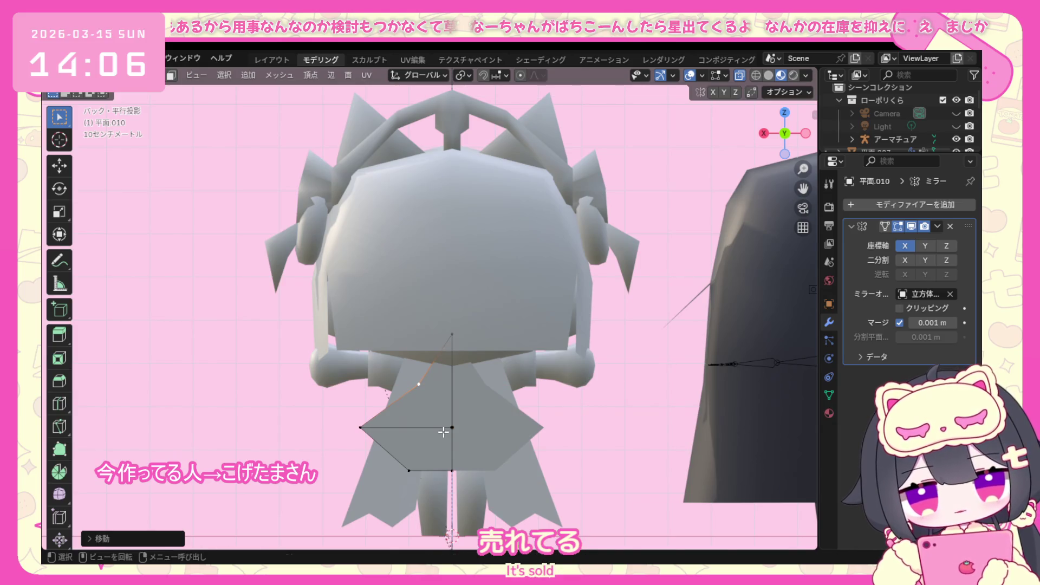
pyautogui.press('g')
pyautogui.click(441, 439)
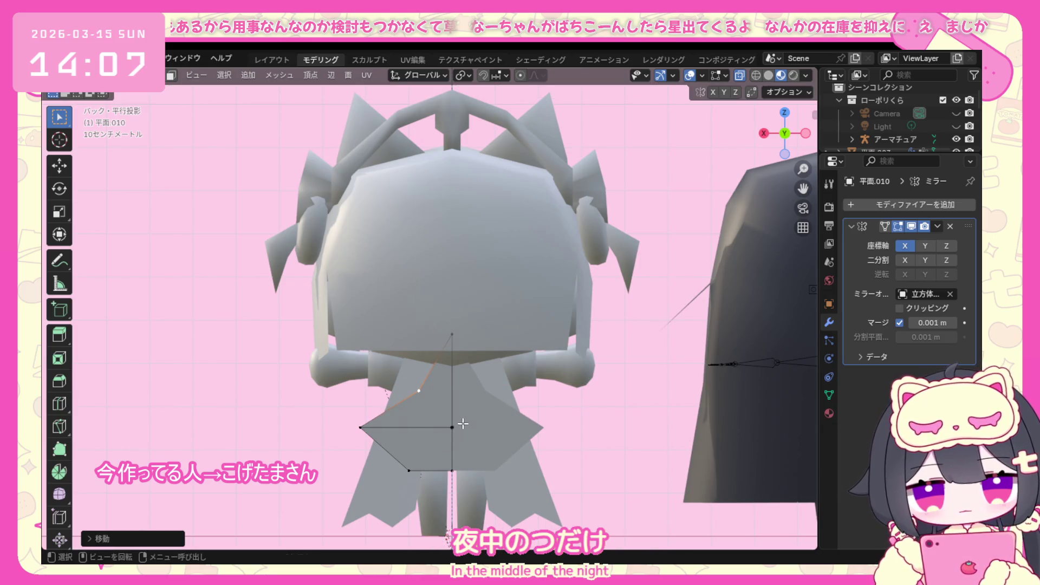
# Move the lower vertex upward into place and select the star's lower-left edge.
pyautogui.click(414, 468)
pyautogui.press('g')
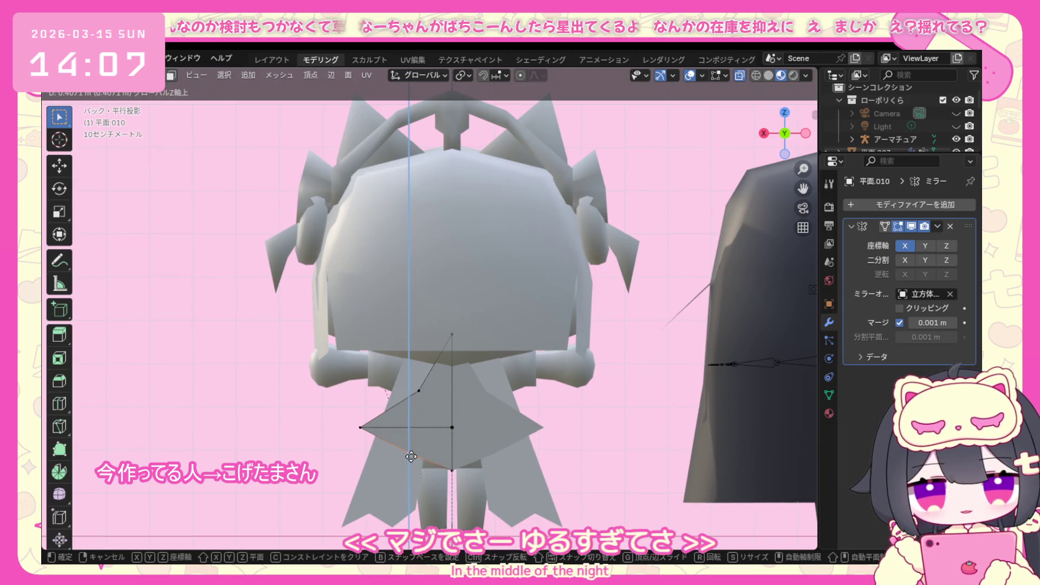
pyautogui.click(422, 446)
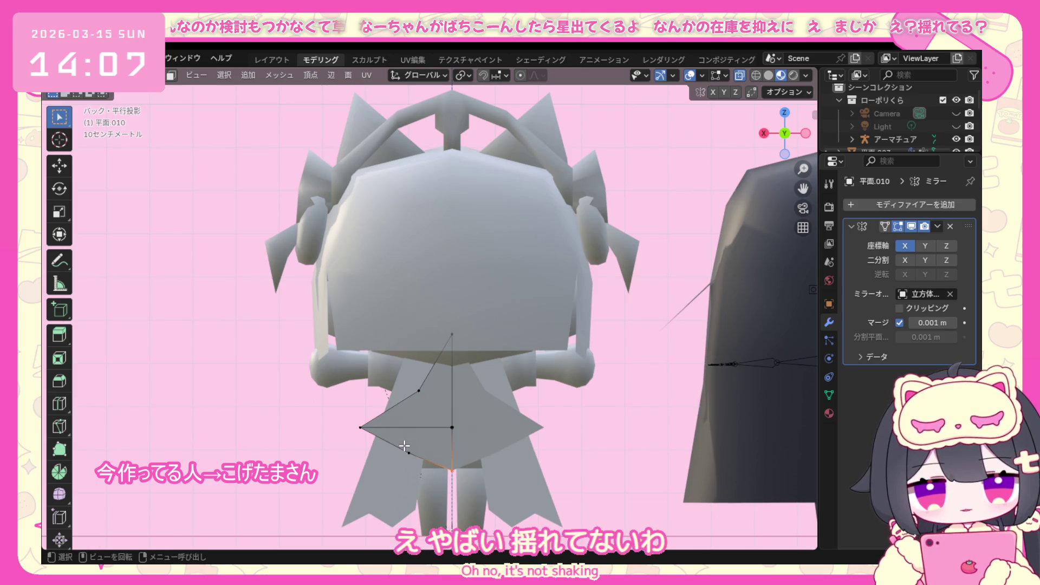
pyautogui.keyDown('shift'); pyautogui.click(407, 451); pyautogui.keyUp('shift')
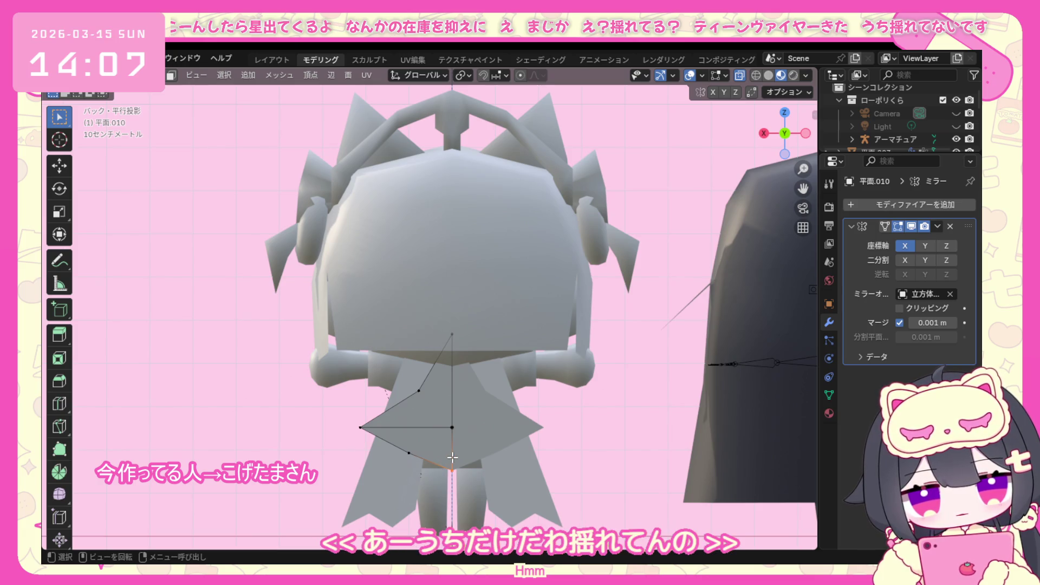
pyautogui.scroll(-1, 454, 452)
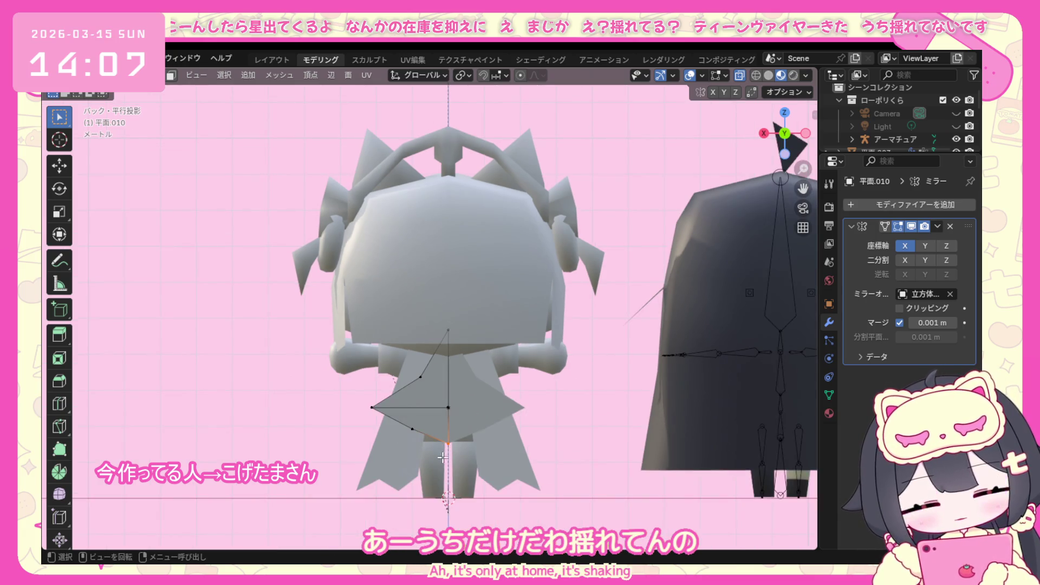
# Box-select the lower vertex and drag it down-left into a hanging tail point.
pyautogui.moveTo(406, 422); pyautogui.dragTo(456, 457)
pyautogui.press('g')
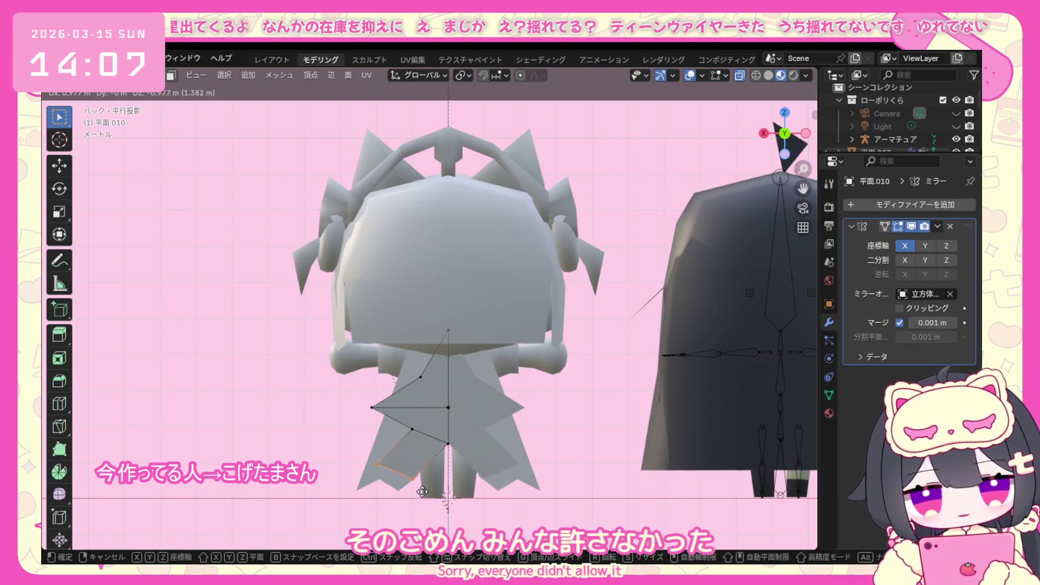
pyautogui.click(425, 498)
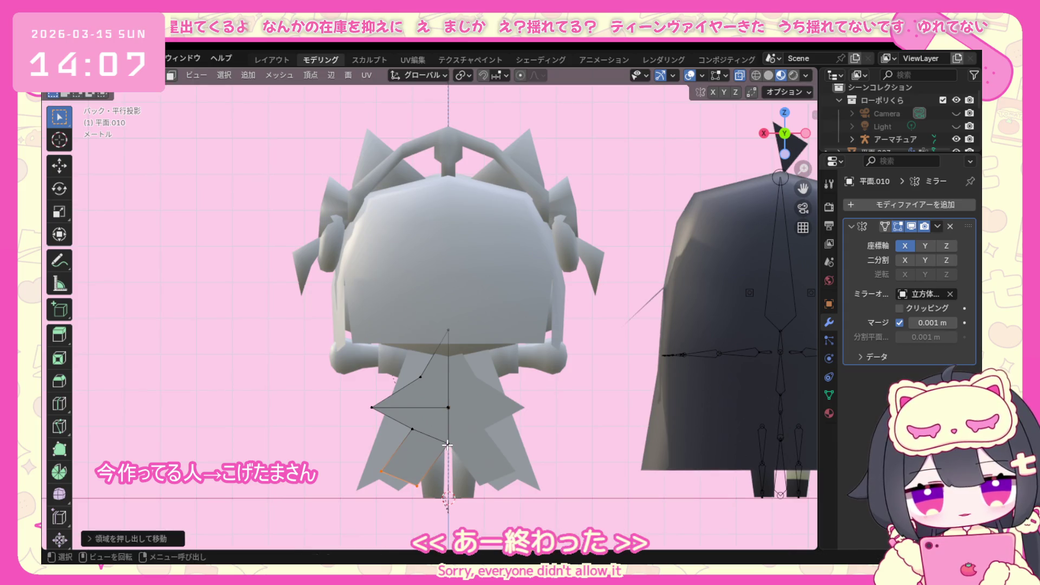
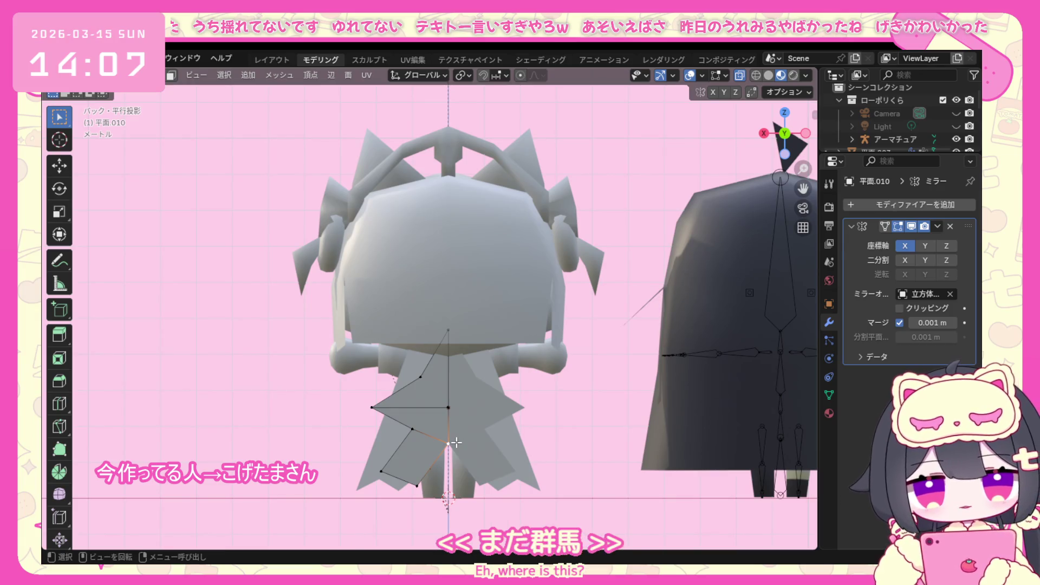
# Add a connected vertex to the outline and nudge it into place for a star point.
pyautogui.keyDown('ctrl'); pyautogui.rightClick(417, 482); pyautogui.keyUp('ctrl')
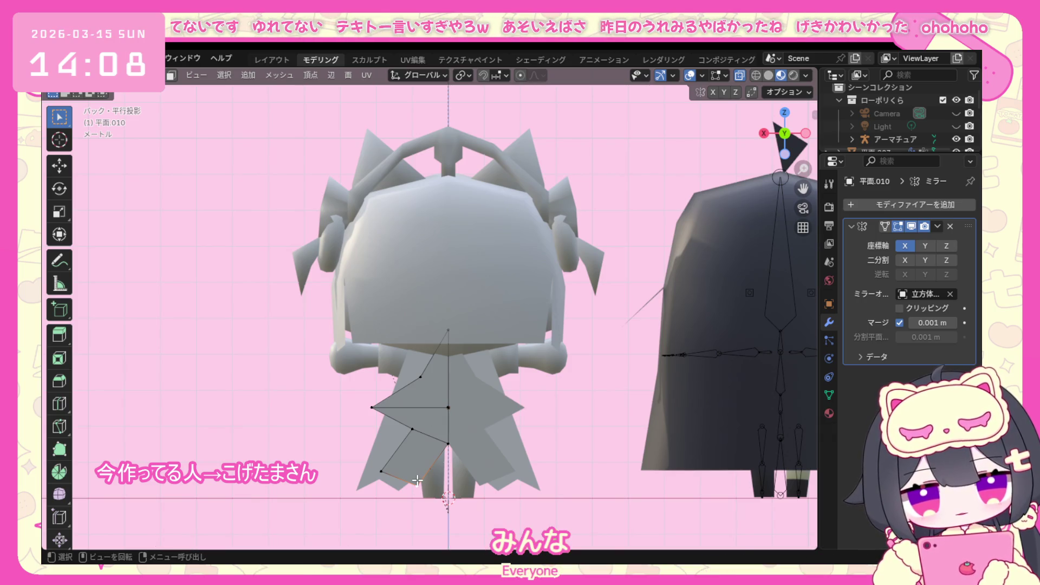
pyautogui.press('h')
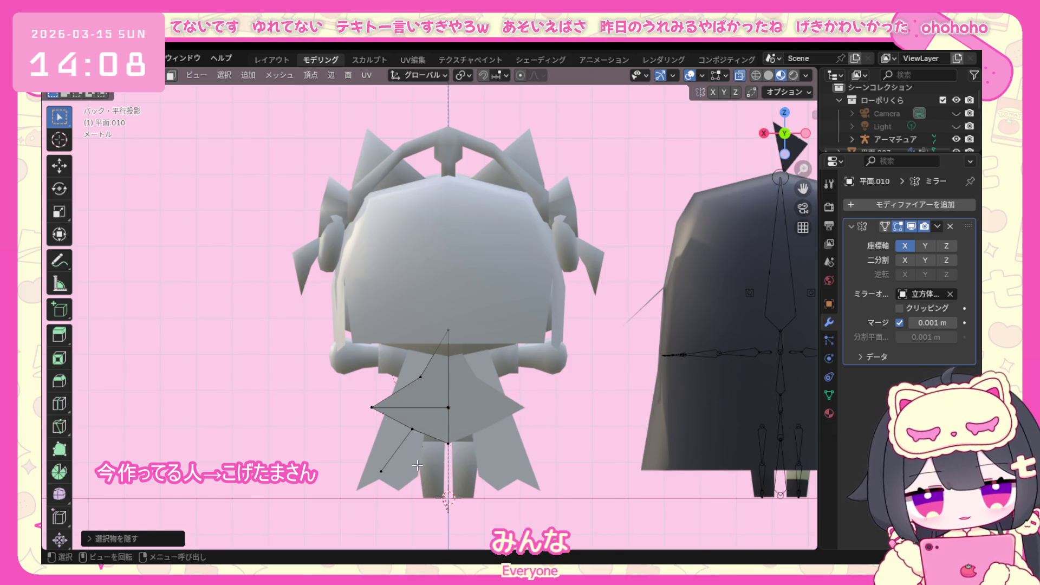
pyautogui.hotkey('ctrl', 'z')
pyautogui.press('g')
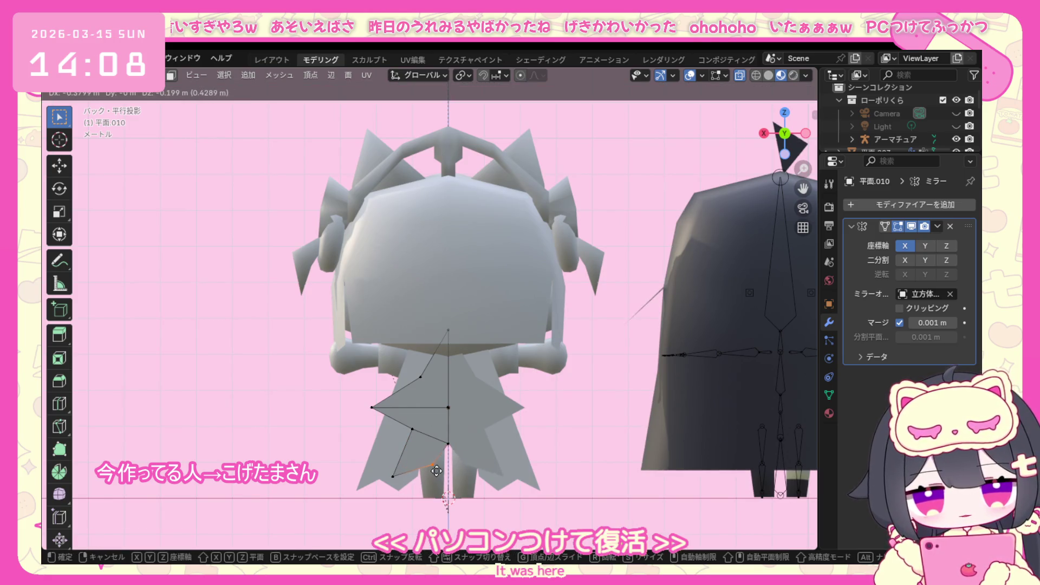
pyautogui.click(452, 448)
pyautogui.press('g')
pyautogui.click(453, 453)
pyautogui.press('g')
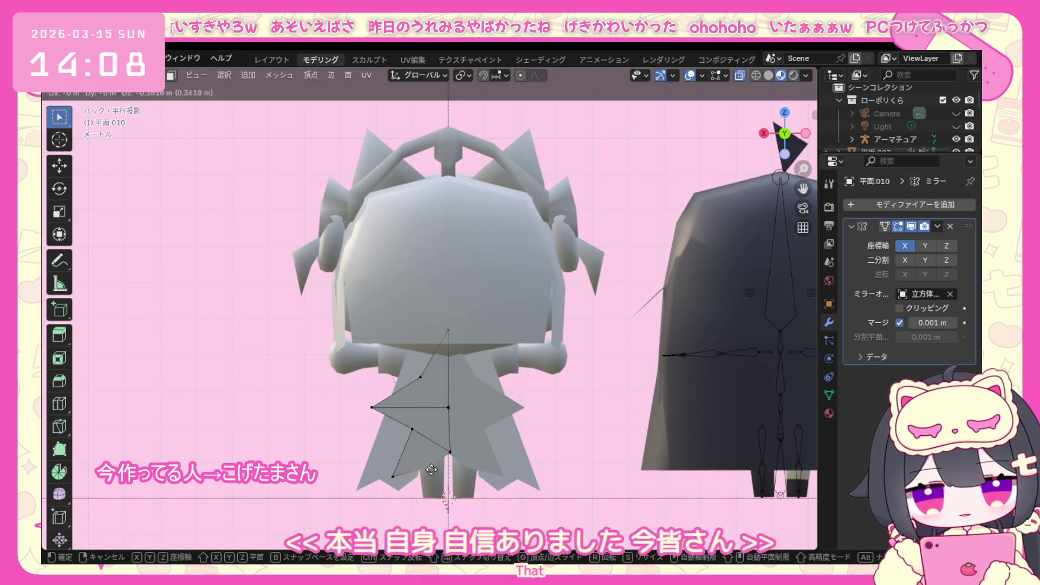
pyautogui.click(430, 465)
# Reposition the left, lower and upper star vertices to sharpen the star's points.
pyautogui.click(372, 406)
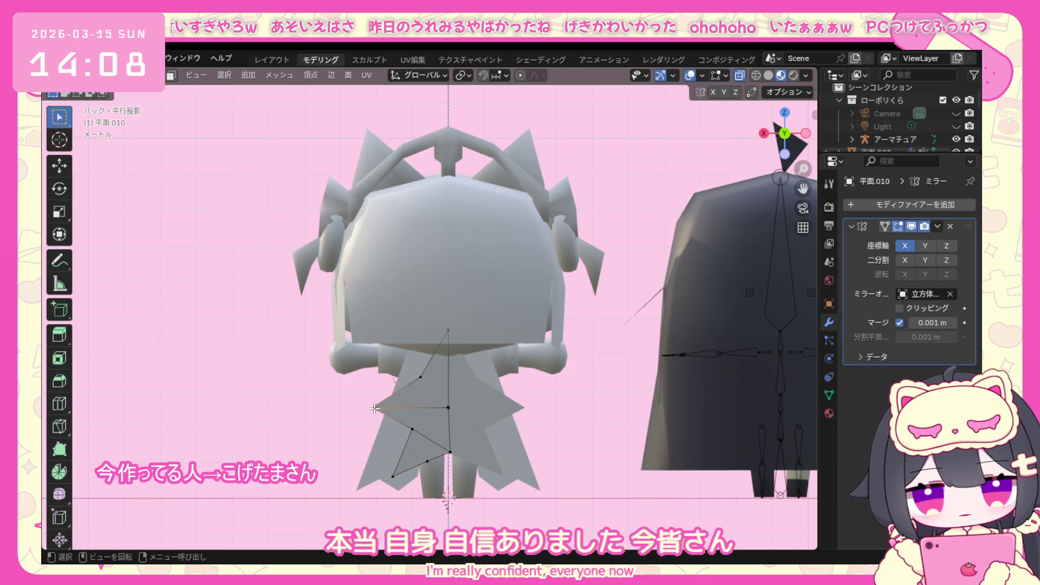
pyautogui.press('g')
pyautogui.click(374, 392)
pyautogui.click(412, 428)
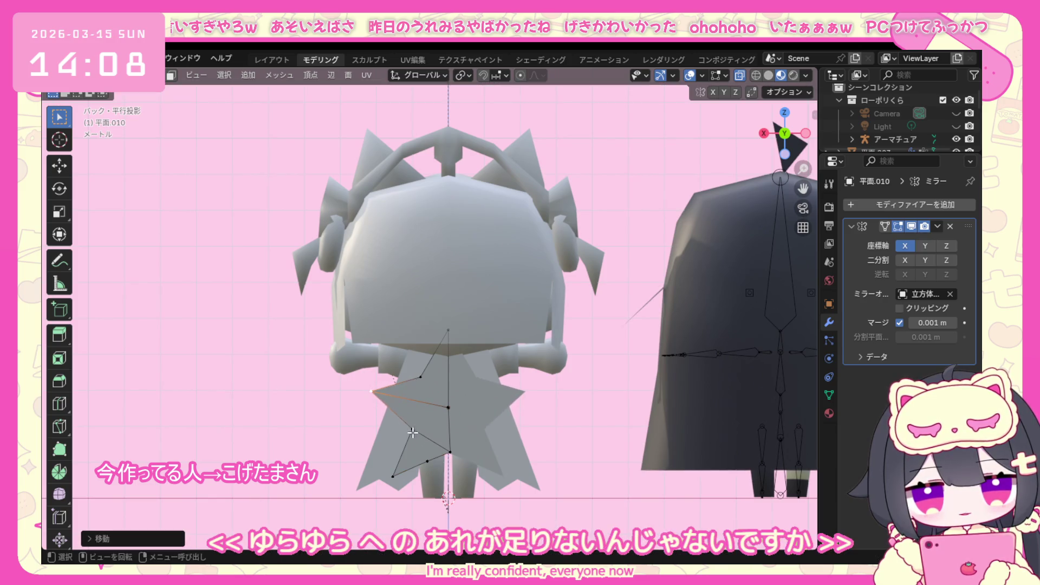
pyautogui.press('g')
pyautogui.click(407, 418)
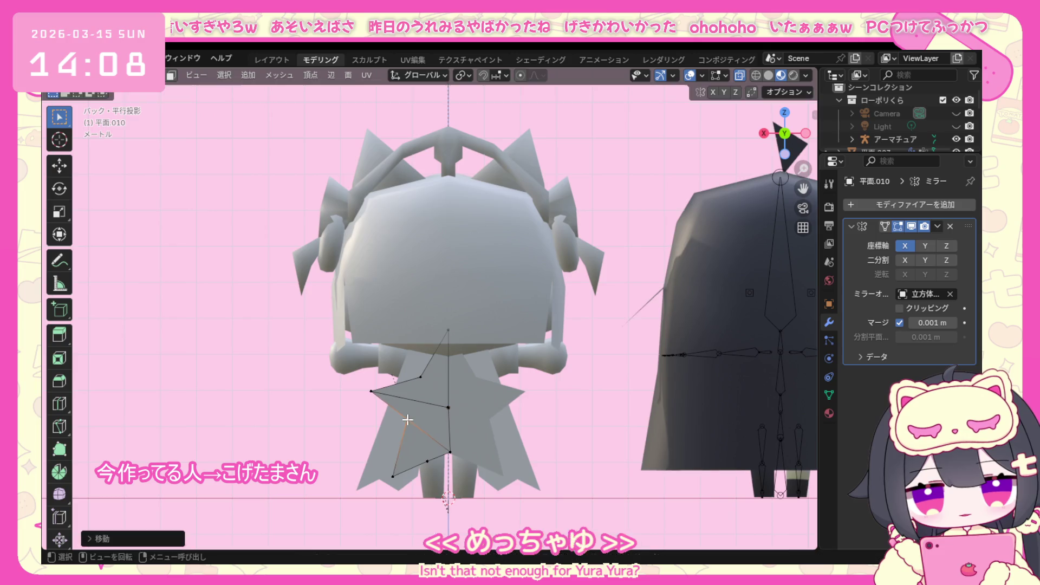
pyautogui.click(420, 378)
pyautogui.press('g')
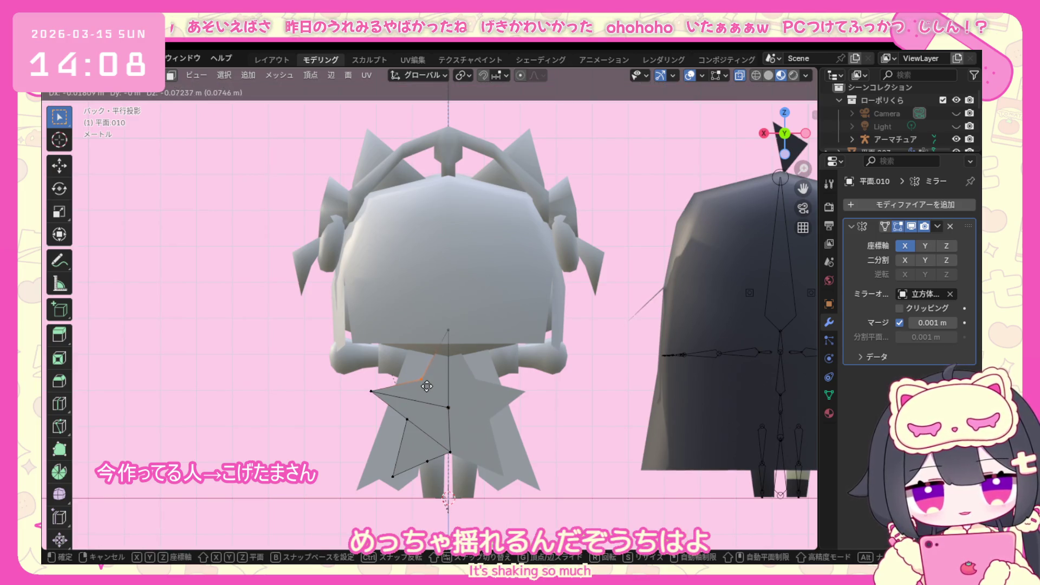
pyautogui.click(428, 384)
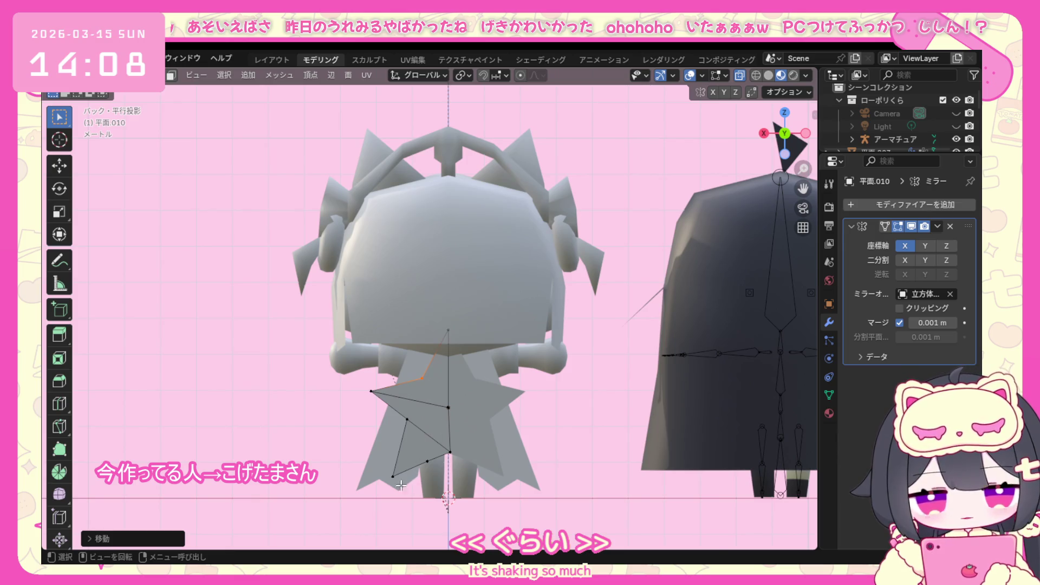
pyautogui.click(426, 463)
pyautogui.rightClick(421, 470)
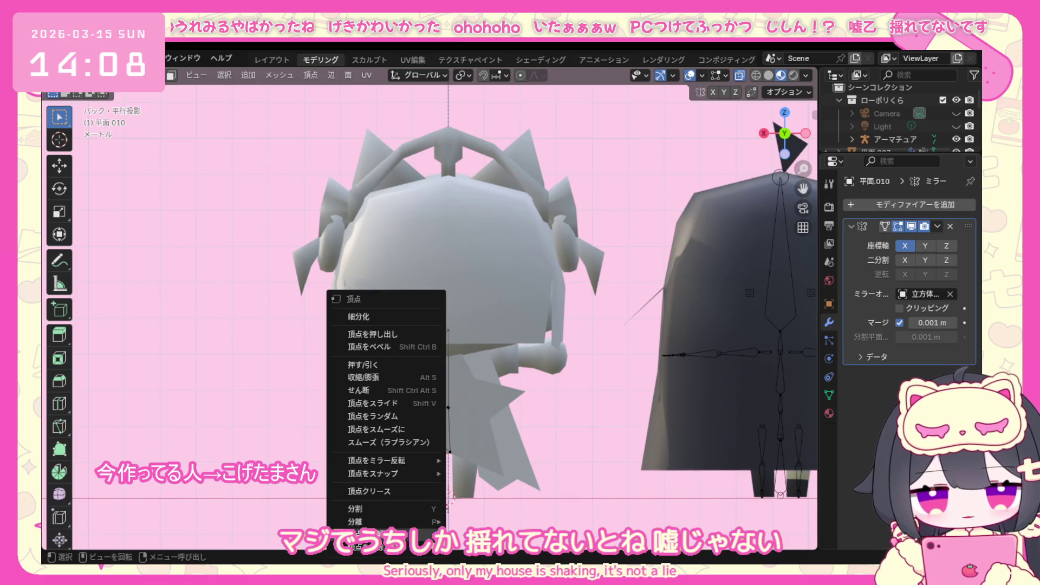
# Dissolve the extra vertex and review the star from front and back views.
pyautogui.click(366, 535)
pyautogui.moveTo(446, 431)
pyautogui.mouseDown(button='middle')
pyautogui.moveTo(564, 423)
pyautogui.moveTo(449, 403)
pyautogui.mouseUp(button='middle')
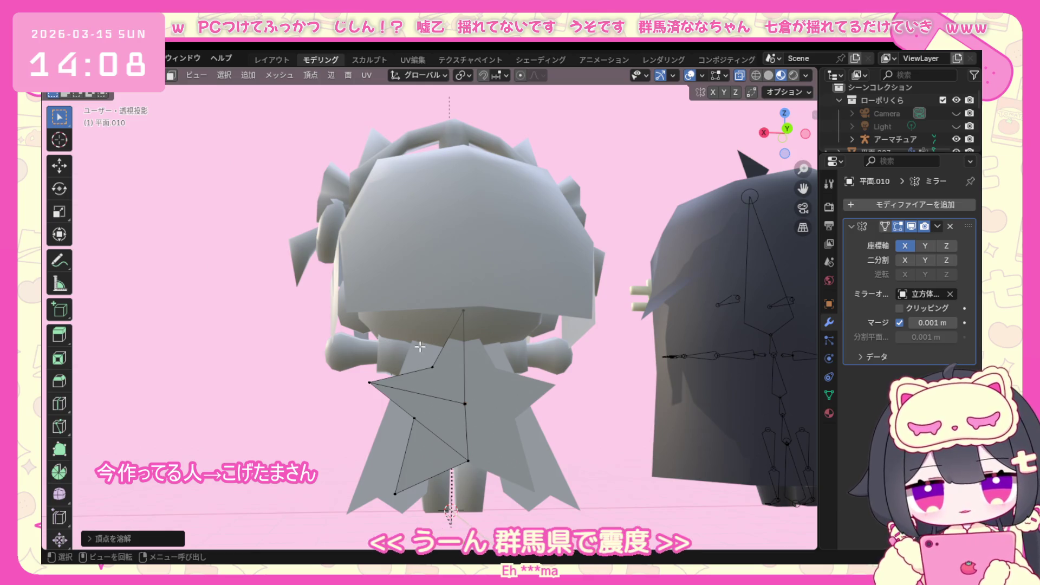
pyautogui.press('KP_1')
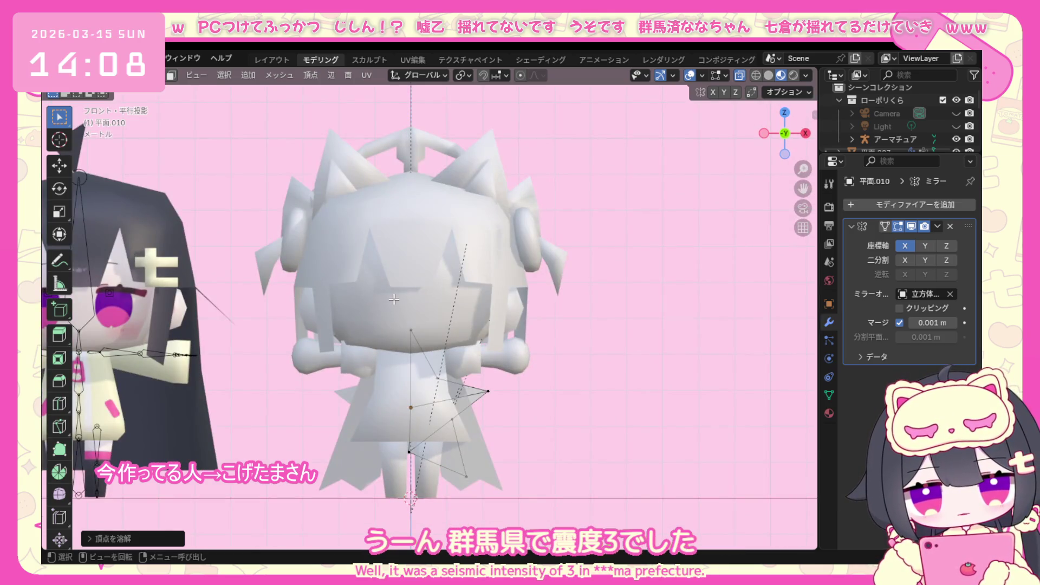
pyautogui.press('ctrl+KP_1')
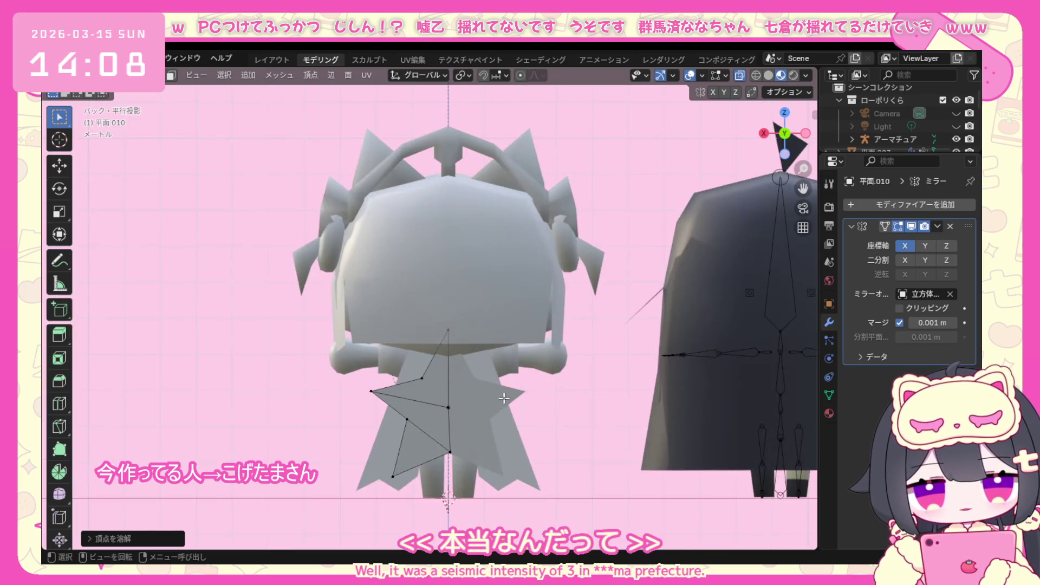
pyautogui.press('a')
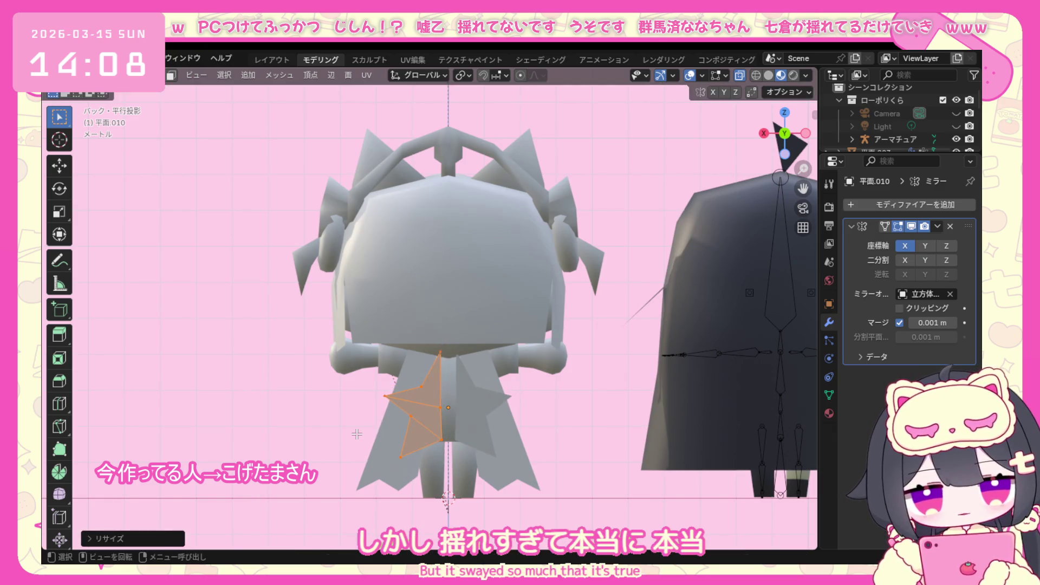
# Try scaling the whole star down, then undo the shrink.
pyautogui.press('Tab')
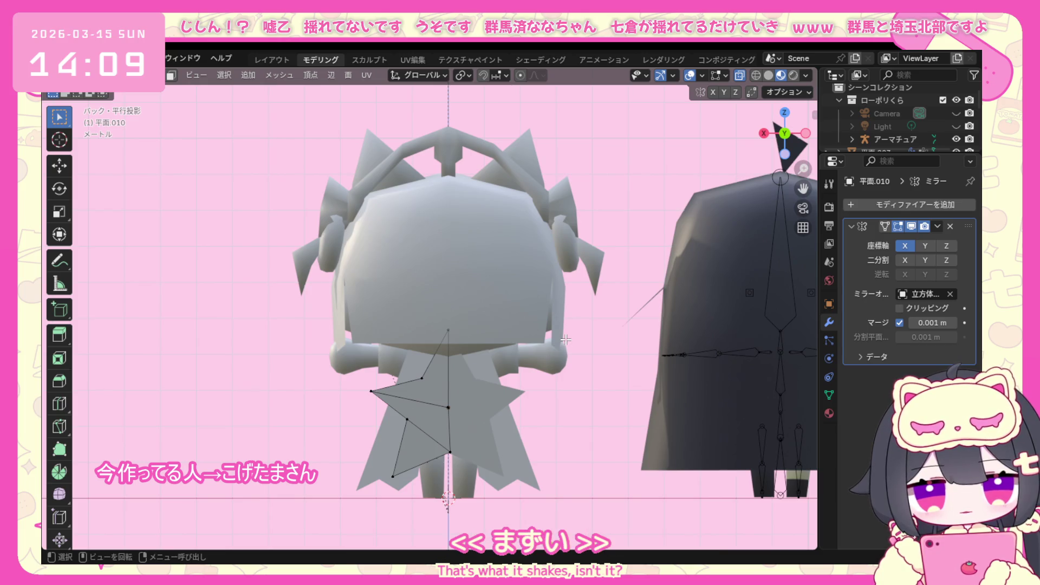
pyautogui.press('a')
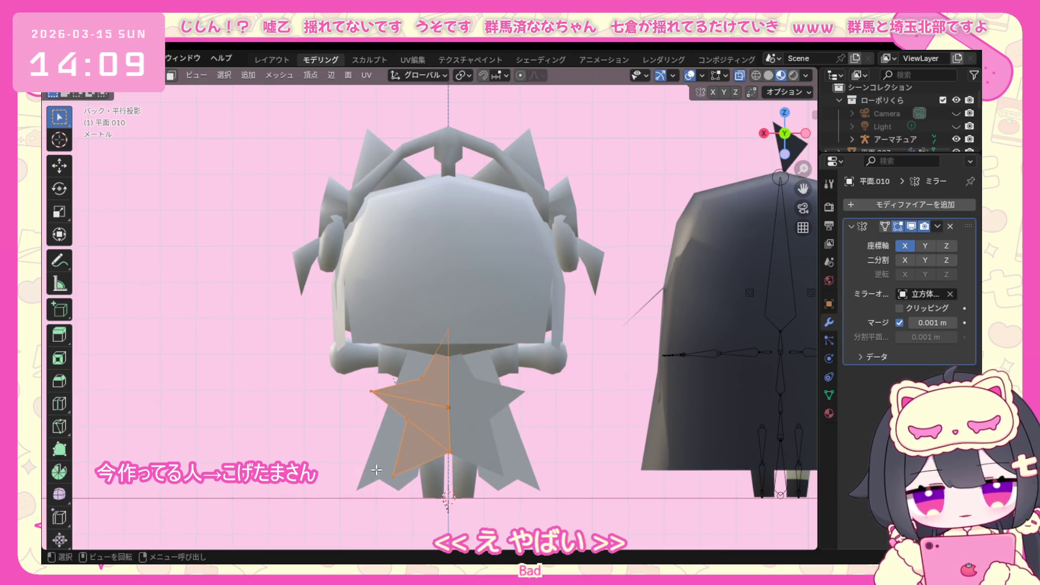
pyautogui.press('s')
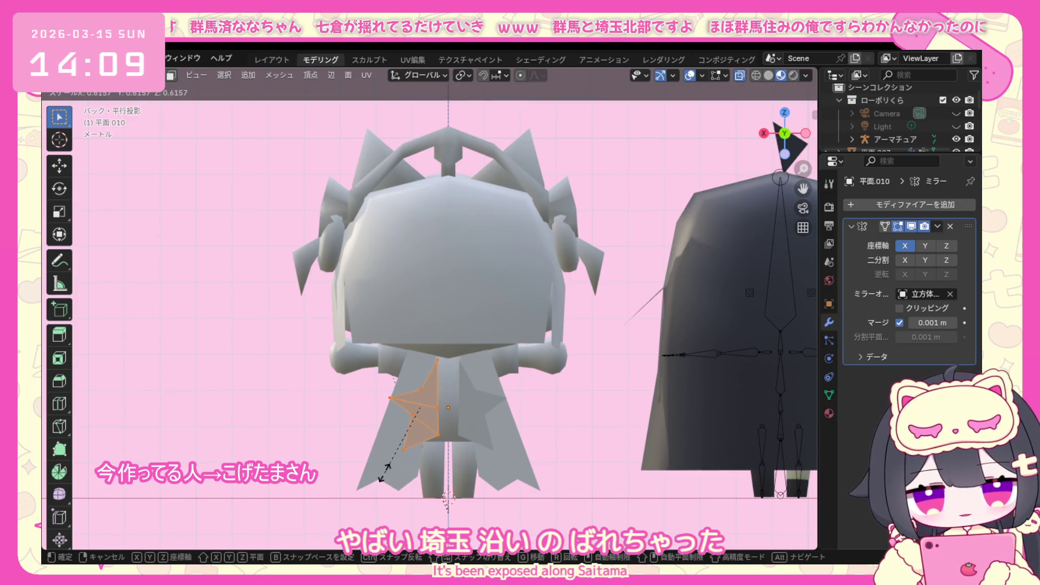
pyautogui.click(382, 480)
pyautogui.hotkey('ctrl', 'z')
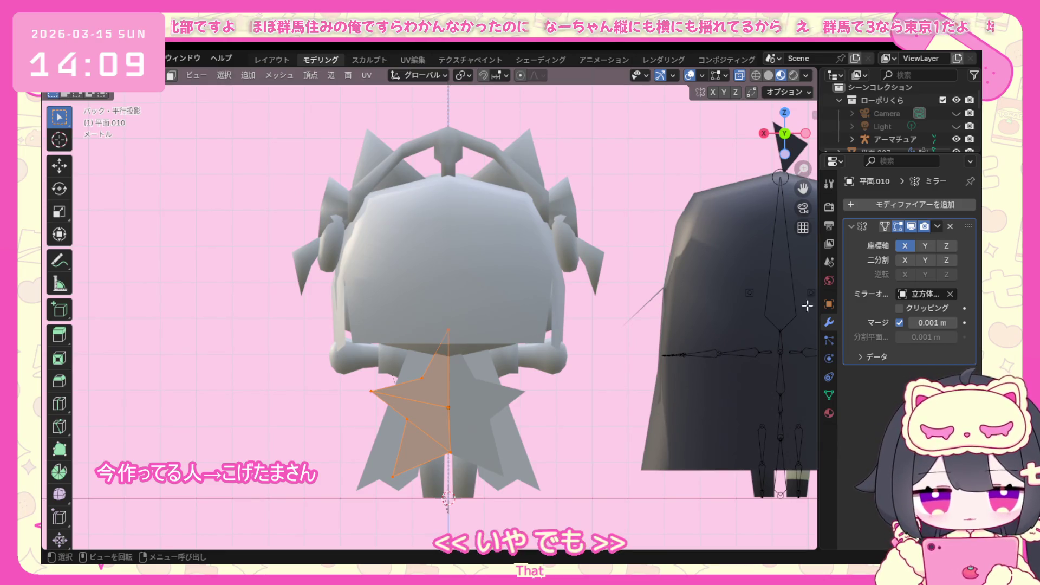
pyautogui.click(939, 226)
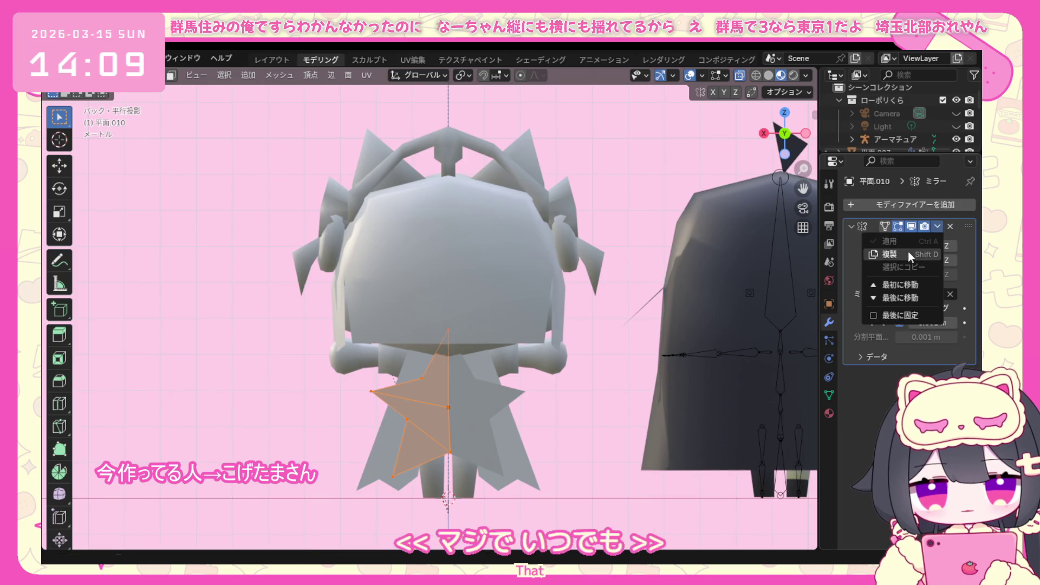
# Apply the star's Mirror modifier in Object Mode and return to editing the mesh.
pyautogui.click(130, 74)
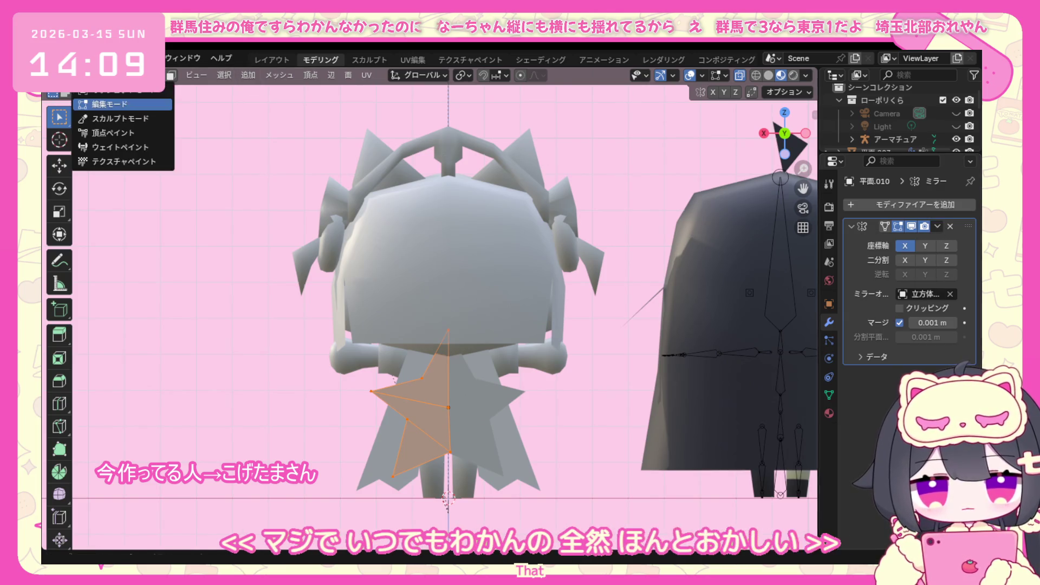
pyautogui.click(130, 96)
pyautogui.click(935, 226)
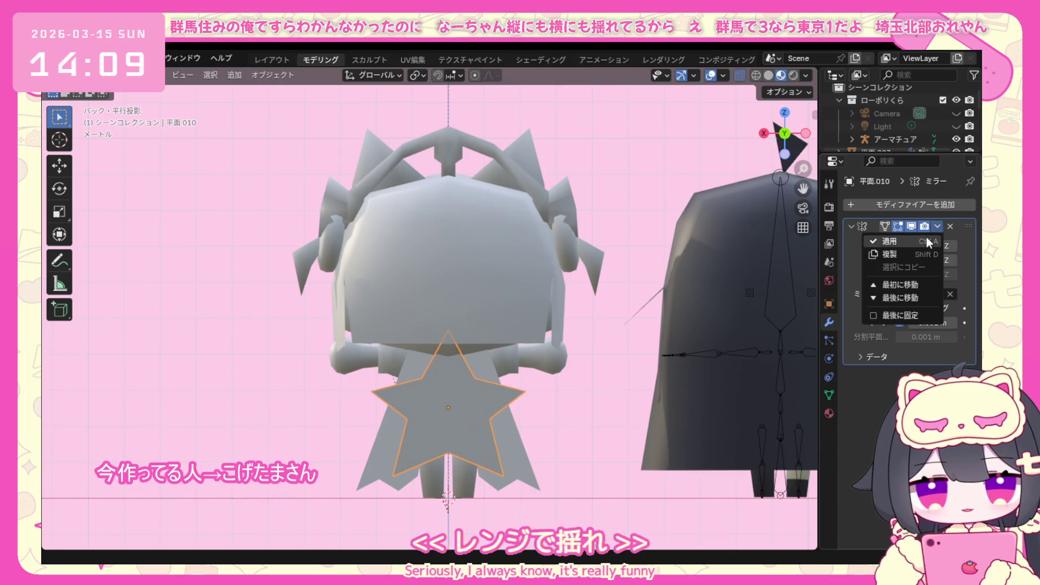
pyautogui.click(906, 243)
pyautogui.click(131, 74)
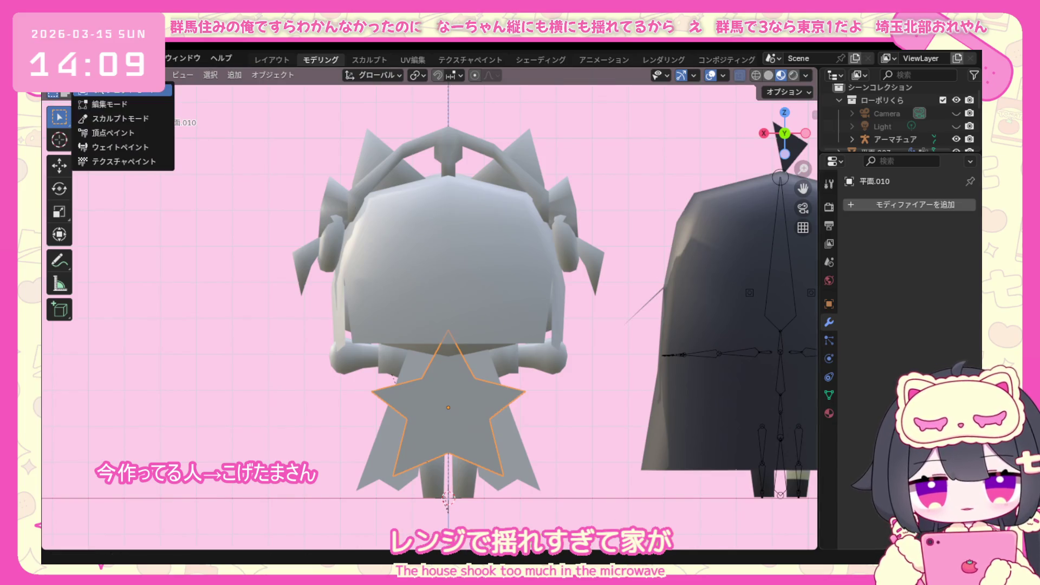
pyautogui.click(114, 118)
# Scale the whole star down to about 0.71 of its size.
pyautogui.press('s')
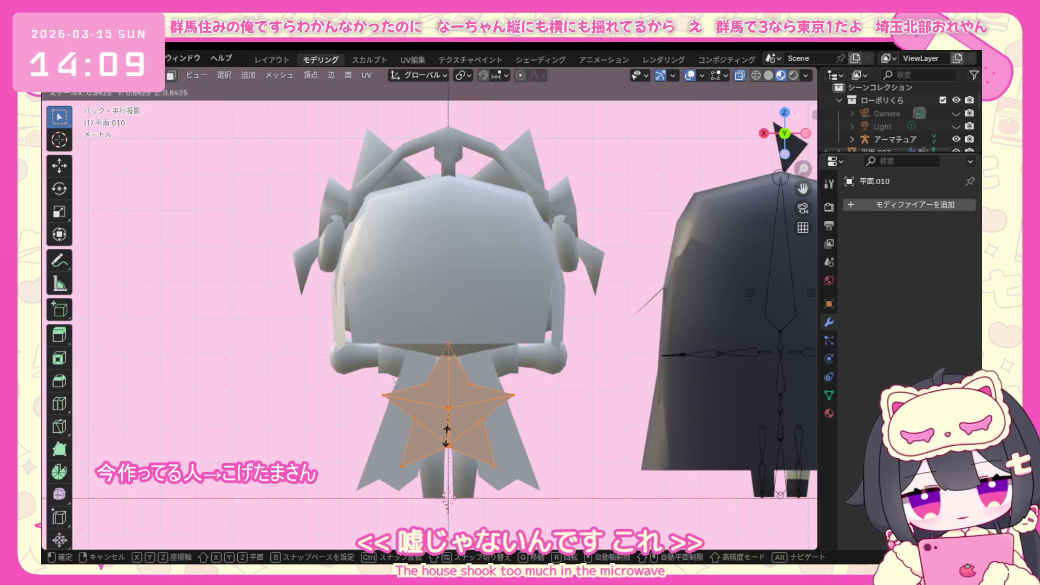
pyautogui.click(446, 431)
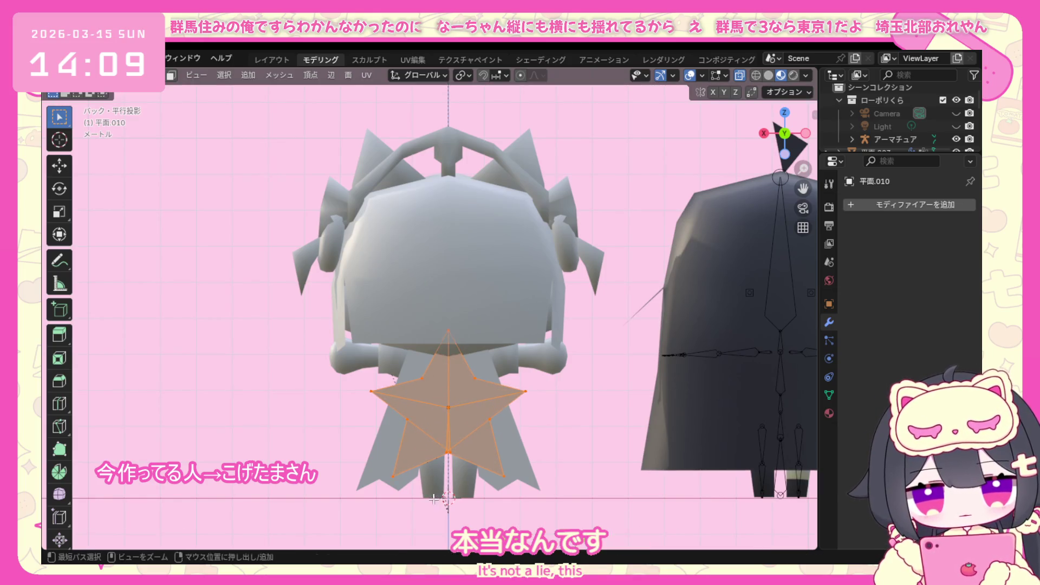
pyautogui.moveTo(449, 490); pyautogui.dragTo(461, 486, button='middle')
pyautogui.click(475, 480)
pyautogui.rightClick(478, 481)
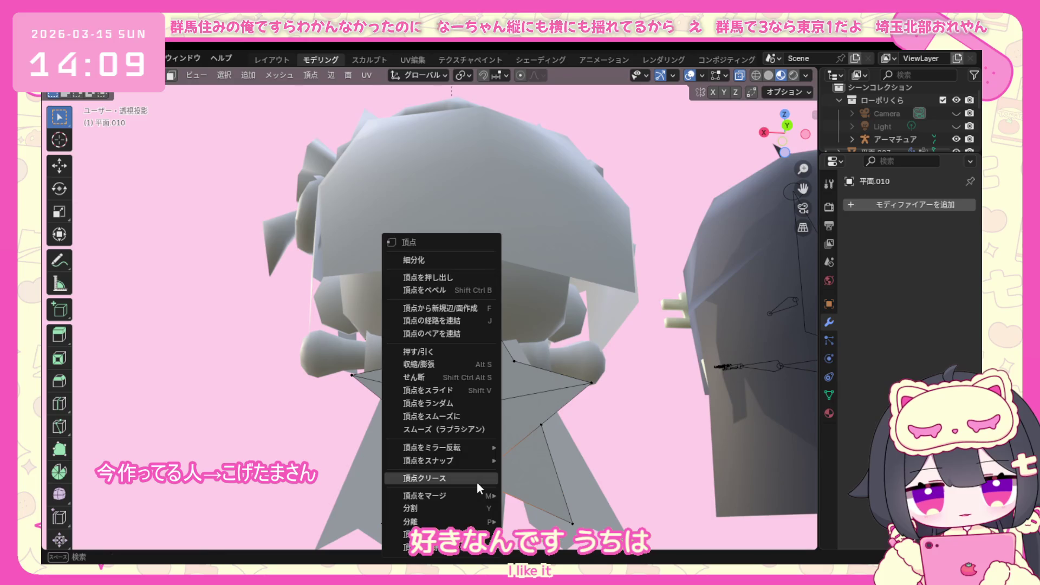
# Merge the overlapping centre vertices and shrink the star from the back view.
pyautogui.click(526, 451)
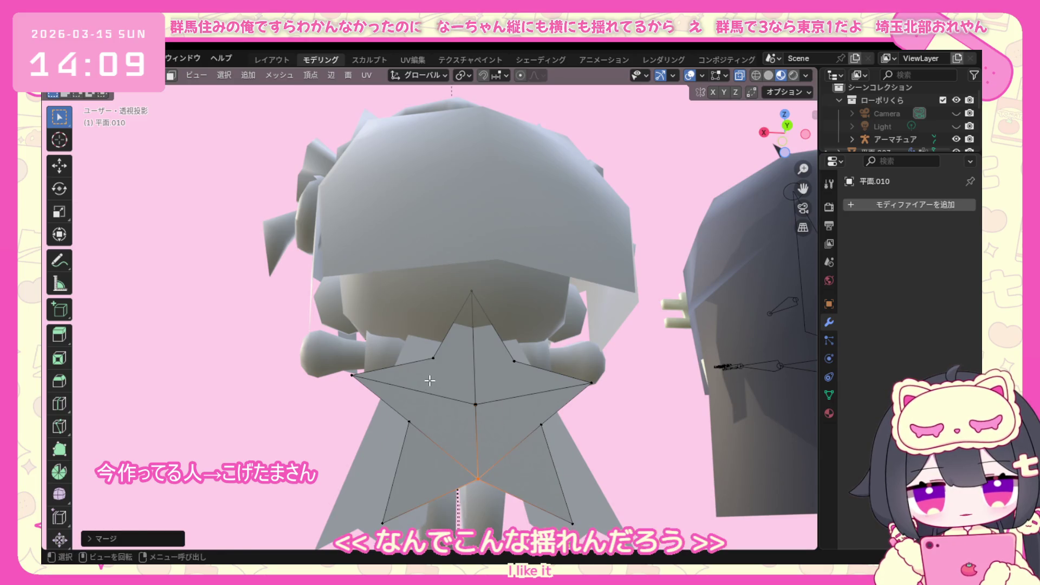
pyautogui.moveTo(436, 396); pyautogui.dragTo(375, 493, button='middle')
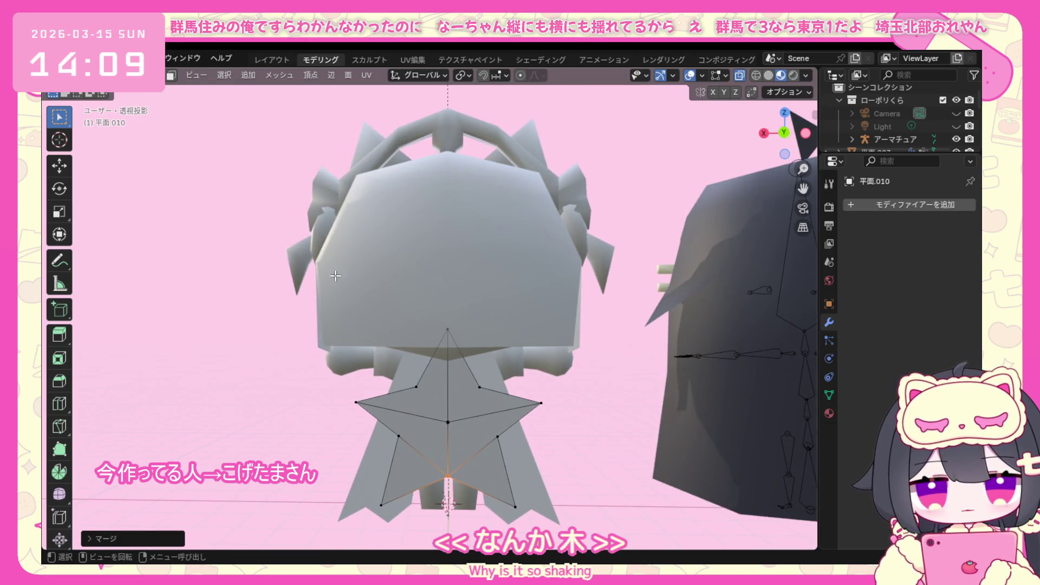
pyautogui.scroll(-2, 375, 493)
pyautogui.press('a')
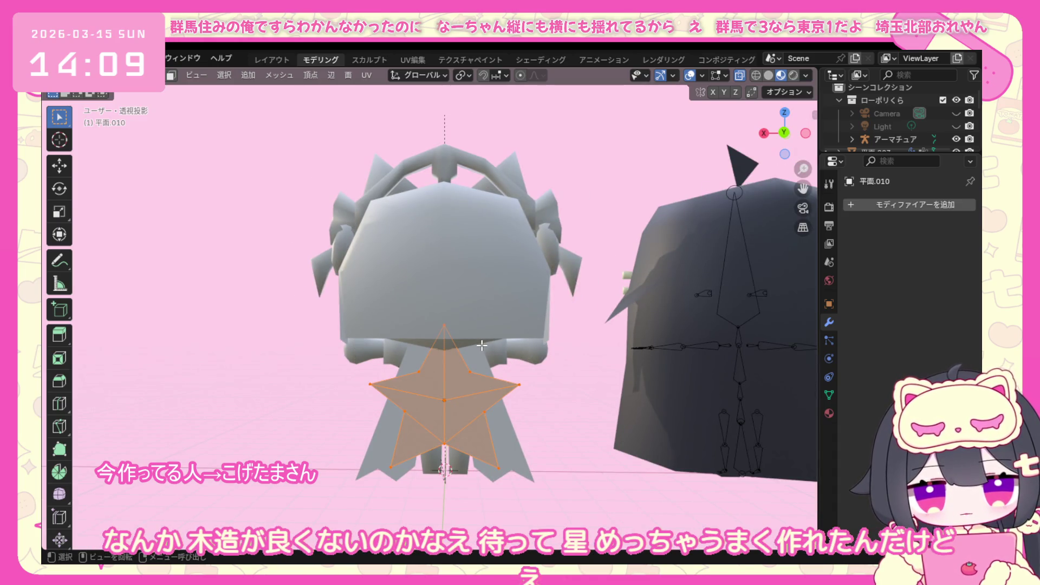
pyautogui.press('KP_3')
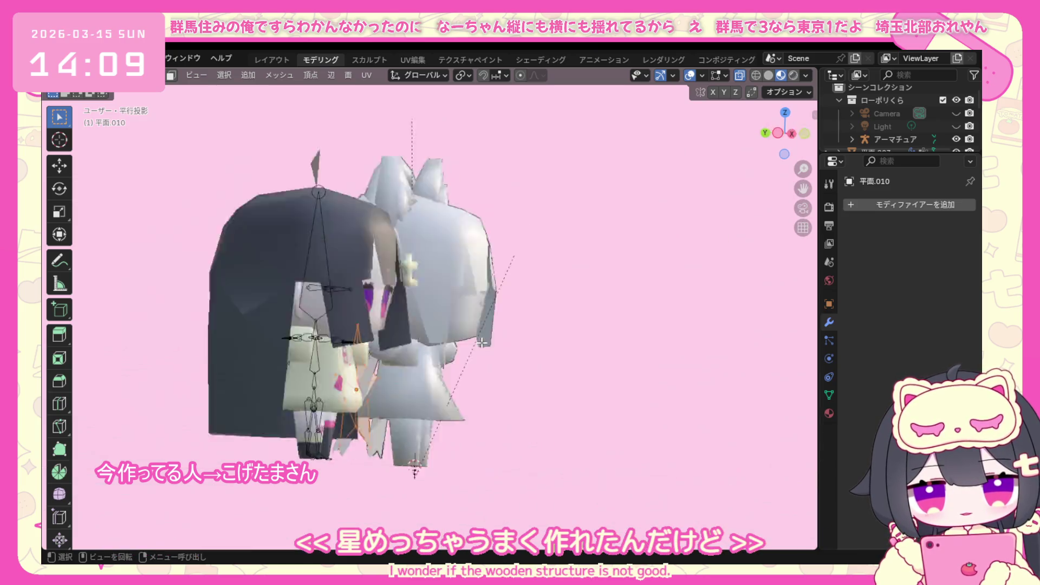
pyautogui.press('KP_1')
pyautogui.press('ctrl+KP_1')
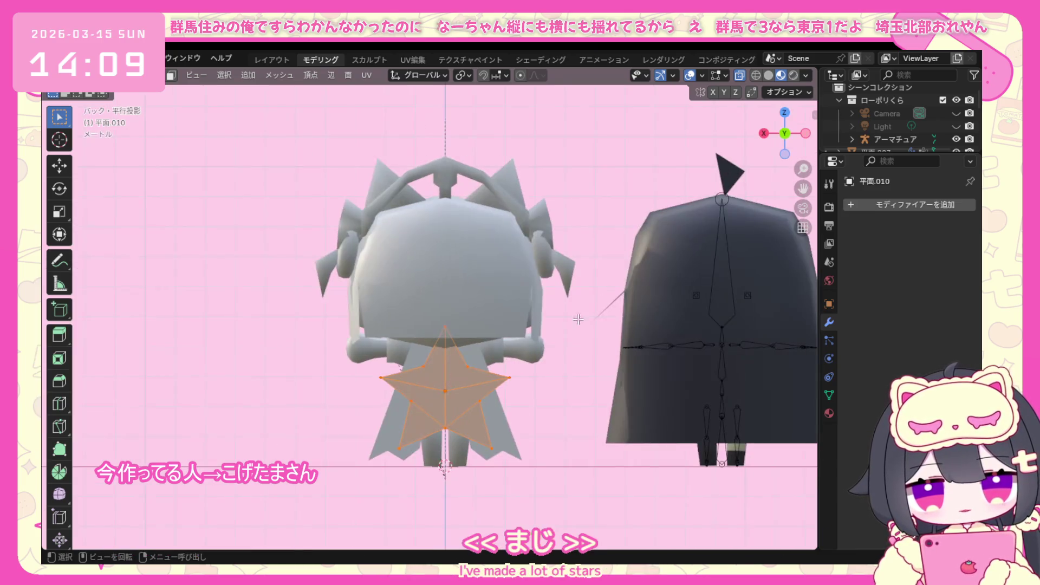
pyautogui.press('s')
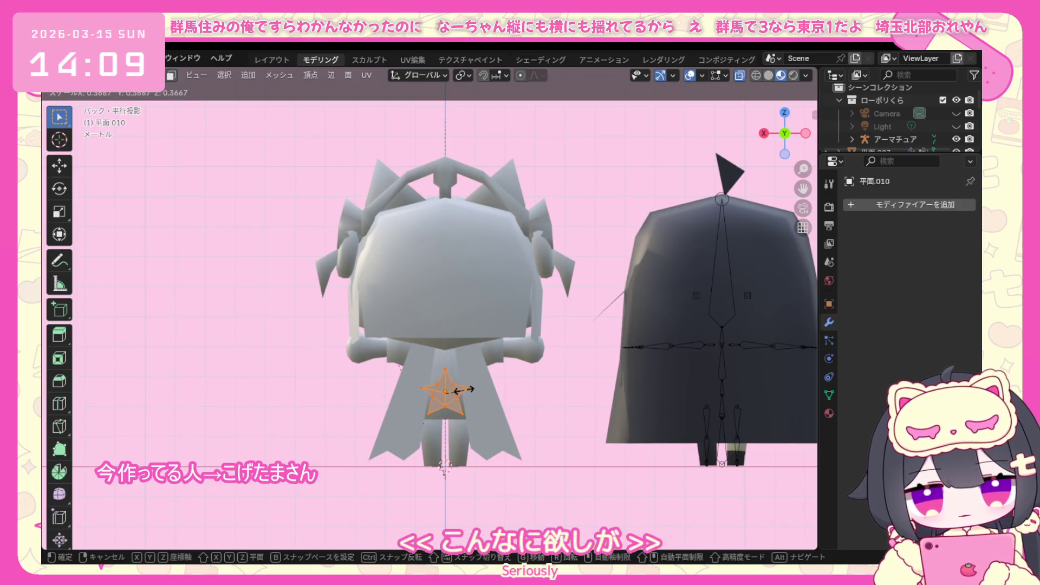
pyautogui.click(475, 381)
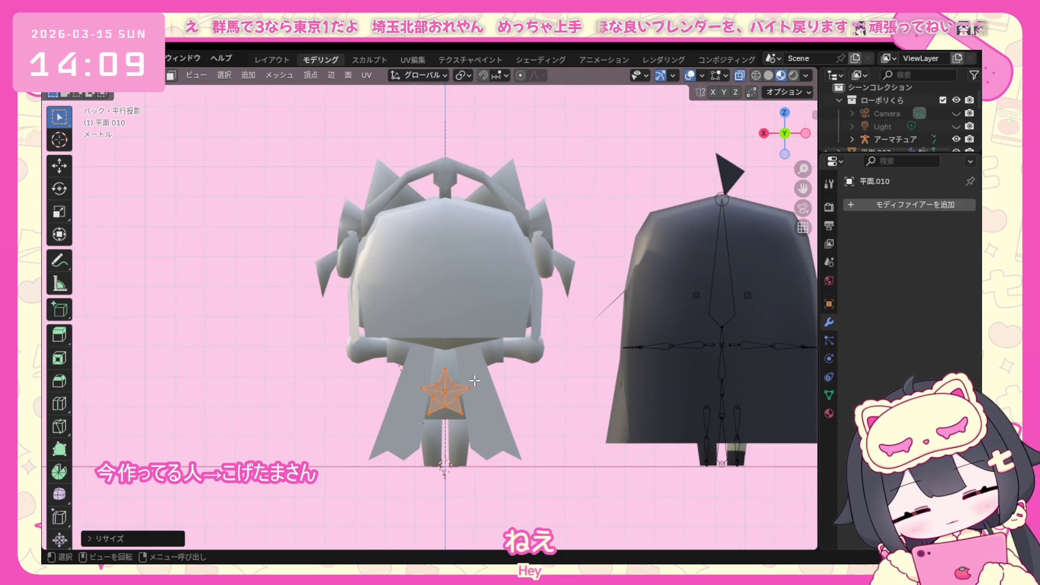
# Resize the star again and move it up the Z axis higher on the back.
pyautogui.press('s')
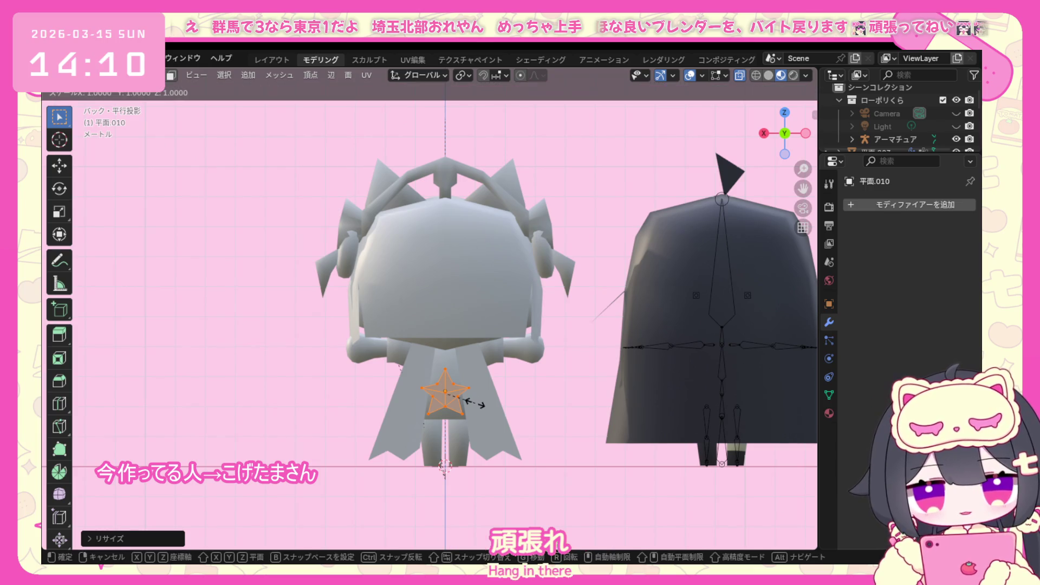
pyautogui.click(475, 403)
pyautogui.press('s')
pyautogui.rightClick(490, 402)
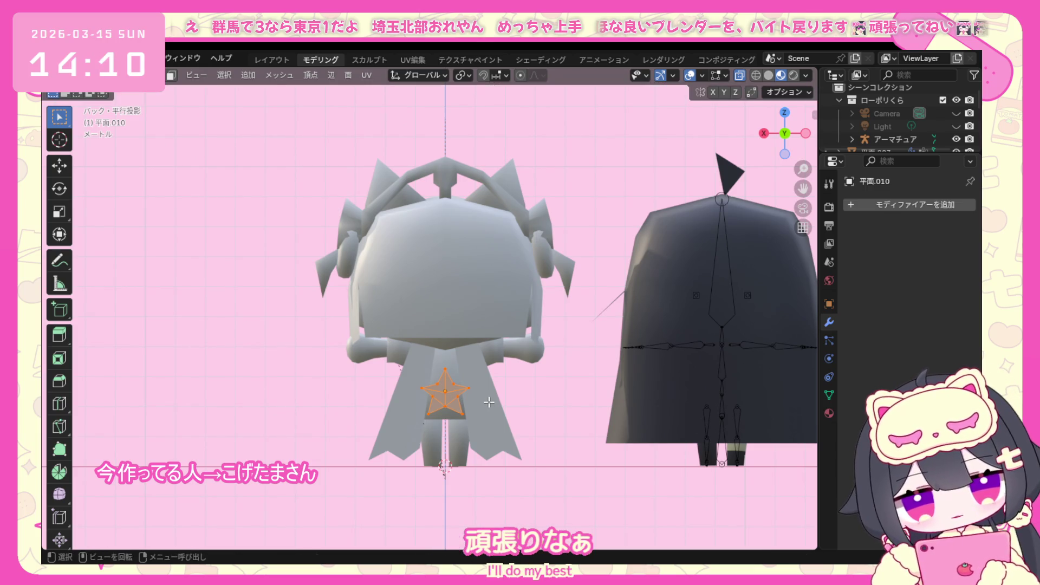
pyautogui.press('g')
pyautogui.press('z')
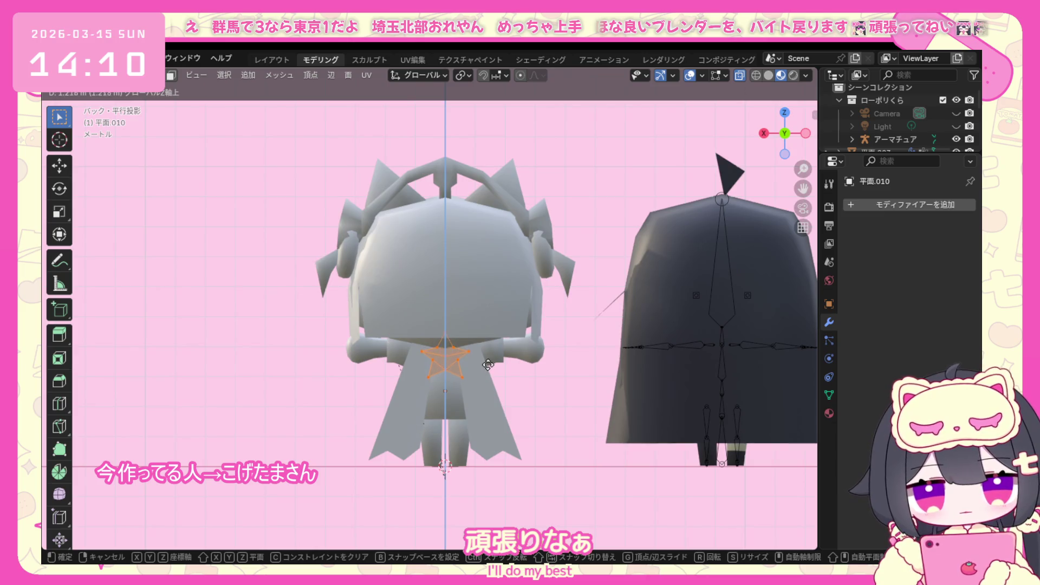
pyautogui.click(488, 365)
pyautogui.scroll(3, 487, 366)
pyautogui.moveTo(487, 365); pyautogui.dragTo(609, 367, button='middle')
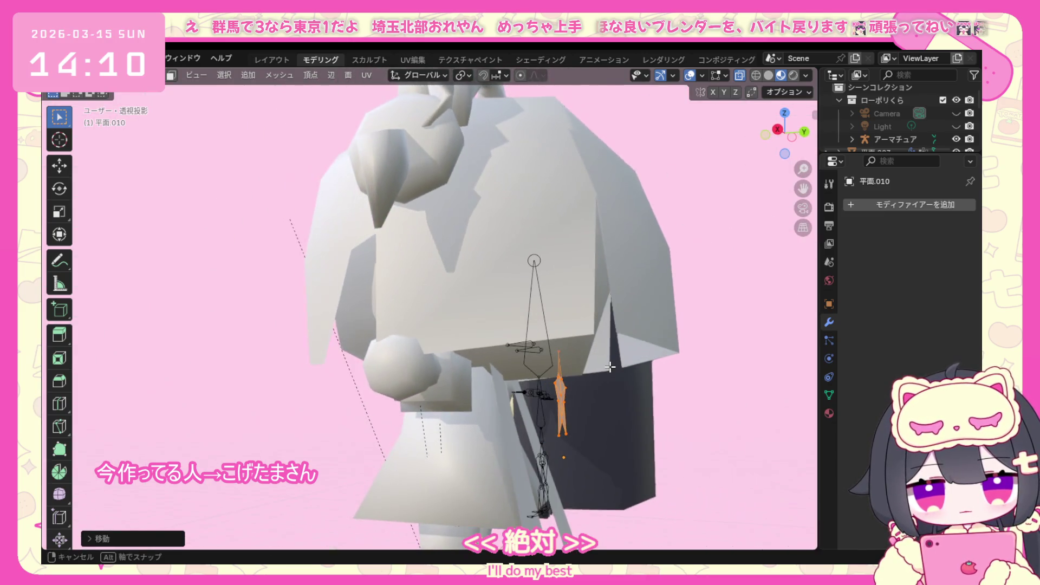
# Select the star's vertices while checking it from side and front views.
pyautogui.press('KP_3')
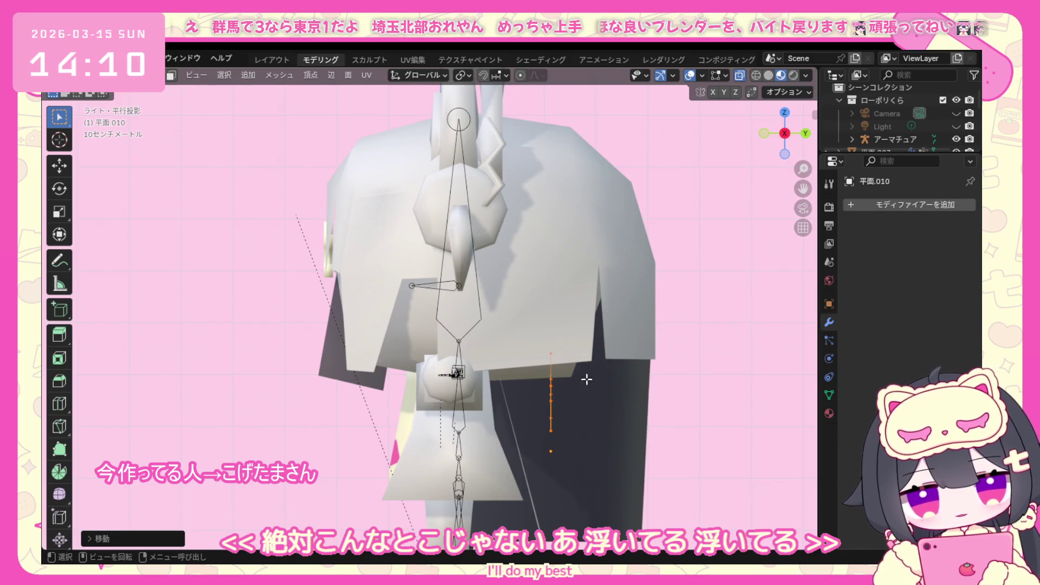
pyautogui.moveTo(578, 431); pyautogui.dragTo(522, 476)
pyautogui.rightClick(528, 546)
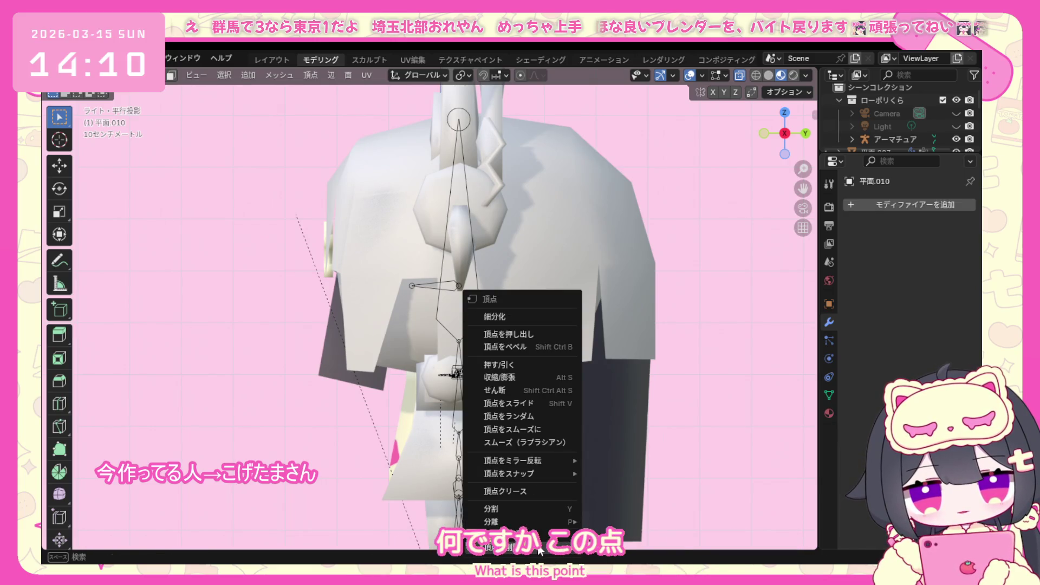
pyautogui.moveTo(539, 551); pyautogui.dragTo(507, 443, button='middle')
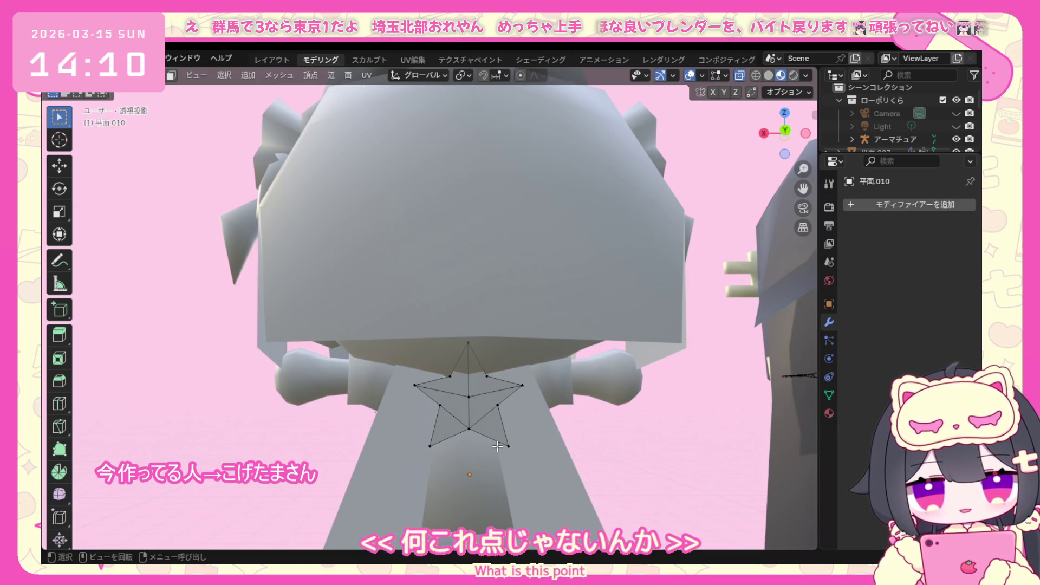
pyautogui.press('KP_1')
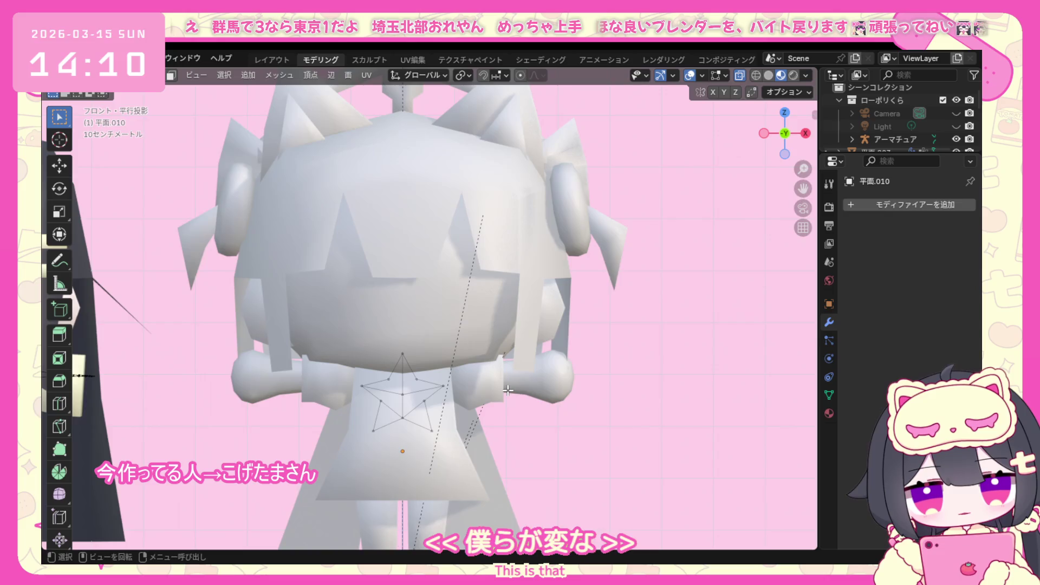
pyautogui.press('KP_3')
pyautogui.moveTo(613, 329); pyautogui.dragTo(523, 435)
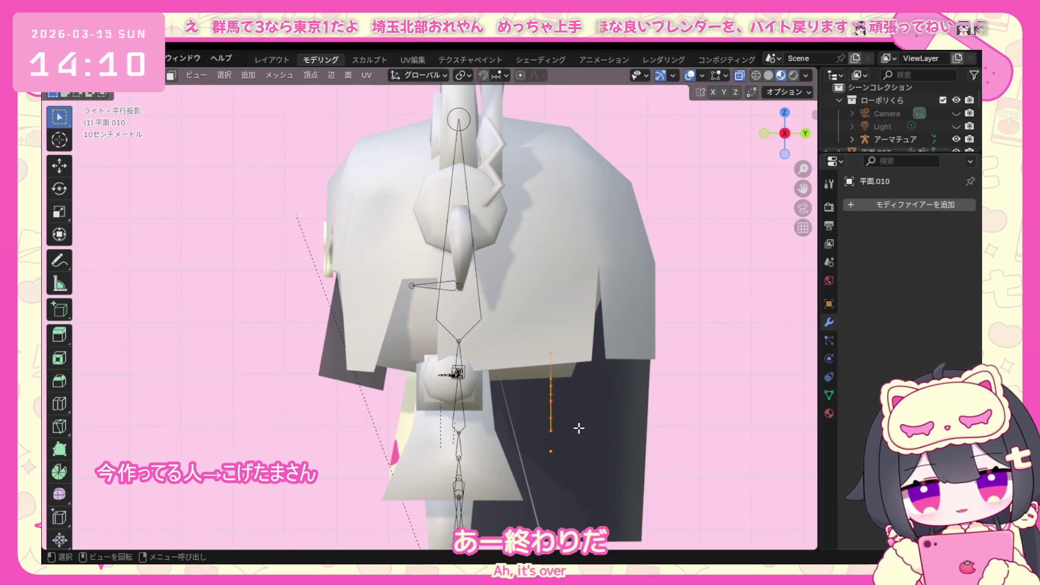
pyautogui.moveTo(579, 427); pyautogui.dragTo(498, 429, button='middle')
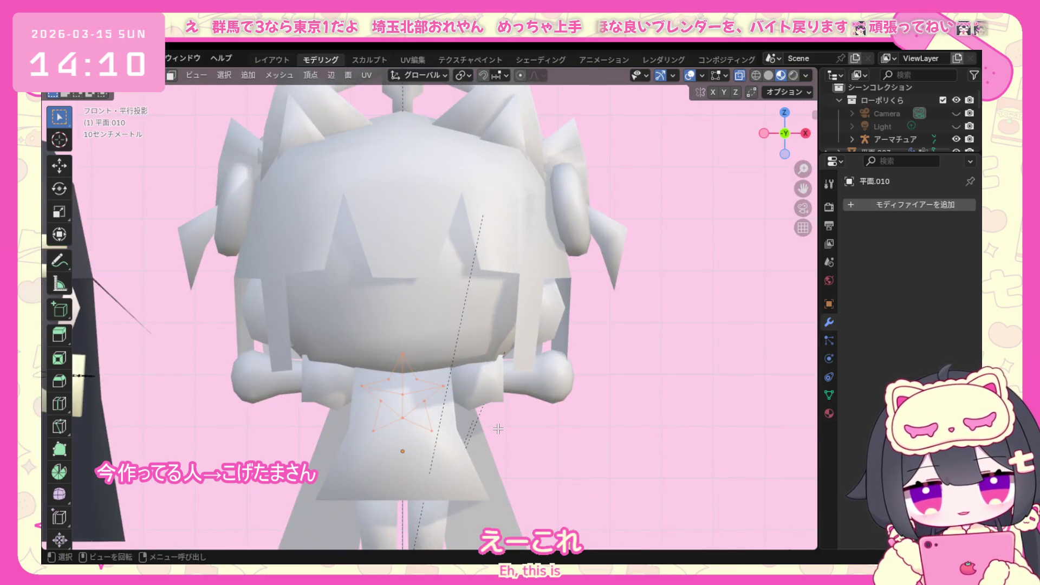
pyautogui.press('KP_3')
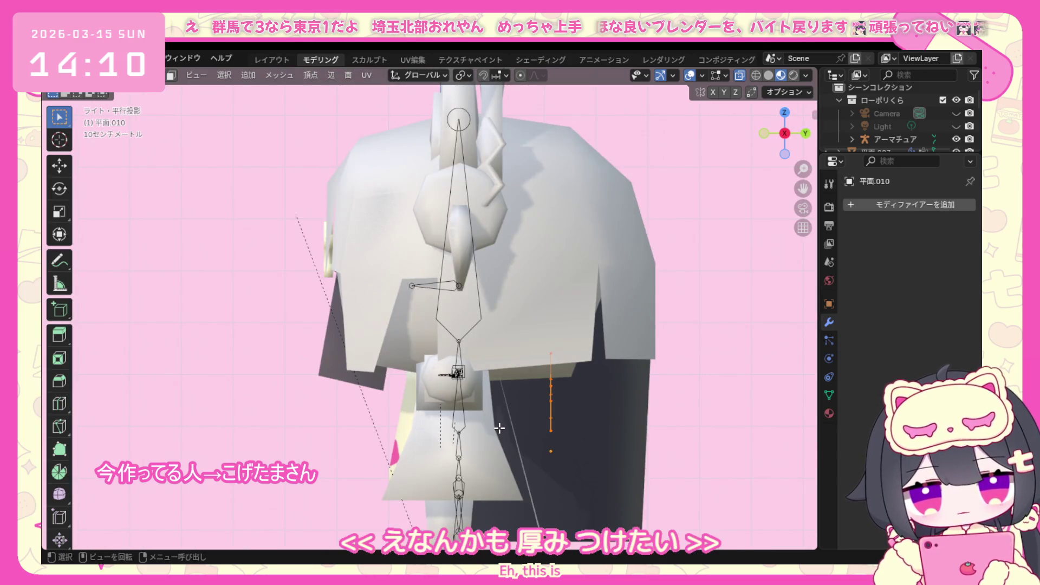
# Extrude the star along Y to give it thickness.
pyautogui.press('e')
pyautogui.press('y')
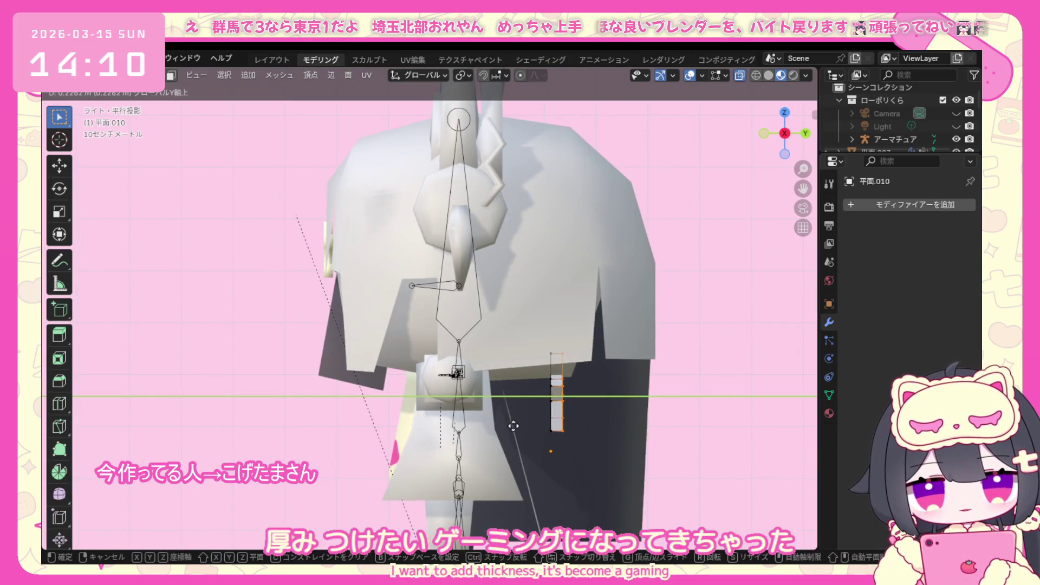
pyautogui.press('y')
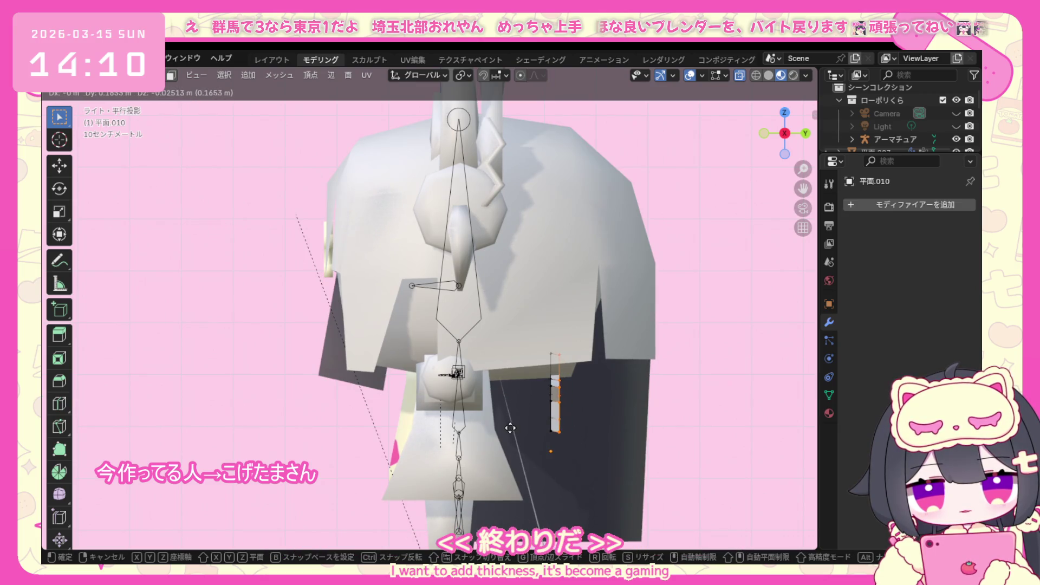
pyautogui.press('y')
pyautogui.click(514, 428)
pyautogui.moveTo(515, 428); pyautogui.dragTo(462, 385, button='middle')
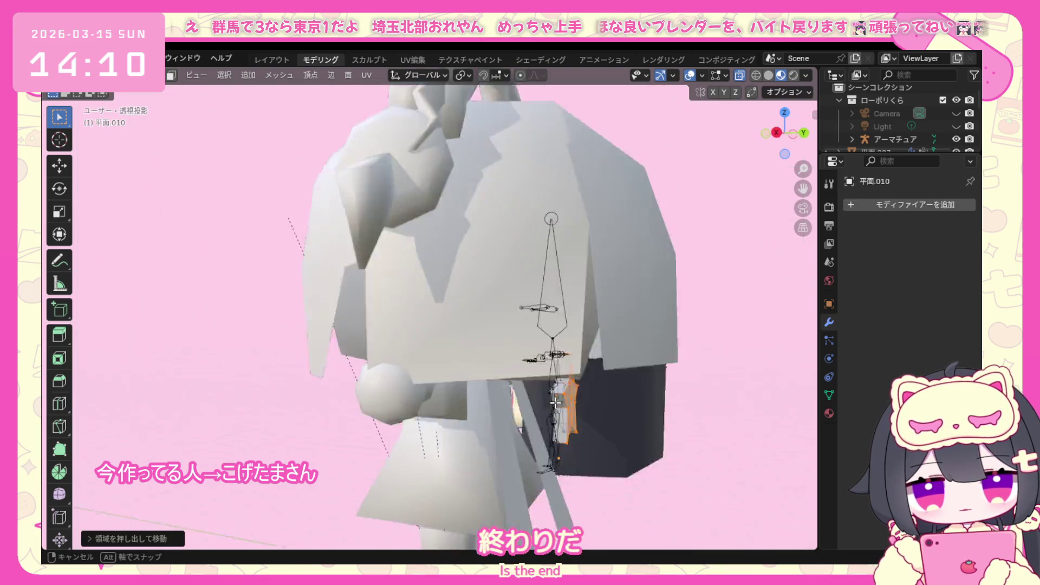
# Shade the star object smooth in Object Mode.
pyautogui.click(121, 75)
pyautogui.click(123, 100)
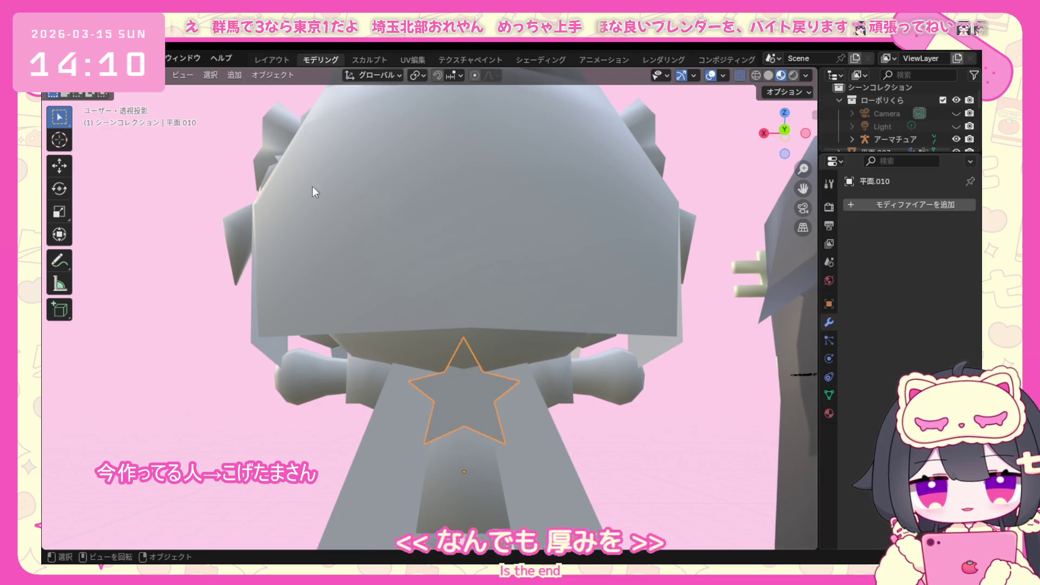
pyautogui.click(467, 409)
pyautogui.rightClick(468, 408)
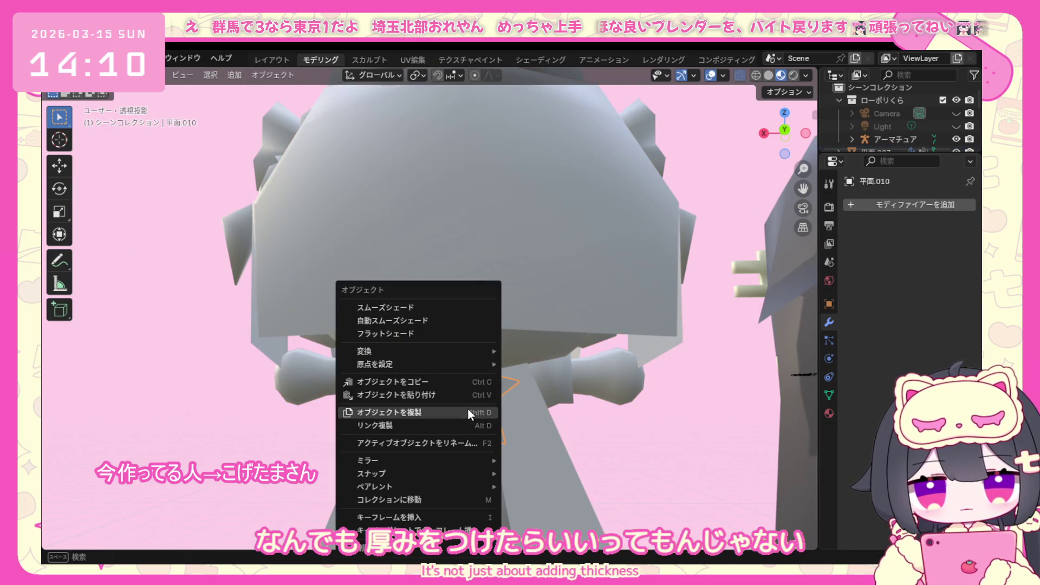
pyautogui.click(437, 302)
pyautogui.moveTo(462, 386); pyautogui.dragTo(579, 394, button='middle')
pyautogui.press('KP_3')
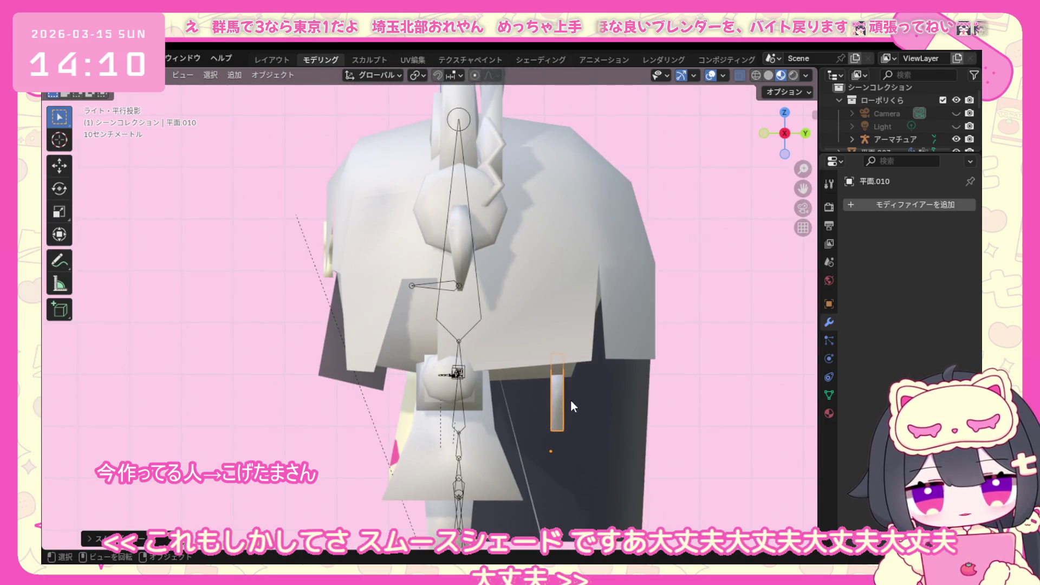
# Move the star along Y and rotate it so it lies tilted against the character's back.
pyautogui.click(114, 75)
pyautogui.click(123, 128)
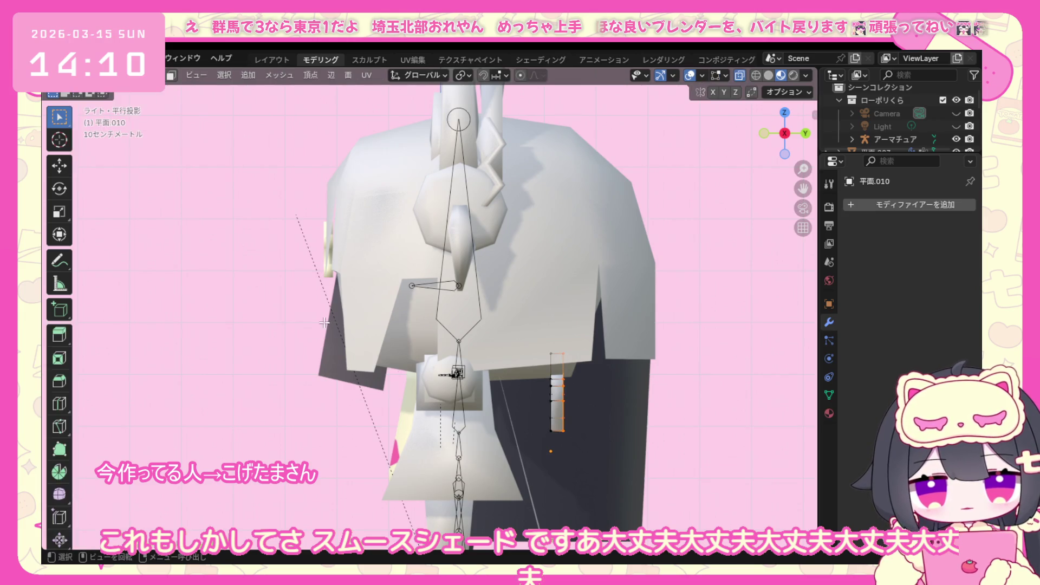
pyautogui.press('a')
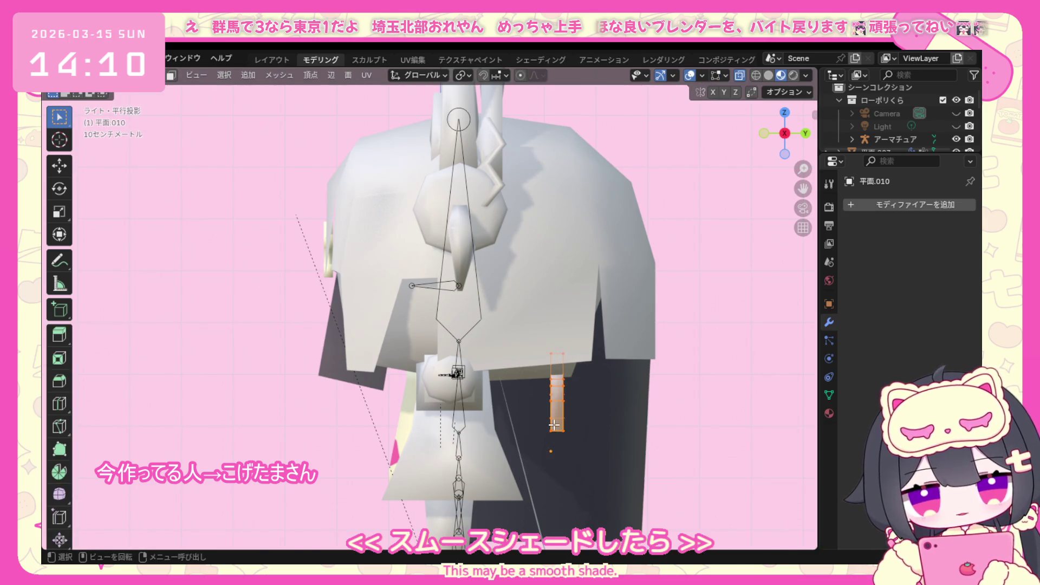
pyautogui.press('g')
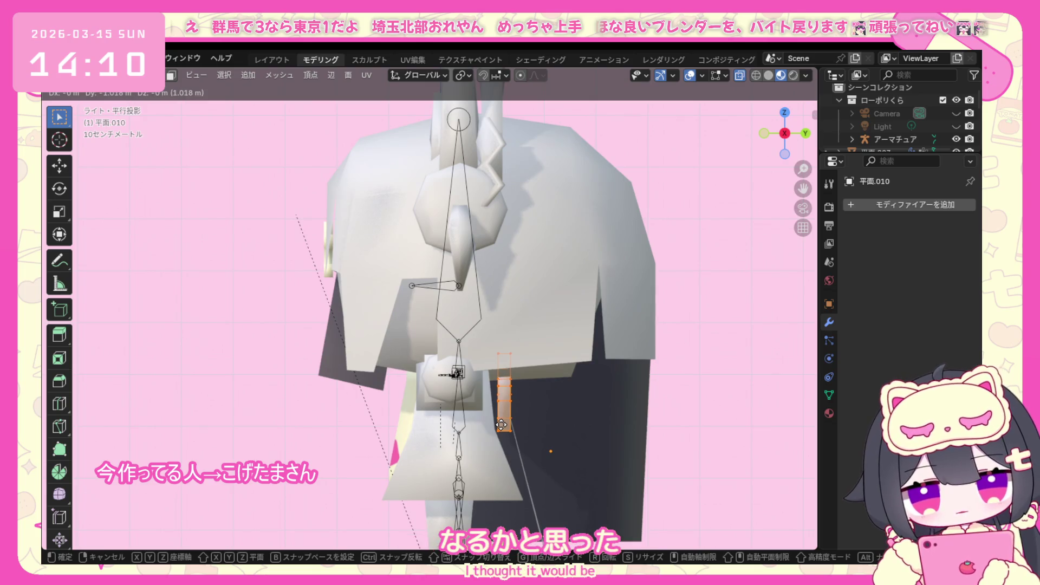
pyautogui.press('y')
pyautogui.click(502, 423)
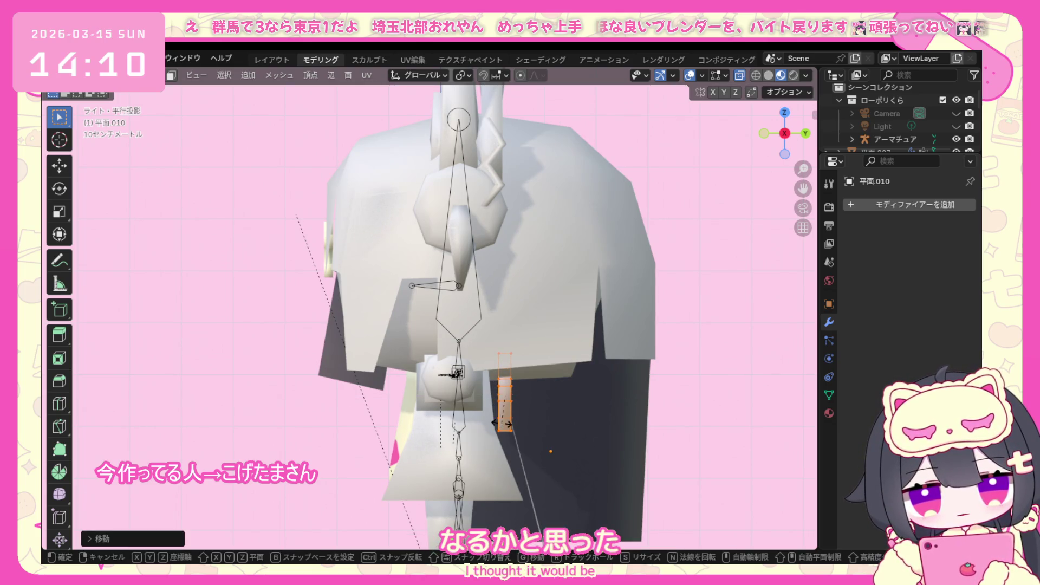
pyautogui.press('r')
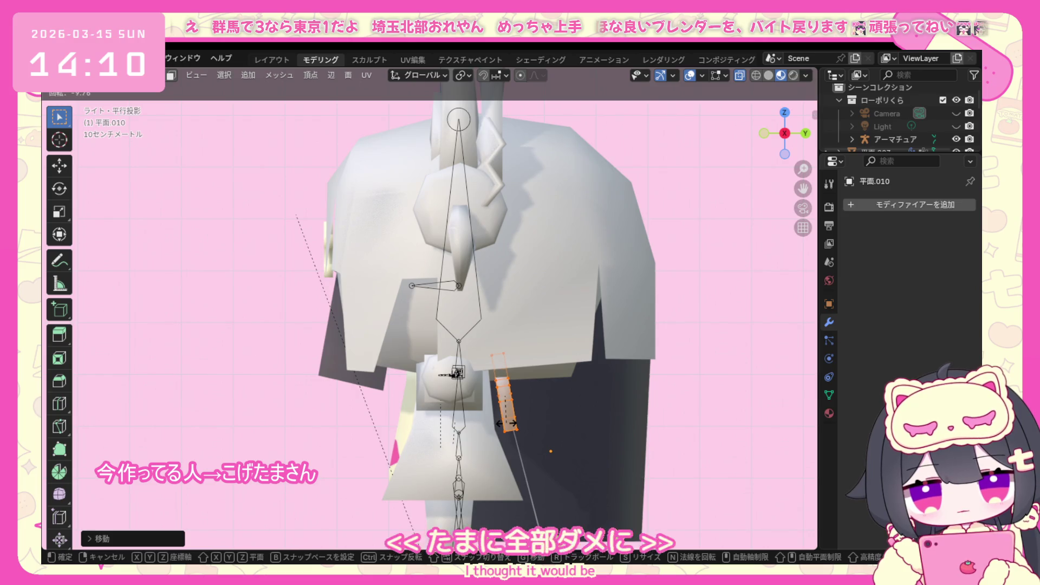
pyautogui.click(506, 423)
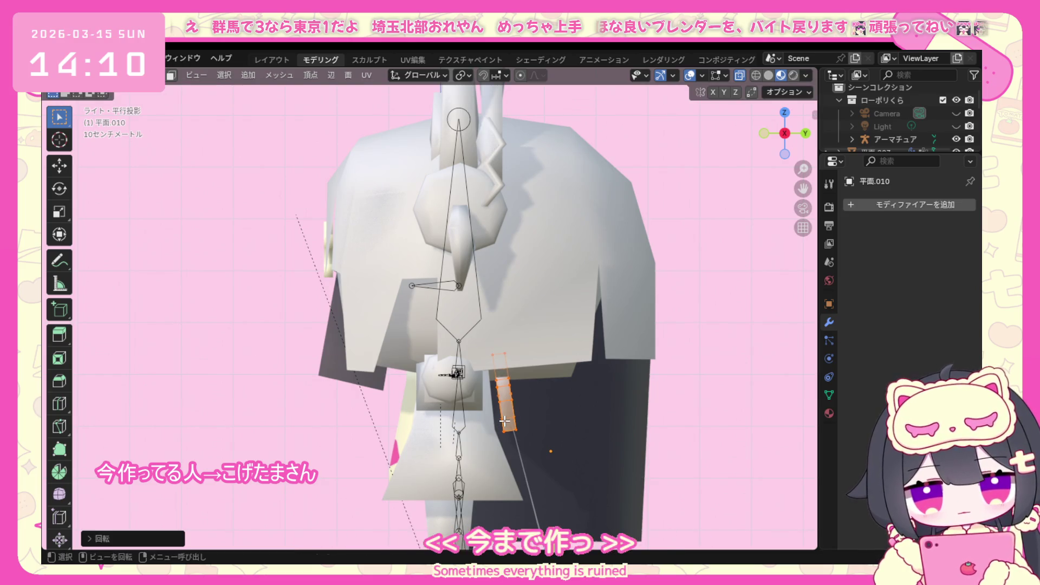
pyautogui.press('g')
pyautogui.press('y')
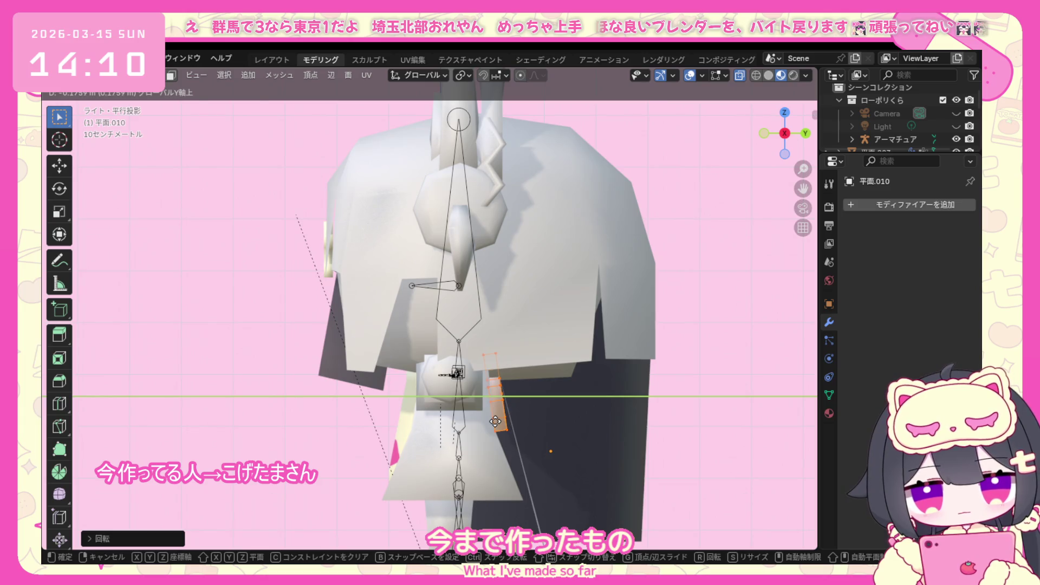
pyautogui.click(495, 421)
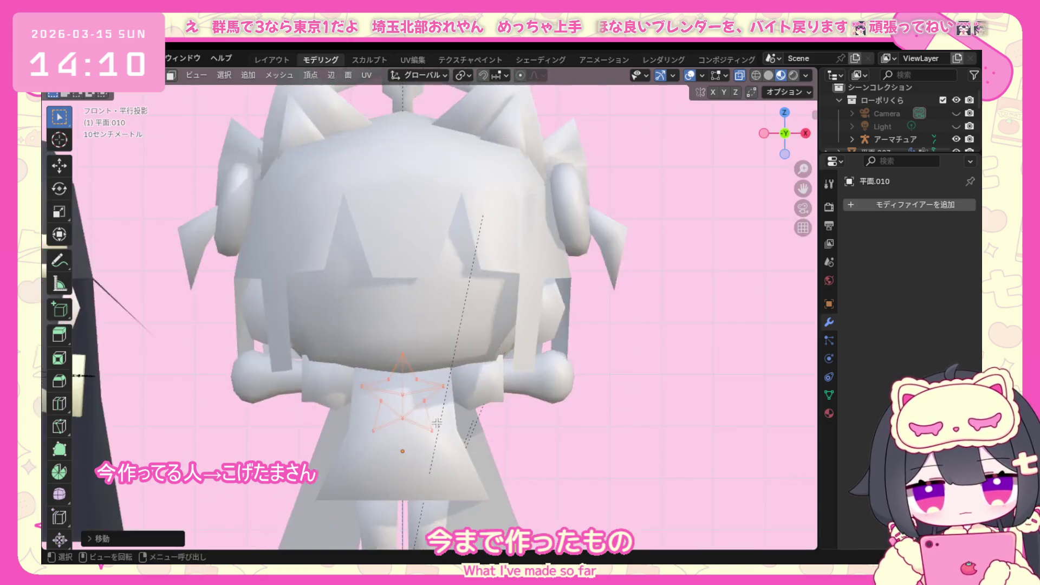
pyautogui.moveTo(495, 422); pyautogui.dragTo(643, 421, button='middle')
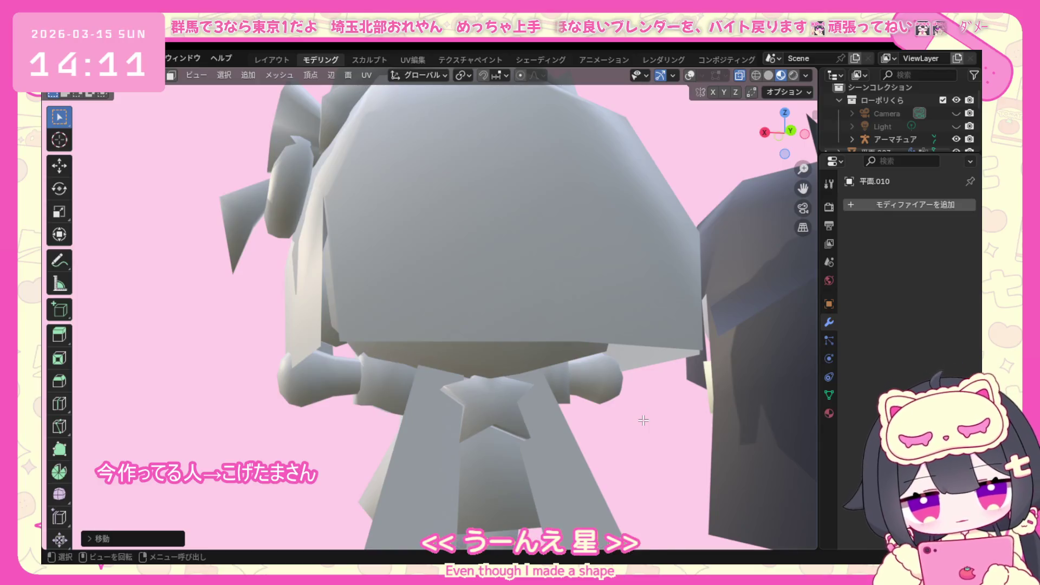
# From the rear view, lower the star along Z out of the head.
pyautogui.click(790, 132)
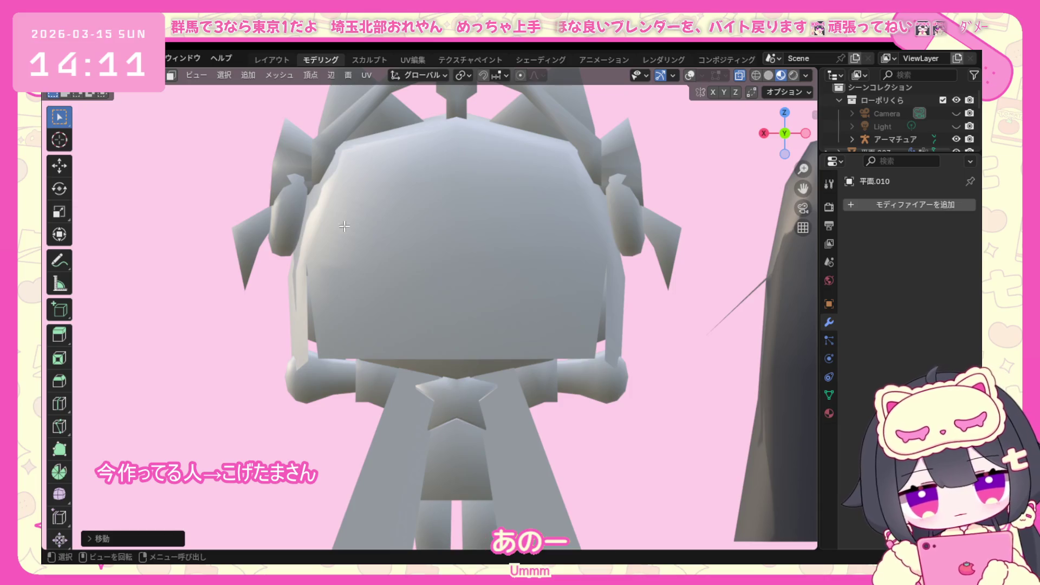
pyautogui.click(691, 76)
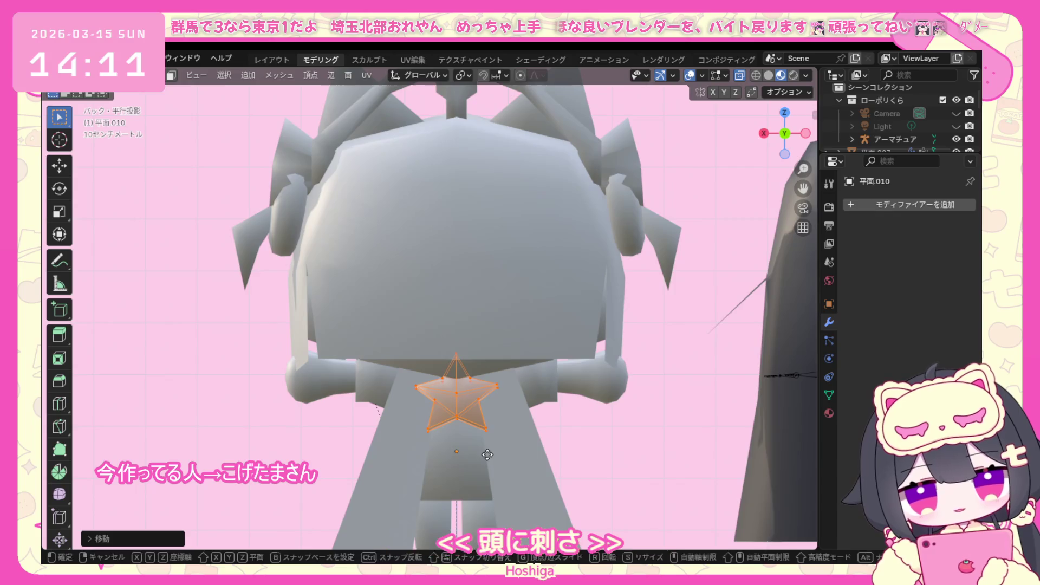
pyautogui.press('g')
pyautogui.press('z')
pyautogui.click(483, 475)
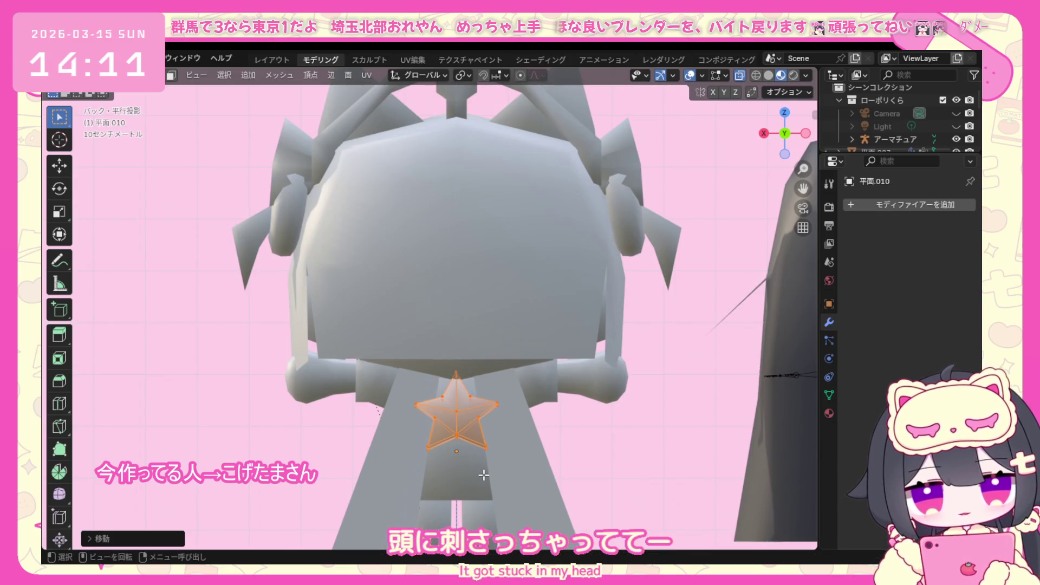
pyautogui.moveTo(484, 471); pyautogui.dragTo(610, 425, button='middle')
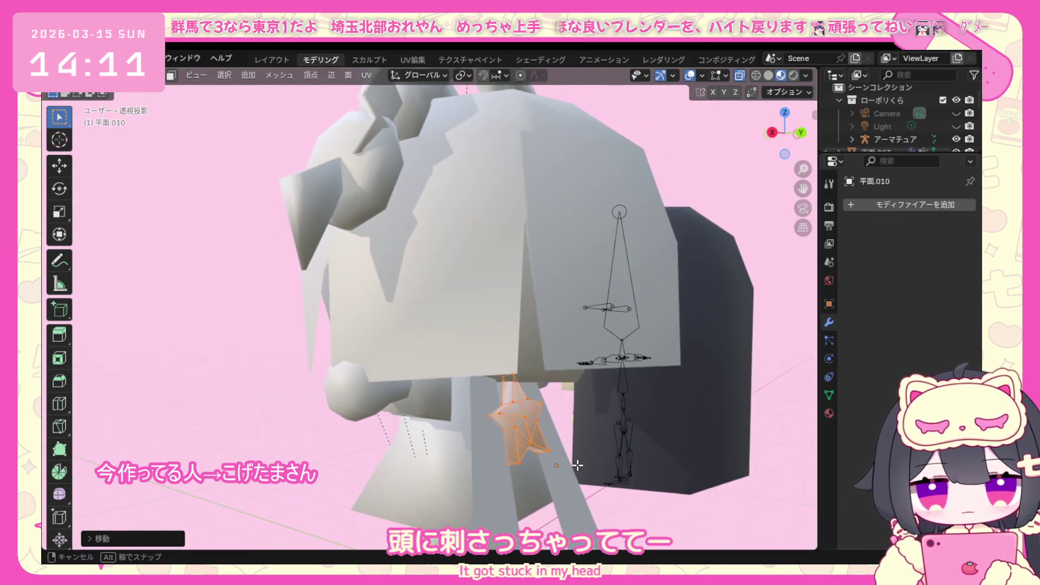
# Scale the star smaller and raise it slightly to sit centered below the head.
pyautogui.click(798, 137)
pyautogui.press('s')
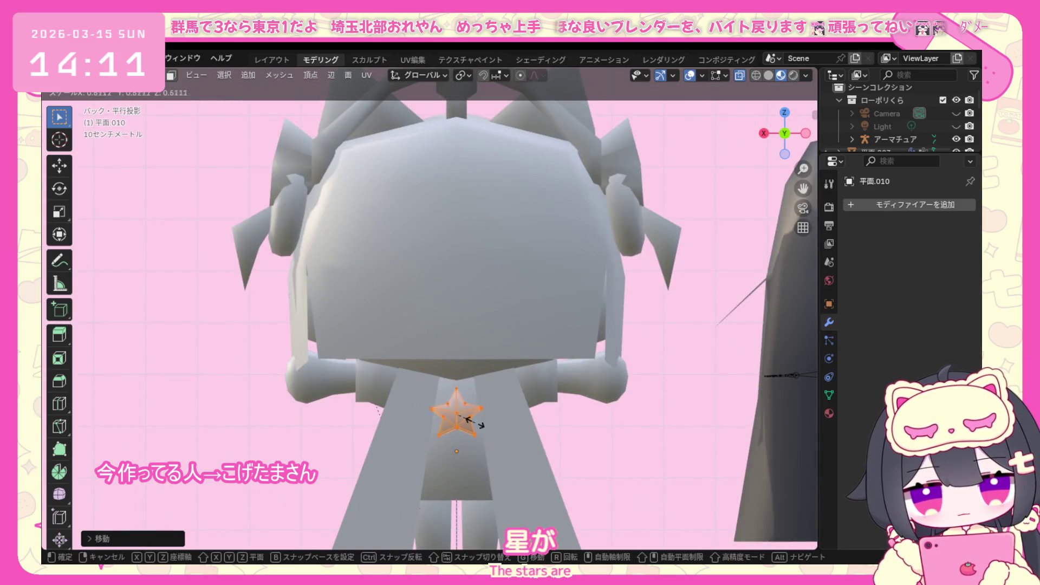
pyautogui.click(481, 422)
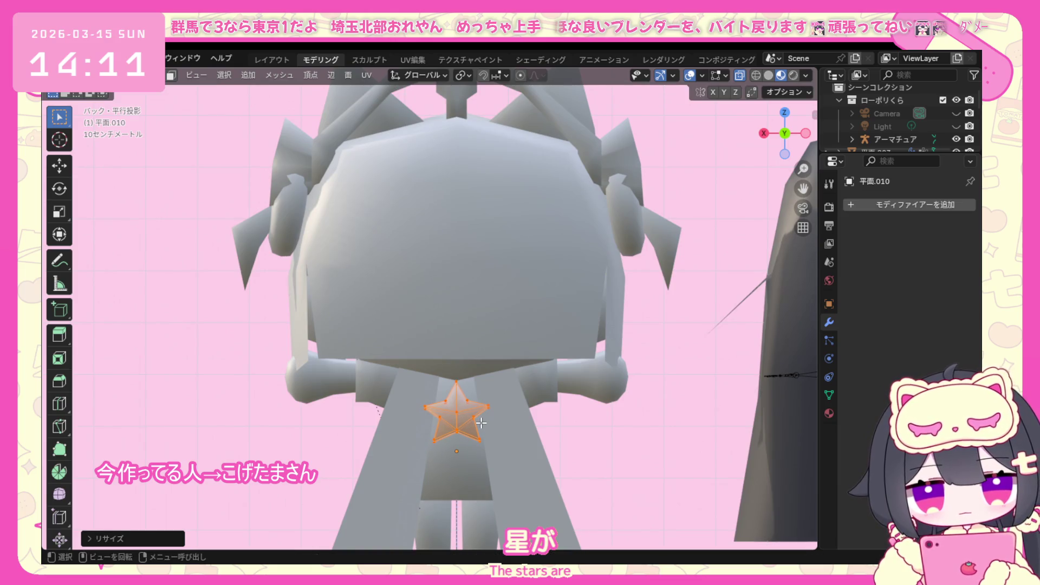
pyautogui.press('g')
pyautogui.press('z')
pyautogui.click(480, 416)
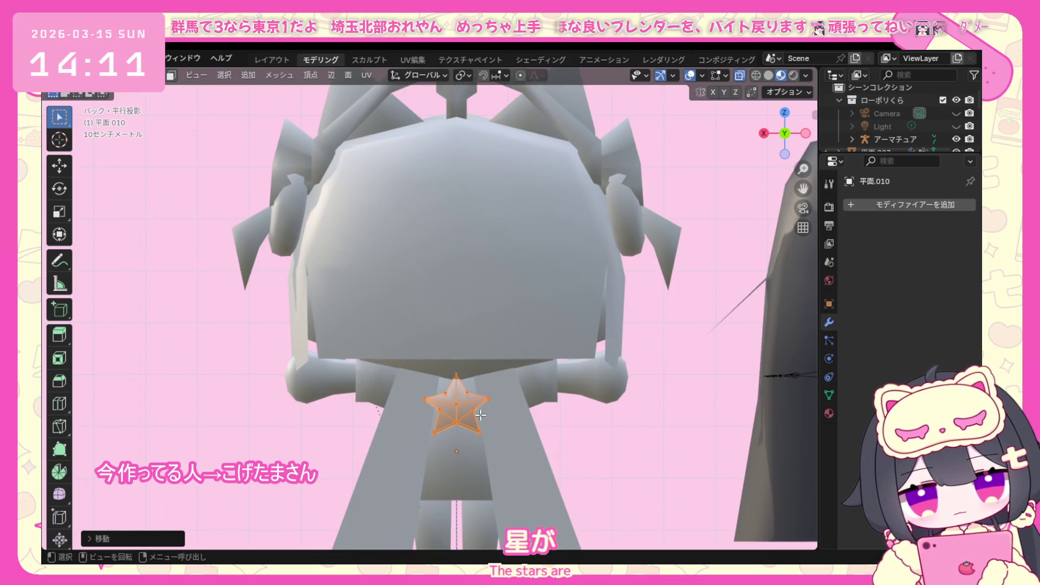
pyautogui.moveTo(689, 76)
pyautogui.mouseDown(button='middle')
pyautogui.moveTo(708, 378)
pyautogui.moveTo(523, 396)
pyautogui.mouseUp(button='middle')
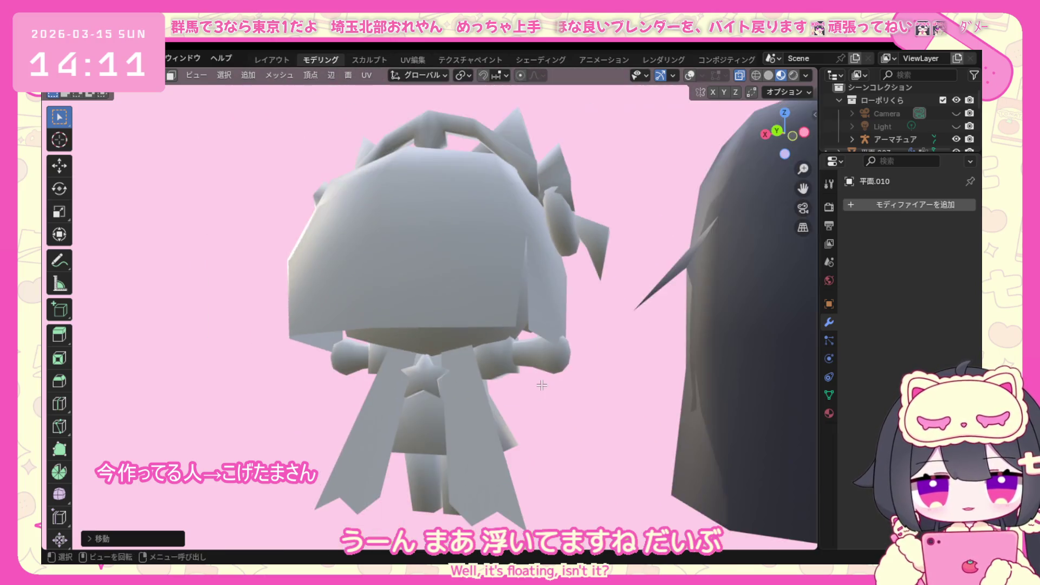
# Orbit around the model to review the star and hair from several angles.
pyautogui.moveTo(524, 396); pyautogui.dragTo(619, 392, button='middle')
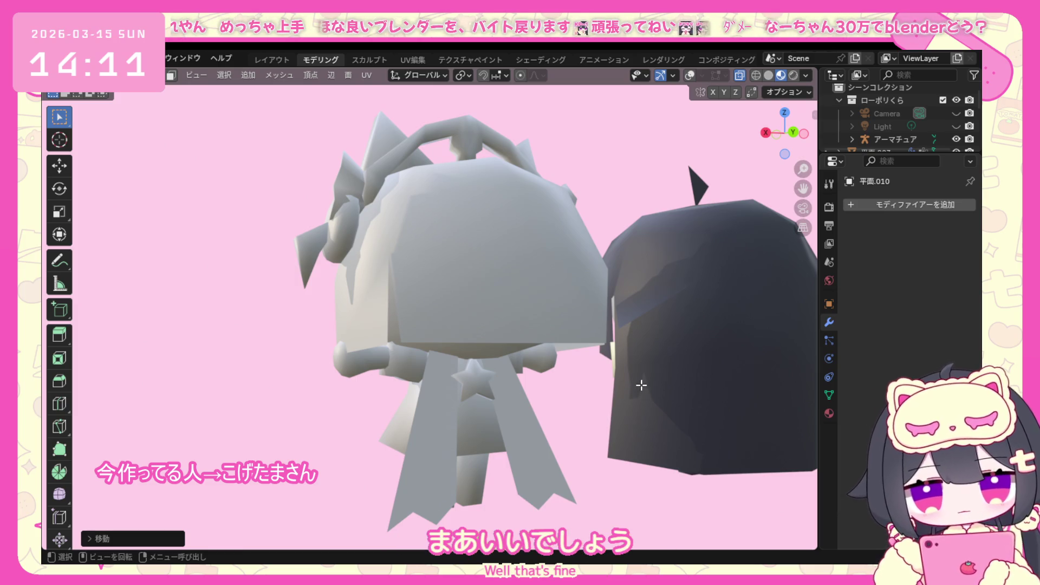
pyautogui.moveTo(546, 440)
pyautogui.mouseDown(button='middle')
pyautogui.moveTo(502, 428)
pyautogui.moveTo(594, 423)
pyautogui.mouseUp(button='middle')
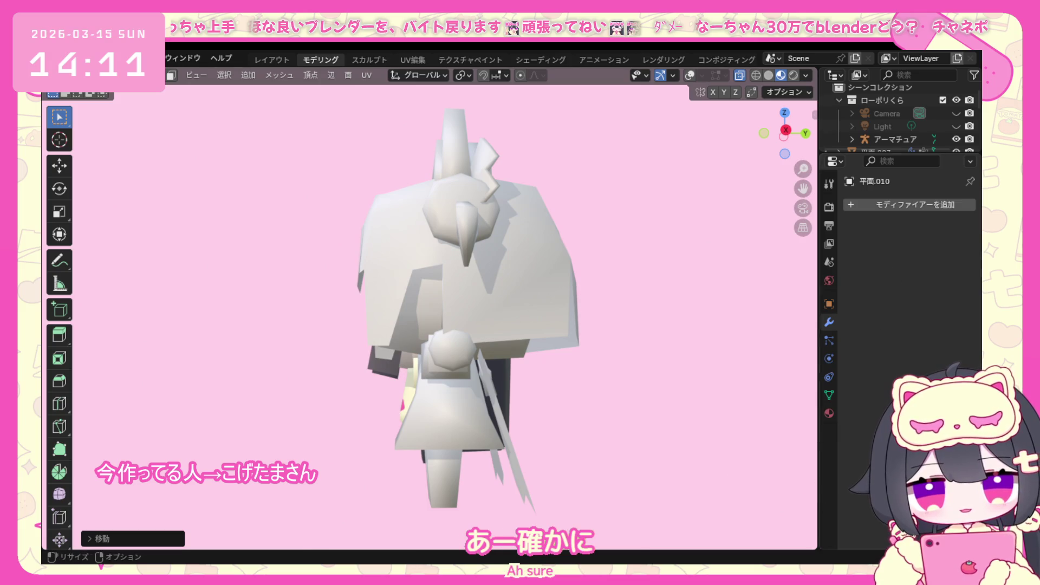
pyautogui.moveTo(532, 422); pyautogui.dragTo(496, 414, button='middle')
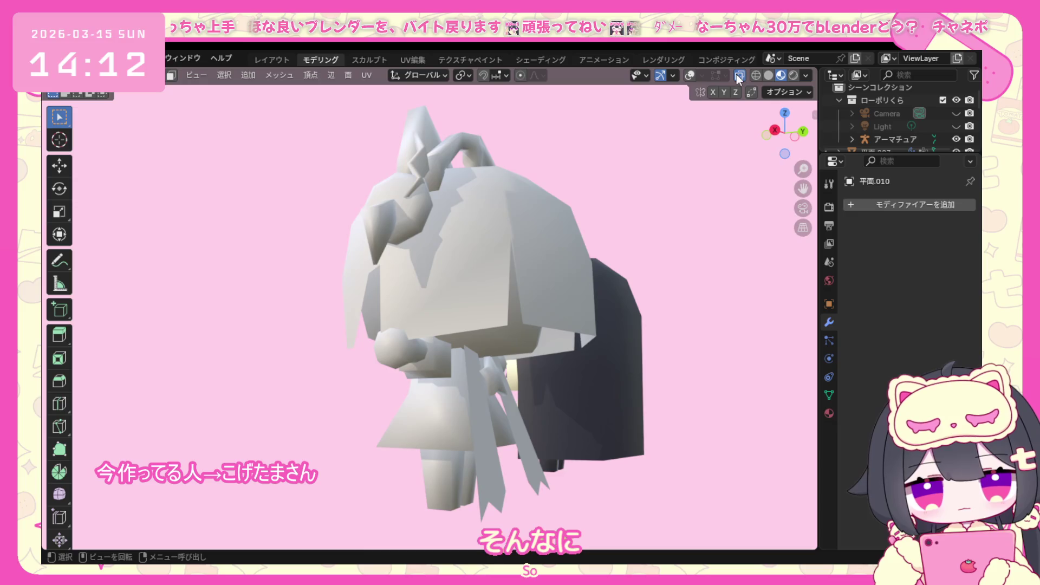
pyautogui.moveTo(574, 363); pyautogui.dragTo(536, 406, button='middle')
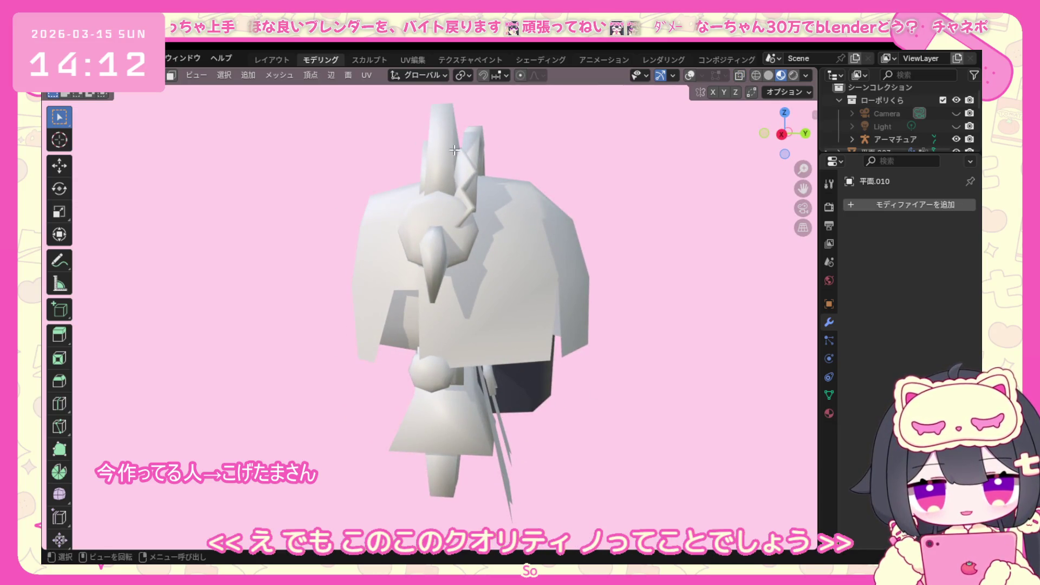
# Enable overlays and X-ray to show the bones, then leave Edit Mode for Object Mode.
pyautogui.click(688, 76)
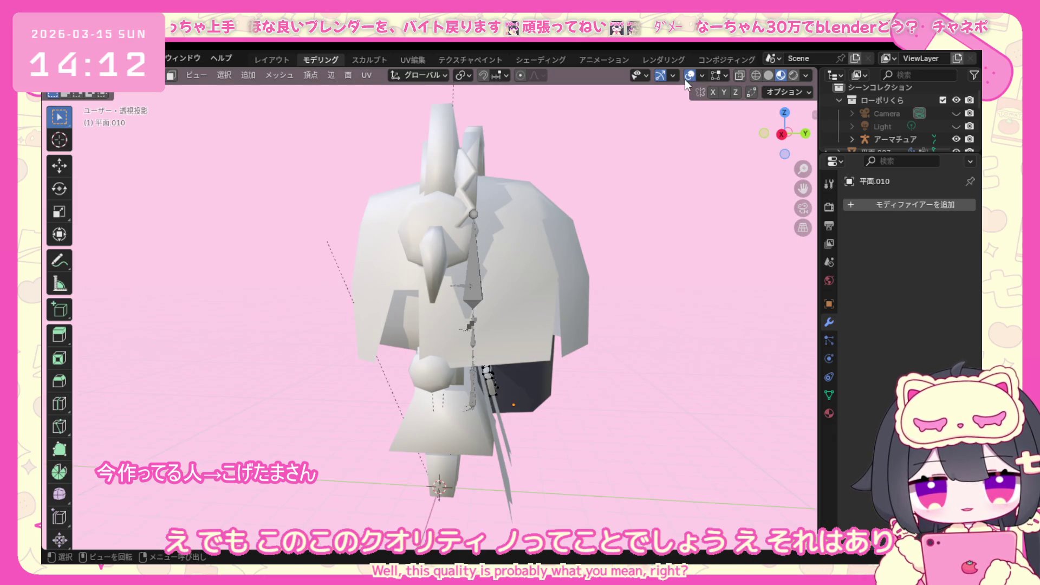
pyautogui.click(745, 72)
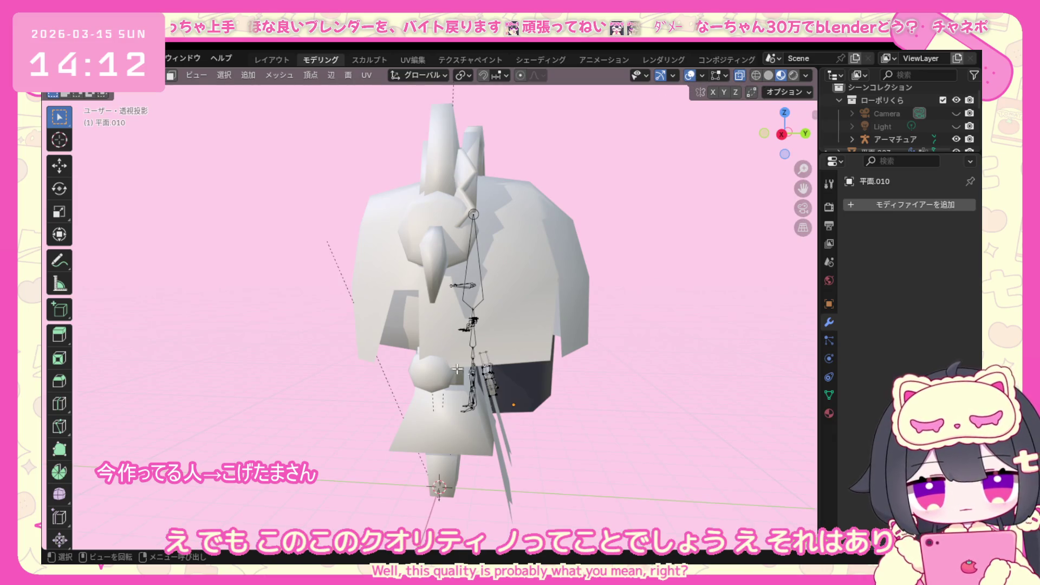
pyautogui.click(106, 75)
pyautogui.click(122, 100)
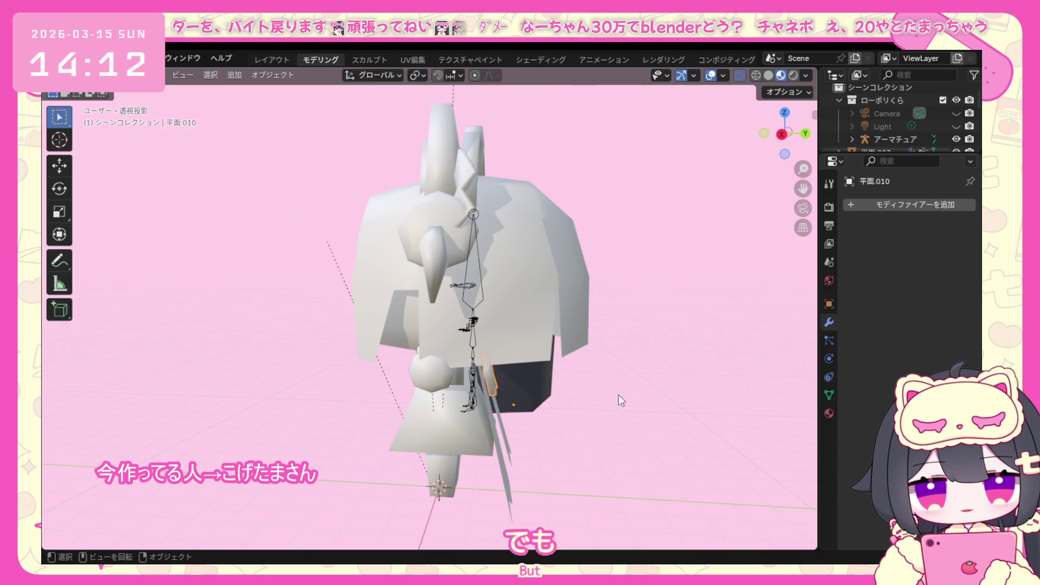
# Give the left ribbon piece thickness by extruding all its vertices sideways along Y in side view.
pyautogui.moveTo(656, 430); pyautogui.dragTo(563, 417, button='middle')
pyautogui.click(430, 432)
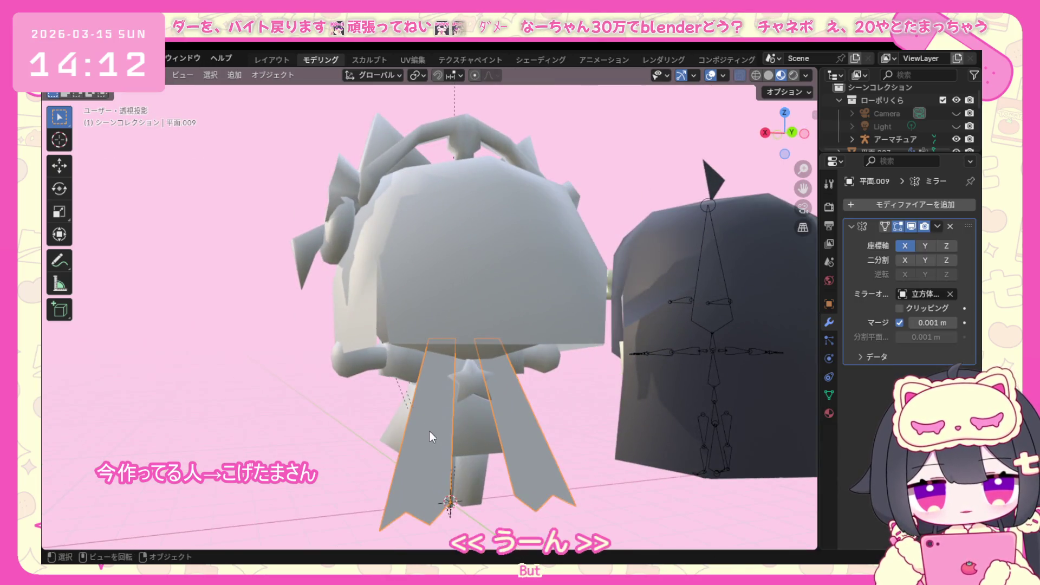
pyautogui.click(106, 75)
pyautogui.click(122, 116)
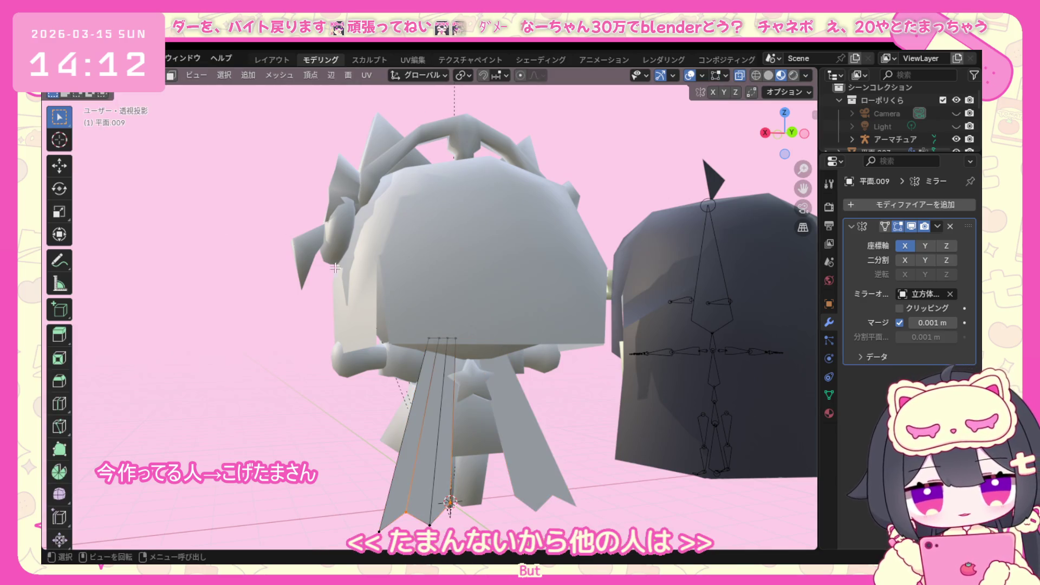
pyautogui.moveTo(516, 299); pyautogui.dragTo(320, 567)
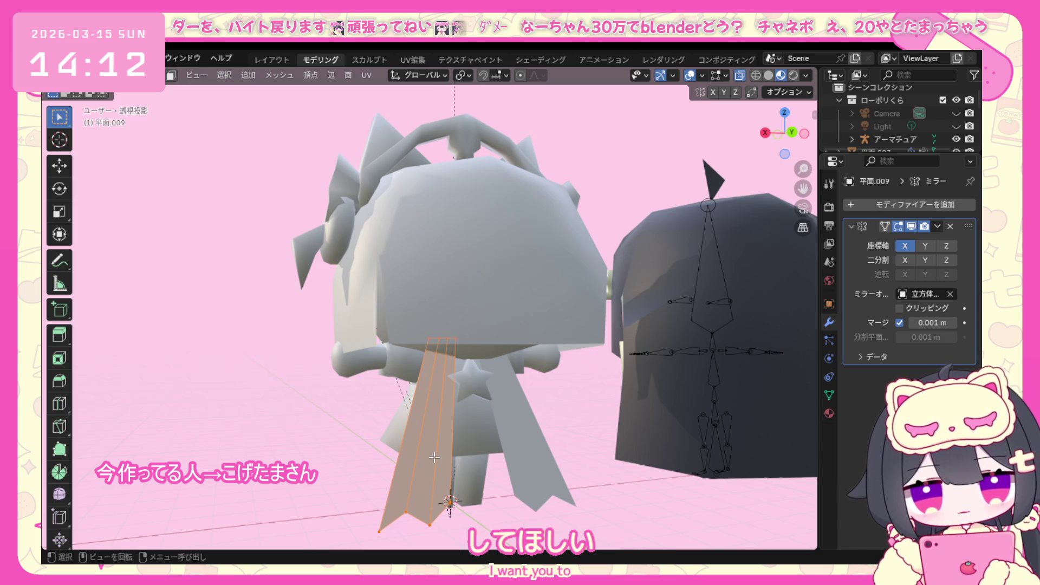
pyautogui.press('KP_1')
pyautogui.press('KP_3')
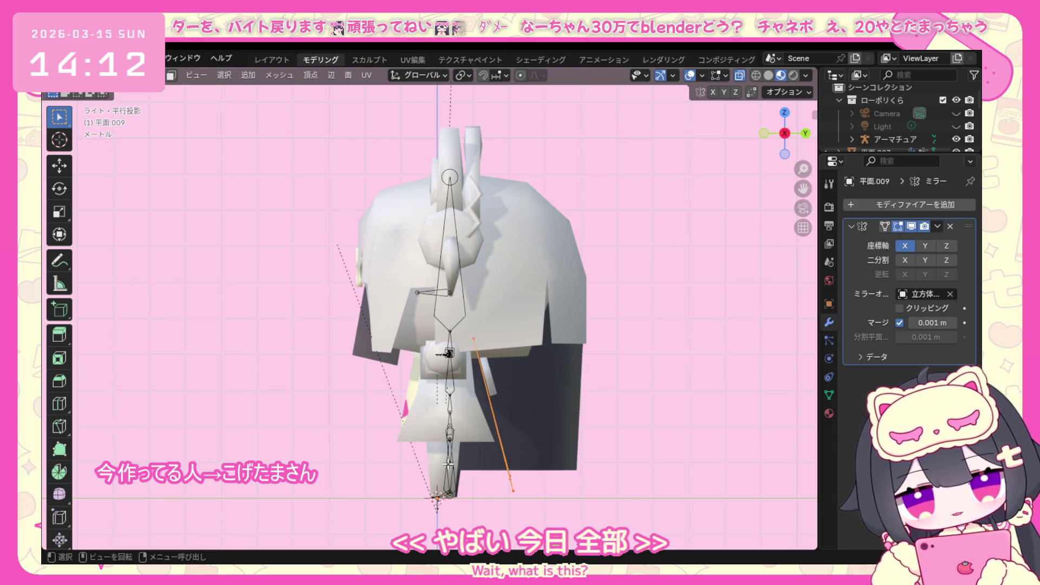
pyautogui.press('e')
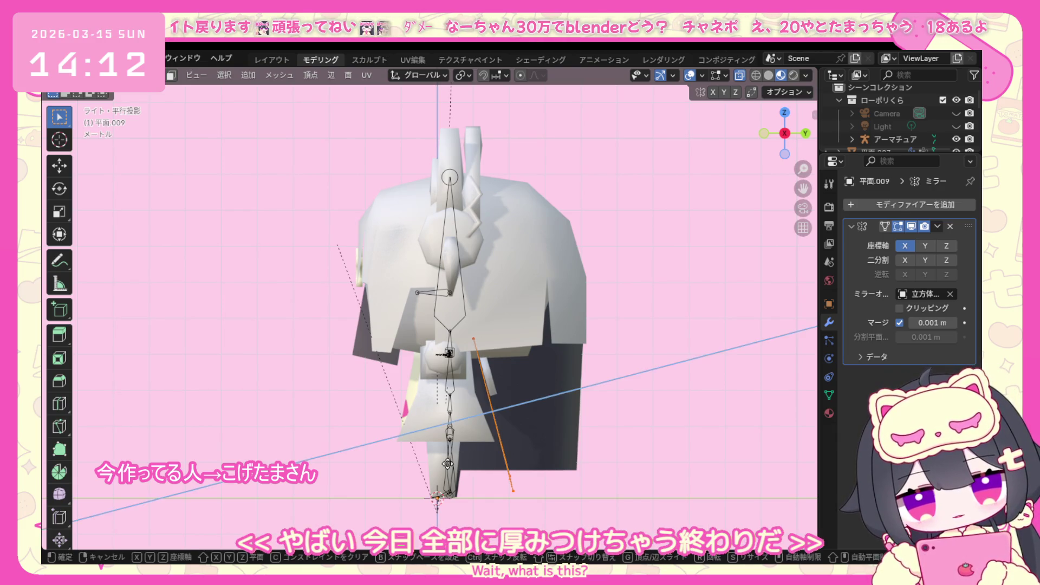
pyautogui.press('y')
pyautogui.click(458, 464)
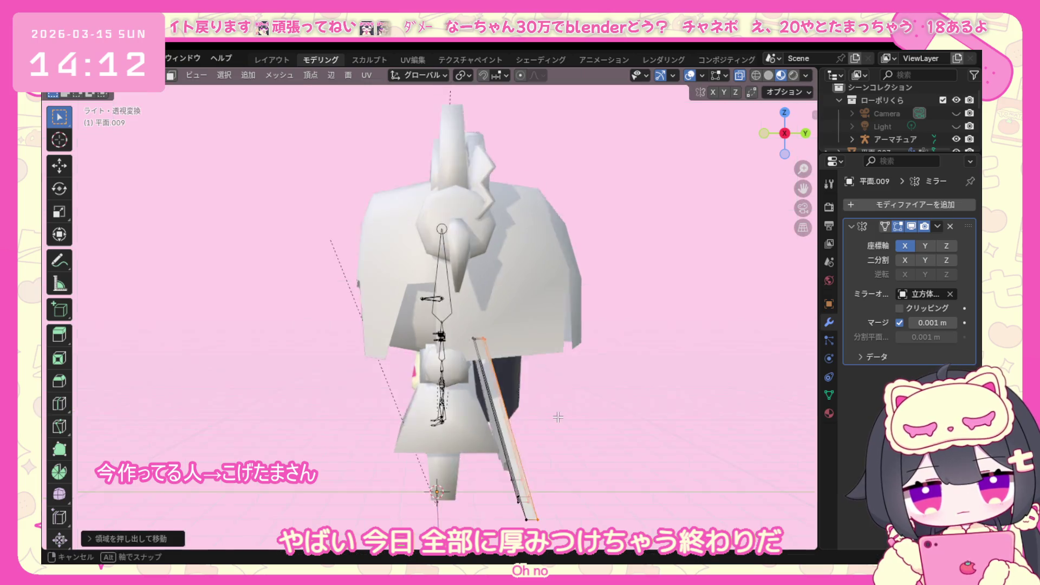
pyautogui.moveTo(458, 465); pyautogui.dragTo(478, 411, button='middle')
pyautogui.press('KP_1')
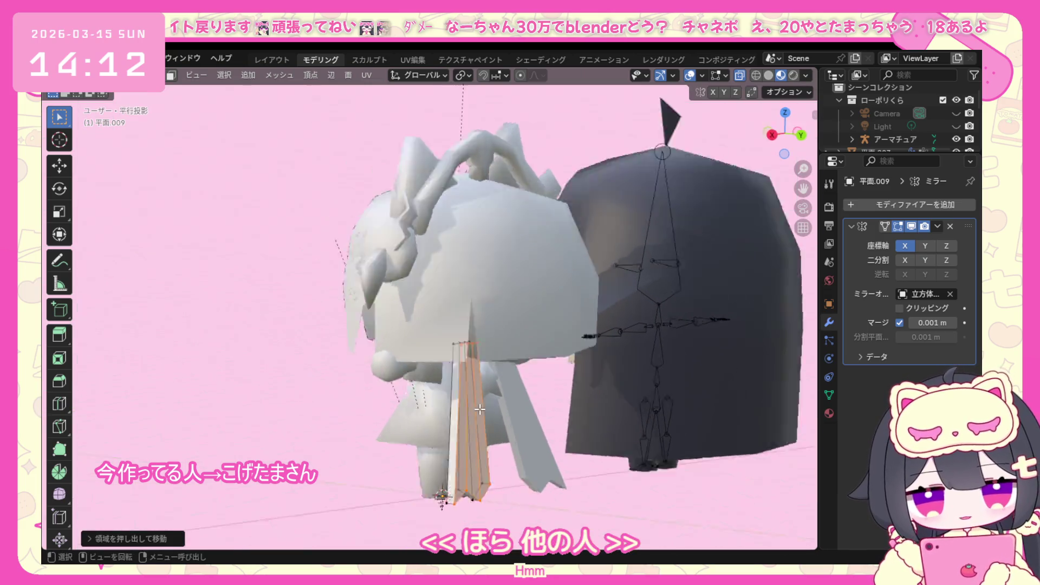
# Re-enter editing on the thickened ribbon and resize its selected part from the right-side view.
pyautogui.click(118, 76)
pyautogui.moveTo(579, 400)
pyautogui.mouseDown(button='middle')
pyautogui.moveTo(384, 387)
pyautogui.moveTo(402, 375)
pyautogui.mouseUp(button='middle')
pyautogui.click(478, 369)
pyautogui.click(118, 75)
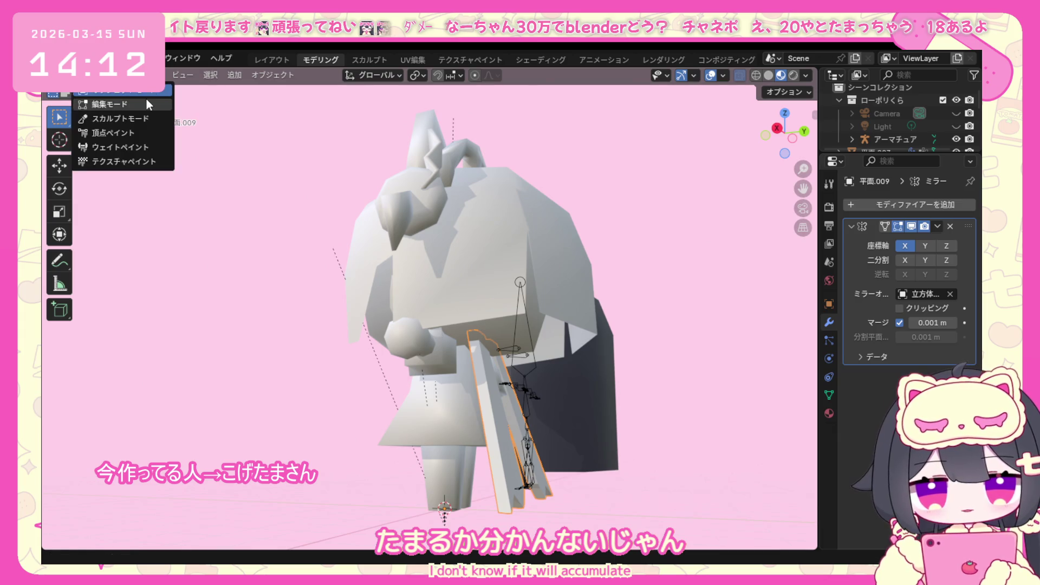
pyautogui.click(113, 102)
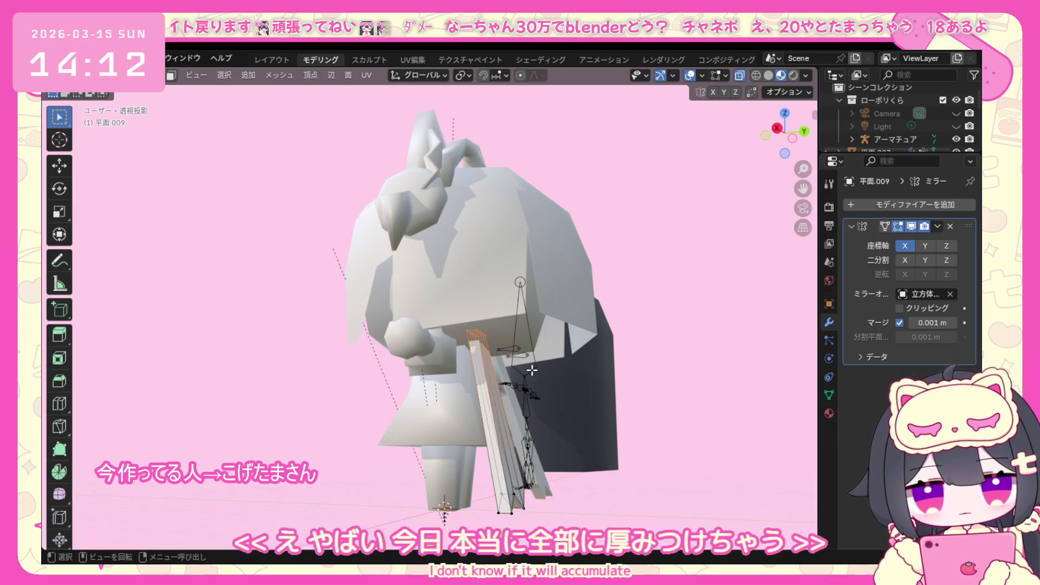
pyautogui.press('KP_1')
pyautogui.press('KP_3')
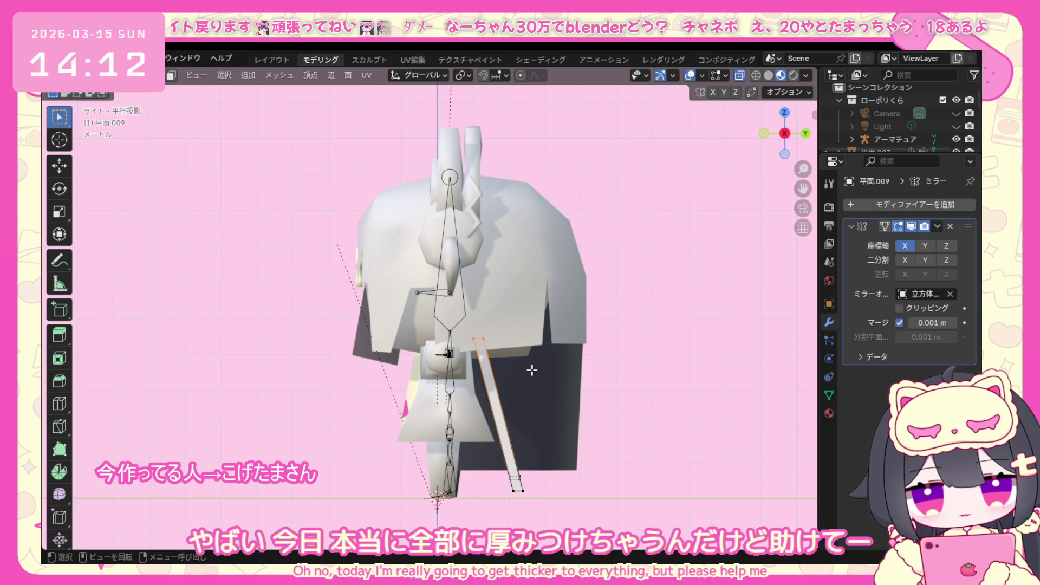
pyautogui.press('s')
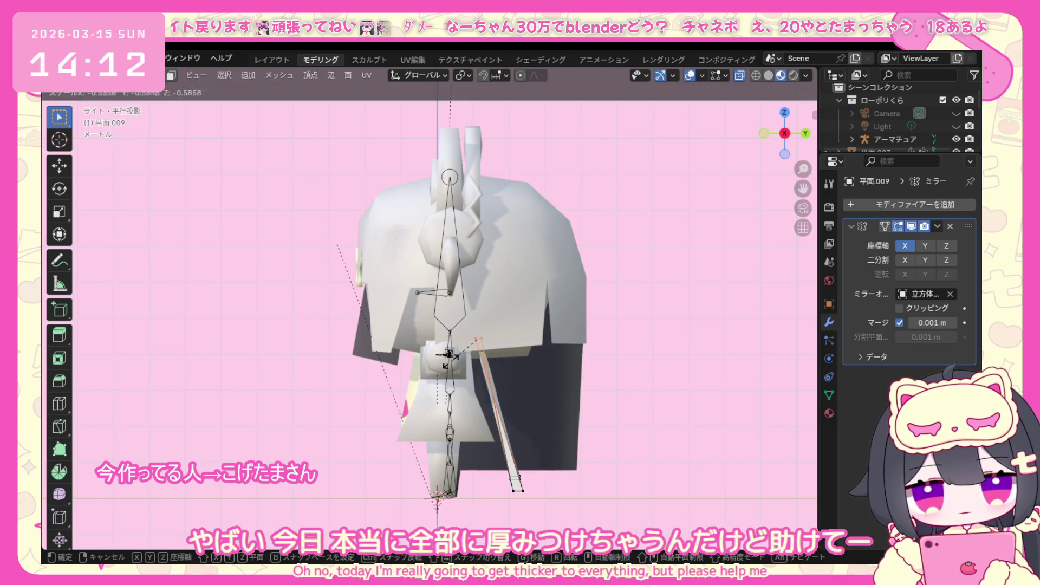
pyautogui.click(473, 359)
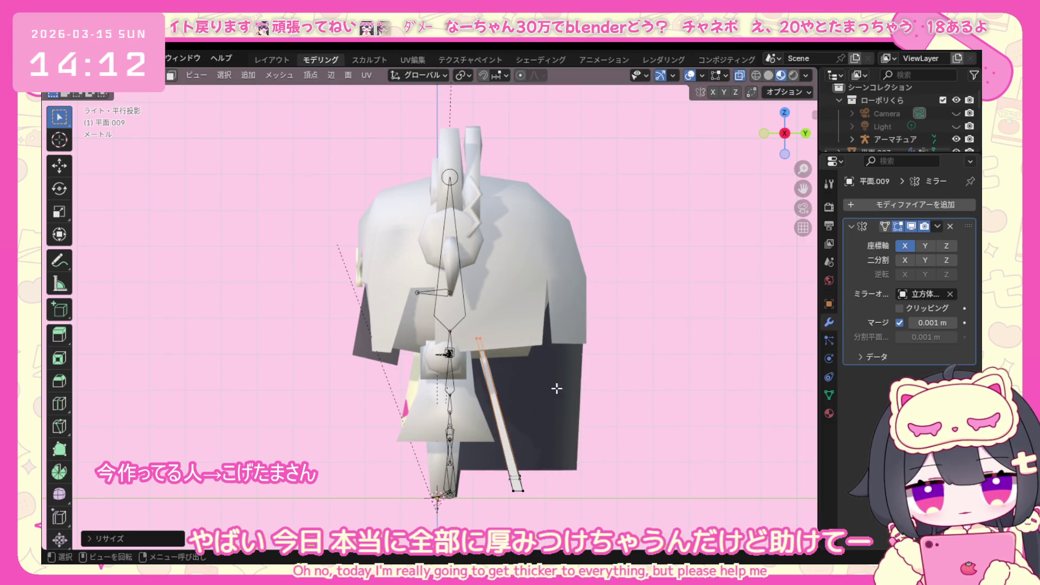
# Tilt the whole thin bar to a steeper angle, nudge it left, and finish editing it.
pyautogui.click(471, 488)
pyautogui.press('r')
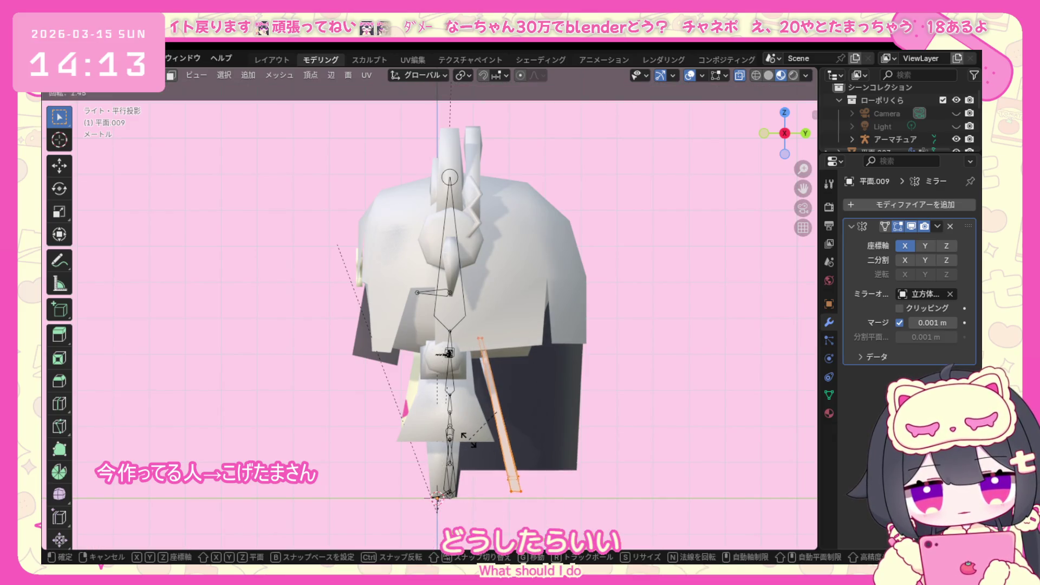
pyautogui.click(478, 439)
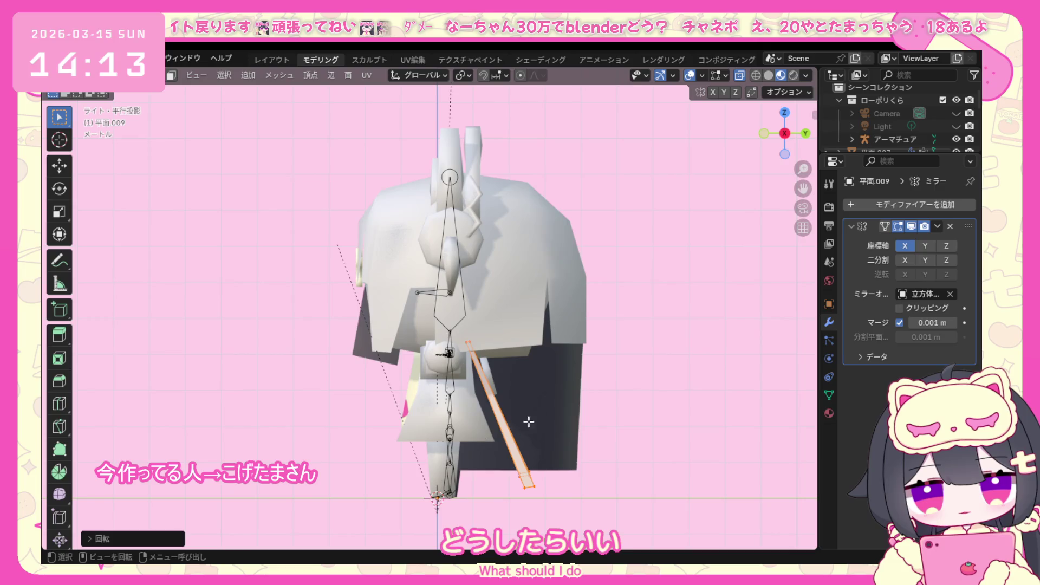
pyautogui.press('r')
pyautogui.click(535, 438)
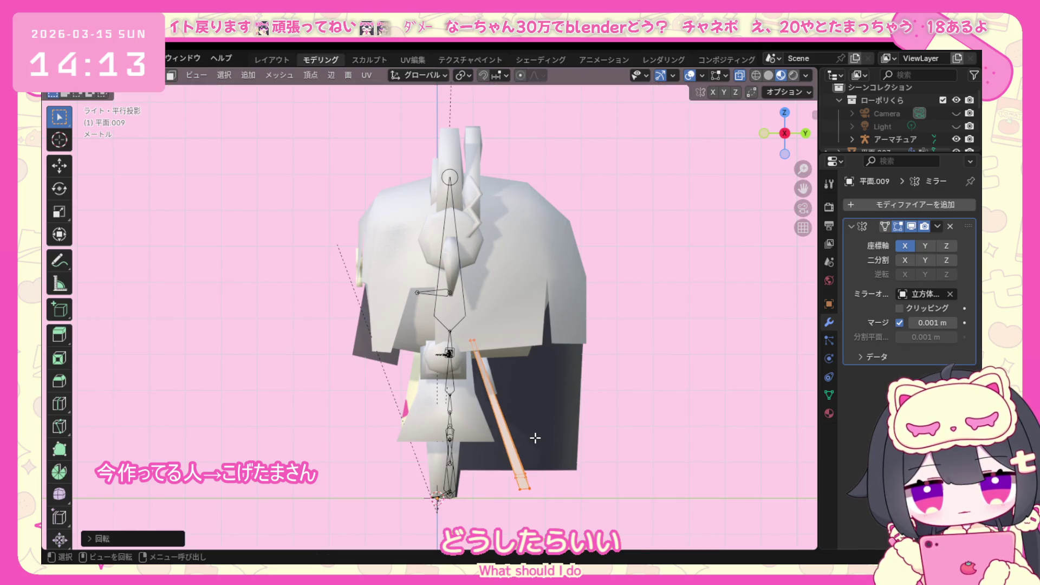
pyautogui.press('g')
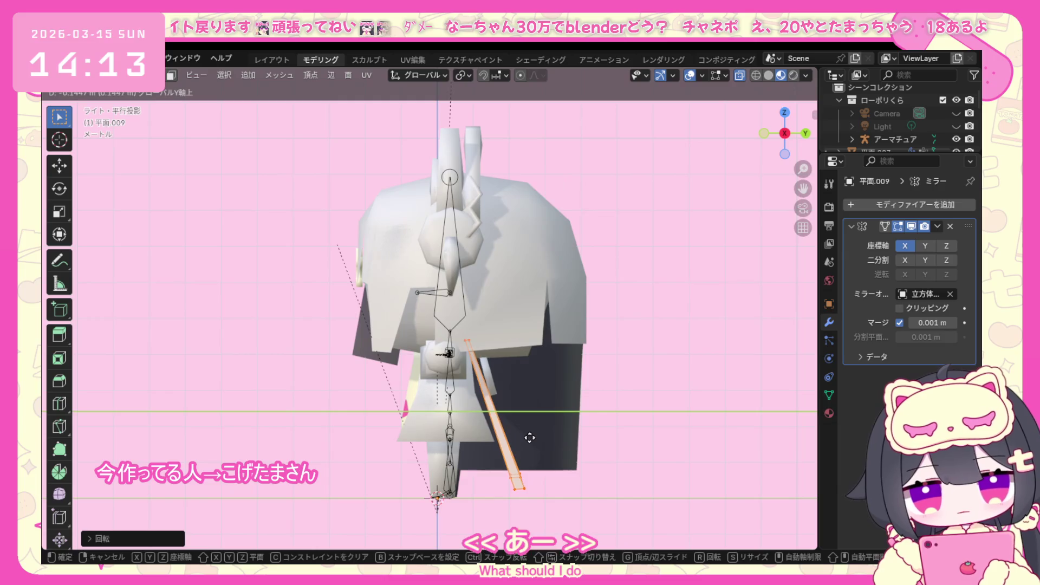
pyautogui.click(527, 439)
pyautogui.moveTo(527, 439); pyautogui.dragTo(292, 393, button='middle')
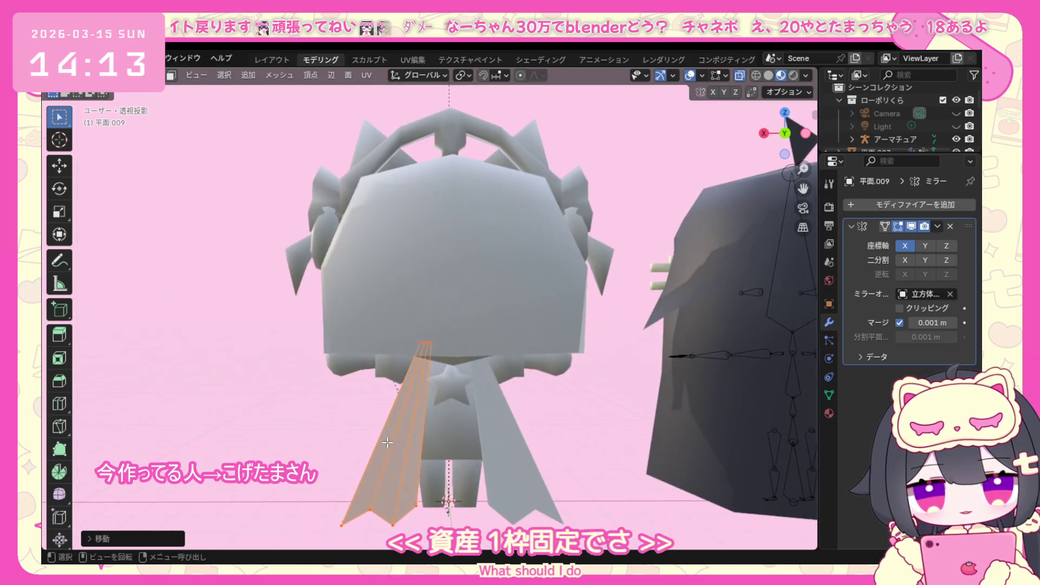
pyautogui.click(106, 75)
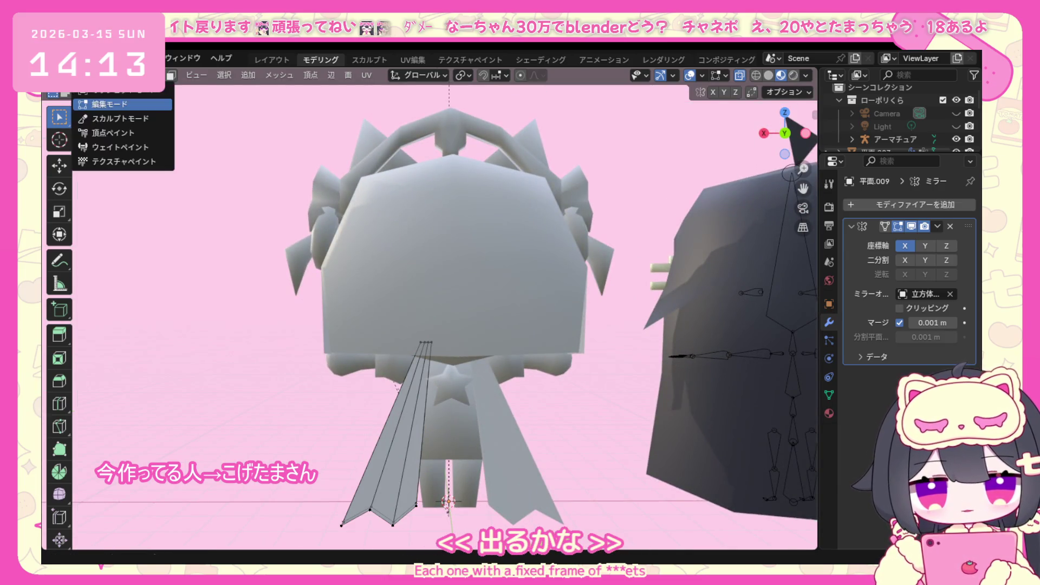
pyautogui.click(122, 96)
# Rotate the back star piece and shift it along Y from side view, ending in object mode.
pyautogui.click(454, 383)
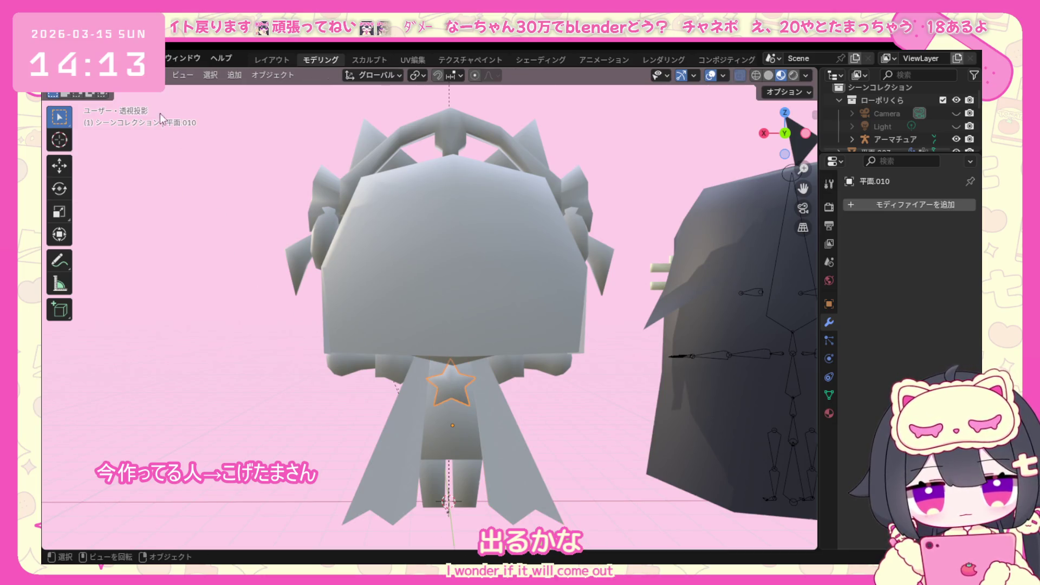
pyautogui.click(106, 74)
pyautogui.click(135, 101)
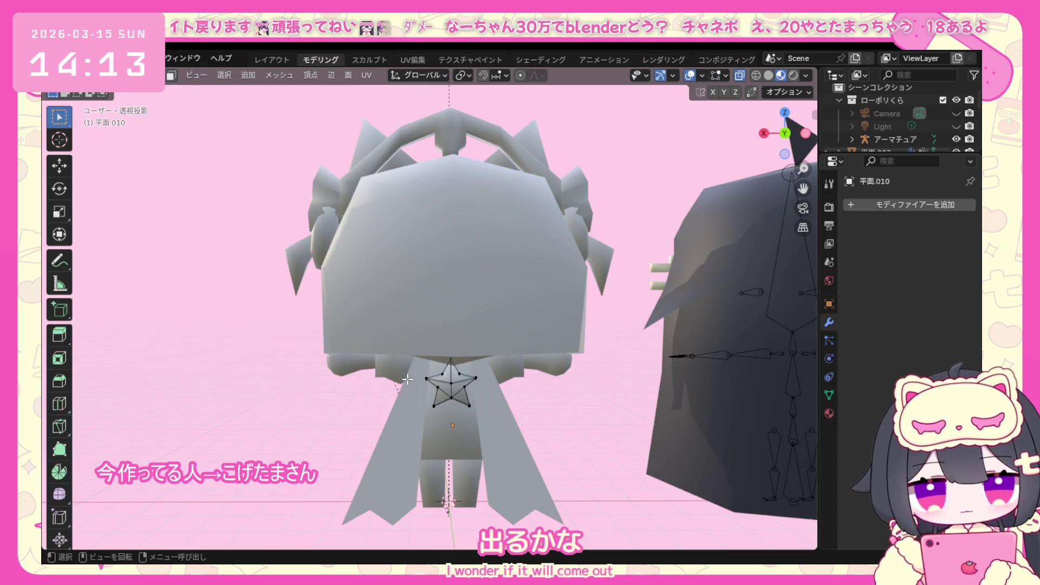
pyautogui.press('KP_3')
pyautogui.press('g')
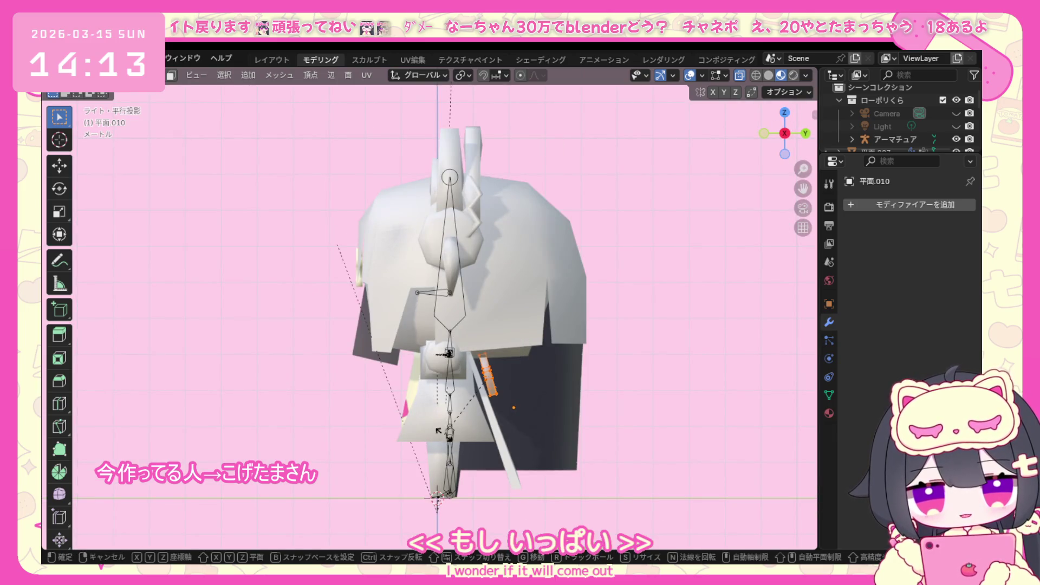
pyautogui.press('r')
pyautogui.click(458, 437)
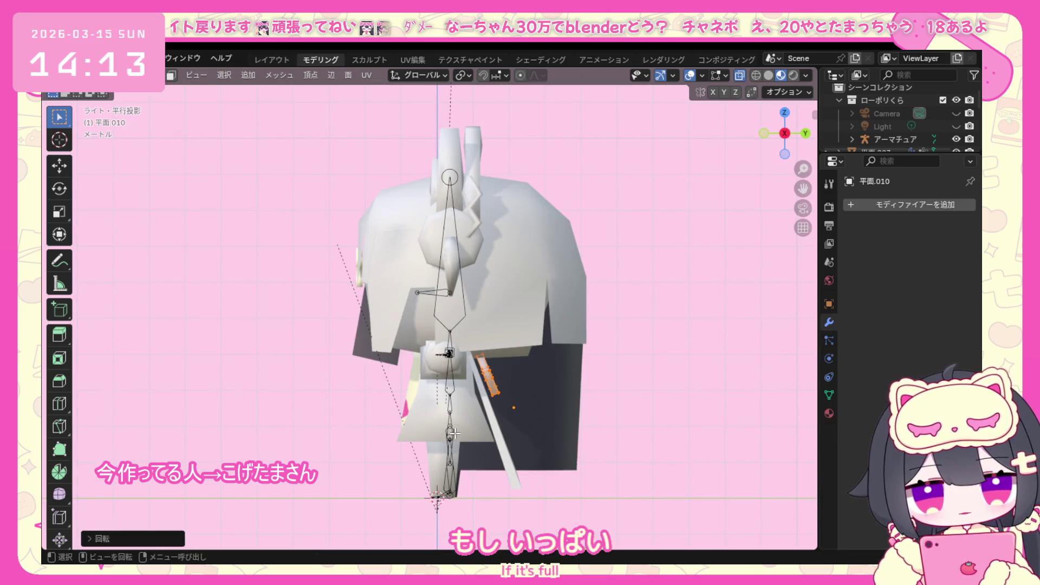
pyautogui.press('g')
pyautogui.press('y')
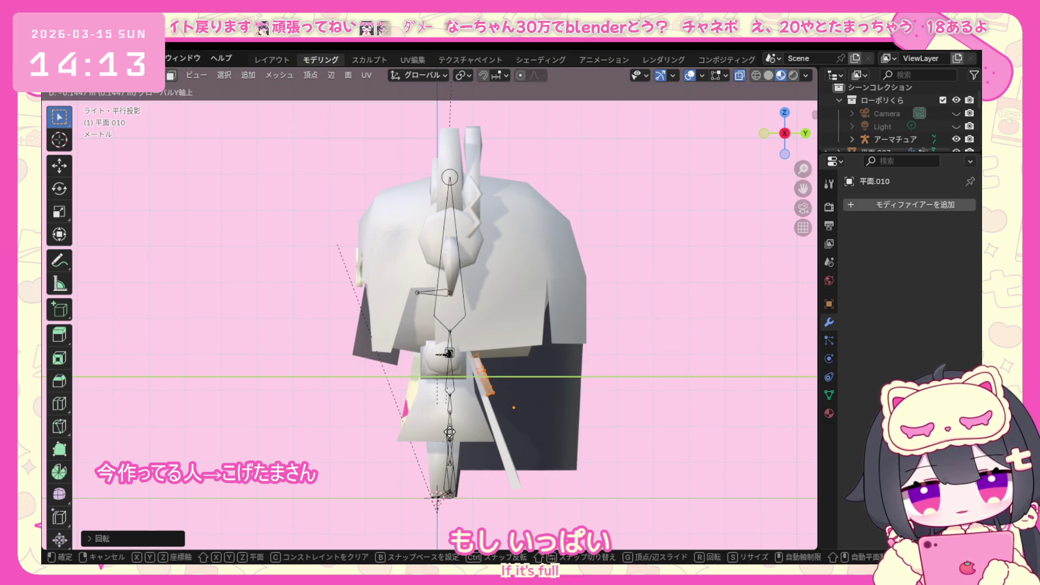
pyautogui.click(448, 432)
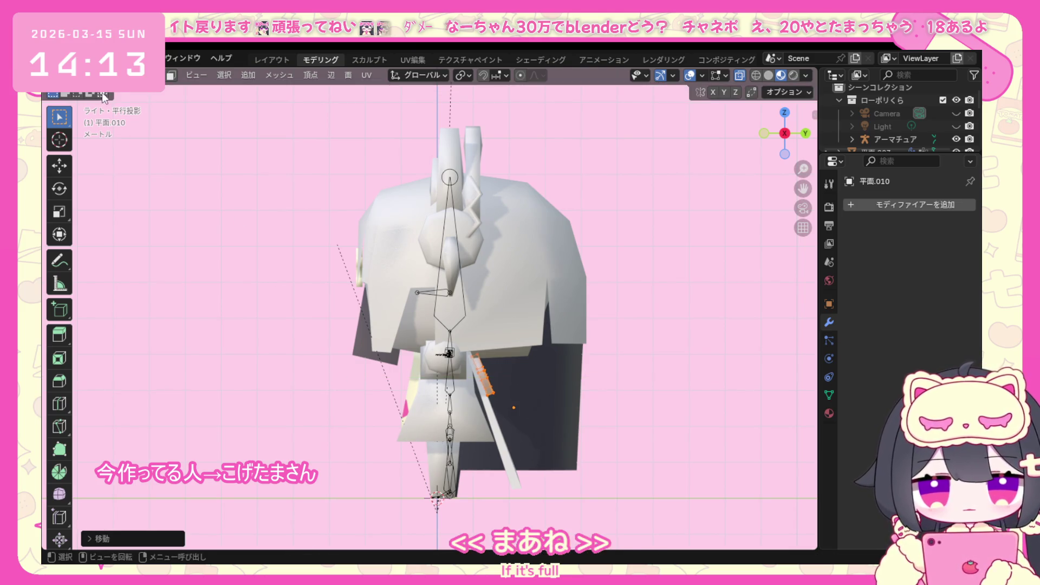
pyautogui.click(122, 75)
pyautogui.click(117, 100)
pyautogui.moveTo(731, 561)
pyautogui.mouseDown(button='middle')
pyautogui.moveTo(502, 479)
pyautogui.moveTo(508, 514)
pyautogui.moveTo(542, 505)
pyautogui.mouseUp(button='middle')
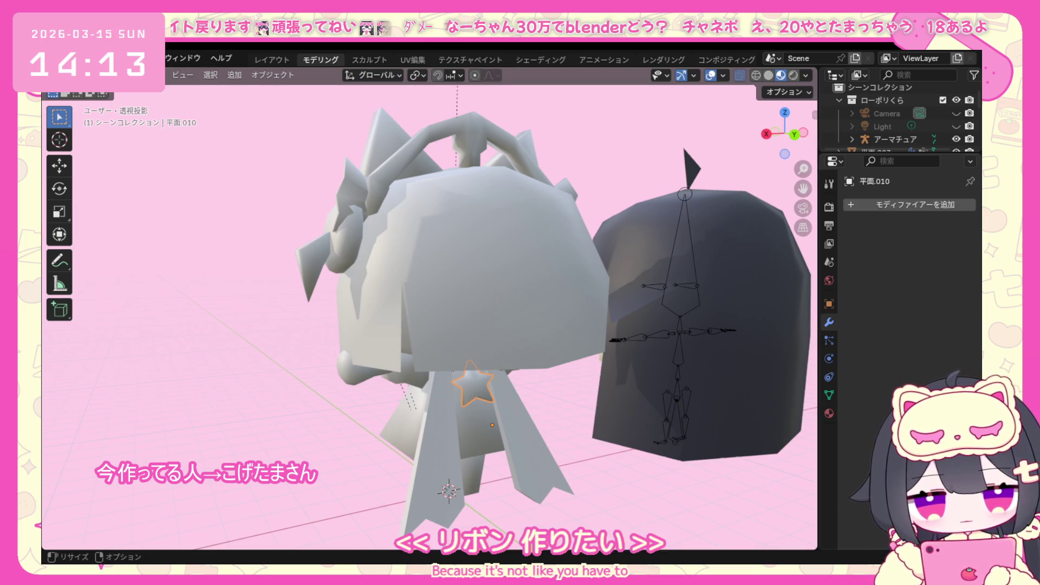
# Enable Statistics in the viewport overlays while viewing the white chibi from the front, then deselect all.
pyautogui.moveTo(315, 443)
pyautogui.mouseDown(button='middle')
pyautogui.moveTo(371, 417)
pyautogui.moveTo(593, 423)
pyautogui.mouseUp(button='middle')
pyautogui.moveTo(441, 501); pyautogui.dragTo(488, 358, button='middle')
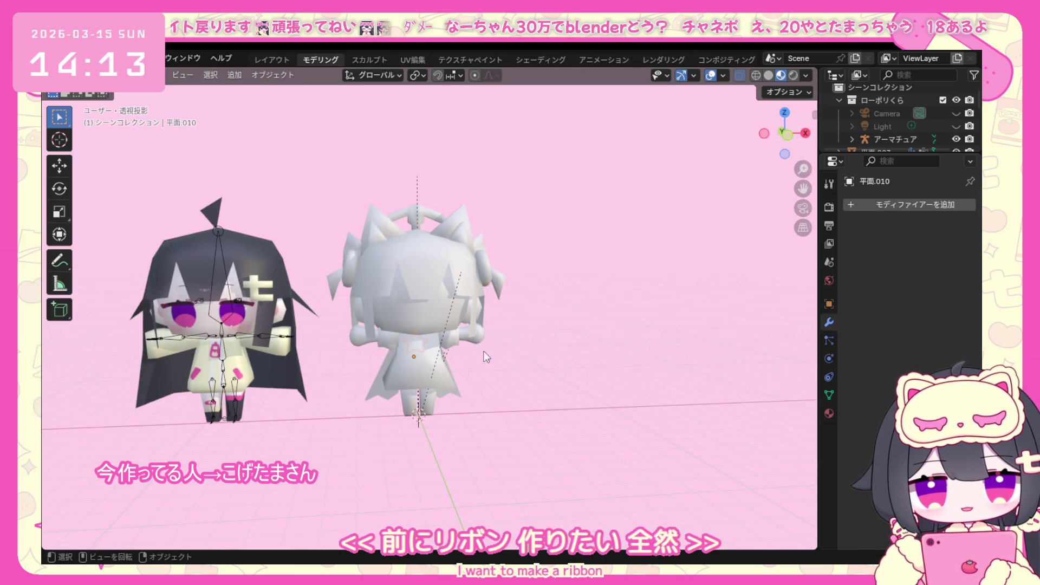
pyautogui.moveTo(497, 153); pyautogui.dragTo(337, 430)
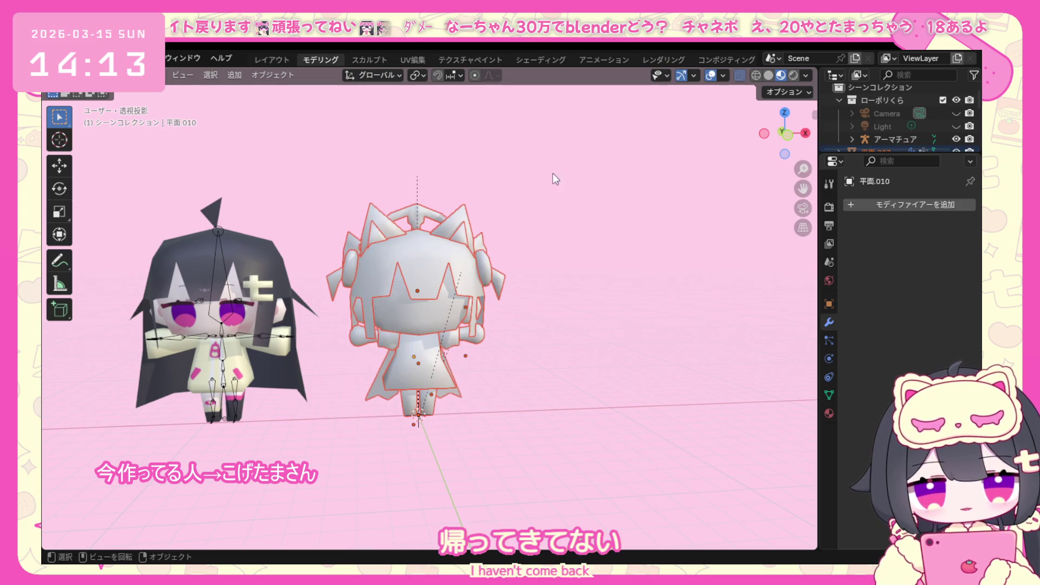
pyautogui.click(724, 75)
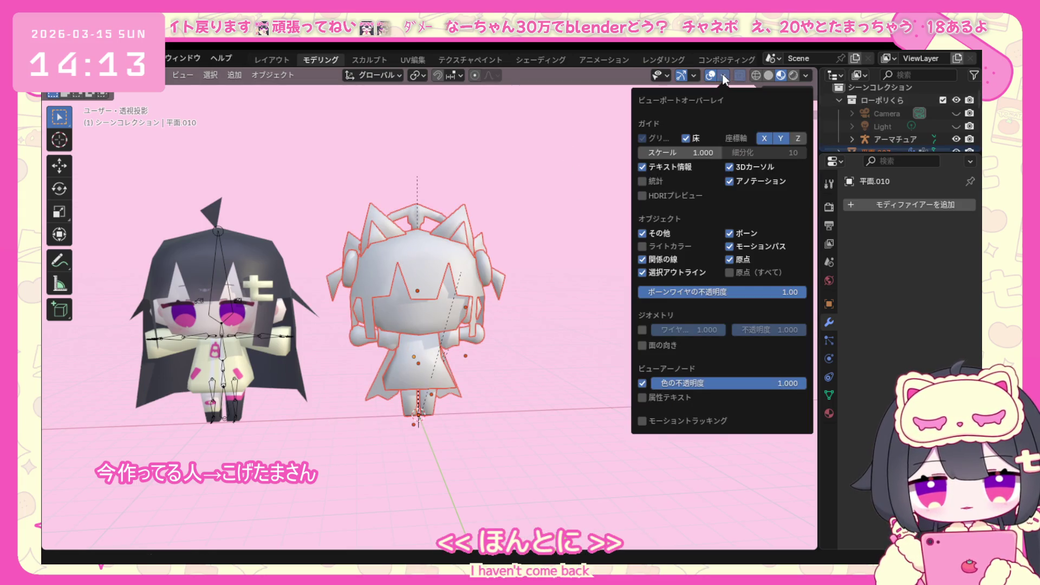
pyautogui.click(724, 77)
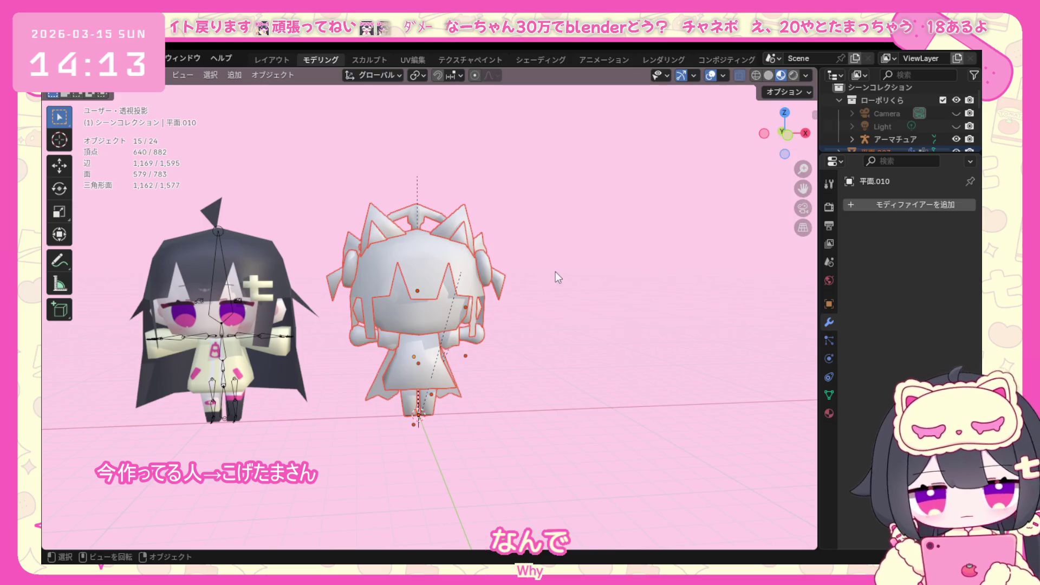
pyautogui.click(594, 349)
# Orbit around both characters and select the sword-shaped mirrored plane on the back.
pyautogui.moveTo(595, 340)
pyautogui.mouseDown(button='middle')
pyautogui.moveTo(501, 337)
pyautogui.moveTo(511, 314)
pyautogui.mouseUp(button='middle')
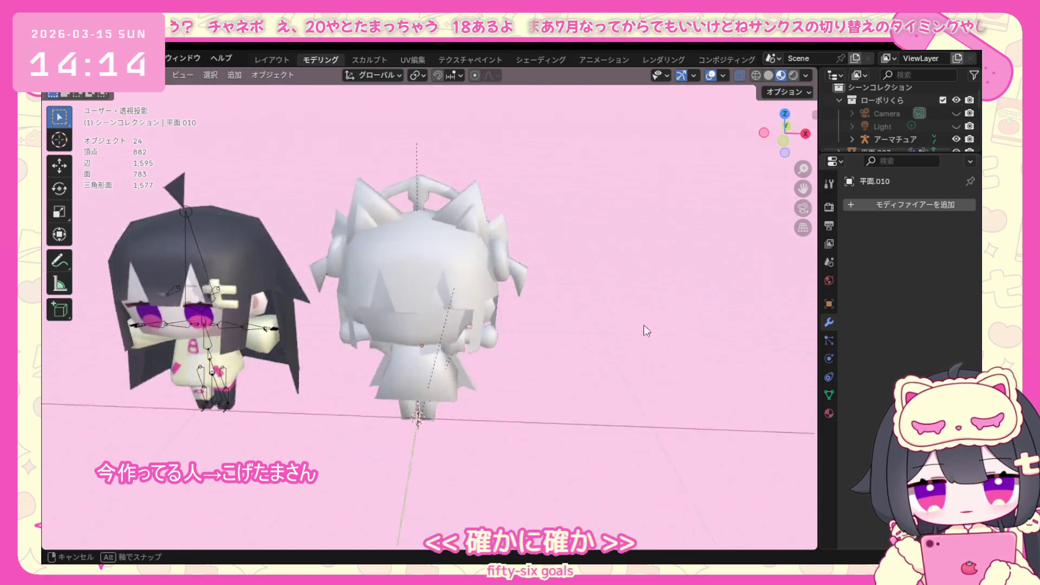
pyautogui.moveTo(511, 315); pyautogui.dragTo(653, 293, button='middle')
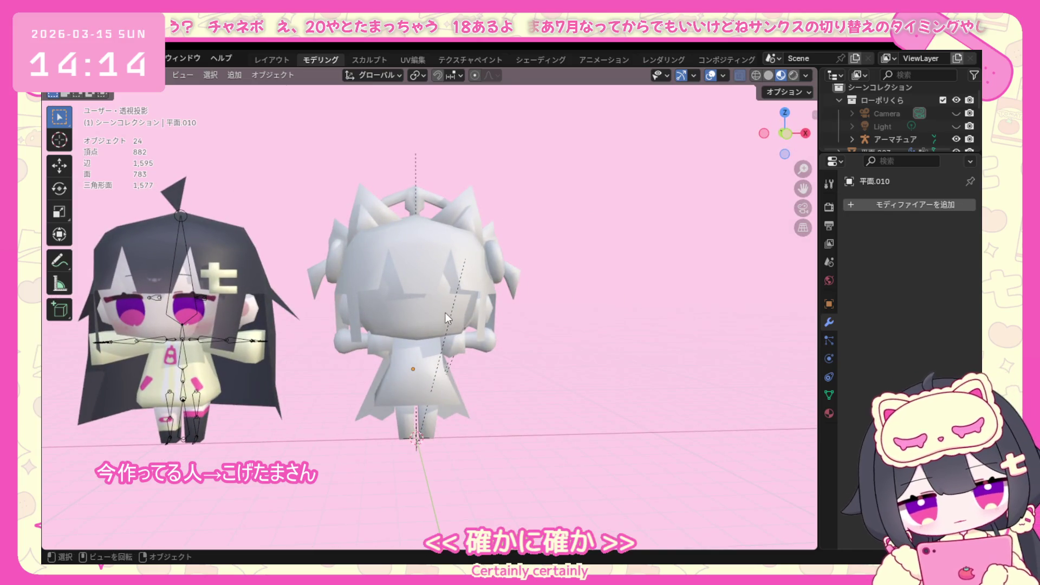
pyautogui.moveTo(438, 310)
pyautogui.mouseDown(button='middle')
pyautogui.moveTo(495, 267)
pyautogui.moveTo(335, 334)
pyautogui.mouseUp(button='middle')
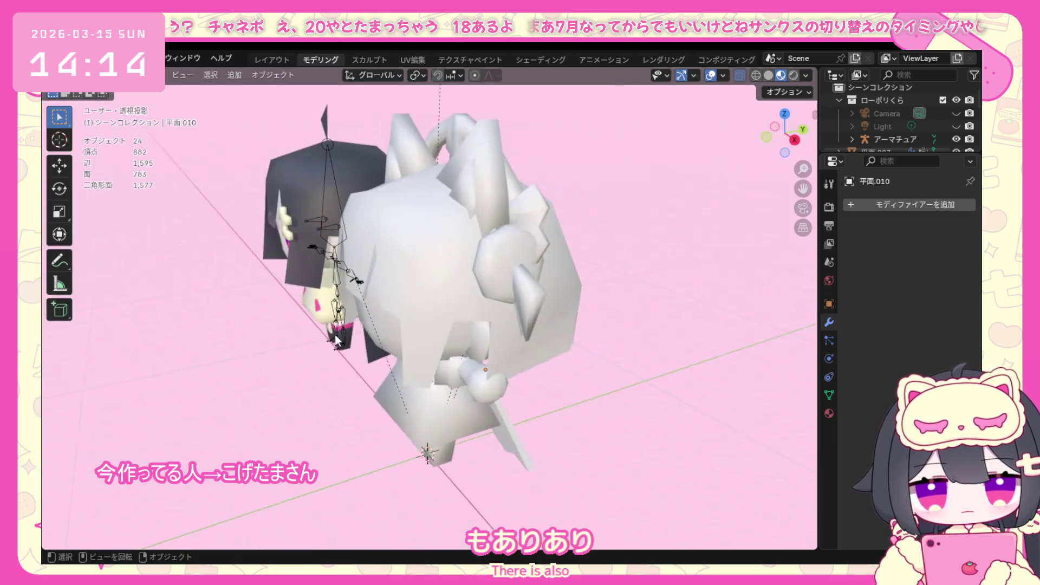
pyautogui.click(518, 431)
pyautogui.click(122, 75)
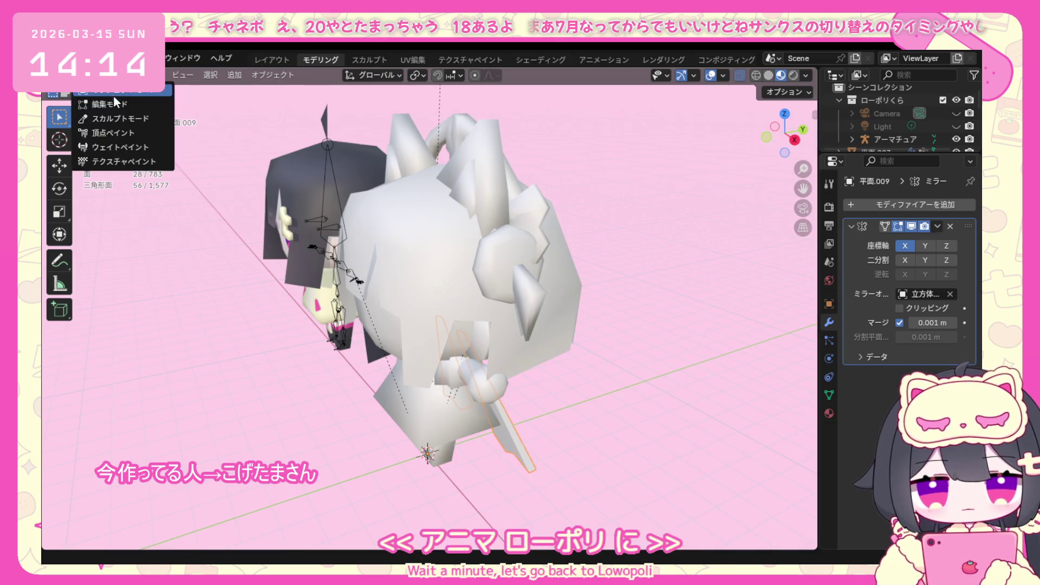
# Edit the sword-shaped plane's mesh in an orthographic front view.
pyautogui.click(106, 104)
pyautogui.moveTo(490, 420)
pyautogui.mouseDown(button='middle')
pyautogui.moveTo(481, 383)
pyautogui.moveTo(542, 439)
pyautogui.moveTo(651, 460)
pyautogui.moveTo(604, 438)
pyautogui.moveTo(360, 454)
pyautogui.moveTo(453, 434)
pyautogui.mouseUp(button='middle')
pyautogui.press('KP_5')
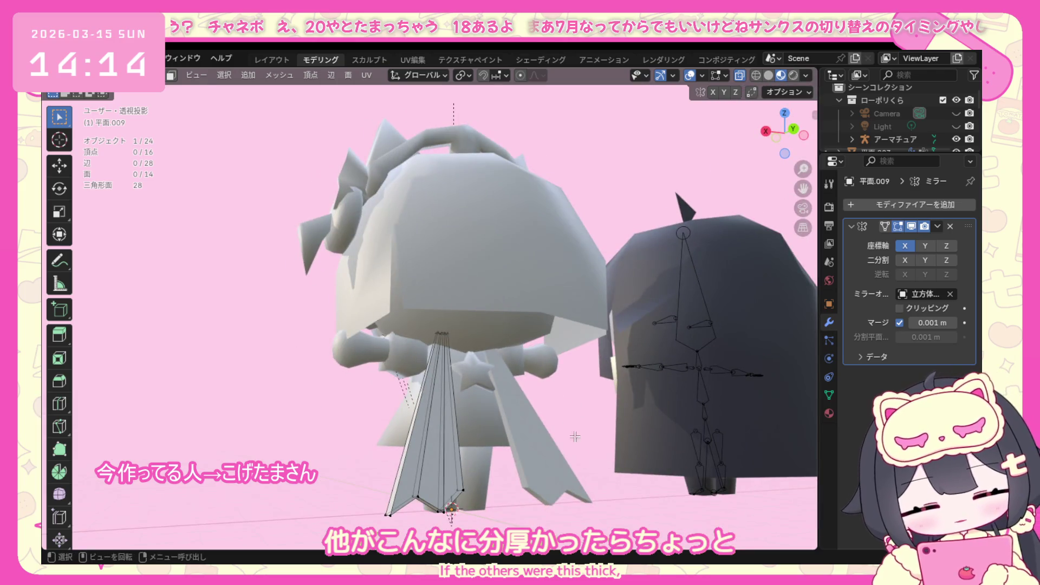
# Save the project file and look at the group of characters from the front.
pyautogui.click(77, 58)
pyautogui.moveTo(116, 99)
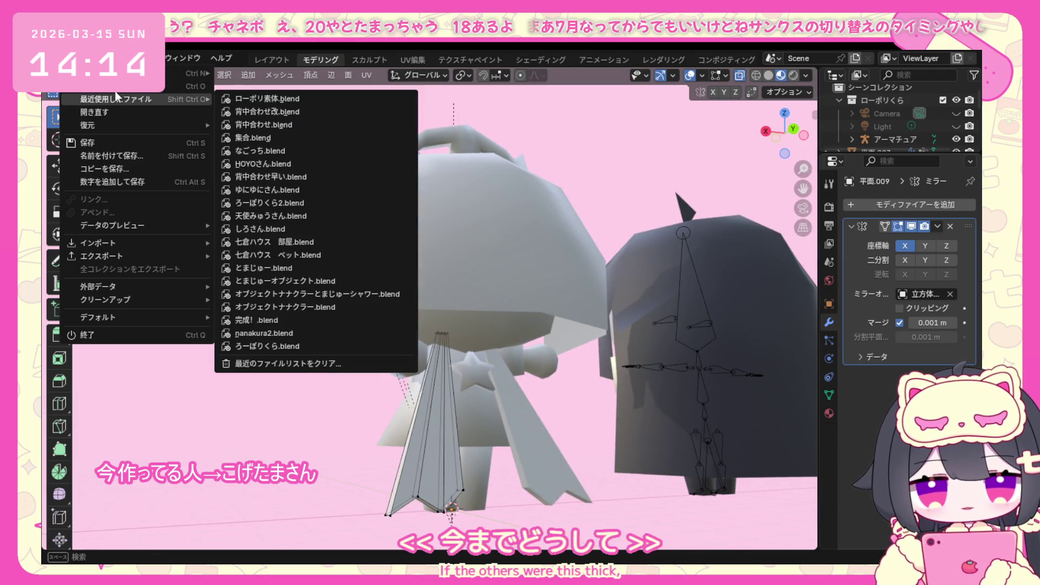
pyautogui.click(137, 143)
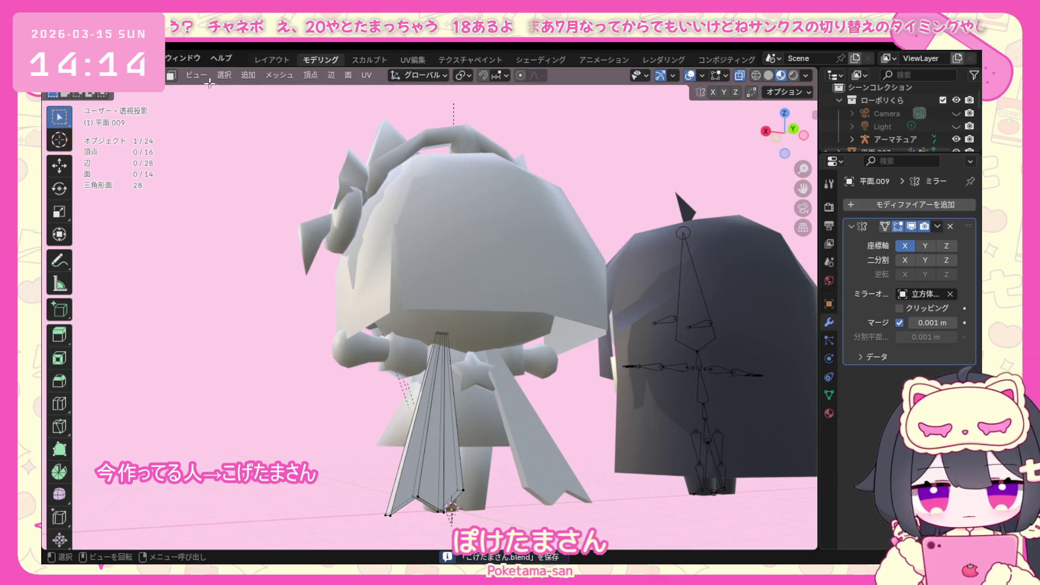
pyautogui.click(73, 59)
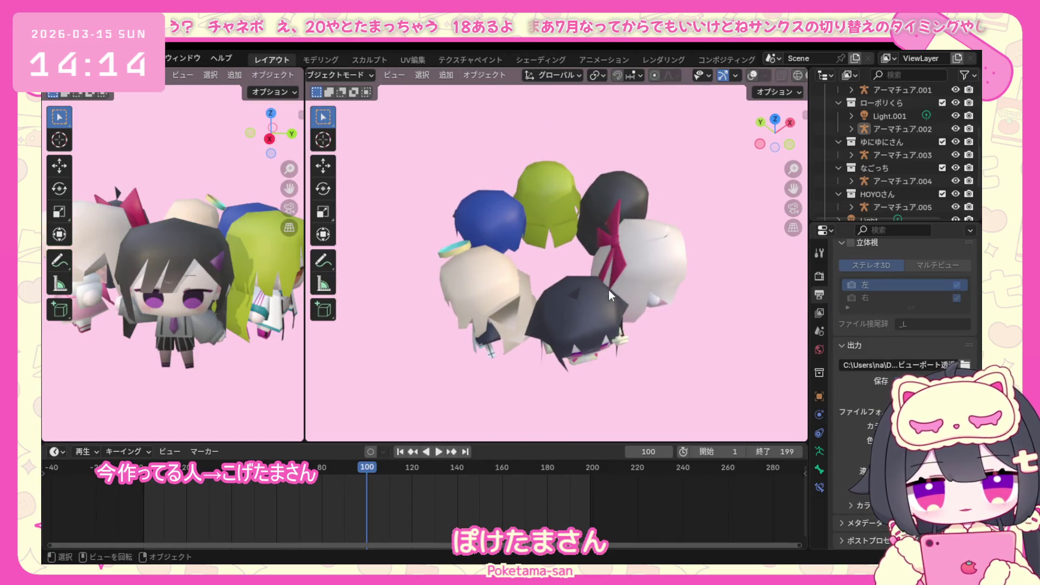
pyautogui.moveTo(609, 290)
pyautogui.mouseDown(button='middle')
pyautogui.moveTo(585, 244)
pyautogui.moveTo(620, 264)
pyautogui.moveTo(628, 276)
pyautogui.moveTo(593, 289)
pyautogui.moveTo(610, 287)
pyautogui.moveTo(620, 270)
pyautogui.moveTo(554, 255)
pyautogui.moveTo(643, 279)
pyautogui.moveTo(648, 241)
pyautogui.moveTo(575, 252)
pyautogui.moveTo(589, 259)
pyautogui.moveTo(612, 254)
pyautogui.moveTo(553, 250)
pyautogui.moveTo(549, 319)
pyautogui.moveTo(519, 318)
pyautogui.moveTo(654, 280)
pyautogui.moveTo(573, 307)
pyautogui.moveTo(526, 296)
pyautogui.moveTo(537, 237)
pyautogui.mouseUp(button='middle')
pyautogui.scroll(3, 541, 239)
pyautogui.scroll(-3, 619, 278)
pyautogui.moveTo(619, 279)
pyautogui.mouseDown(button='middle')
pyautogui.moveTo(561, 259)
pyautogui.moveTo(523, 271)
pyautogui.moveTo(614, 264)
pyautogui.moveTo(514, 246)
pyautogui.moveTo(482, 264)
pyautogui.moveTo(435, 230)
pyautogui.mouseUp(button='middle')
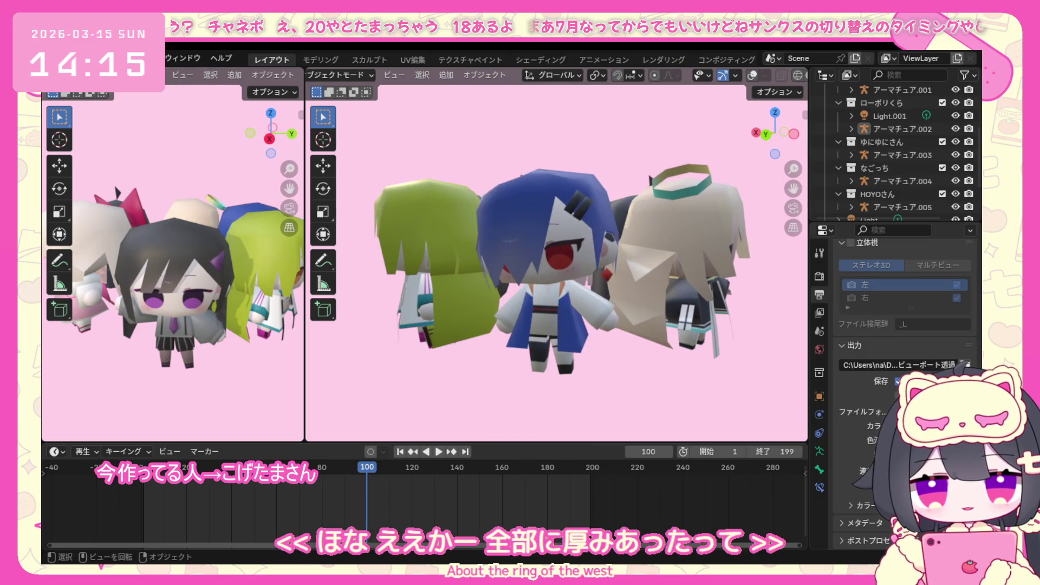
pyautogui.click(73, 59)
pyautogui.press('Escape')
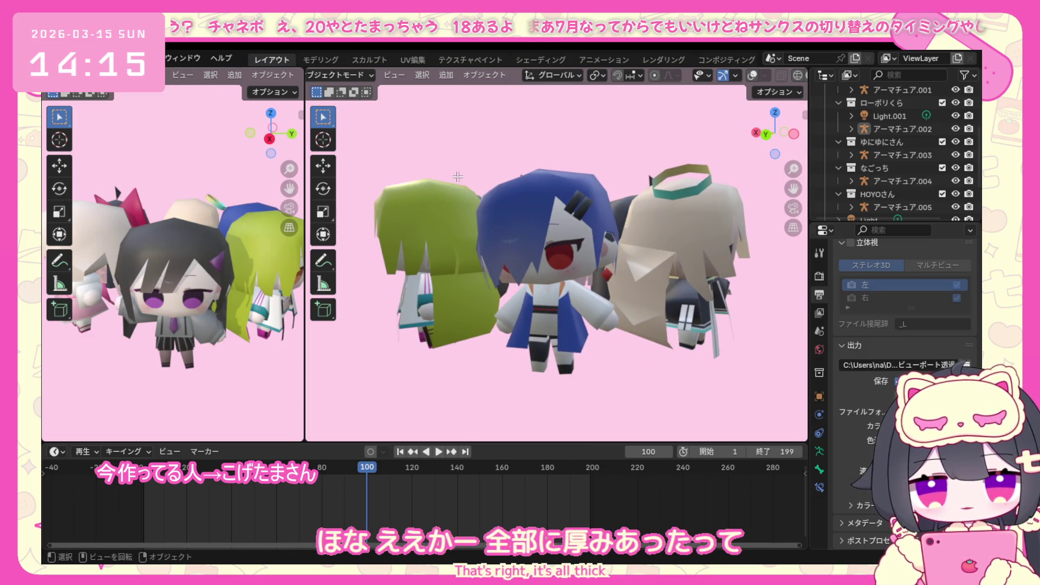
pyautogui.hotkey('ctrl', 'pagedown')
pyautogui.scroll(-3, 506, 274)
pyautogui.moveTo(507, 274)
pyautogui.mouseDown(button='middle')
pyautogui.moveTo(497, 316)
pyautogui.moveTo(564, 325)
pyautogui.mouseUp(button='middle')
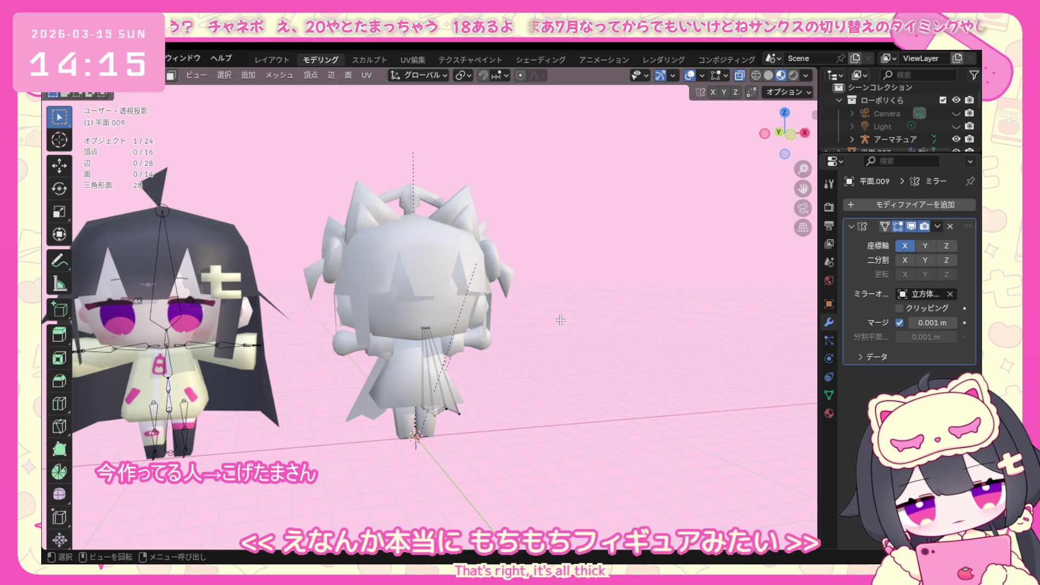
# Add a new cube in object mode and start editing its mesh in orthographic front view.
pyautogui.moveTo(617, 299); pyautogui.dragTo(569, 309, button='middle')
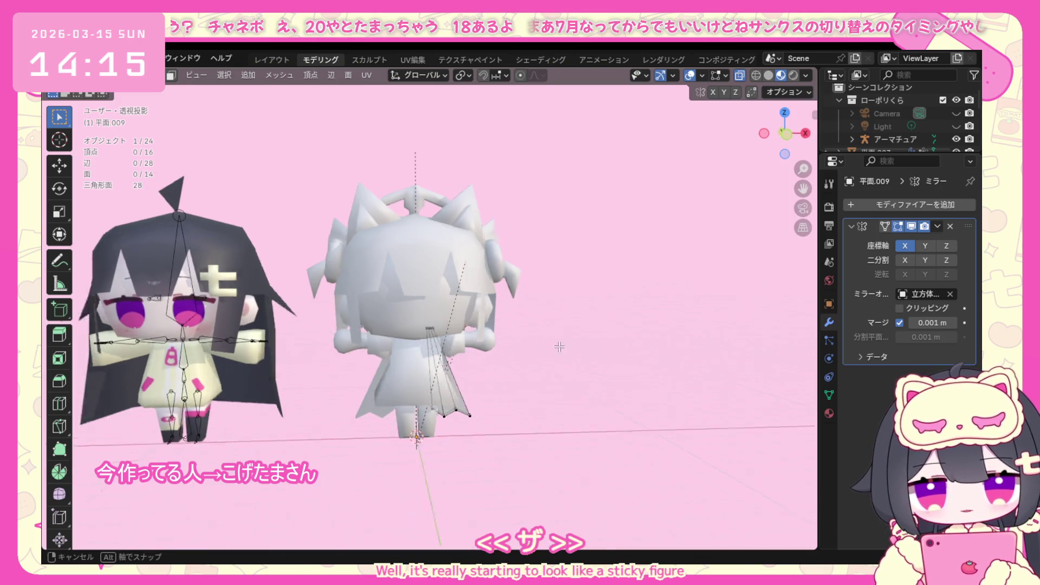
pyautogui.click(114, 75)
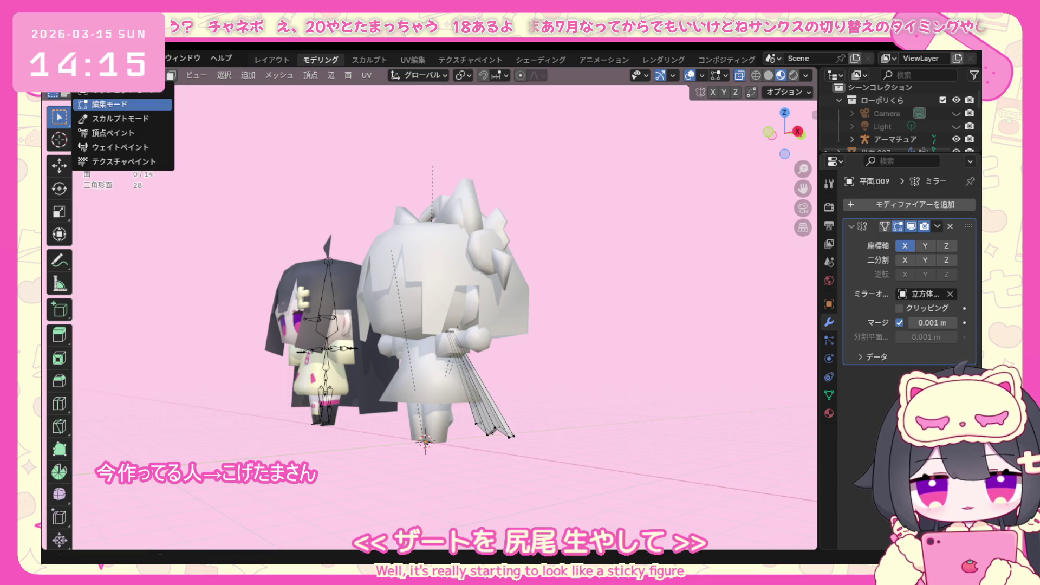
pyautogui.click(122, 91)
pyautogui.click(236, 75)
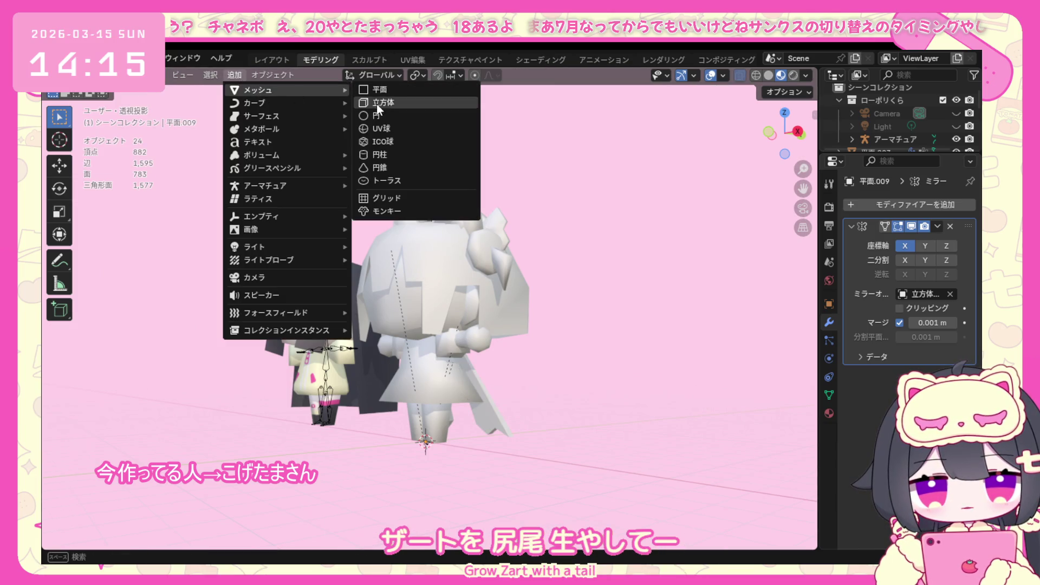
pyautogui.click(377, 103)
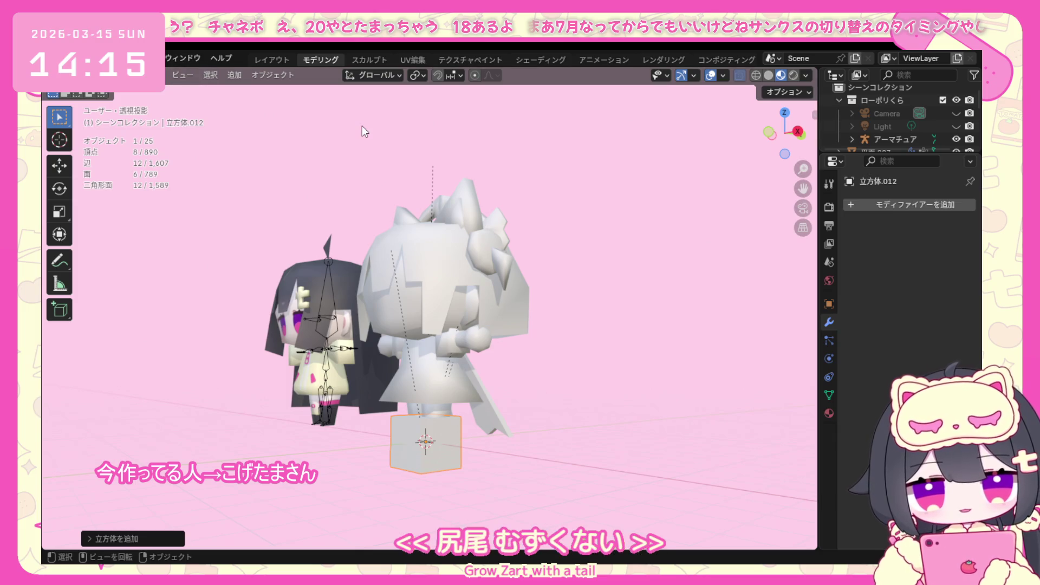
pyautogui.press('KP_5')
pyautogui.press('KP_1')
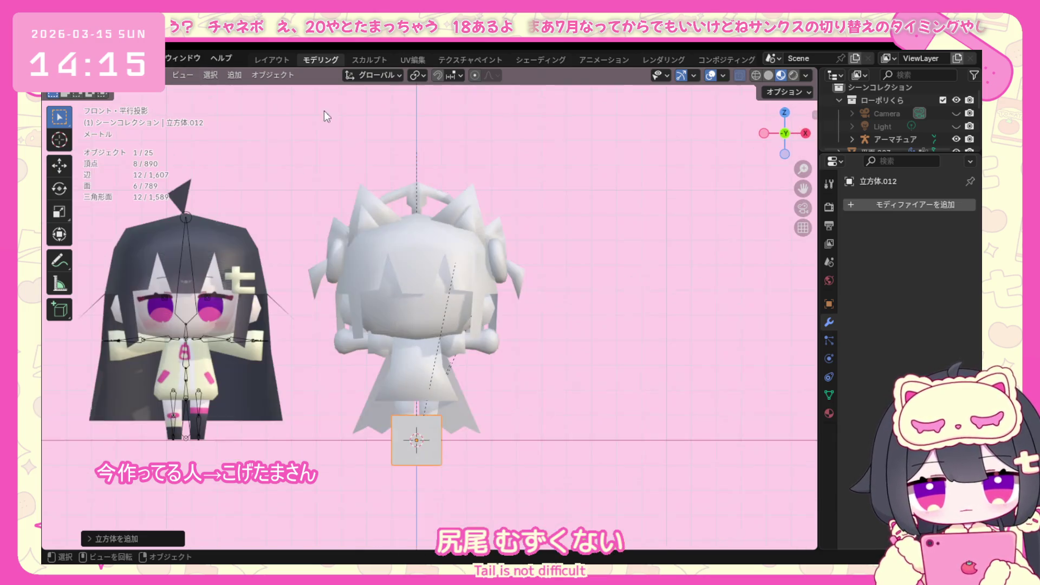
pyautogui.click(122, 74)
pyautogui.click(98, 104)
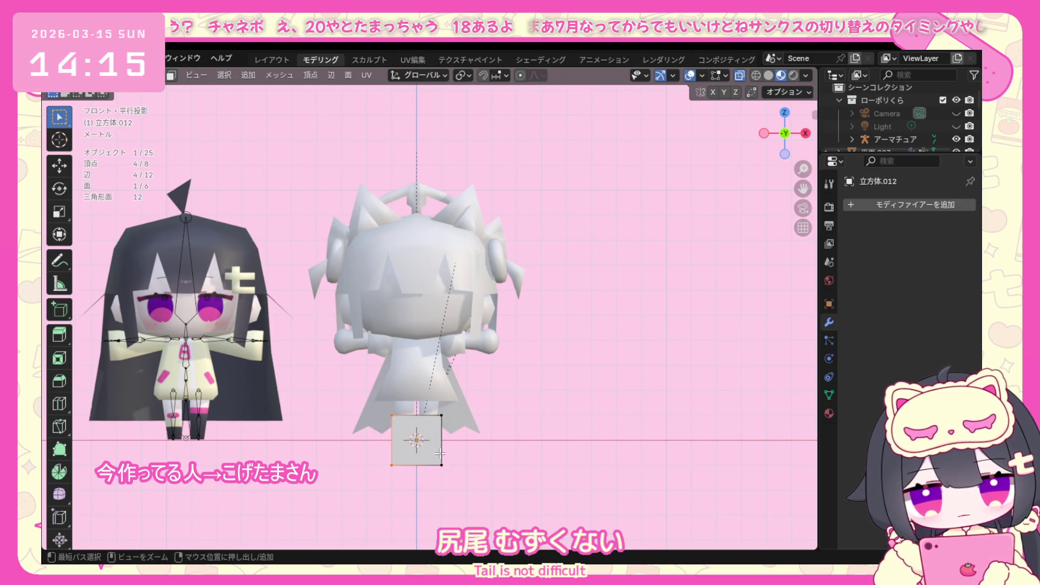
# Loop-cut the cube down the middle and delete one half.
pyautogui.hotkey('ctrl', 'r')
pyautogui.click(449, 422)
pyautogui.rightClick(450, 422)
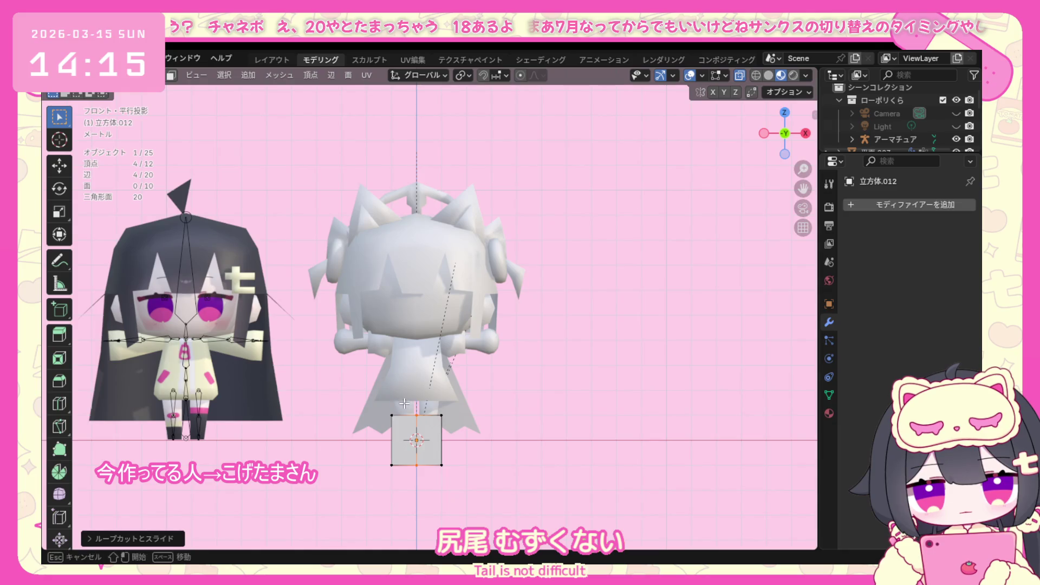
pyautogui.rightClick(393, 446)
pyautogui.click(370, 546)
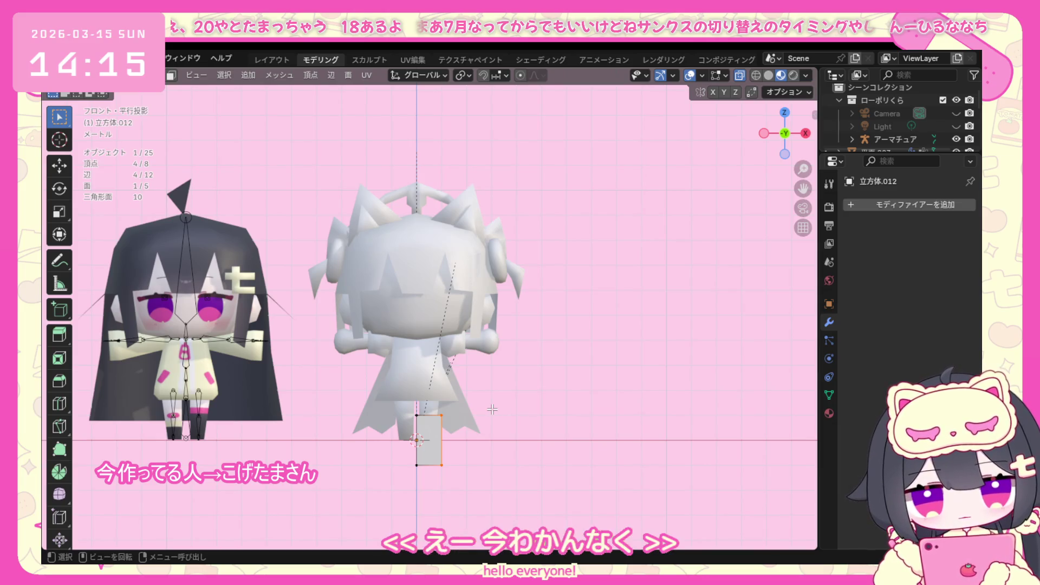
# Slide the remaining half along X until it sits against the centre line, then view it from the side.
pyautogui.press('g')
pyautogui.press('x')
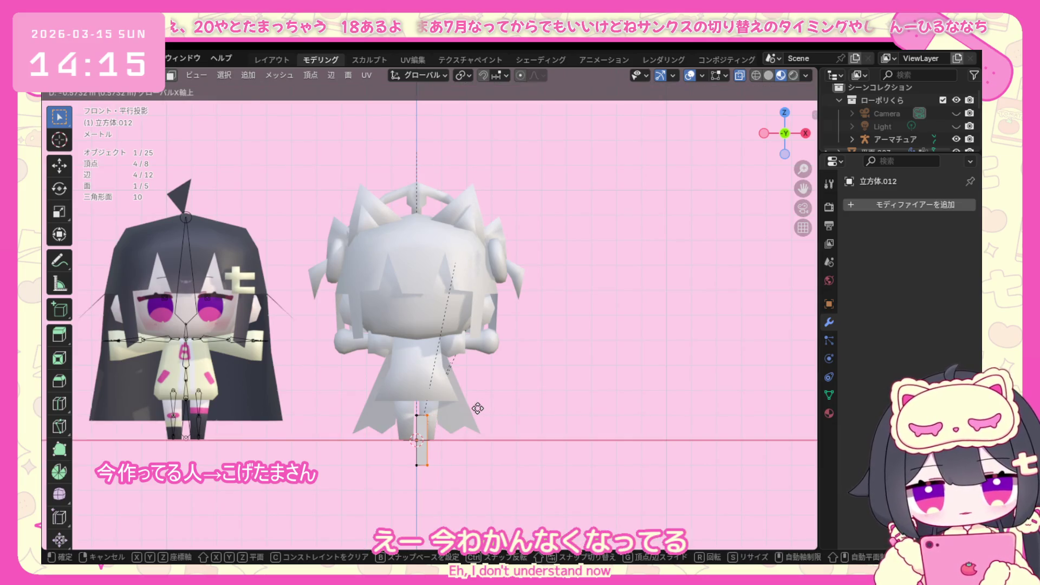
pyautogui.click(477, 409)
pyautogui.press('g')
pyautogui.press('x')
pyautogui.click(485, 407)
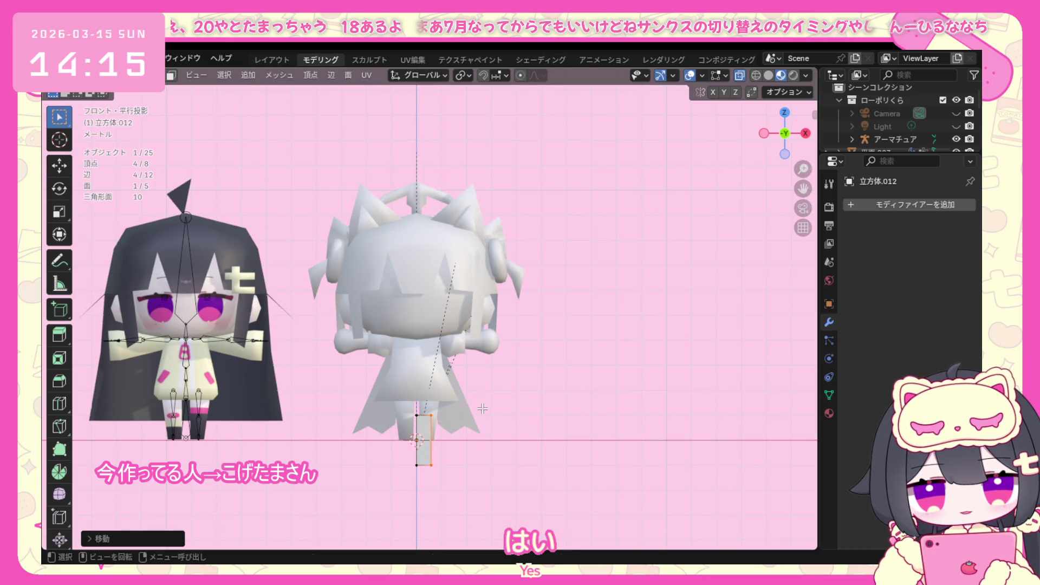
pyautogui.press('KP_3')
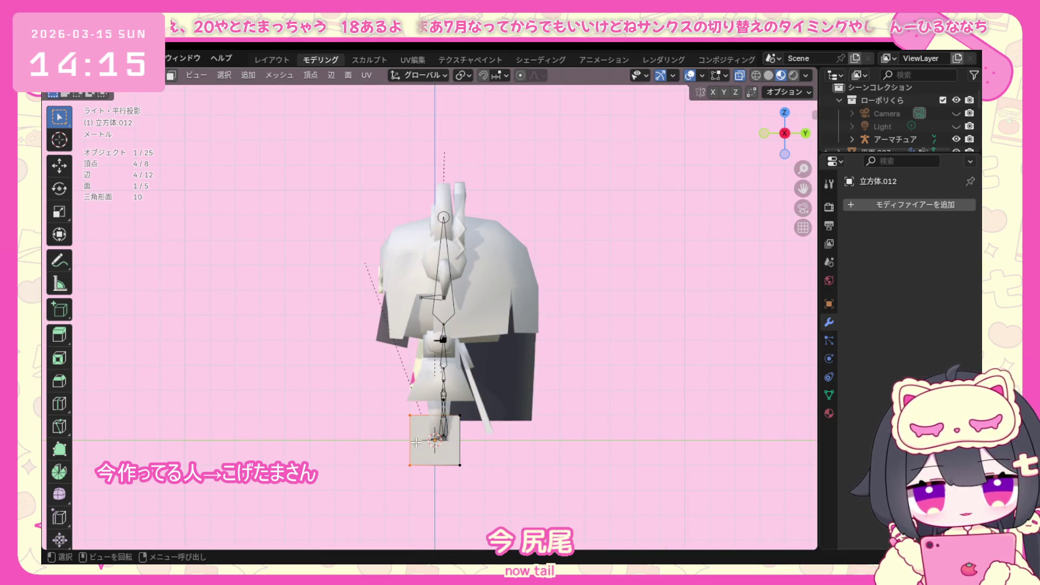
# Shift the half box along X, tilt the whole mesh and place it against the character's back.
pyautogui.press('g')
pyautogui.press('x')
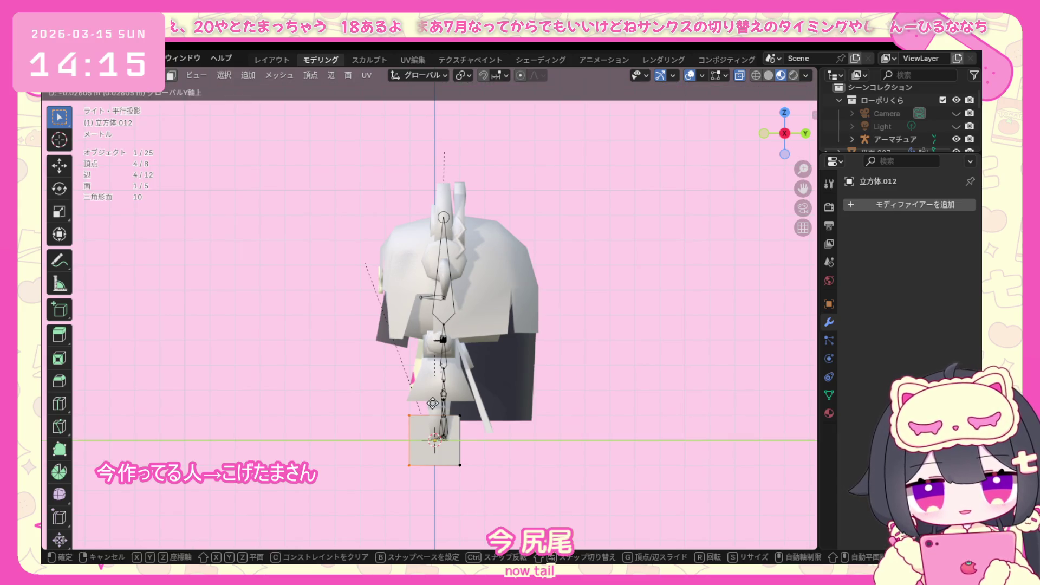
pyautogui.click(470, 409)
pyautogui.press('KP_1')
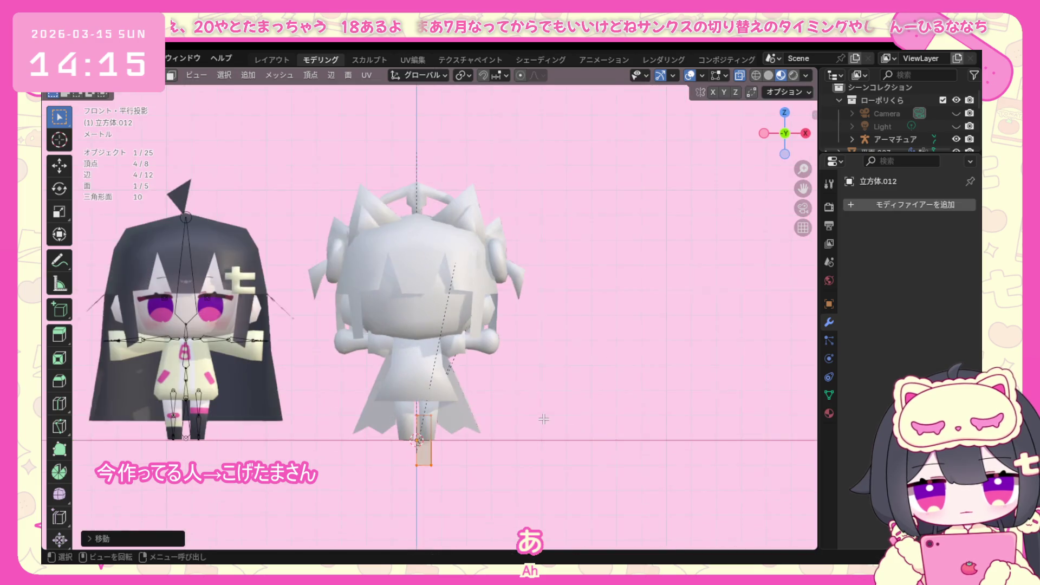
pyautogui.press('a')
pyautogui.press('r')
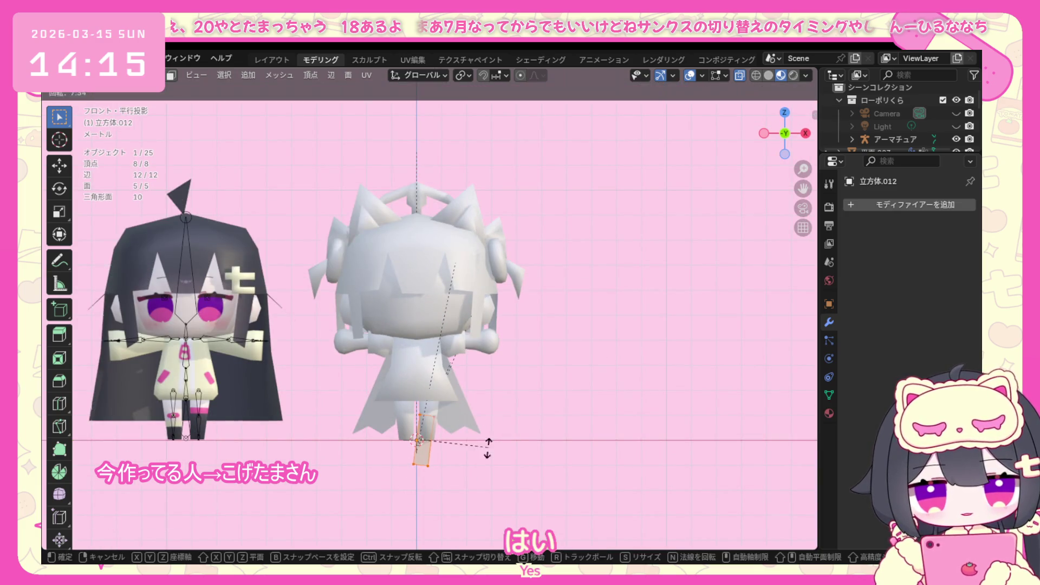
pyautogui.click(466, 420)
pyautogui.press('g')
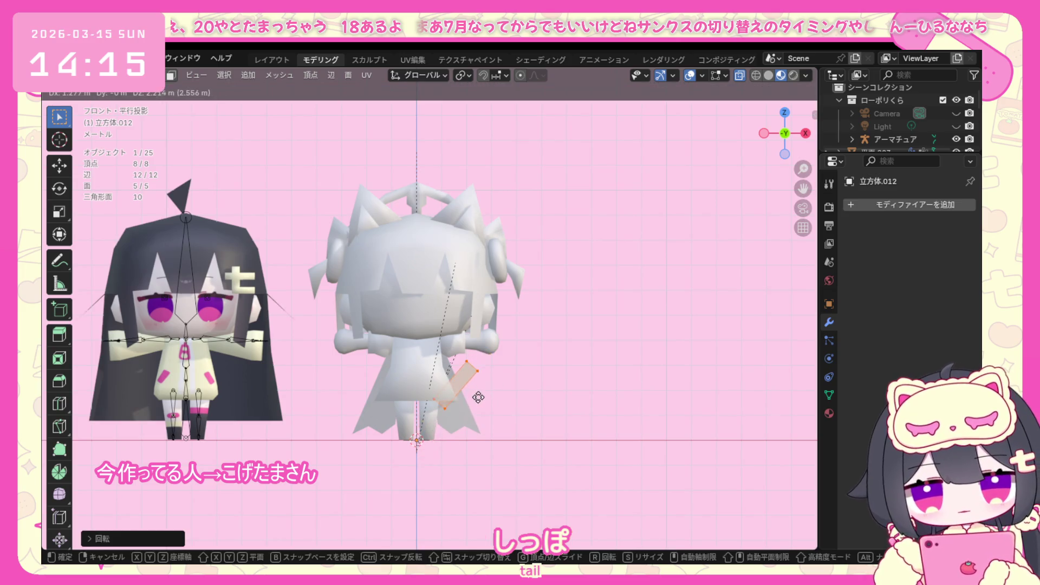
pyautogui.click(477, 397)
pyautogui.moveTo(478, 397); pyautogui.dragTo(417, 395, button='middle')
pyautogui.press('g')
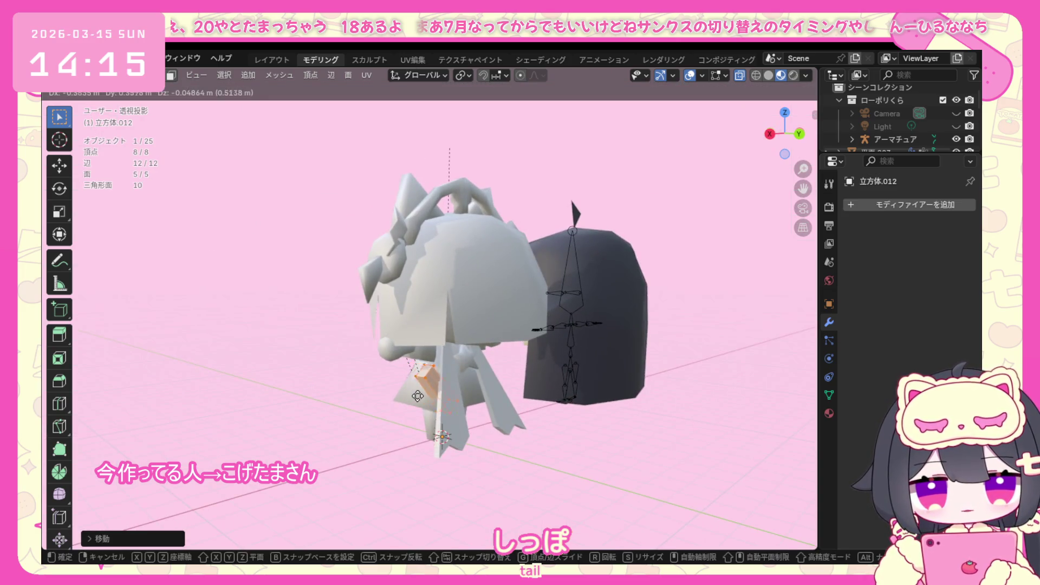
pyautogui.click(440, 378)
# Undo back to the upright box, select a single face and move it vertically.
pyautogui.moveTo(481, 393); pyautogui.dragTo(453, 371, button='middle')
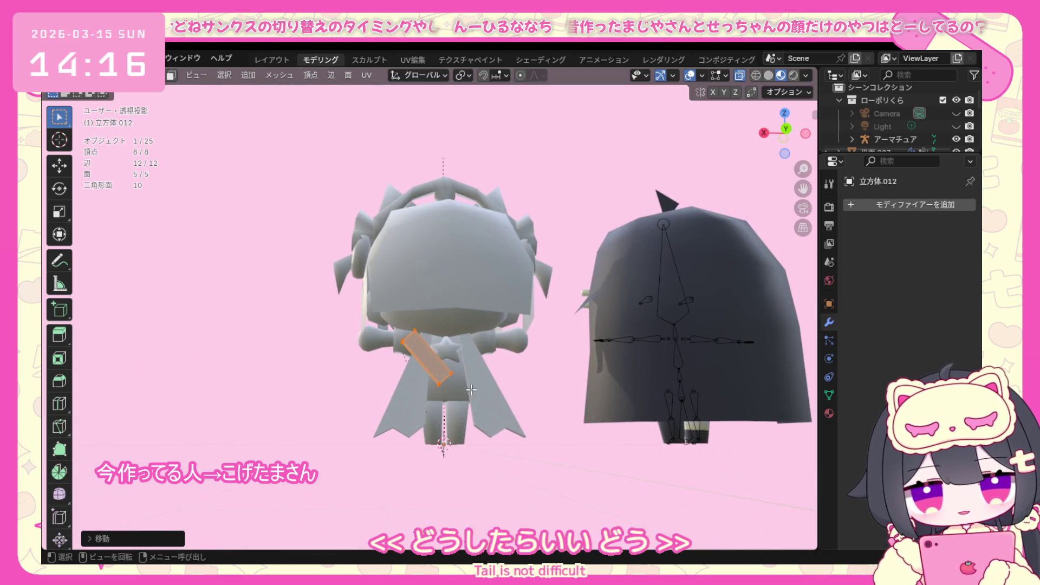
pyautogui.moveTo(374, 391); pyautogui.dragTo(504, 375, button='middle')
pyautogui.click(504, 374)
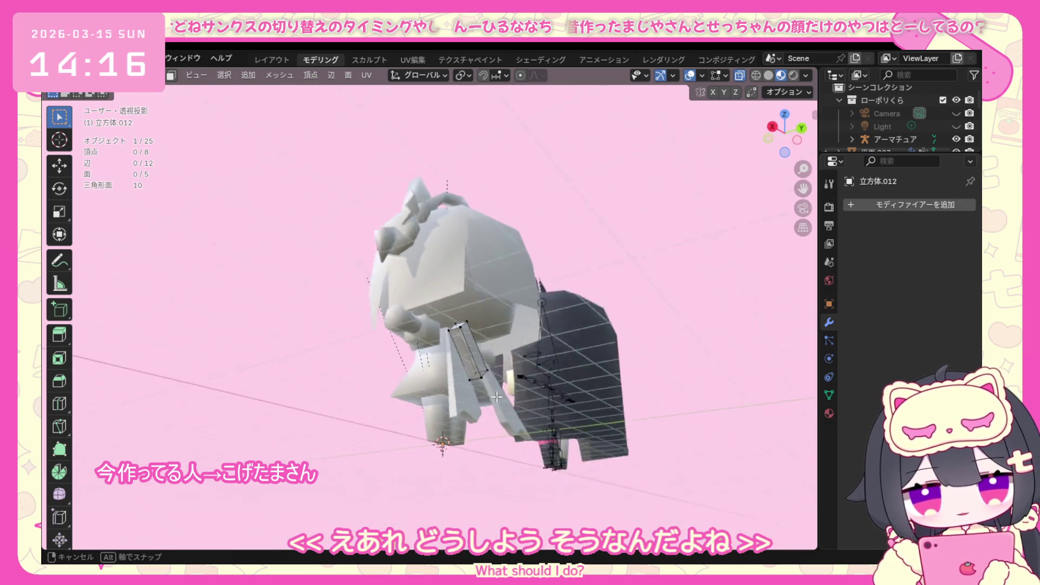
pyautogui.moveTo(506, 405); pyautogui.dragTo(443, 414, button='middle')
pyautogui.click(443, 414)
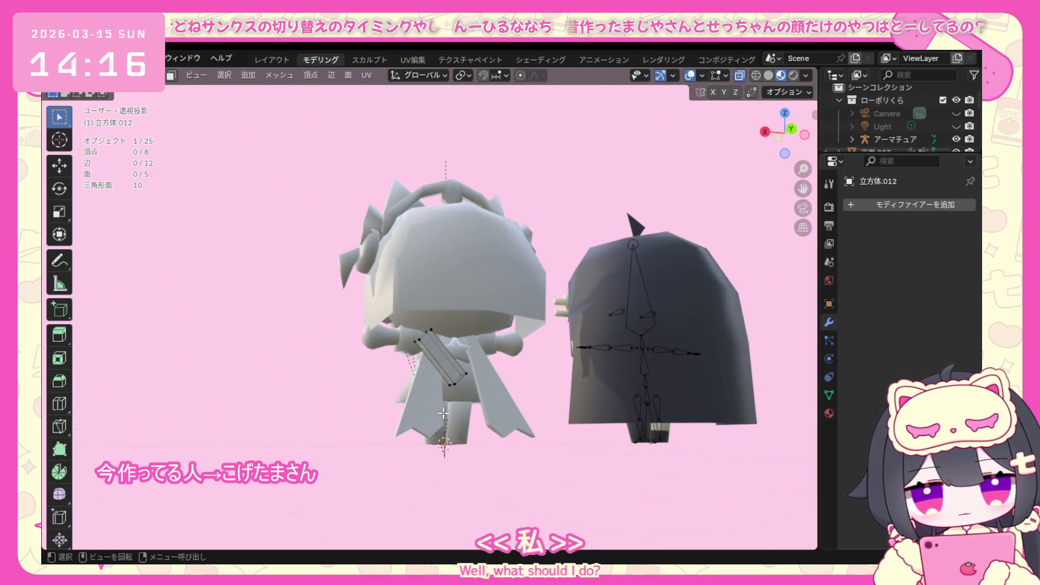
pyautogui.keyDown('ctrl'); pyautogui.click(462, 372); pyautogui.keyUp('ctrl')
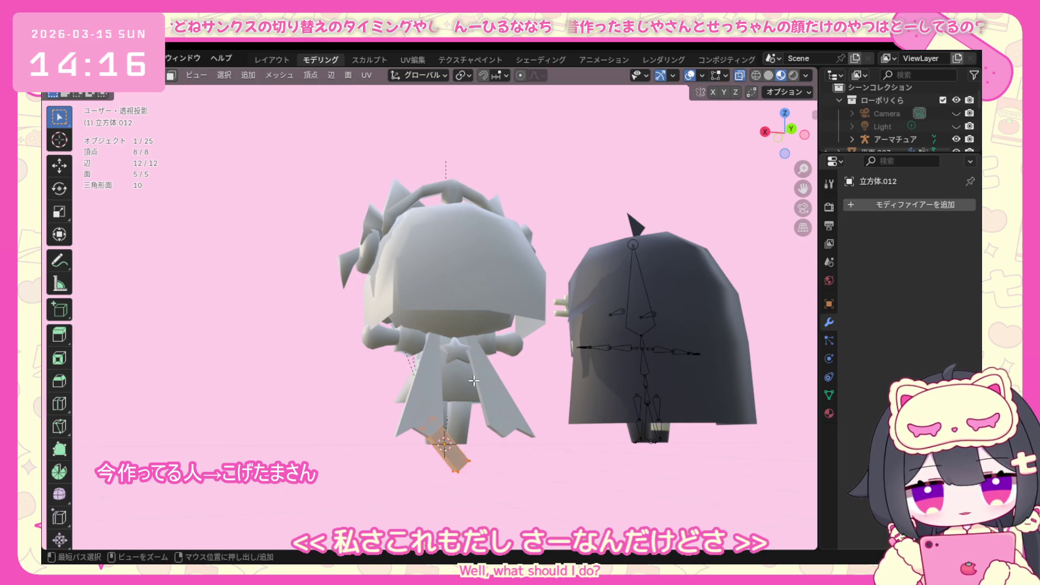
pyautogui.hotkey('ctrl', 'z')
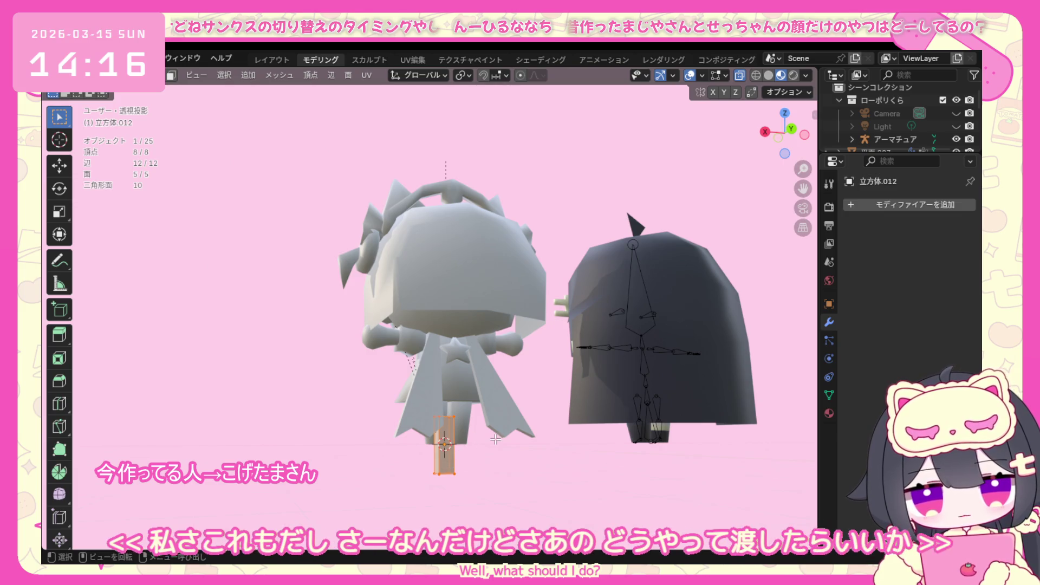
pyautogui.hotkey('ctrl', 'z')
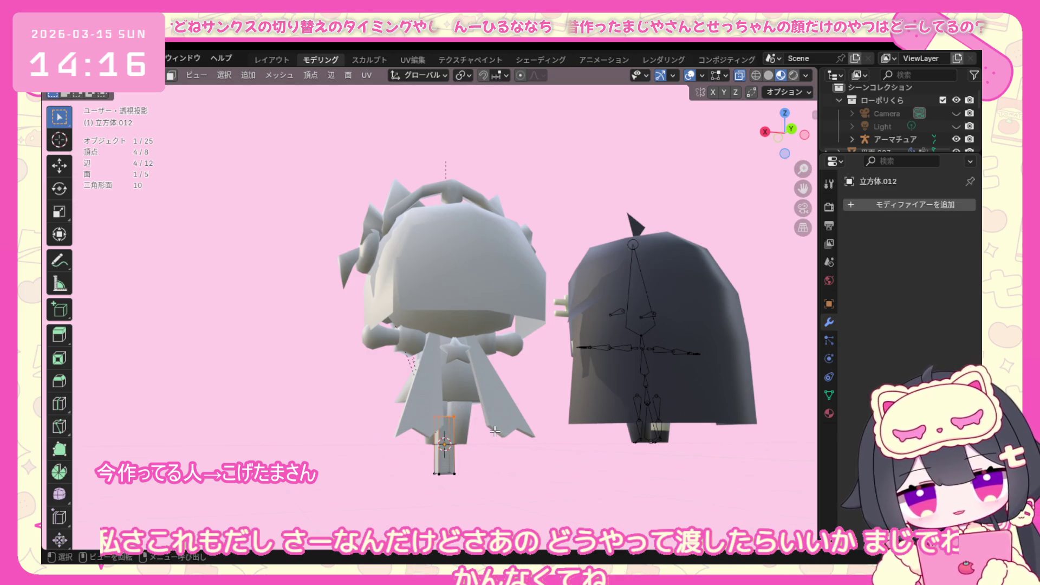
pyautogui.press('g')
pyautogui.press('z')
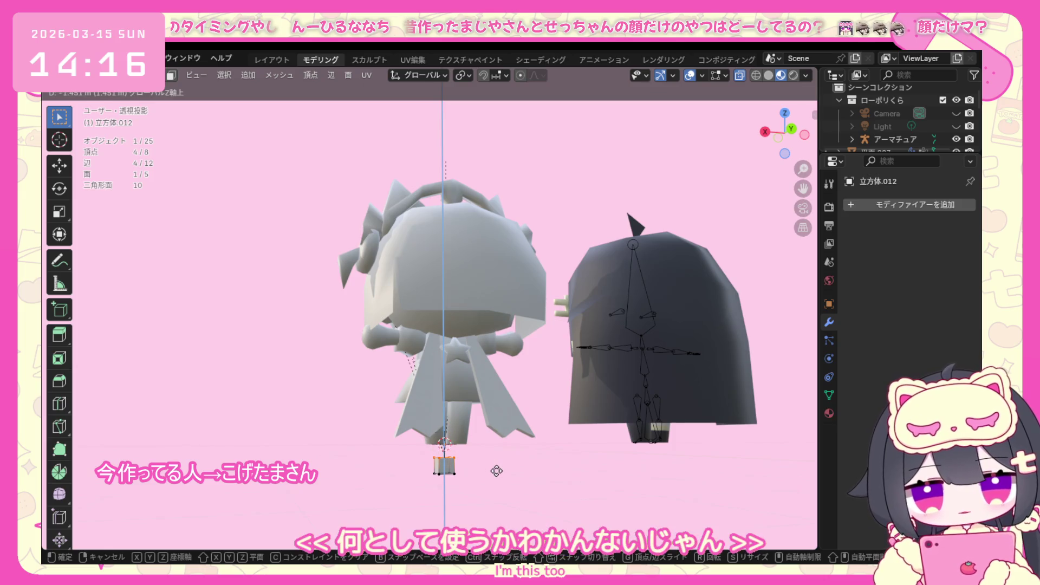
pyautogui.click(500, 463)
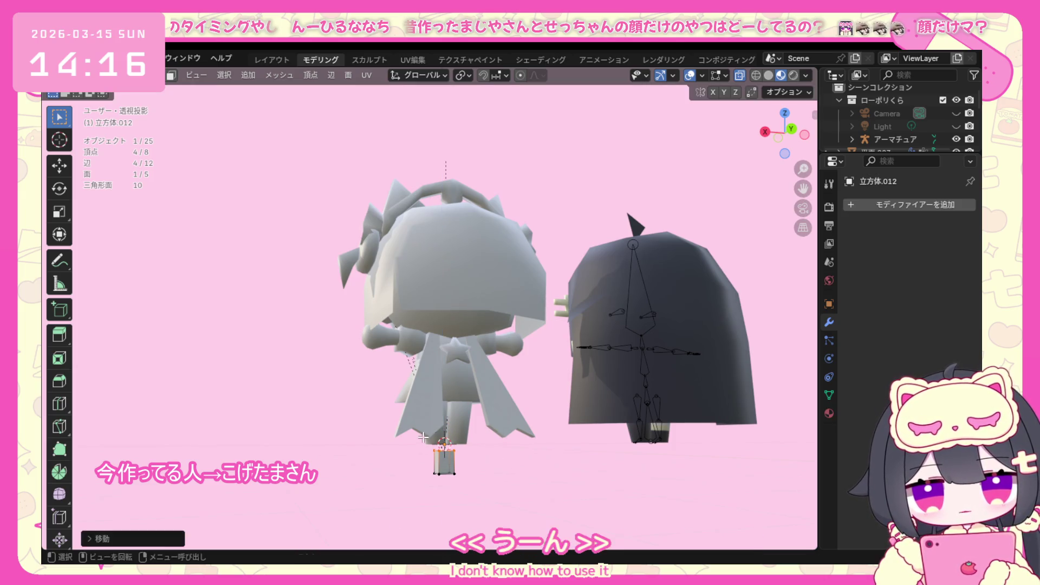
# Extrude the face into a first tail segment, then shift and bend its end face.
pyautogui.press('e')
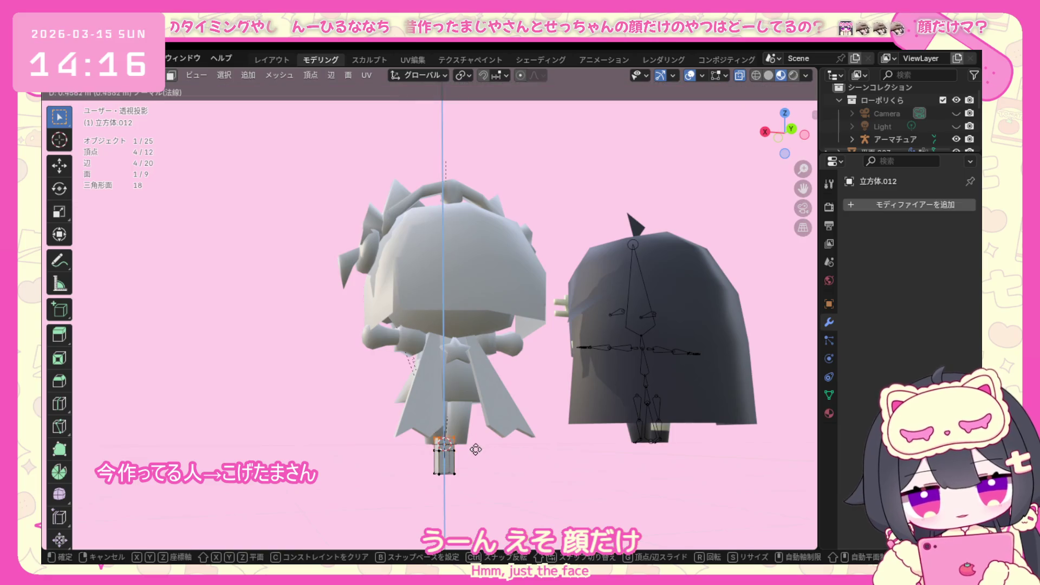
pyautogui.click(468, 435)
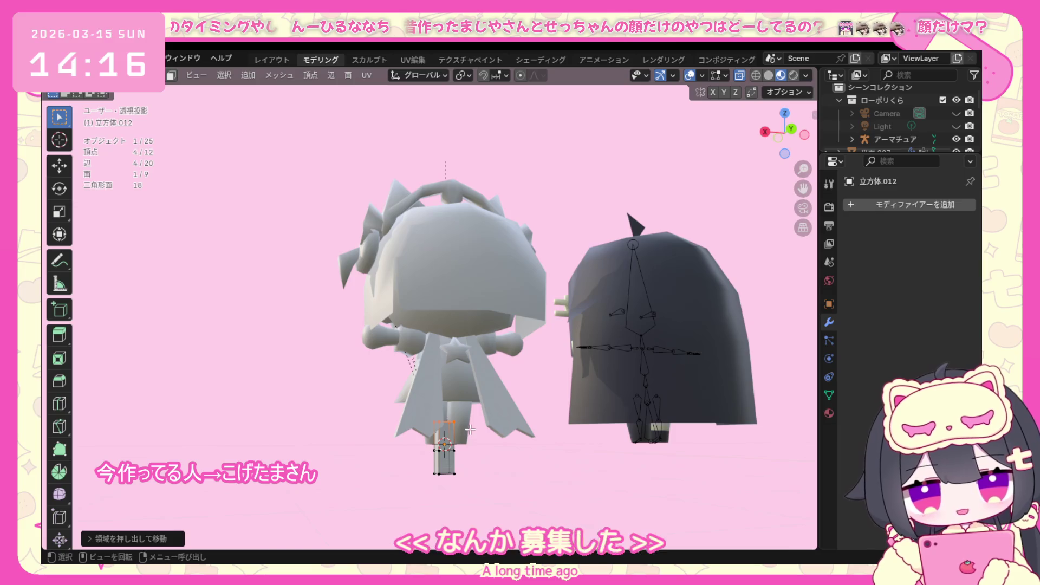
pyautogui.press('g')
pyautogui.click(461, 431)
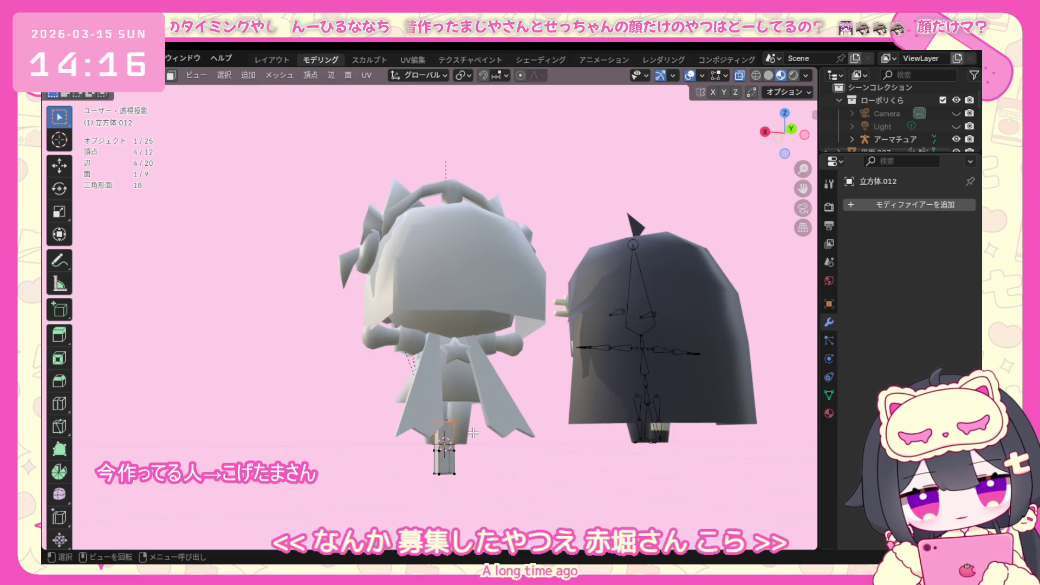
pyautogui.press('r')
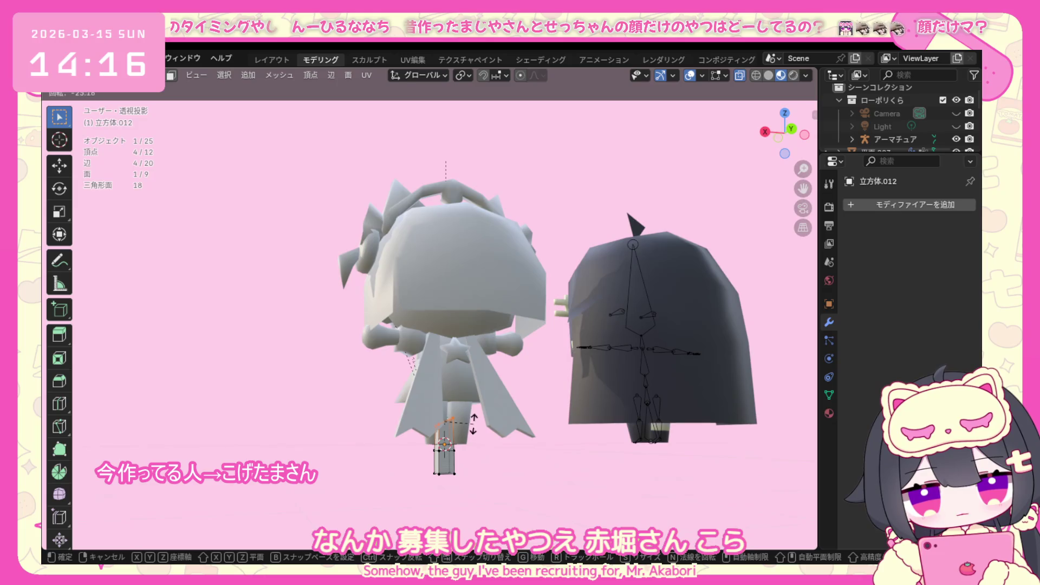
pyautogui.click(474, 423)
pyautogui.press('ctrl+KP_Add')
pyautogui.press('r')
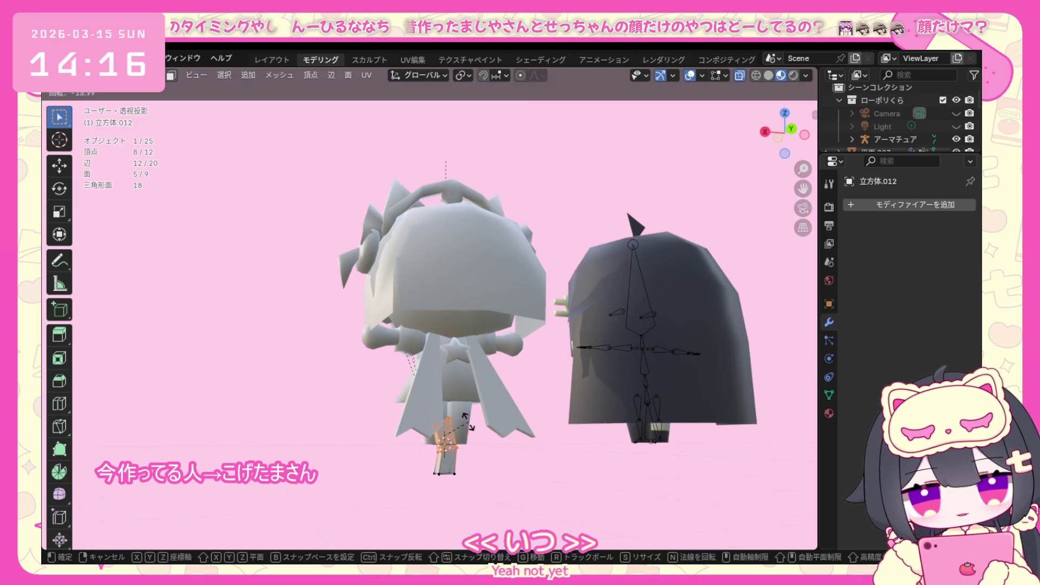
pyautogui.click(467, 421)
# Cancel a stray extrusion, extrude and bend another tail segment, and check it from directly behind.
pyautogui.press('e')
pyautogui.rightClick(486, 413)
pyautogui.hotkey('ctrl', 'z')
pyautogui.moveTo(401, 400); pyautogui.dragTo(454, 417)
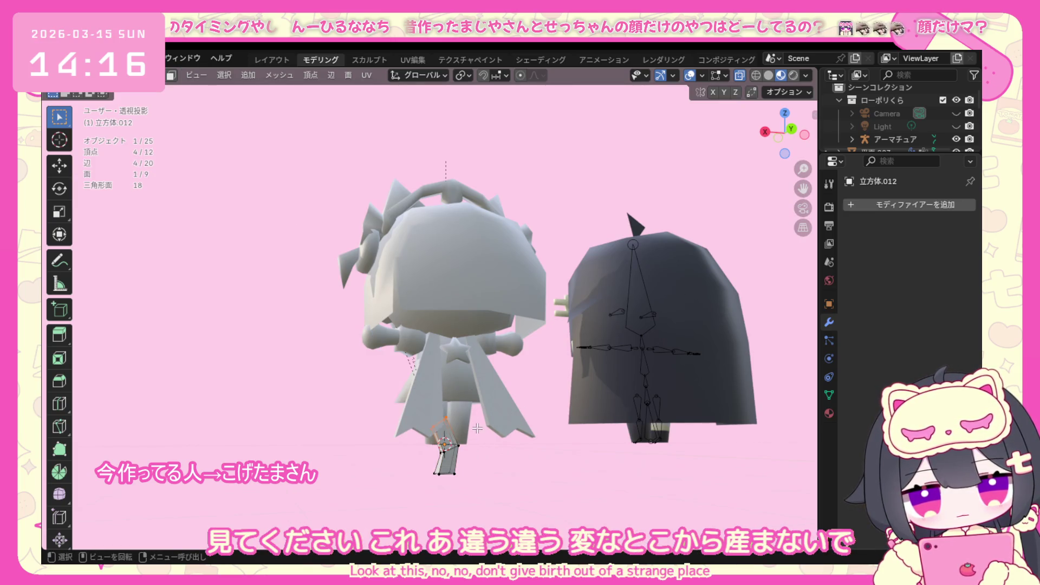
pyautogui.press('e')
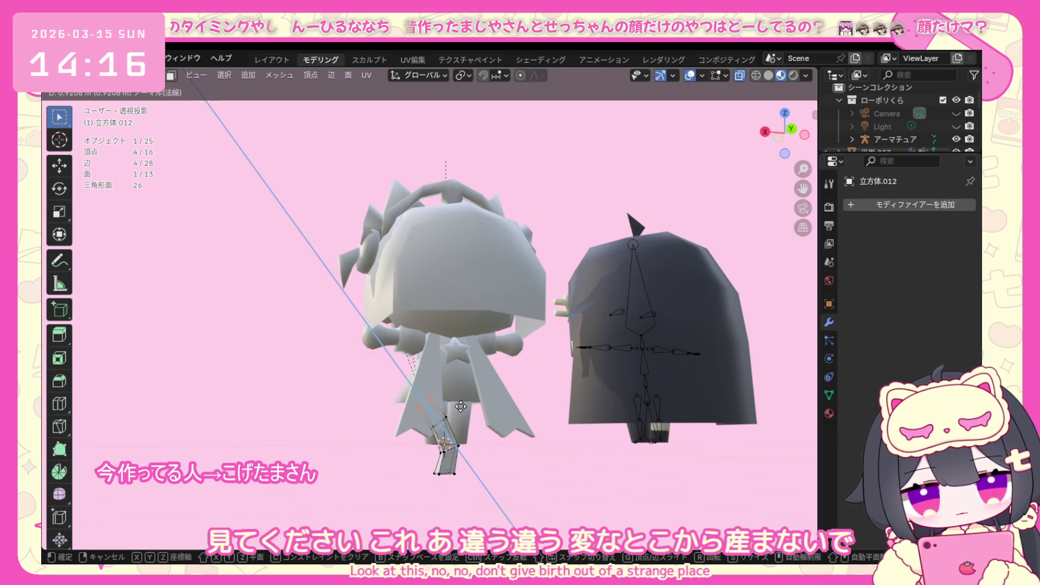
pyautogui.click(461, 407)
pyautogui.press('r')
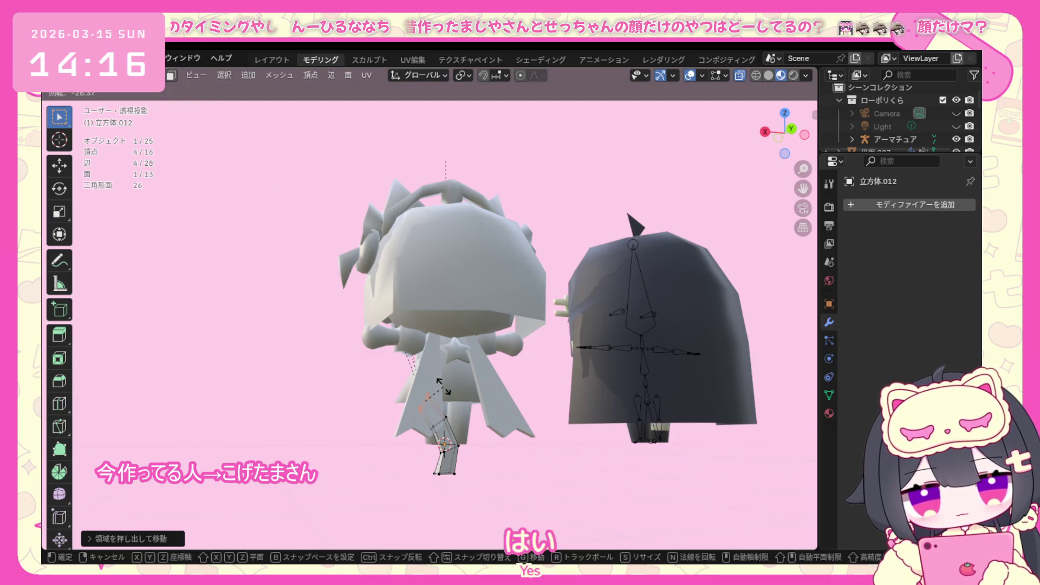
pyautogui.click(445, 390)
pyautogui.moveTo(445, 390); pyautogui.dragTo(536, 452, button='middle')
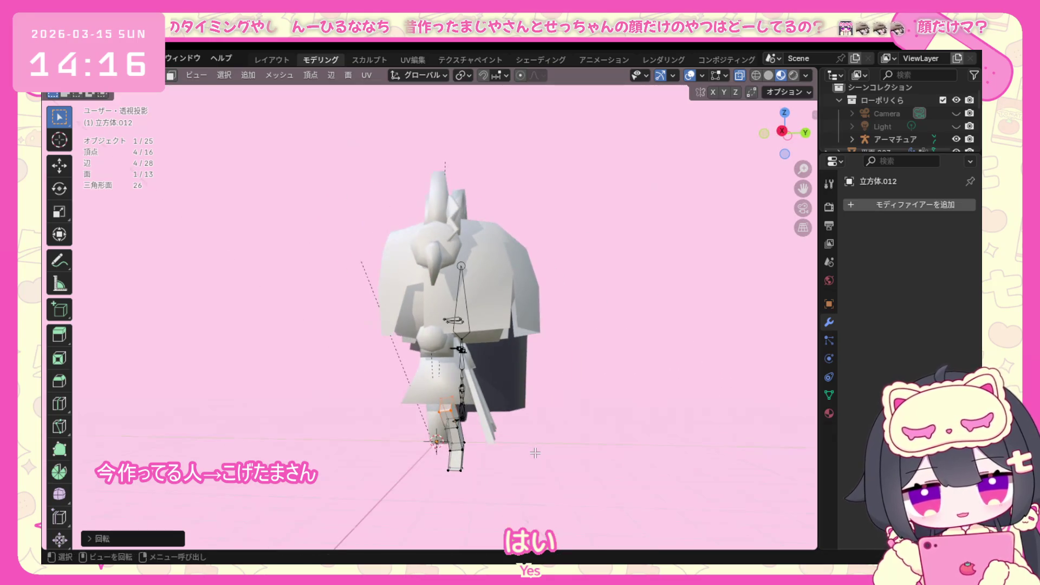
pyautogui.press('KP_1')
pyautogui.press('ctrl+KP_1')
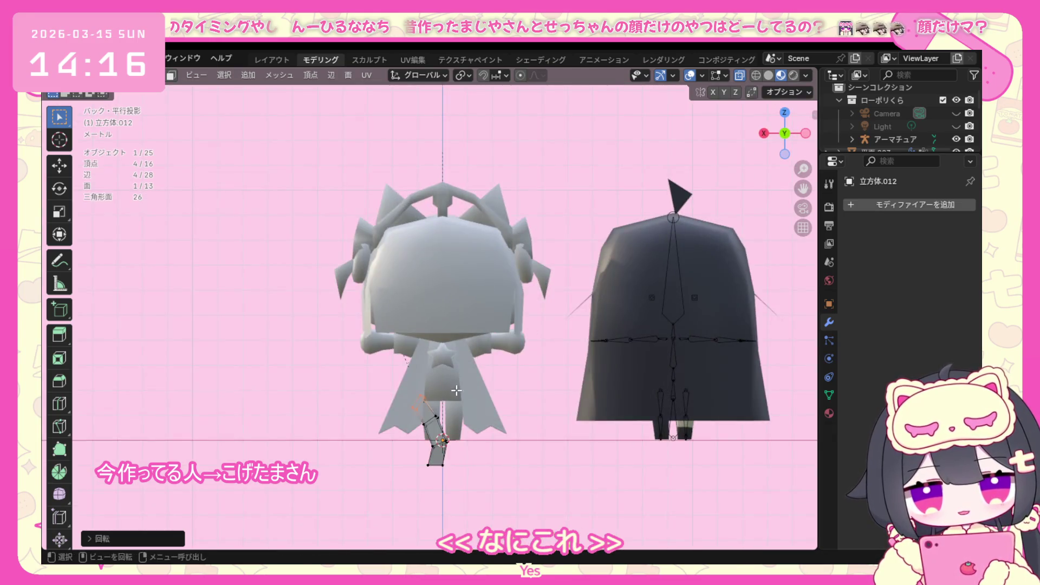
# Undo the last bend and extrude two further segments from the tail's end face.
pyautogui.hotkey('ctrl', 'z')
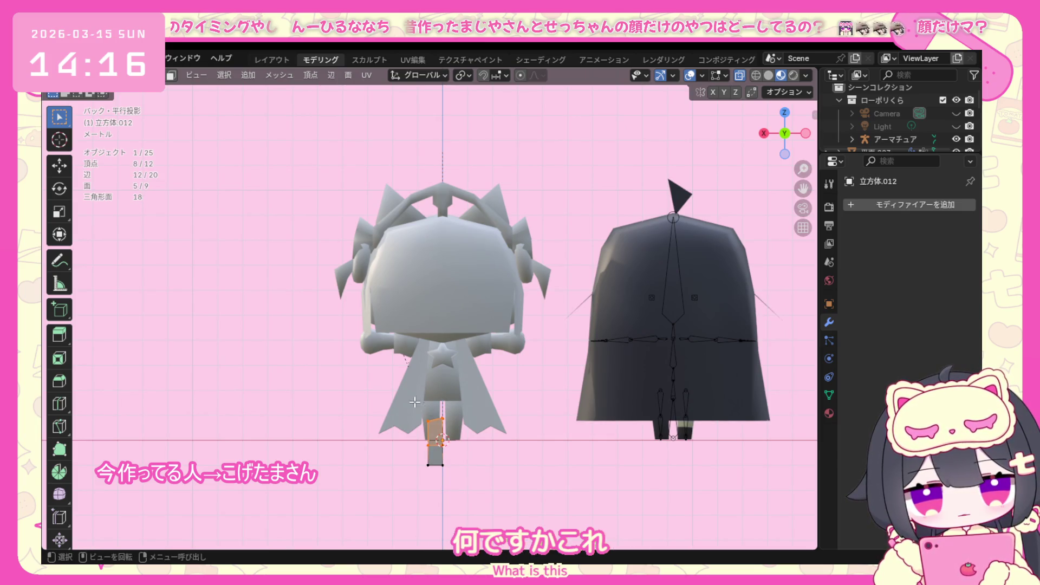
pyautogui.press('e')
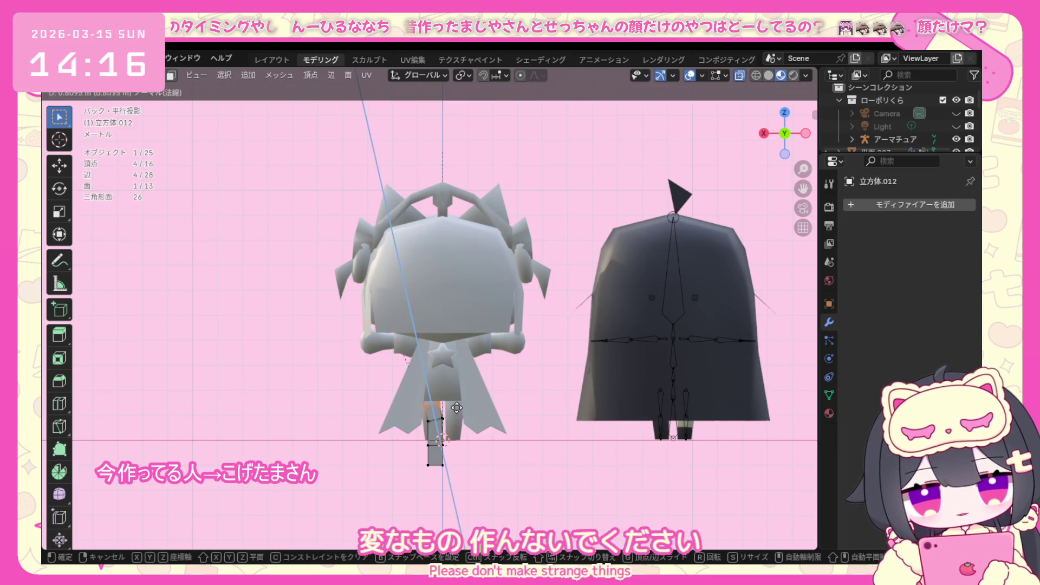
pyautogui.click(454, 397)
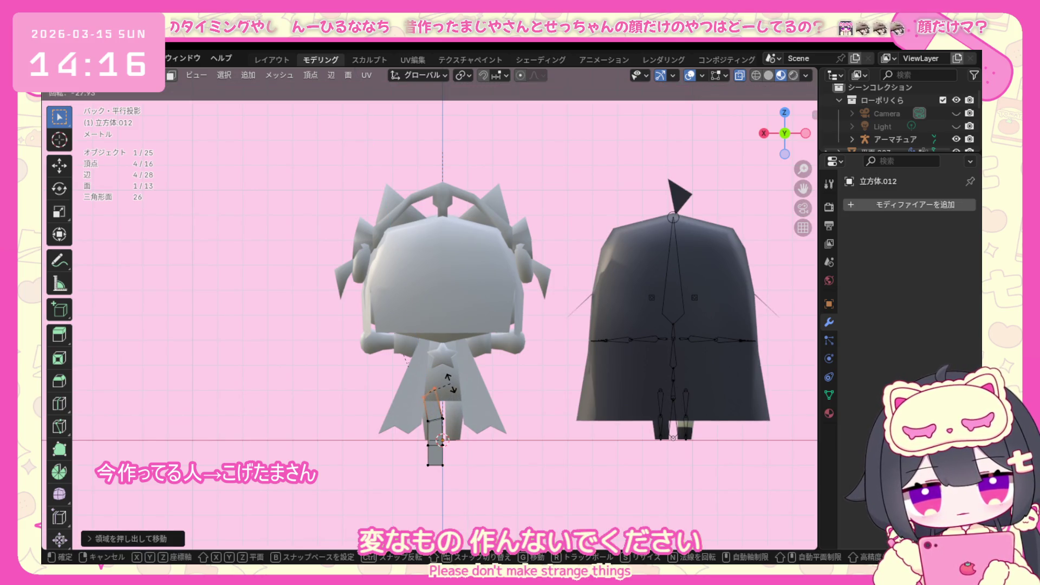
pyautogui.press('e')
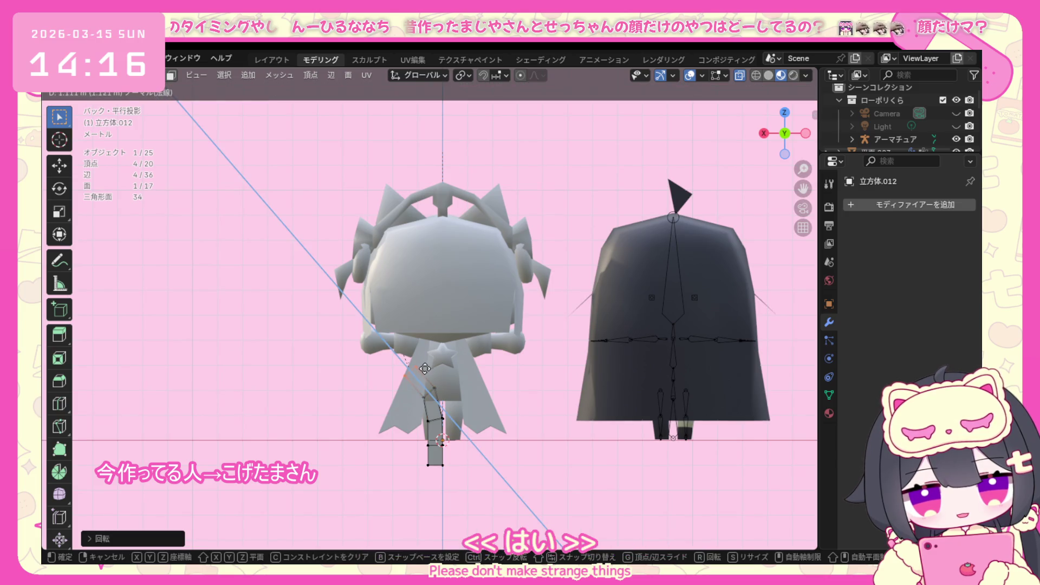
pyautogui.click(429, 372)
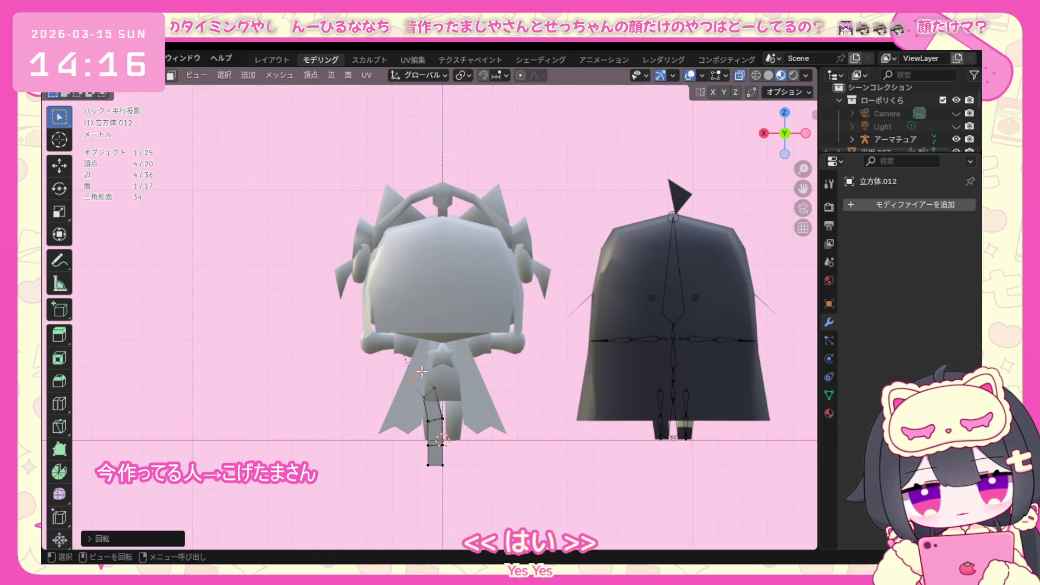
# Bend the new end section and move the tail tip up against the character's back.
pyautogui.keyDown('shift'); pyautogui.click(450, 404); pyautogui.keyUp('shift')
pyautogui.moveTo(411, 368); pyautogui.dragTo(432, 405)
pyautogui.press('r')
pyautogui.click(452, 392)
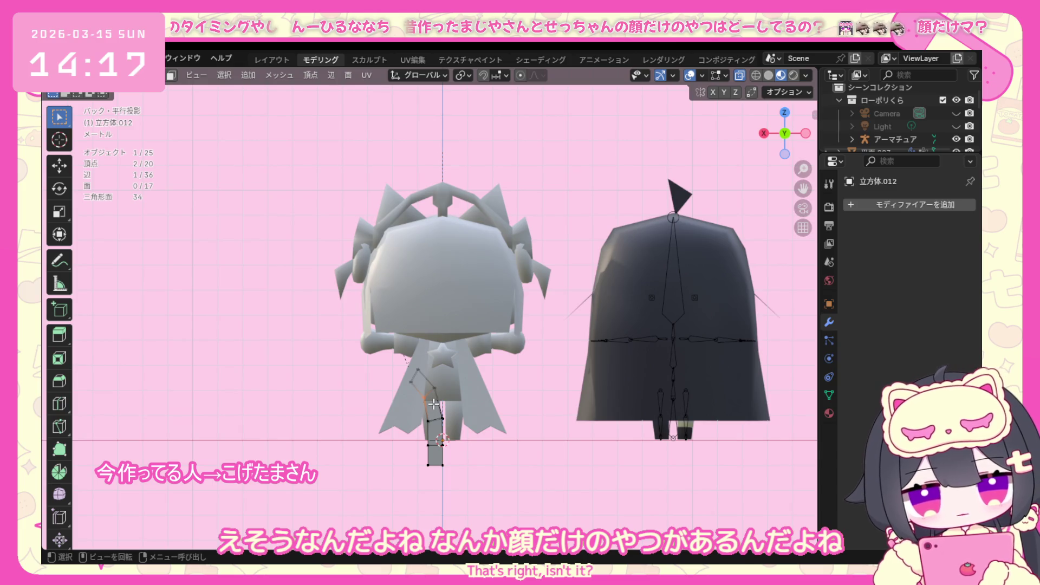
pyautogui.press('g')
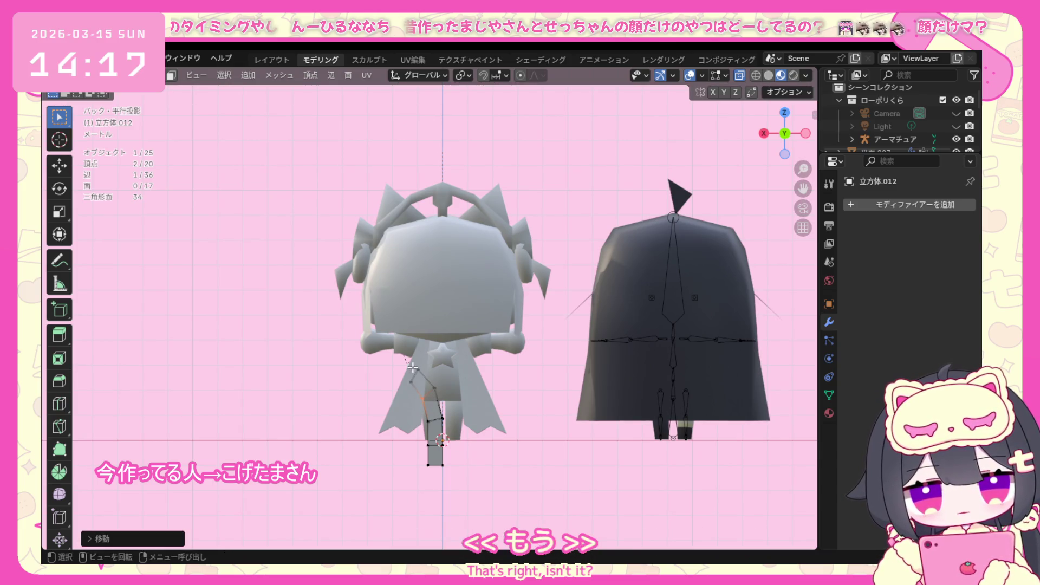
pyautogui.click(423, 376)
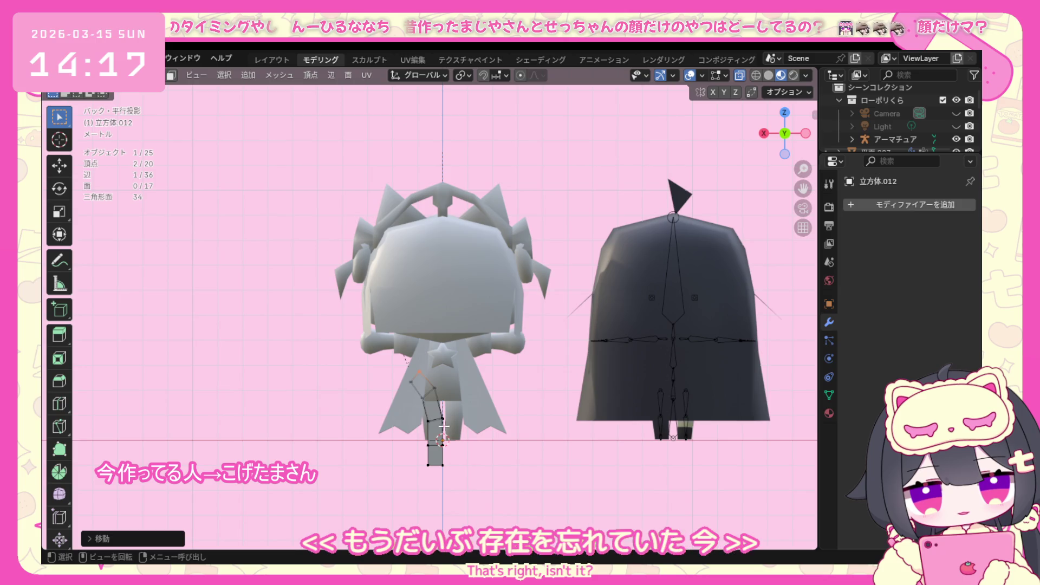
# Reposition and rotate the tail-tip vertices to angle the small end piece slightly.
pyautogui.moveTo(414, 390); pyautogui.dragTo(459, 466)
pyautogui.press('g')
pyautogui.click(412, 394)
pyautogui.press('r')
pyautogui.click(441, 440)
pyautogui.press('r')
pyautogui.click(472, 473)
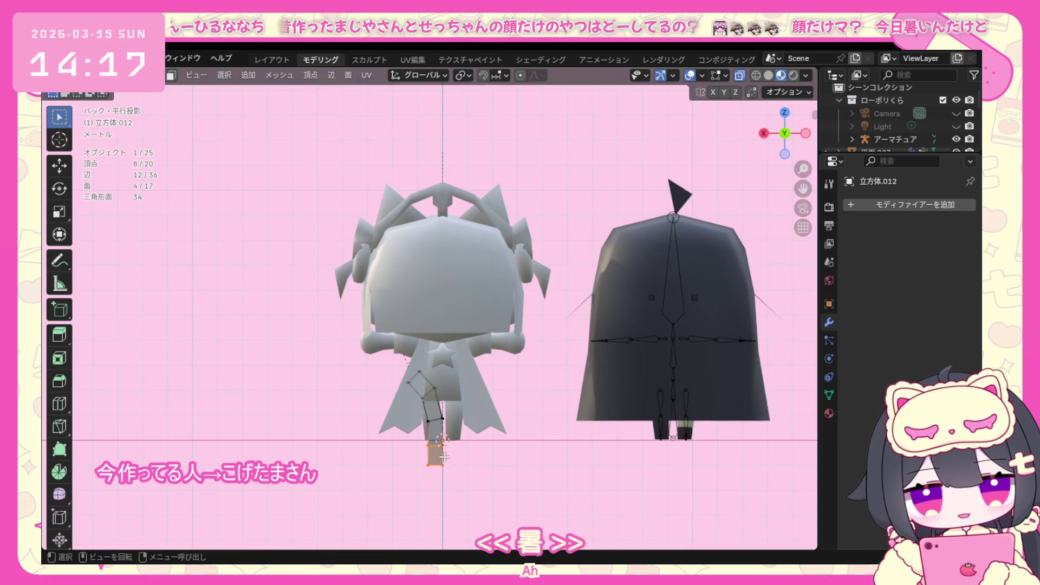
# Rotate a single end face of the tail piece and nudge it into position below the back.
pyautogui.click(445, 457)
pyautogui.press('r')
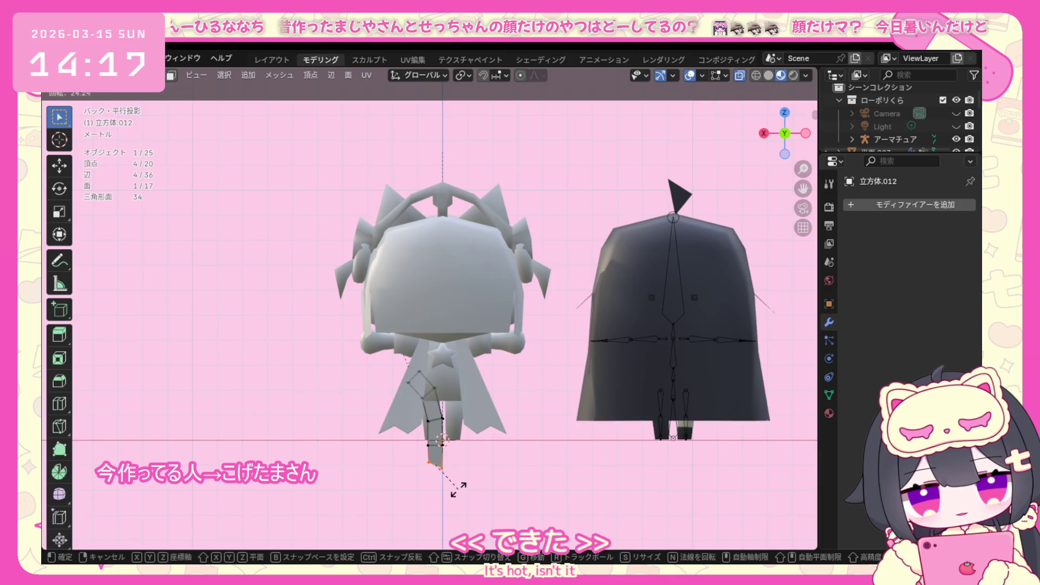
pyautogui.click(461, 476)
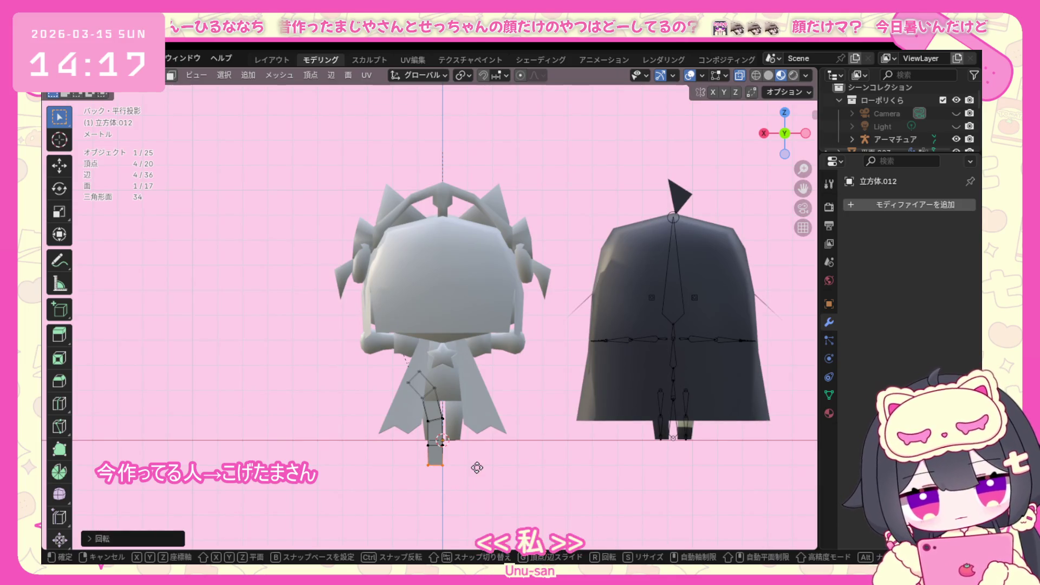
pyautogui.press('g')
pyautogui.click(470, 470)
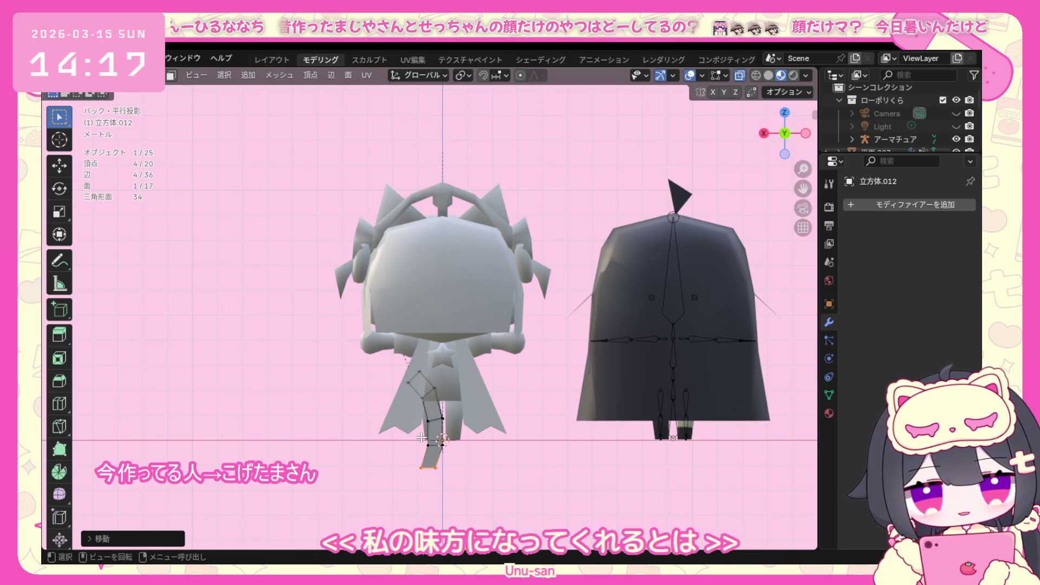
pyautogui.press('g')
pyautogui.click(452, 457)
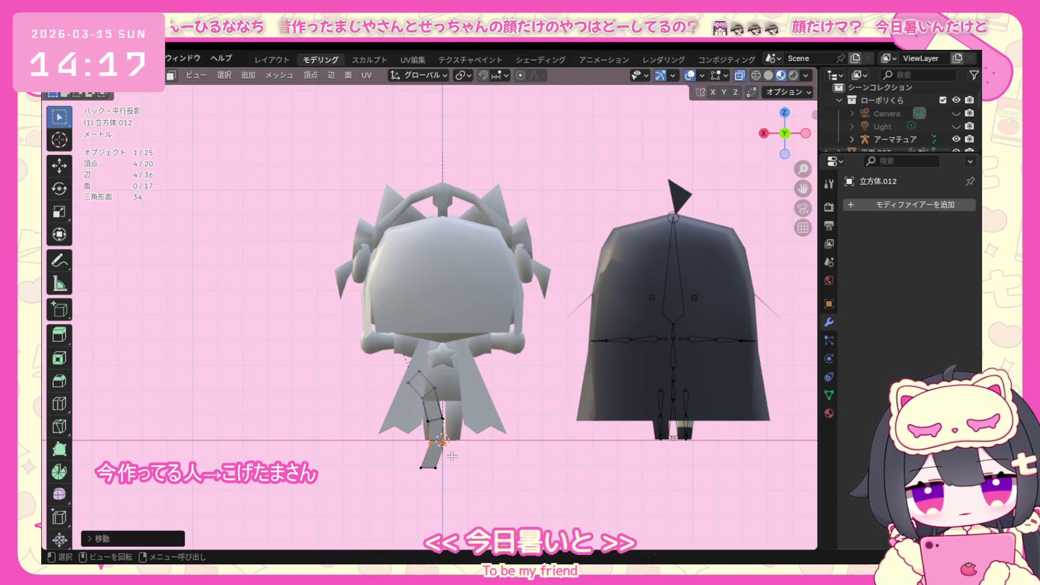
pyautogui.press('g')
pyautogui.click(459, 419)
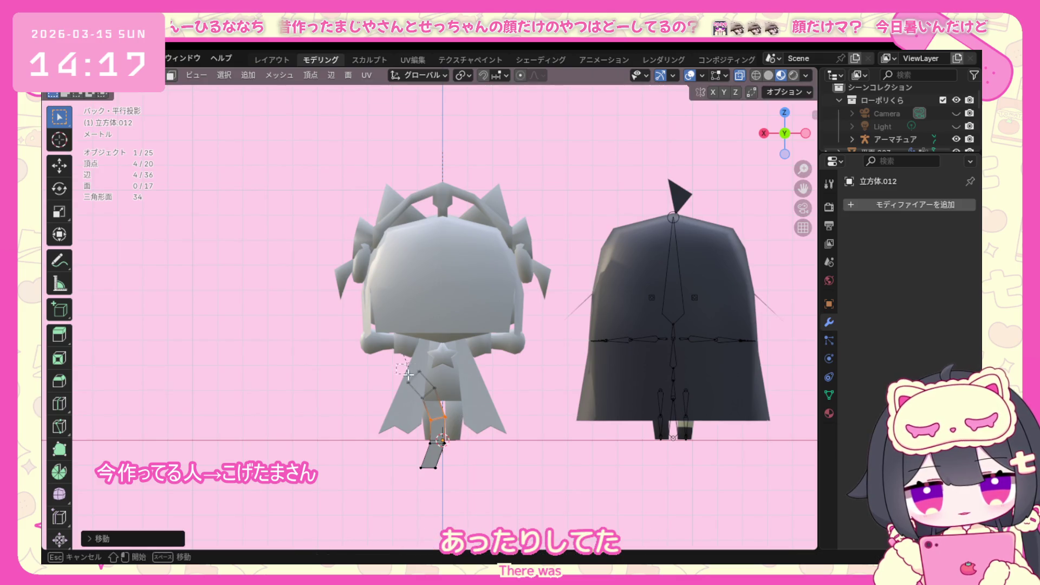
# Select the remaining end face, switch to front view and select the whole tail mesh.
pyautogui.moveTo(407, 375); pyautogui.dragTo(481, 422)
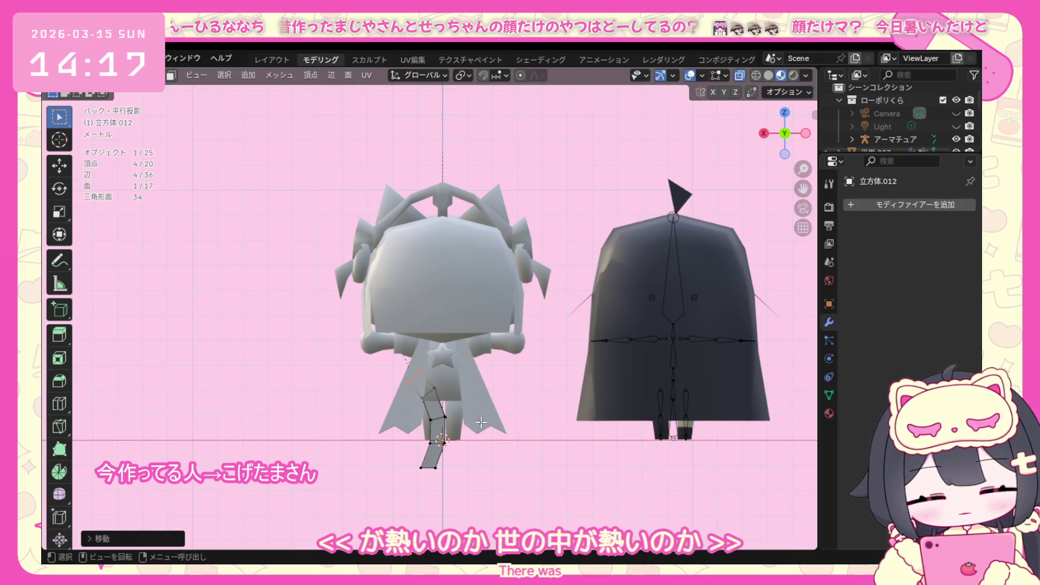
pyautogui.press('KP_1')
pyautogui.press('a')
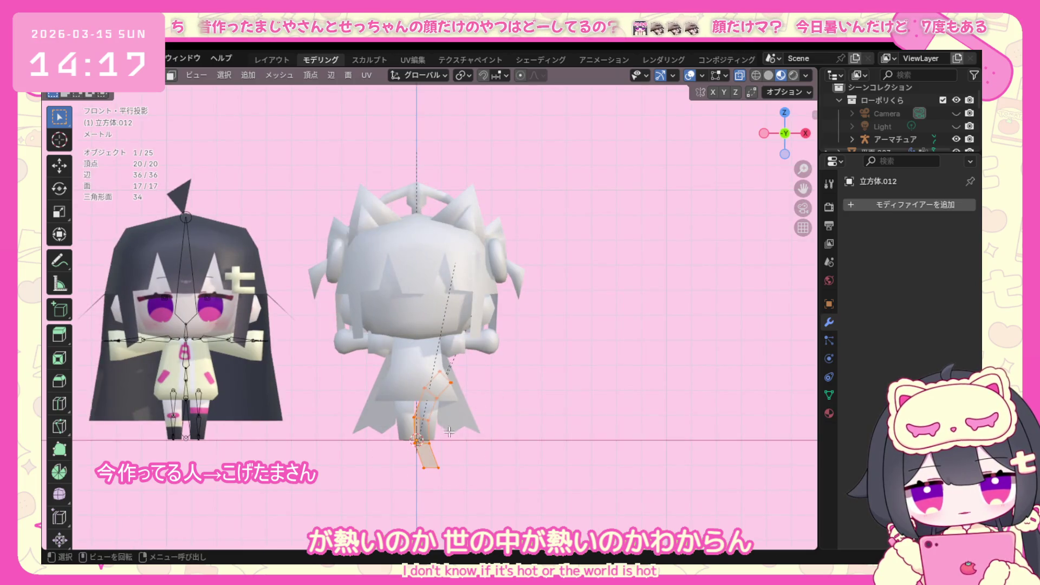
# Return to Object Mode and give the tail piece smooth shading.
pyautogui.click(89, 75)
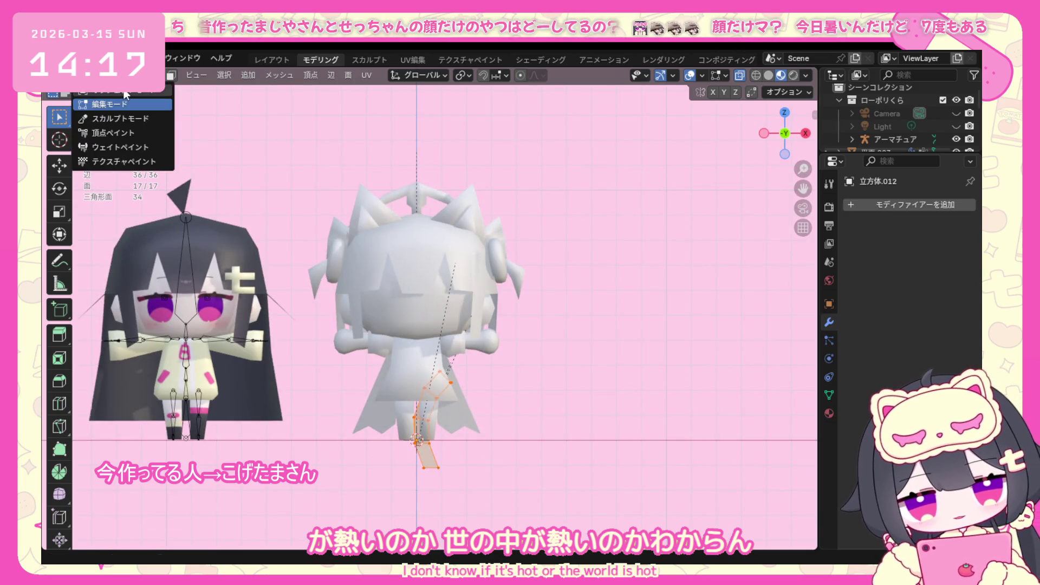
pyautogui.click(98, 103)
pyautogui.rightClick(421, 458)
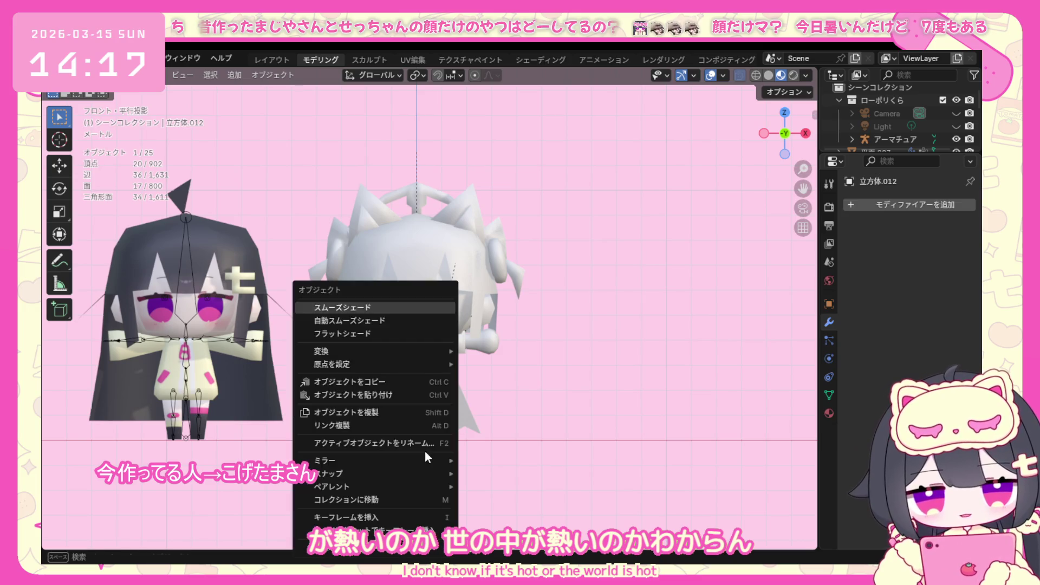
pyautogui.click(385, 311)
# Orbit around the character and add a Bezier curve from the Add > Curve menu.
pyautogui.moveTo(471, 399); pyautogui.dragTo(298, 401, button='middle')
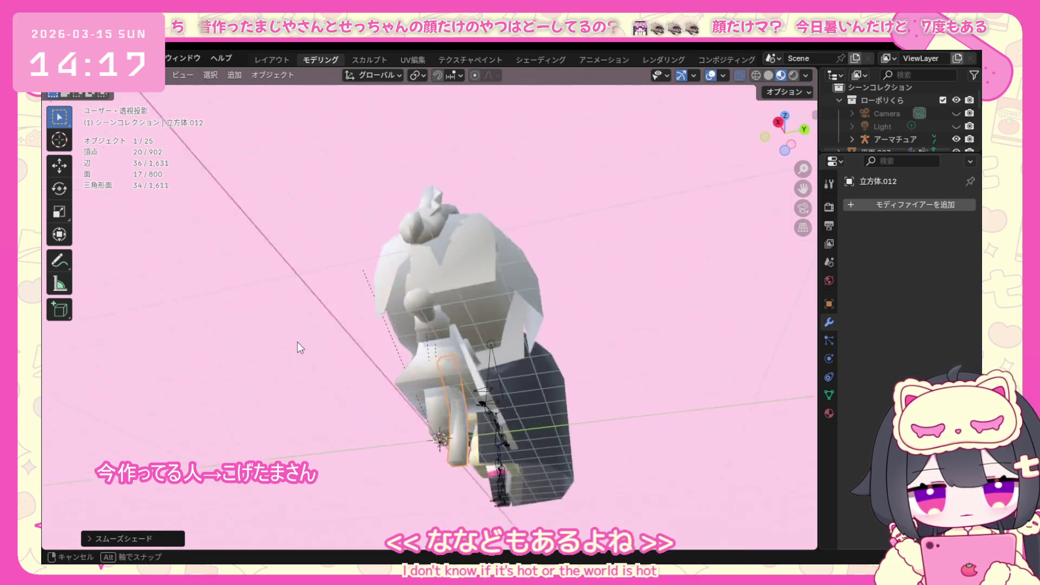
pyautogui.moveTo(297, 401); pyautogui.dragTo(486, 417, button='middle')
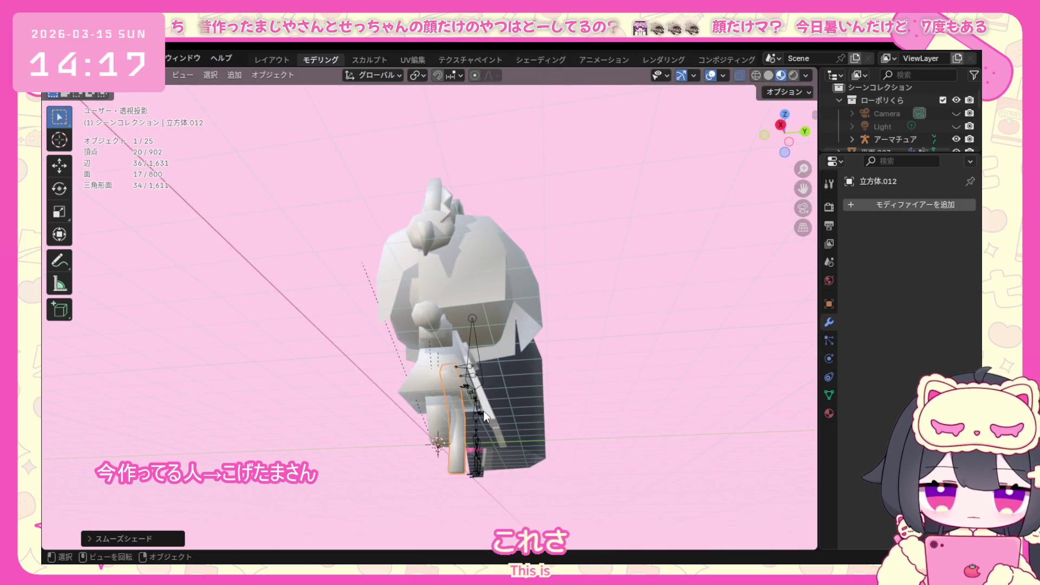
pyautogui.click(234, 75)
pyautogui.moveTo(284, 103)
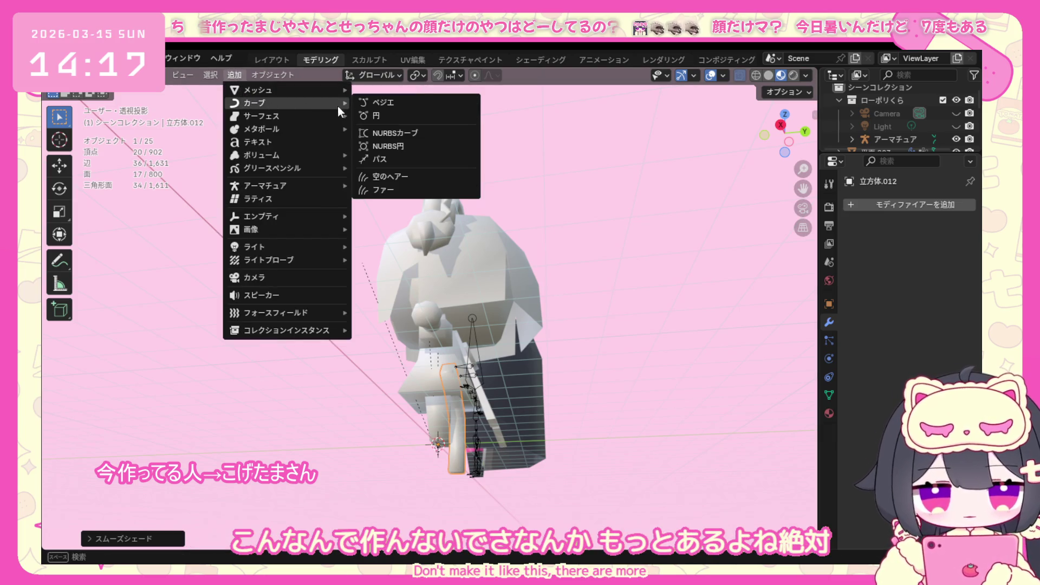
pyautogui.click(384, 108)
# Try moving, scaling and rotating the new Bezier curve, cancelling each, then deselect it.
pyautogui.moveTo(385, 108)
pyautogui.mouseDown(button='middle')
pyautogui.moveTo(433, 370)
pyautogui.moveTo(604, 397)
pyautogui.mouseUp(button='middle')
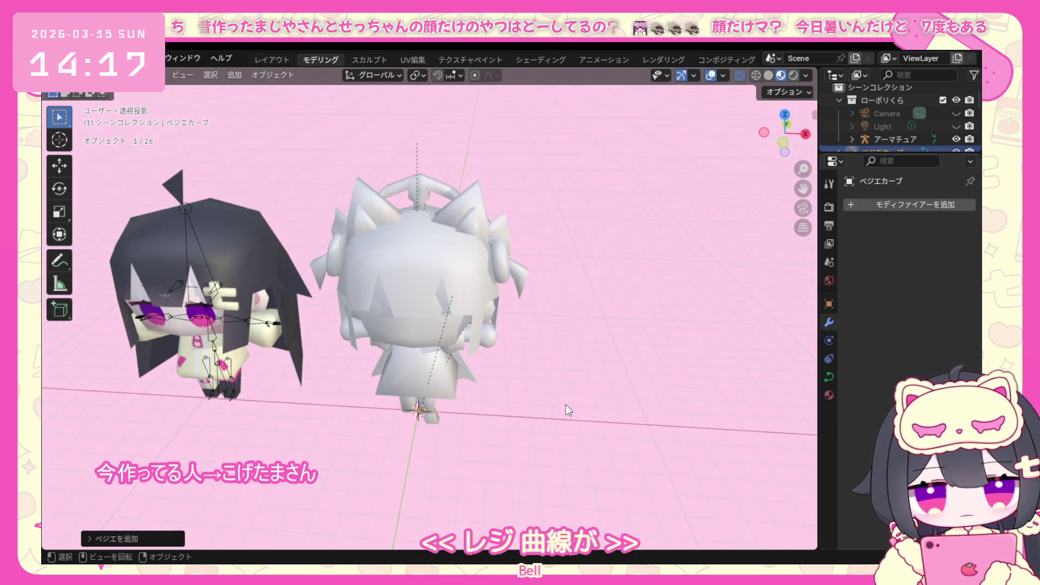
pyautogui.press('g')
pyautogui.press('Escape')
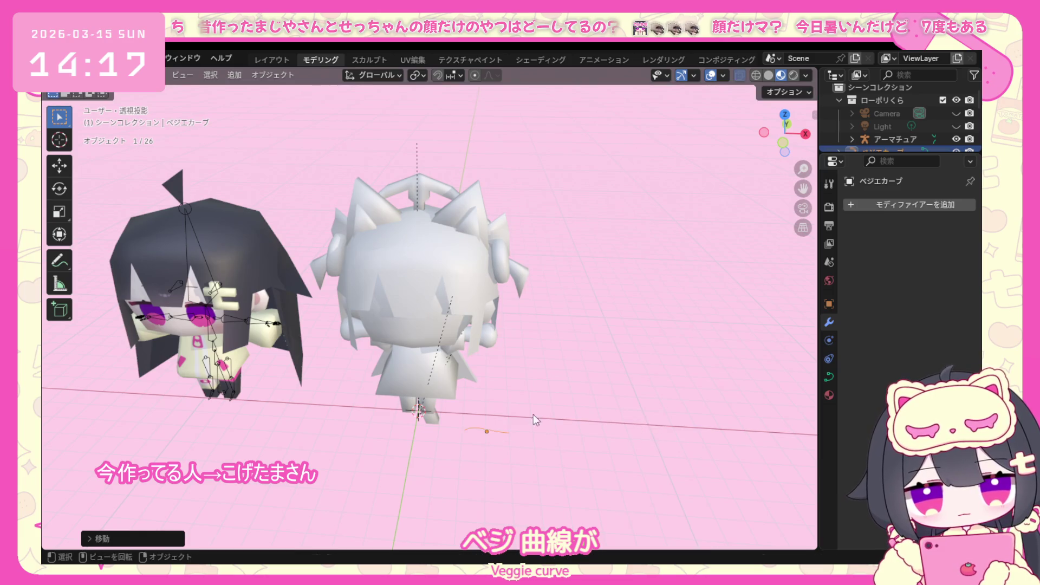
pyautogui.rightClick(493, 432)
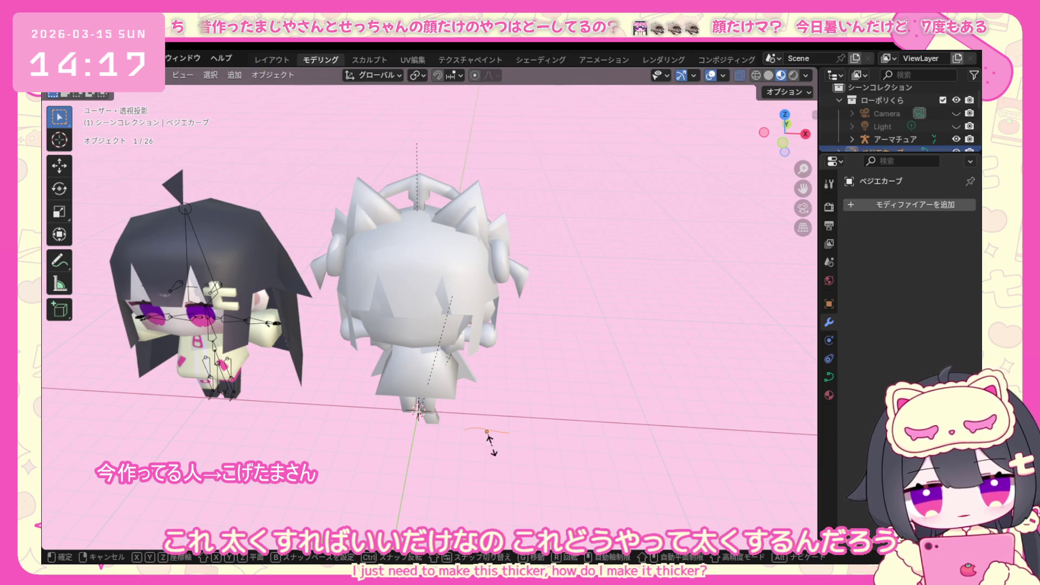
pyautogui.press('s')
pyautogui.press('Escape')
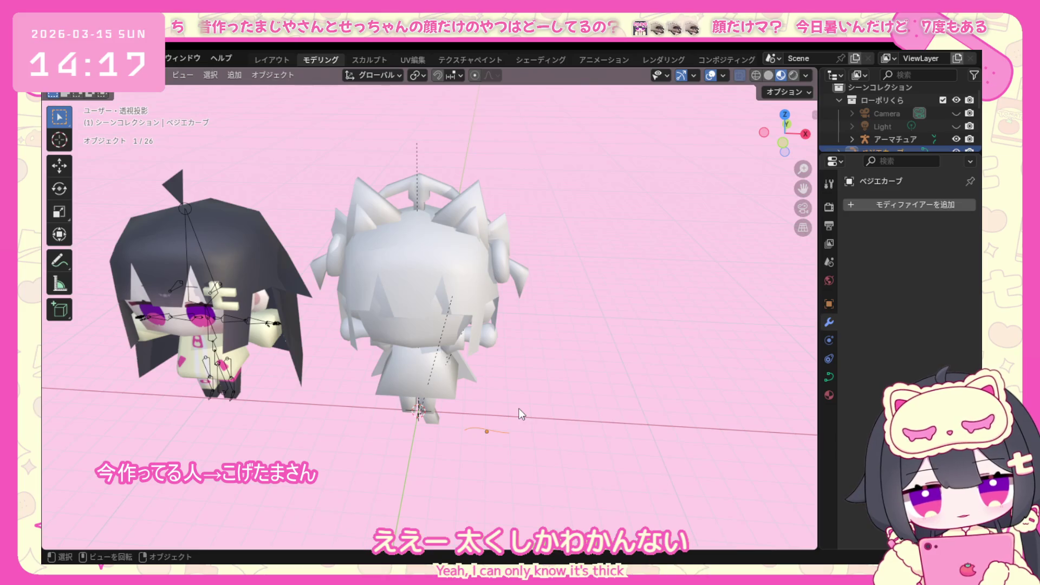
pyautogui.press('r')
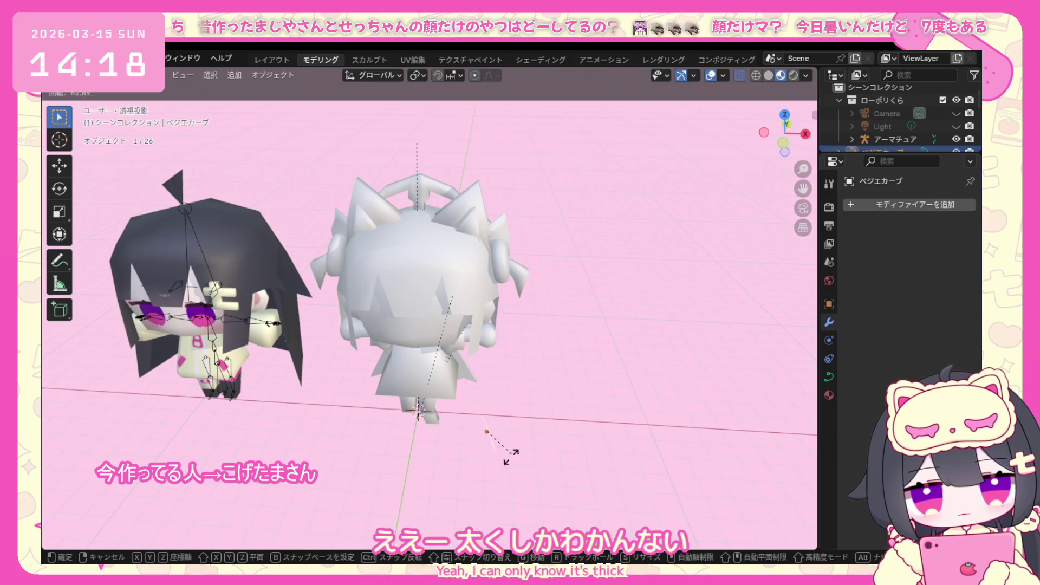
pyautogui.press('Escape')
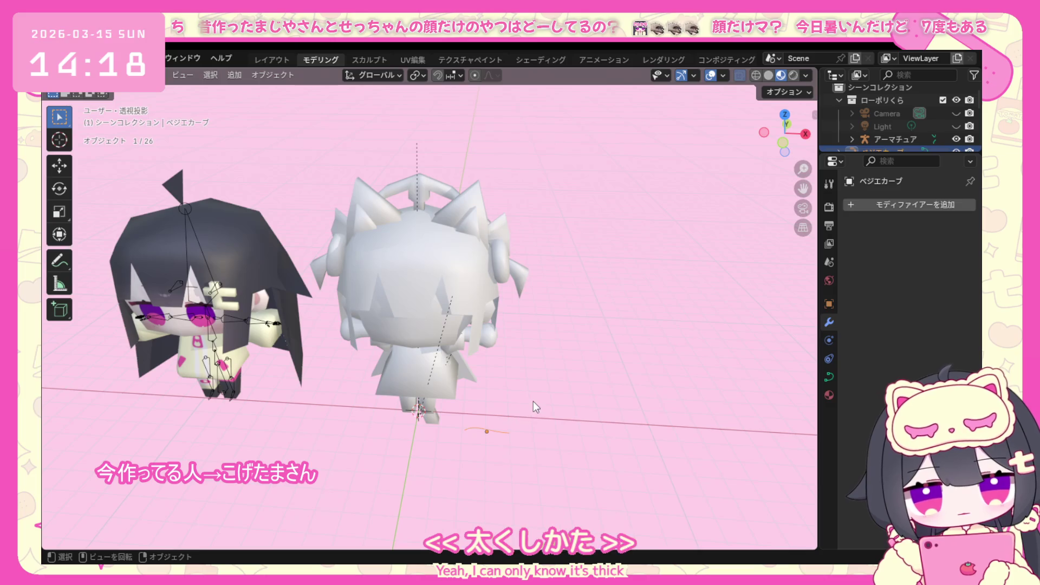
pyautogui.click(534, 401)
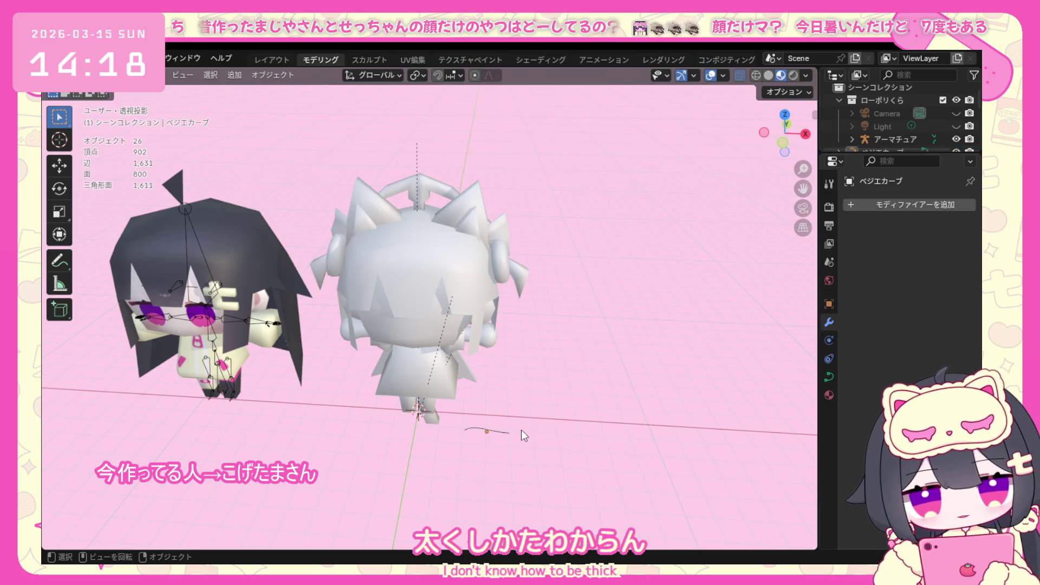
pyautogui.scroll(3, 519, 427)
# Dismiss the parenting menu and make the tail piece the active object again from behind.
pyautogui.moveTo(485, 458)
pyautogui.mouseDown(button='middle')
pyautogui.moveTo(572, 450)
pyautogui.moveTo(543, 483)
pyautogui.mouseUp(button='middle')
pyautogui.rightClick(512, 486)
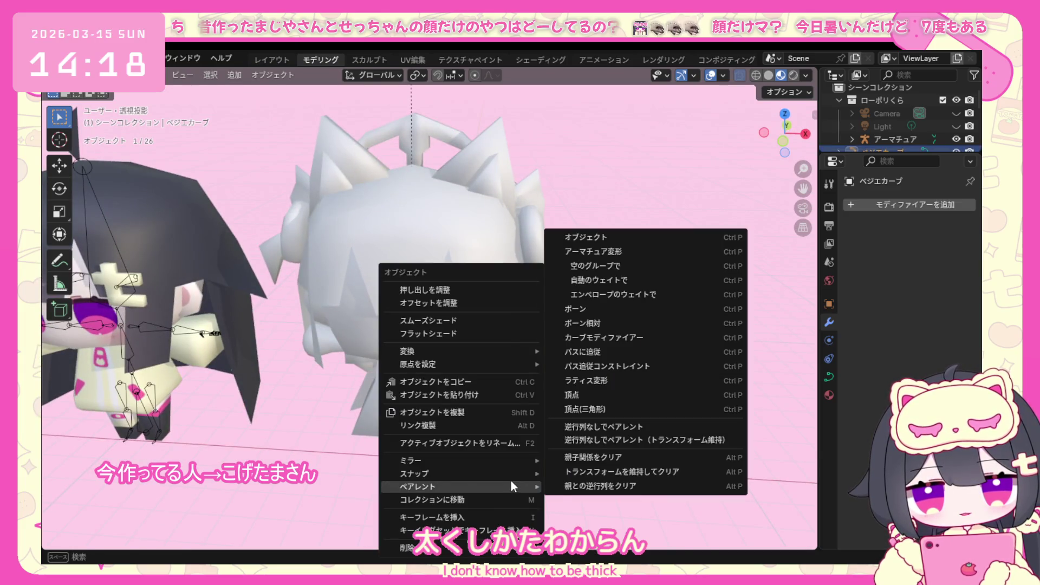
pyautogui.click(511, 480)
pyautogui.moveTo(475, 497); pyautogui.dragTo(475, 497)
pyautogui.moveTo(572, 436)
pyautogui.mouseDown(button='middle')
pyautogui.moveTo(465, 401)
pyautogui.moveTo(292, 377)
pyautogui.moveTo(445, 444)
pyautogui.mouseUp(button='middle')
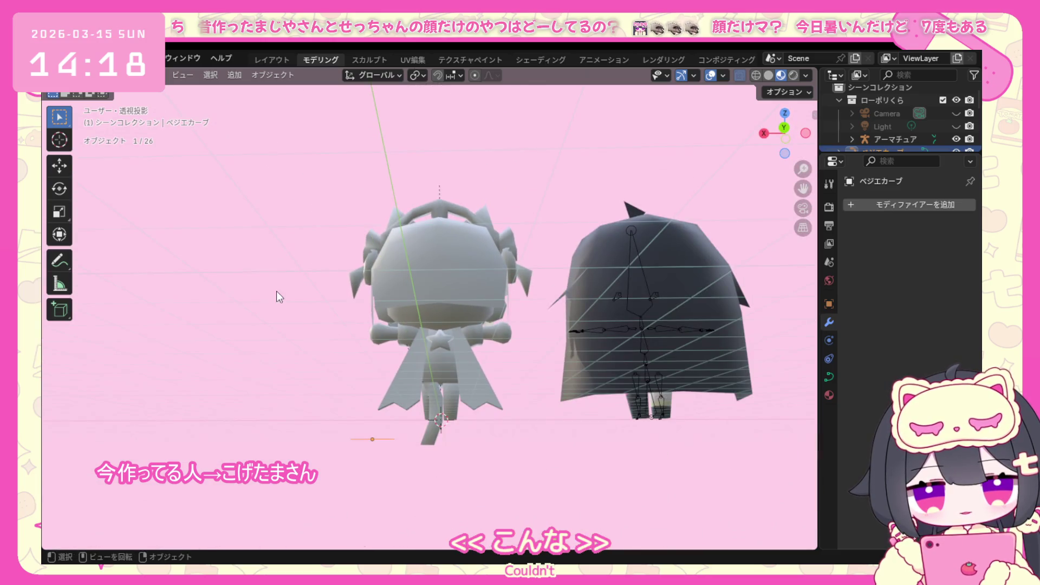
pyautogui.click(434, 425)
pyautogui.moveTo(313, 295)
pyautogui.mouseDown(button='middle')
pyautogui.moveTo(389, 336)
pyautogui.moveTo(515, 331)
pyautogui.moveTo(455, 317)
pyautogui.mouseUp(button='middle')
pyautogui.click(122, 75)
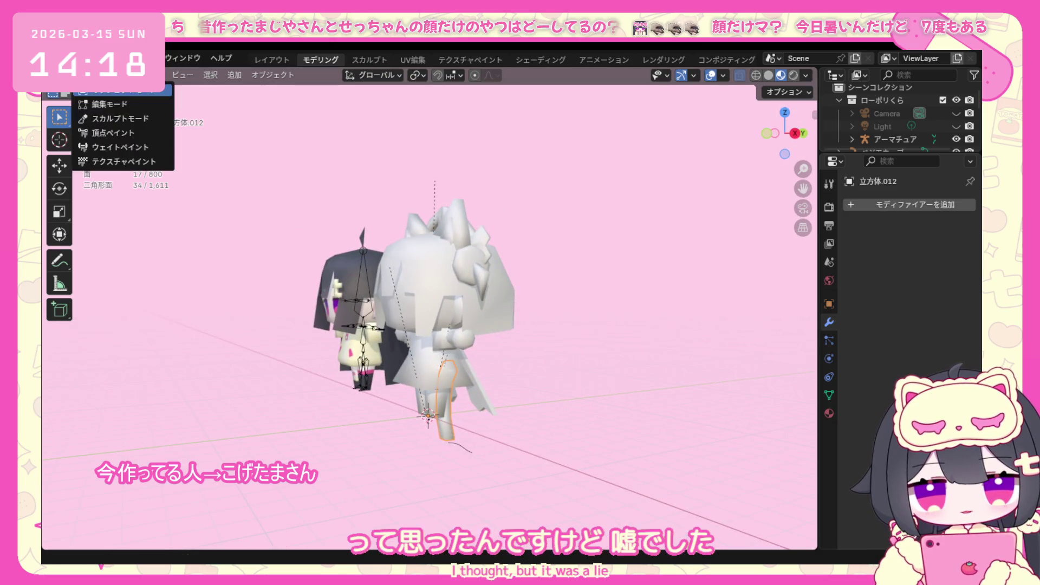
pyautogui.click(135, 104)
pyautogui.moveTo(431, 374); pyautogui.dragTo(441, 360, button='middle')
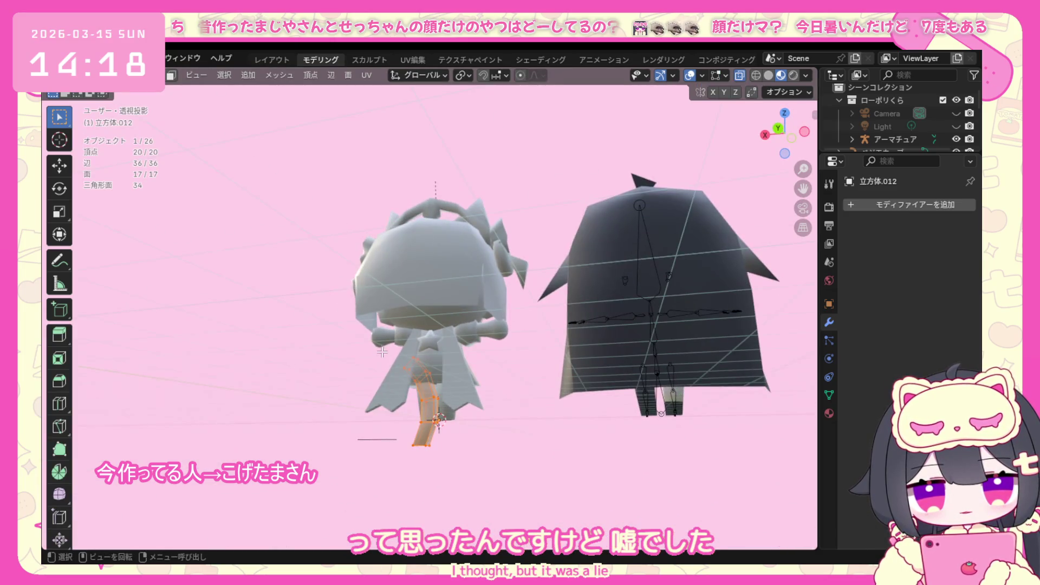
pyautogui.scroll(-2, 441, 360)
pyautogui.scroll(3, 442, 360)
pyautogui.scroll(1, 442, 360)
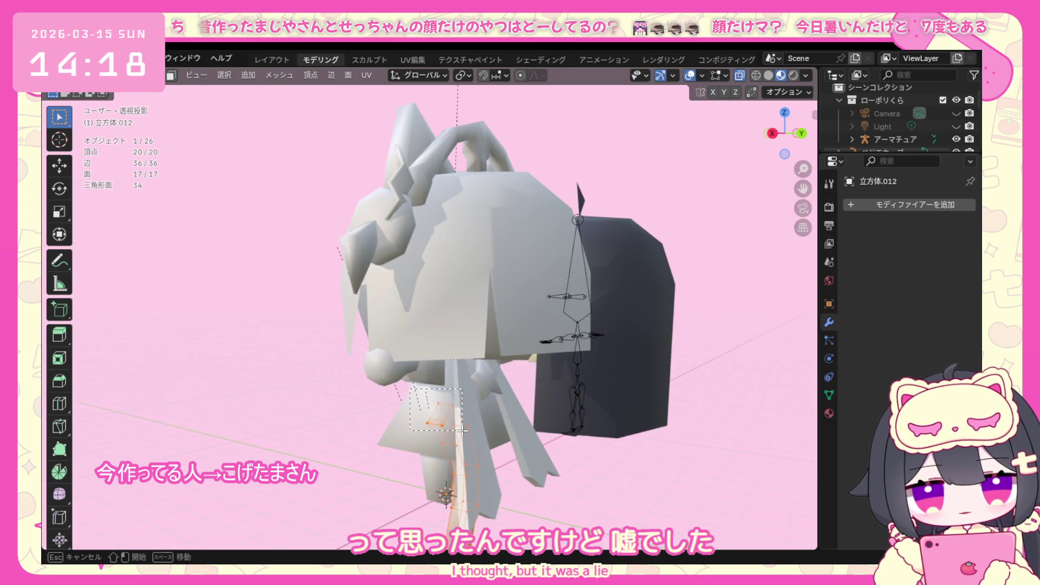
pyautogui.moveTo(462, 430); pyautogui.dragTo(458, 420)
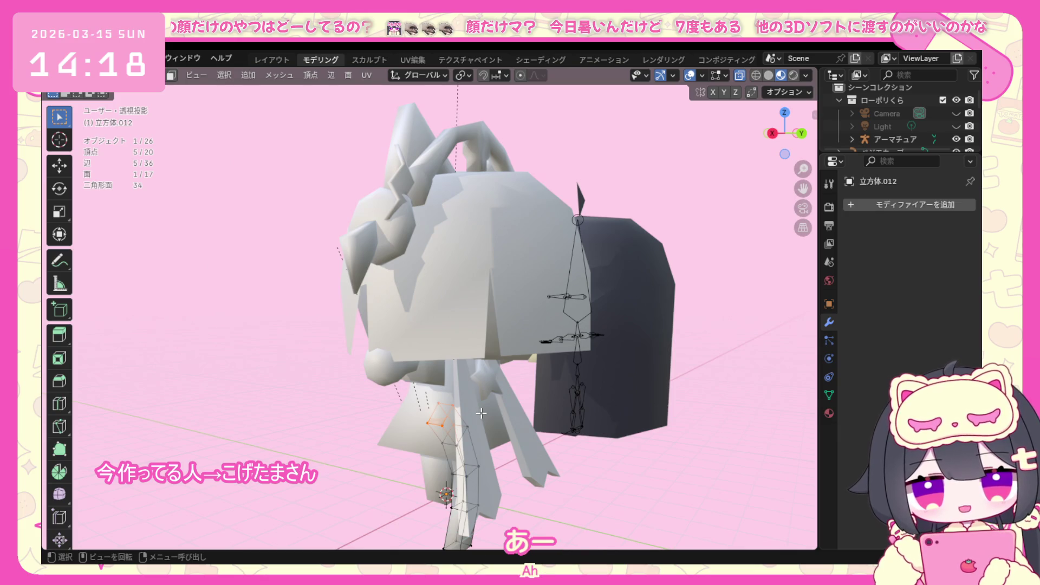
pyautogui.press('s')
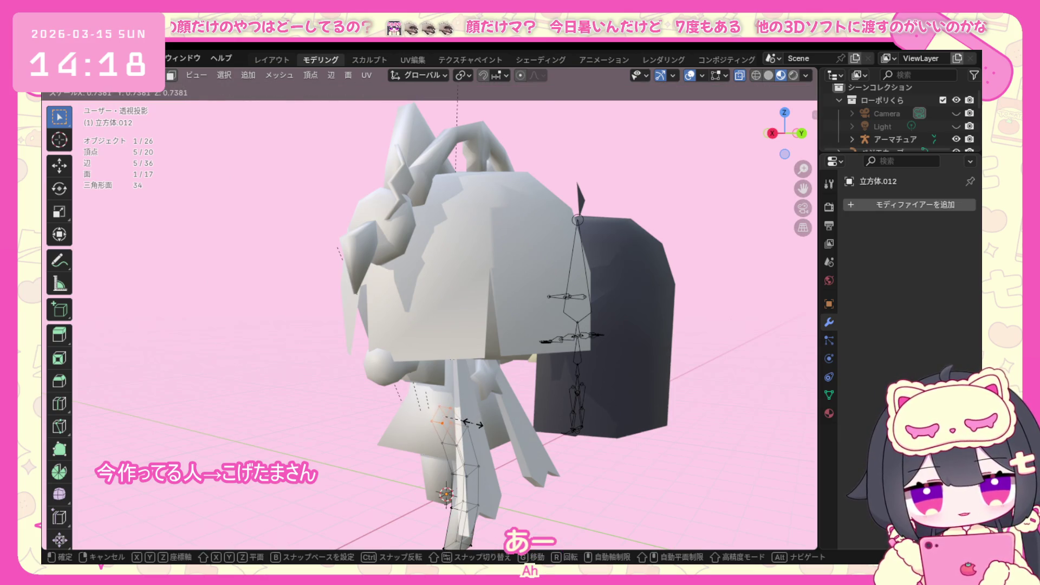
pyautogui.click(472, 424)
pyautogui.moveTo(473, 423); pyautogui.dragTo(385, 372, button='middle')
pyautogui.press('KP_1')
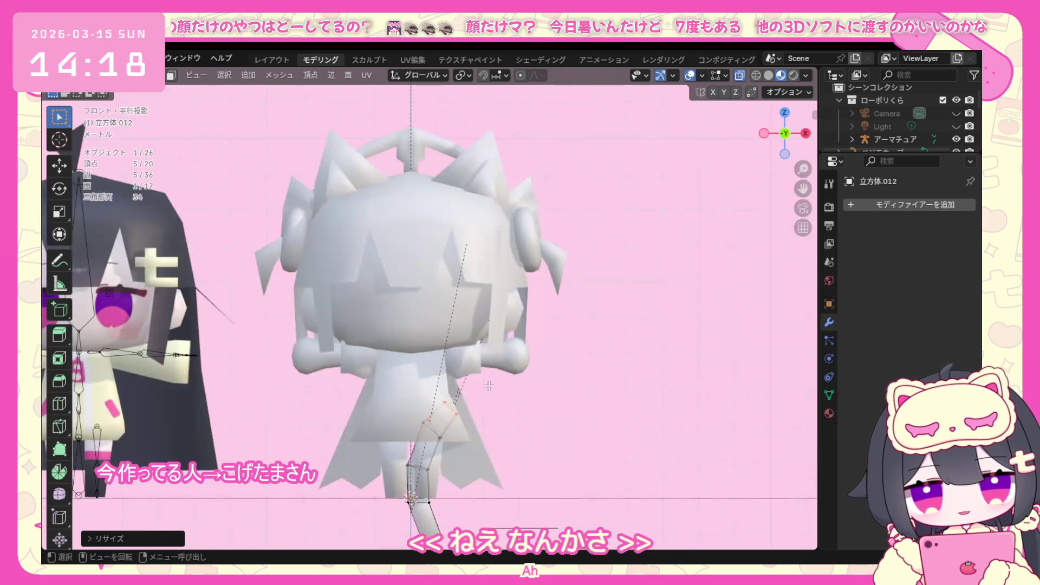
pyautogui.press('a')
pyautogui.moveTo(513, 519); pyautogui.dragTo(436, 510)
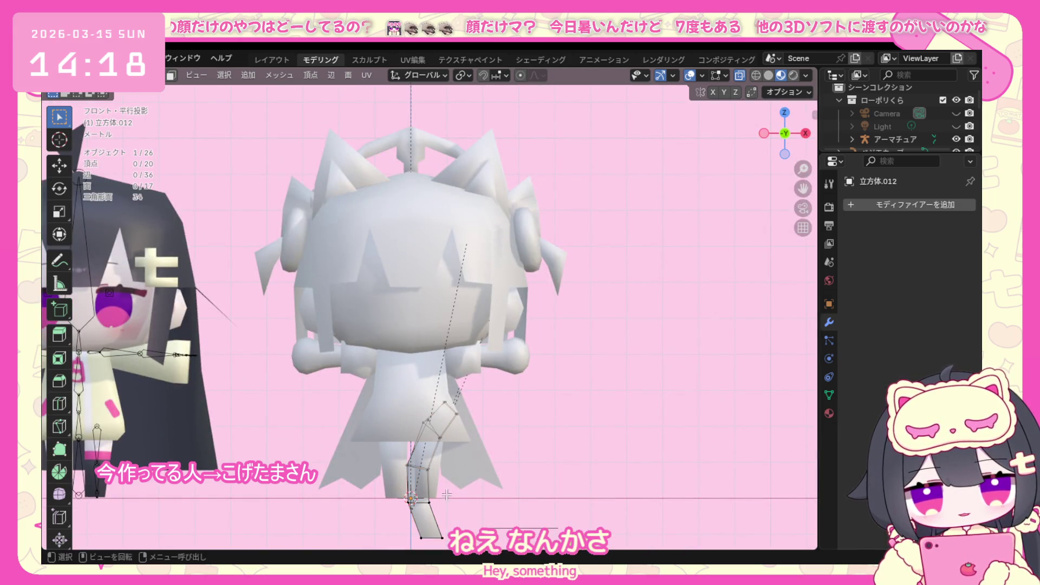
pyautogui.press('g')
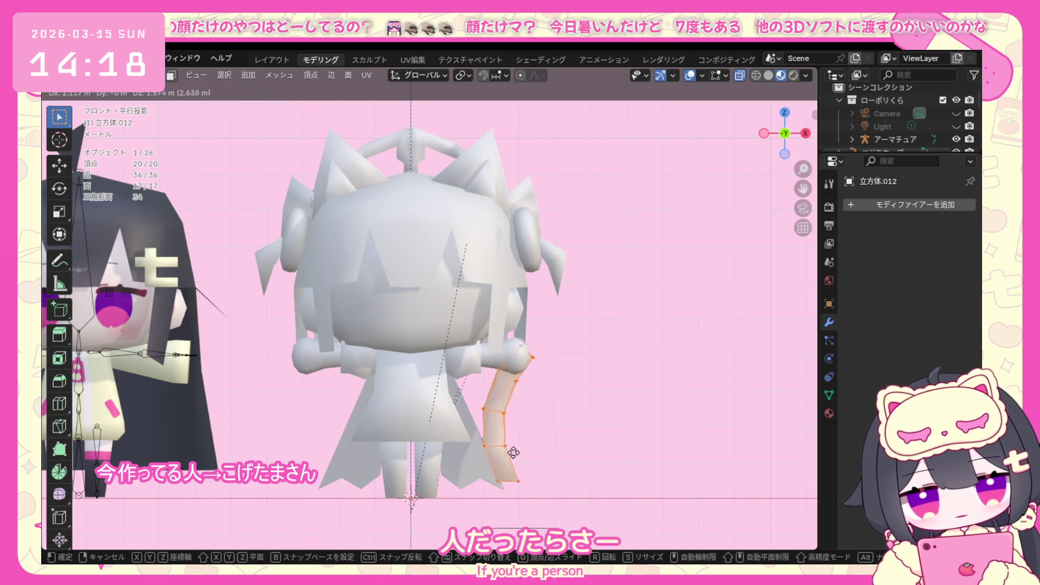
pyautogui.click(577, 406)
pyautogui.press('KP_5')
pyautogui.hotkey('alt', 'a')
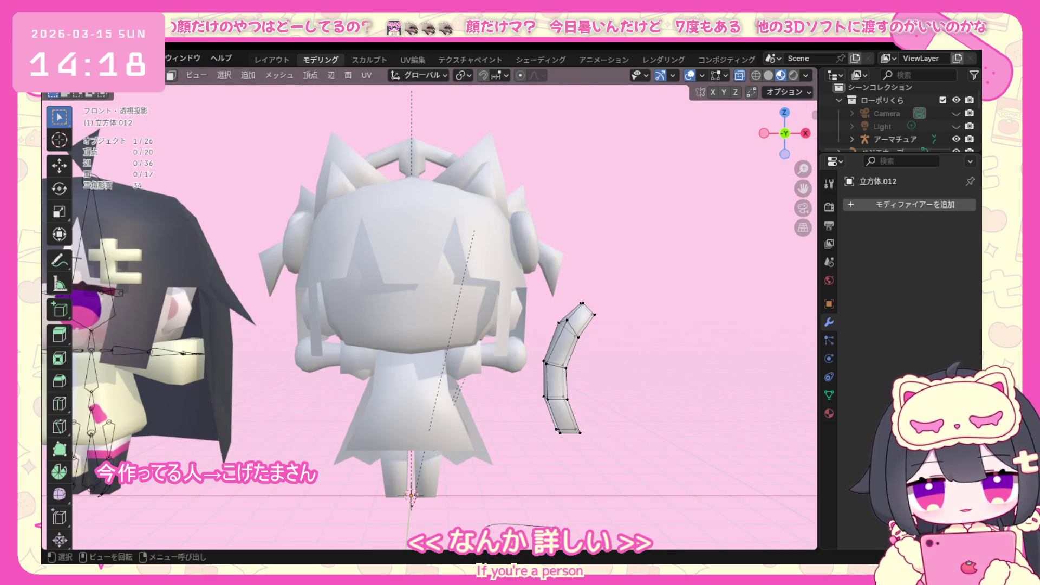
pyautogui.press('Tab')
pyautogui.moveTo(604, 326); pyautogui.dragTo(363, 338, button='middle')
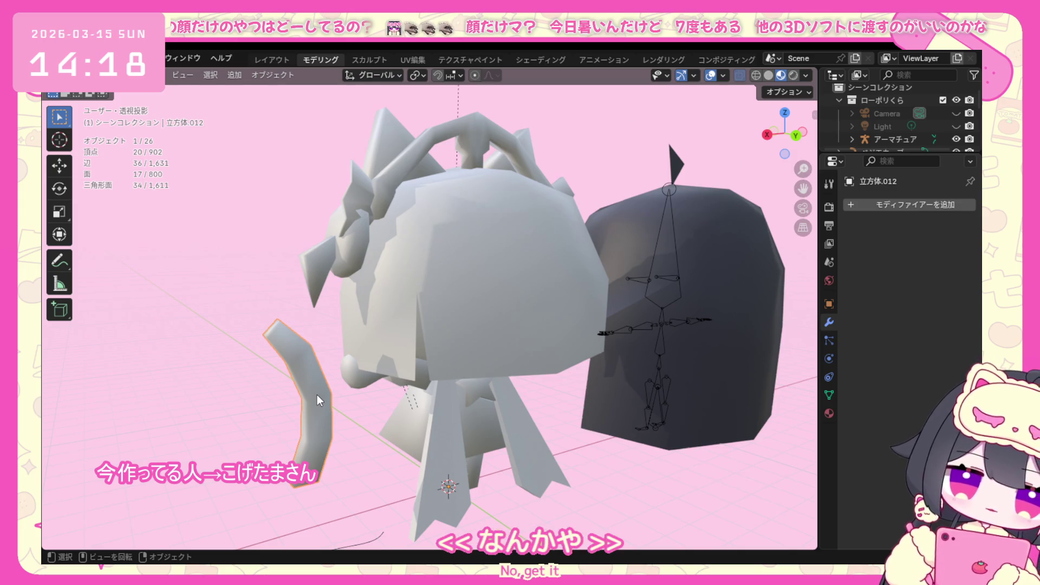
pyautogui.click(122, 76)
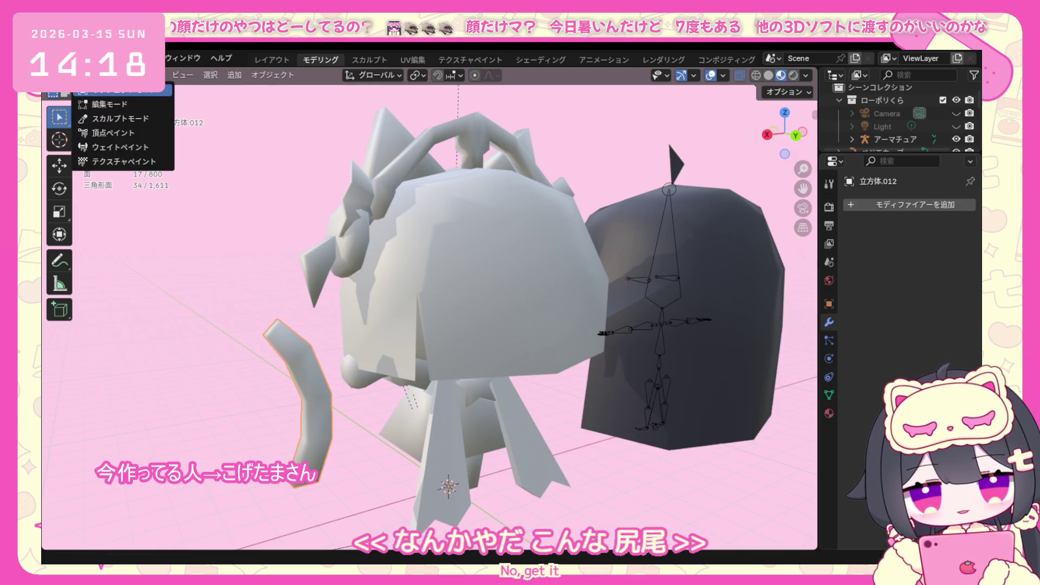
pyautogui.click(106, 103)
pyautogui.click(122, 76)
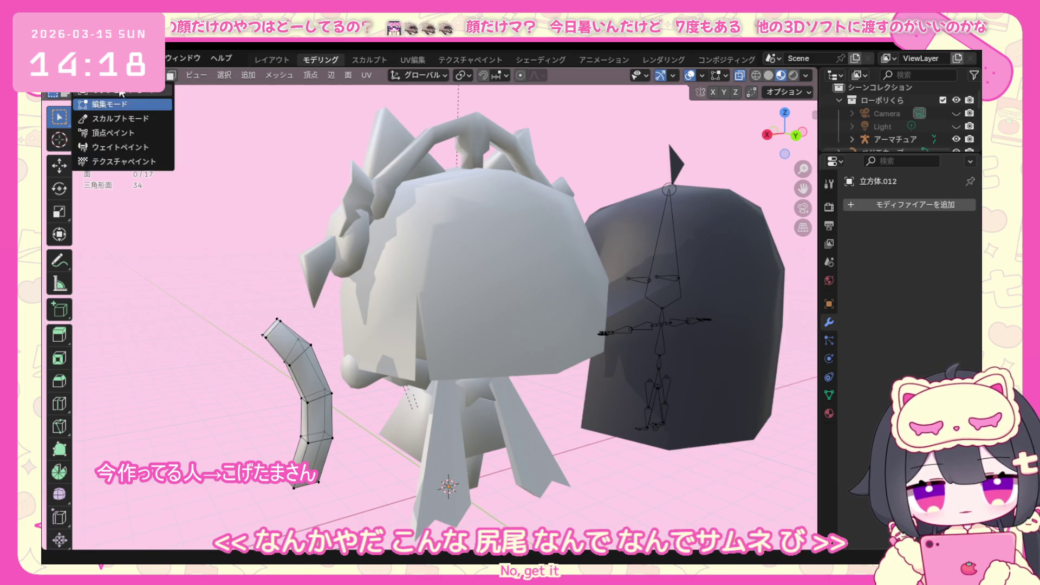
pyautogui.click(106, 103)
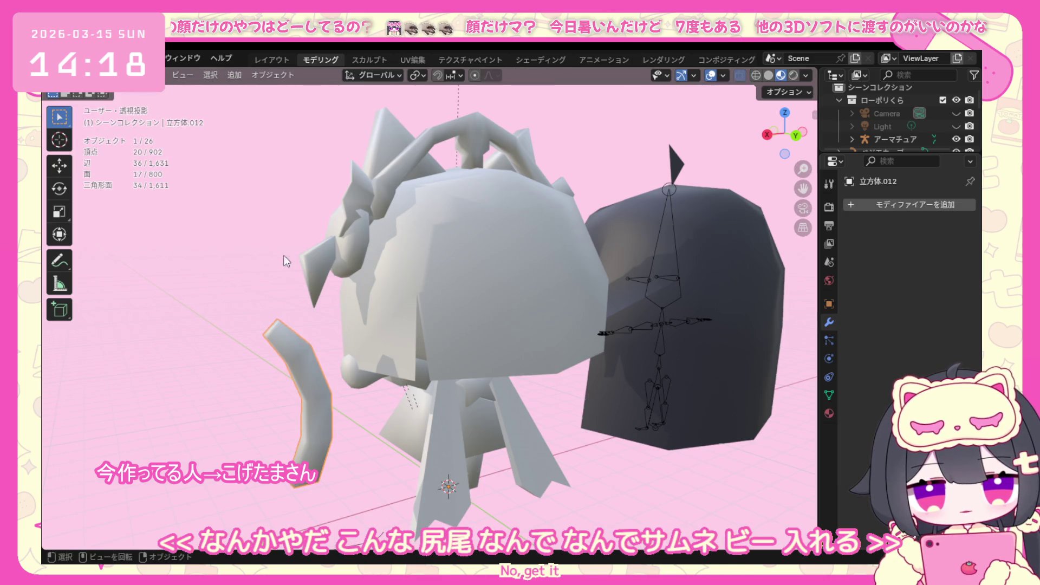
# Add a Subdivision Surface modifier to the tail and reopen its mesh in Edit Mode, all vertices selected.
pyautogui.click(870, 208)
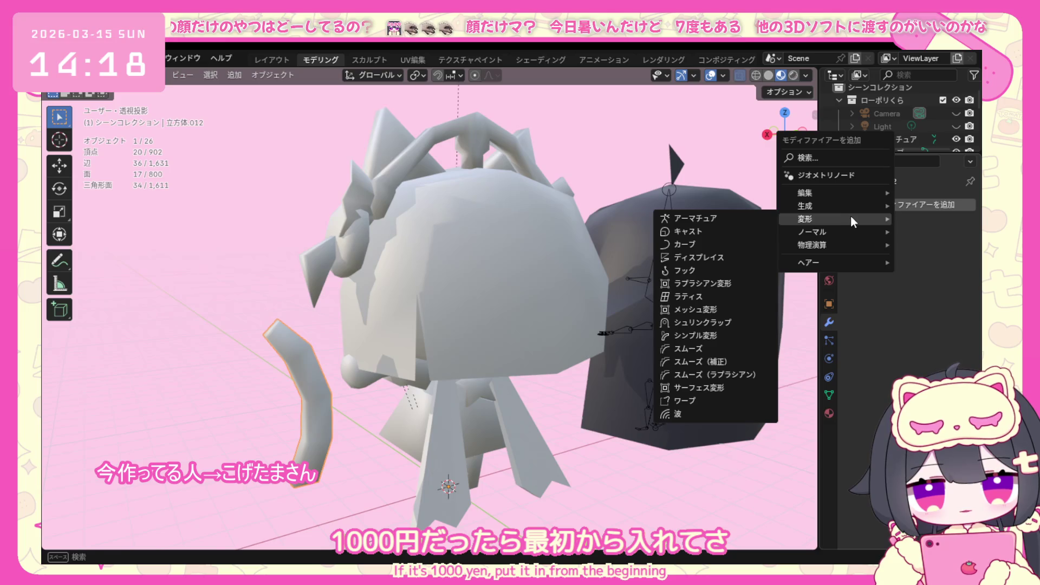
pyautogui.moveTo(812, 206)
pyautogui.click(734, 374)
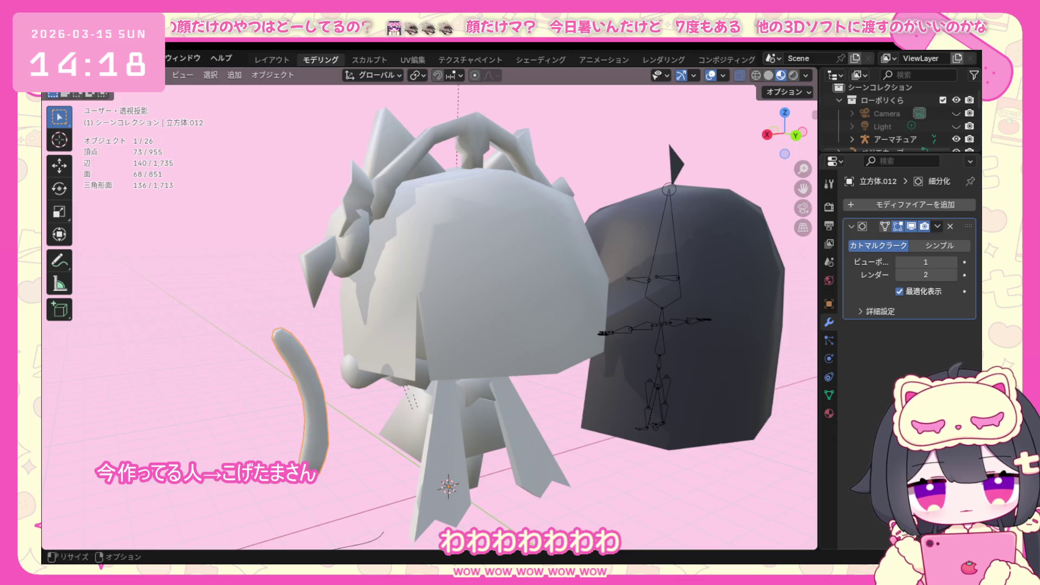
pyautogui.click(123, 75)
pyautogui.click(114, 104)
pyautogui.press('a')
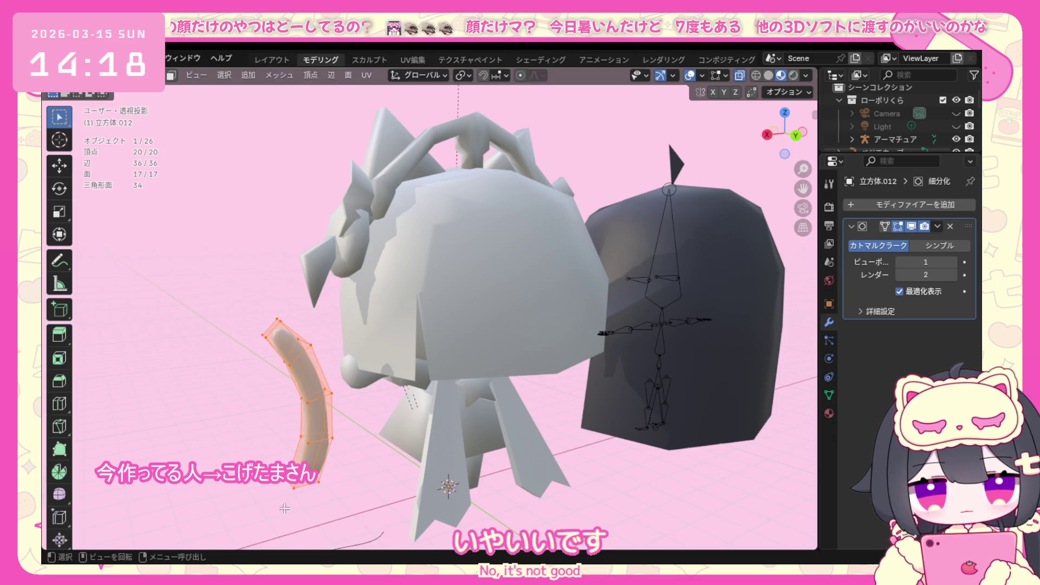
# From the back view, move the whole tail behind the body and push it in along Y.
pyautogui.press('KP_1')
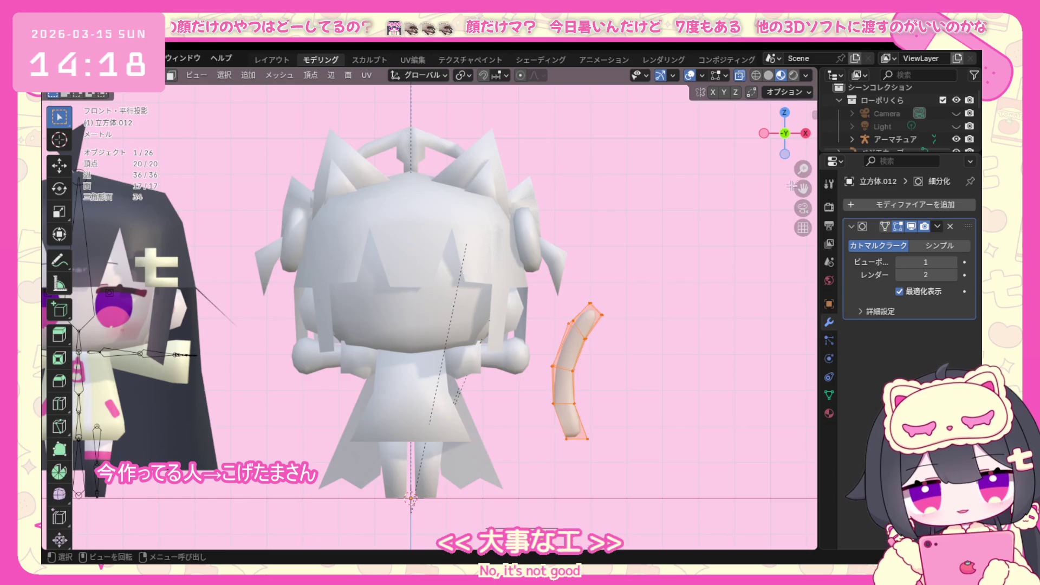
pyautogui.click(785, 132)
pyautogui.press('g')
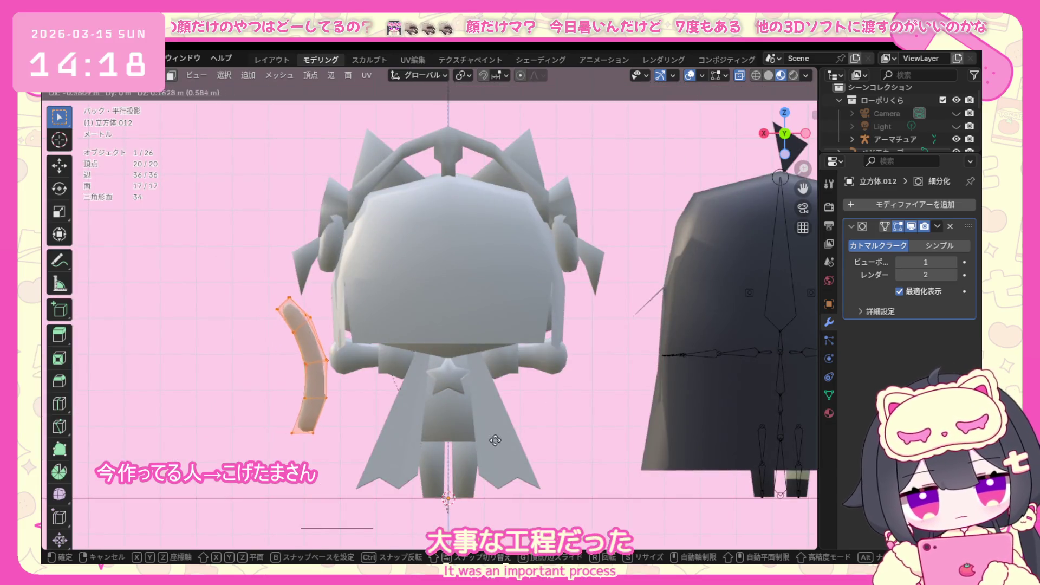
pyautogui.click(629, 423)
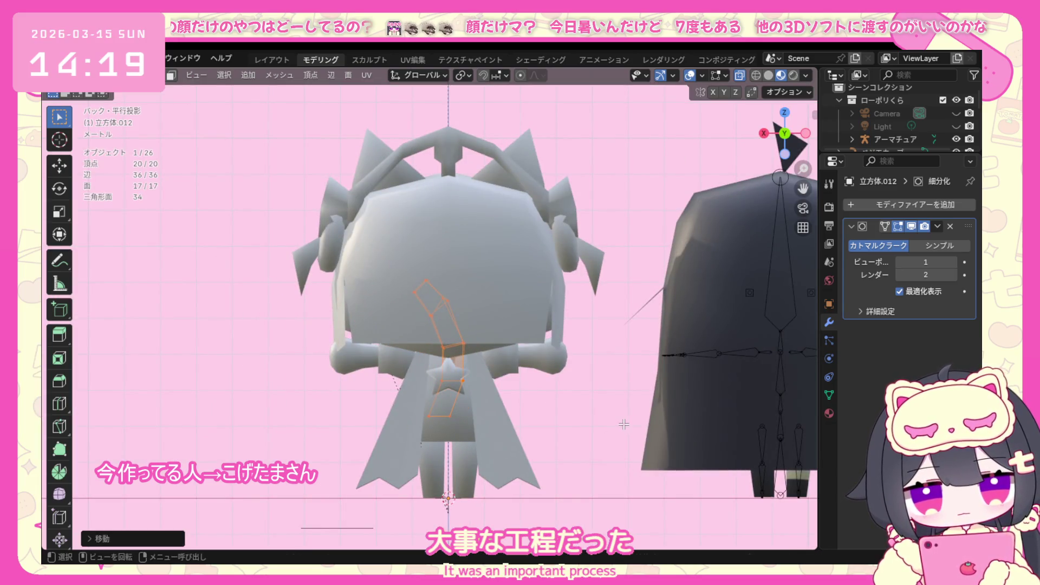
pyautogui.press('g')
pyautogui.press('y')
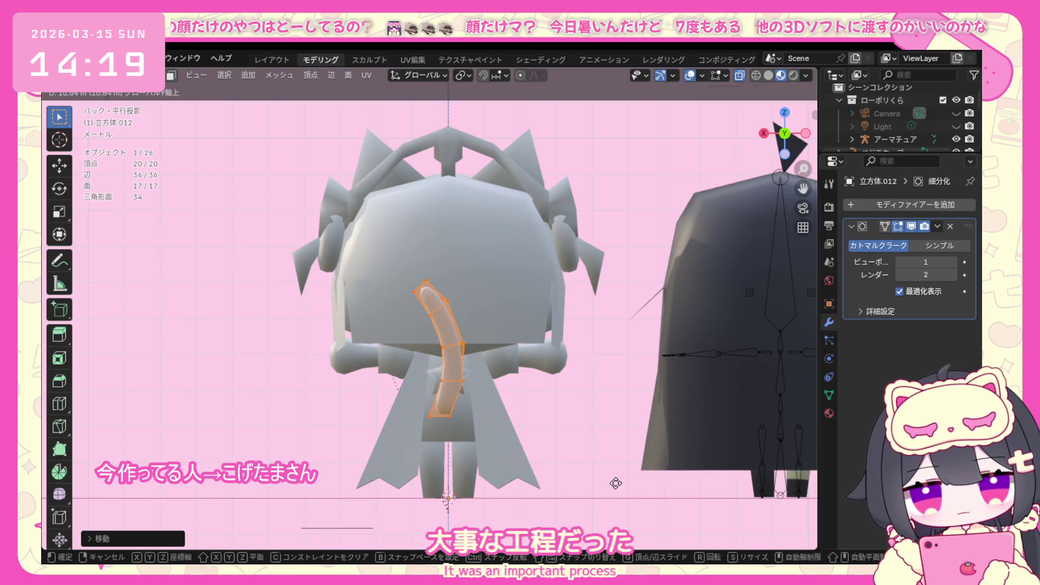
pyautogui.click(616, 483)
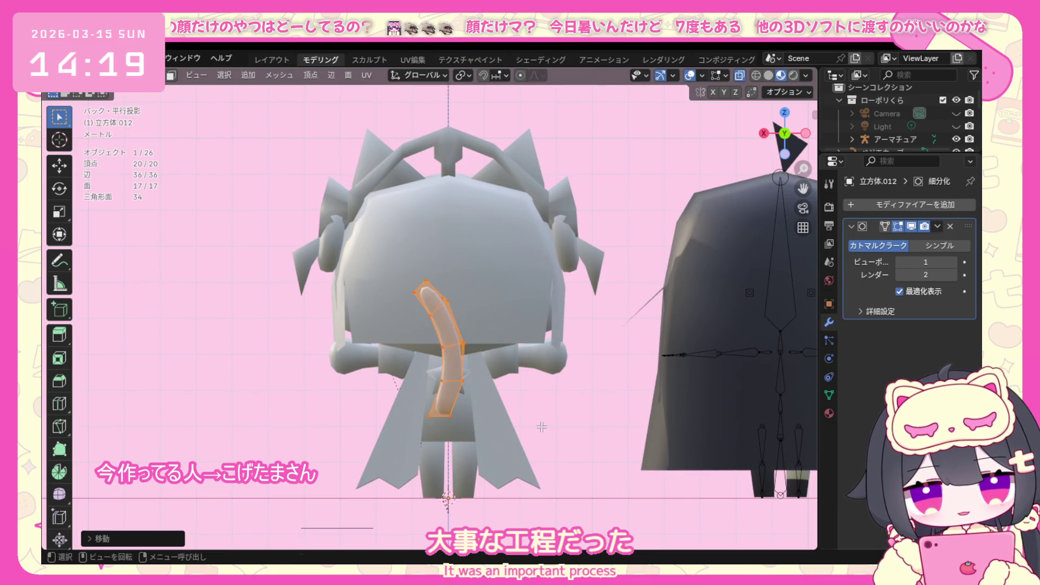
# From the right side view, slide the tail along Y until it sits against the lower back.
pyautogui.press('KP_1')
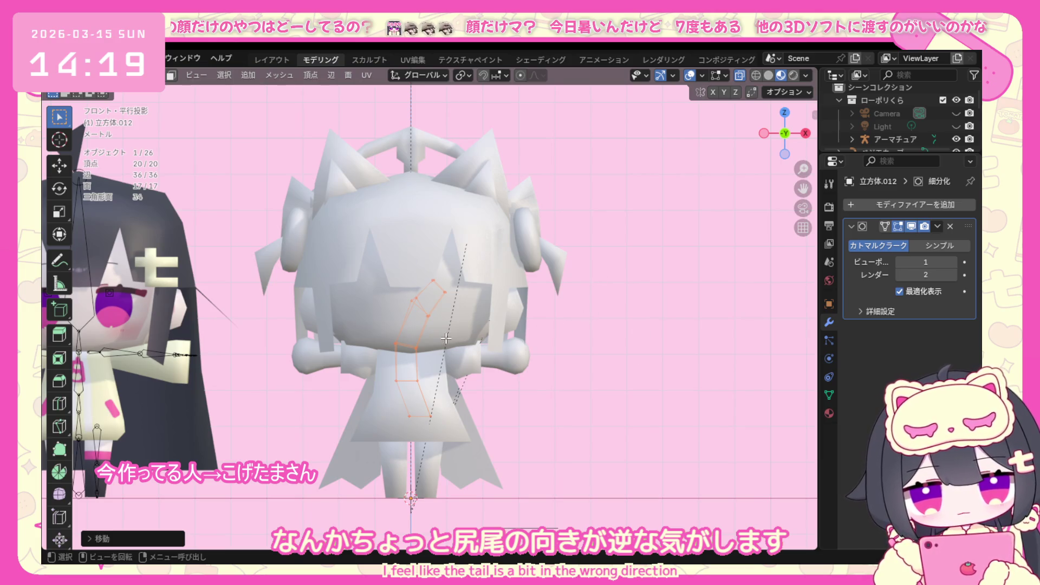
pyautogui.moveTo(469, 337); pyautogui.dragTo(497, 356, button='middle')
pyautogui.press('KP_1')
pyautogui.press('KP_3')
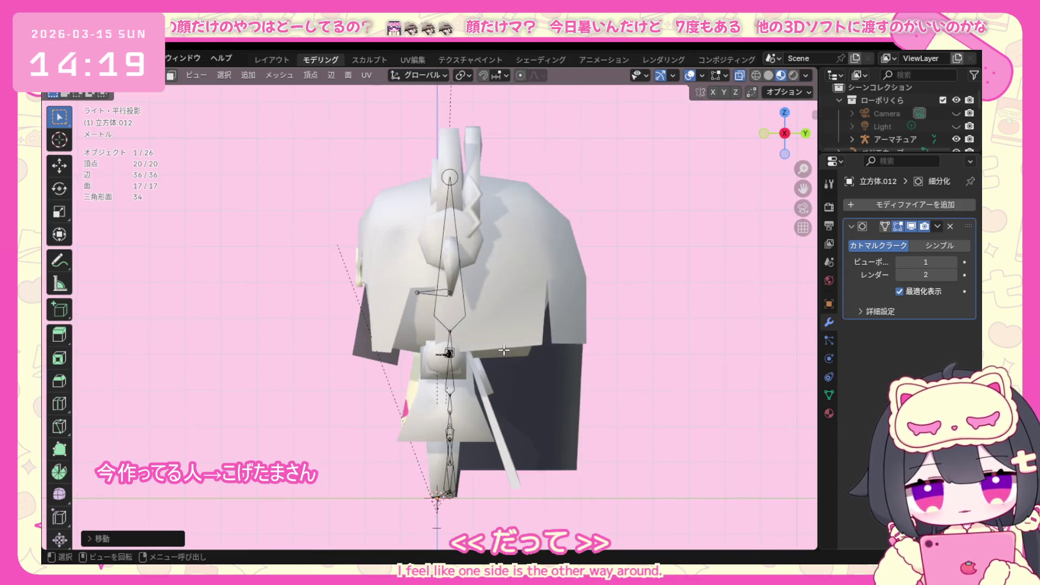
pyautogui.scroll(-1, 507, 349)
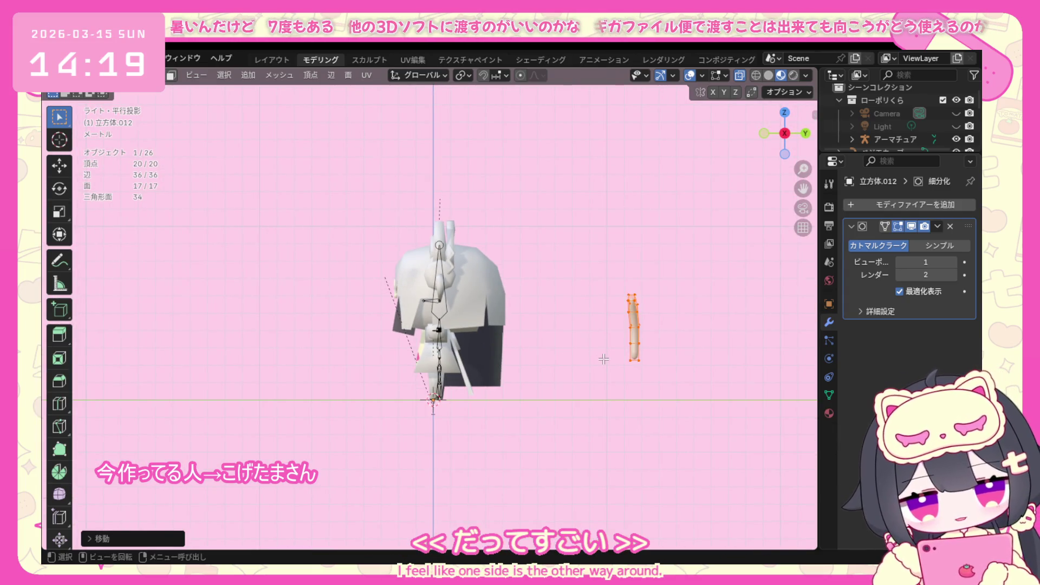
pyautogui.press('g')
pyautogui.press('y')
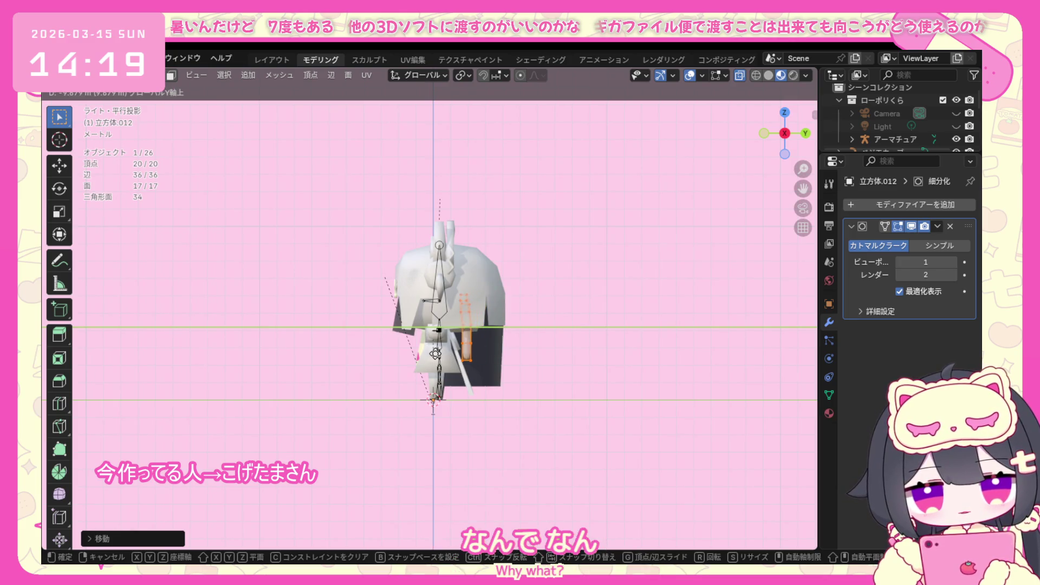
pyautogui.click(487, 353)
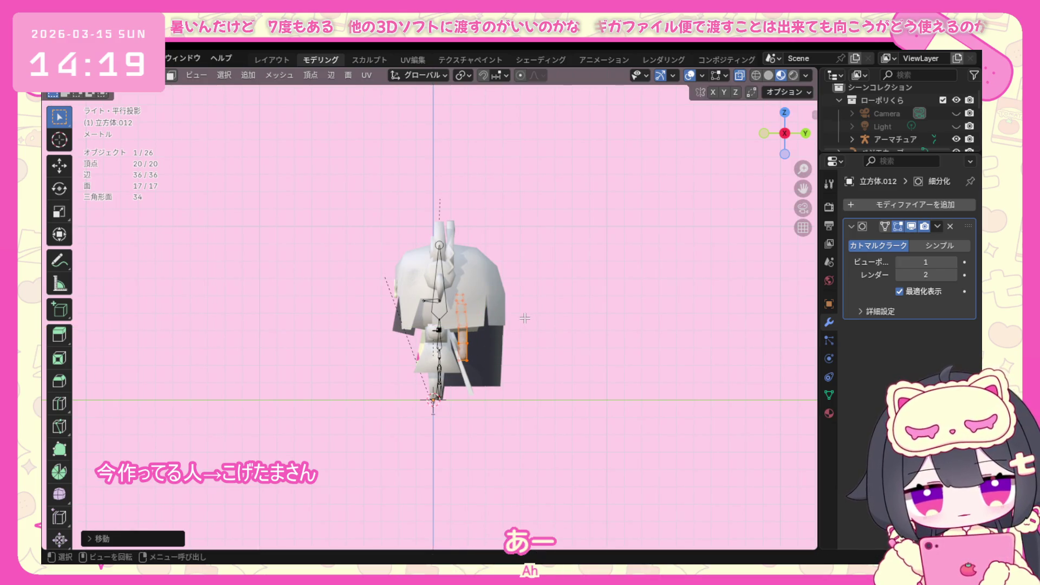
pyautogui.moveTo(525, 317)
pyautogui.mouseDown(button='middle')
pyautogui.moveTo(678, 335)
pyautogui.moveTo(583, 342)
pyautogui.mouseUp(button='middle')
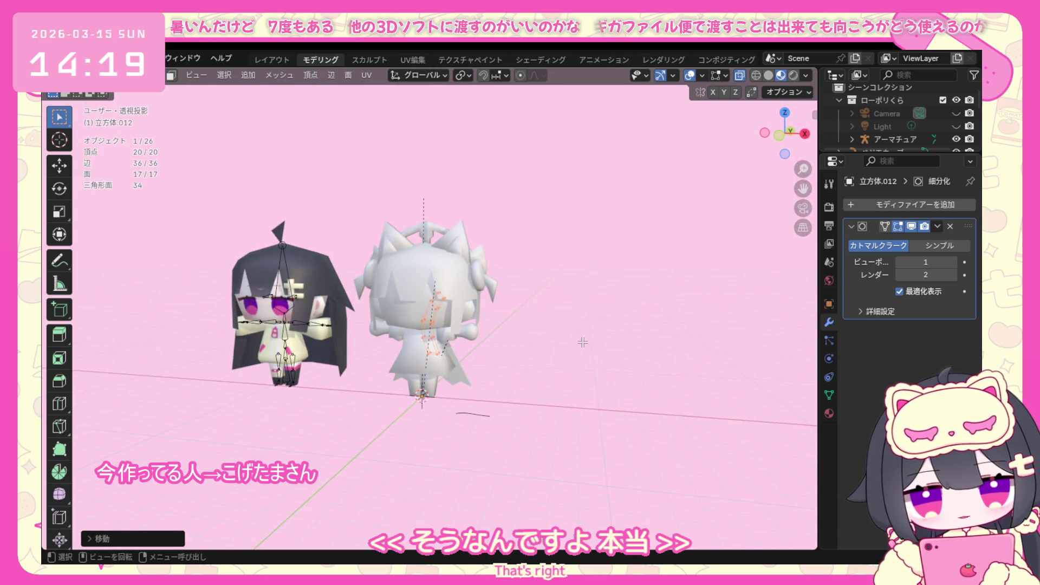
# Rotate the tail outward and shift it into place, checking from the front view.
pyautogui.press('r')
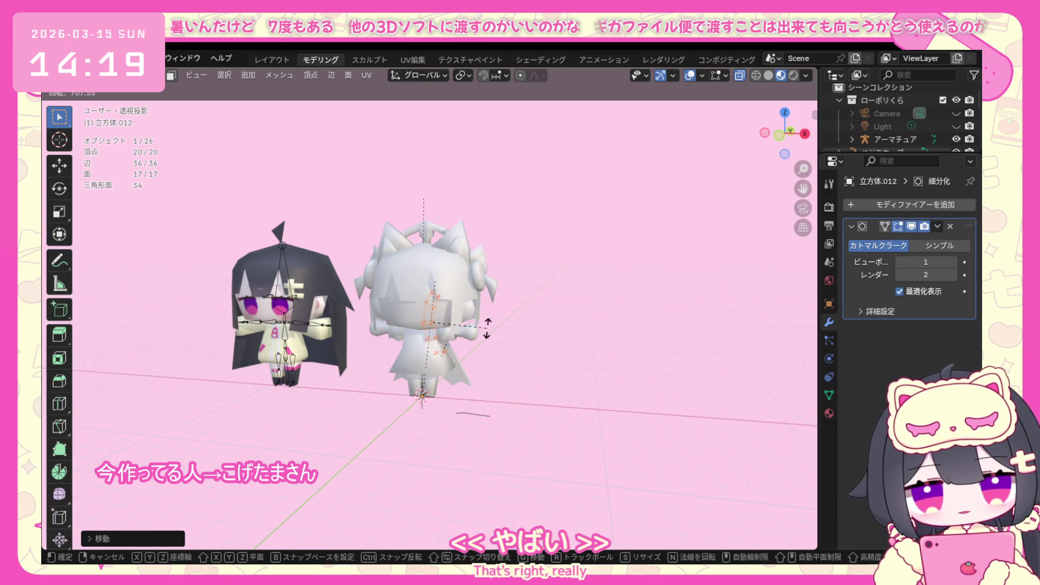
pyautogui.click(485, 307)
pyautogui.press('KP_1')
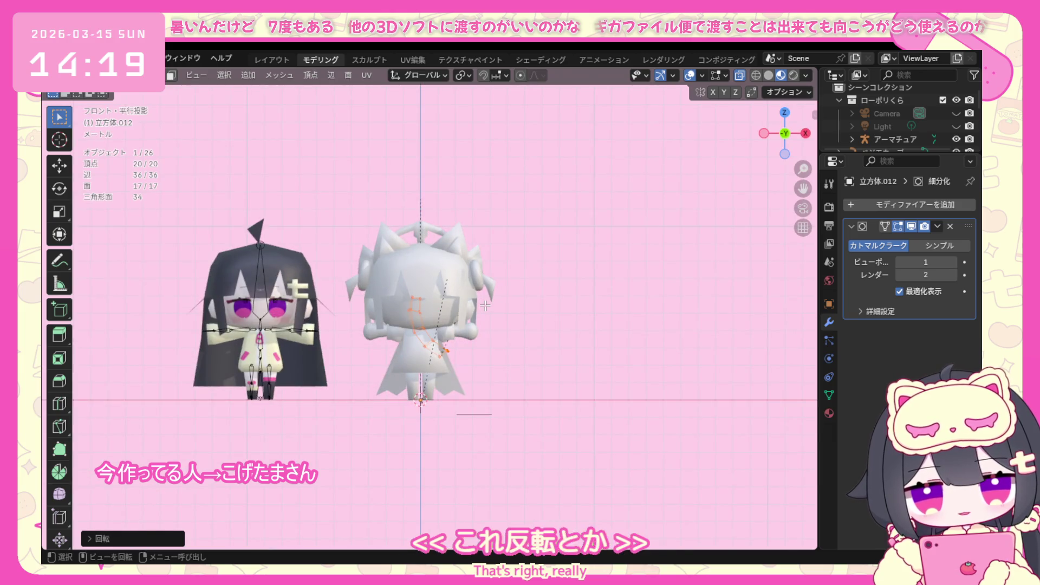
pyautogui.press('g')
pyautogui.click(465, 311)
pyautogui.moveTo(465, 310)
pyautogui.mouseDown(button='middle')
pyautogui.moveTo(427, 329)
pyautogui.moveTo(553, 353)
pyautogui.mouseUp(button='middle')
pyautogui.press('KP_1')
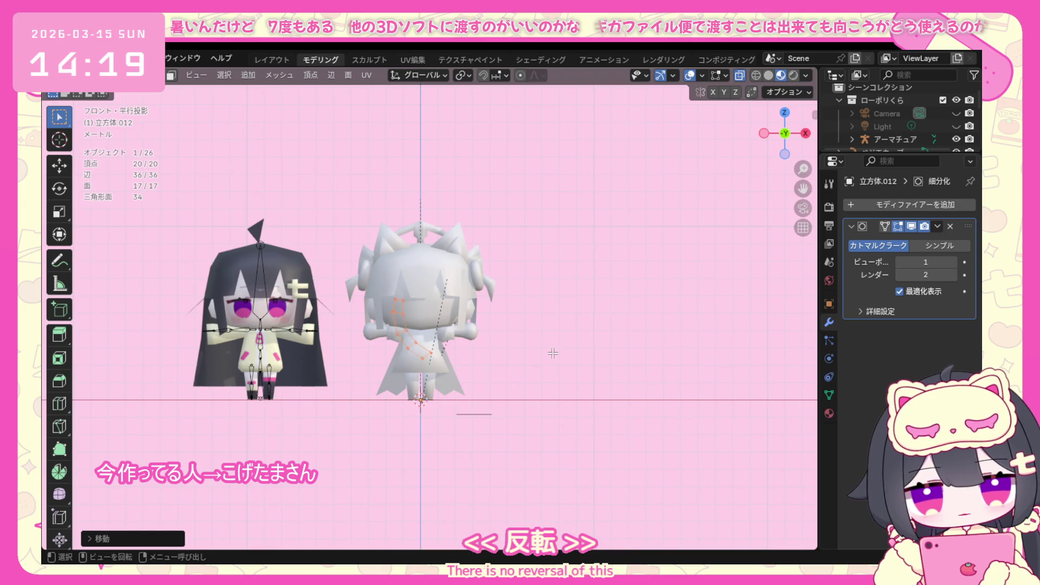
# In the right side view, fine-tune the tail's tilt and position so it angles up the back.
pyautogui.press('KP_3')
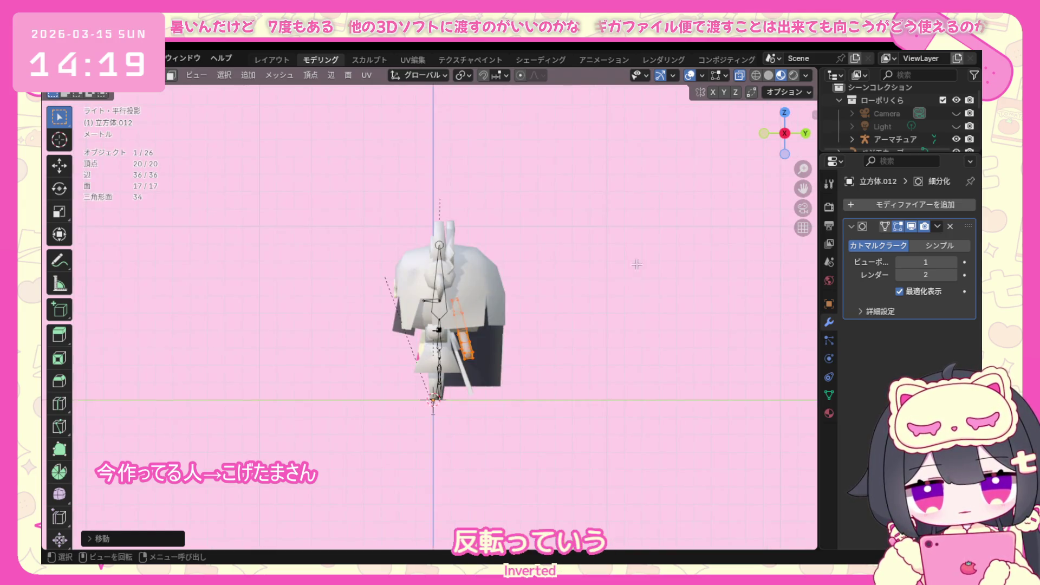
pyautogui.press('r')
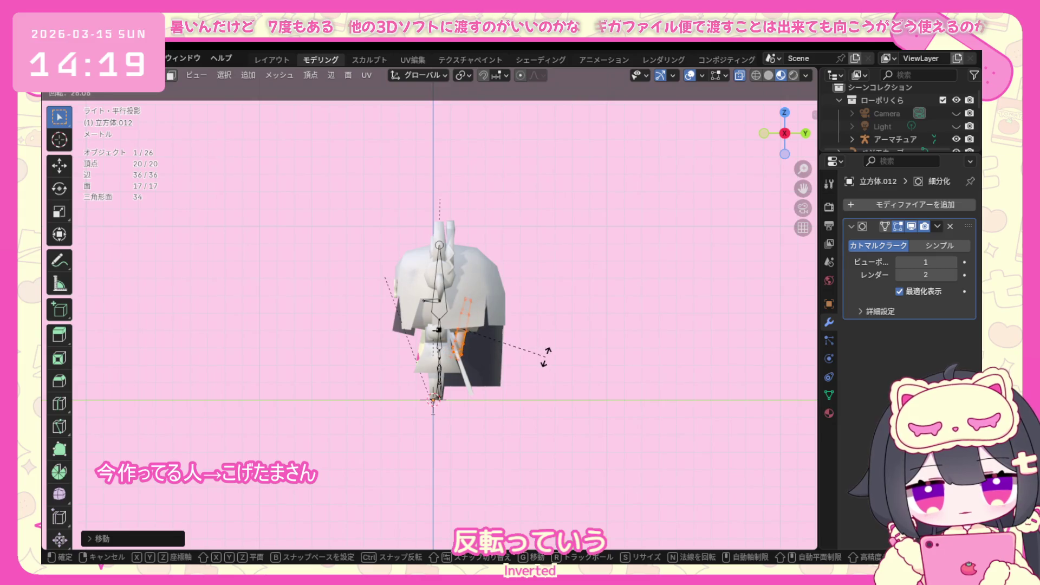
pyautogui.click(545, 356)
pyautogui.press('g')
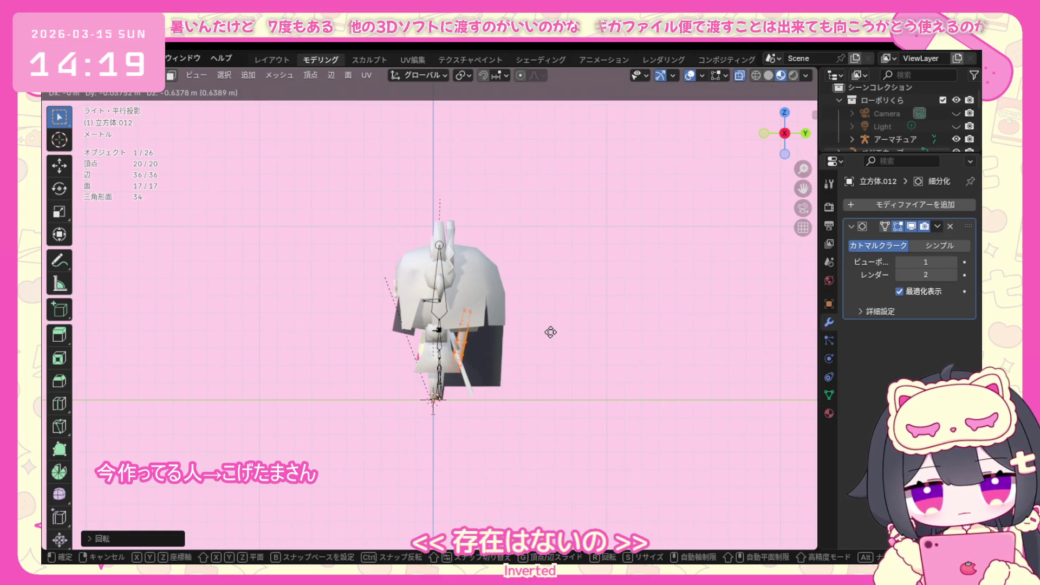
pyautogui.click(551, 332)
pyautogui.press('r')
pyautogui.click(574, 358)
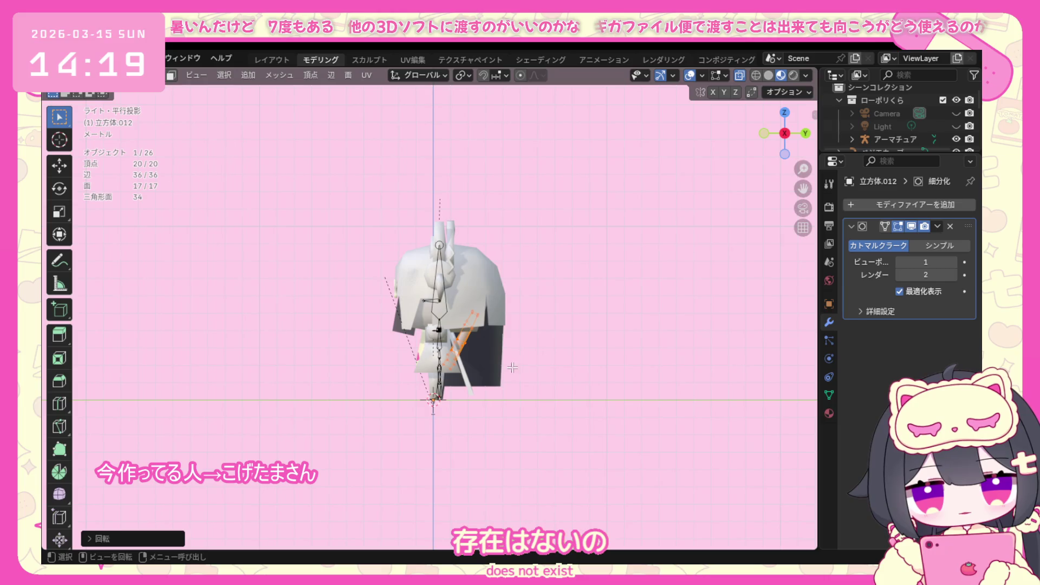
pyautogui.press('g')
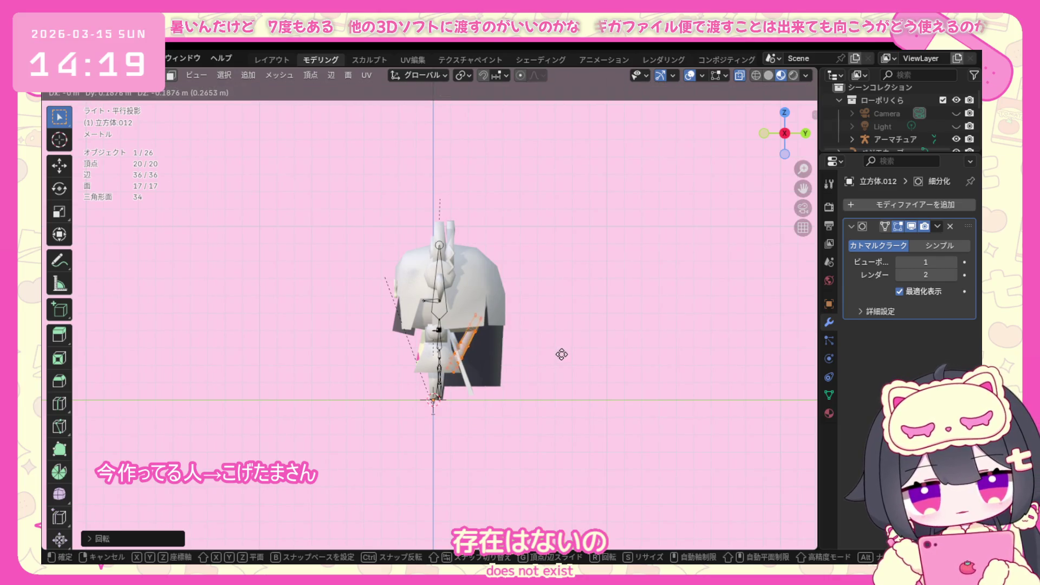
pyautogui.click(563, 353)
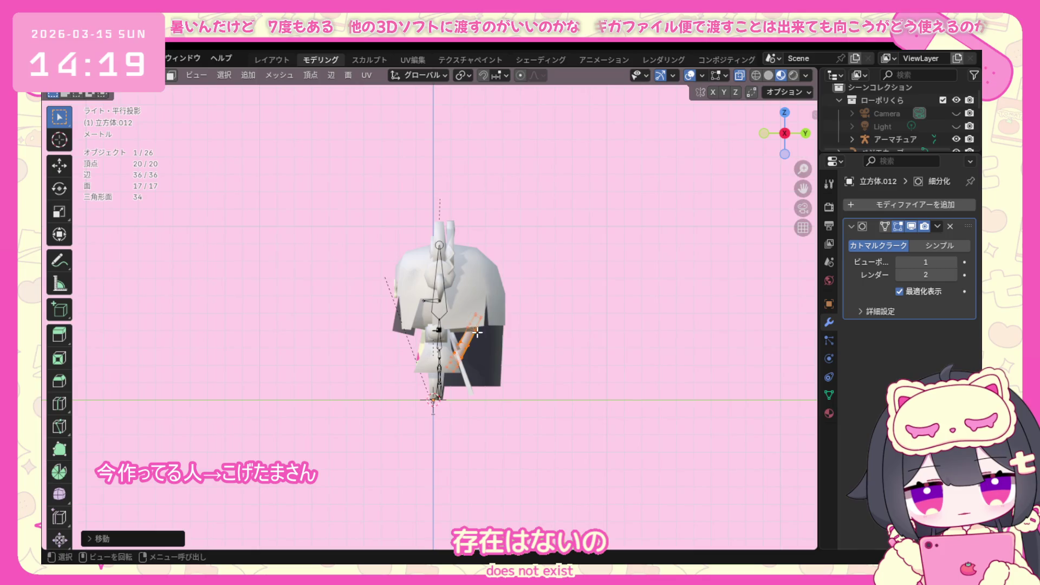
pyautogui.moveTo(484, 355); pyautogui.dragTo(480, 399, button='middle')
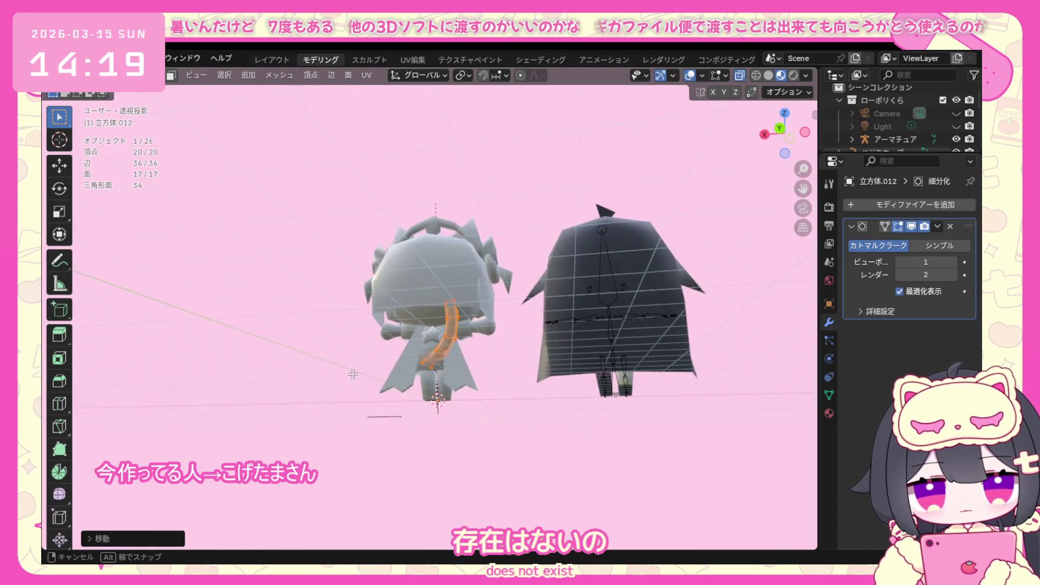
# Switch the tail to Object Mode, review it from a low rear angle and re-enable viewport overlays.
pyautogui.click(122, 75)
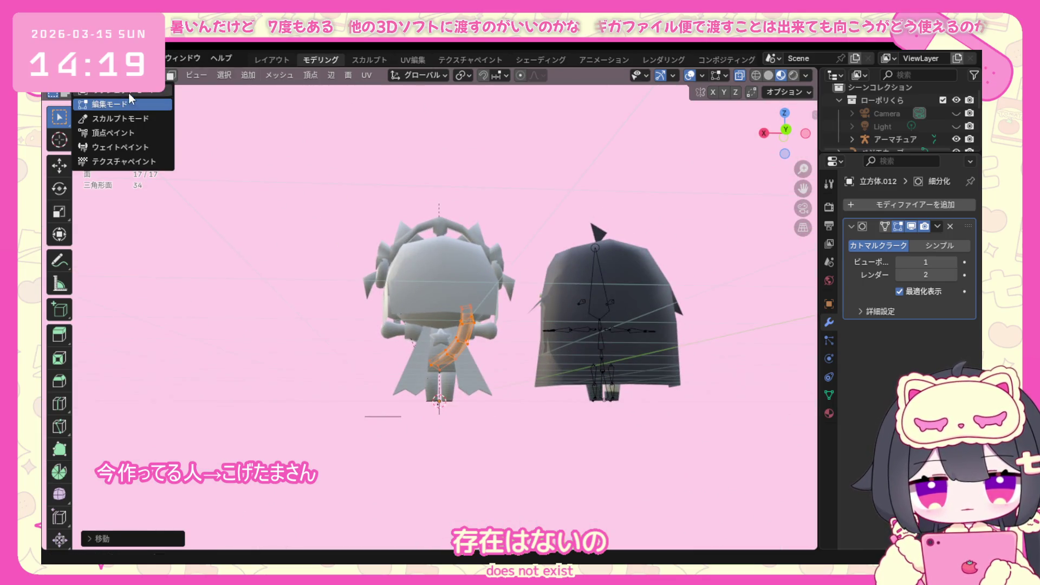
pyautogui.click(129, 93)
pyautogui.scroll(1, 436, 325)
pyautogui.scroll(3, 552, 271)
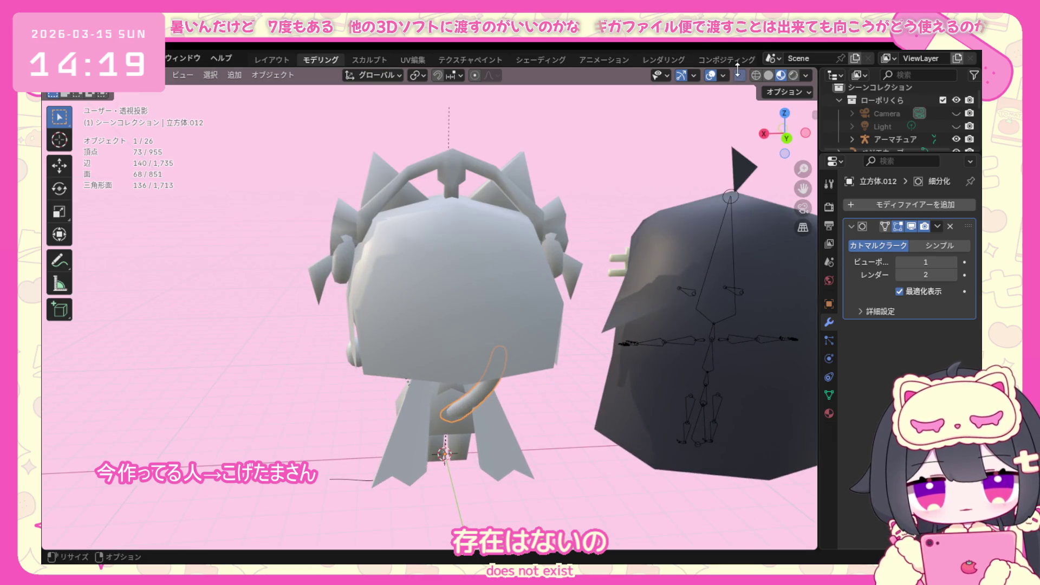
pyautogui.moveTo(593, 299)
pyautogui.mouseDown(button='middle')
pyautogui.moveTo(562, 309)
pyautogui.moveTo(503, 372)
pyautogui.mouseUp(button='middle')
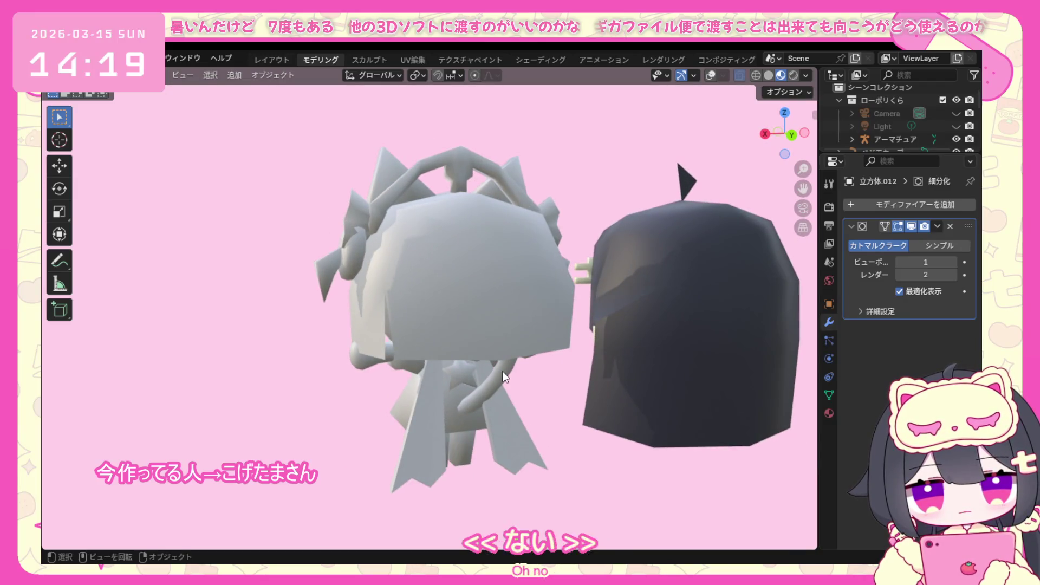
pyautogui.click(711, 75)
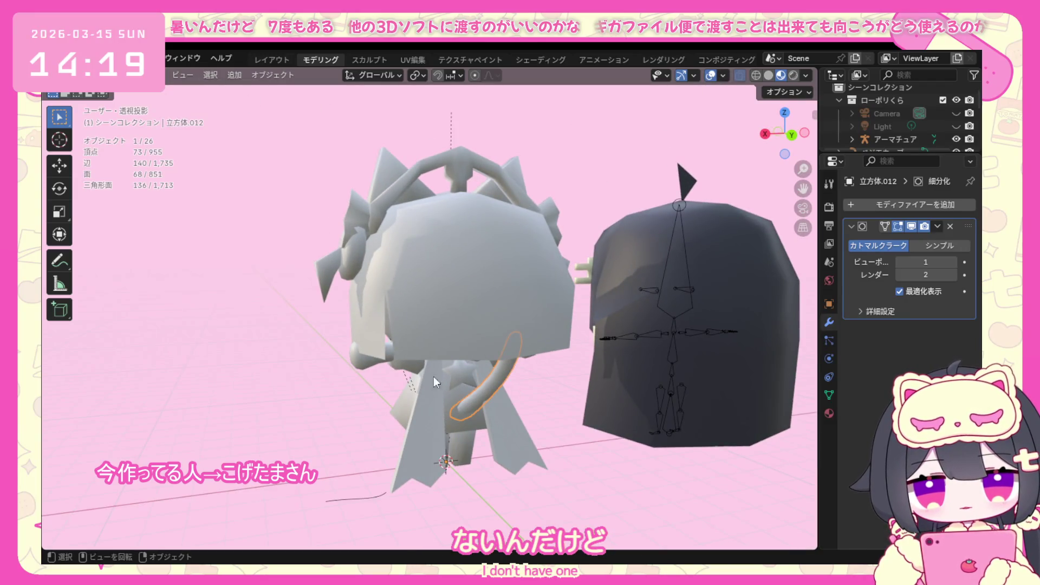
# Put the tail back into Edit Mode and view the character straight from the right side.
pyautogui.click(122, 75)
pyautogui.click(146, 105)
pyautogui.moveTo(488, 342); pyautogui.dragTo(546, 387, button='middle')
pyautogui.moveTo(475, 385); pyautogui.dragTo(517, 387, button='middle')
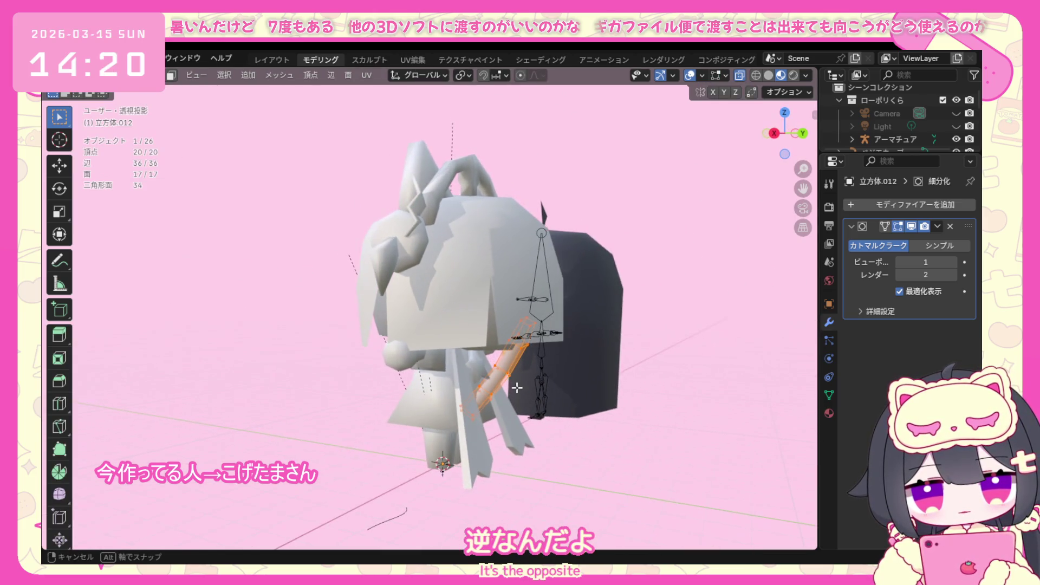
pyautogui.press('KP_3')
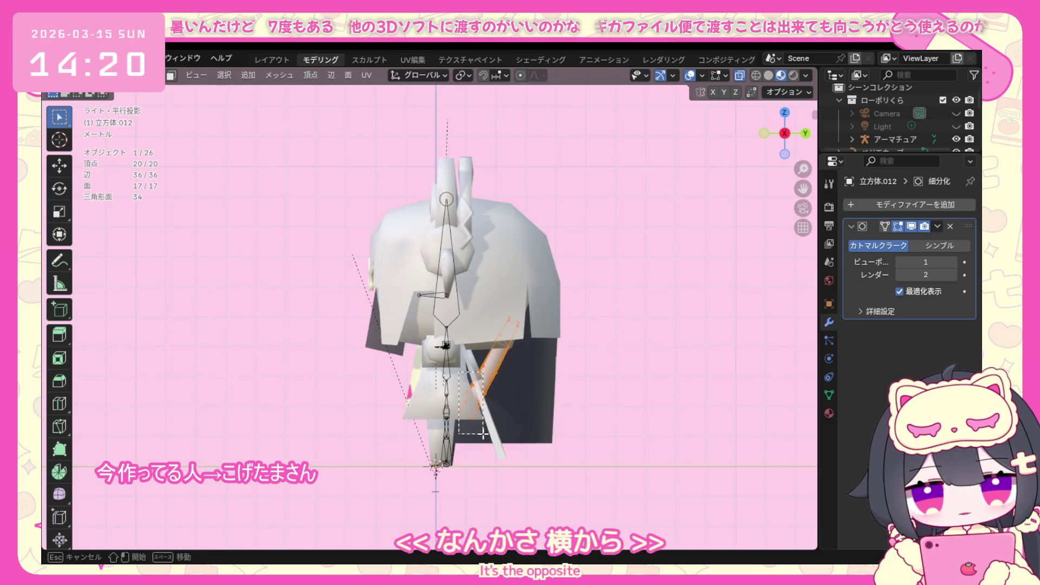
# Trial a rotation and small move of the tip vertices, cancelling and undoing both, back in side view.
pyautogui.keyDown('shift'); pyautogui.click(504, 439); pyautogui.keyUp('shift')
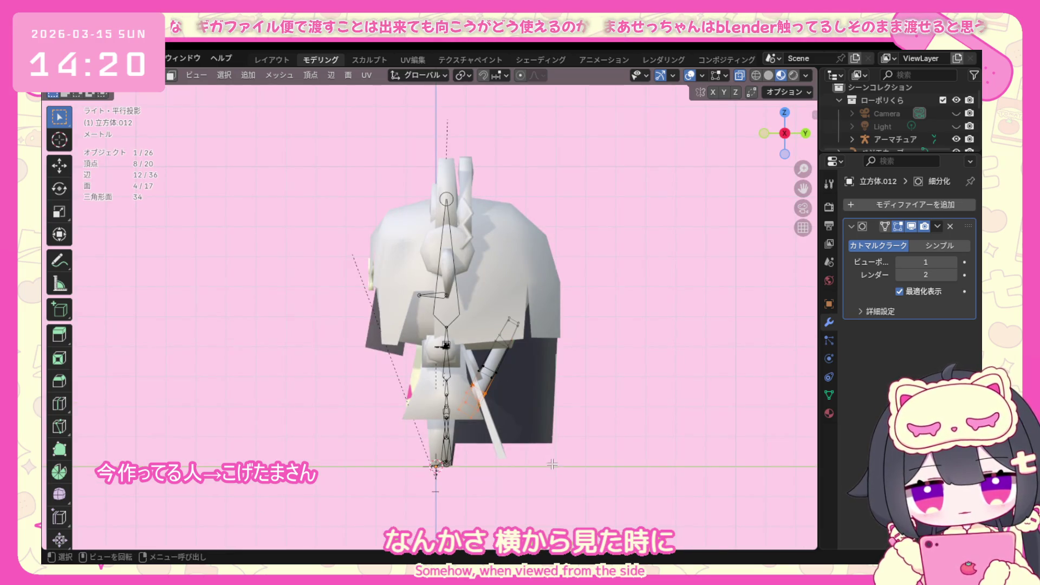
pyautogui.press('r')
pyautogui.rightClick(528, 463)
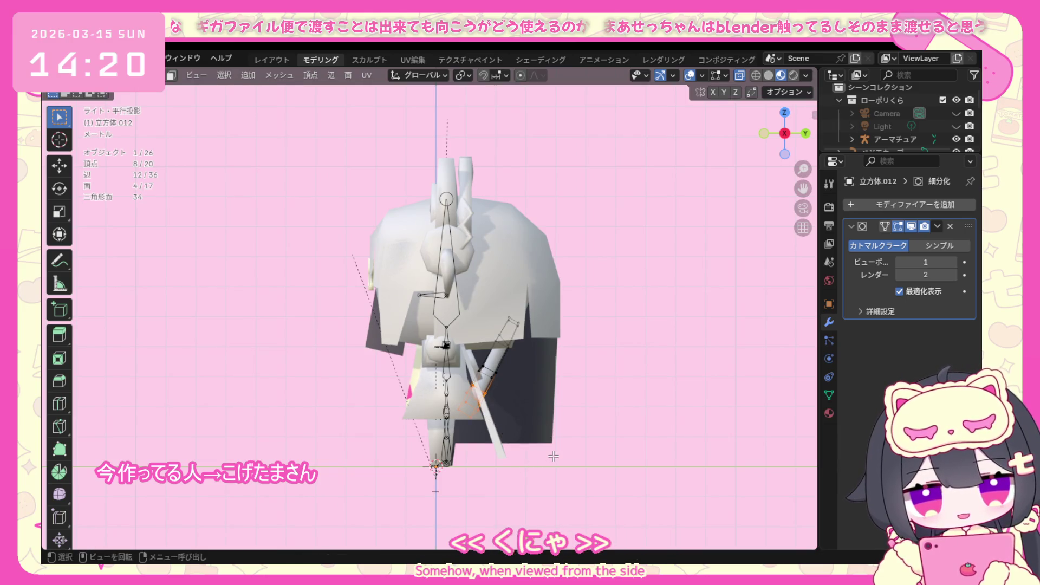
pyautogui.press('g')
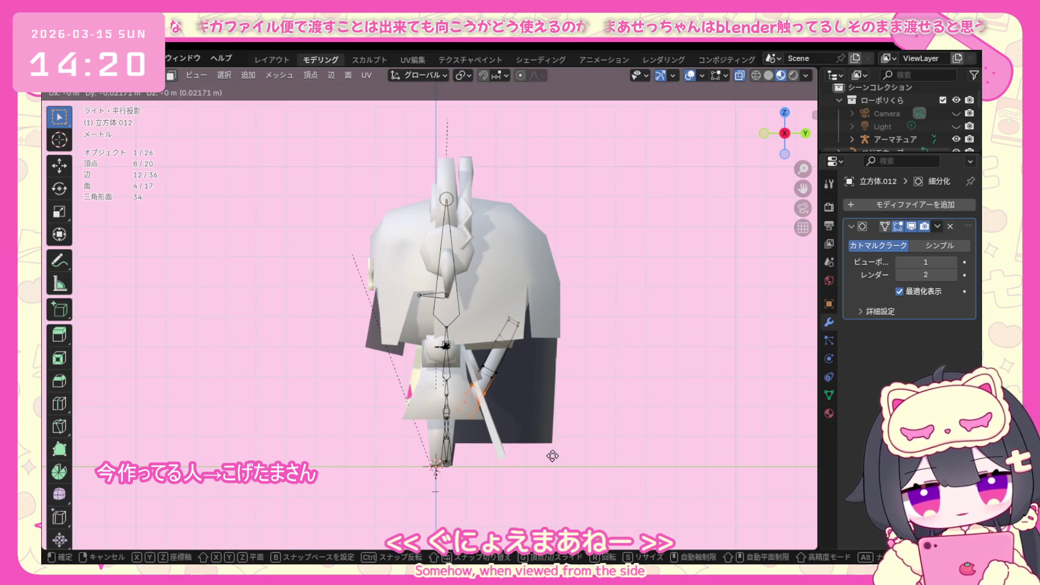
pyautogui.click(550, 455)
pyautogui.hotkey('ctrl', 'z')
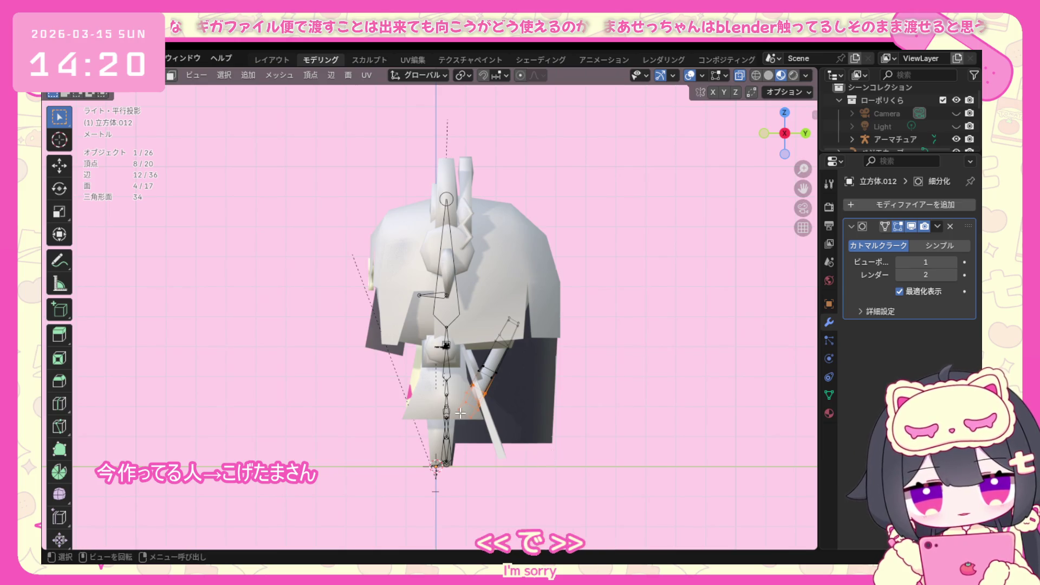
pyautogui.moveTo(513, 433); pyautogui.dragTo(448, 399, button='middle')
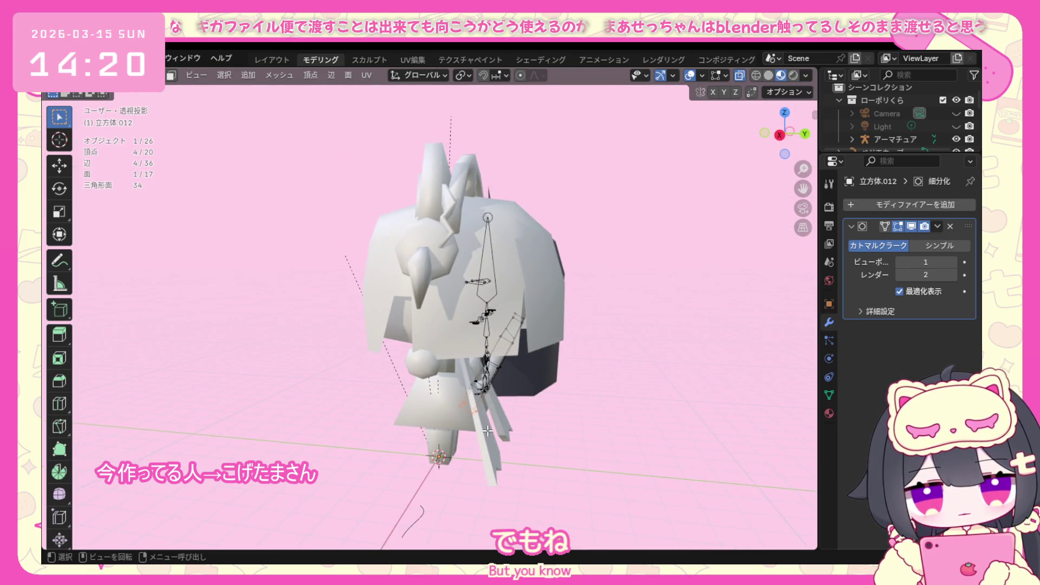
pyautogui.press('KP_3')
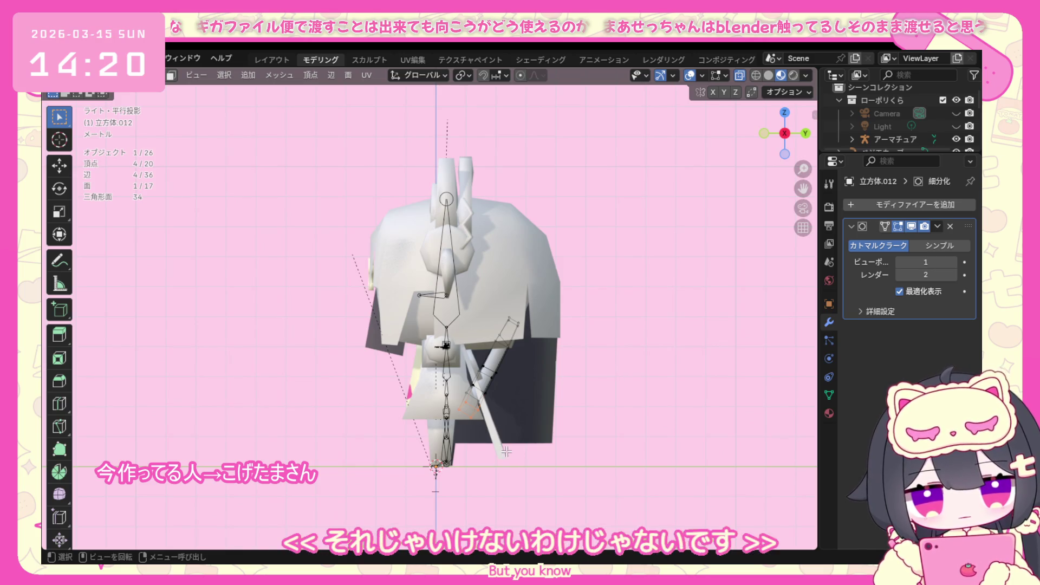
# Move the tail's upper-end vertices and edge rings step by step up toward the back.
pyautogui.press('g')
pyautogui.click(497, 446)
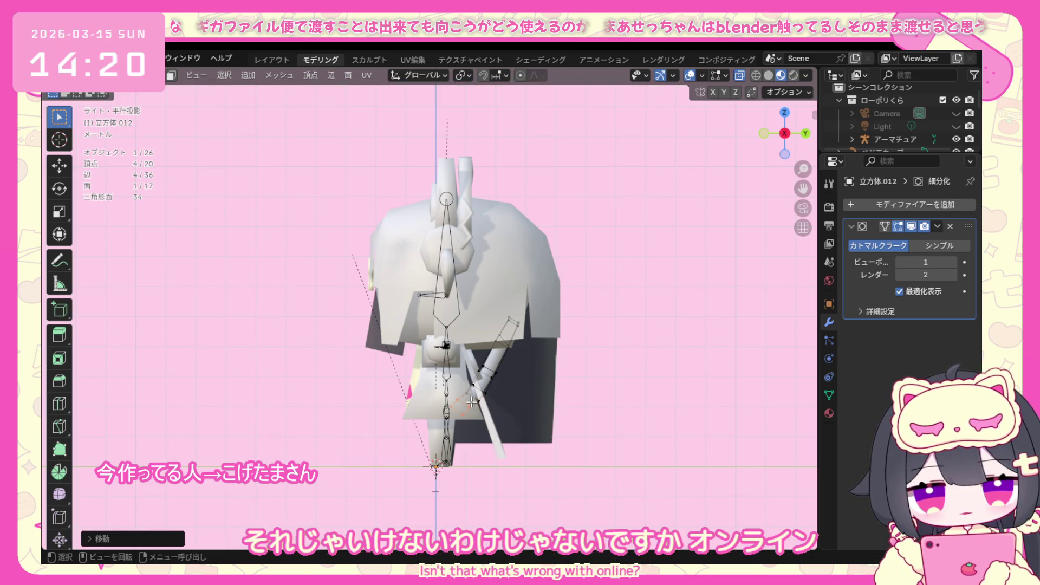
pyautogui.moveTo(497, 447)
pyautogui.mouseDown(button='middle')
pyautogui.moveTo(493, 423)
pyautogui.moveTo(535, 435)
pyautogui.mouseUp(button='middle')
pyautogui.press('KP_3')
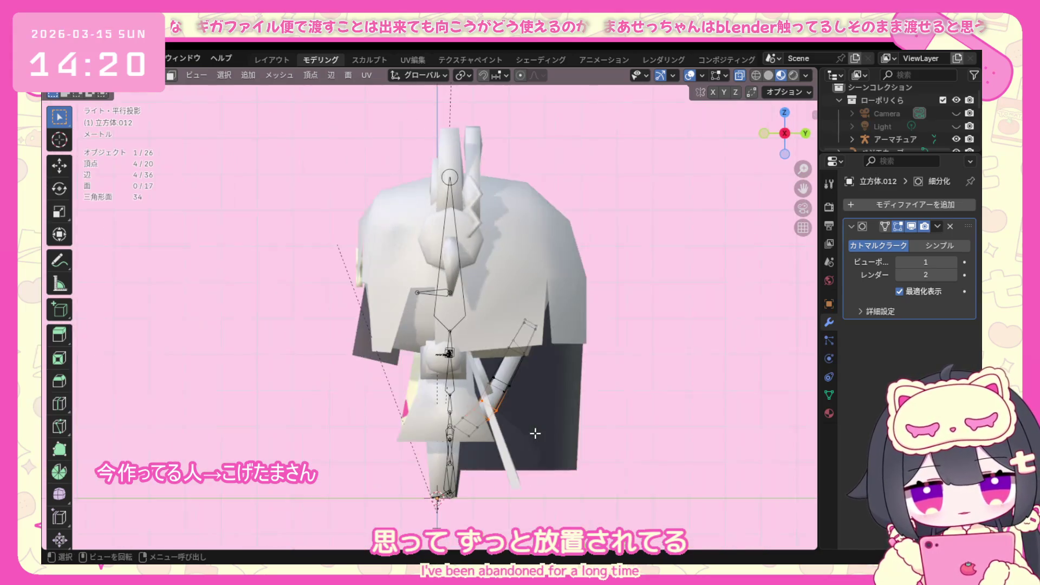
pyautogui.press('g')
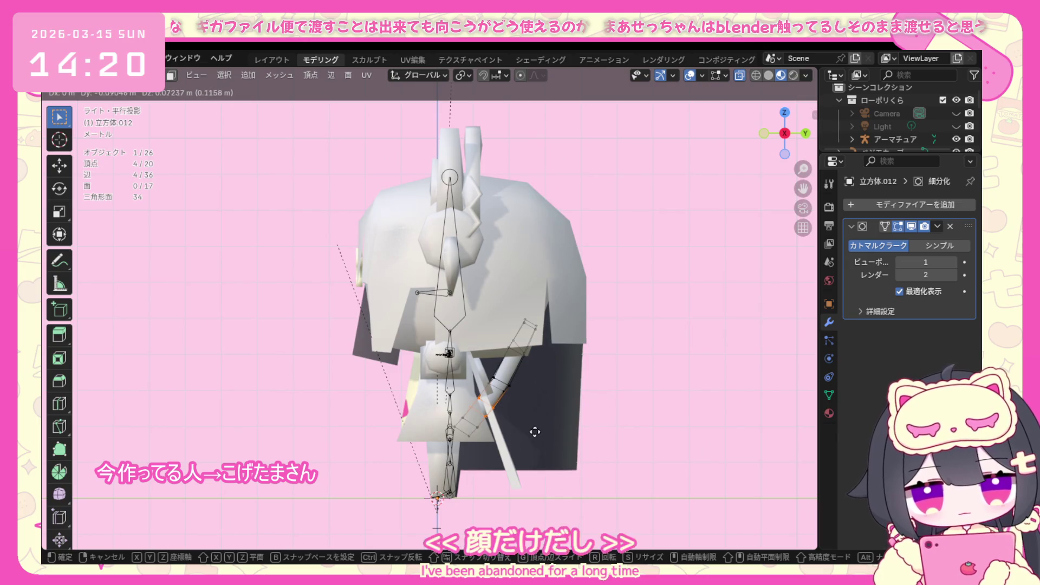
pyautogui.click(488, 376)
pyautogui.moveTo(528, 399); pyautogui.dragTo(527, 397)
pyautogui.press('g')
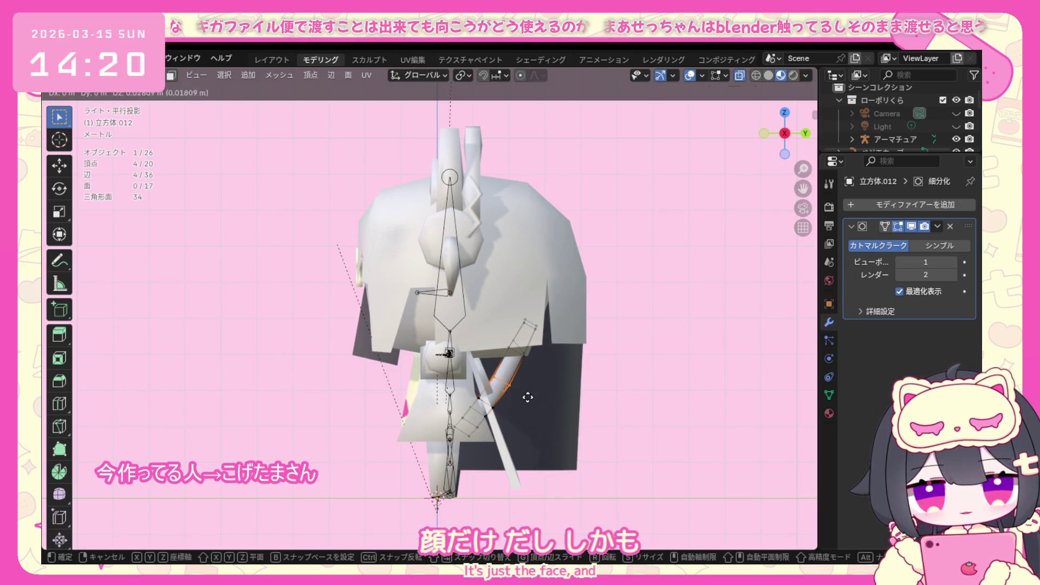
pyautogui.click(528, 398)
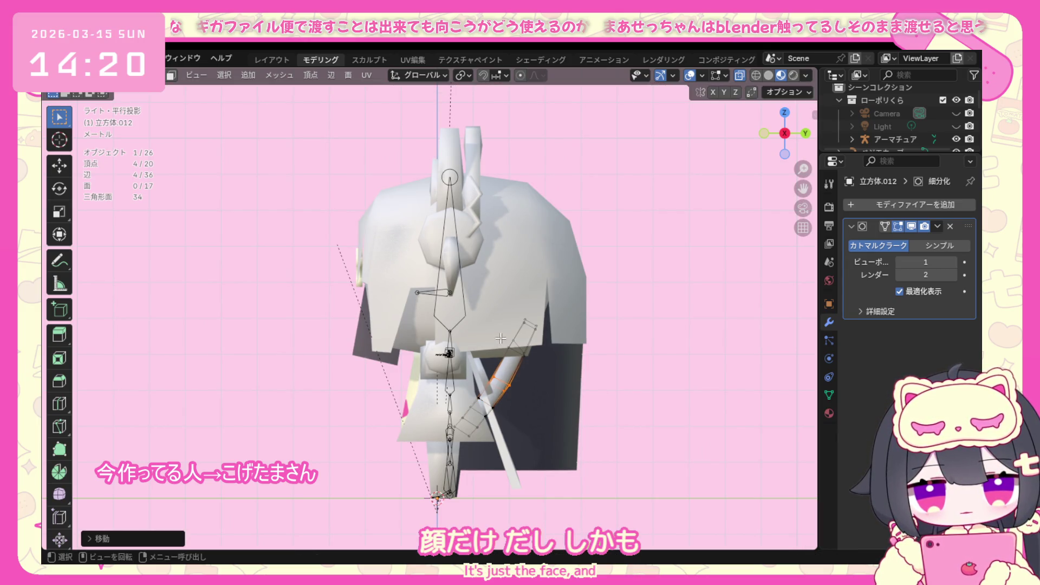
pyautogui.moveTo(557, 350); pyautogui.dragTo(558, 350)
pyautogui.press('g')
pyautogui.click(563, 350)
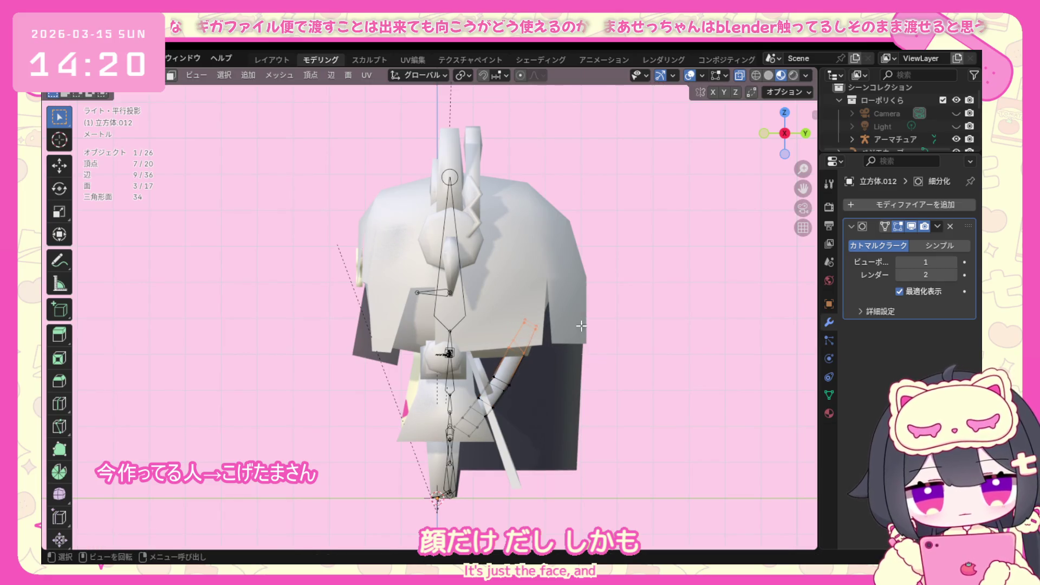
# Rotate and lift the whole tip section so the tail curls upward behind the head.
pyautogui.moveTo(517, 313); pyautogui.dragTo(579, 362)
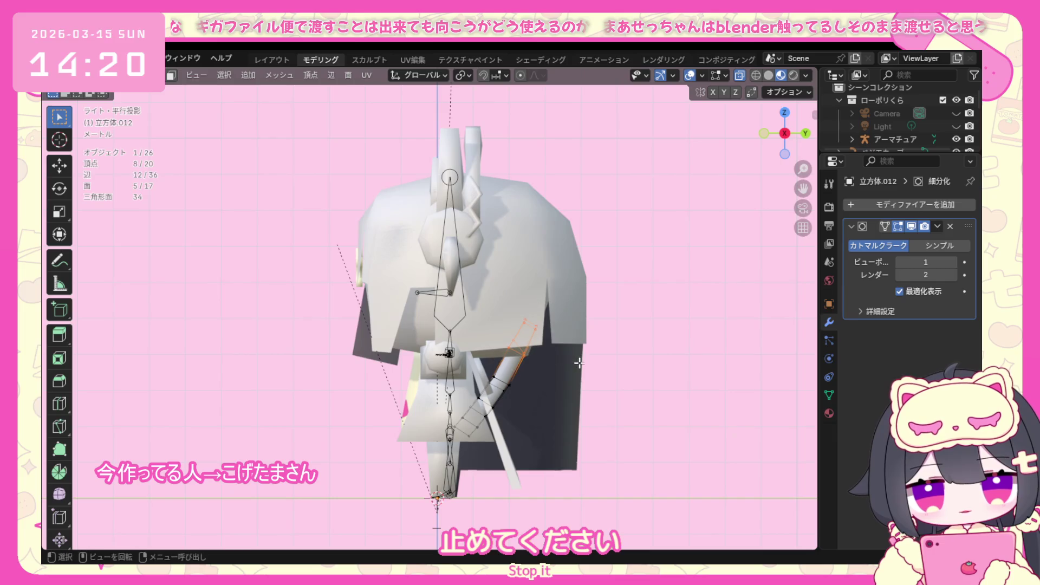
pyautogui.press('r')
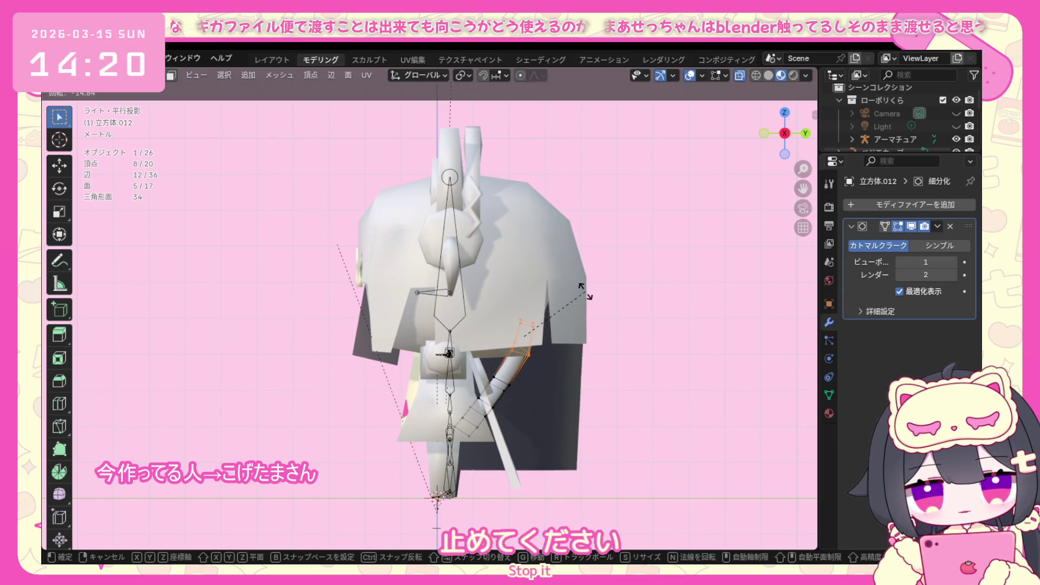
pyautogui.click(584, 290)
pyautogui.press('g')
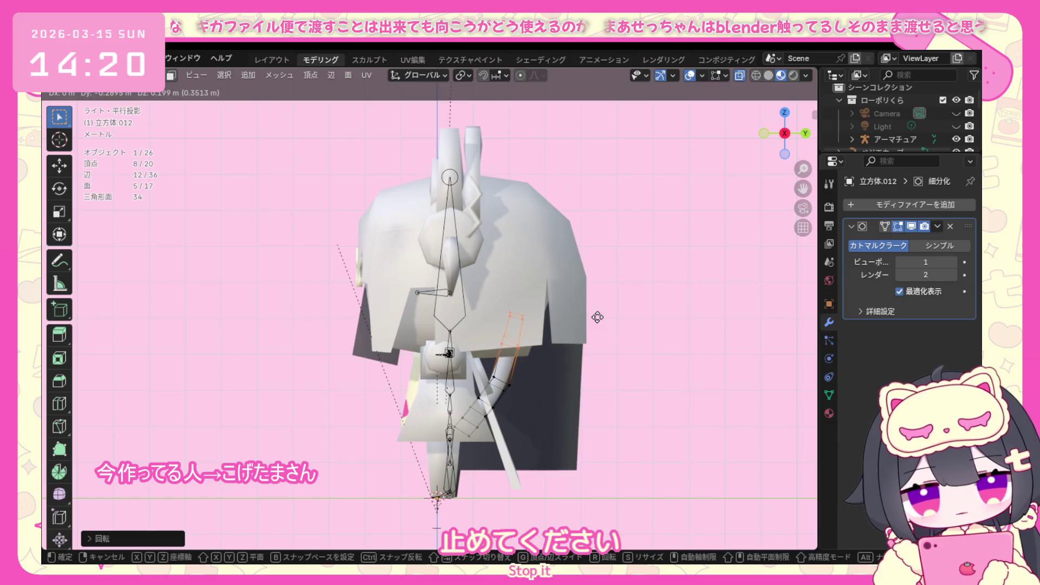
pyautogui.click(601, 322)
pyautogui.moveTo(564, 349)
pyautogui.mouseDown(button='middle')
pyautogui.moveTo(462, 315)
pyautogui.moveTo(493, 356)
pyautogui.mouseUp(button='middle')
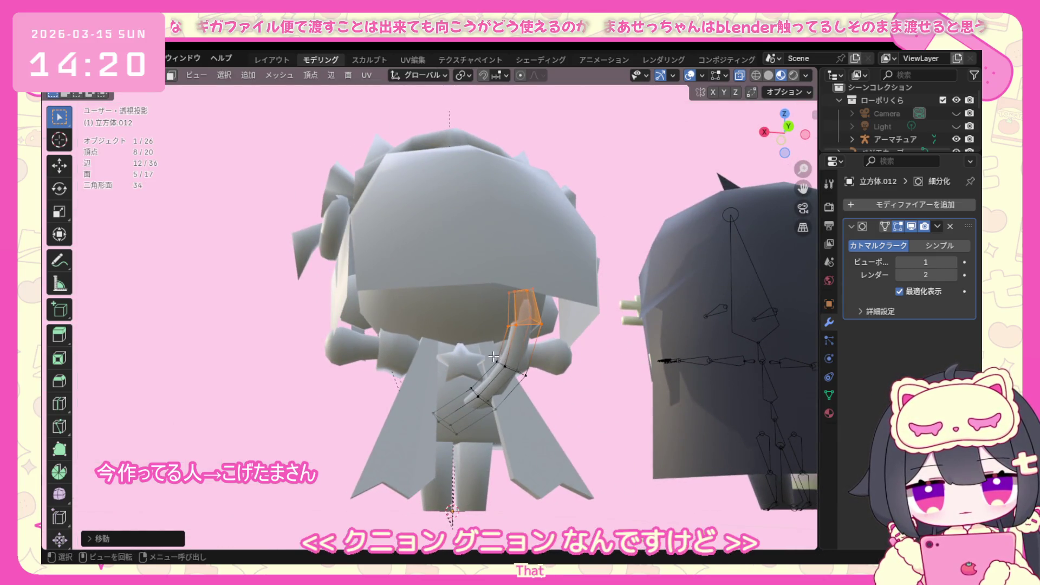
# Scale down the vertices of the tail's open end to narrow it.
pyautogui.moveTo(543, 389); pyautogui.dragTo(543, 388)
pyautogui.moveTo(498, 415); pyautogui.dragTo(467, 443)
pyautogui.press('s')
pyautogui.click(459, 450)
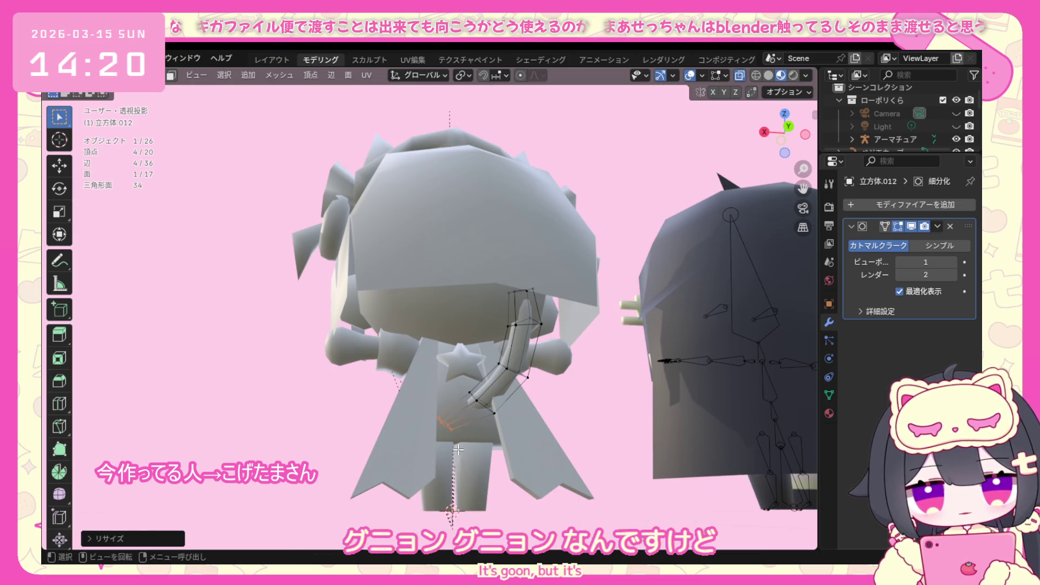
# From the back view, rotate the whole tail so it curves up beside the back star.
pyautogui.press('a')
pyautogui.press('KP_1')
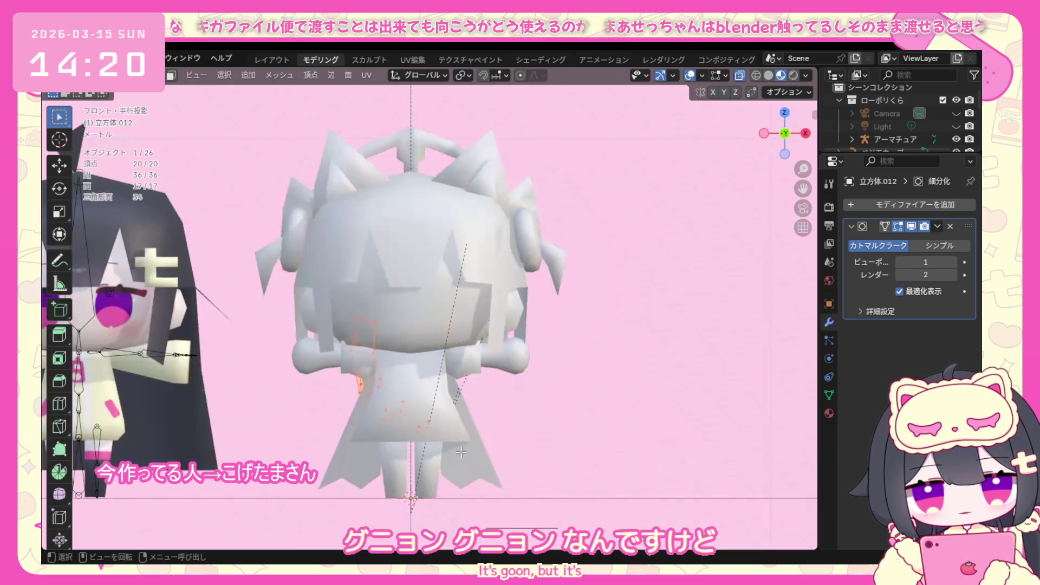
pyautogui.press('ctrl+KP_1')
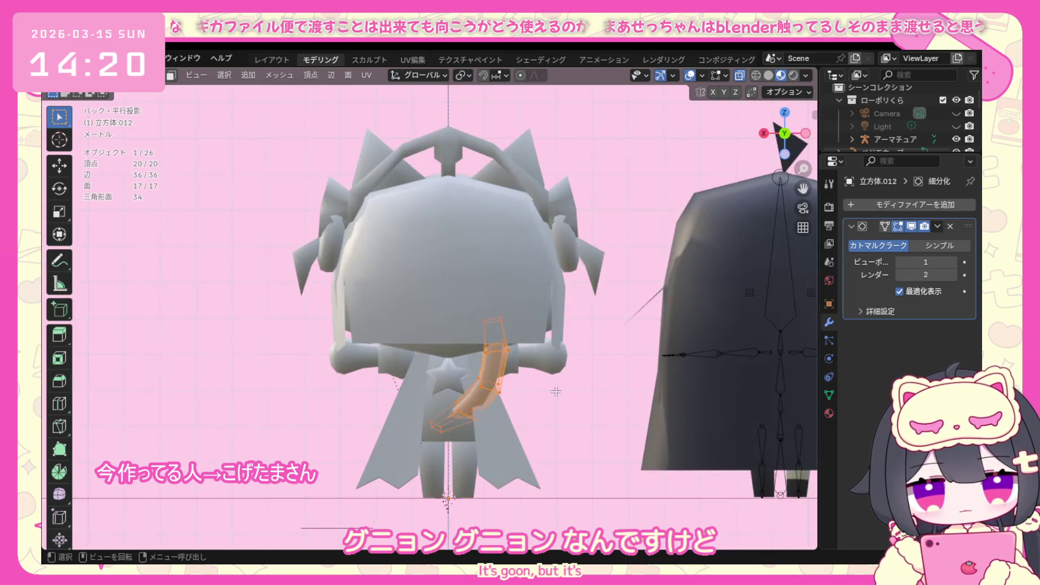
pyautogui.press('r')
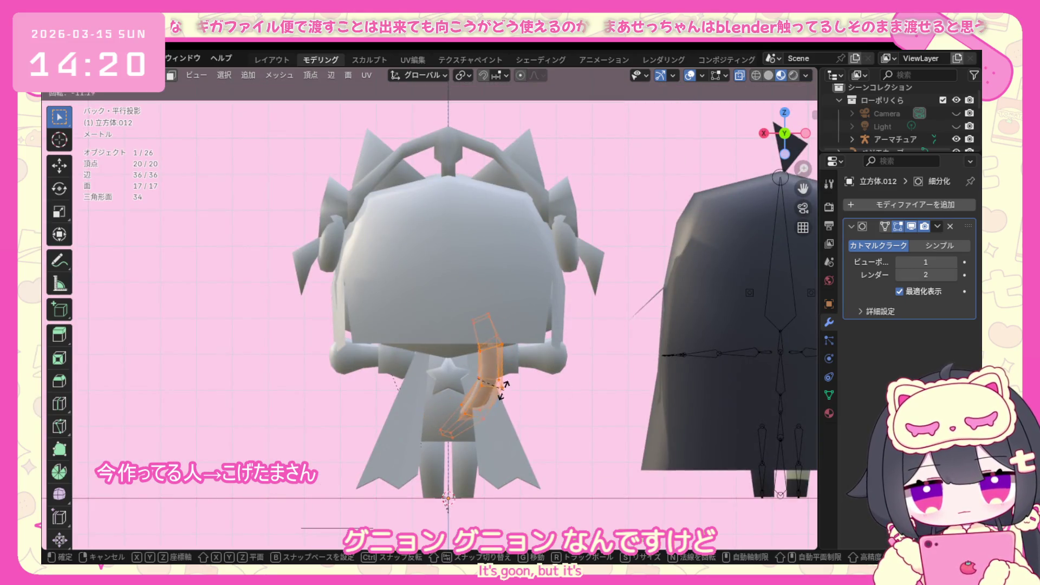
pyautogui.click(513, 413)
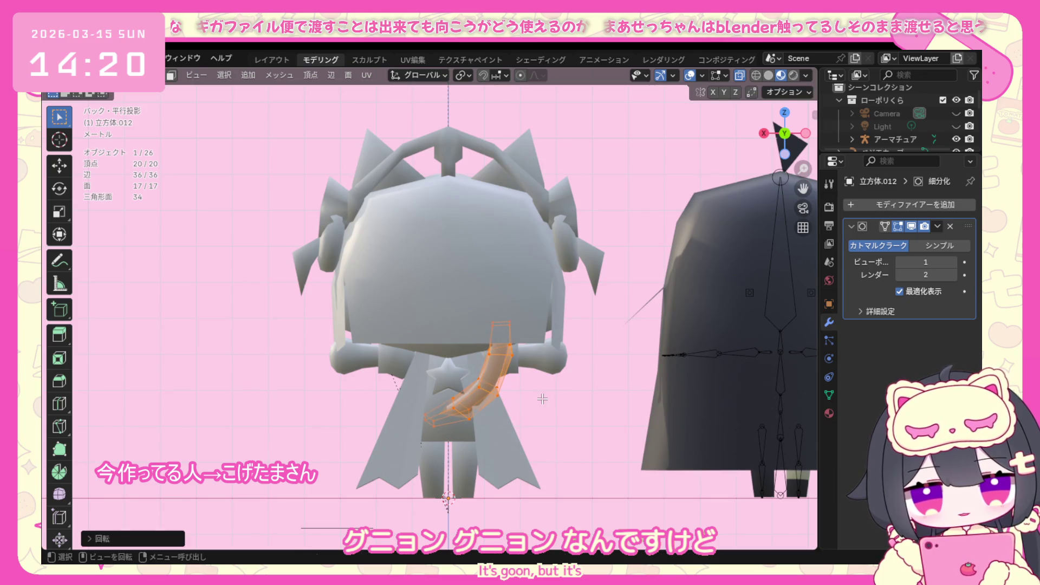
pyautogui.scroll(-4, 542, 398)
pyautogui.moveTo(542, 398)
pyautogui.mouseDown(button='middle')
pyautogui.moveTo(638, 411)
pyautogui.moveTo(526, 434)
pyautogui.mouseUp(button='middle')
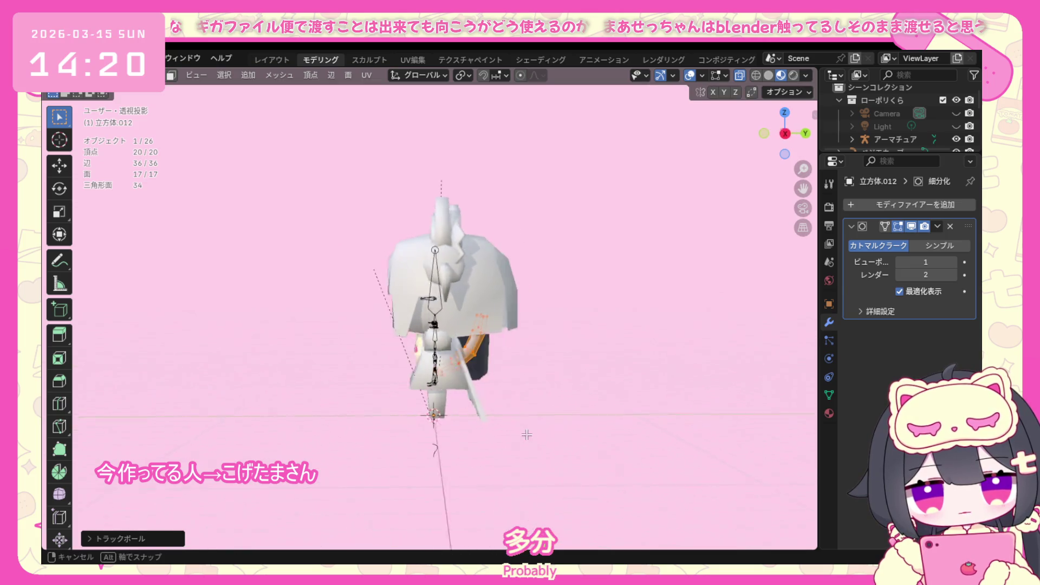
# From the side view, rotate the tail freely, then around Y and Z to angle it toward the back.
pyautogui.press('KP_3')
pyautogui.press('r')
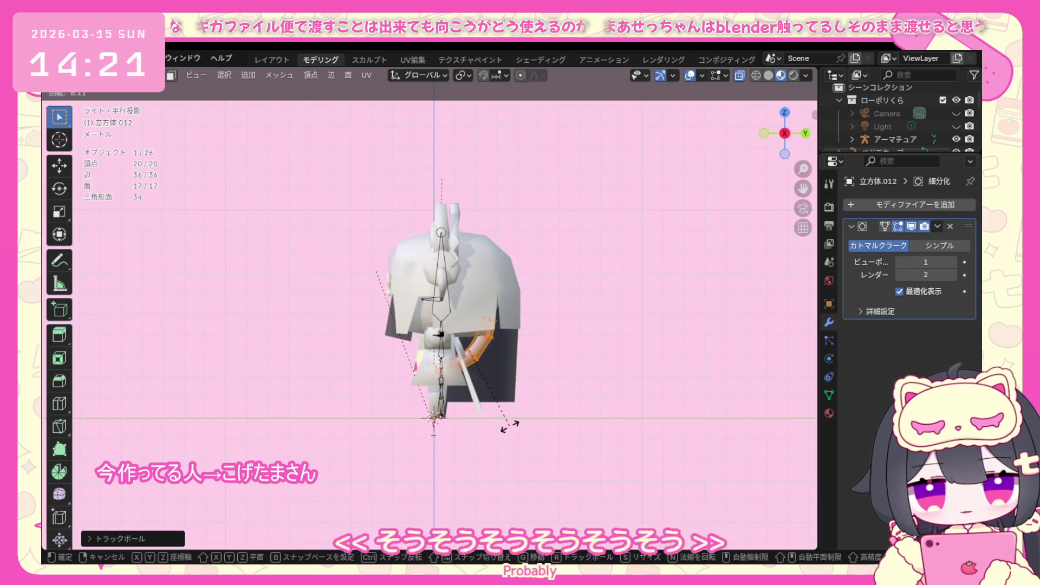
pyautogui.click(527, 418)
pyautogui.press('r')
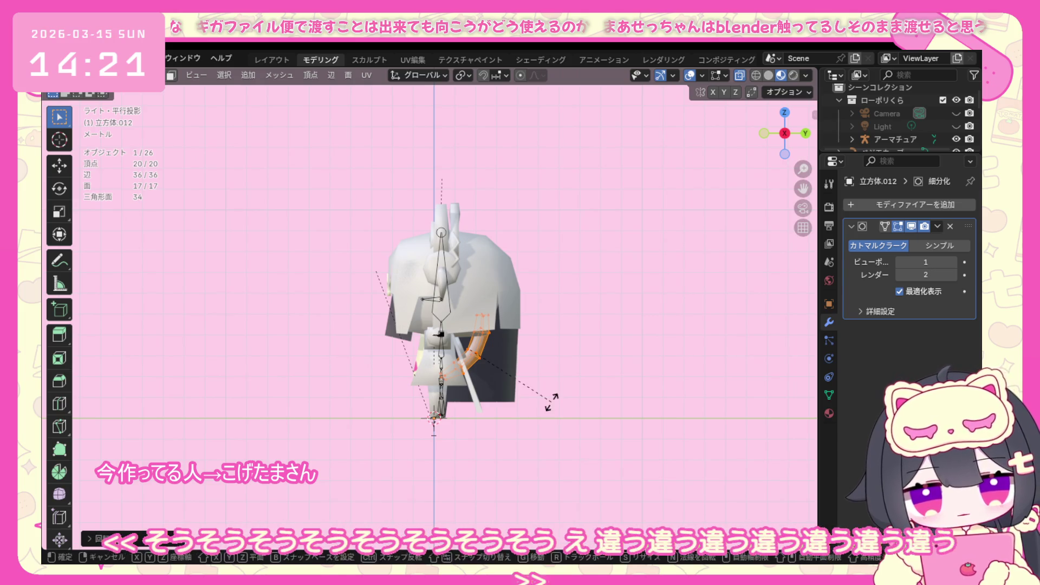
pyautogui.press('y')
pyautogui.click(536, 379)
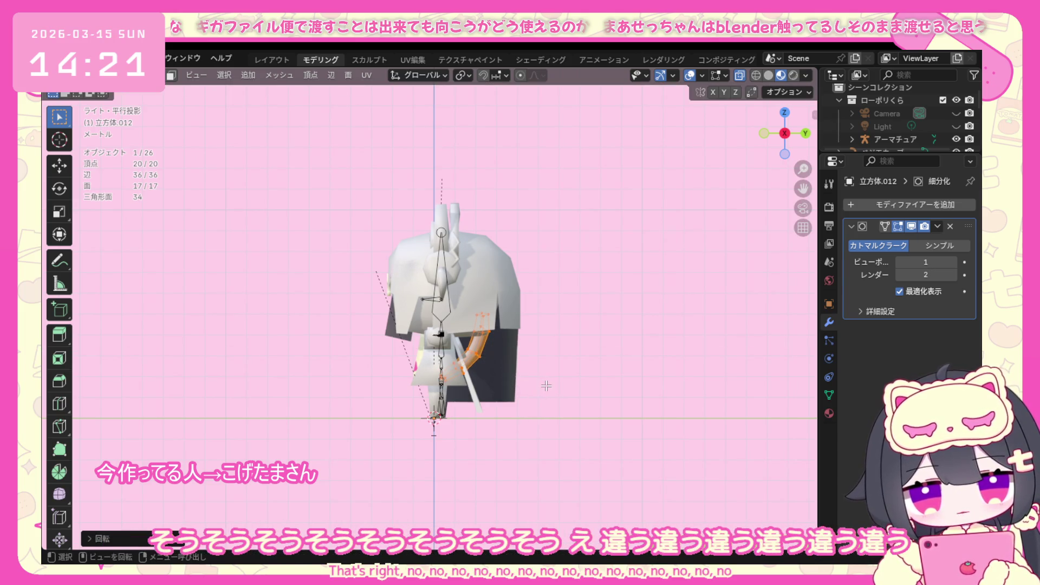
pyautogui.press('r')
pyautogui.press('x')
pyautogui.click(549, 404)
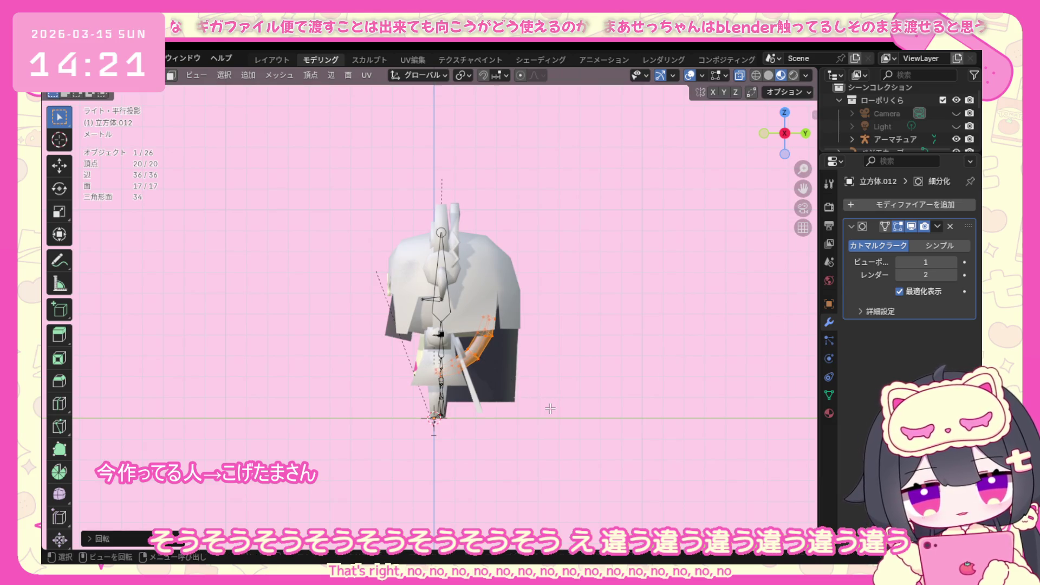
pyautogui.press('z')
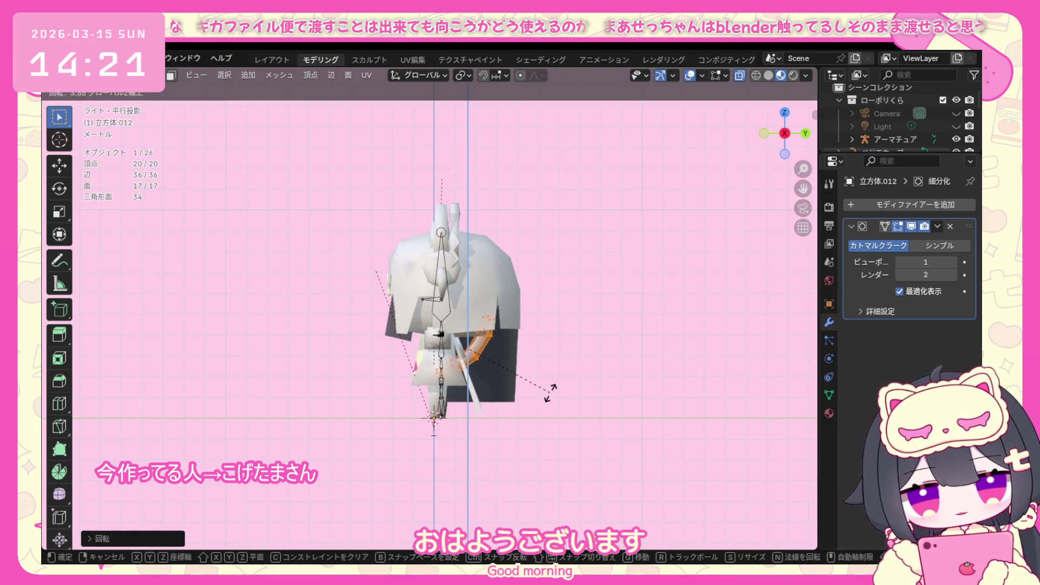
pyautogui.click(499, 412)
# From the back view, move the tail so it sits centered on the chibi's lower back.
pyautogui.moveTo(500, 412); pyautogui.dragTo(392, 387, button='middle')
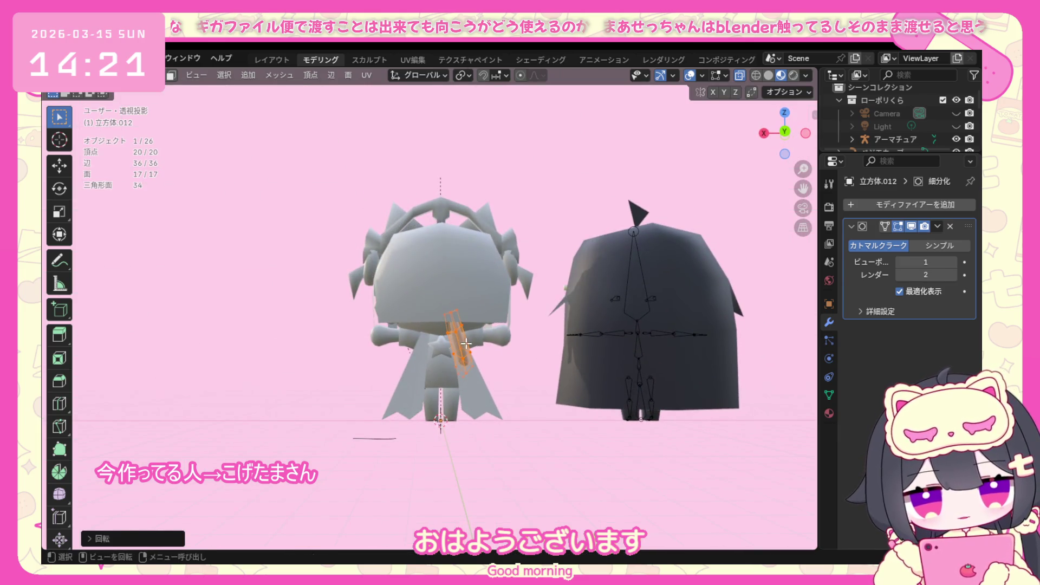
pyautogui.press('KP_3')
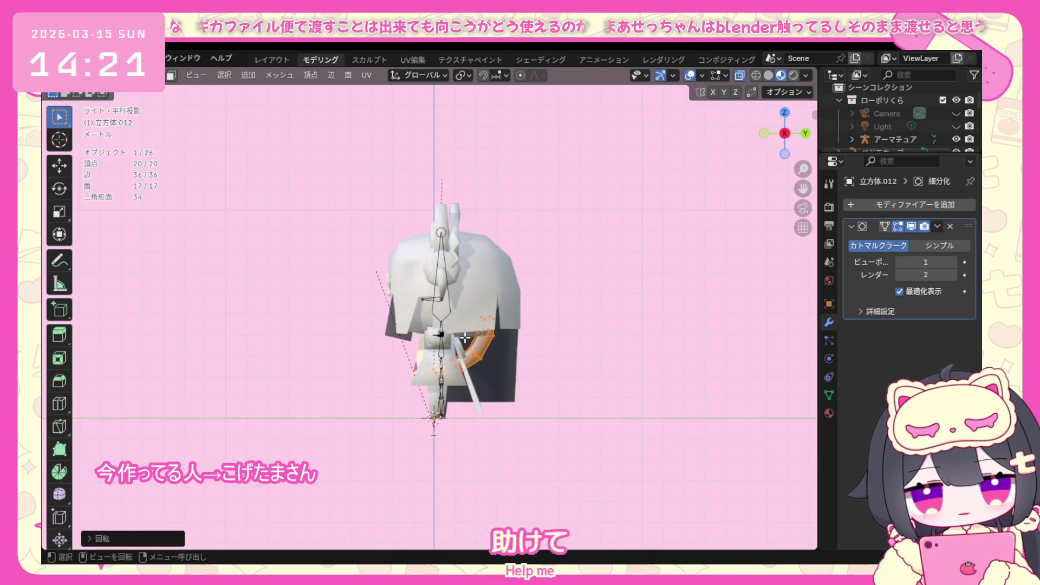
pyautogui.click(765, 133)
pyautogui.press('ctrl+KP_1')
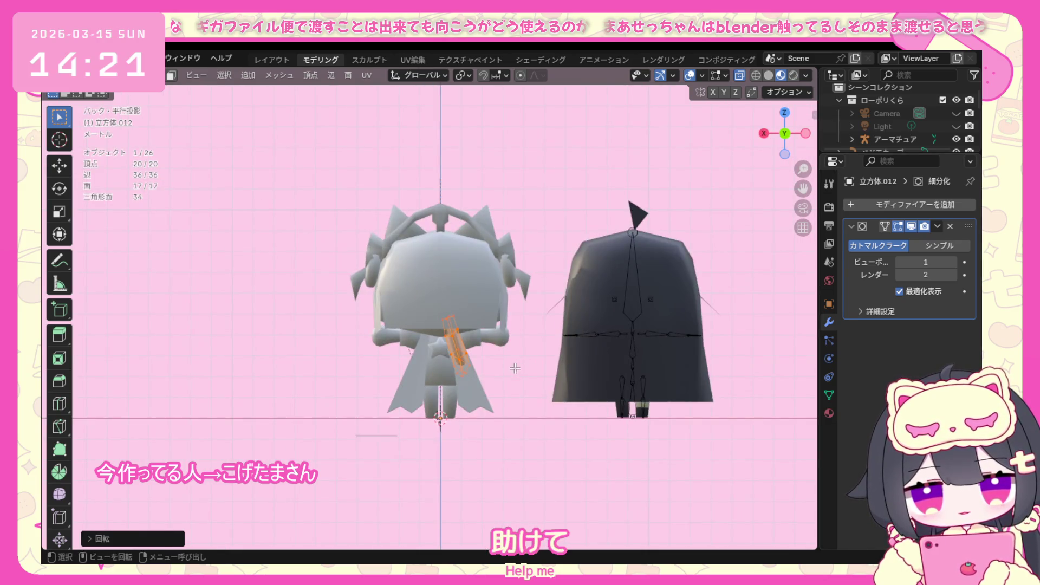
pyautogui.press('g')
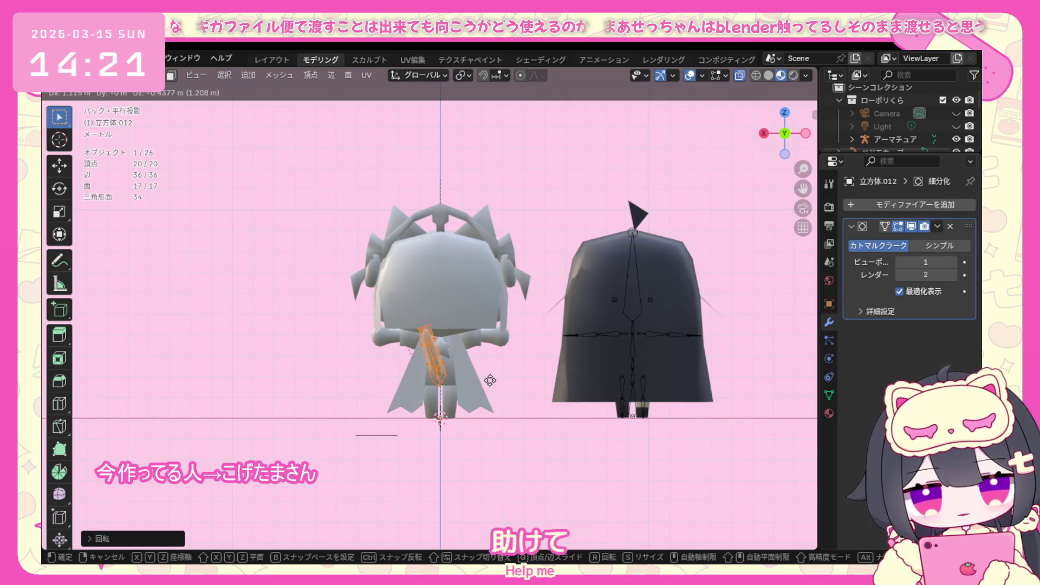
pyautogui.click(491, 381)
pyautogui.moveTo(490, 381)
pyautogui.mouseDown(button='middle')
pyautogui.moveTo(590, 395)
pyautogui.moveTo(450, 354)
pyautogui.moveTo(502, 416)
pyautogui.moveTo(619, 441)
pyautogui.mouseUp(button='middle')
pyautogui.scroll(3, 551, 376)
pyautogui.press('g')
pyautogui.click(474, 378)
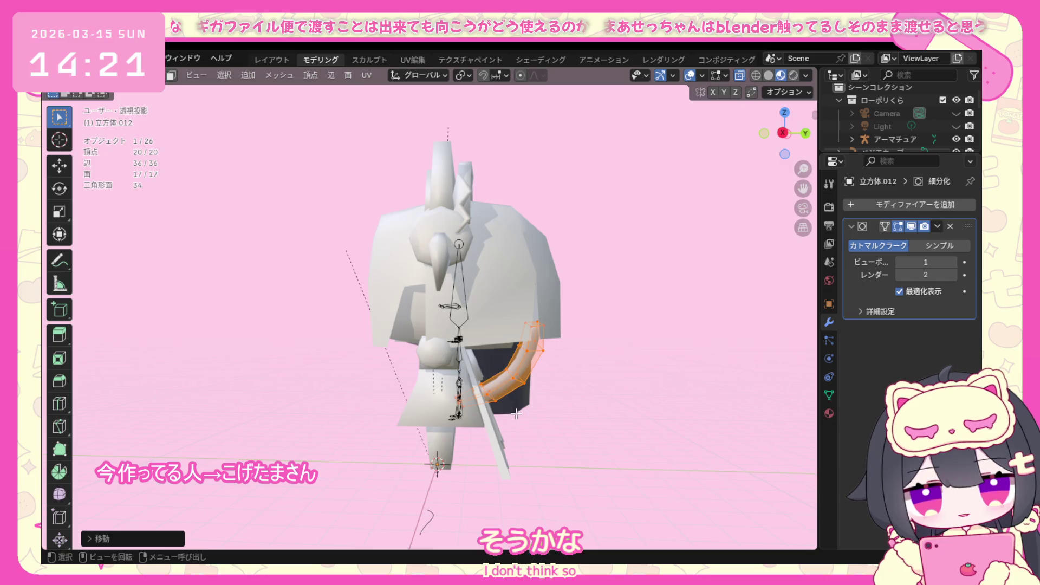
# Reselect the whole tail, rotate it diagonally and move it beside the star on the back.
pyautogui.hotkey('alt', 'a')
pyautogui.press('KP_1')
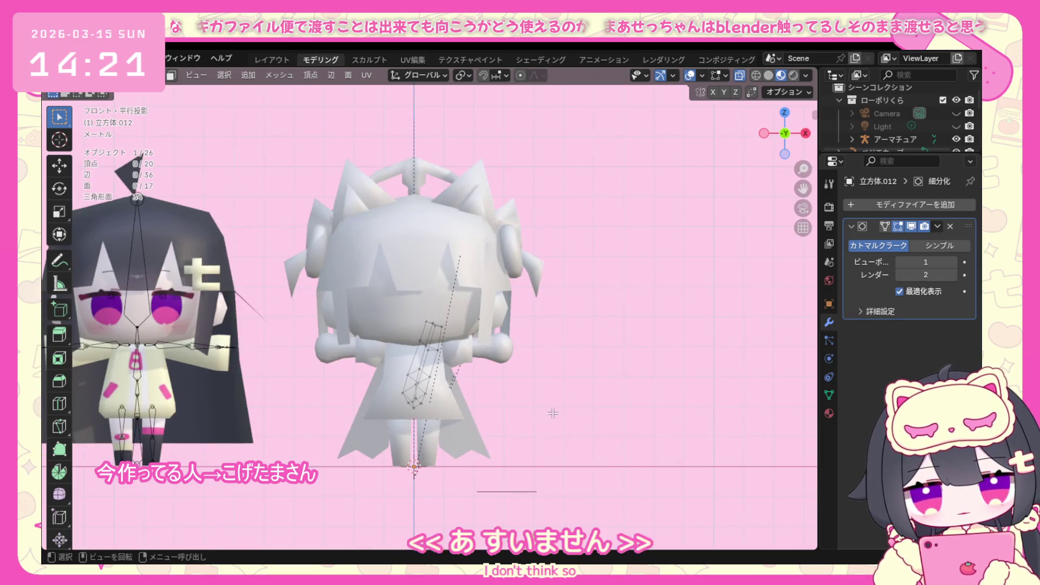
pyautogui.moveTo(560, 377); pyautogui.dragTo(475, 380, button='middle')
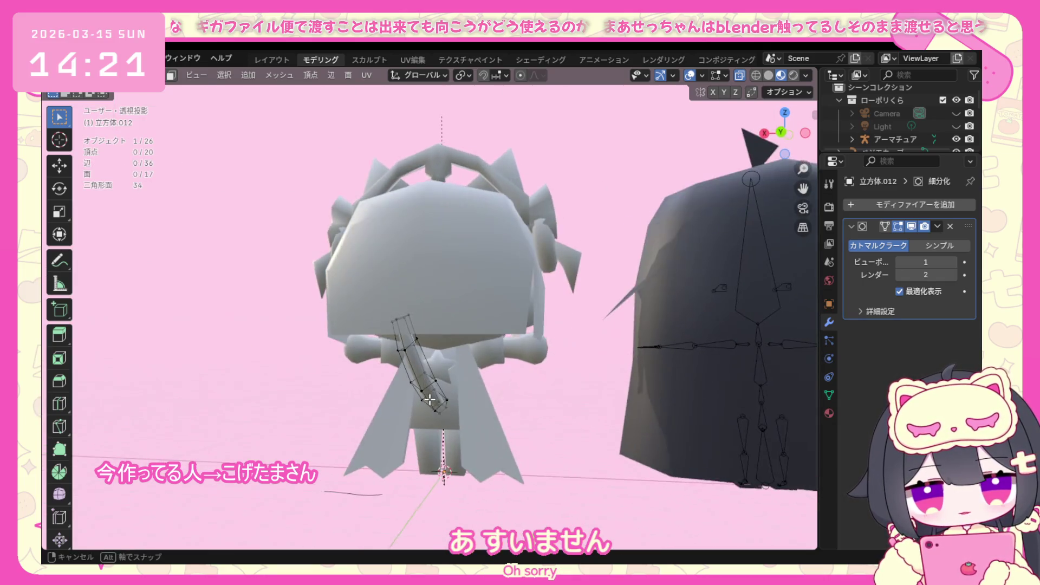
pyautogui.press('a')
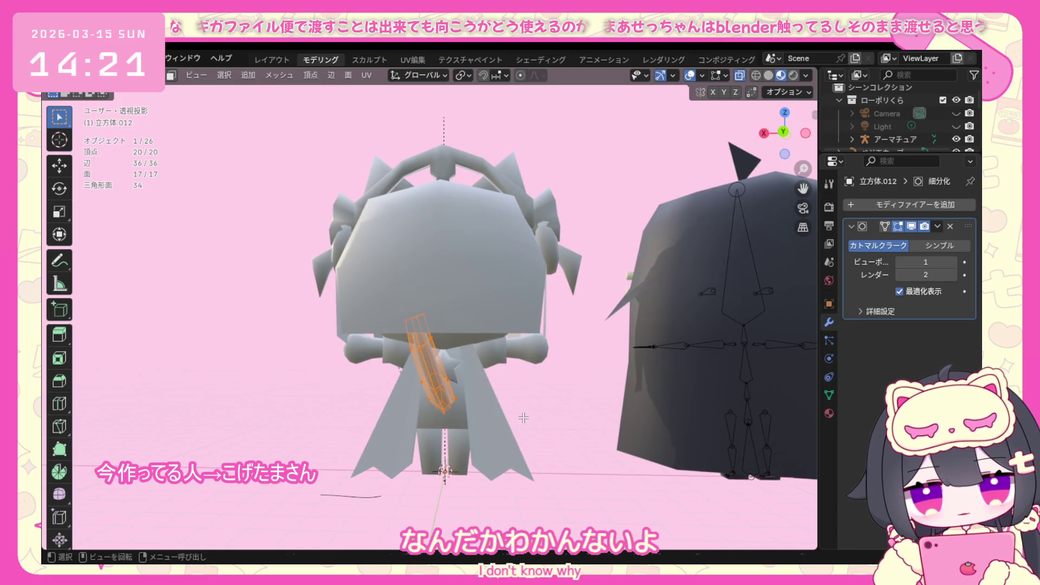
pyautogui.press('r')
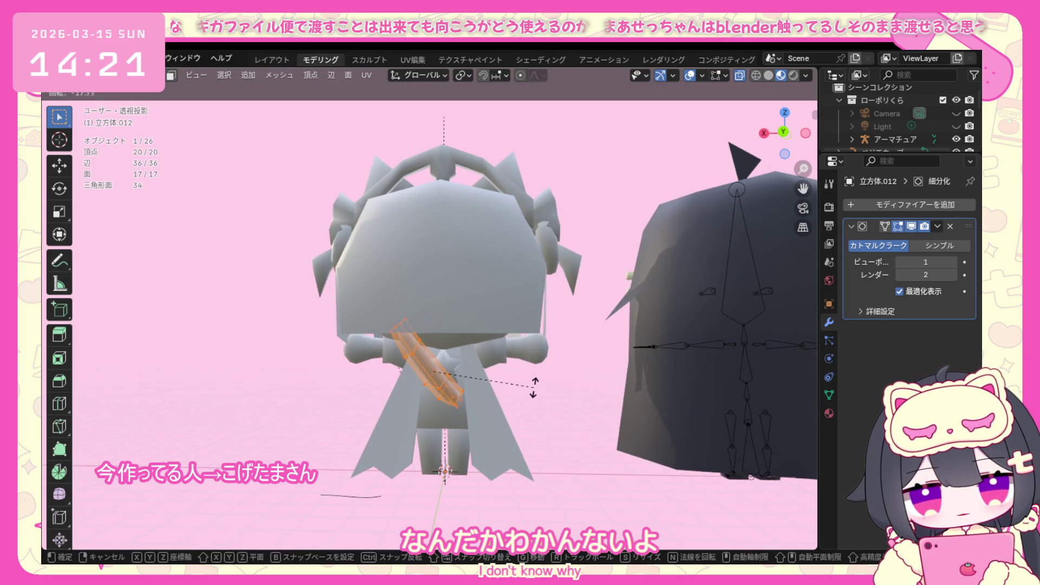
pyautogui.click(534, 387)
pyautogui.press('g')
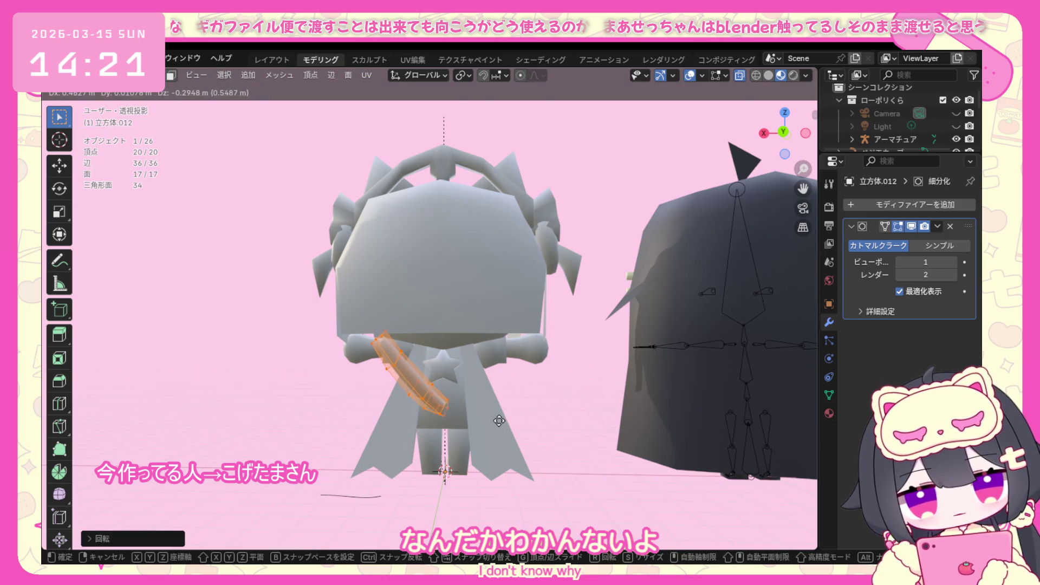
pyautogui.click(479, 479)
# Hide the viewport overlays and orbit to check the tail against the character's back.
pyautogui.moveTo(480, 479)
pyautogui.mouseDown(button='middle')
pyautogui.moveTo(568, 434)
pyautogui.moveTo(579, 405)
pyautogui.mouseUp(button='middle')
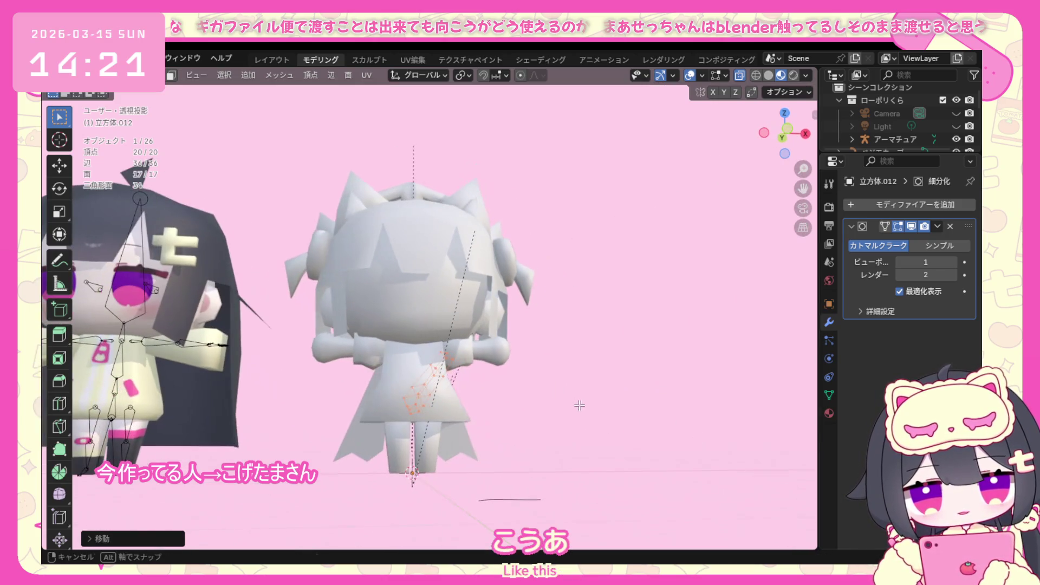
pyautogui.click(690, 75)
pyautogui.moveTo(549, 378)
pyautogui.mouseDown(button='middle')
pyautogui.moveTo(322, 370)
pyautogui.moveTo(371, 411)
pyautogui.moveTo(375, 438)
pyautogui.mouseUp(button='middle')
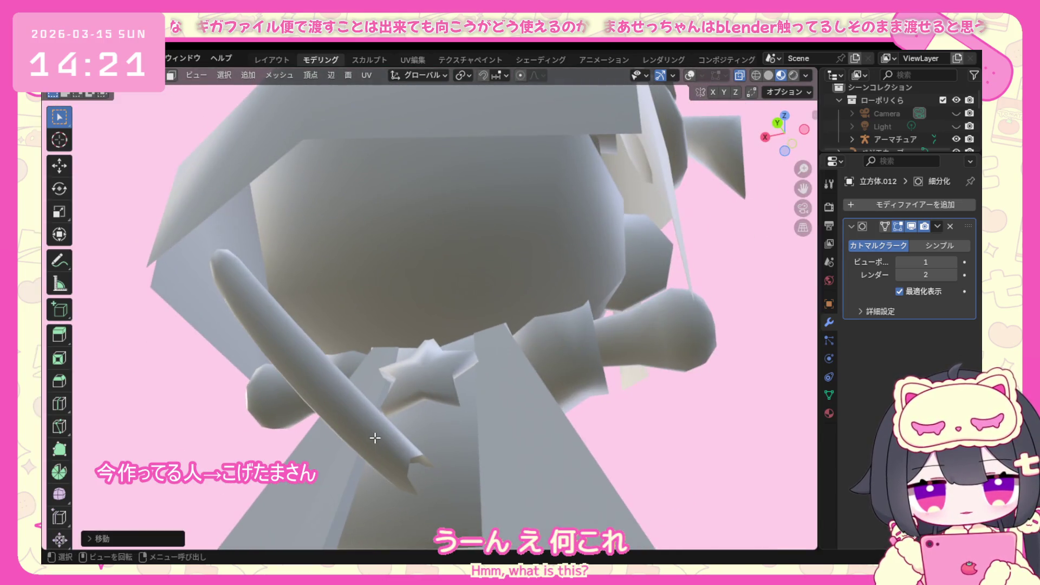
# Show overlays again and stretch the tail-tip vertices outward along the Y axis.
pyautogui.click(689, 76)
pyautogui.moveTo(437, 444); pyautogui.dragTo(418, 438, button='middle')
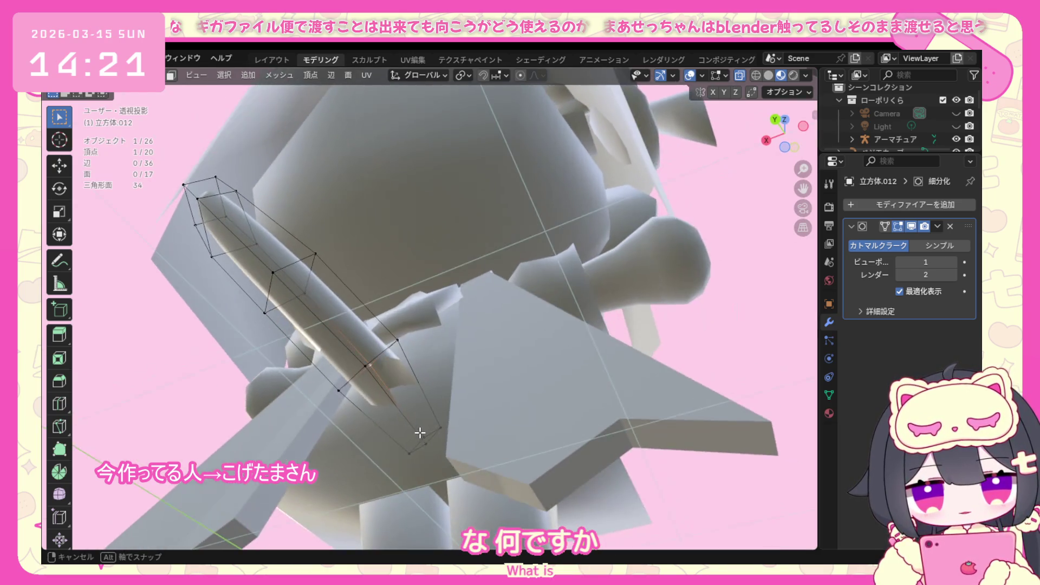
pyautogui.moveTo(370, 383); pyautogui.dragTo(486, 424, button='middle')
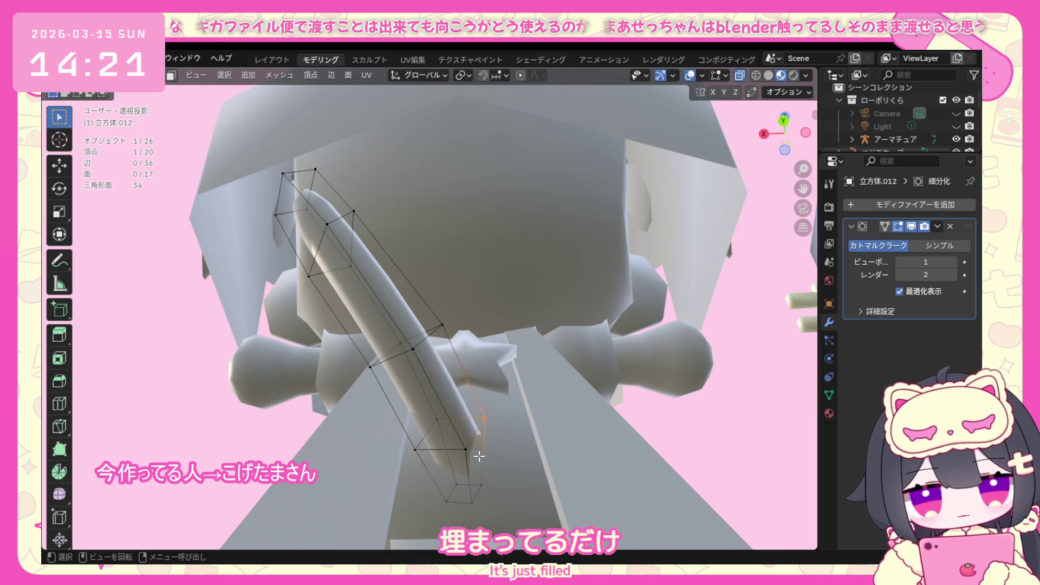
pyautogui.press('g')
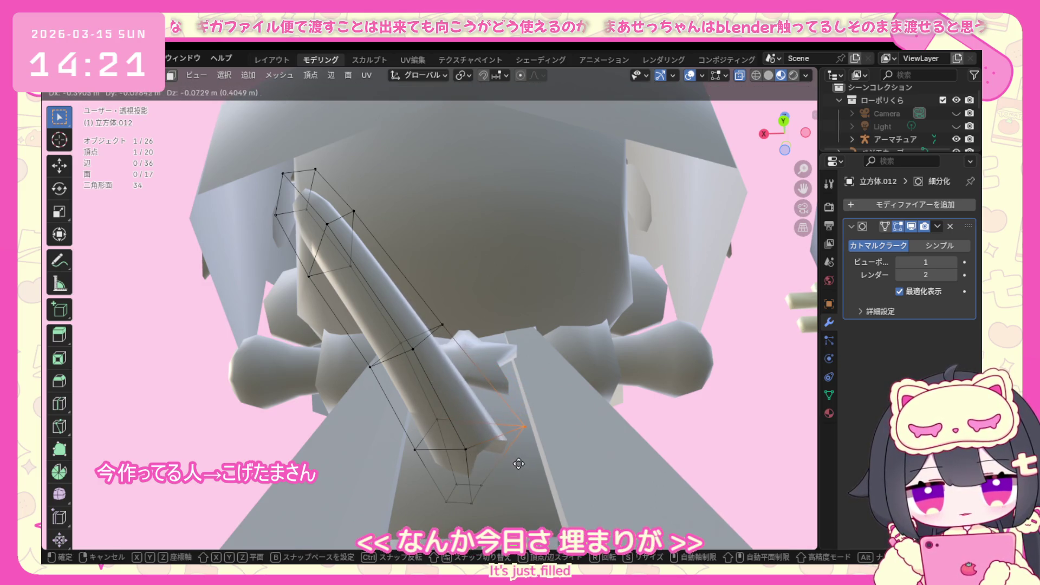
pyautogui.click(503, 465)
pyautogui.hotkey('ctrl', 'z')
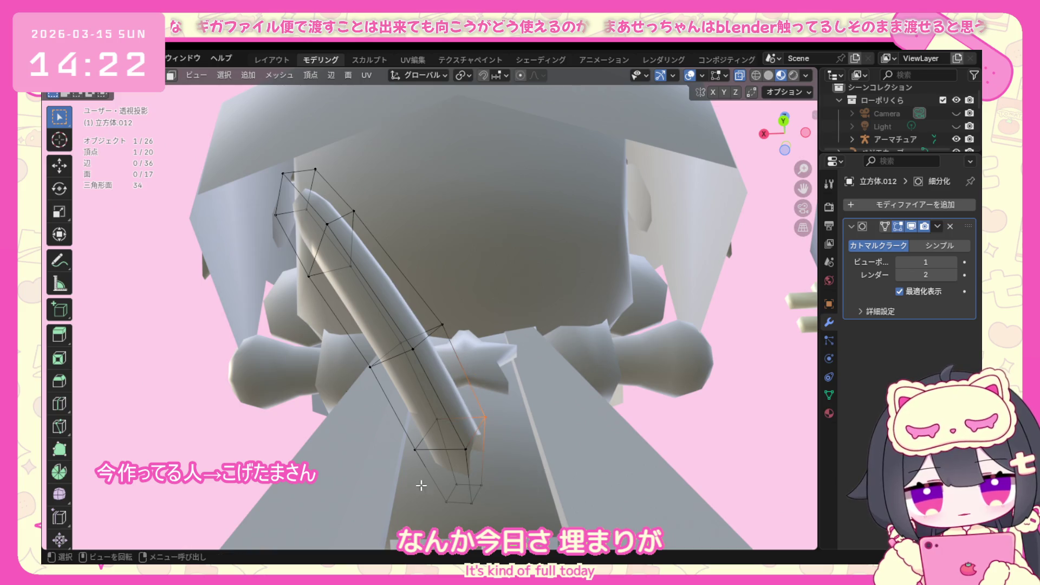
pyautogui.press('g')
pyautogui.press('y')
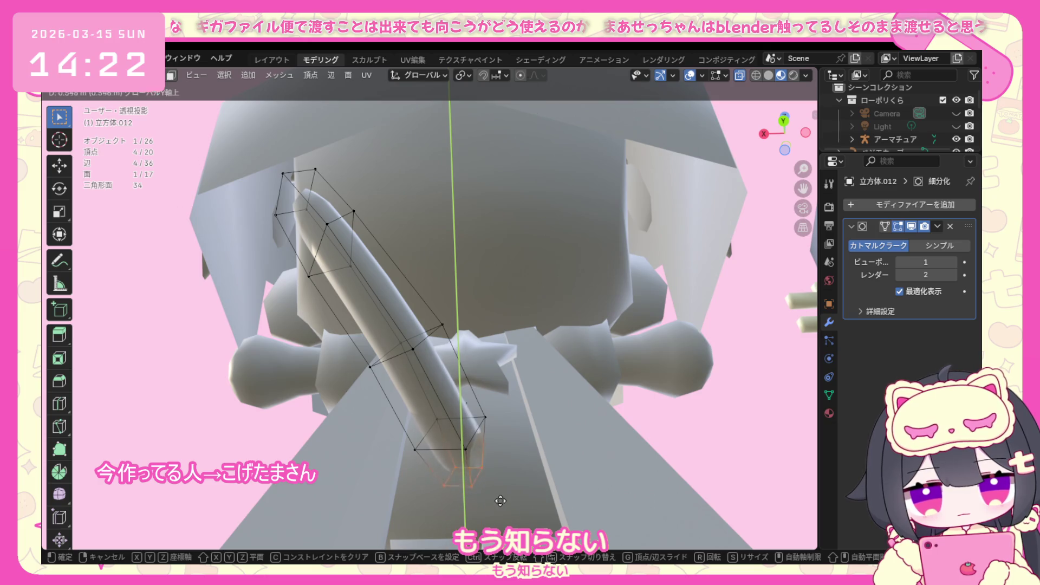
pyautogui.click(490, 488)
# Nudge the tip further along Y and add a loop cut near the tail's open end.
pyautogui.moveTo(494, 477)
pyautogui.mouseDown(button='middle')
pyautogui.moveTo(398, 506)
pyautogui.moveTo(450, 497)
pyautogui.mouseUp(button='middle')
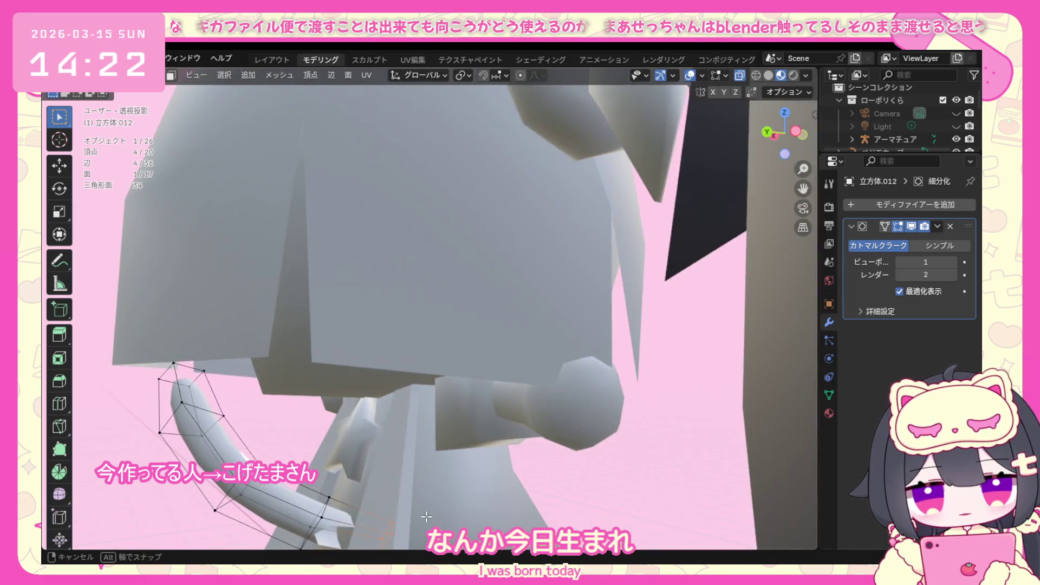
pyautogui.moveTo(450, 497); pyautogui.dragTo(297, 527, button='middle')
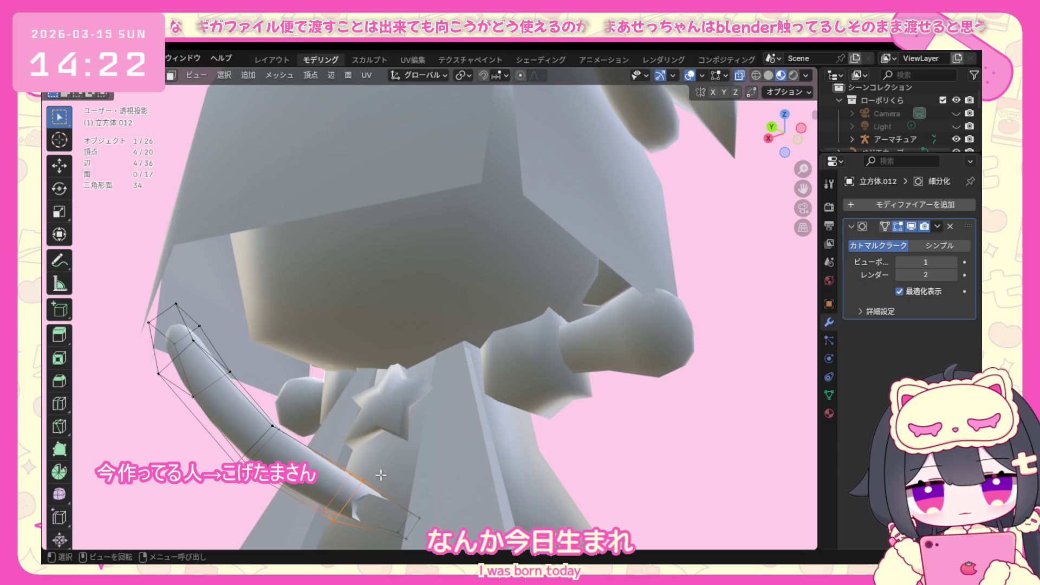
pyautogui.press('g')
pyautogui.press('y')
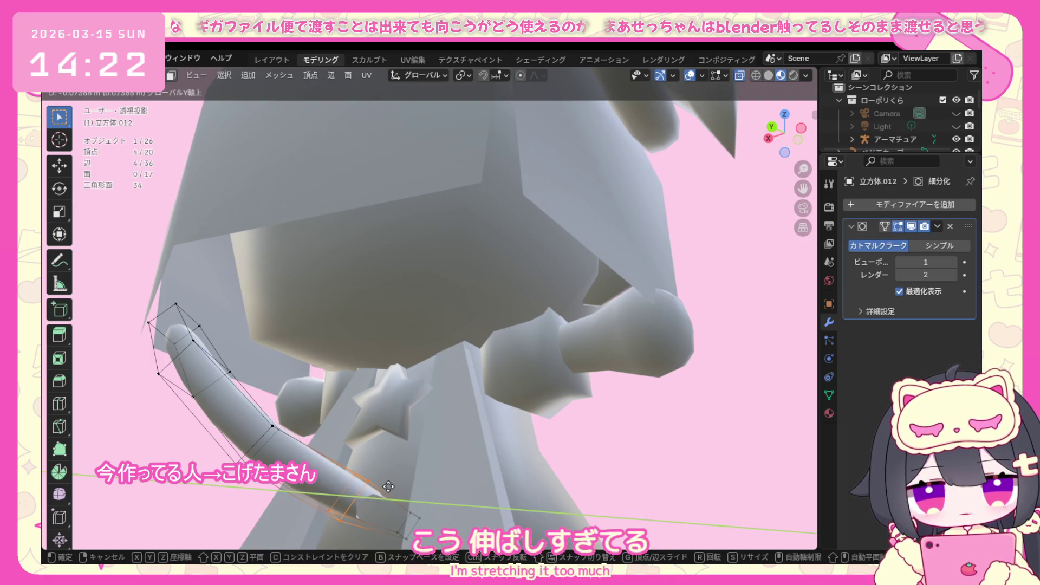
pyautogui.click(389, 486)
pyautogui.moveTo(388, 487); pyautogui.dragTo(368, 477, button='middle')
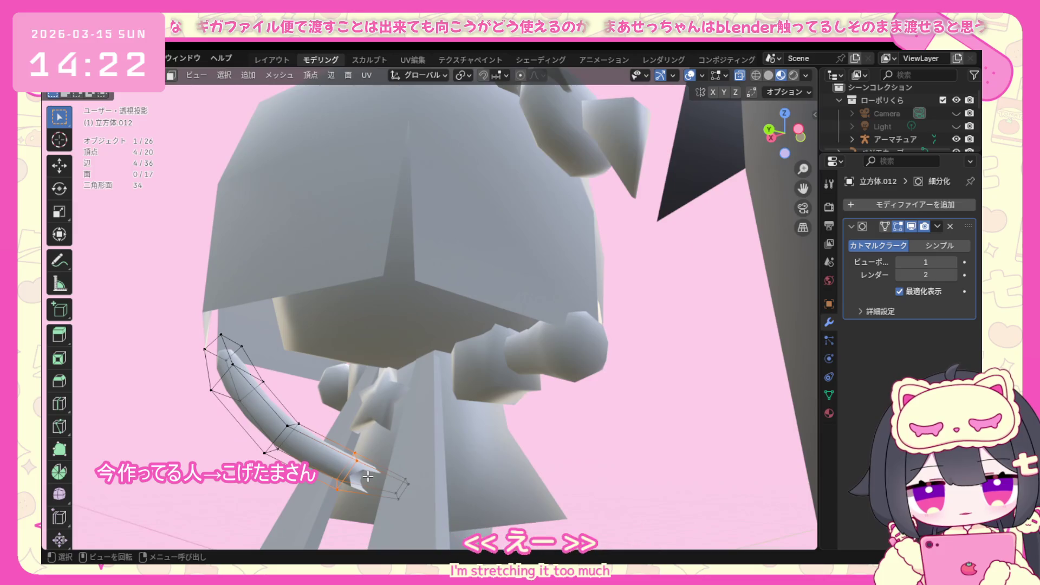
pyautogui.moveTo(416, 470); pyautogui.dragTo(387, 515)
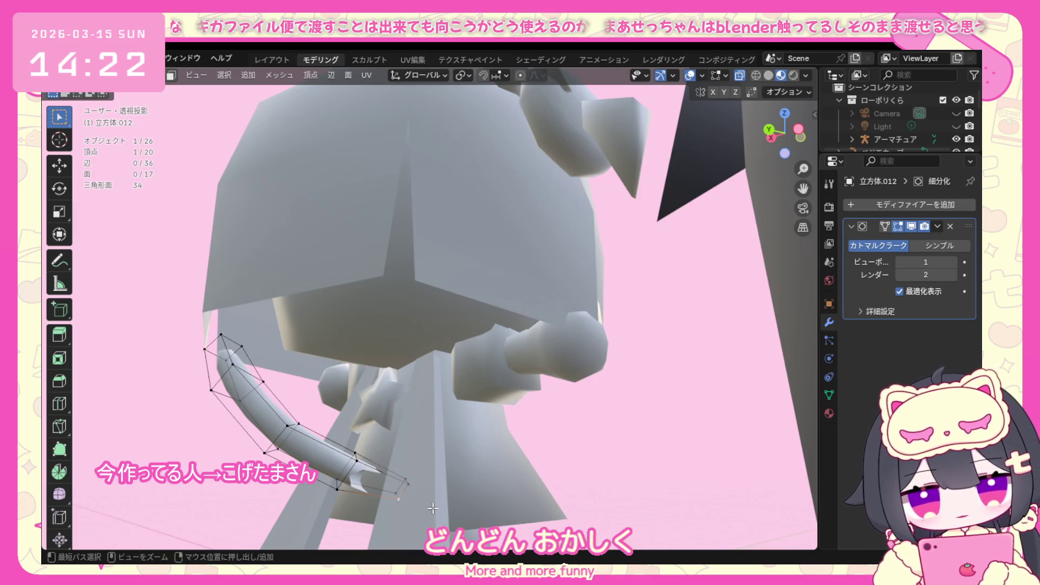
pyautogui.hotkey('ctrl', 'r')
pyautogui.click(396, 493)
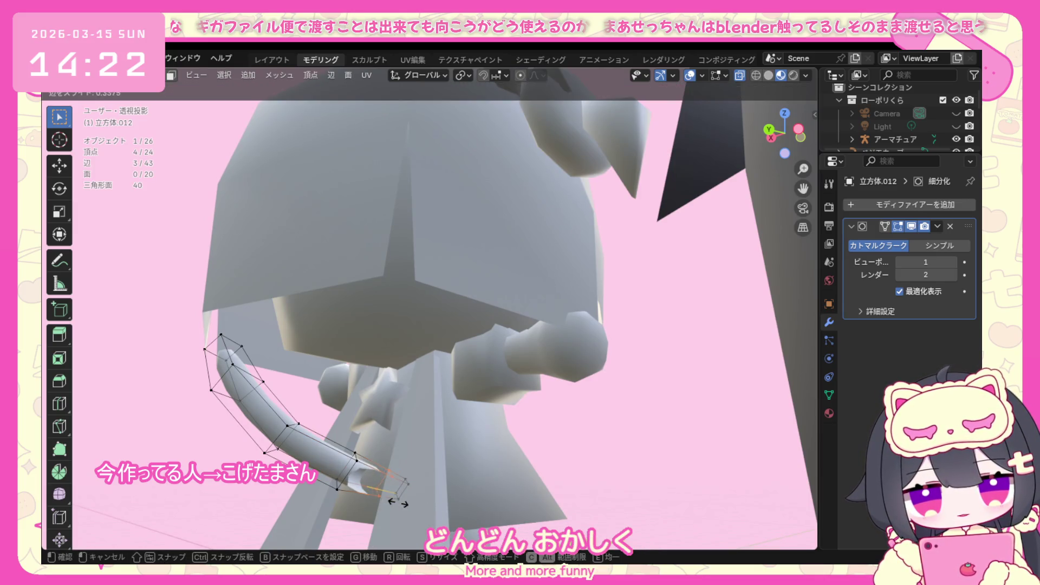
# Place the loop cut, undo it, and select the open edge at the tail tip.
pyautogui.click(398, 502)
pyautogui.moveTo(399, 502); pyautogui.dragTo(453, 441, button='middle')
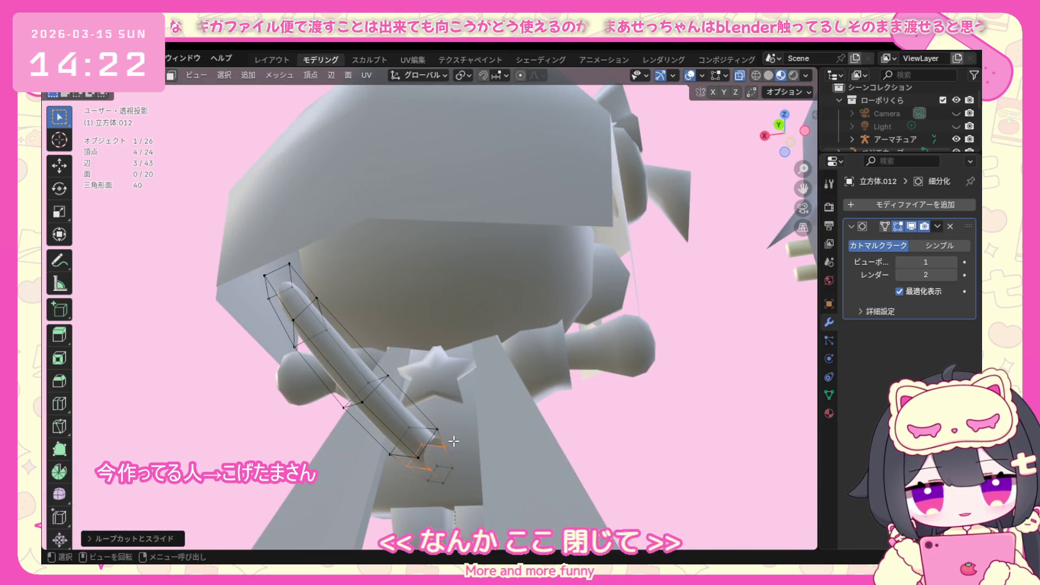
pyautogui.hotkey('ctrl', 'z')
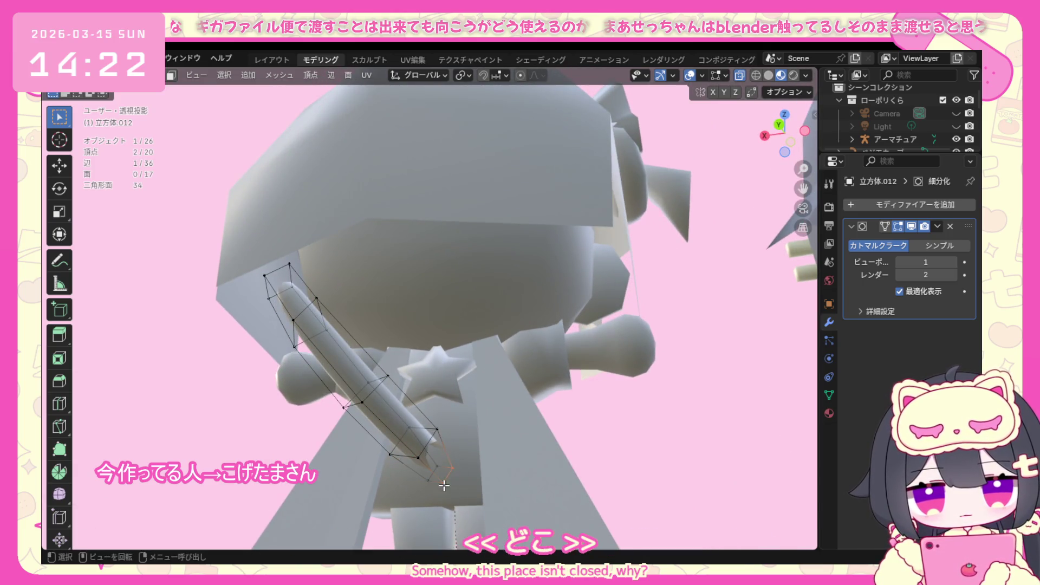
pyautogui.click(445, 485)
# Try Face > Grid Fill to cap the tail's open end, which is refused with a warning.
pyautogui.click(348, 74)
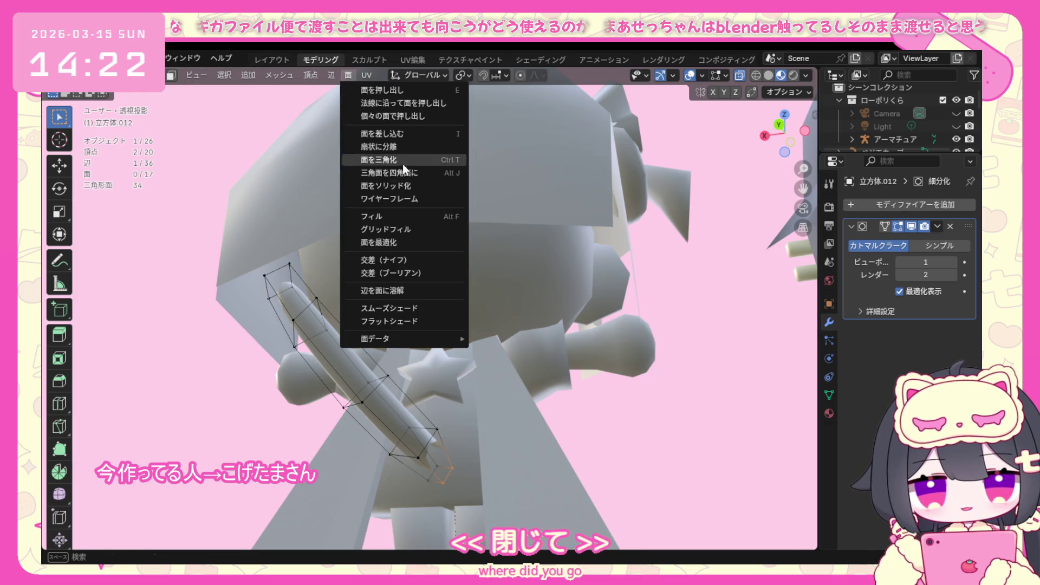
pyautogui.click(415, 229)
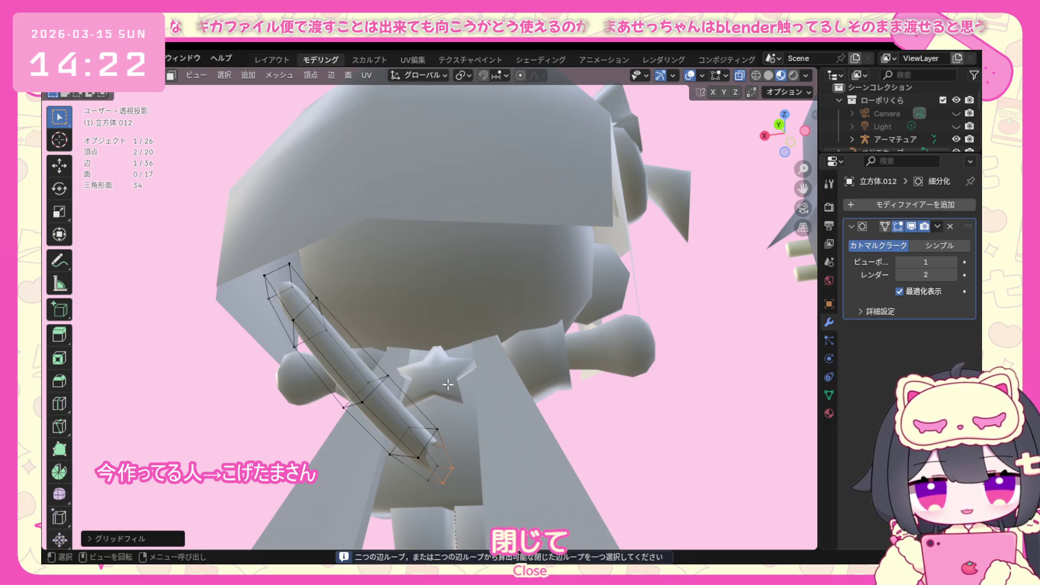
pyautogui.click(347, 75)
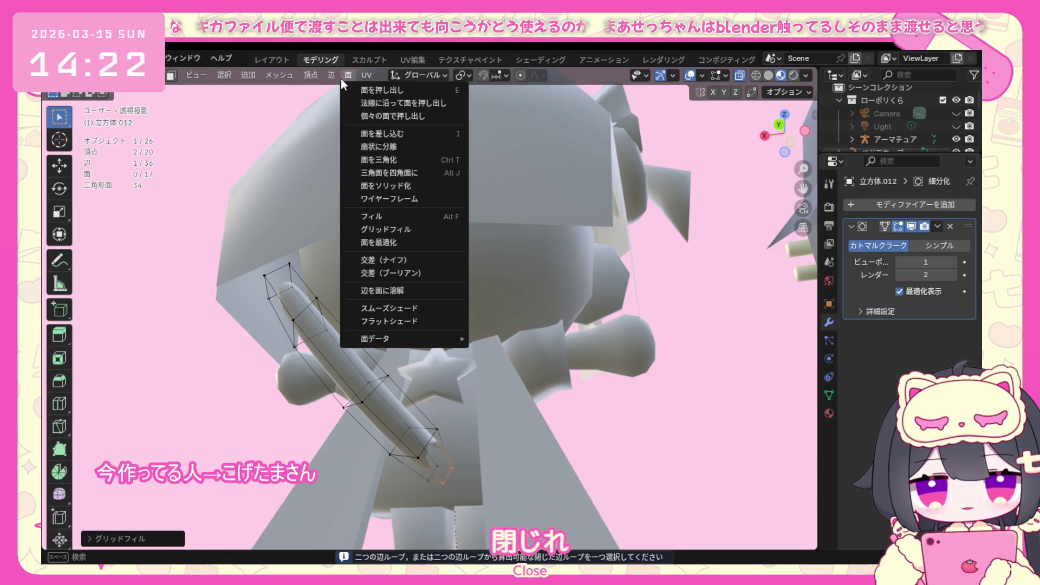
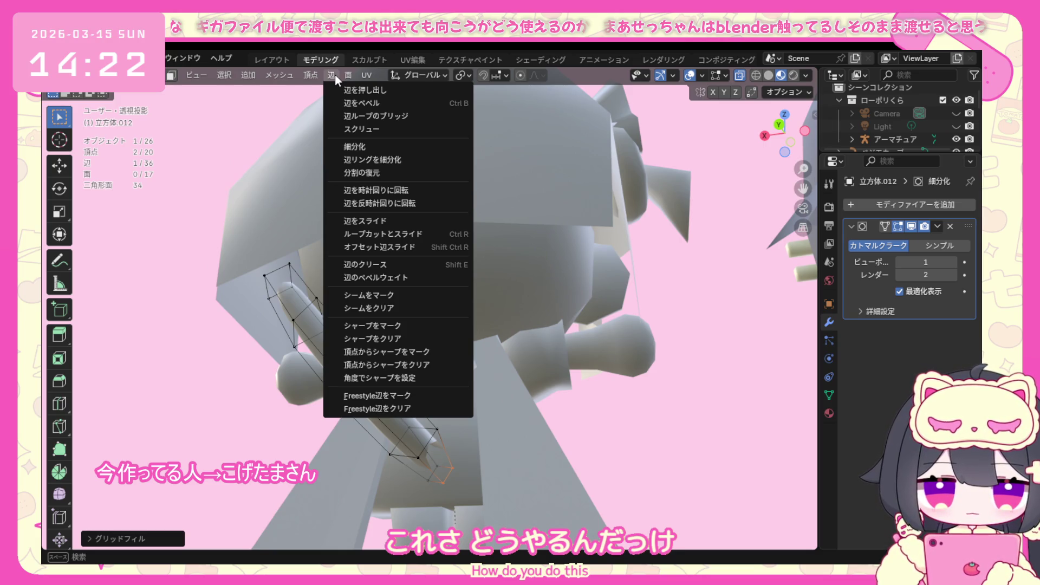
# Cancel the stray edge extrusion and select an edge at the tail's end instead.
pyautogui.click(350, 90)
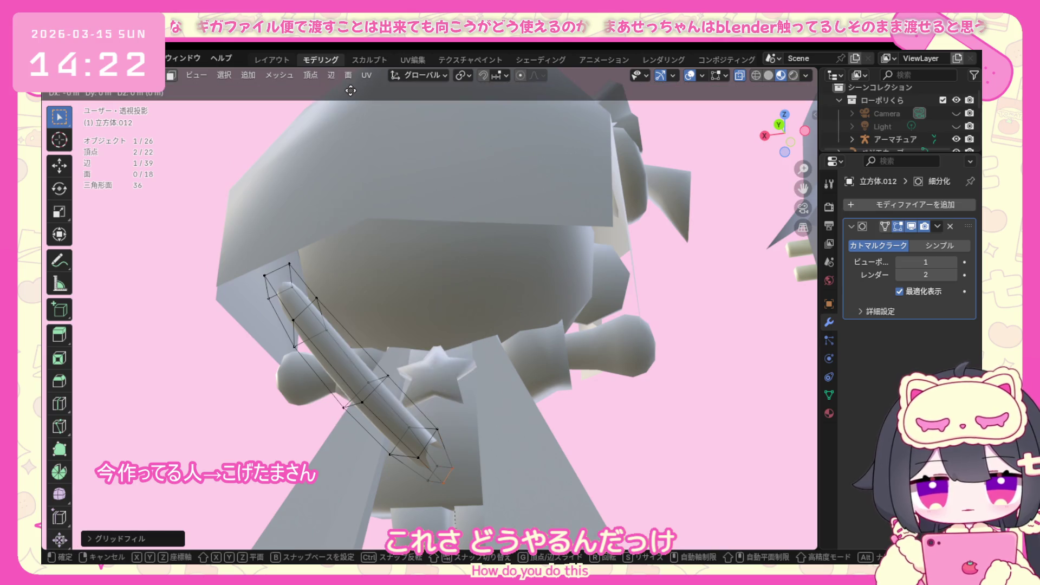
pyautogui.rightClick(358, 85)
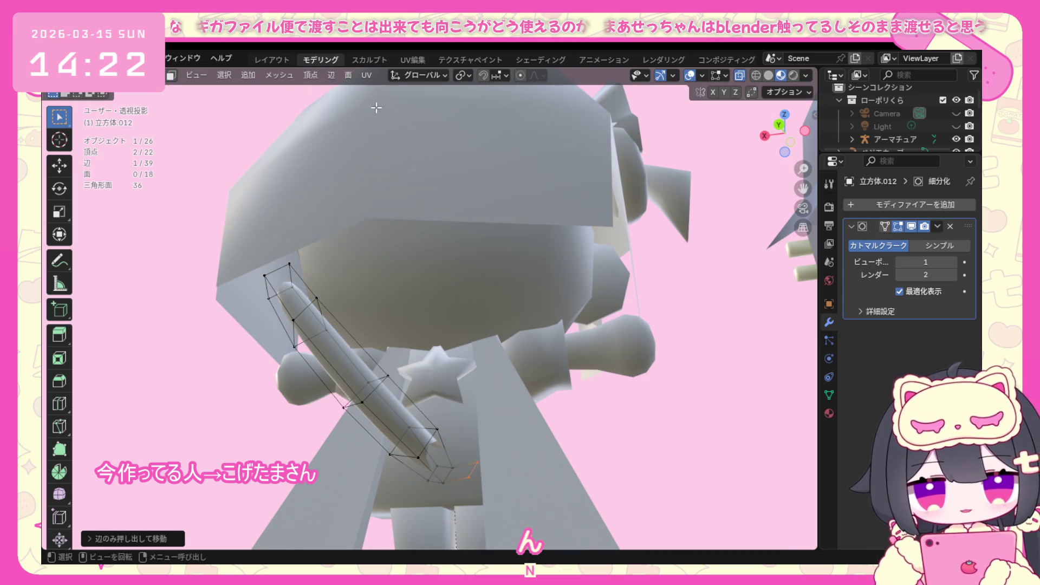
pyautogui.moveTo(476, 498); pyautogui.dragTo(465, 381, button='middle')
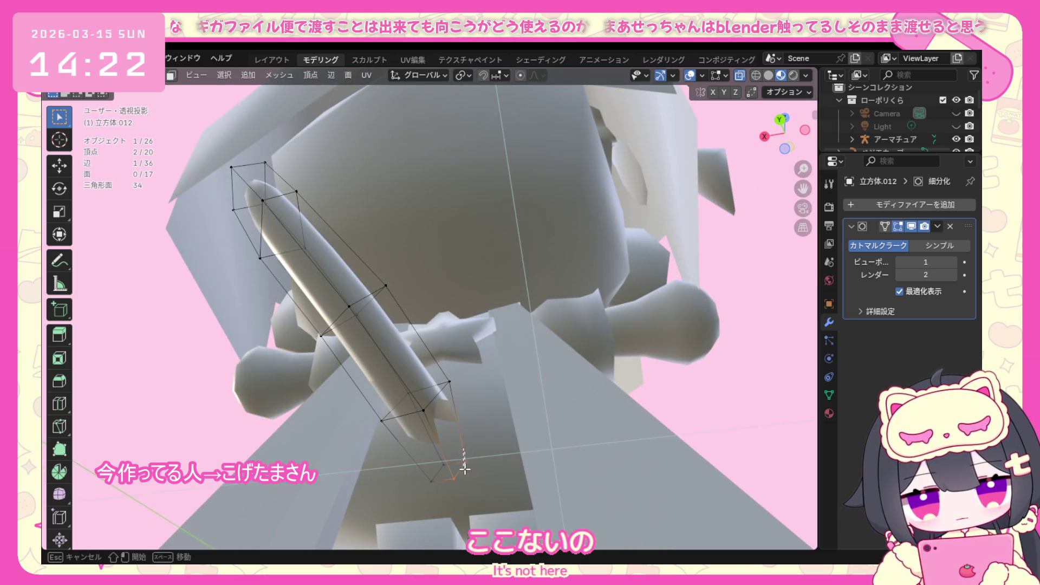
pyautogui.press('2')
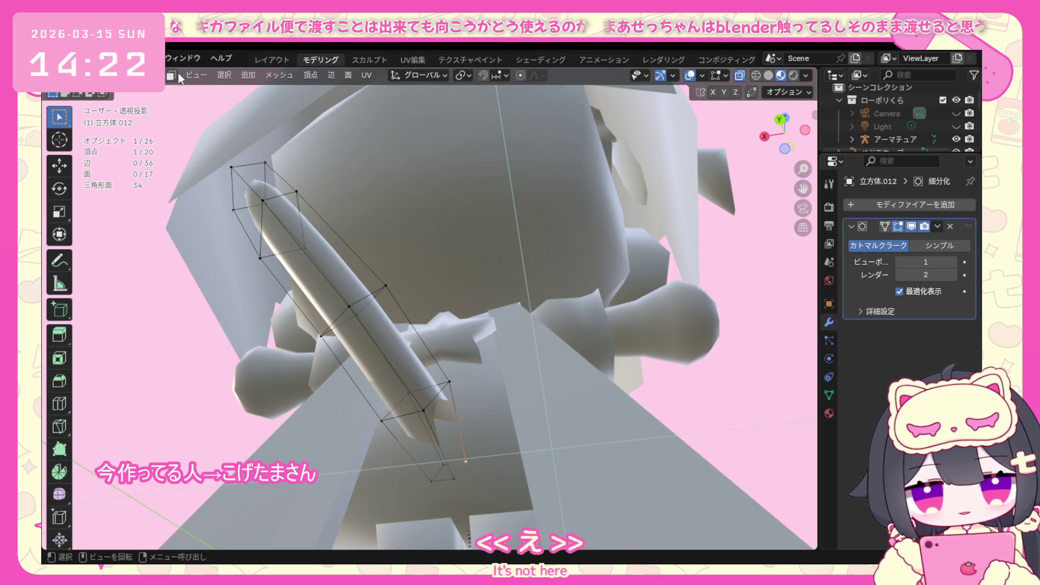
pyautogui.click(462, 471)
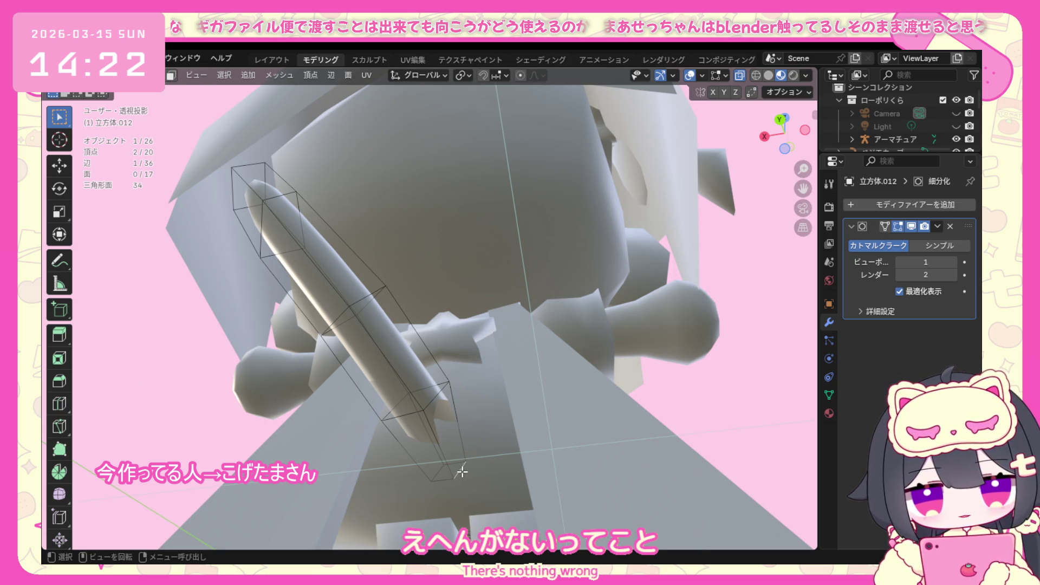
pyautogui.click(433, 397)
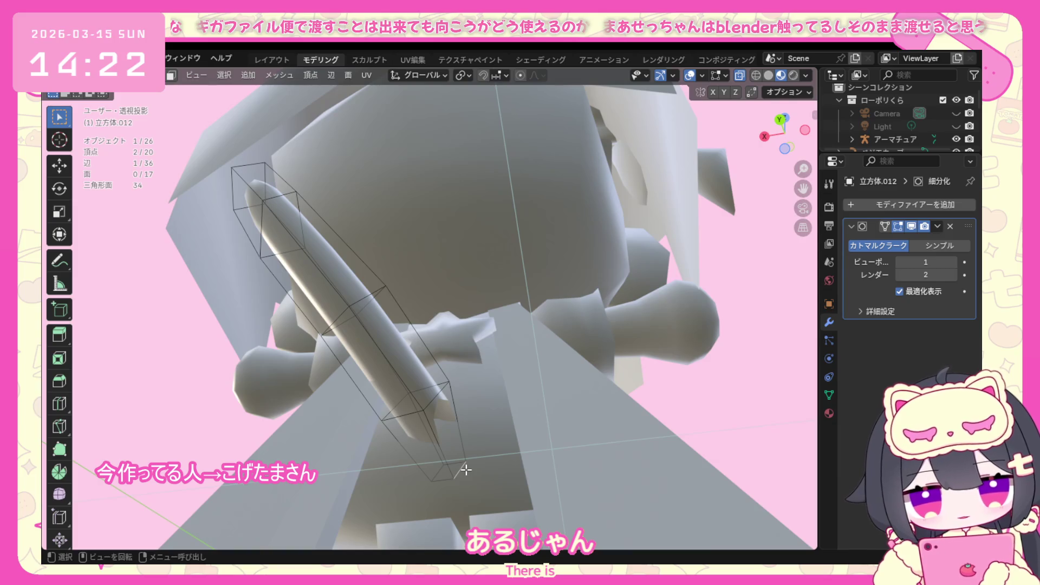
# Cut a new edge loop across the tail near its tip with Ctrl+R.
pyautogui.hotkey('ctrl', 'r')
pyautogui.click(468, 452)
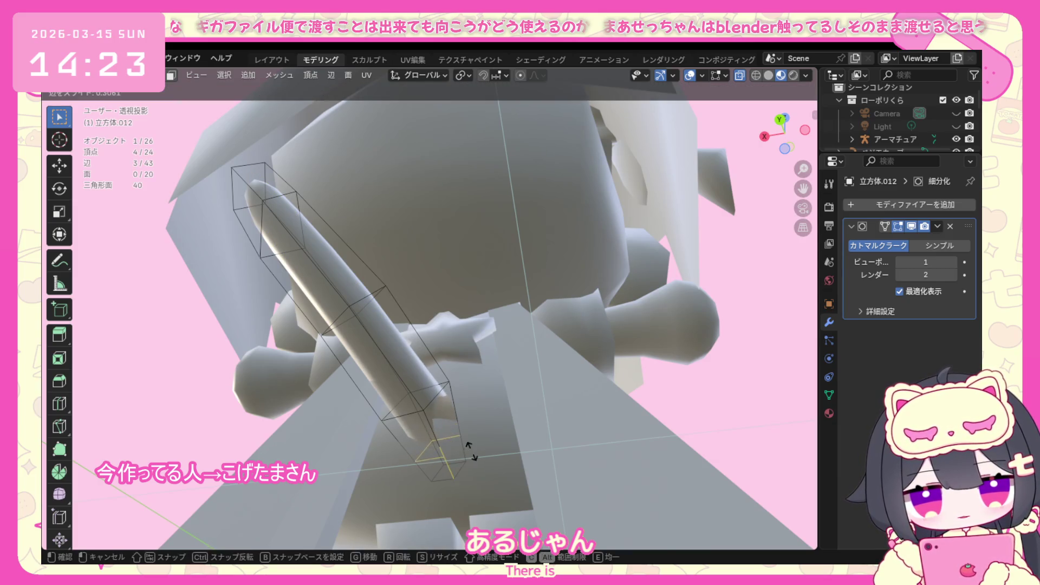
pyautogui.click(460, 439)
pyautogui.moveTo(460, 438); pyautogui.dragTo(528, 419, button='middle')
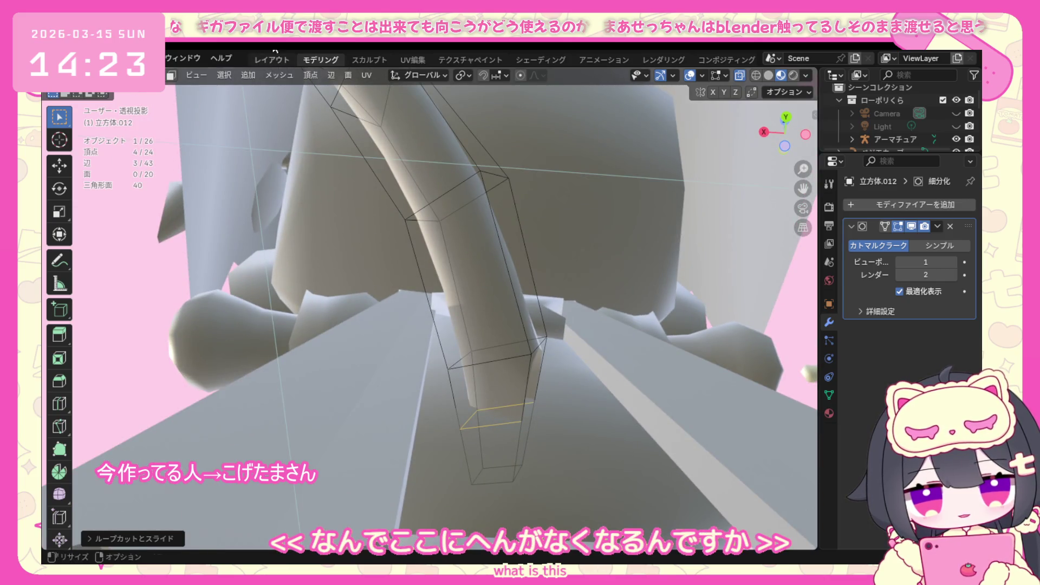
pyautogui.press('1')
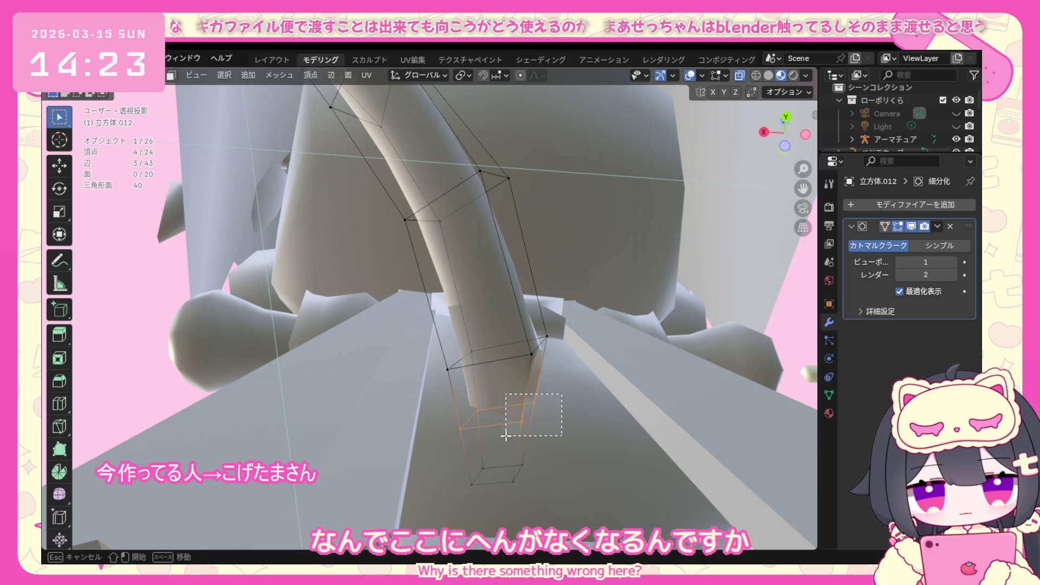
pyautogui.rightClick(521, 423)
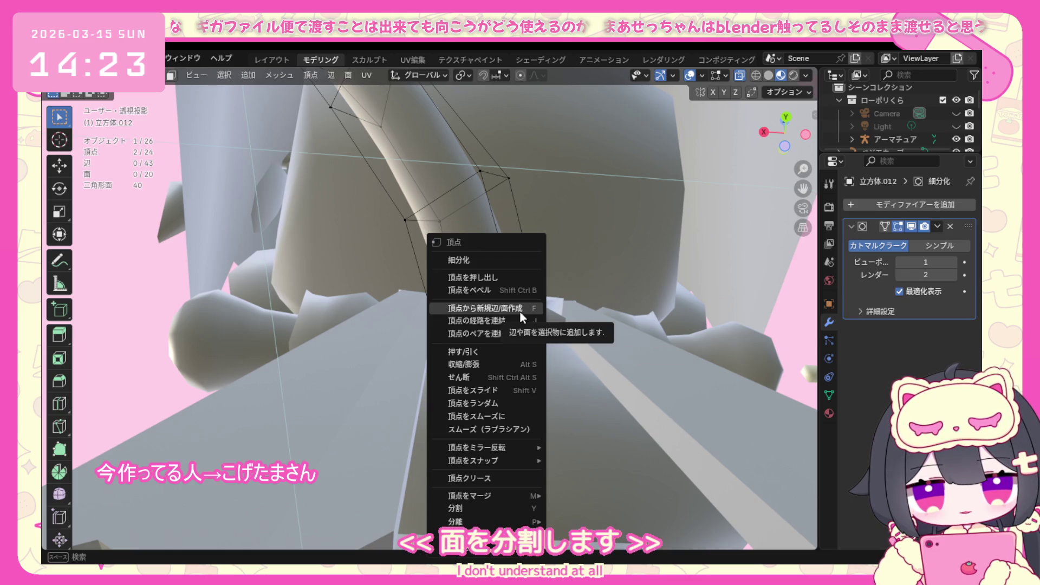
# Delete the extra bottom ring of vertices at the tail's tip.
pyautogui.click(519, 311)
pyautogui.moveTo(512, 390)
pyautogui.mouseDown(button='middle')
pyautogui.moveTo(515, 405)
pyautogui.moveTo(479, 346)
pyautogui.mouseUp(button='middle')
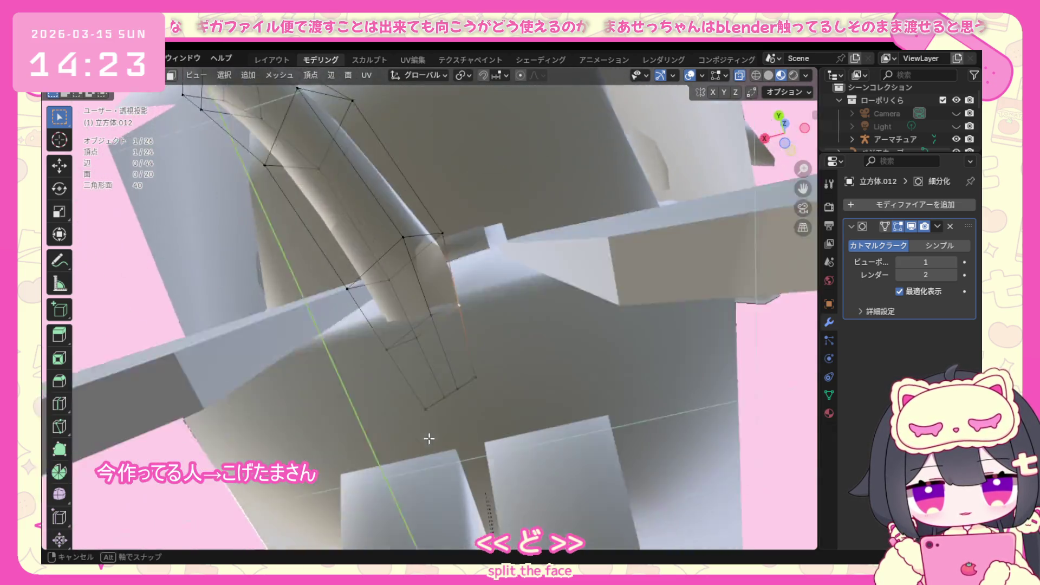
pyautogui.moveTo(479, 346)
pyautogui.mouseDown(button='middle')
pyautogui.moveTo(401, 290)
pyautogui.moveTo(459, 430)
pyautogui.mouseUp(button='middle')
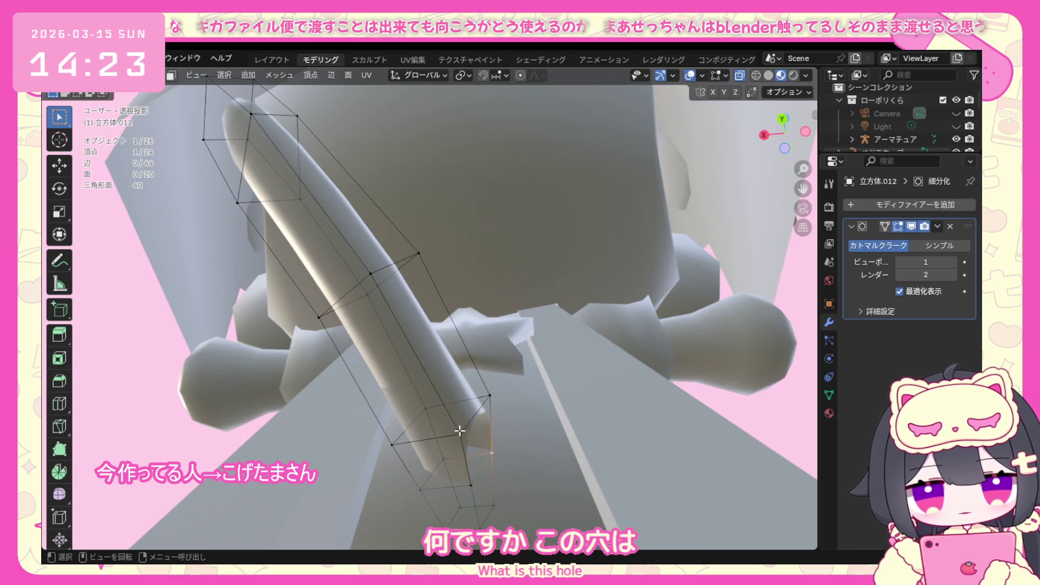
pyautogui.scroll(-2, 459, 446)
pyautogui.moveTo(470, 432); pyautogui.dragTo(435, 476)
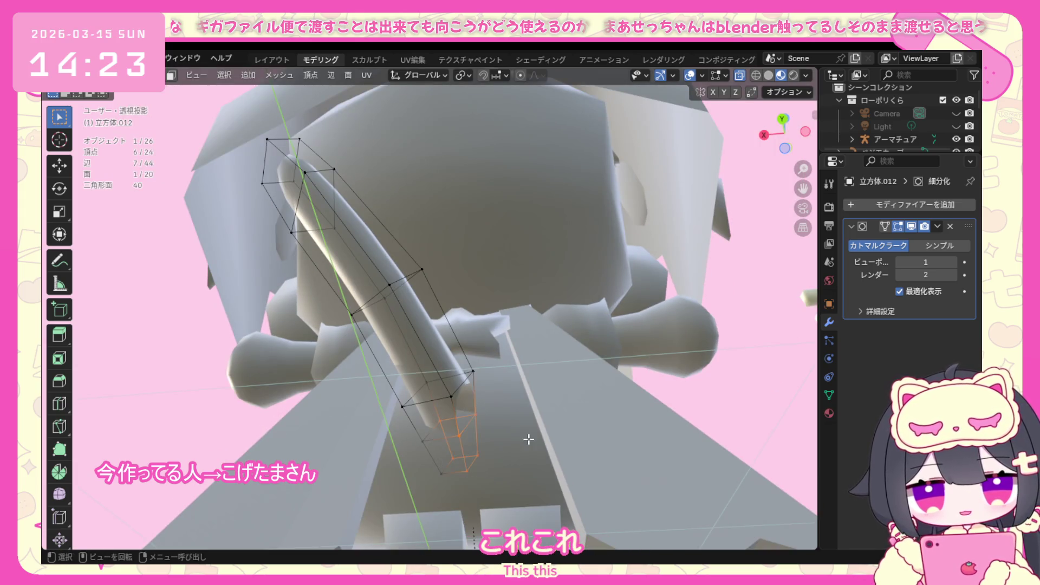
pyautogui.rightClick(477, 456)
pyautogui.click(441, 533)
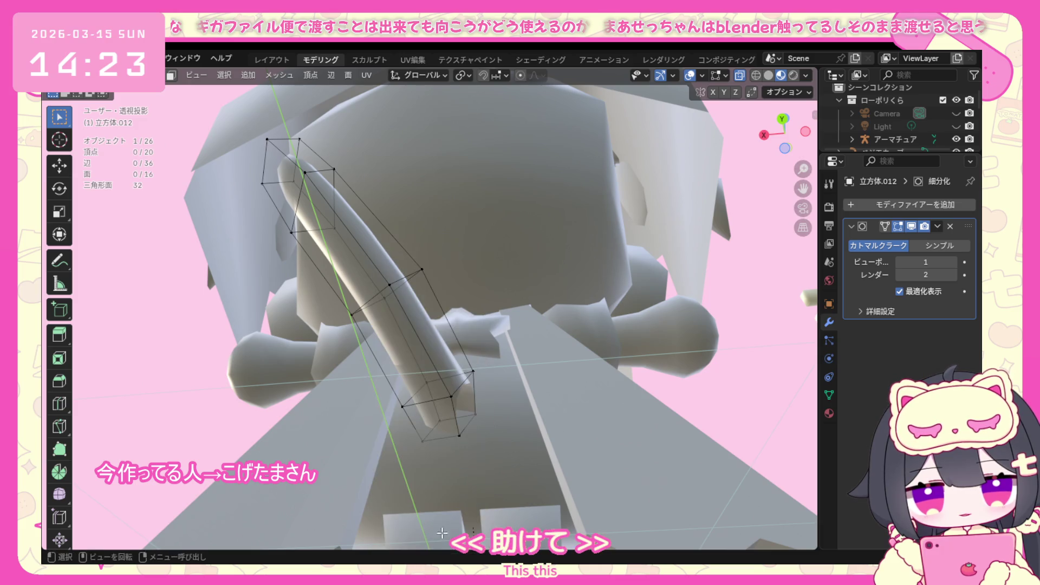
# Try Grid Fill on the tail's open end, first on one vertex then on the four end vertices.
pyautogui.moveTo(467, 375); pyautogui.dragTo(415, 375, button='middle')
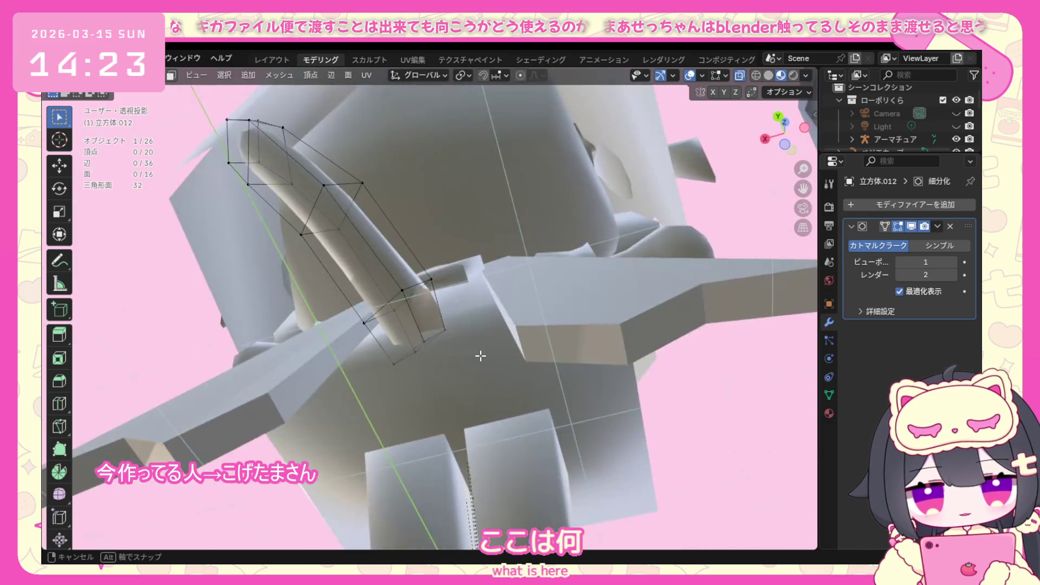
pyautogui.moveTo(415, 374)
pyautogui.mouseDown(button='middle')
pyautogui.moveTo(481, 353)
pyautogui.moveTo(515, 326)
pyautogui.moveTo(512, 278)
pyautogui.moveTo(517, 326)
pyautogui.mouseUp(button='middle')
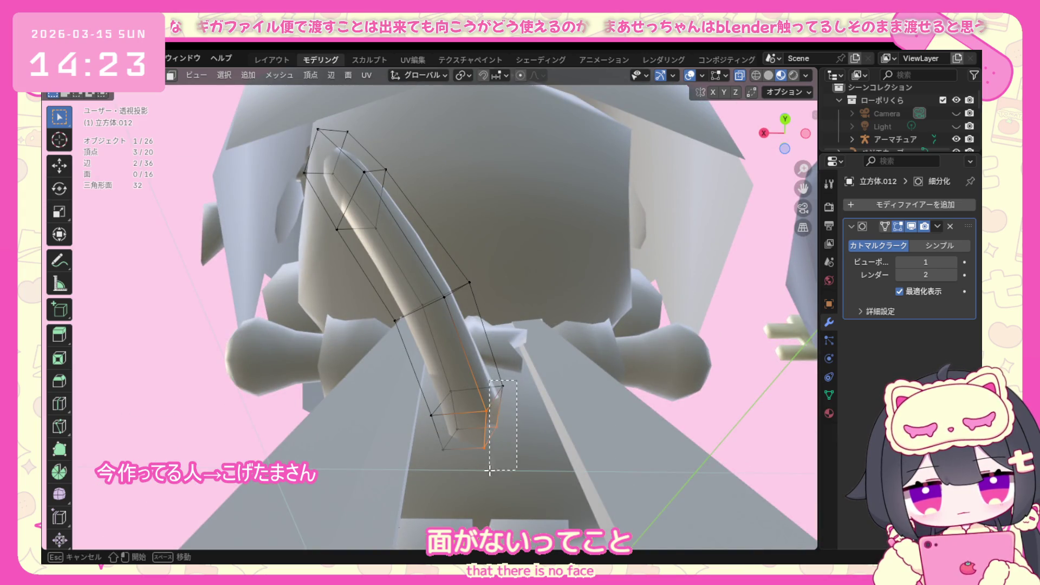
pyautogui.rightClick(497, 415)
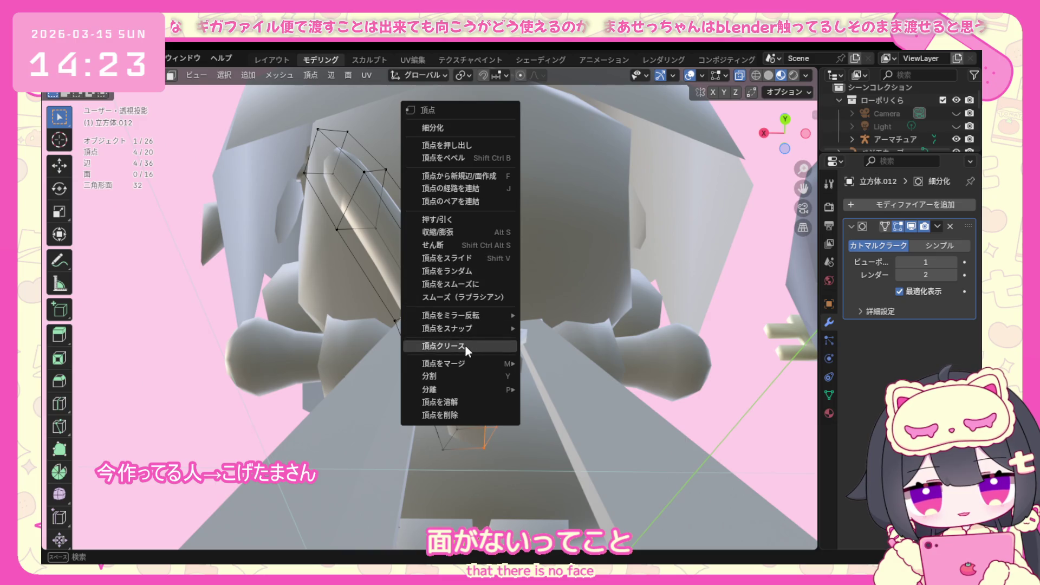
pyautogui.click(347, 76)
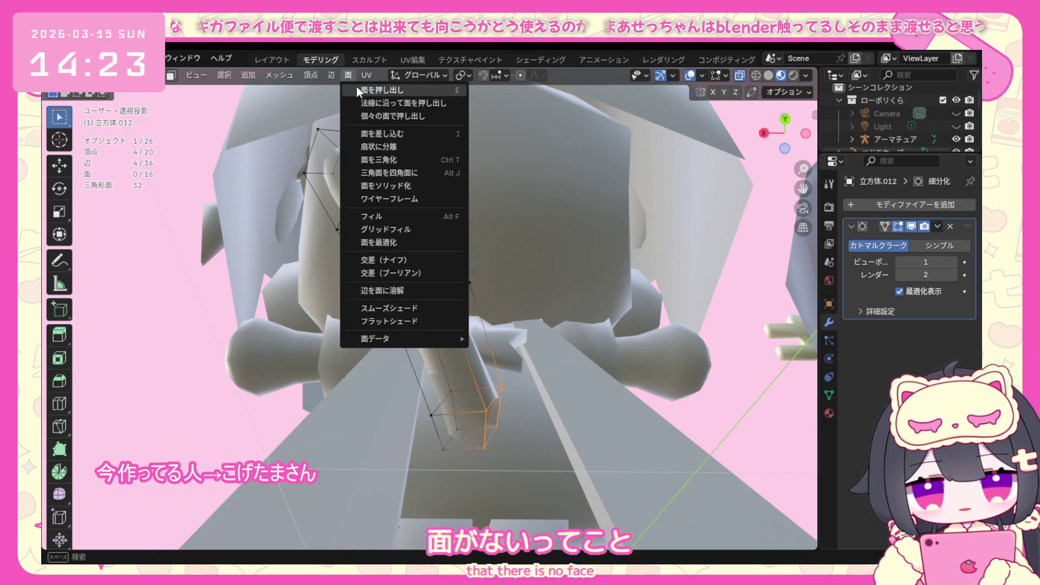
pyautogui.click(405, 228)
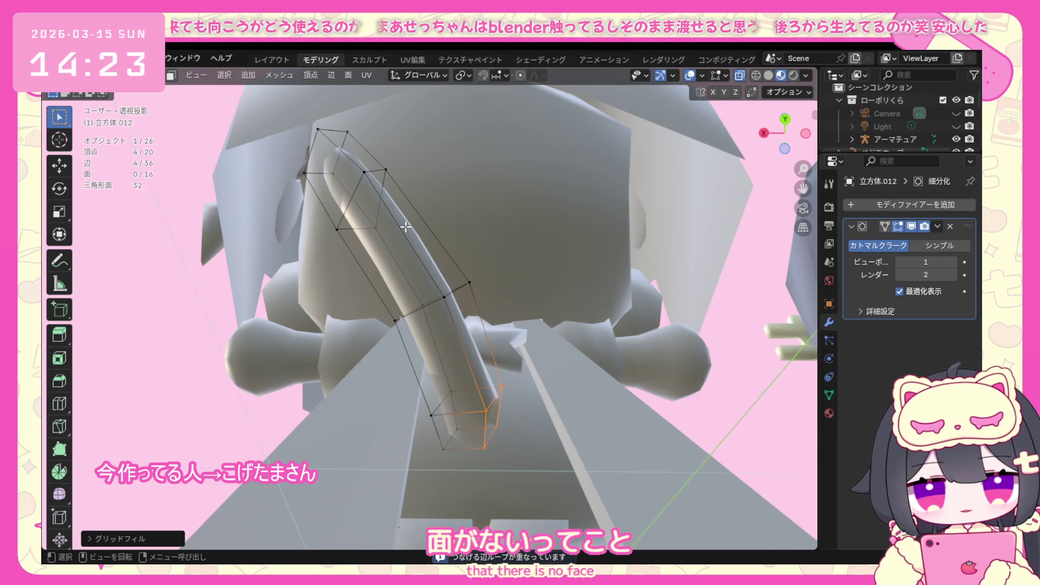
pyautogui.click(521, 413)
pyautogui.moveTo(521, 412); pyautogui.dragTo(548, 391, button='middle')
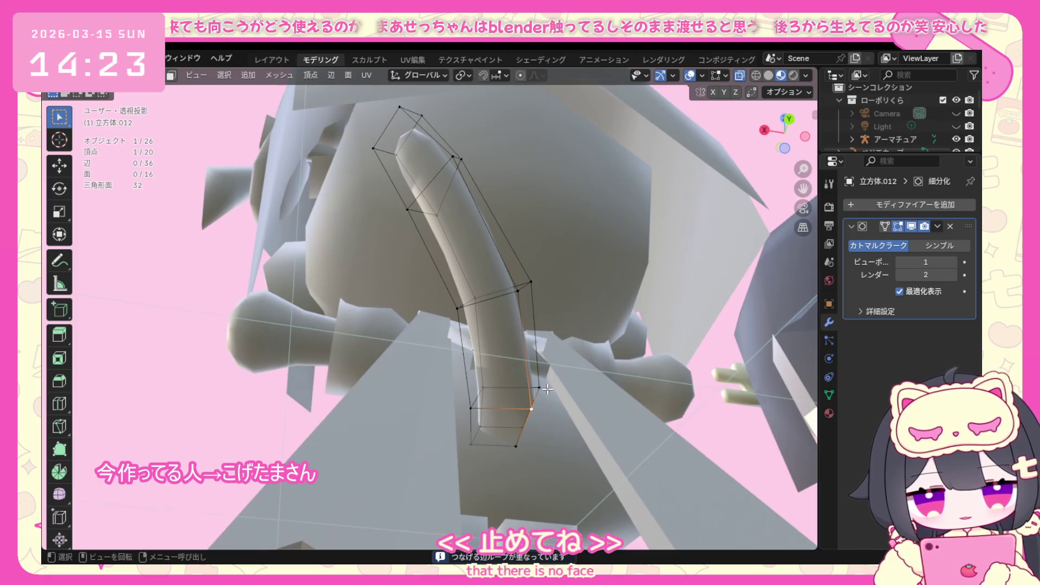
pyautogui.moveTo(510, 476); pyautogui.dragTo(510, 477)
pyautogui.moveTo(510, 477); pyautogui.dragTo(422, 376, button='middle')
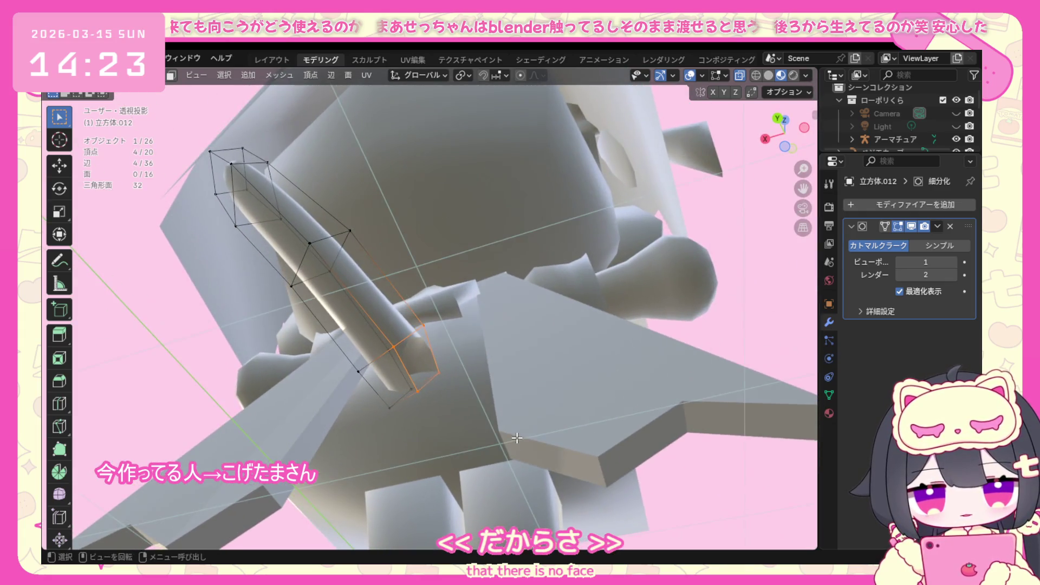
pyautogui.click(353, 77)
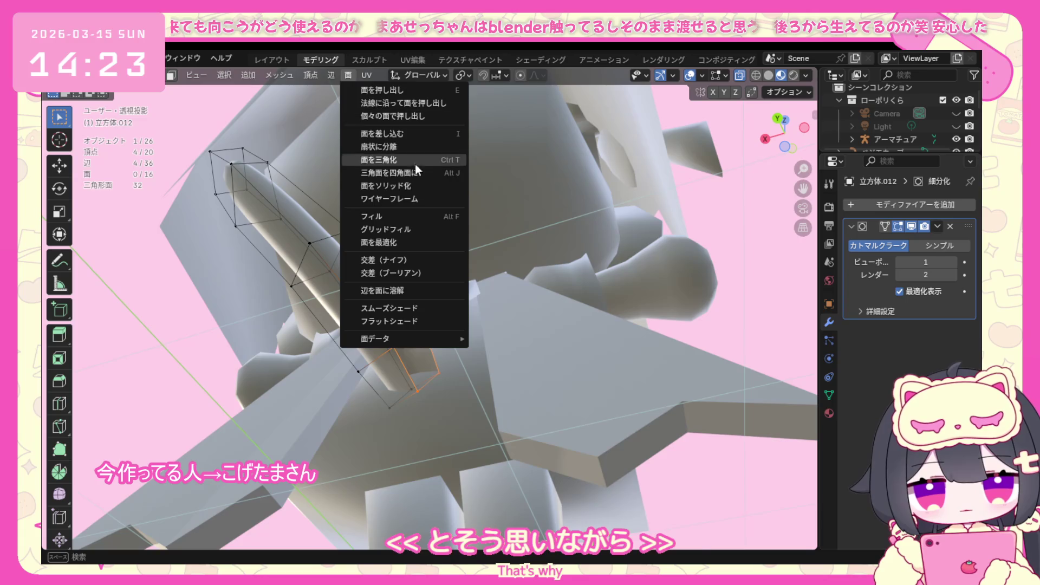
pyautogui.click(414, 229)
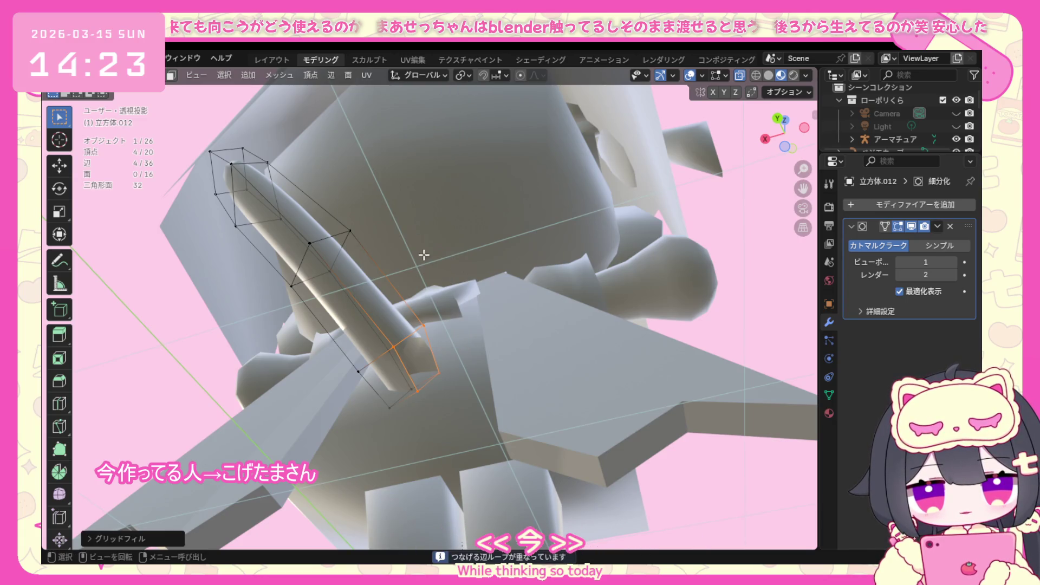
# View the model from the front and select the whole tail mesh.
pyautogui.click(457, 409)
pyautogui.moveTo(430, 391)
pyautogui.mouseDown(button='middle')
pyautogui.moveTo(422, 382)
pyautogui.moveTo(417, 393)
pyautogui.mouseUp(button='middle')
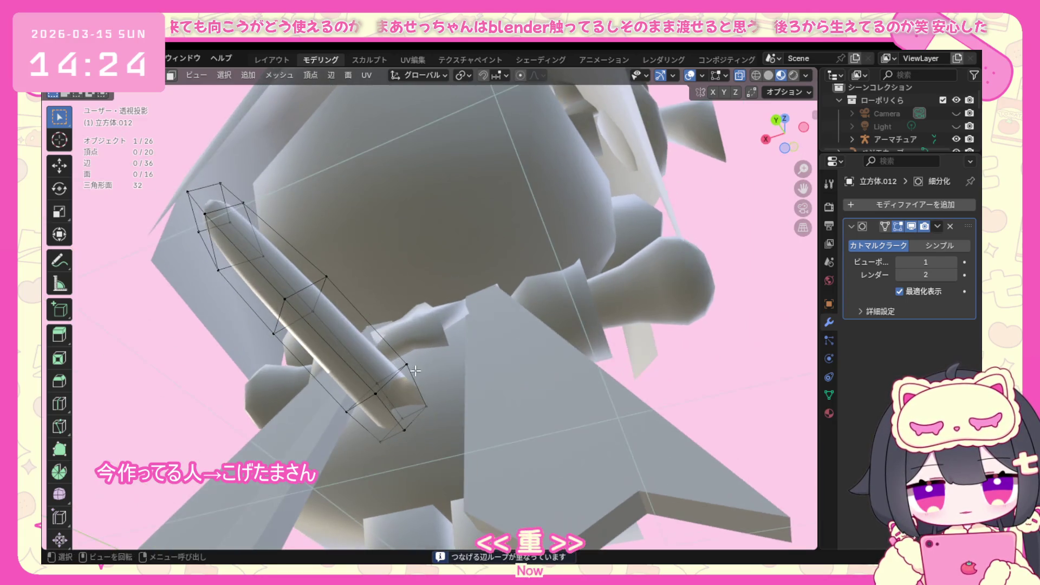
pyautogui.click(430, 358)
pyautogui.moveTo(430, 358)
pyautogui.keyDown('alt'); pyautogui.mouseDown(button='middle')
pyautogui.moveTo(513, 347)
pyautogui.moveTo(335, 406)
pyautogui.mouseUp(button='middle'); pyautogui.keyUp('alt')
pyautogui.press('a')
pyautogui.scroll(-3, 448, 426)
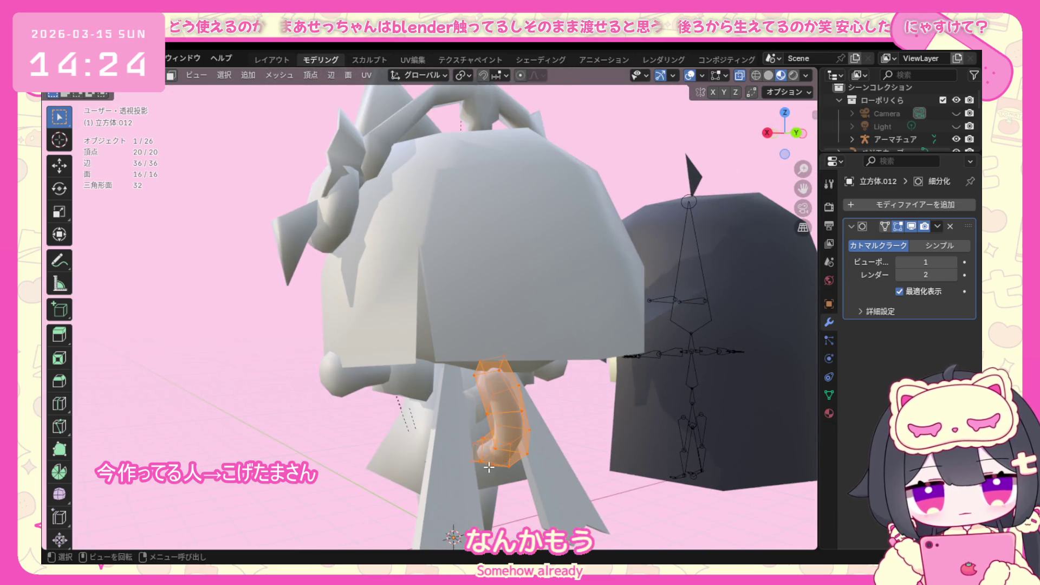
# Move the tail mesh closer against the body from the side and back views.
pyautogui.moveTo(488, 467); pyautogui.dragTo(391, 457, button='middle')
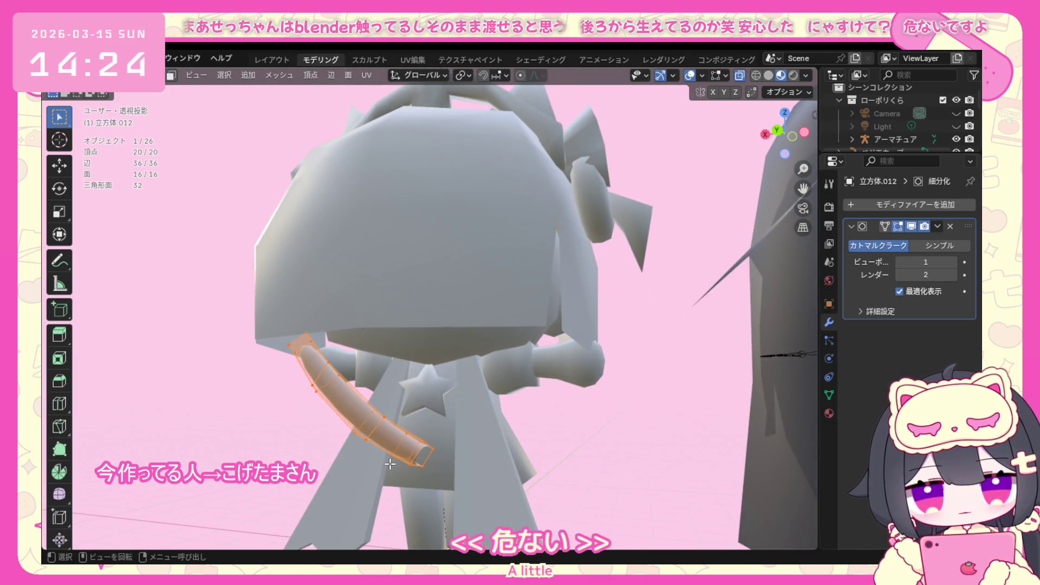
pyautogui.press('KP_3')
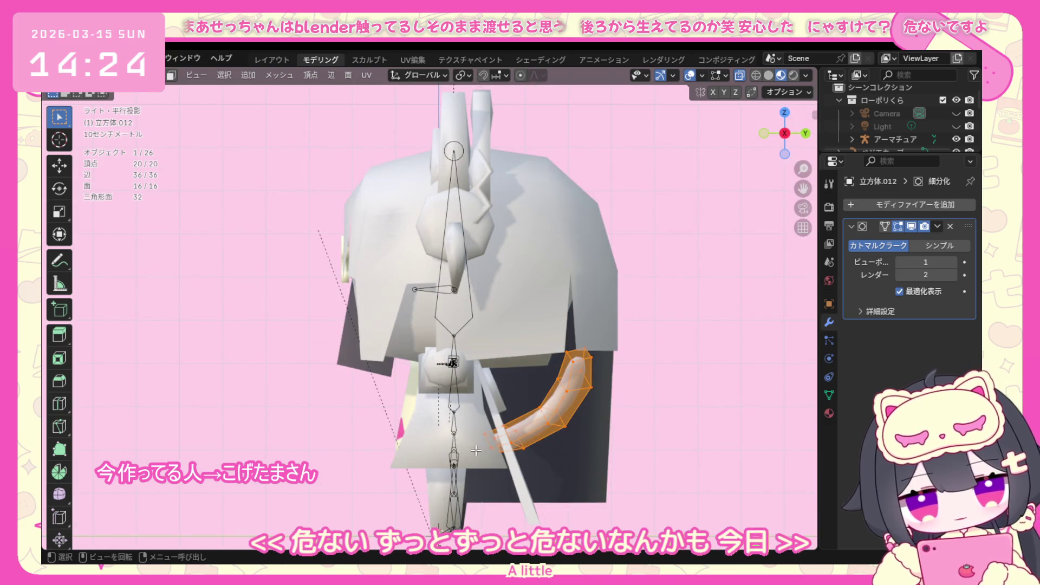
pyautogui.press('g')
pyautogui.click(472, 452)
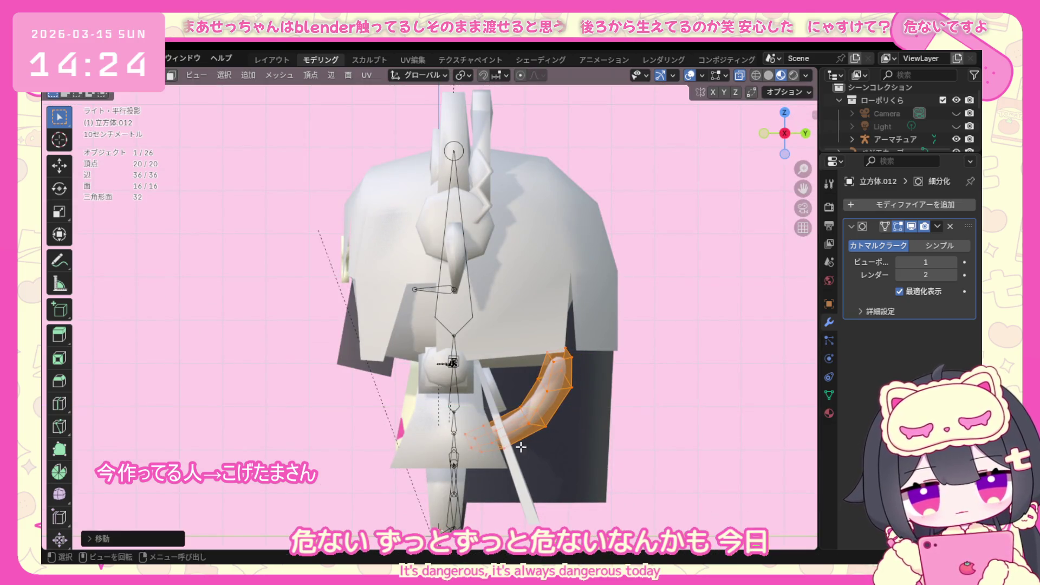
pyautogui.moveTo(520, 447); pyautogui.dragTo(514, 453, button='middle')
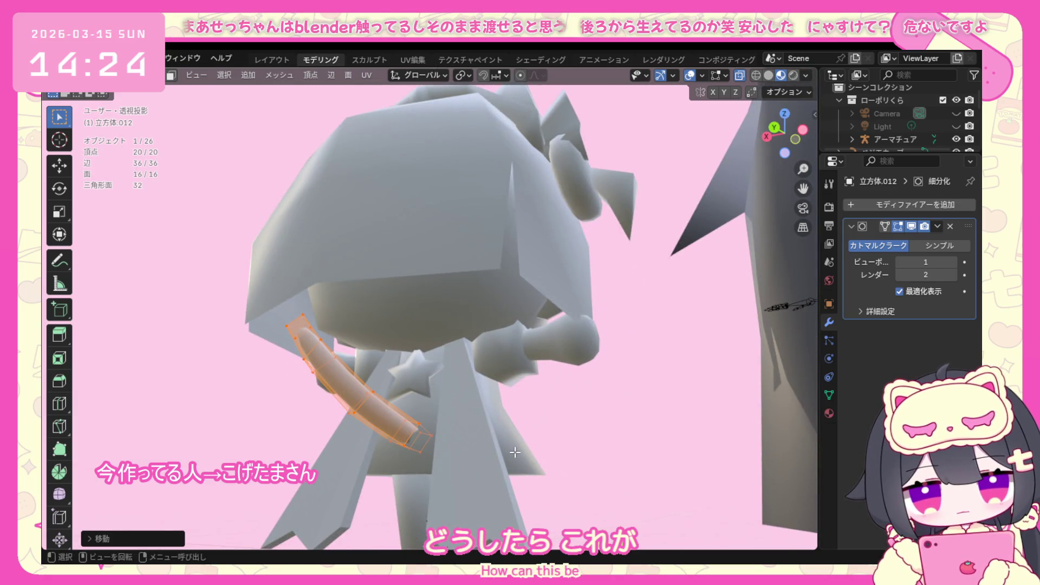
pyautogui.press('g')
pyautogui.click(506, 426)
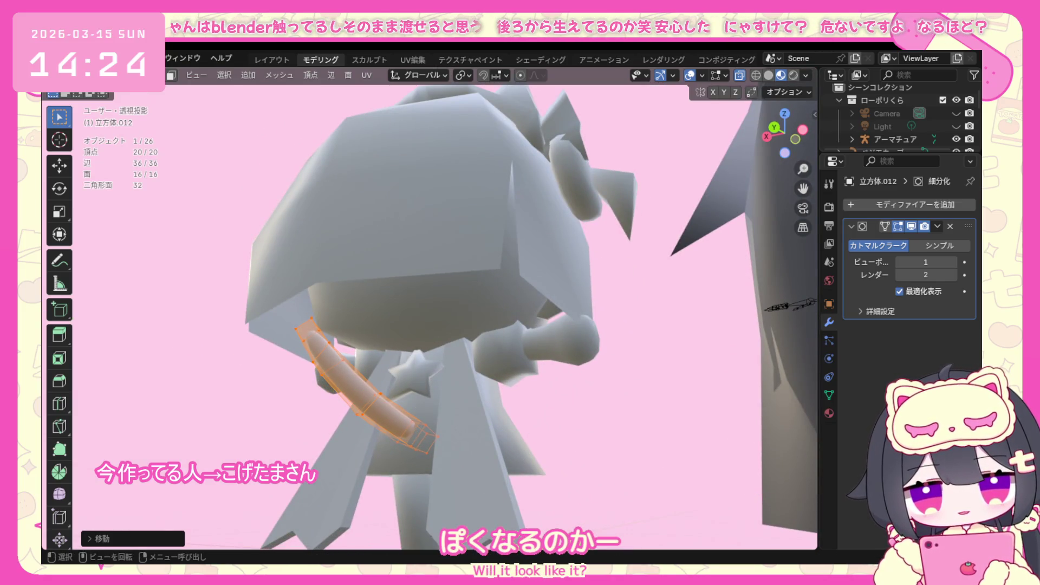
# Return to object mode, orbit behind the character and select the tail object.
pyautogui.click(122, 76)
pyautogui.click(130, 92)
pyautogui.moveTo(377, 387)
pyautogui.mouseDown(button='middle')
pyautogui.moveTo(600, 390)
pyautogui.moveTo(515, 411)
pyautogui.moveTo(314, 207)
pyautogui.mouseUp(button='middle')
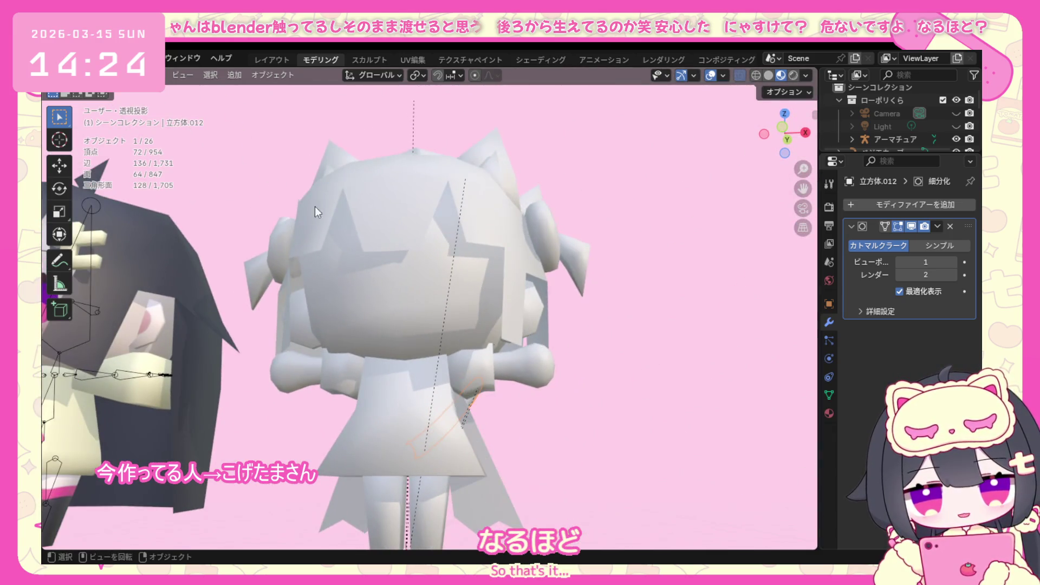
pyautogui.click(489, 432)
pyautogui.moveTo(495, 438)
pyautogui.mouseDown(button='middle')
pyautogui.moveTo(320, 440)
pyautogui.moveTo(234, 424)
pyautogui.moveTo(195, 437)
pyautogui.moveTo(345, 475)
pyautogui.moveTo(443, 438)
pyautogui.moveTo(544, 439)
pyautogui.moveTo(509, 476)
pyautogui.moveTo(507, 451)
pyautogui.mouseUp(button='middle')
pyautogui.moveTo(462, 413)
pyautogui.mouseDown(button='middle')
pyautogui.moveTo(108, 409)
pyautogui.moveTo(380, 408)
pyautogui.moveTo(192, 360)
pyautogui.mouseUp(button='middle')
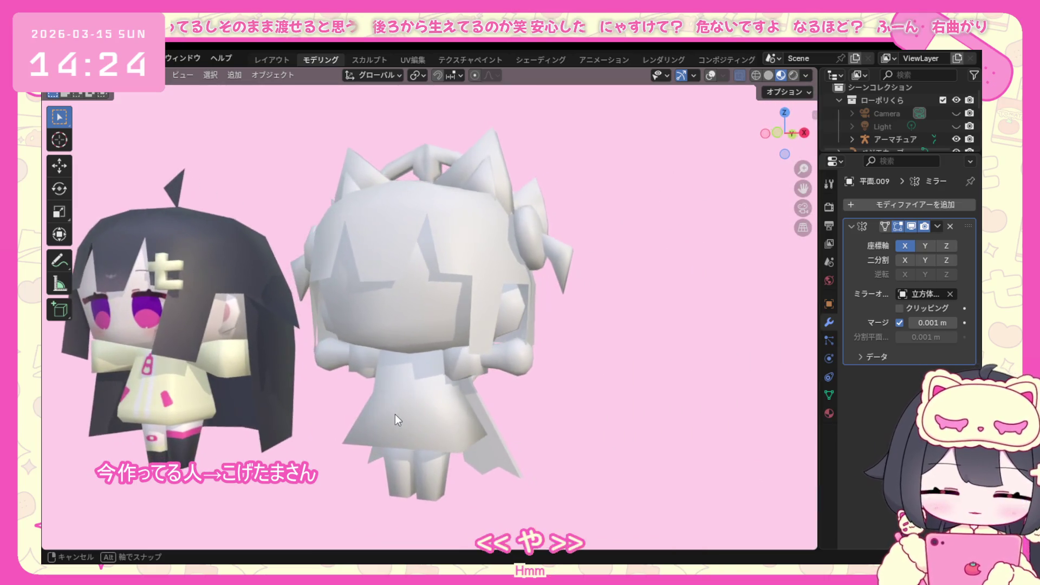
pyautogui.scroll(2, 414, 371)
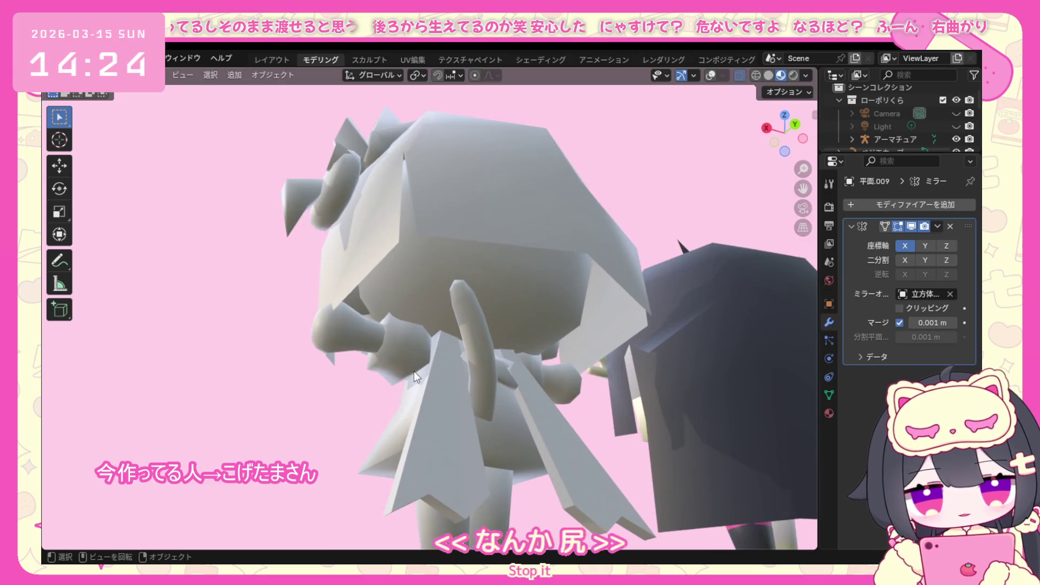
pyautogui.scroll(1, 420, 370)
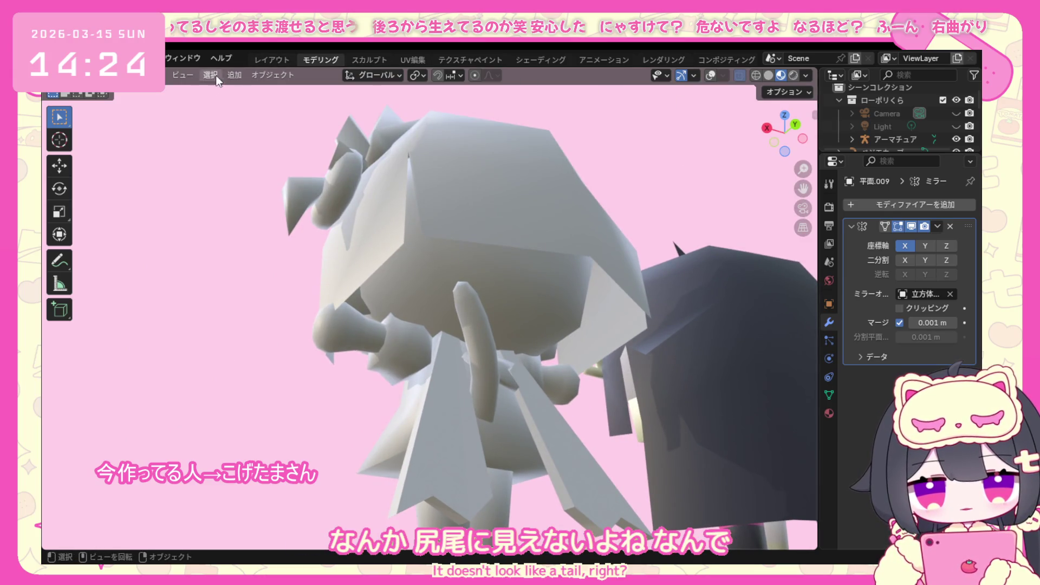
pyautogui.click(710, 75)
pyautogui.click(472, 319)
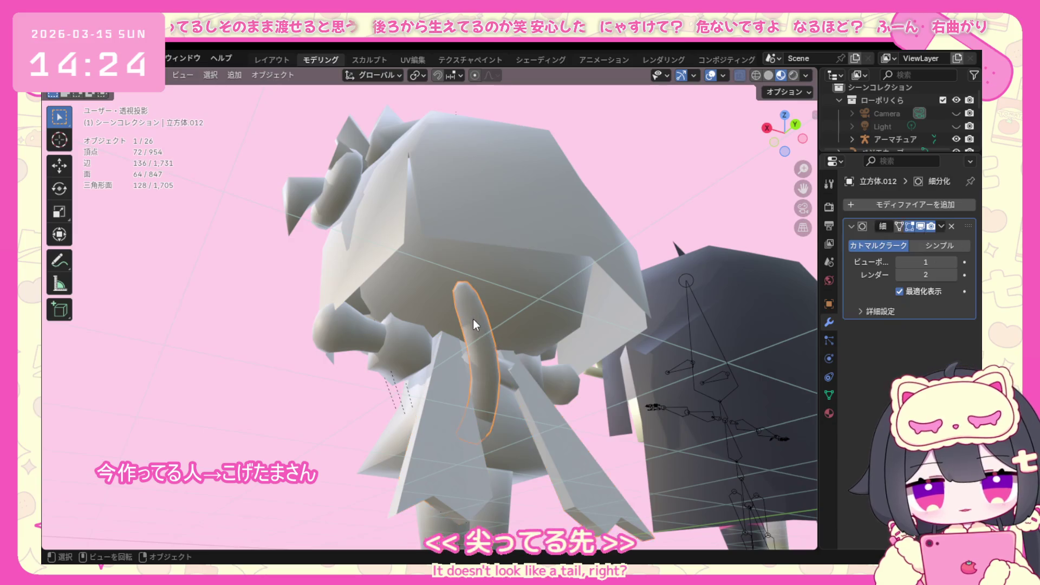
# Shift the tail's tip vertices in edit mode, then return to object mode.
pyautogui.click(140, 78)
pyautogui.click(133, 100)
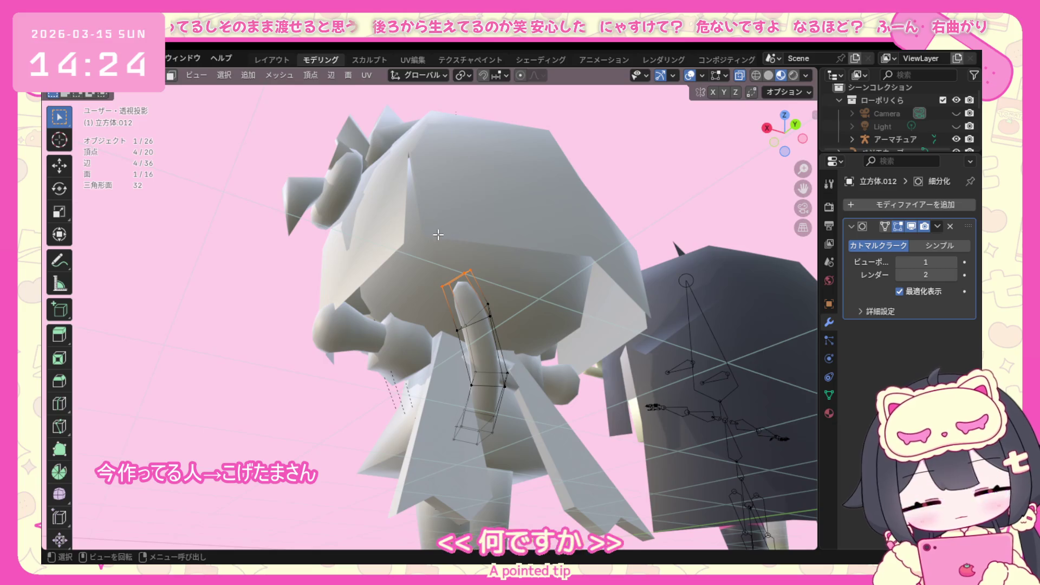
pyautogui.press('g')
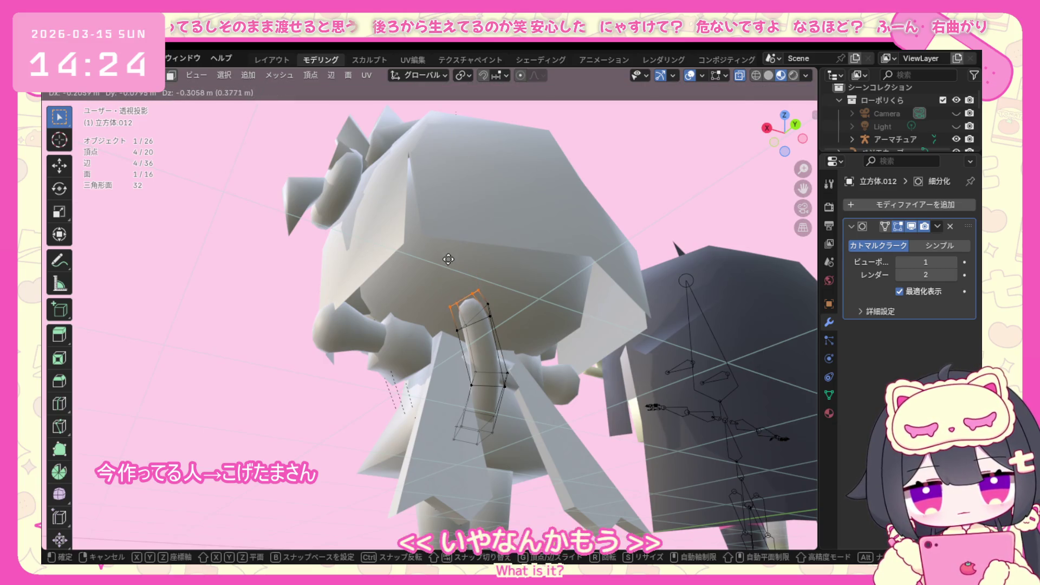
pyautogui.click(450, 258)
pyautogui.click(65, 75)
pyautogui.click(122, 102)
# Orbit around the characters to check the reshaped tail from several angles.
pyautogui.moveTo(299, 299)
pyautogui.mouseDown(button='middle')
pyautogui.moveTo(508, 338)
pyautogui.moveTo(408, 341)
pyautogui.moveTo(282, 314)
pyautogui.moveTo(257, 331)
pyautogui.moveTo(449, 335)
pyautogui.mouseUp(button='middle')
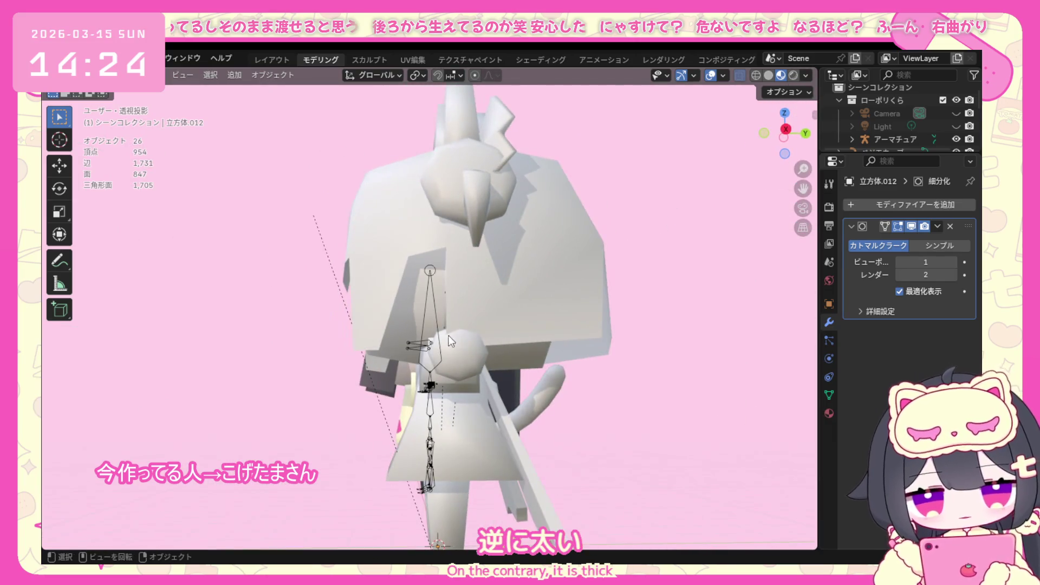
pyautogui.moveTo(628, 371)
pyautogui.mouseDown(button='middle')
pyautogui.moveTo(669, 368)
pyautogui.moveTo(462, 379)
pyautogui.moveTo(476, 369)
pyautogui.mouseUp(button='middle')
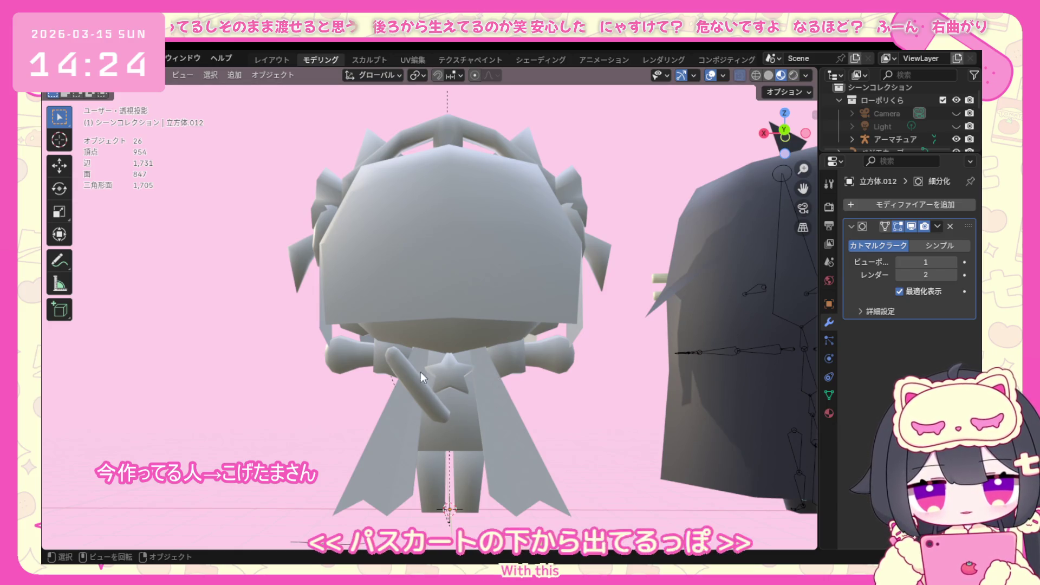
pyautogui.moveTo(363, 312)
pyautogui.mouseDown(button='middle')
pyautogui.moveTo(478, 305)
pyautogui.moveTo(480, 365)
pyautogui.moveTo(338, 378)
pyautogui.moveTo(573, 377)
pyautogui.moveTo(423, 405)
pyautogui.moveTo(503, 392)
pyautogui.mouseUp(button='middle')
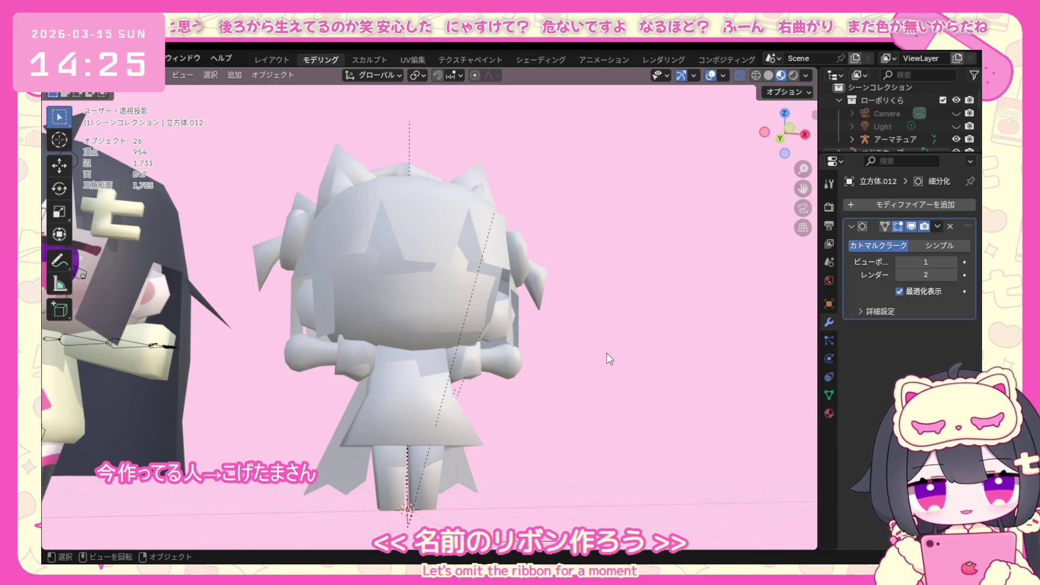
# Add a cube (undoing a mistaken plane) and shrink it to a tiny knot size.
pyautogui.click(234, 74)
pyautogui.moveTo(258, 89)
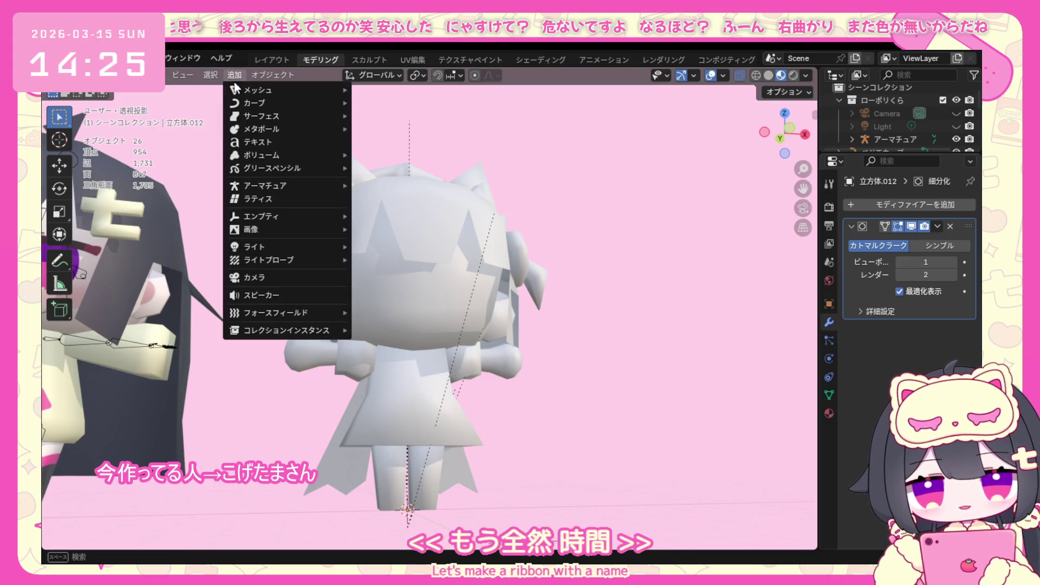
pyautogui.click(366, 91)
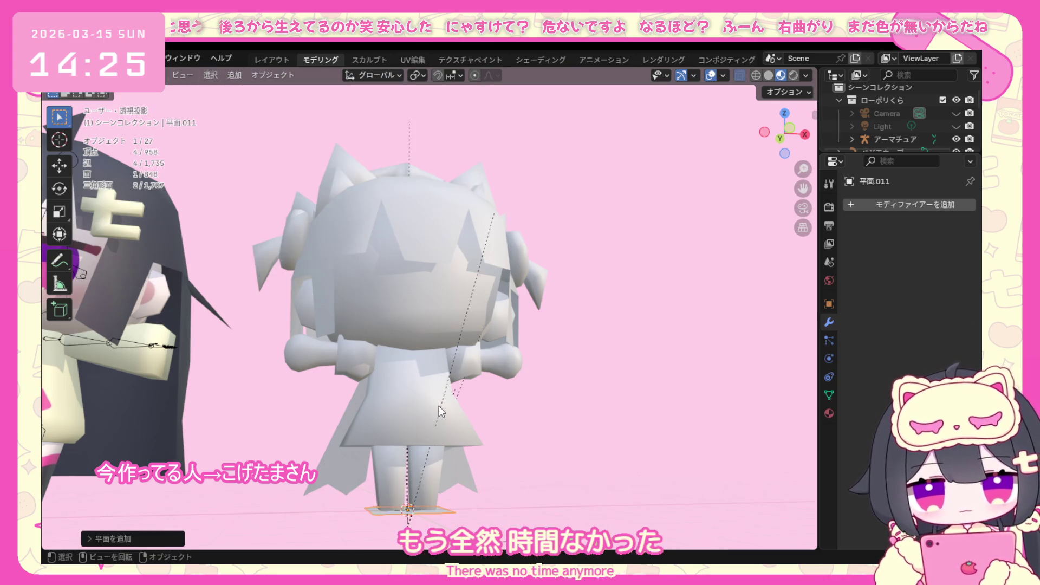
pyautogui.press('KP_1')
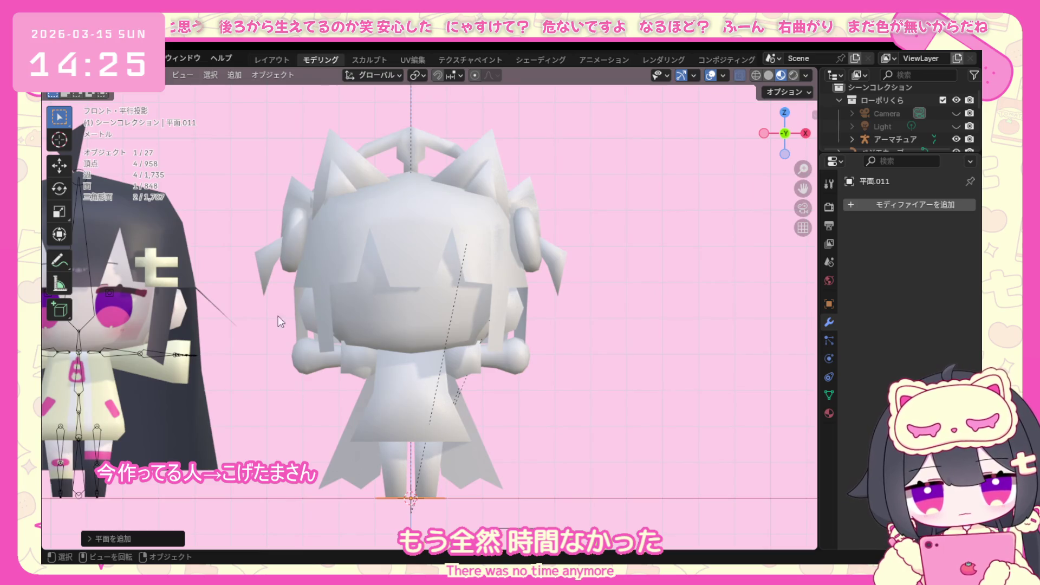
pyautogui.hotkey('ctrl', 'z')
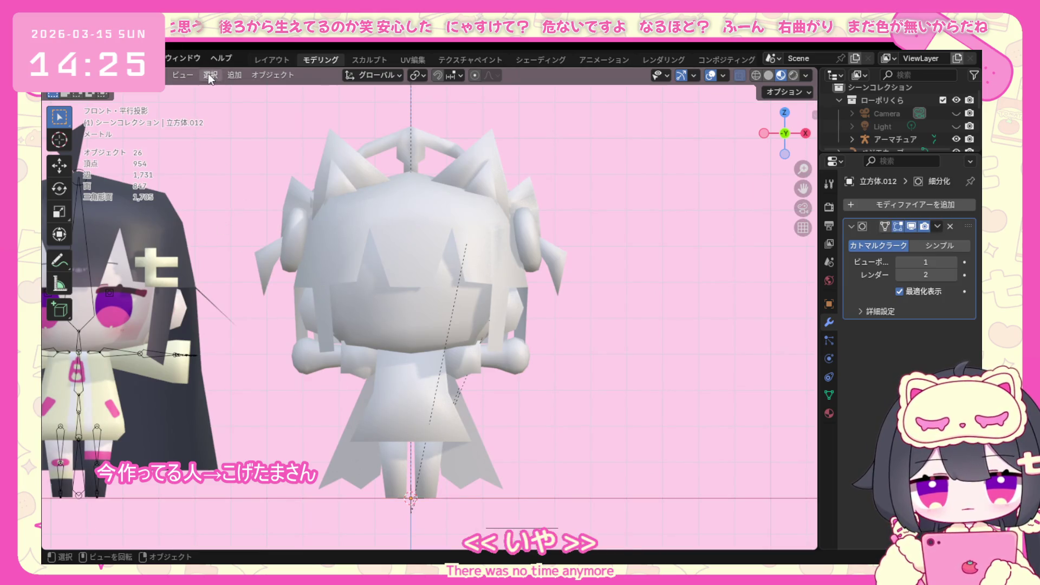
pyautogui.click(235, 75)
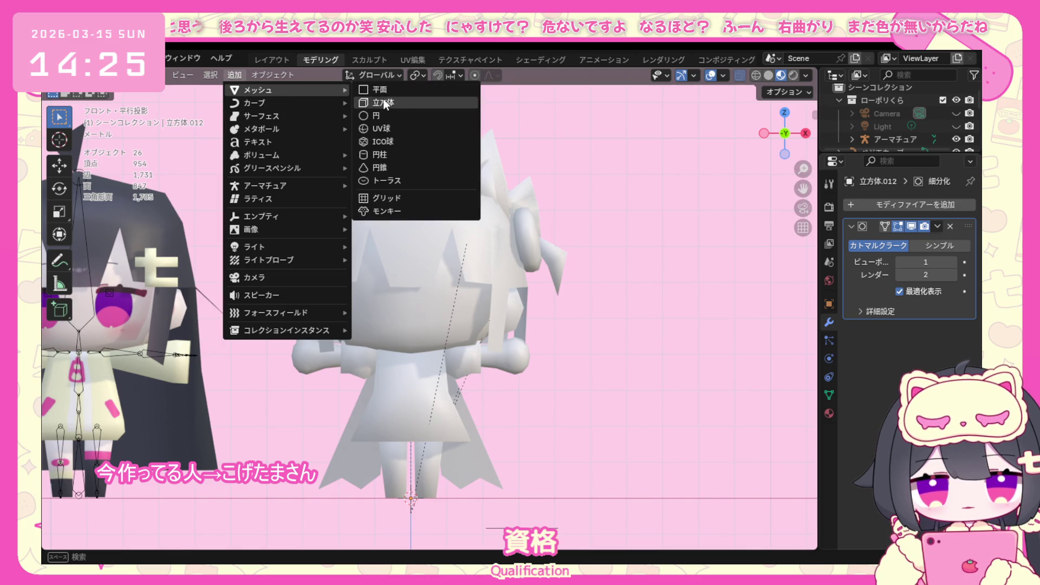
pyautogui.moveTo(268, 89)
pyautogui.click(390, 103)
pyautogui.click(89, 77)
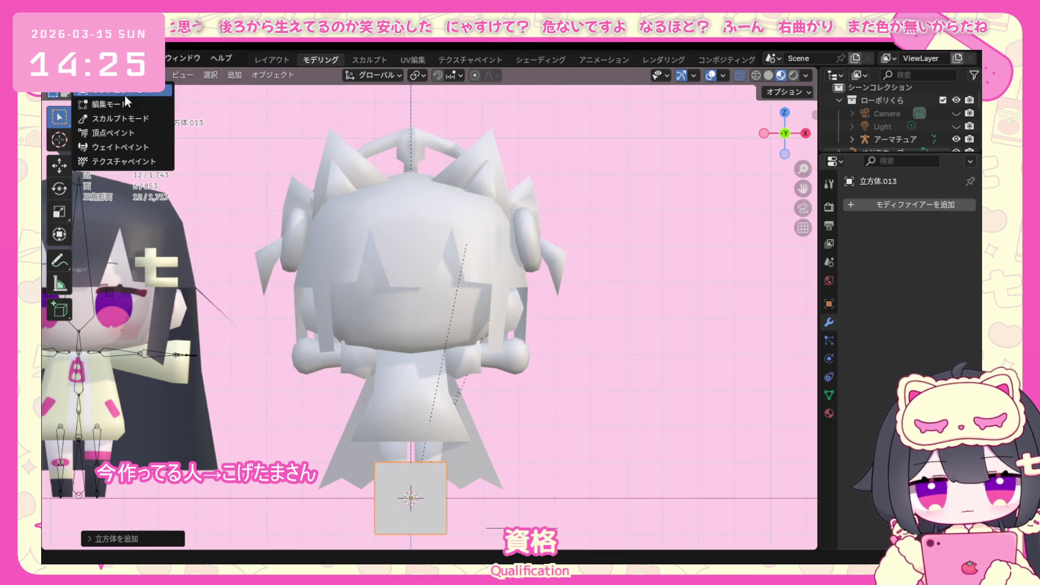
pyautogui.click(105, 114)
pyautogui.scroll(-2, 449, 376)
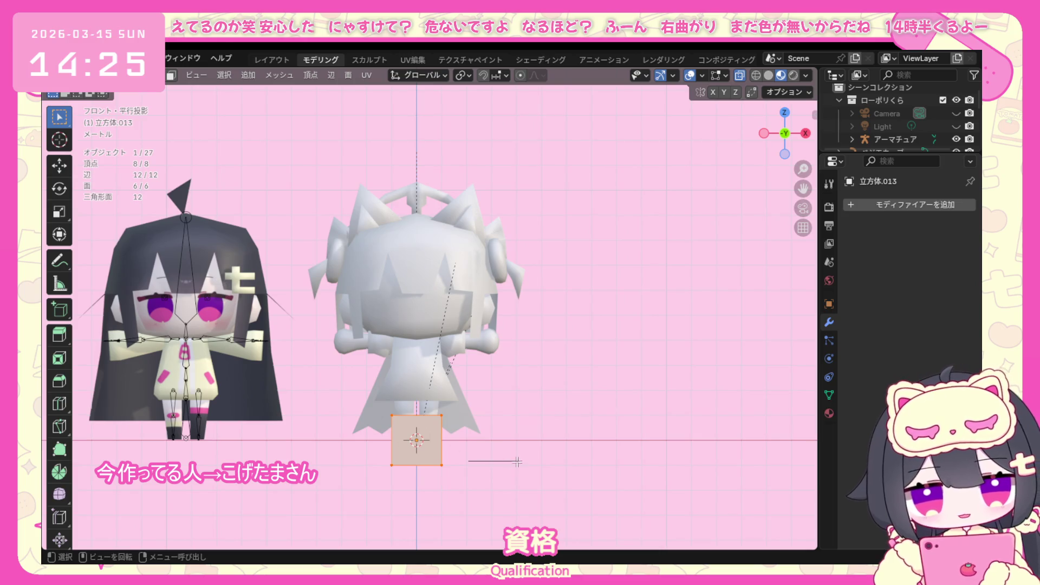
pyautogui.press('s')
pyautogui.click(441, 452)
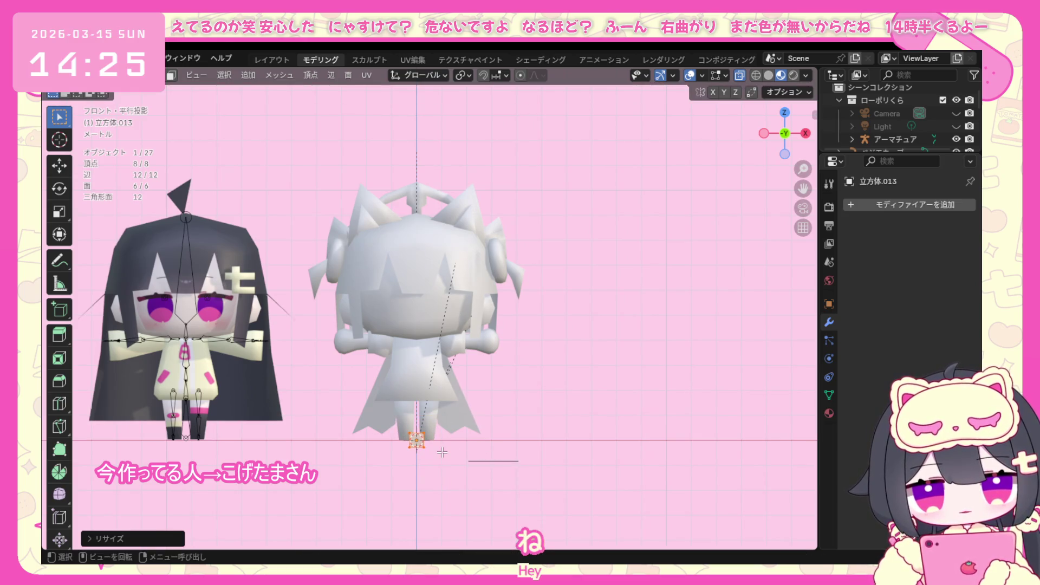
# Move the cube up to waist height along Z and back against the character along Y.
pyautogui.press('g')
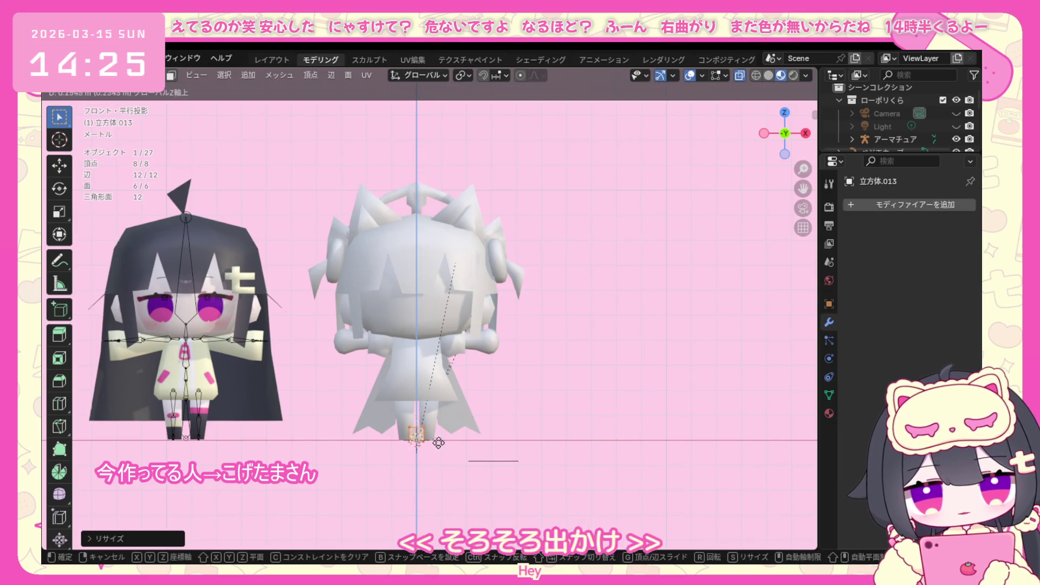
pyautogui.click(439, 355)
pyautogui.press('g')
pyautogui.press('z')
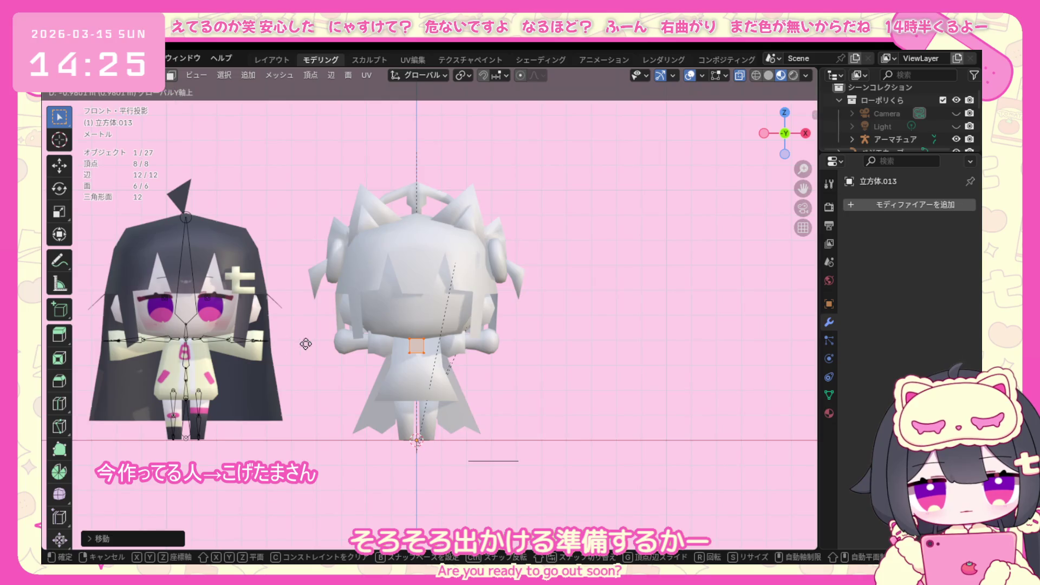
pyautogui.click(255, 348)
pyautogui.moveTo(256, 348); pyautogui.dragTo(322, 362, button='middle')
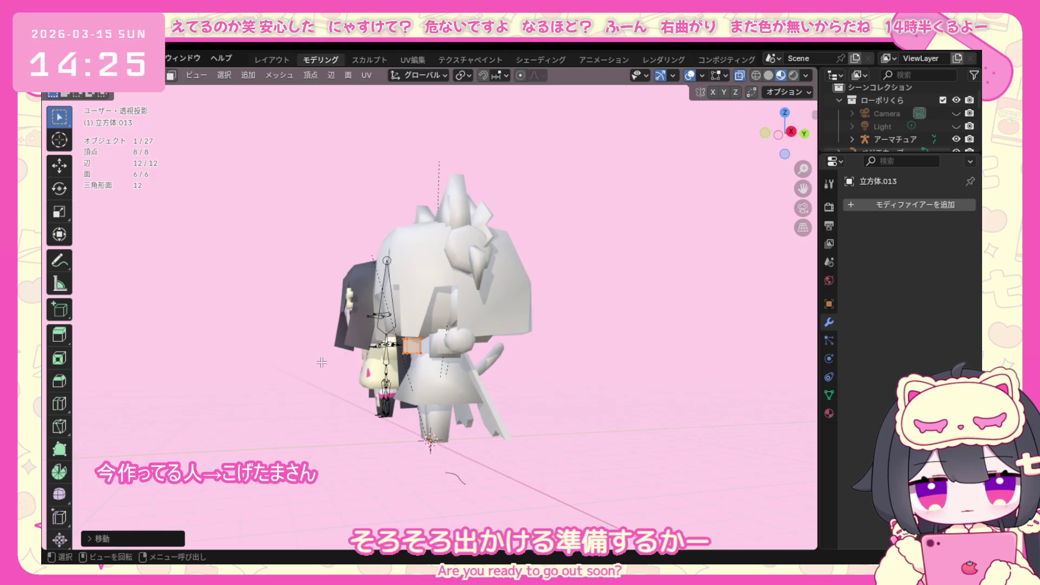
pyautogui.scroll(3, 321, 362)
pyautogui.press('g')
pyautogui.press('y')
pyautogui.click(358, 361)
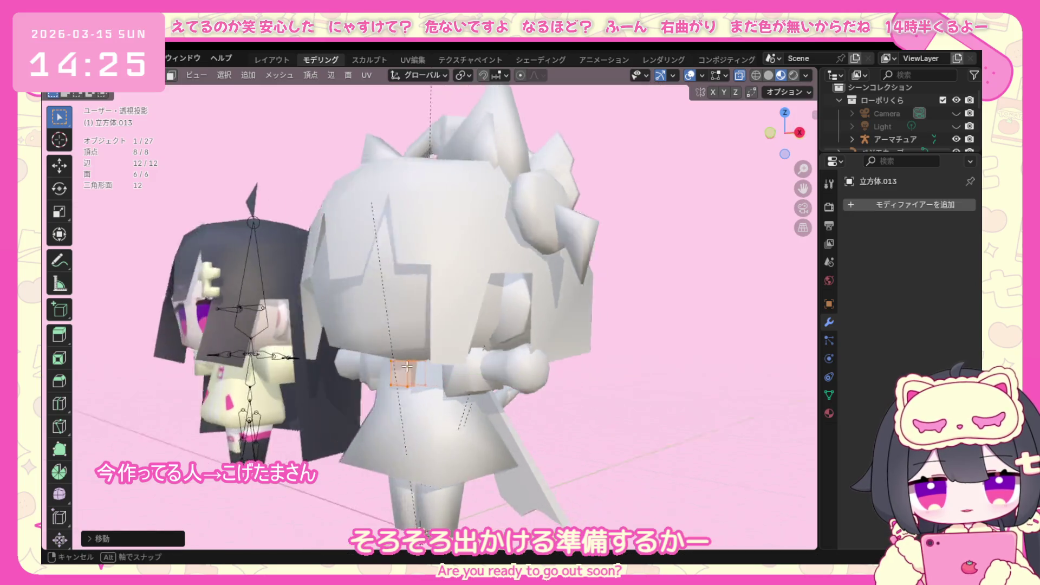
# Check the knot cube from behind and settle back into object mode.
pyautogui.moveTo(358, 362); pyautogui.dragTo(447, 394, button='middle')
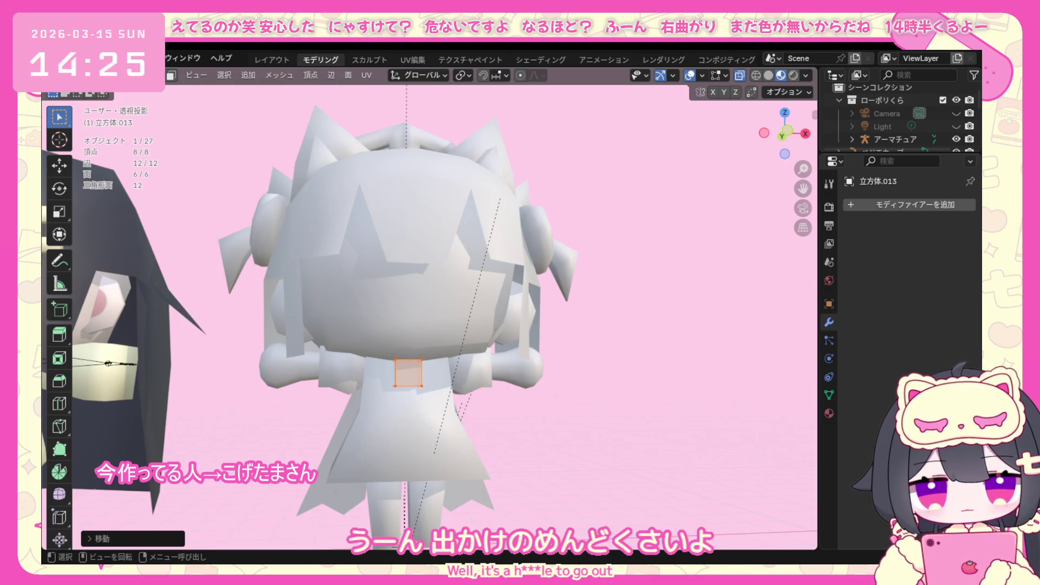
pyautogui.press('Tab')
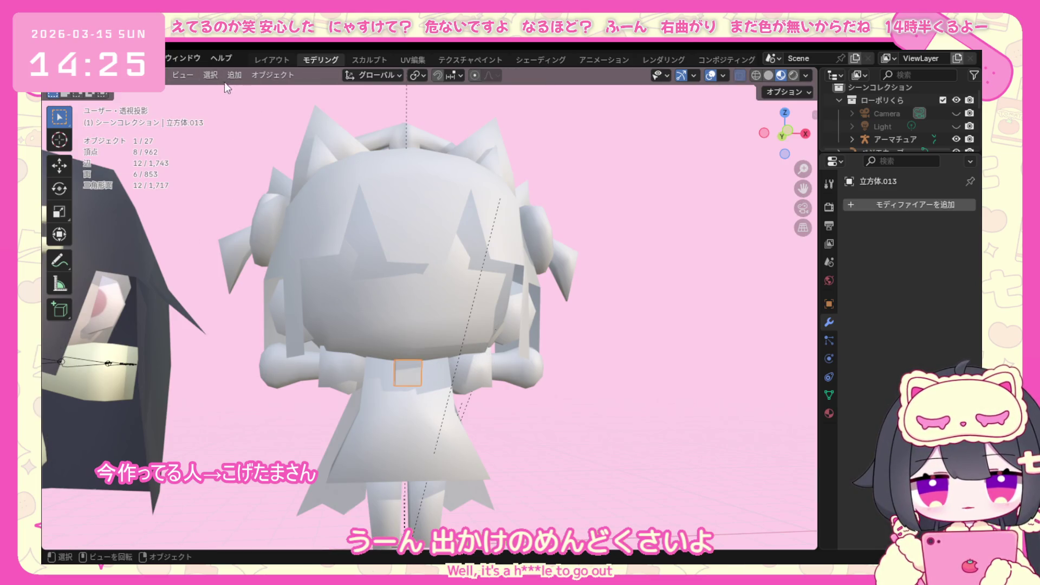
pyautogui.click(122, 74)
pyautogui.click(118, 103)
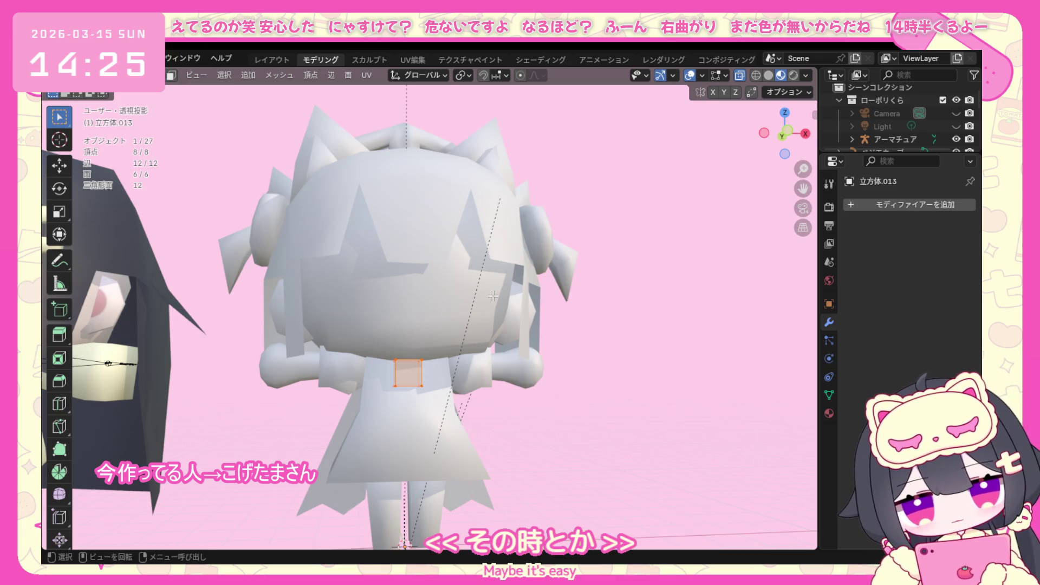
pyautogui.moveTo(467, 371); pyautogui.dragTo(446, 363, button='middle')
pyautogui.click(106, 75)
pyautogui.click(114, 92)
pyautogui.click(234, 75)
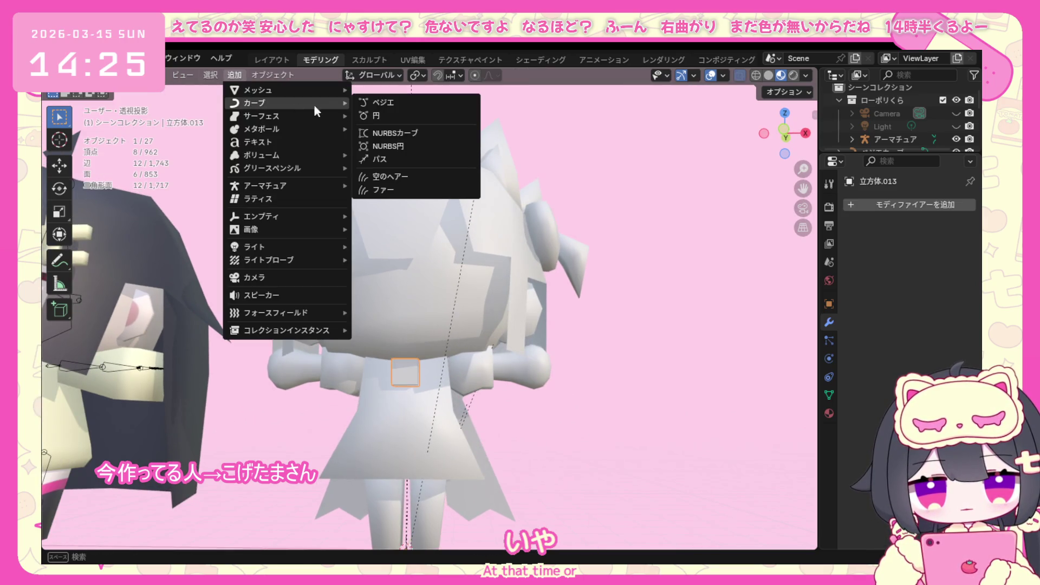
# Add a second cube, collapse one side into a triangle and slide its edge inward along Y.
pyautogui.click(389, 106)
pyautogui.moveTo(390, 106); pyautogui.dragTo(436, 344, button='middle')
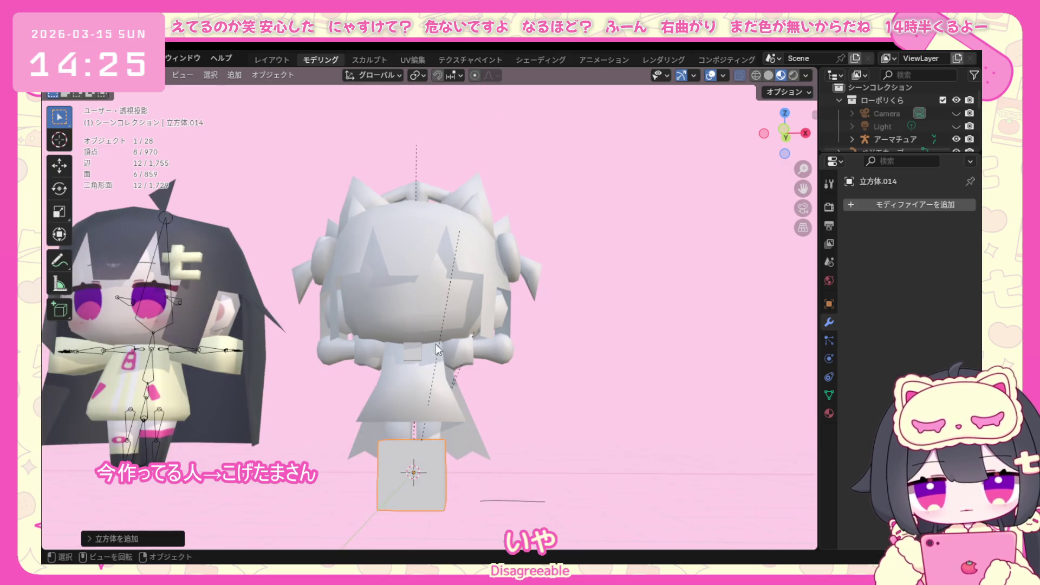
pyautogui.press('KP_1')
pyautogui.click(105, 75)
pyautogui.click(115, 108)
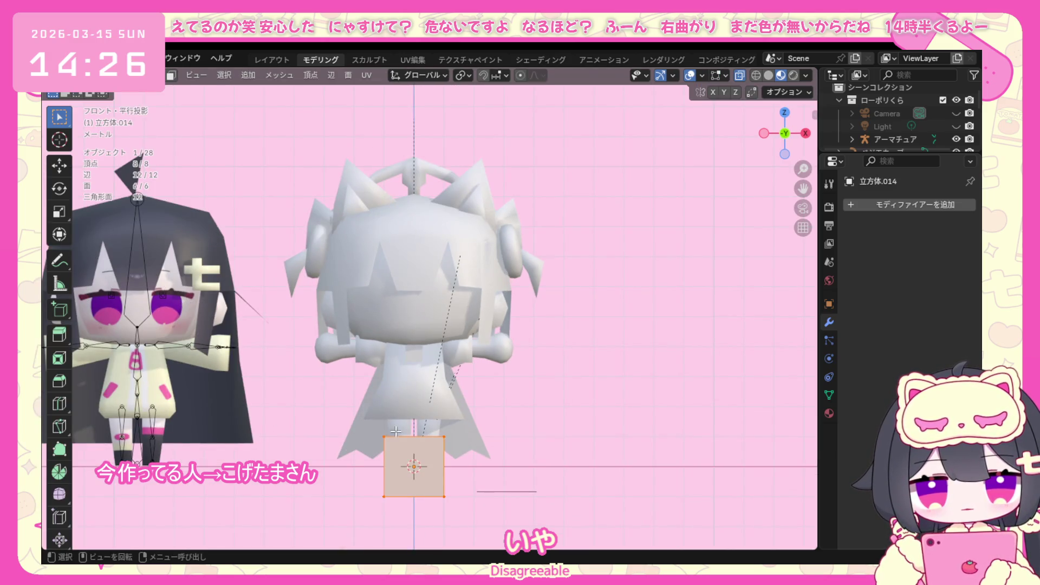
pyautogui.press('s')
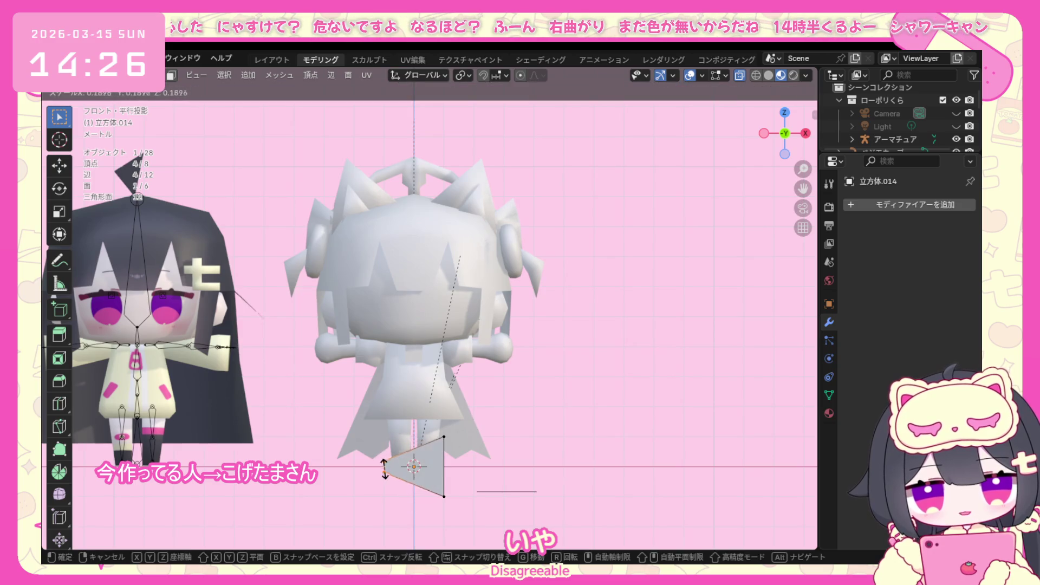
pyautogui.click(385, 468)
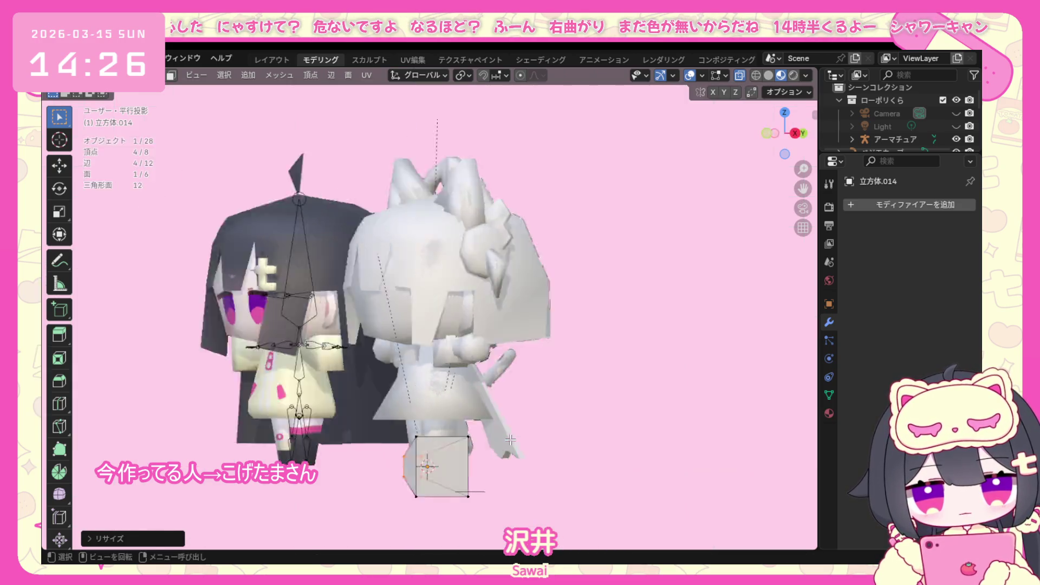
pyautogui.press('KP_3')
pyautogui.press('g')
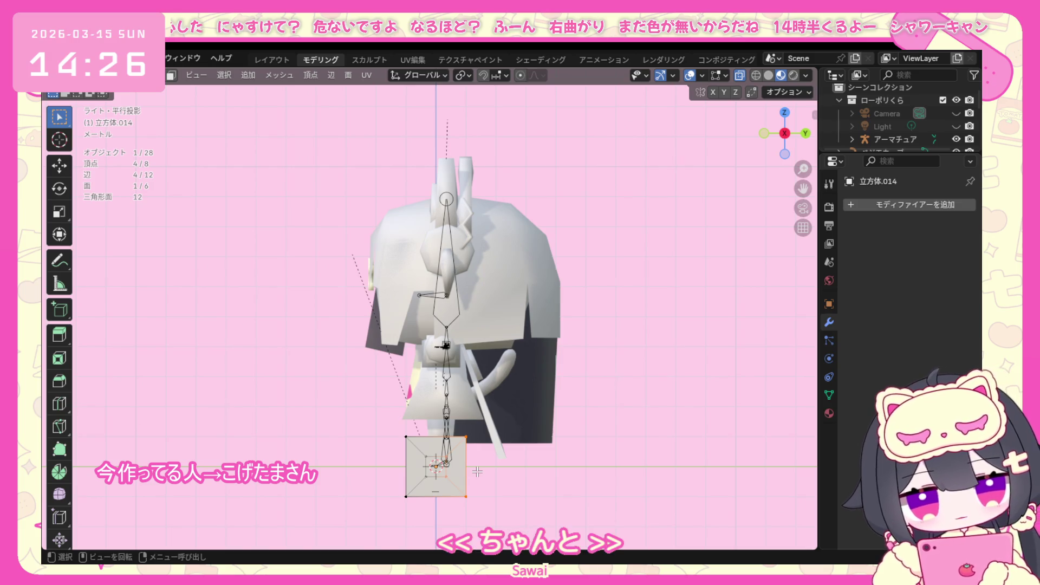
pyautogui.press('y')
pyautogui.click(478, 472)
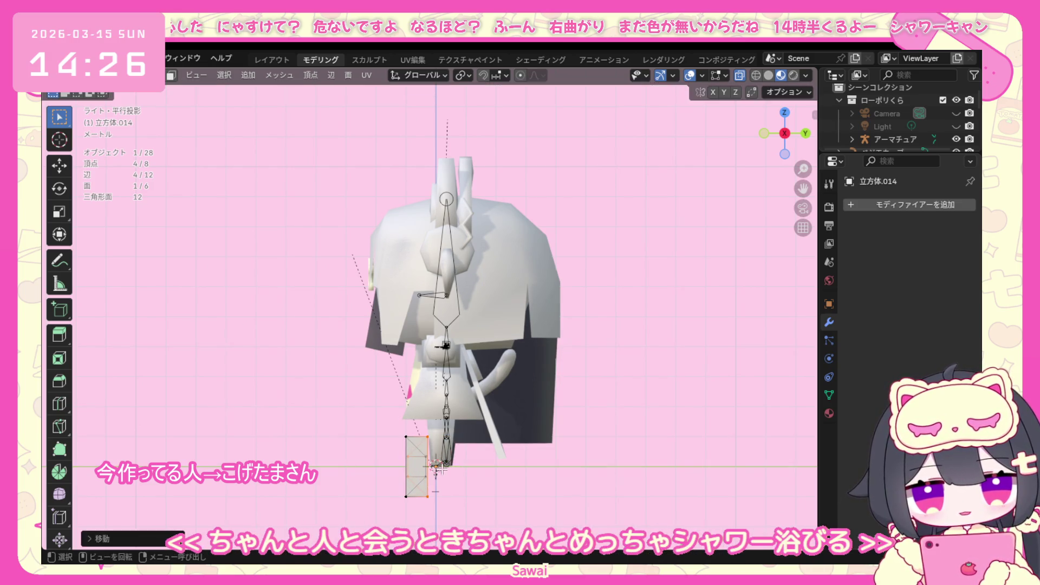
# Move and scale the cube's right-side face to taper it into a ribbon-loop wedge.
pyautogui.click(504, 475)
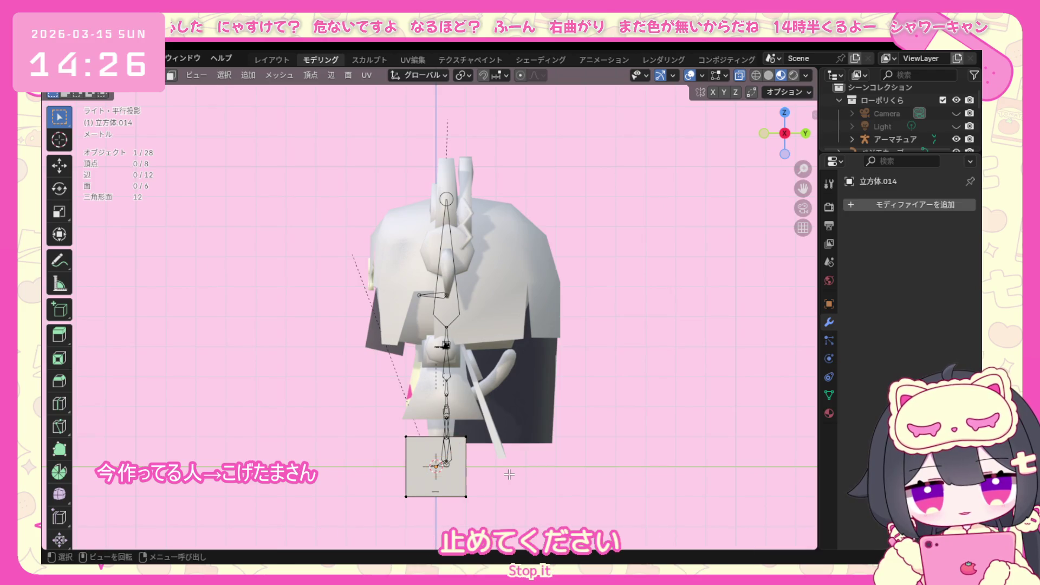
pyautogui.moveTo(483, 431); pyautogui.dragTo(444, 520)
pyautogui.press('g')
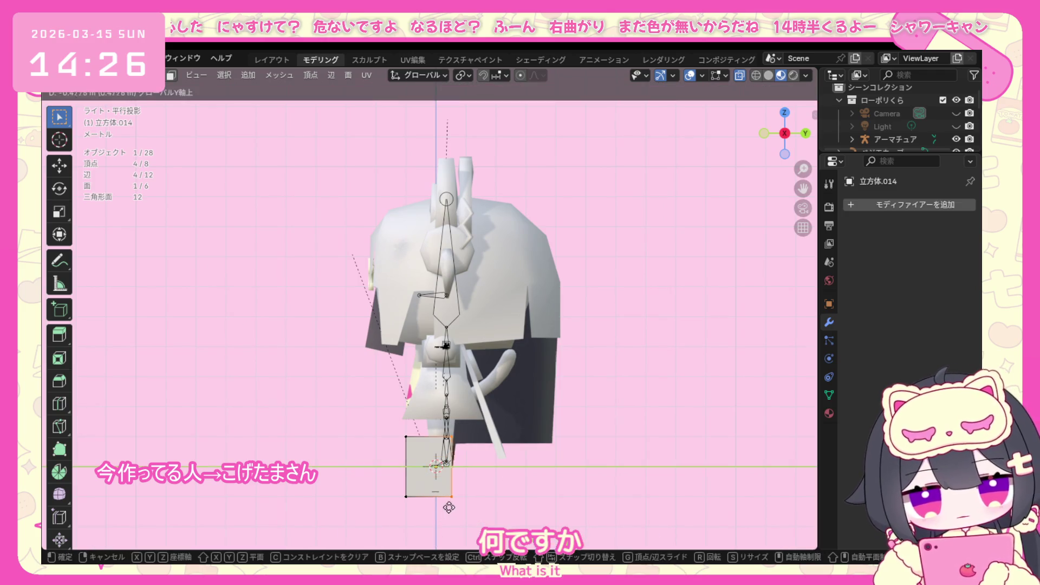
pyautogui.click(418, 488)
pyautogui.moveTo(419, 488); pyautogui.dragTo(542, 465, button='middle')
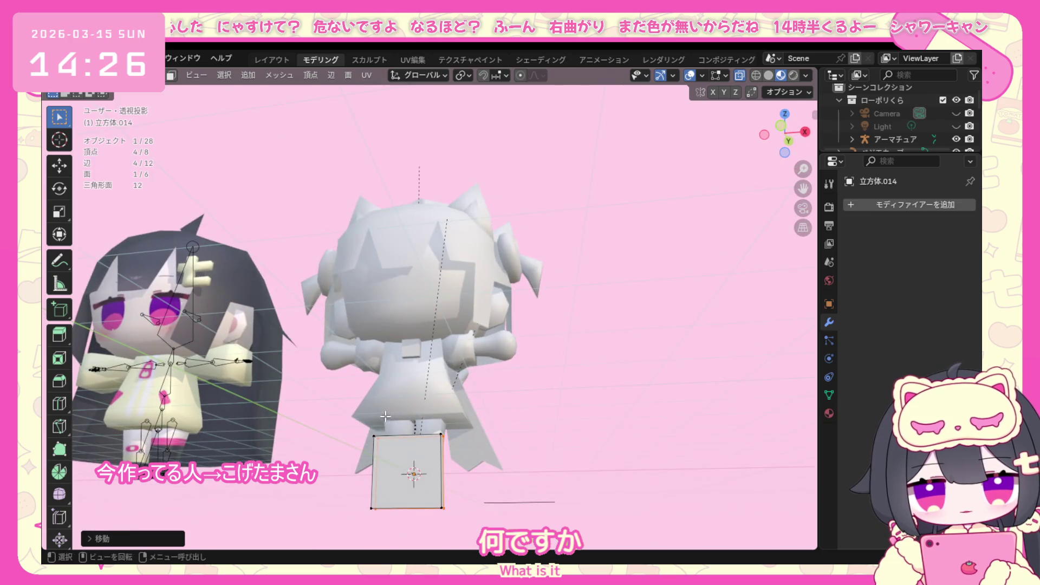
pyautogui.press('KP_1')
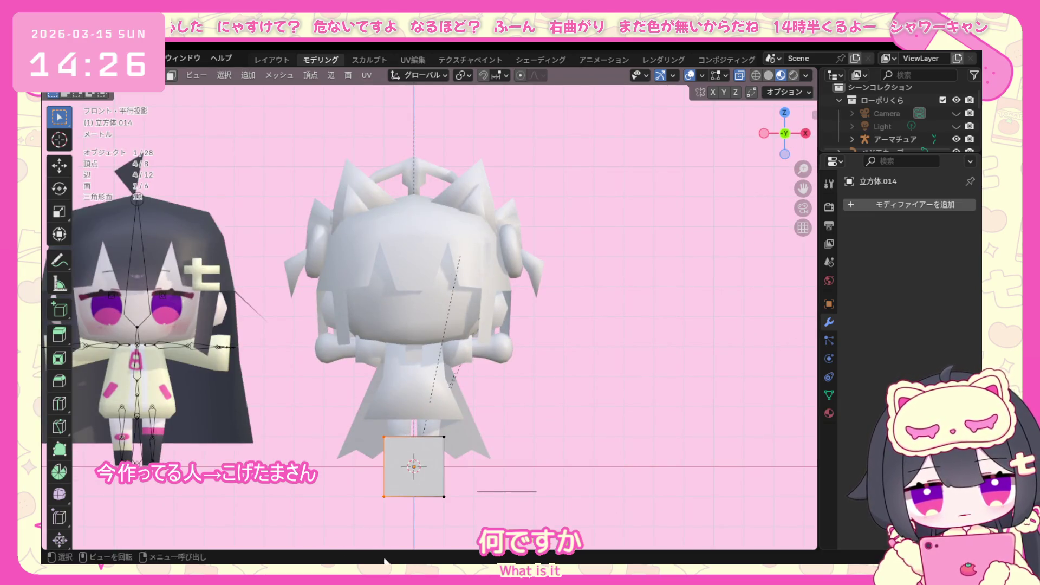
pyautogui.press('s')
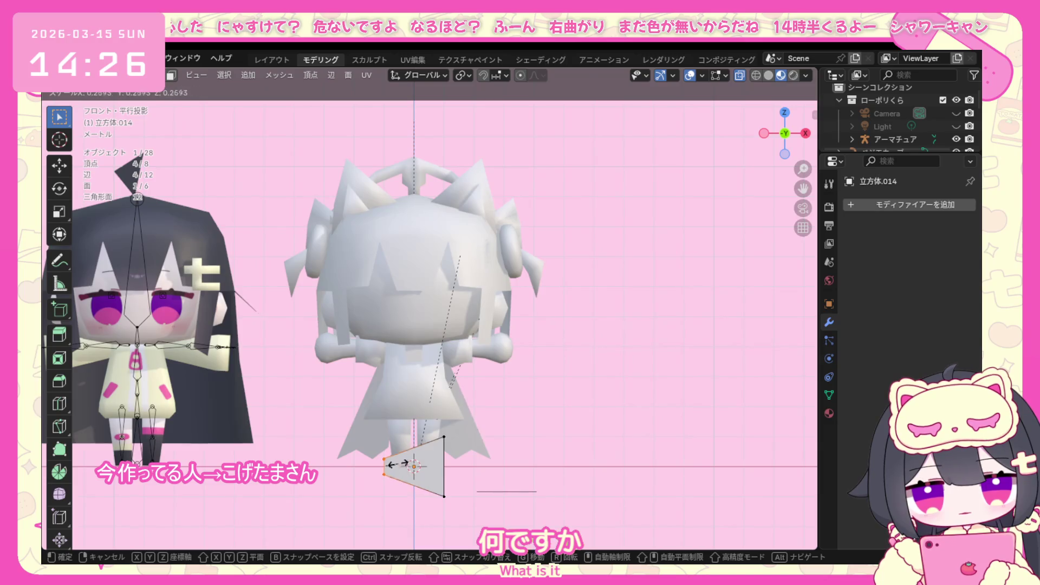
pyautogui.click(397, 470)
# Place the whole wedge up on the character's back, shrink it and nudge it into position.
pyautogui.moveTo(480, 480); pyautogui.dragTo(485, 488, button='middle')
pyautogui.press('a')
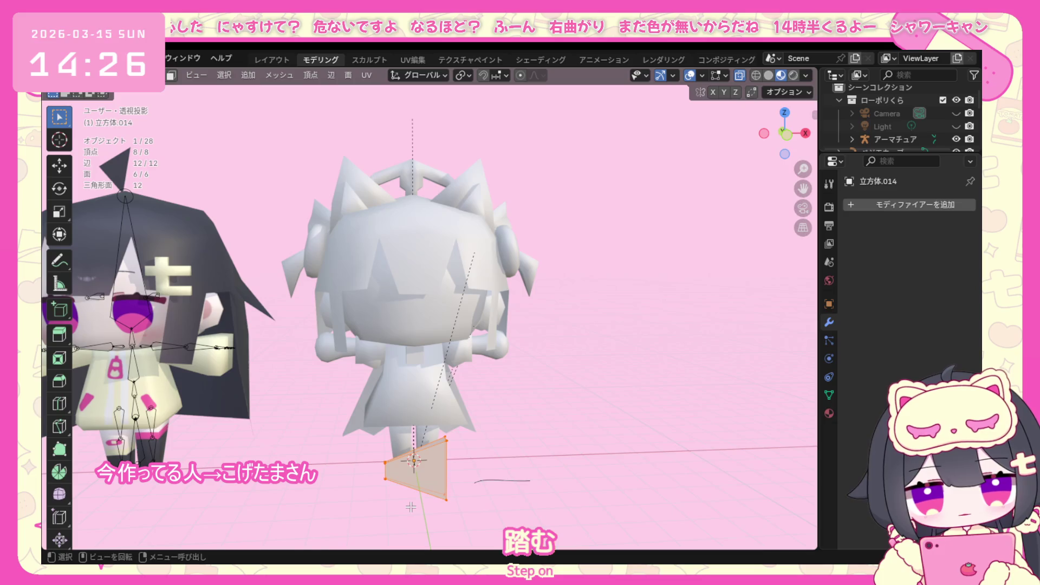
pyautogui.press('g')
pyautogui.click(428, 378)
pyautogui.scroll(4, 429, 378)
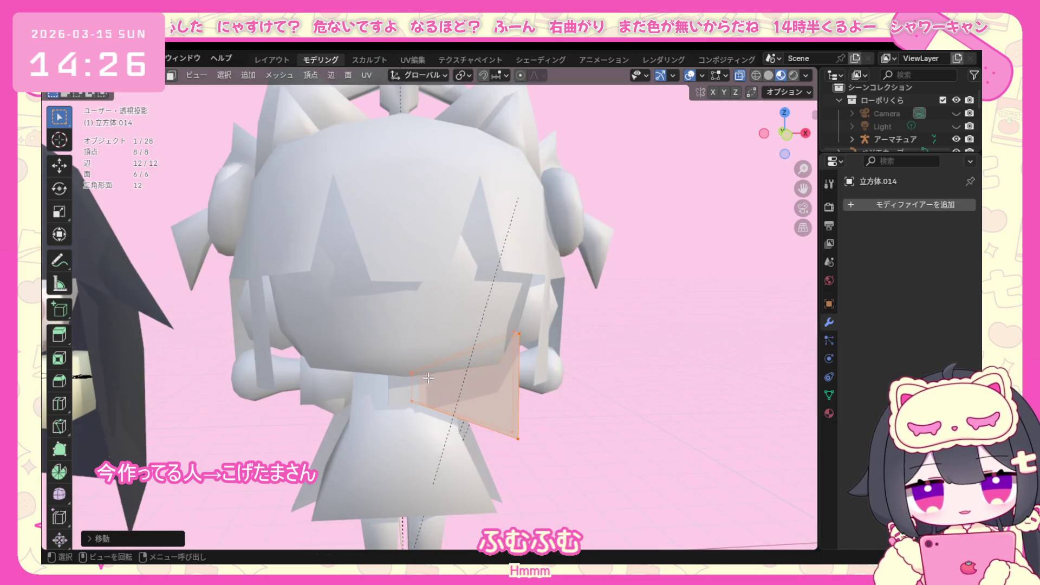
pyautogui.press('s')
pyautogui.click(480, 414)
pyautogui.press('g')
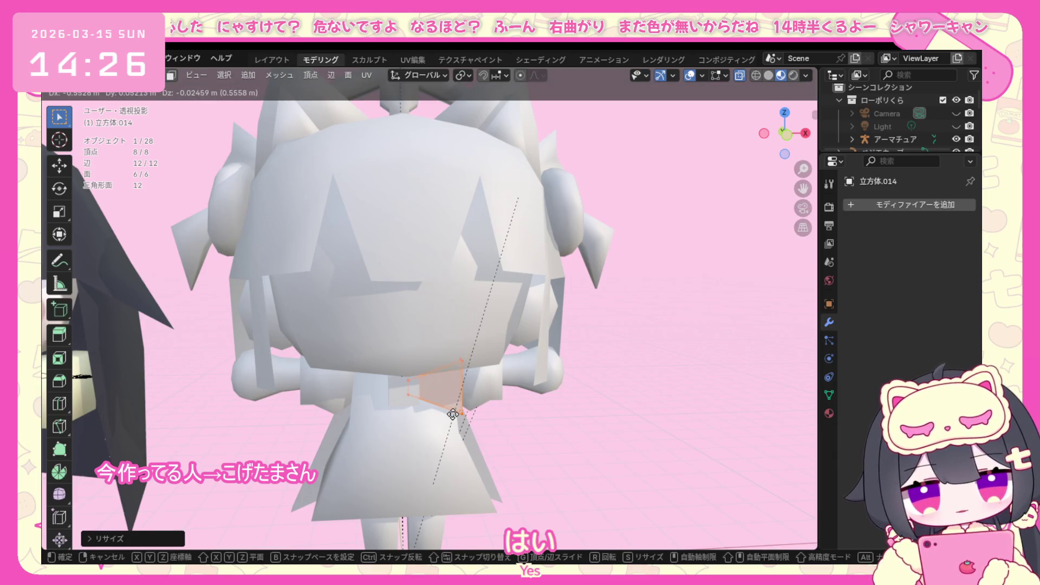
pyautogui.click(452, 413)
pyautogui.press('g')
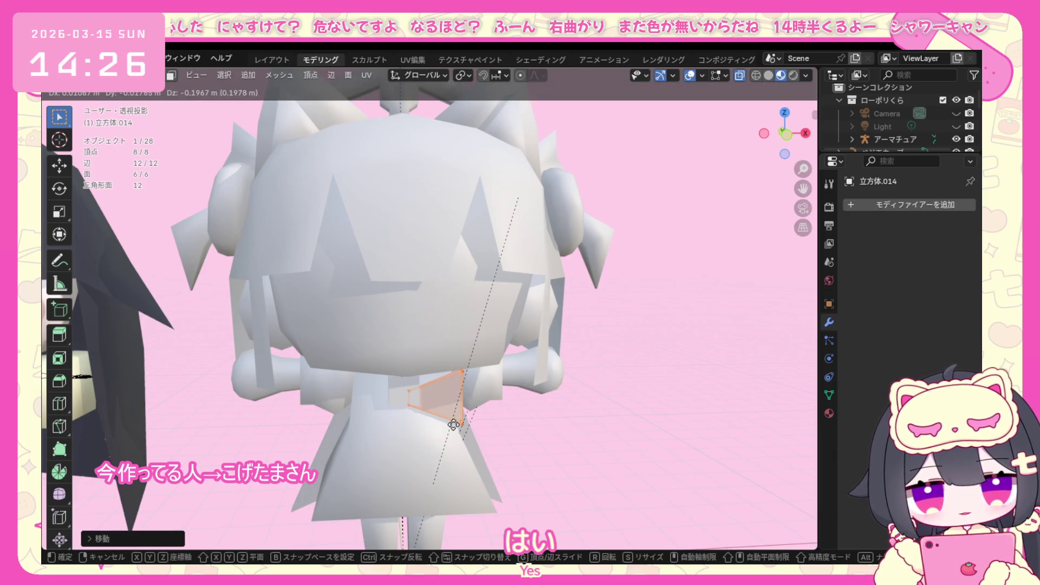
pyautogui.click(423, 408)
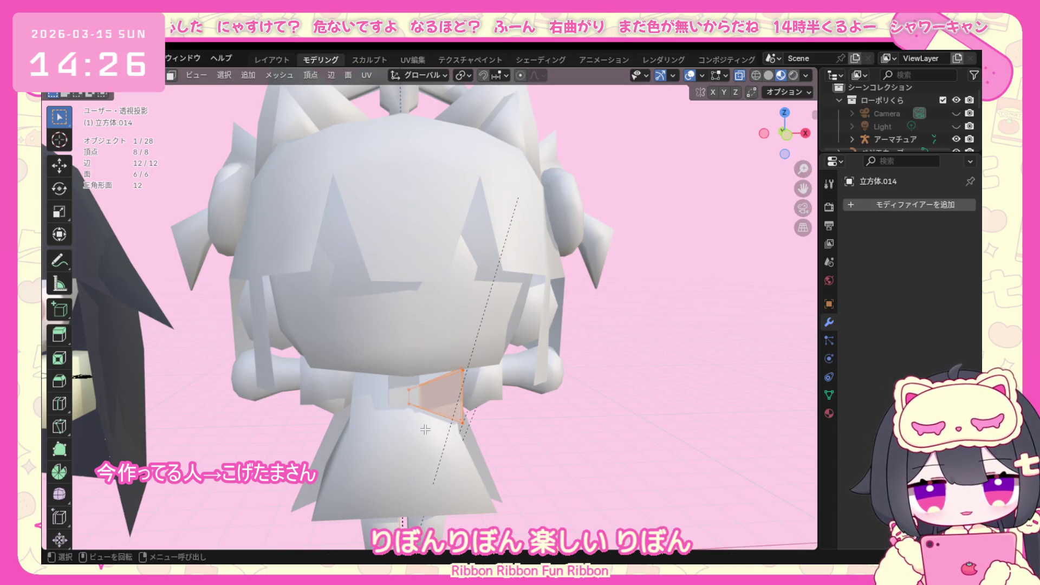
pyautogui.press('g')
pyautogui.click(420, 431)
# Check the wedge from front and side views and return to object mode.
pyautogui.press('KP_1')
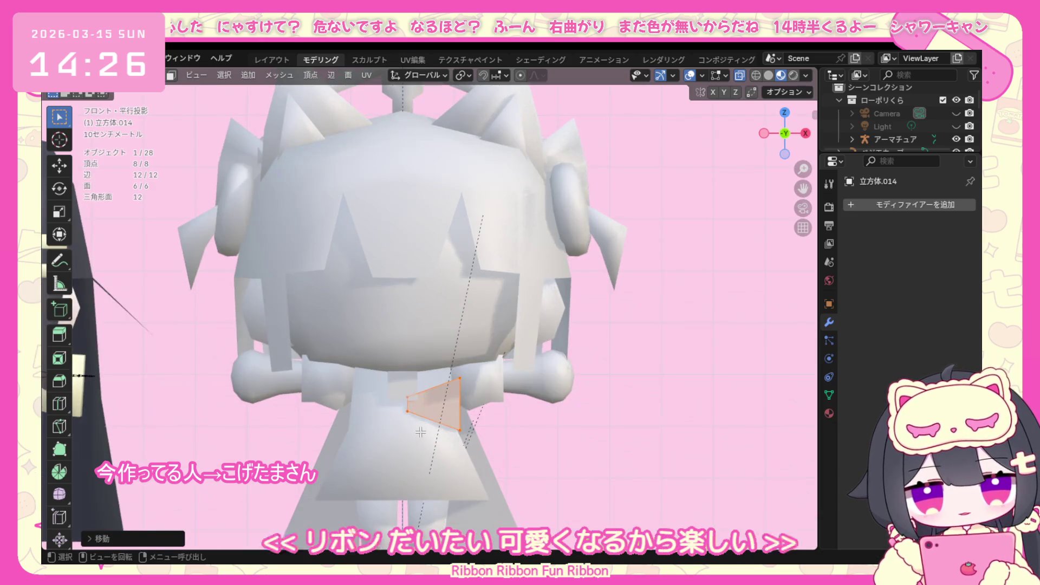
pyautogui.press('KP_3')
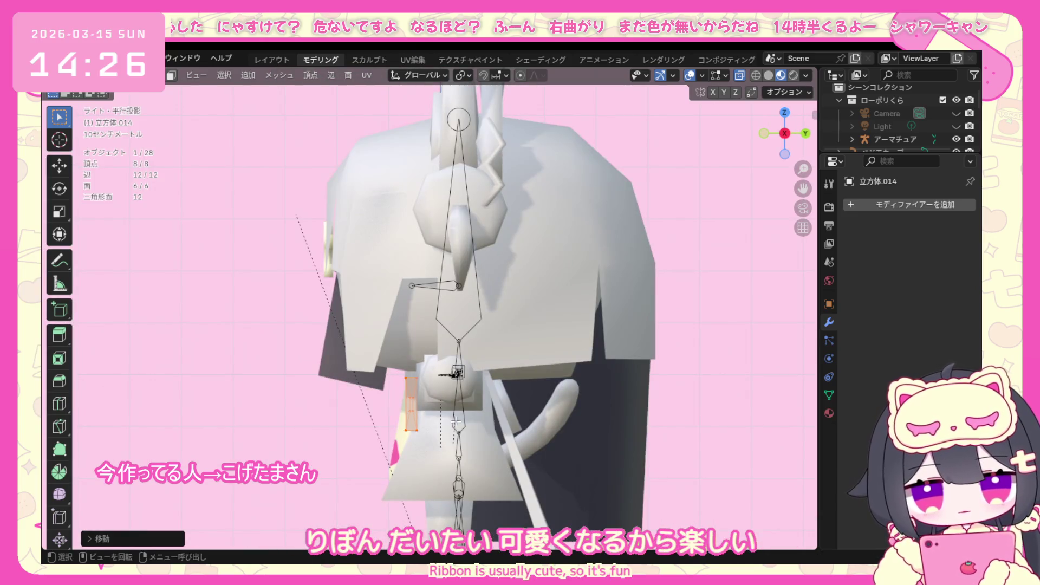
pyautogui.press('KP_1')
pyautogui.click(498, 416)
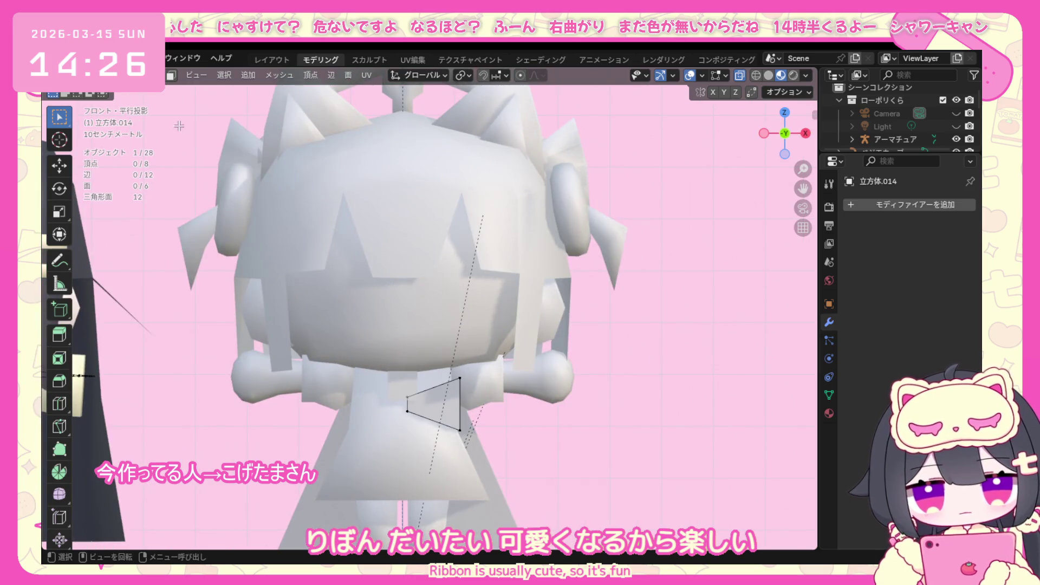
pyautogui.click(105, 75)
pyautogui.click(123, 102)
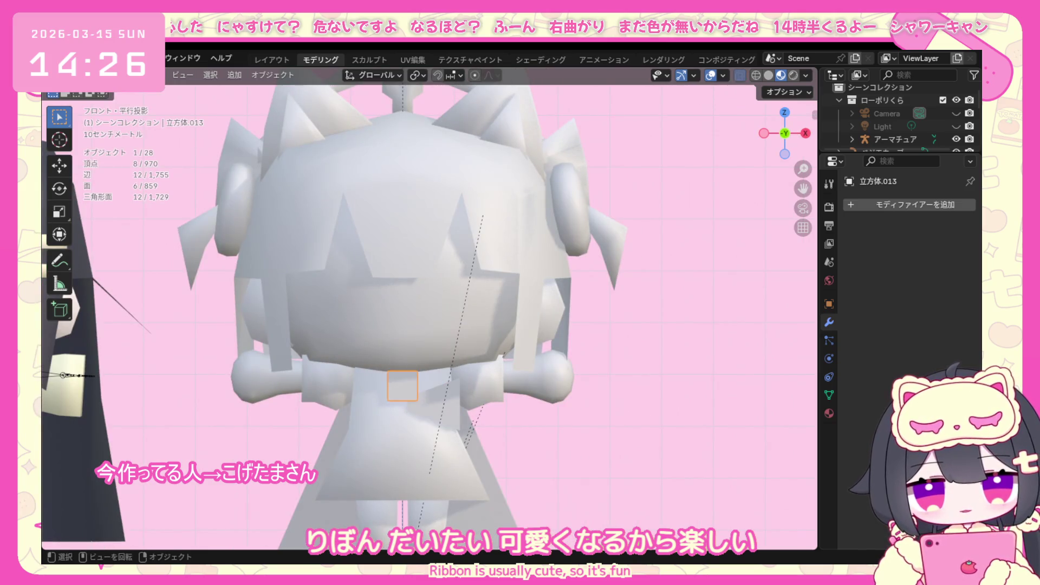
# Select the whole knot cube in edit mode and scale it slightly smaller.
pyautogui.click(105, 75)
pyautogui.click(122, 116)
pyautogui.press('a')
pyautogui.press('s')
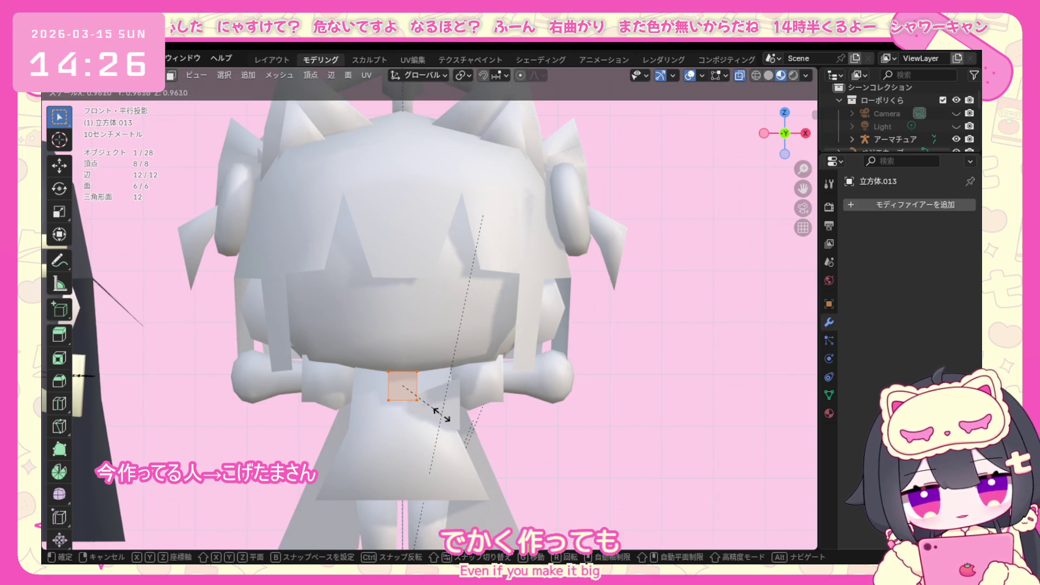
pyautogui.click(424, 410)
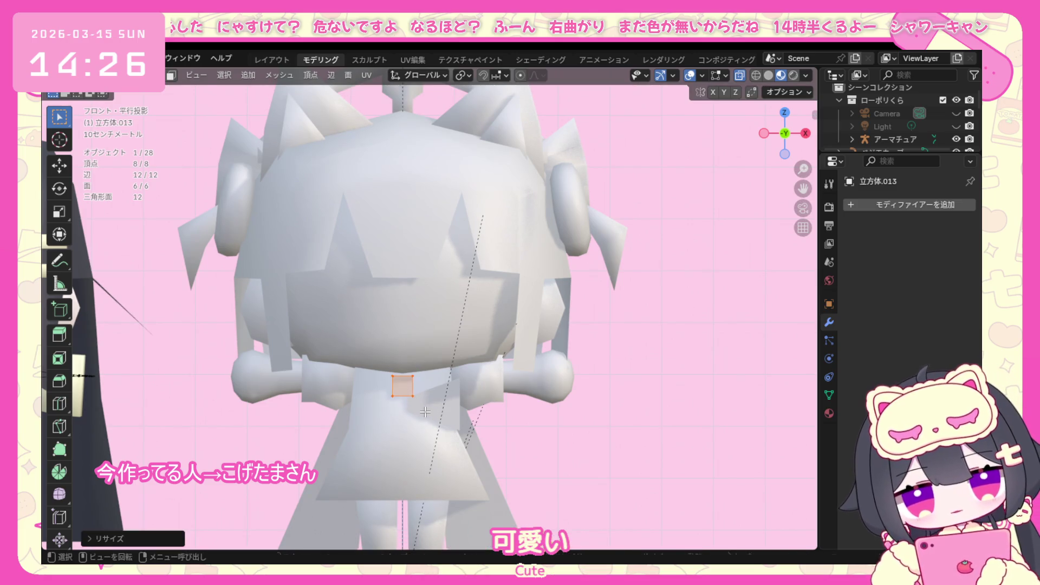
pyautogui.press('s')
pyautogui.press('Escape')
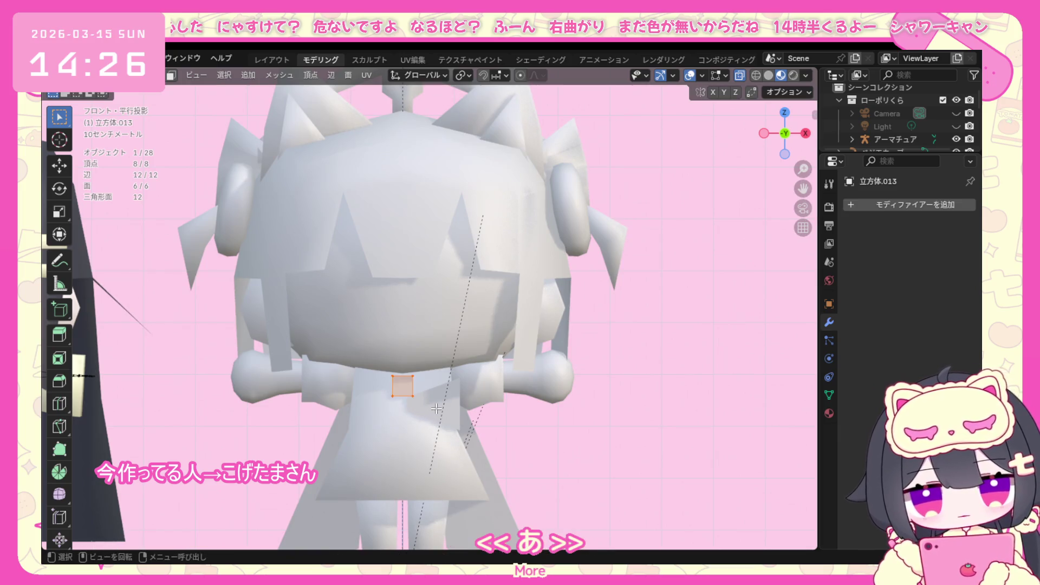
# Lower the knot cube along Z, return to object mode and select the ribbon loop.
pyautogui.press('g')
pyautogui.press('z')
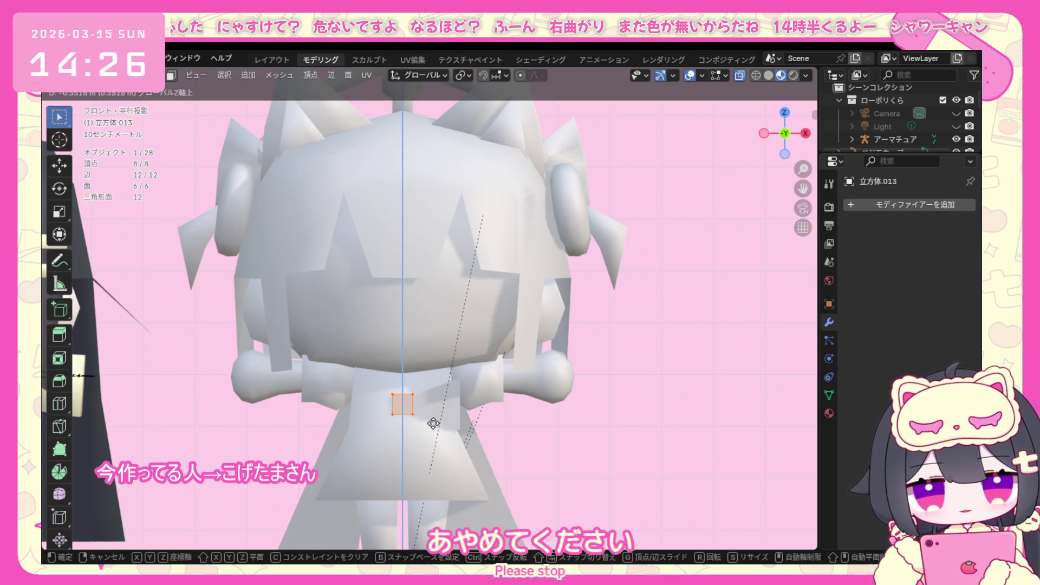
pyautogui.click(433, 424)
pyautogui.hotkey('alt', 'a')
pyautogui.click(123, 75)
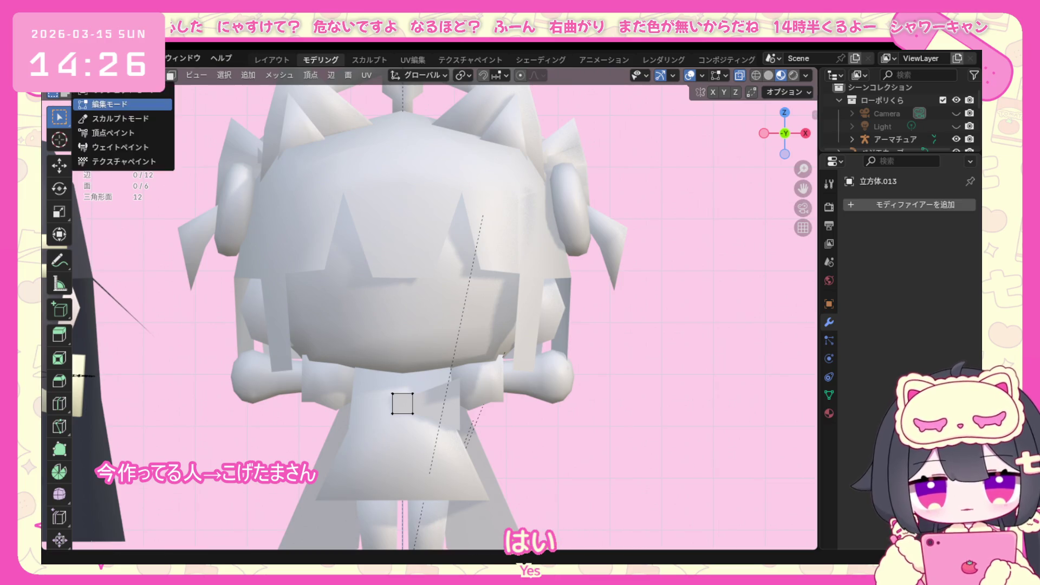
pyautogui.click(436, 408)
pyautogui.moveTo(436, 408)
pyautogui.mouseDown(button='middle')
pyautogui.moveTo(370, 397)
pyautogui.moveTo(485, 387)
pyautogui.mouseUp(button='middle')
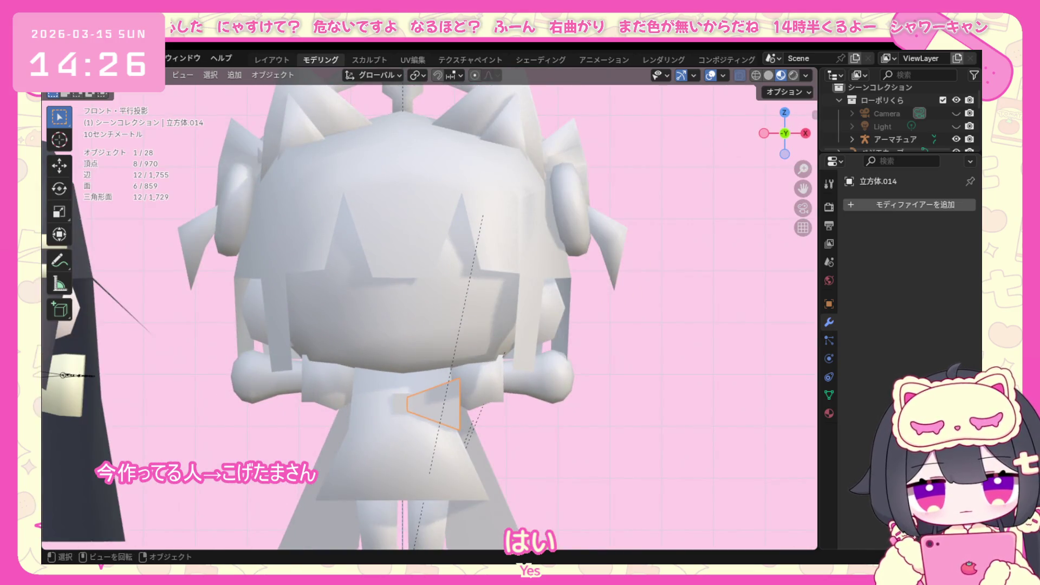
pyautogui.click(234, 76)
pyautogui.moveTo(259, 90)
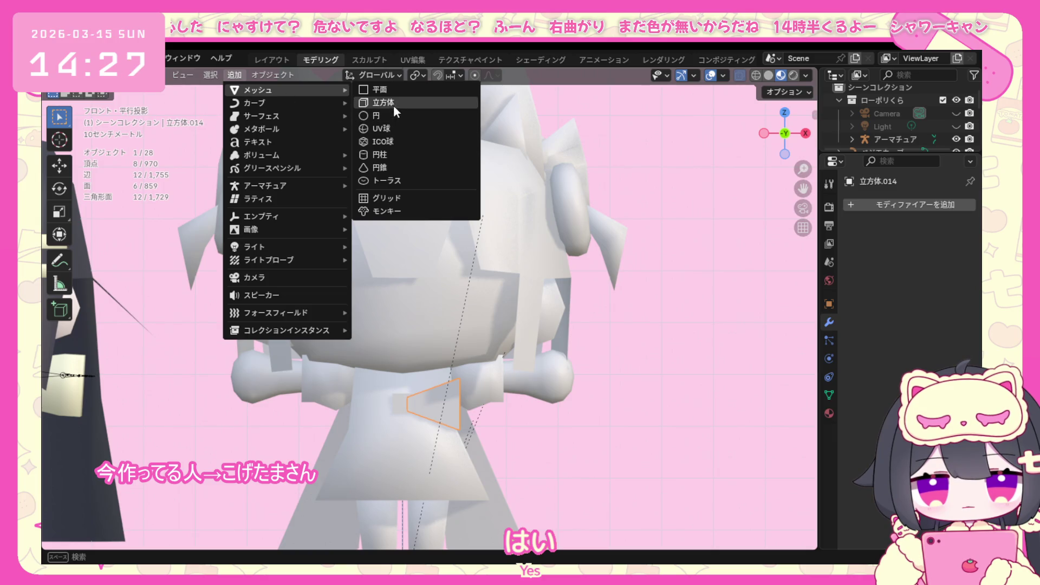
# Add a new cube and taper and thin it along Y into a slim ribbon-tail strip.
pyautogui.click(394, 105)
pyautogui.scroll(-2, 397, 341)
pyautogui.click(146, 75)
pyautogui.click(147, 104)
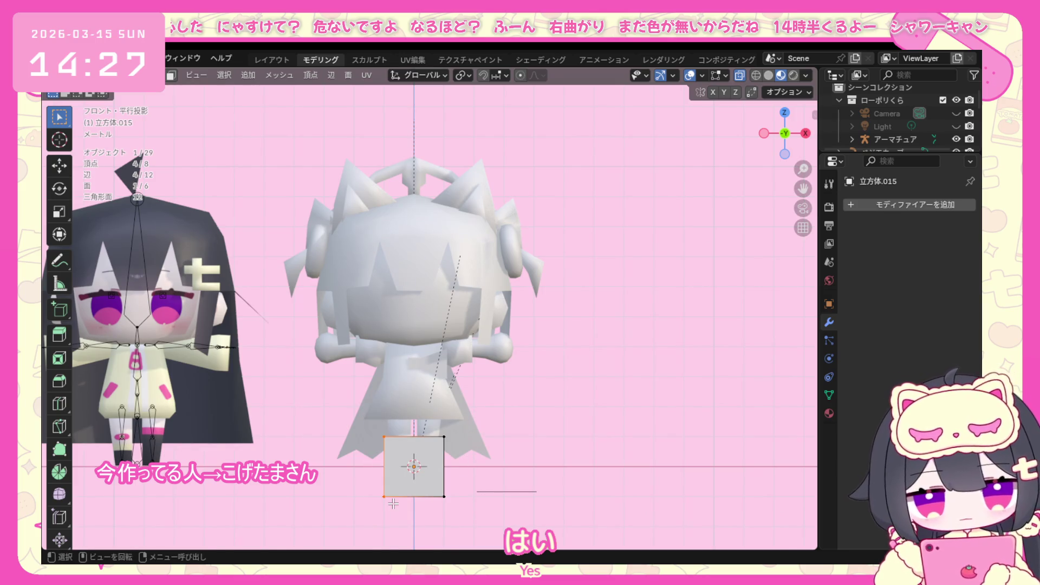
pyautogui.press('g')
pyautogui.press('g')
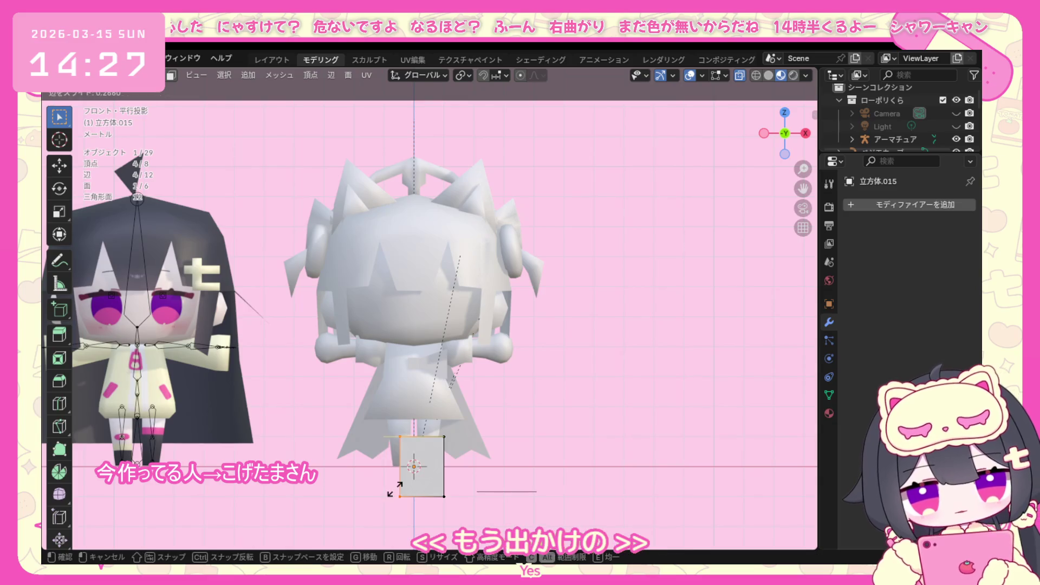
pyautogui.click(398, 487)
pyautogui.moveTo(398, 487)
pyautogui.mouseDown(button='middle')
pyautogui.moveTo(415, 527)
pyautogui.moveTo(364, 494)
pyautogui.mouseUp(button='middle')
pyautogui.press('KP_3')
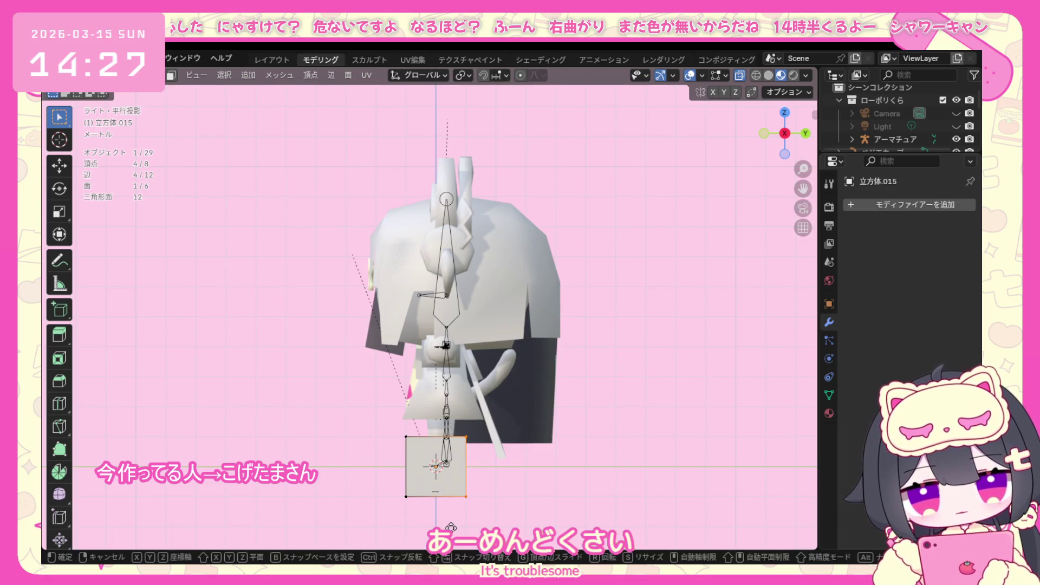
pyautogui.press('g')
pyautogui.press('y')
pyautogui.click(403, 513)
# Tilt the whole strip and move it up to hang on the character's back.
pyautogui.moveTo(423, 504); pyautogui.dragTo(460, 443, button='middle')
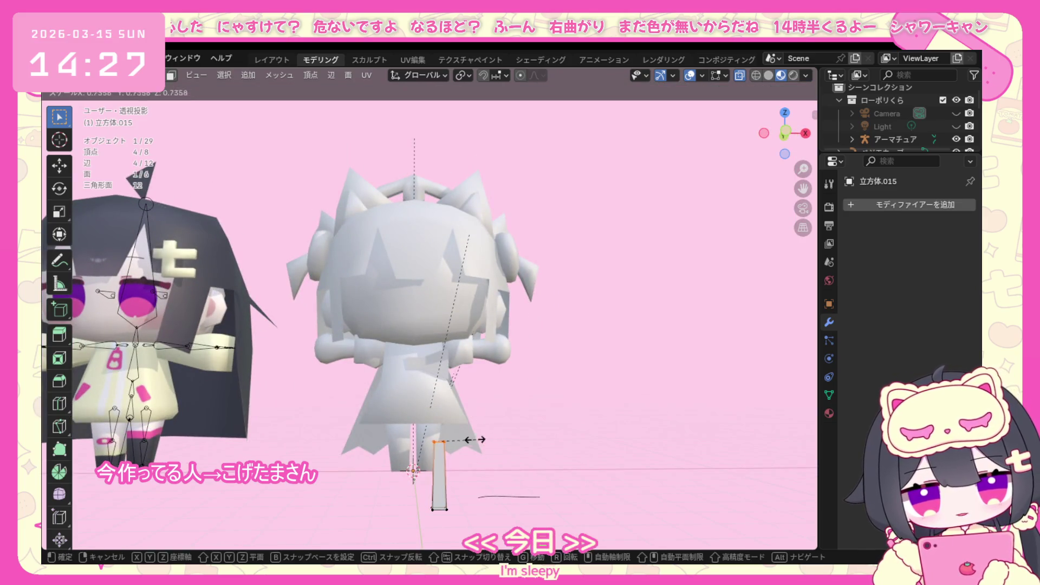
pyautogui.press('a')
pyautogui.press('r')
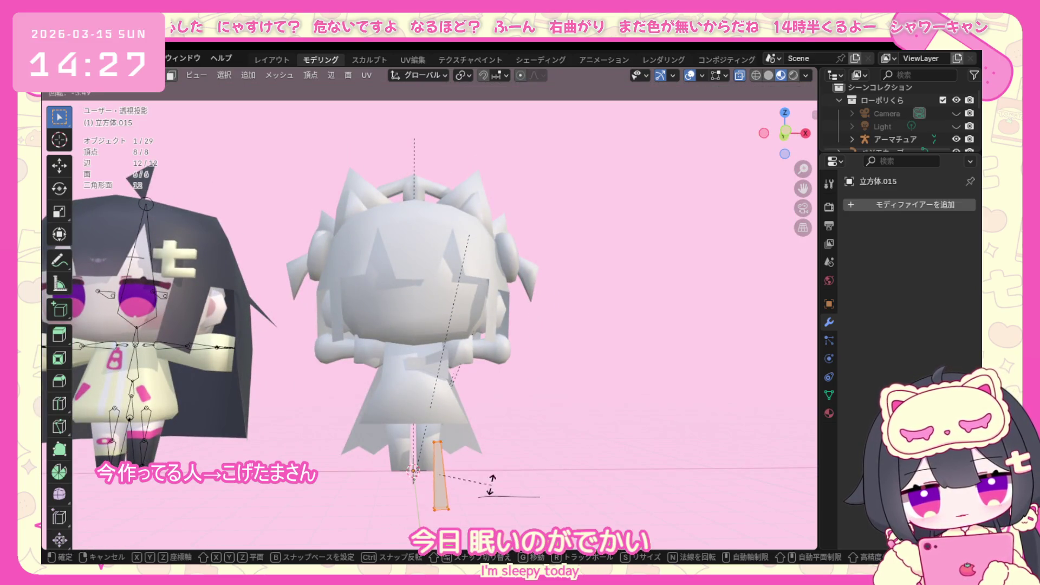
pyautogui.click(467, 475)
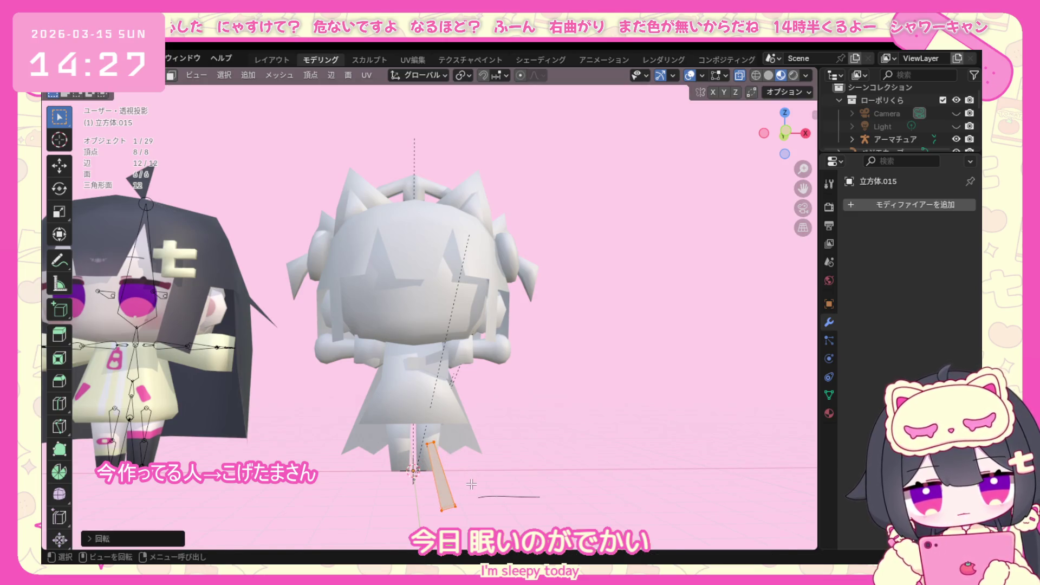
pyautogui.press('g')
pyautogui.click(460, 403)
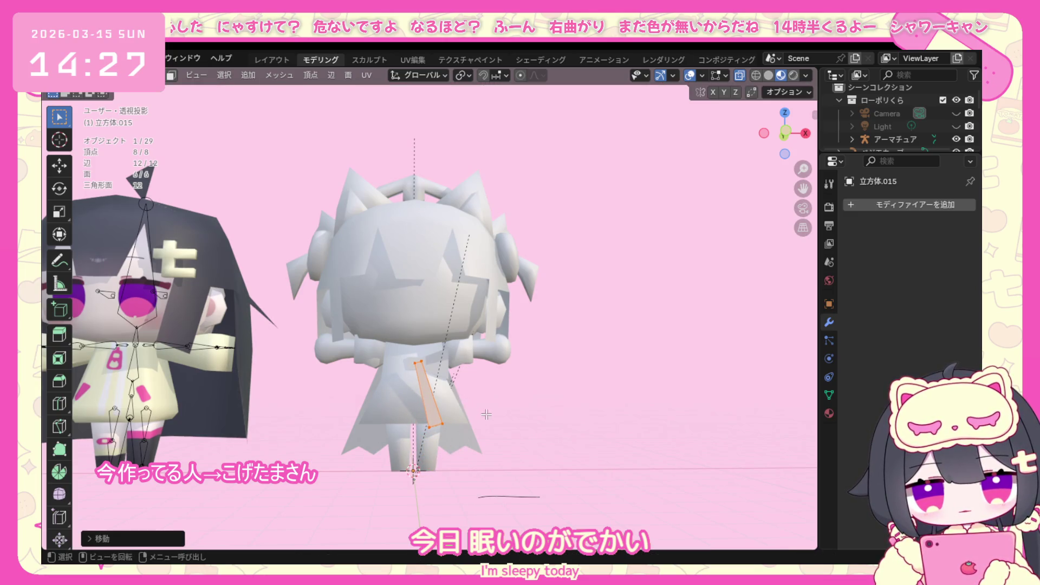
pyautogui.press('KP_3')
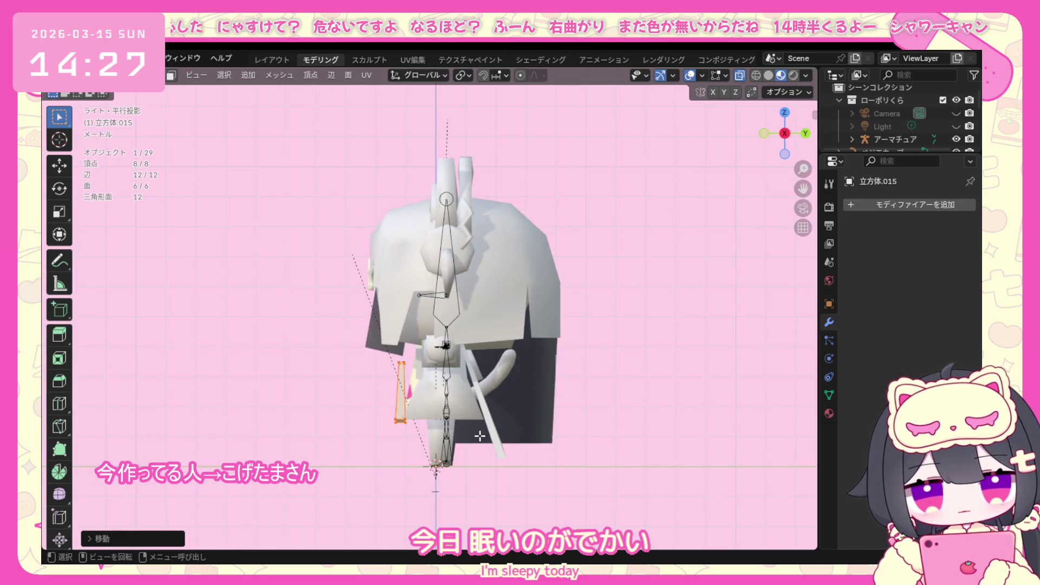